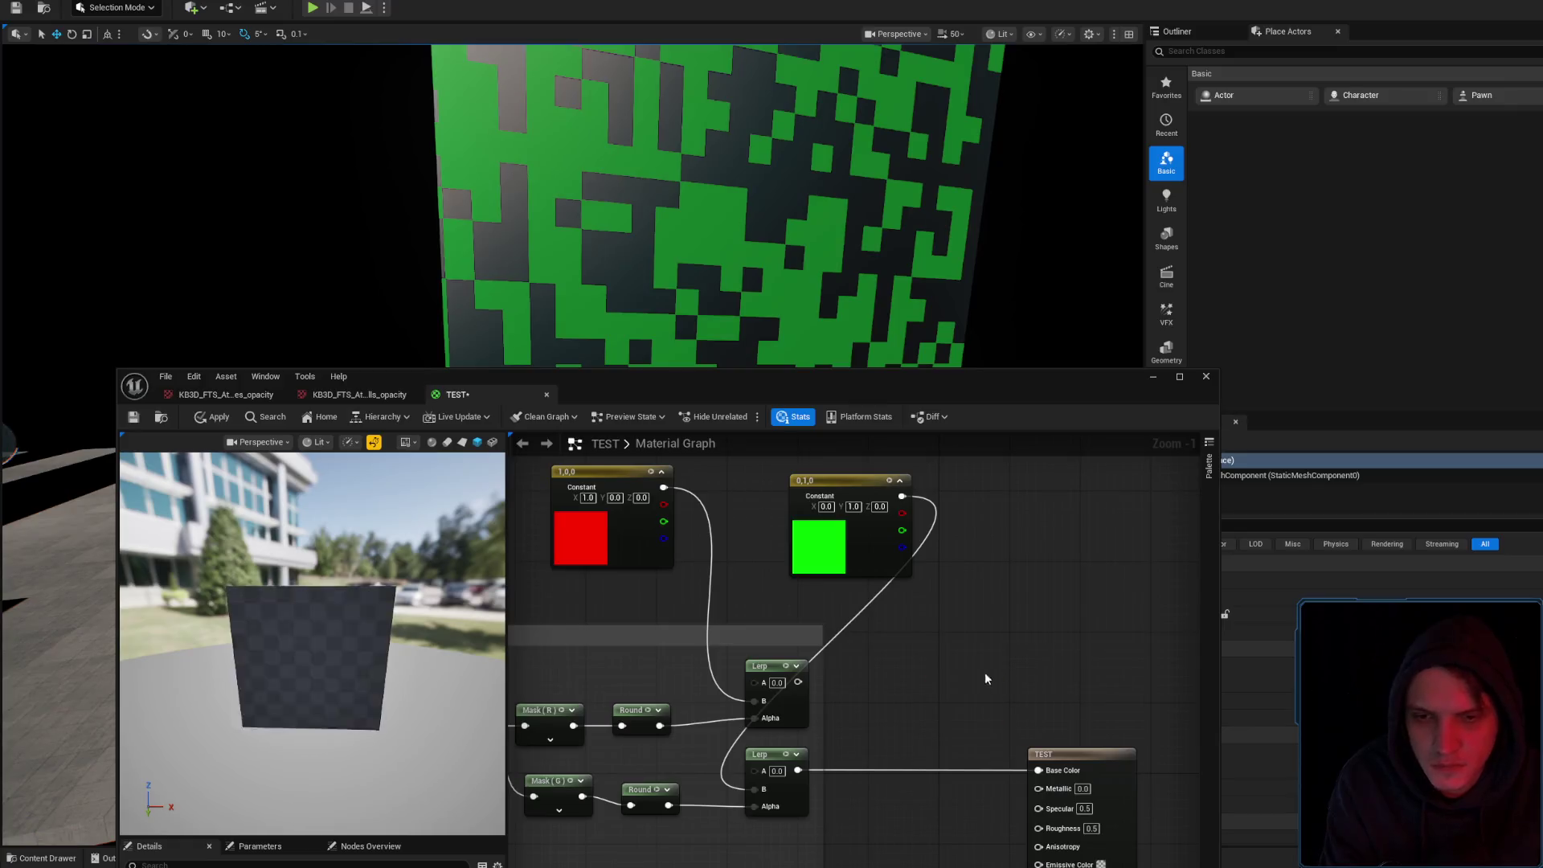
# Add an Add node that sums both Lerp outputs into Base Color, then apply the material
pyautogui.rightClick(928, 669)
pyautogui.write('add')
pyautogui.click(971, 485)
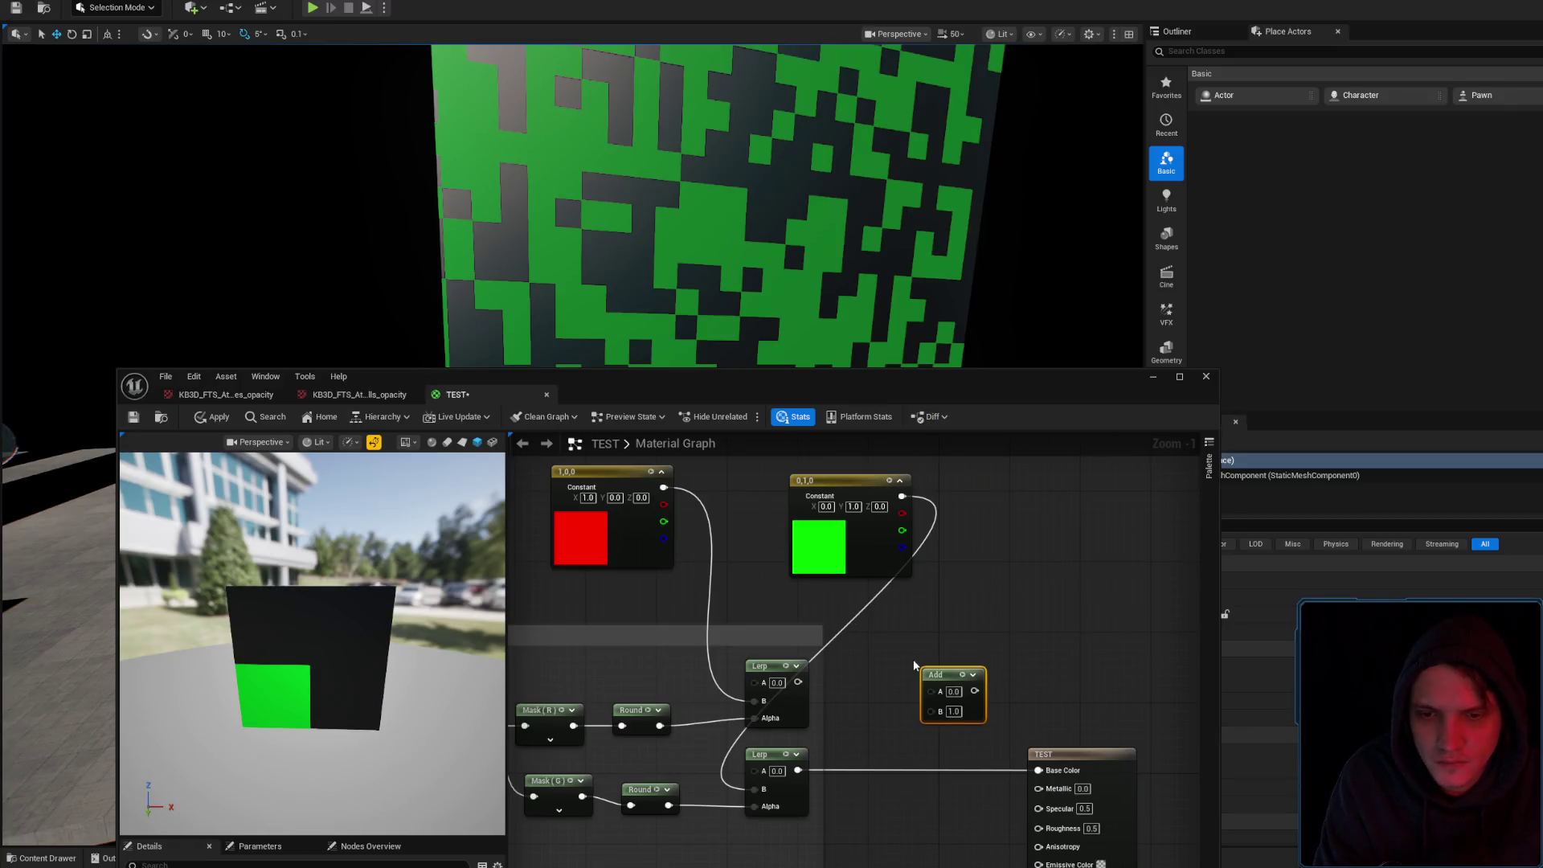
pyautogui.click(799, 625)
pyautogui.moveTo(809, 614); pyautogui.dragTo(943, 623)
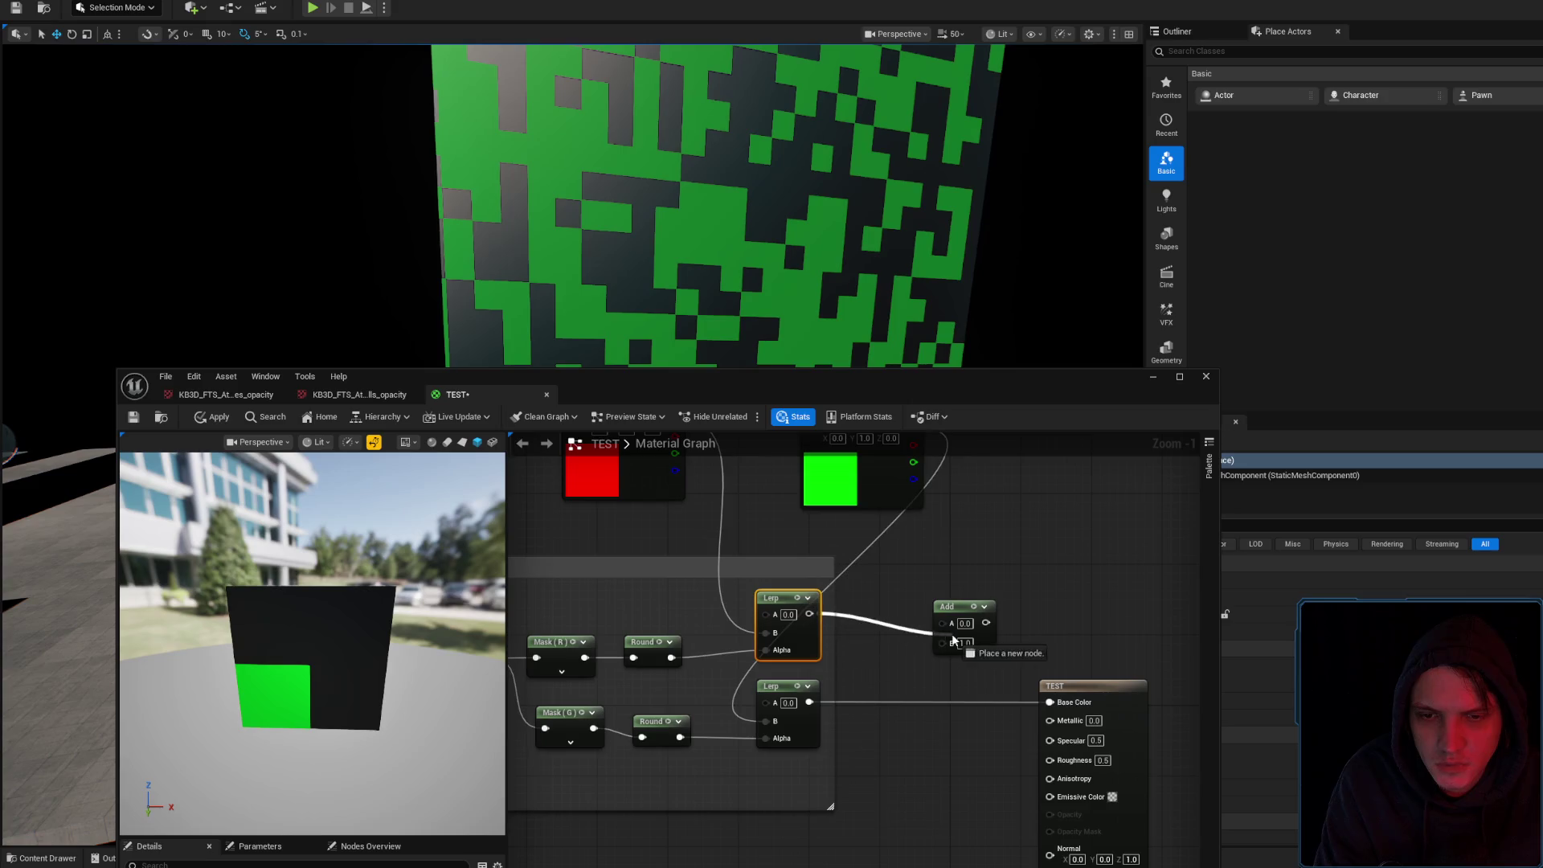
pyautogui.moveTo(809, 703)
pyautogui.mouseDown()
pyautogui.moveTo(943, 640)
pyautogui.moveTo(1050, 702)
pyautogui.mouseUp()
pyautogui.click(212, 417)
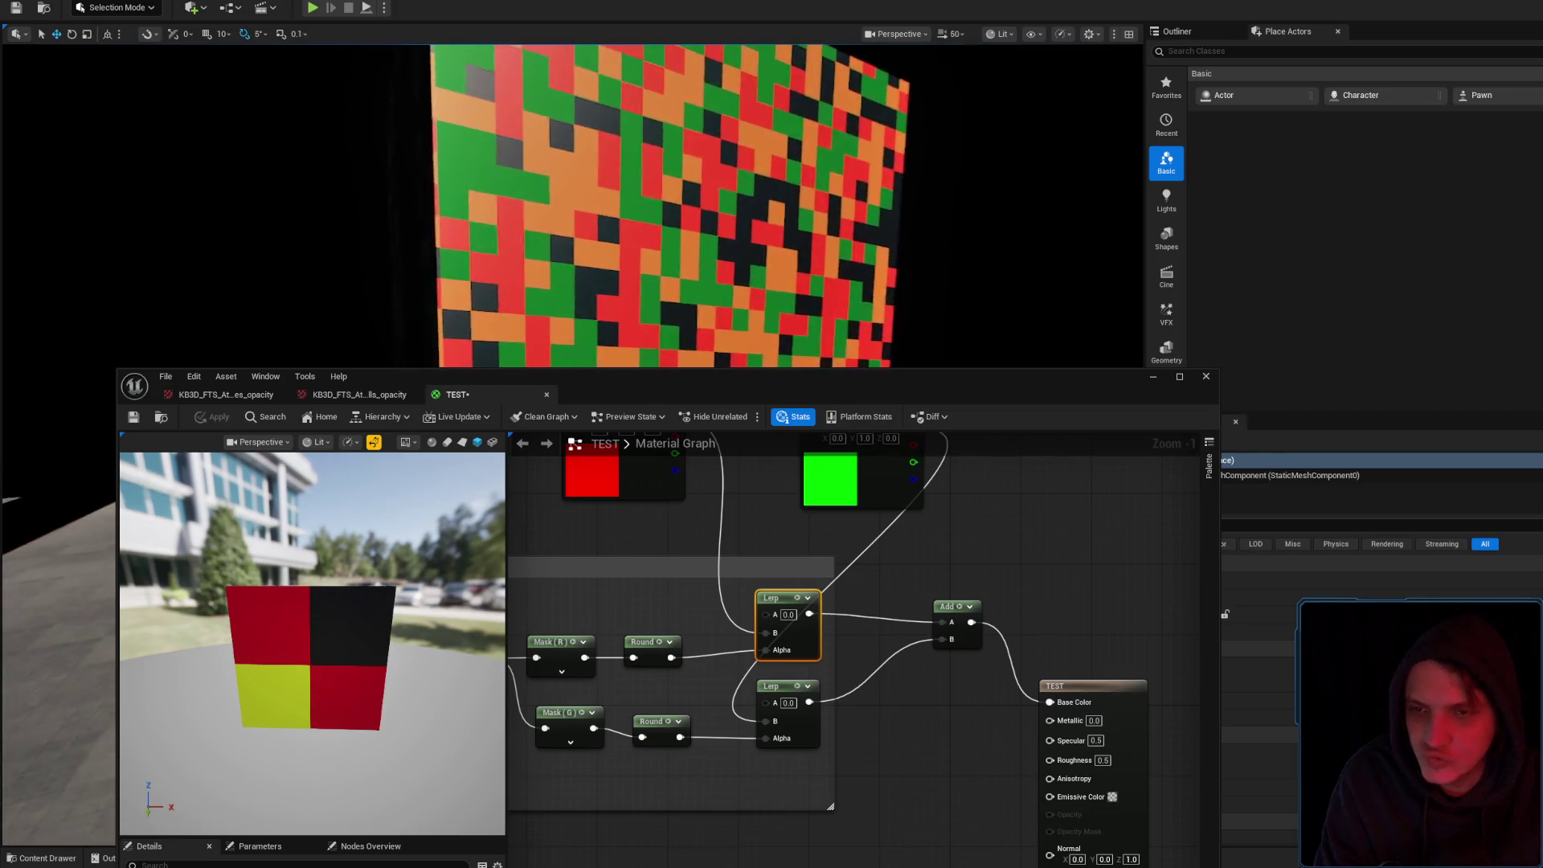
# Bring the colour constants into view and place the green 0,1,0 constant below the red one
pyautogui.moveTo(736, 243); pyautogui.dragTo(735, 243)
pyautogui.moveTo(765, 475)
pyautogui.mouseDown()
pyautogui.moveTo(858, 577)
pyautogui.moveTo(881, 518)
pyautogui.moveTo(933, 630)
pyautogui.moveTo(957, 638)
pyautogui.mouseUp()
pyautogui.moveTo(1040, 572)
pyautogui.mouseDown()
pyautogui.moveTo(792, 649)
pyautogui.moveTo(798, 534)
pyautogui.mouseUp()
pyautogui.moveTo(805, 704); pyautogui.dragTo(826, 650)
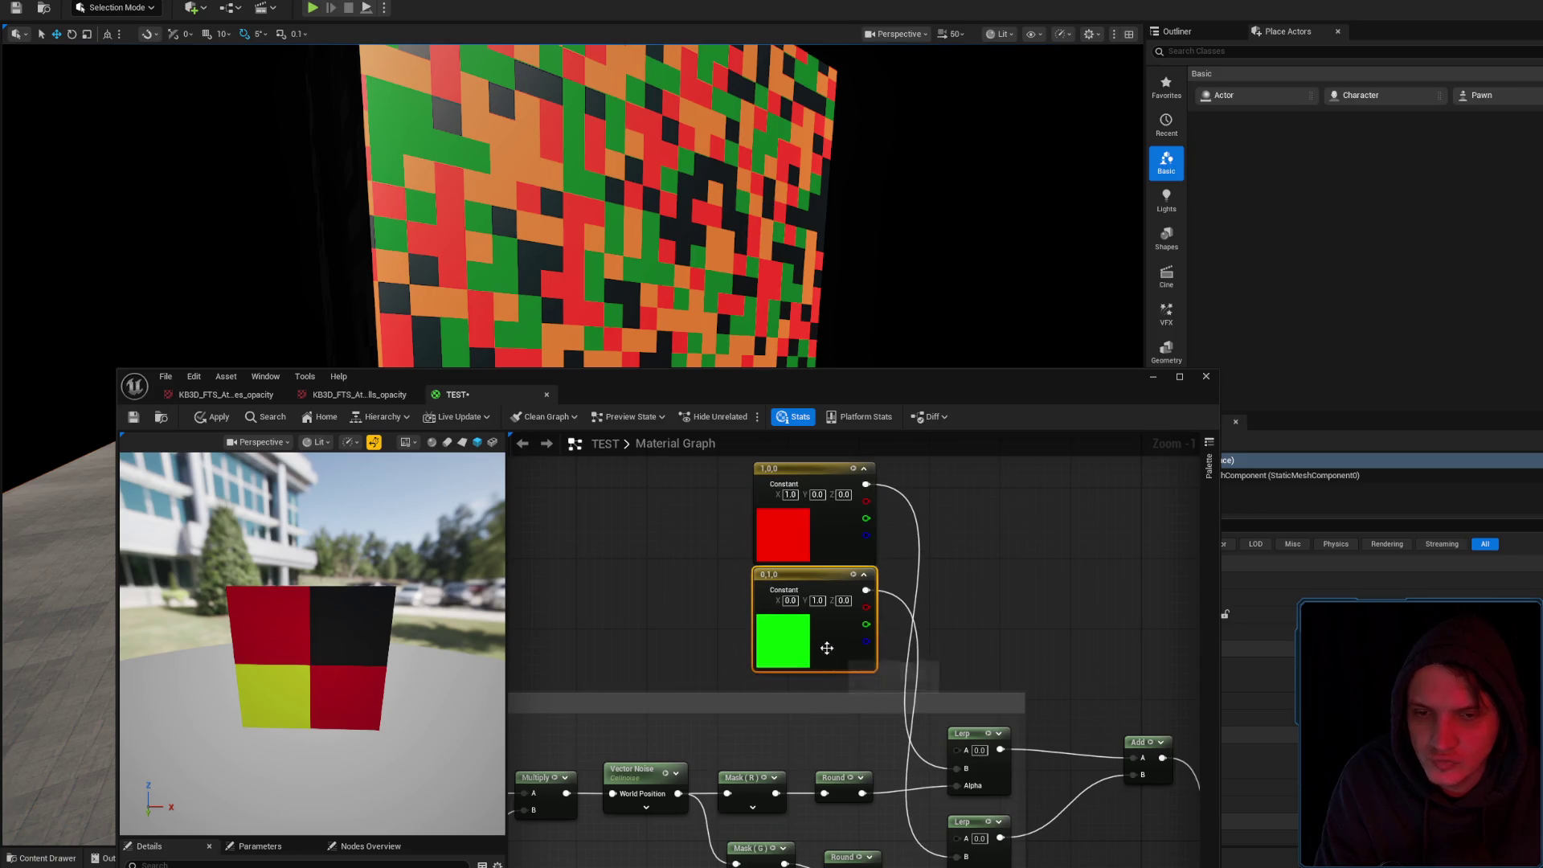
# Stack the green constant directly under the red 1,0,0 constant
pyautogui.moveTo(825, 547); pyautogui.dragTo(826, 486)
pyautogui.moveTo(812, 621)
pyautogui.mouseDown()
pyautogui.moveTo(820, 531)
pyautogui.moveTo(819, 635)
pyautogui.mouseUp()
pyautogui.moveTo(804, 579); pyautogui.dragTo(804, 517)
pyautogui.moveTo(820, 680); pyautogui.dragTo(820, 630)
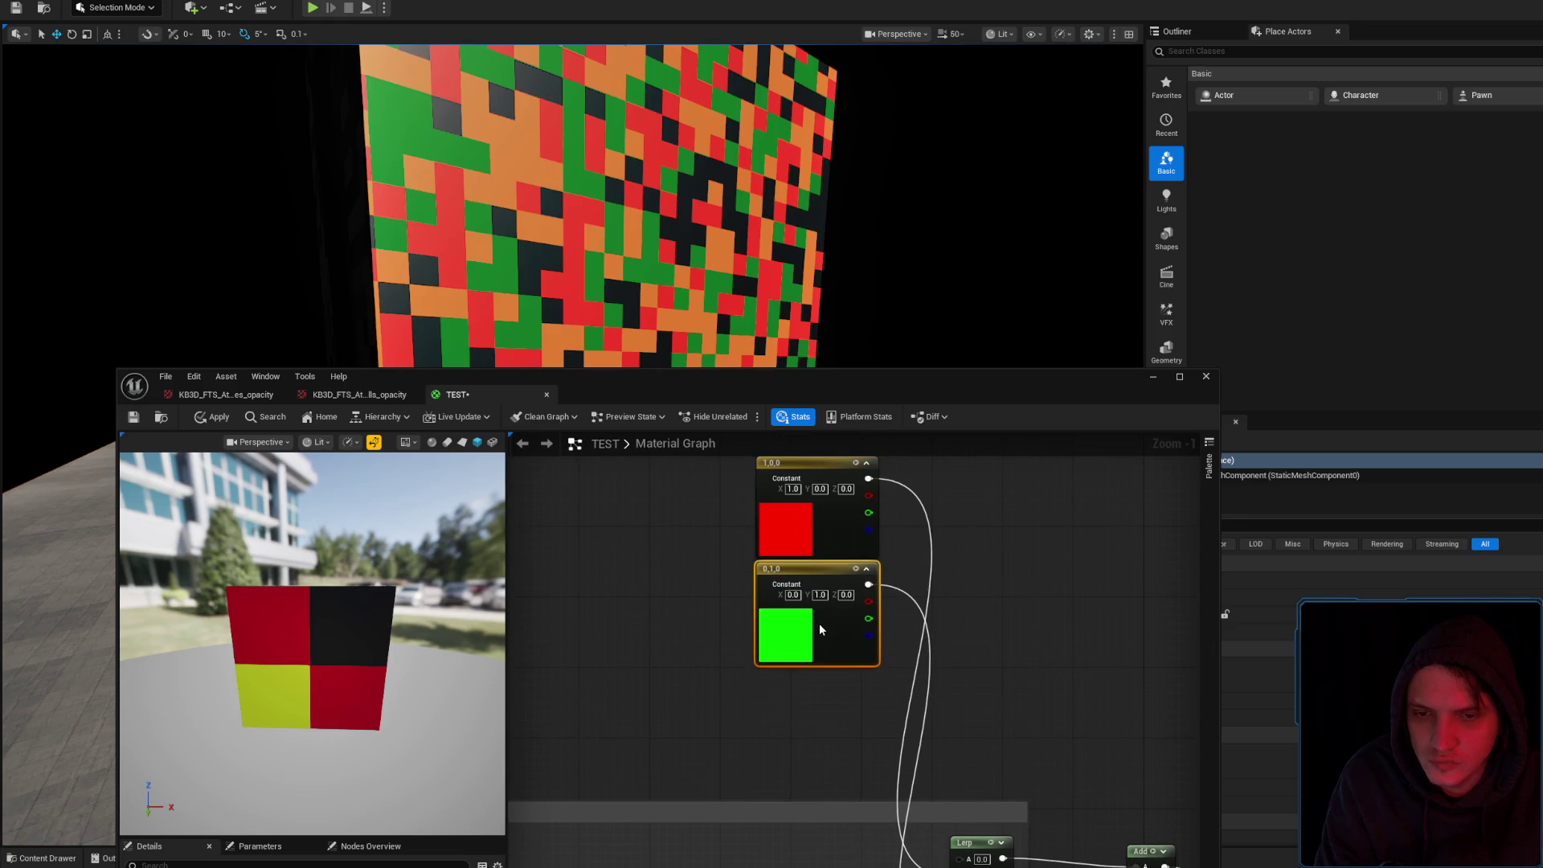
pyautogui.moveTo(855, 694)
pyautogui.mouseDown()
pyautogui.moveTo(894, 586)
pyautogui.moveTo(928, 683)
pyautogui.mouseUp()
pyautogui.moveTo(852, 554); pyautogui.dragTo(856, 515)
pyautogui.moveTo(846, 674); pyautogui.dragTo(849, 618)
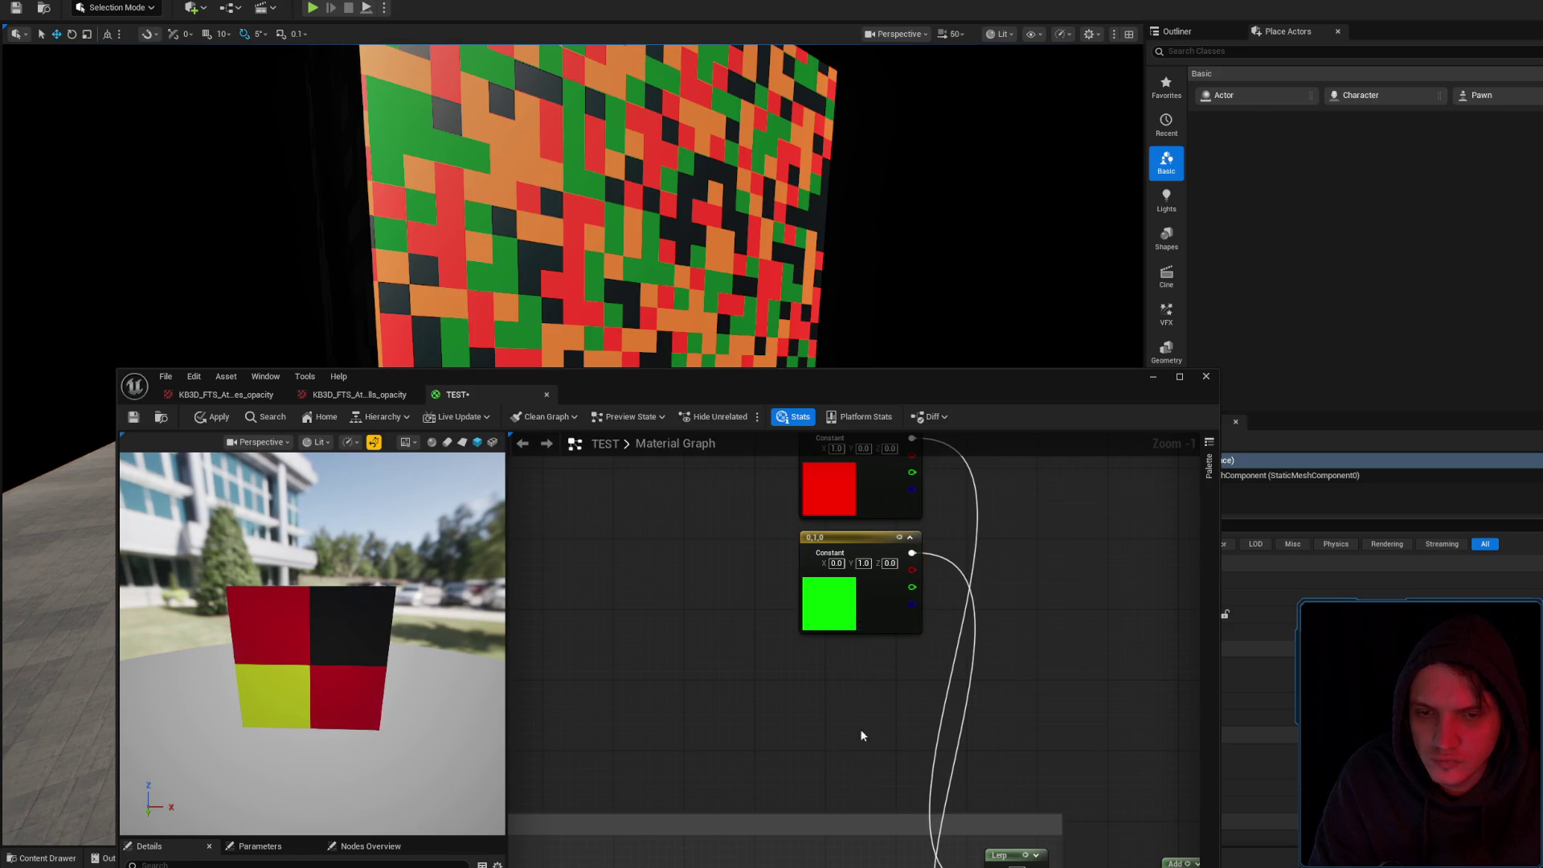
# Duplicate the green constant beneath it and set the copy to blue 0,0,1
pyautogui.hotkey('ctrl', 'd')
pyautogui.moveTo(902, 788); pyautogui.dragTo(857, 709)
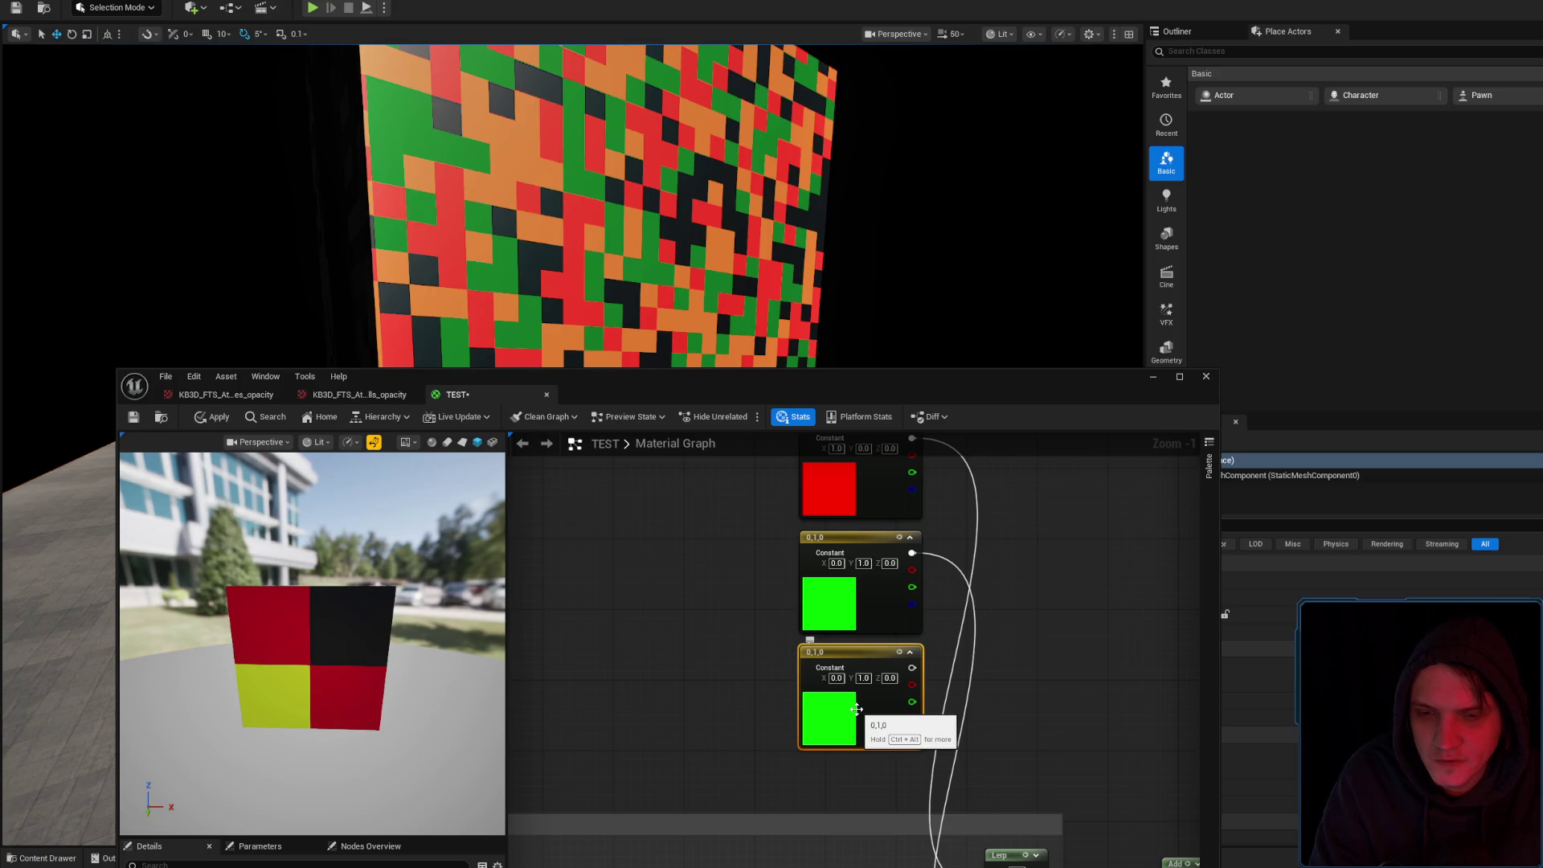
pyautogui.moveTo(884, 635); pyautogui.dragTo(884, 617)
pyautogui.moveTo(867, 705); pyautogui.dragTo(867, 680)
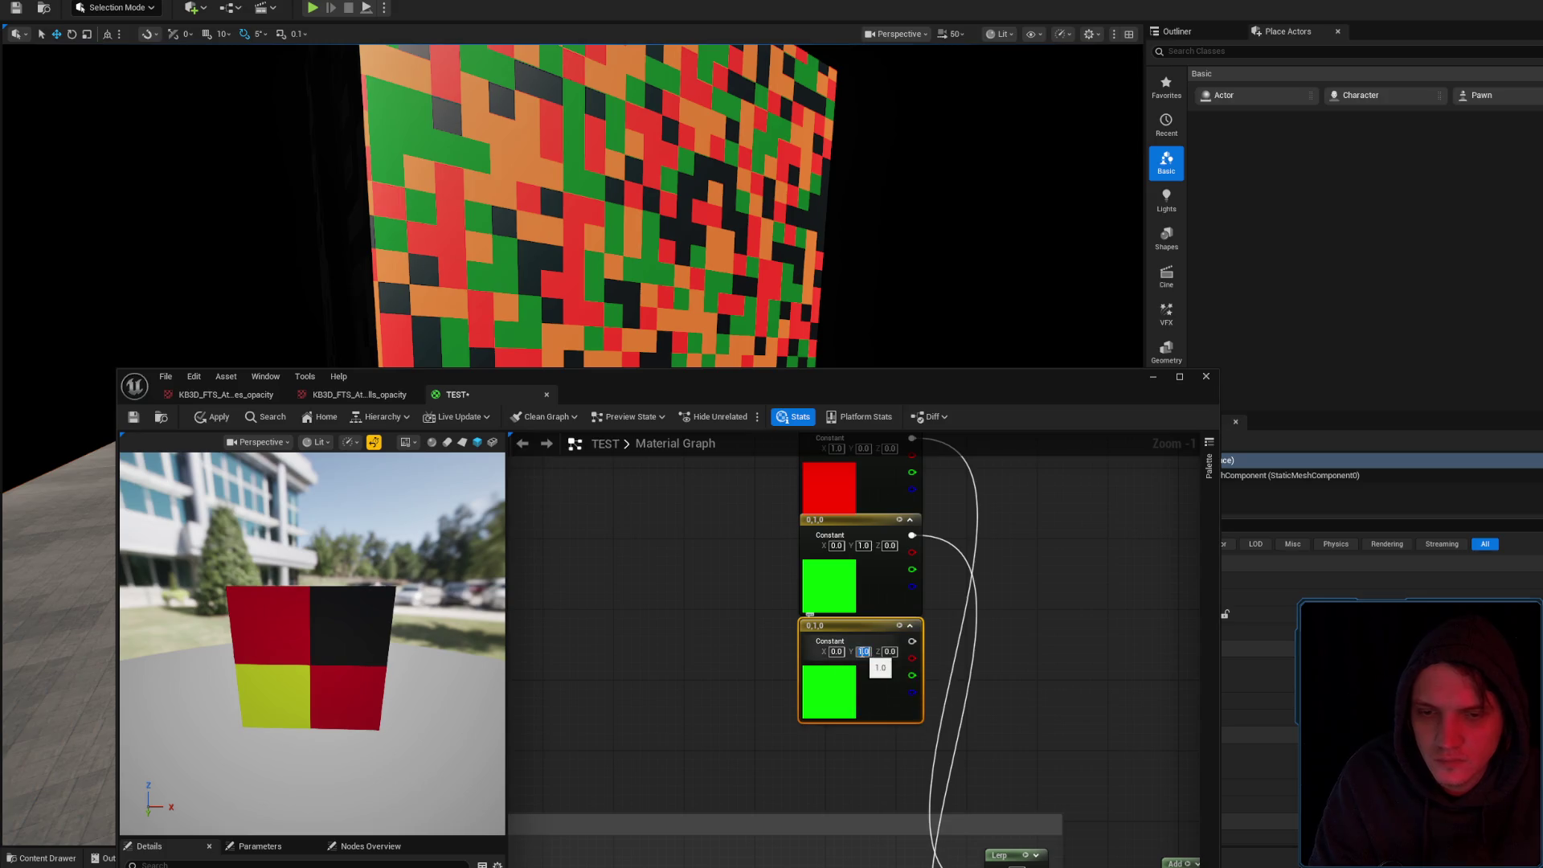
pyautogui.write('0')
pyautogui.press('Tab')
pyautogui.write('1')
pyautogui.press('Return')
pyautogui.click(1014, 640)
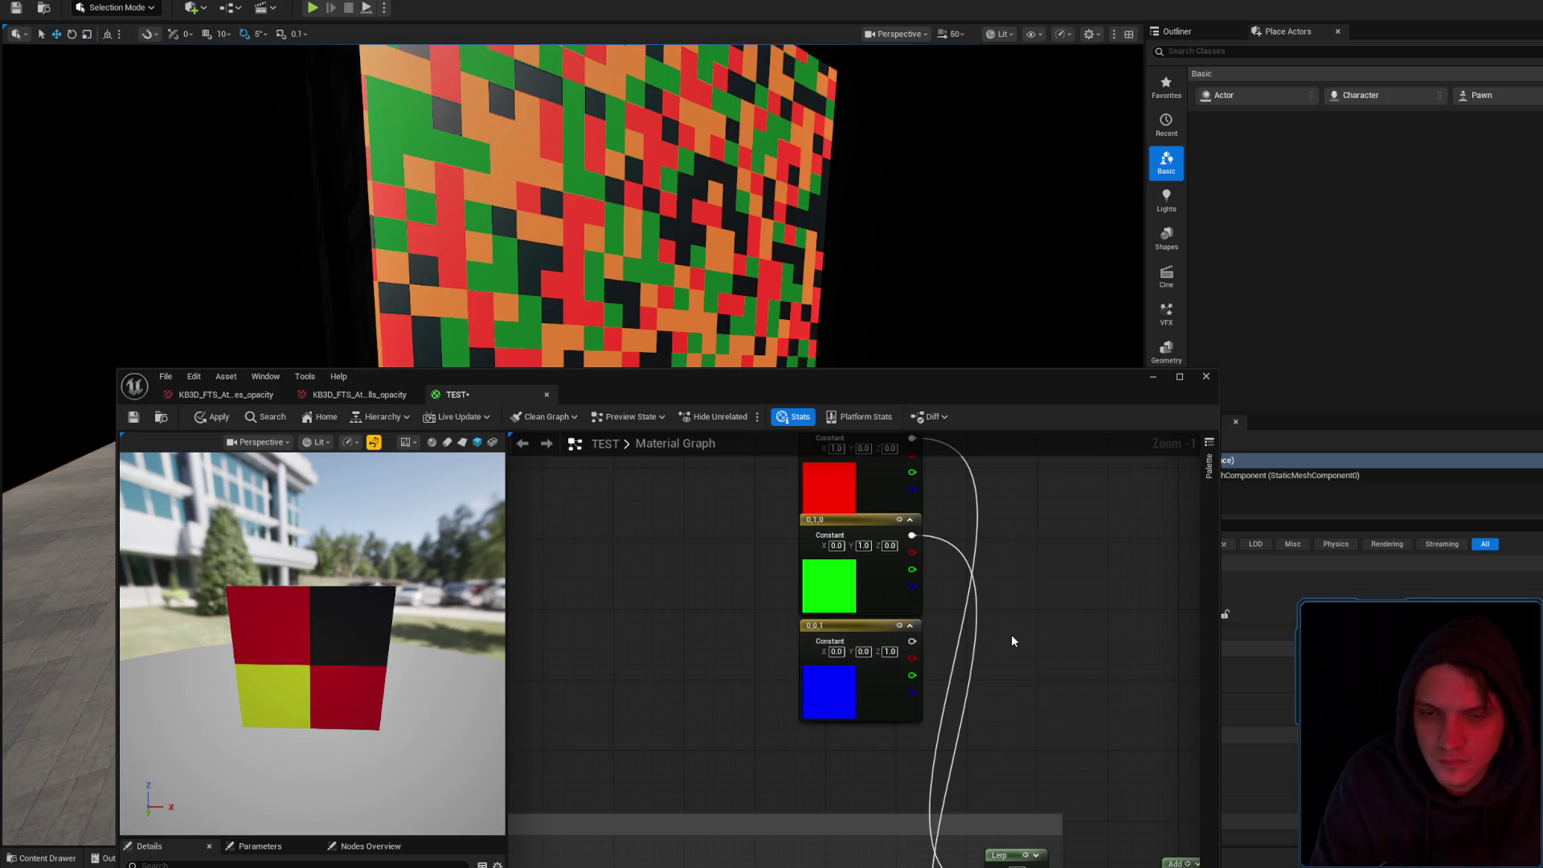
pyautogui.scroll(-3, 1014, 640)
pyautogui.scroll(3, 804, 627)
pyautogui.moveTo(916, 660); pyautogui.dragTo(808, 620)
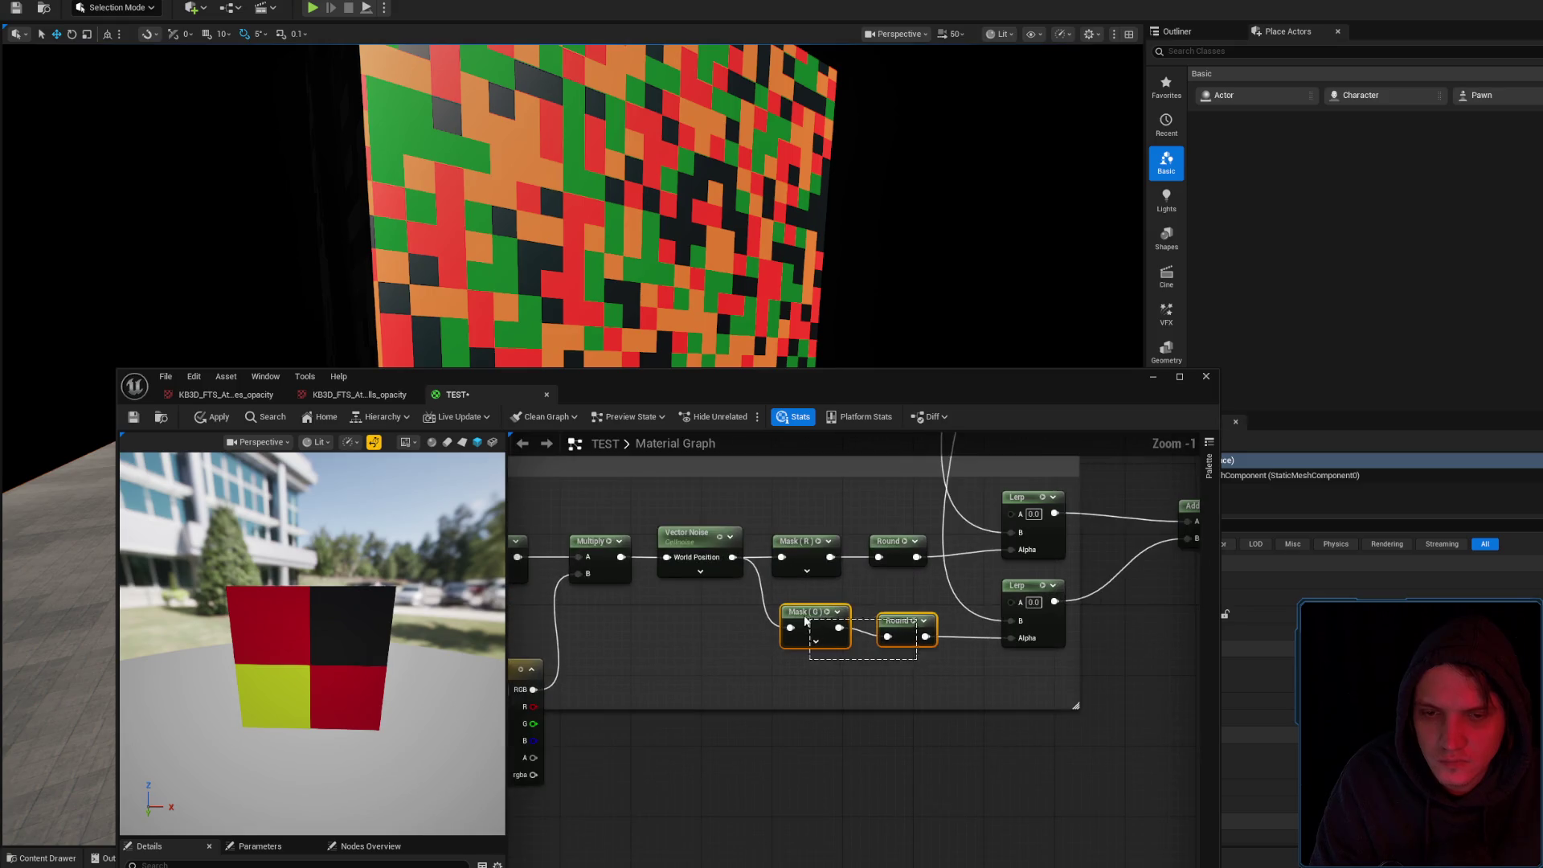
# Copy the Mask, Round and Lerp branch, feed Vector Noise into it, and switch the mask to B
pyautogui.keyDown('ctrl'); pyautogui.click(1045, 631); pyautogui.keyUp('ctrl')
pyautogui.hotkey('ctrl', 'c')
pyautogui.hotkey('ctrl', 'v')
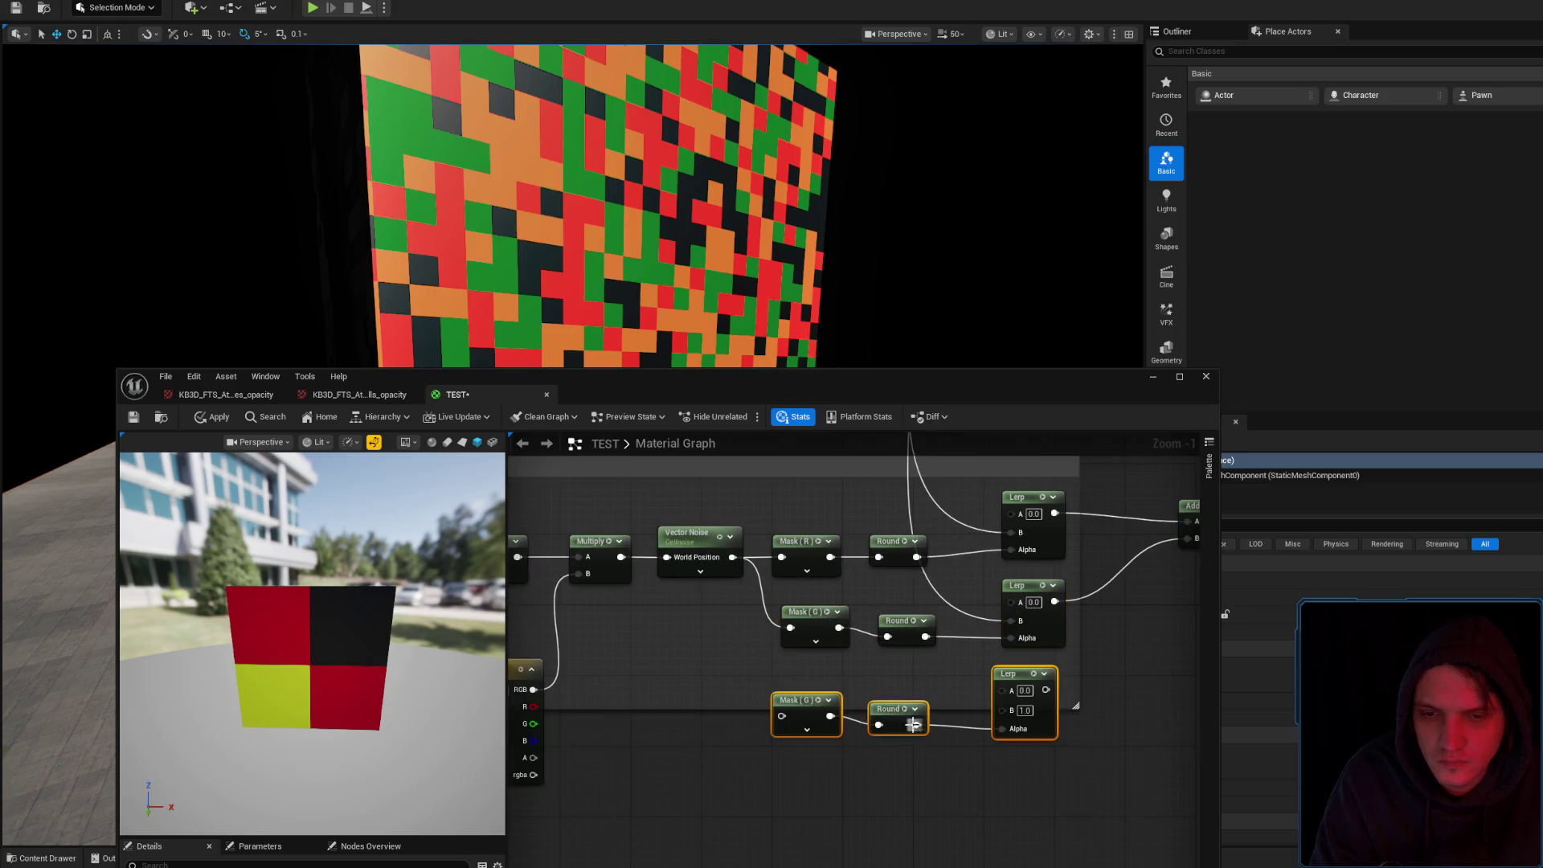
pyautogui.moveTo(866, 707); pyautogui.dragTo(866, 840)
pyautogui.moveTo(733, 557); pyautogui.dragTo(781, 716)
pyautogui.click(792, 699)
pyautogui.moveTo(666, 386); pyautogui.dragTo(681, 242)
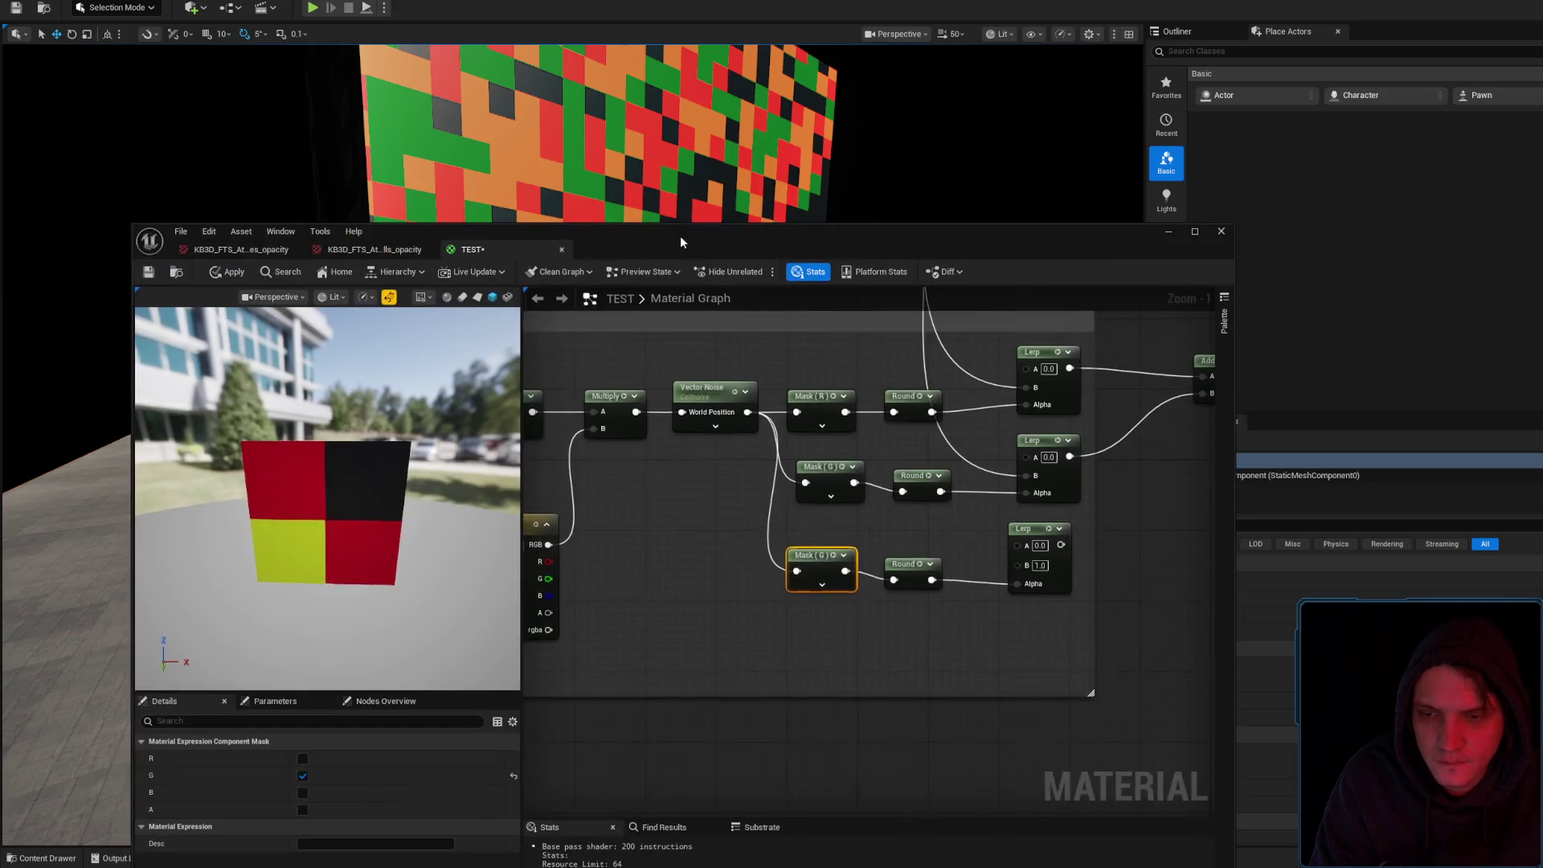
pyautogui.click(302, 777)
pyautogui.click(302, 794)
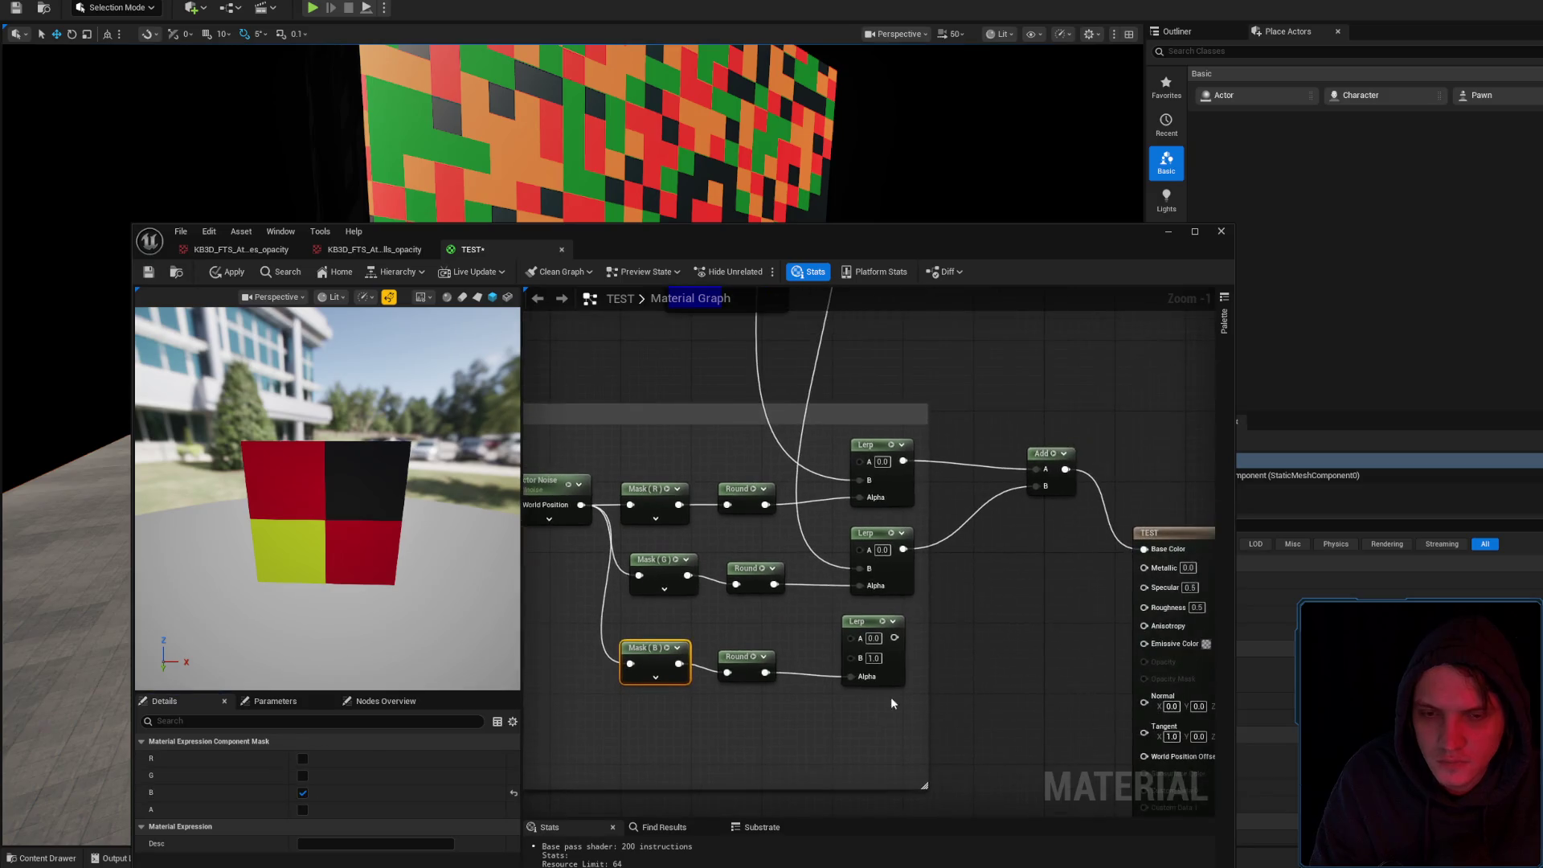
pyautogui.click(887, 705)
# Add a second Add node near the bottom Lerp output
pyautogui.rightClick(1019, 600)
pyautogui.press('Escape')
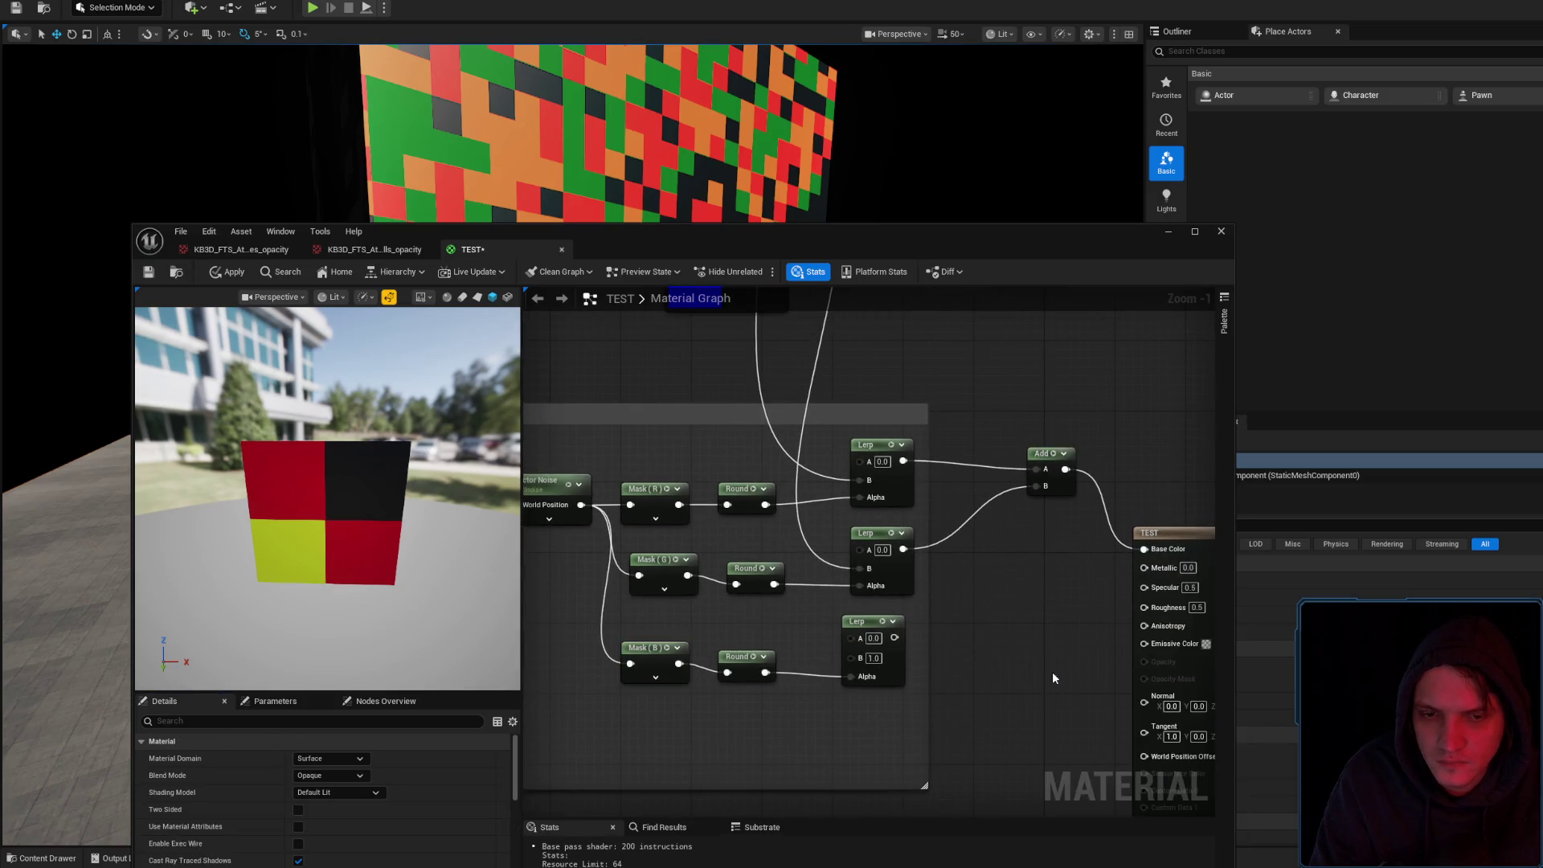
pyautogui.moveTo(894, 638)
pyautogui.mouseDown()
pyautogui.moveTo(945, 641)
pyautogui.moveTo(955, 608)
pyautogui.mouseUp()
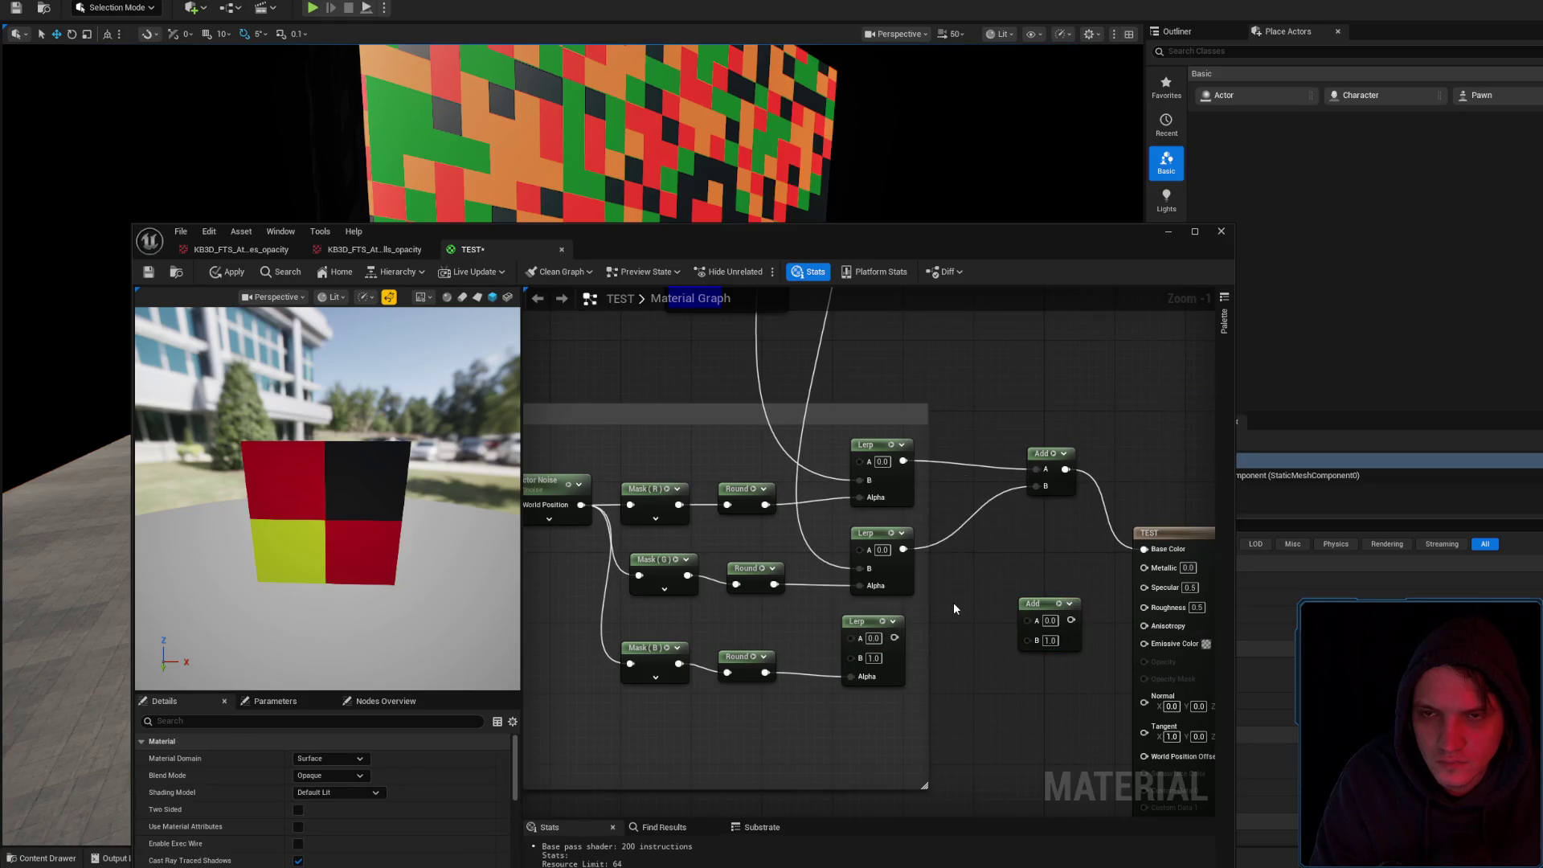
pyautogui.moveTo(865, 248)
pyautogui.mouseDown()
pyautogui.moveTo(900, 389)
pyautogui.moveTo(881, 328)
pyautogui.mouseUp()
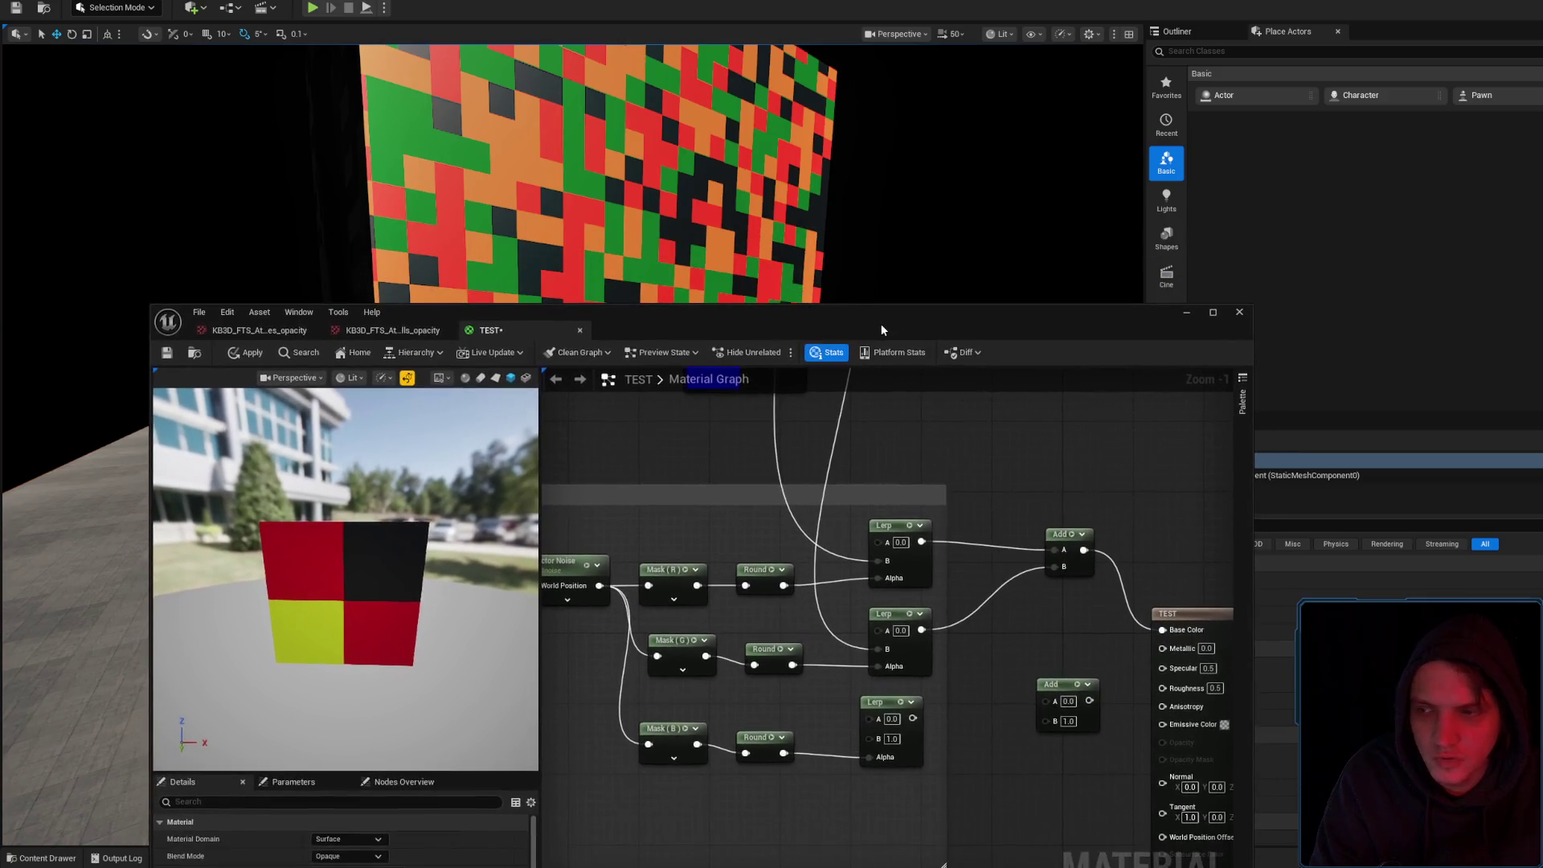
# Delete the unused Add node and preview the blue-channel Round output
pyautogui.click(1078, 693)
pyautogui.press('Delete')
pyautogui.moveTo(781, 754)
pyautogui.mouseDown()
pyautogui.moveTo(889, 647)
pyautogui.moveTo(905, 763)
pyautogui.moveTo(865, 727)
pyautogui.mouseUp()
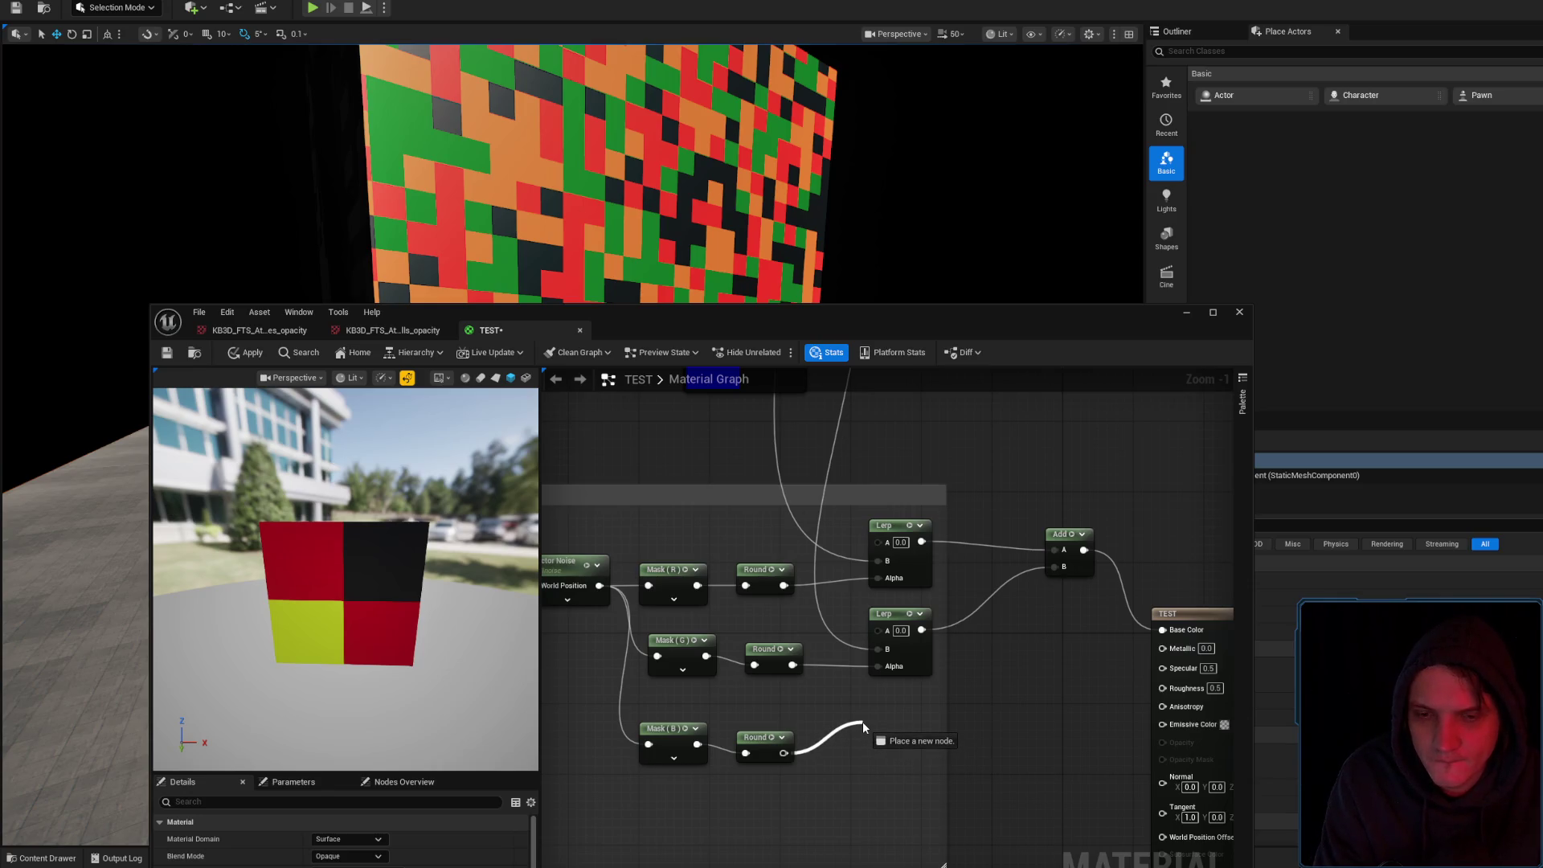
pyautogui.moveTo(864, 727)
pyautogui.mouseDown()
pyautogui.moveTo(844, 852)
pyautogui.moveTo(876, 772)
pyautogui.moveTo(923, 763)
pyautogui.mouseUp()
pyautogui.click(923, 763)
pyautogui.click(867, 765)
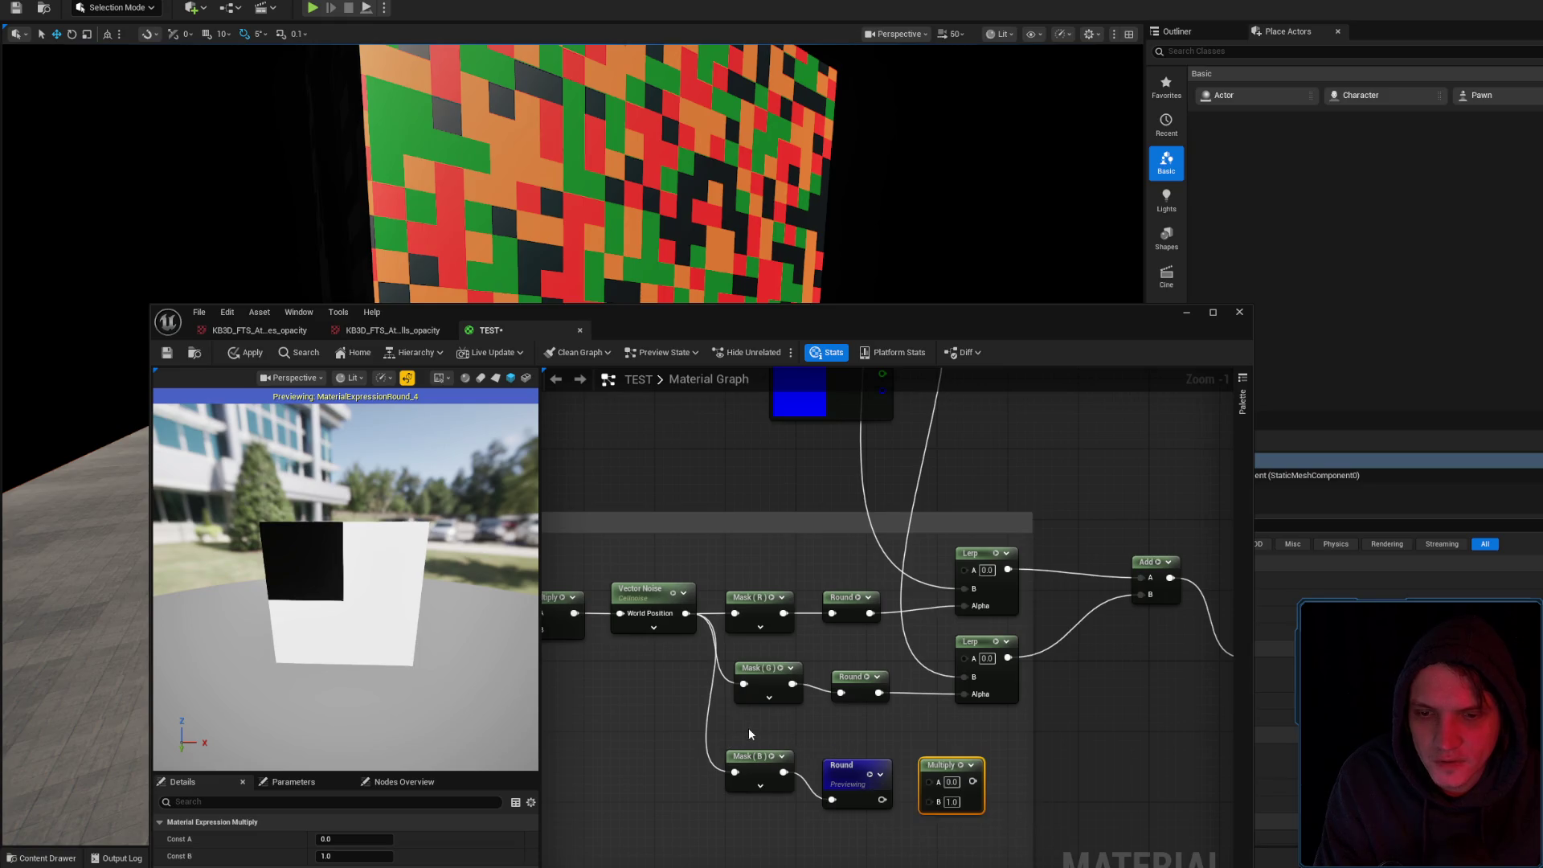
# Delete the blue-channel Mask (B) and Round nodes and the leftover Multiply nodes
pyautogui.moveTo(758, 731)
pyautogui.mouseDown()
pyautogui.moveTo(812, 795)
pyautogui.moveTo(905, 804)
pyautogui.mouseUp()
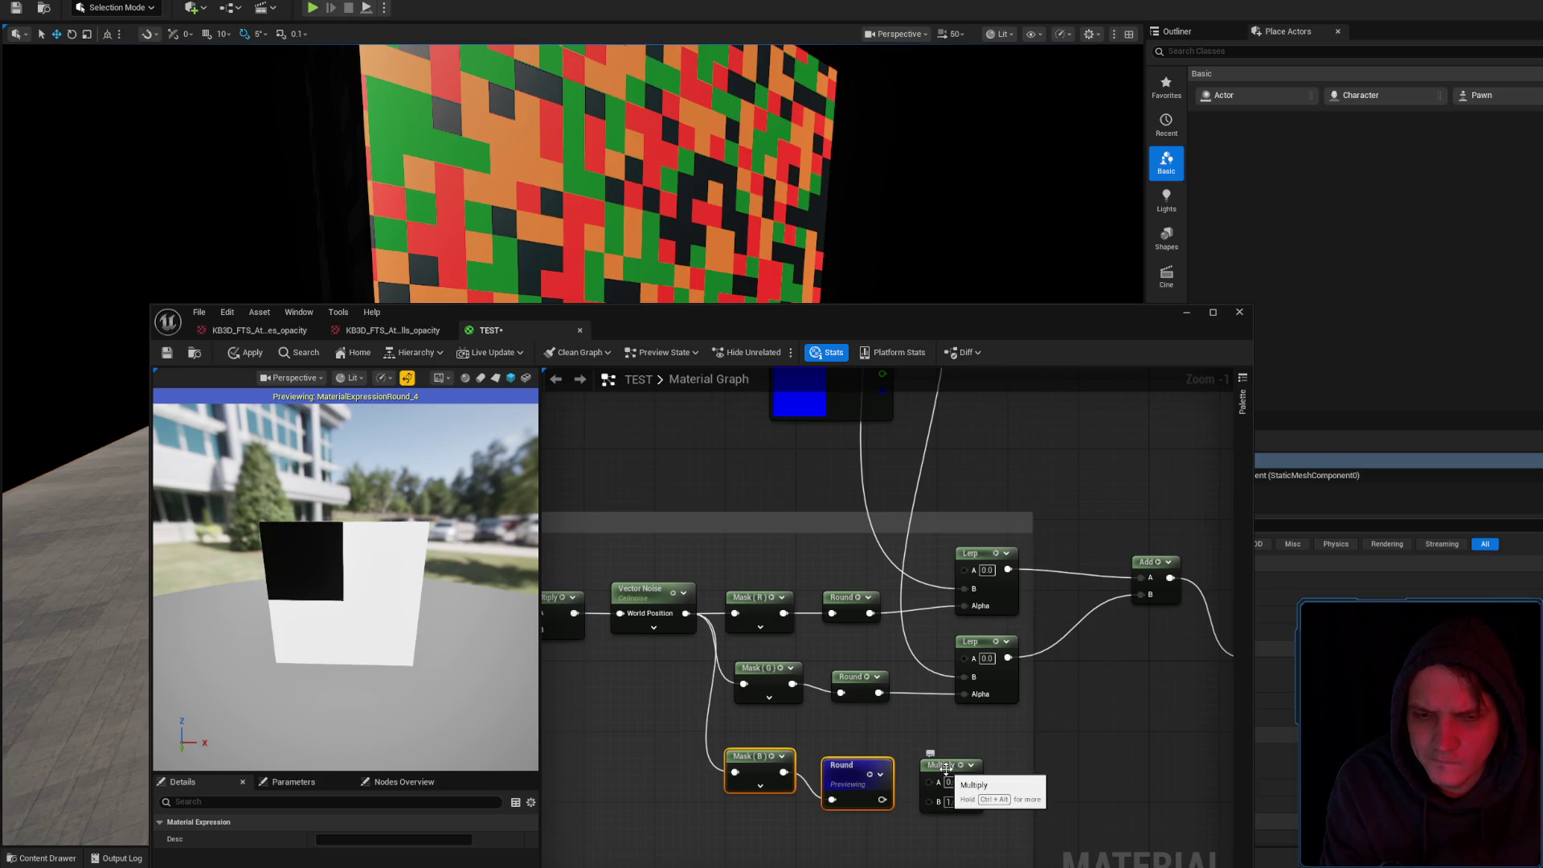
pyautogui.press('Delete')
pyautogui.click(946, 768)
pyautogui.press('Delete')
pyautogui.moveTo(910, 754); pyautogui.dragTo(925, 819)
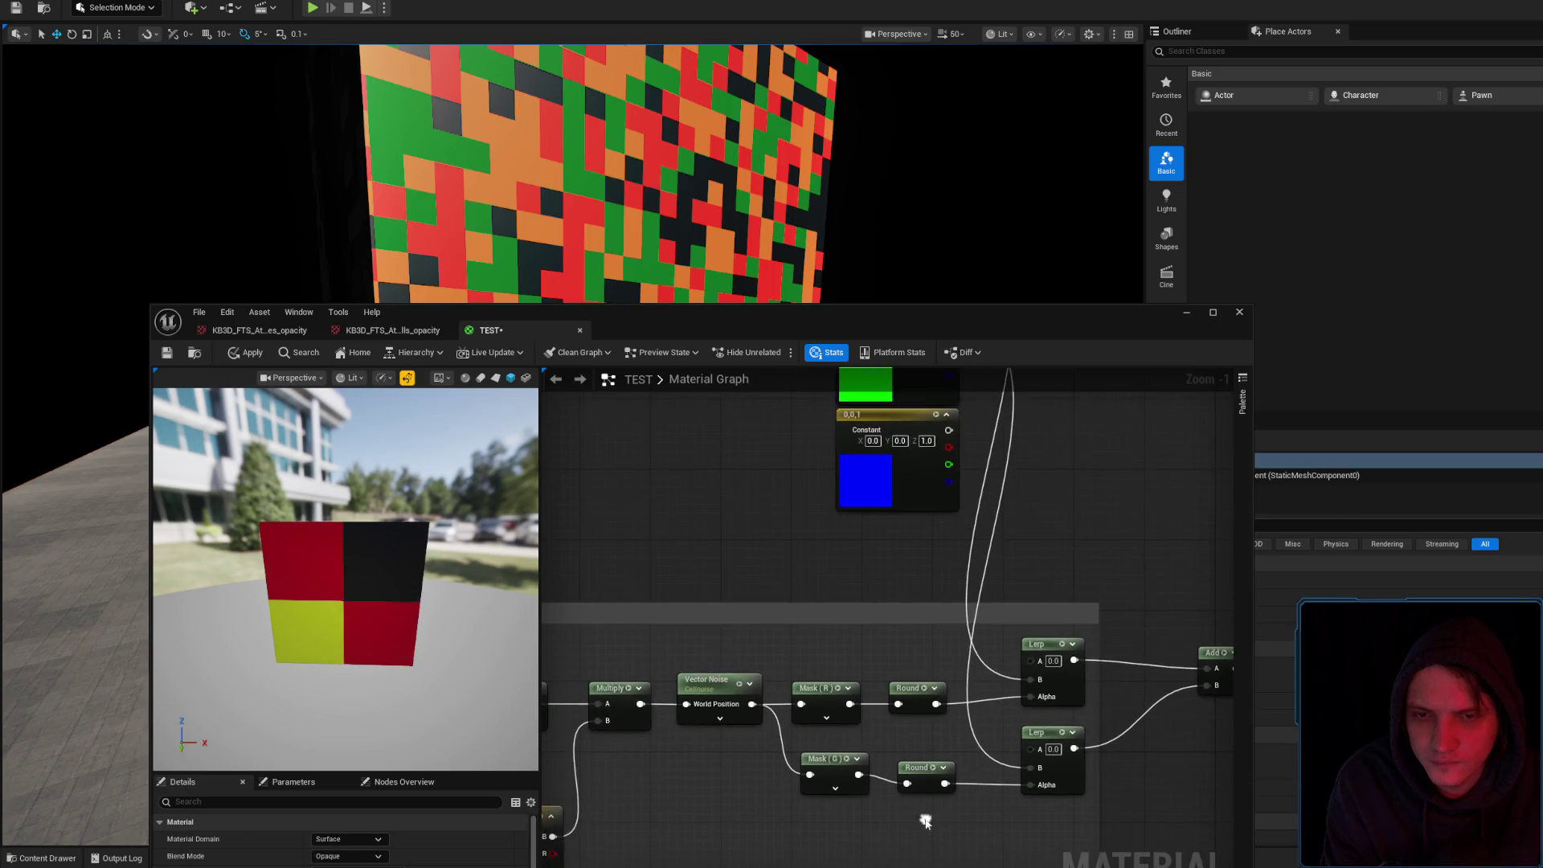
pyautogui.moveTo(1001, 558); pyautogui.dragTo(1041, 492)
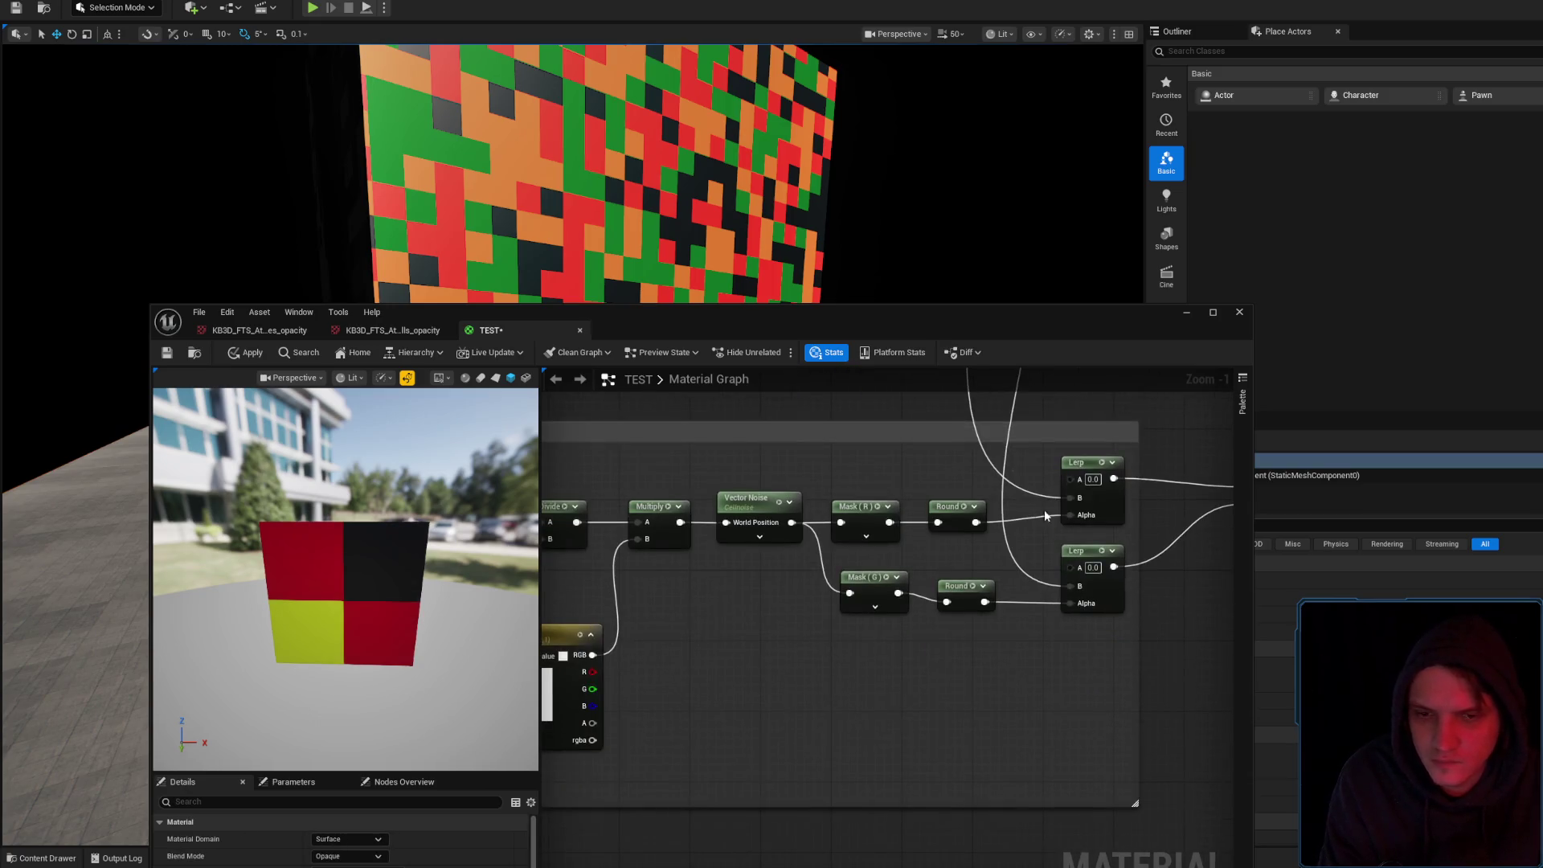
pyautogui.click(1017, 663)
pyautogui.moveTo(792, 522)
pyautogui.mouseDown()
pyautogui.moveTo(945, 654)
pyautogui.moveTo(1019, 675)
pyautogui.moveTo(1000, 690)
pyautogui.mouseUp()
pyautogui.click(963, 668)
pyautogui.click(1045, 672)
pyautogui.press('Delete')
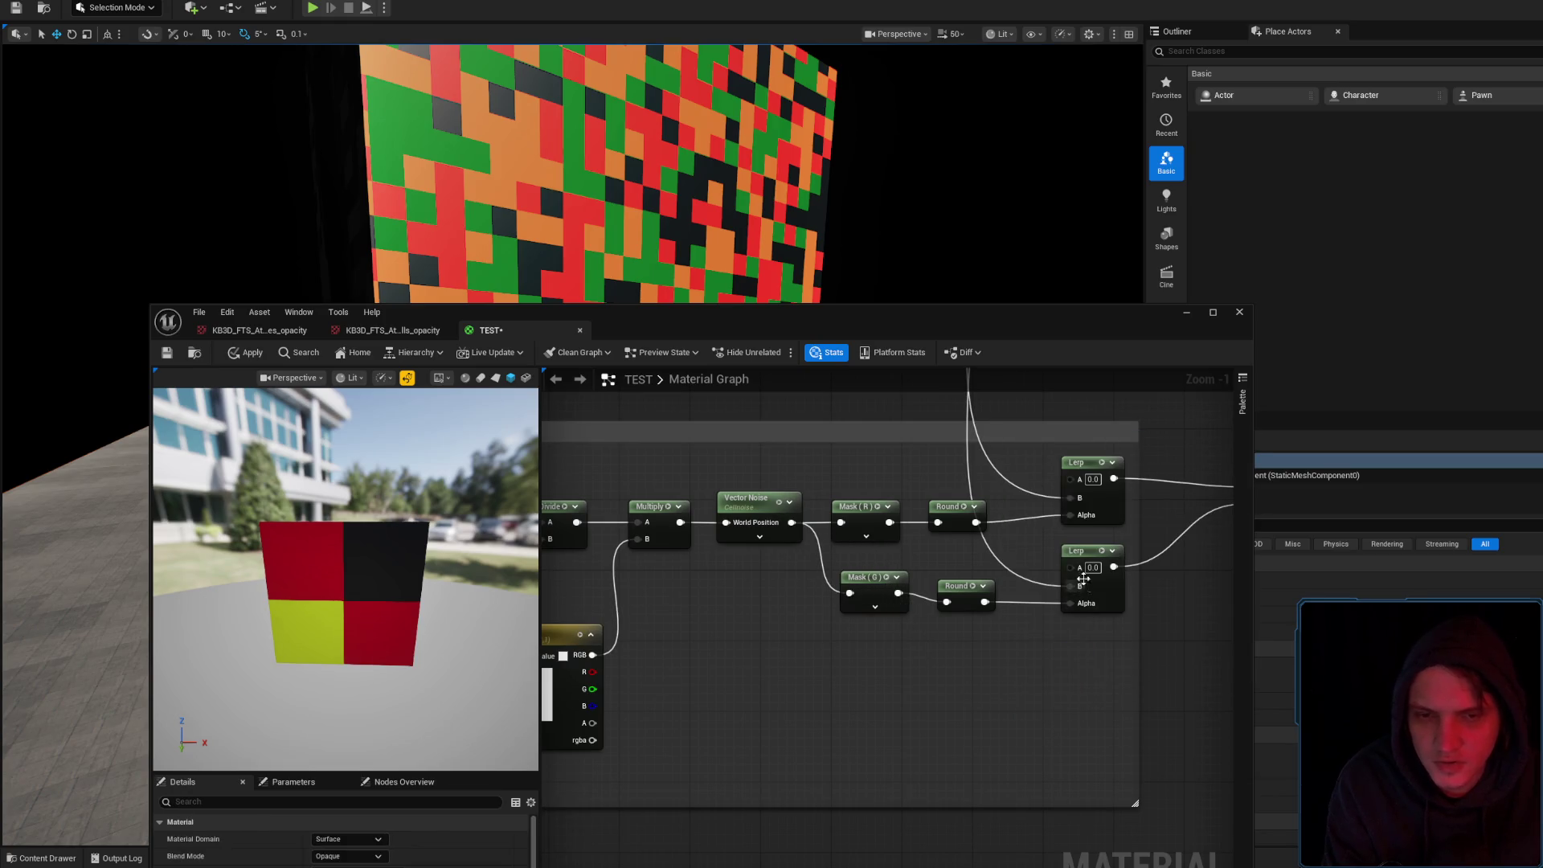
# Connect the blue 0,0,1 constant to the lower Lerp's A input and apply the material
pyautogui.moveTo(1090, 570); pyautogui.dragTo(1032, 753)
pyautogui.moveTo(930, 431)
pyautogui.mouseDown()
pyautogui.moveTo(999, 638)
pyautogui.moveTo(1012, 748)
pyautogui.mouseUp()
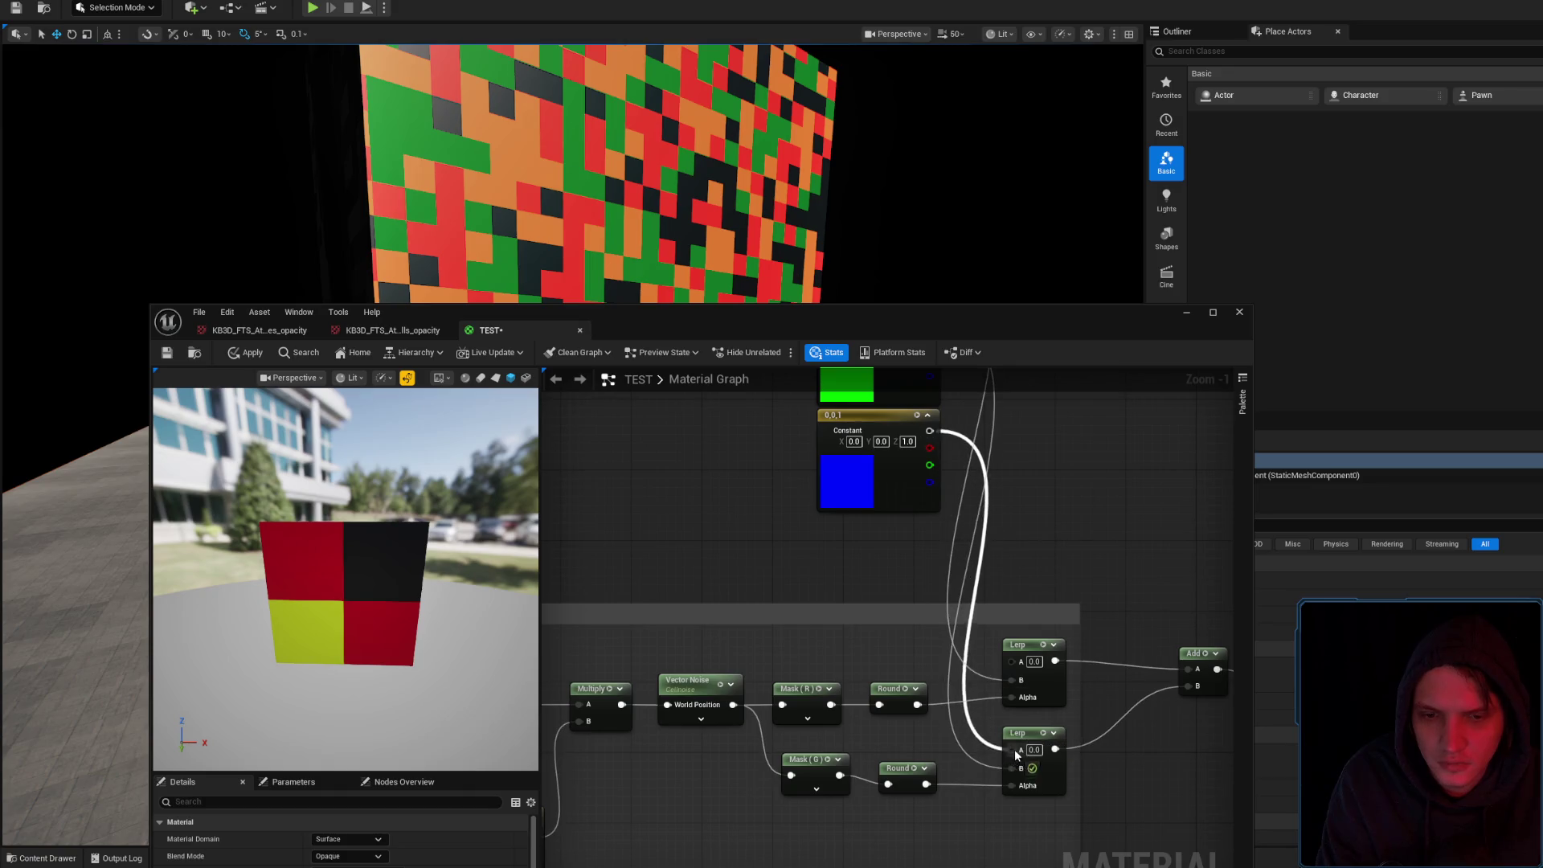
pyautogui.click(251, 354)
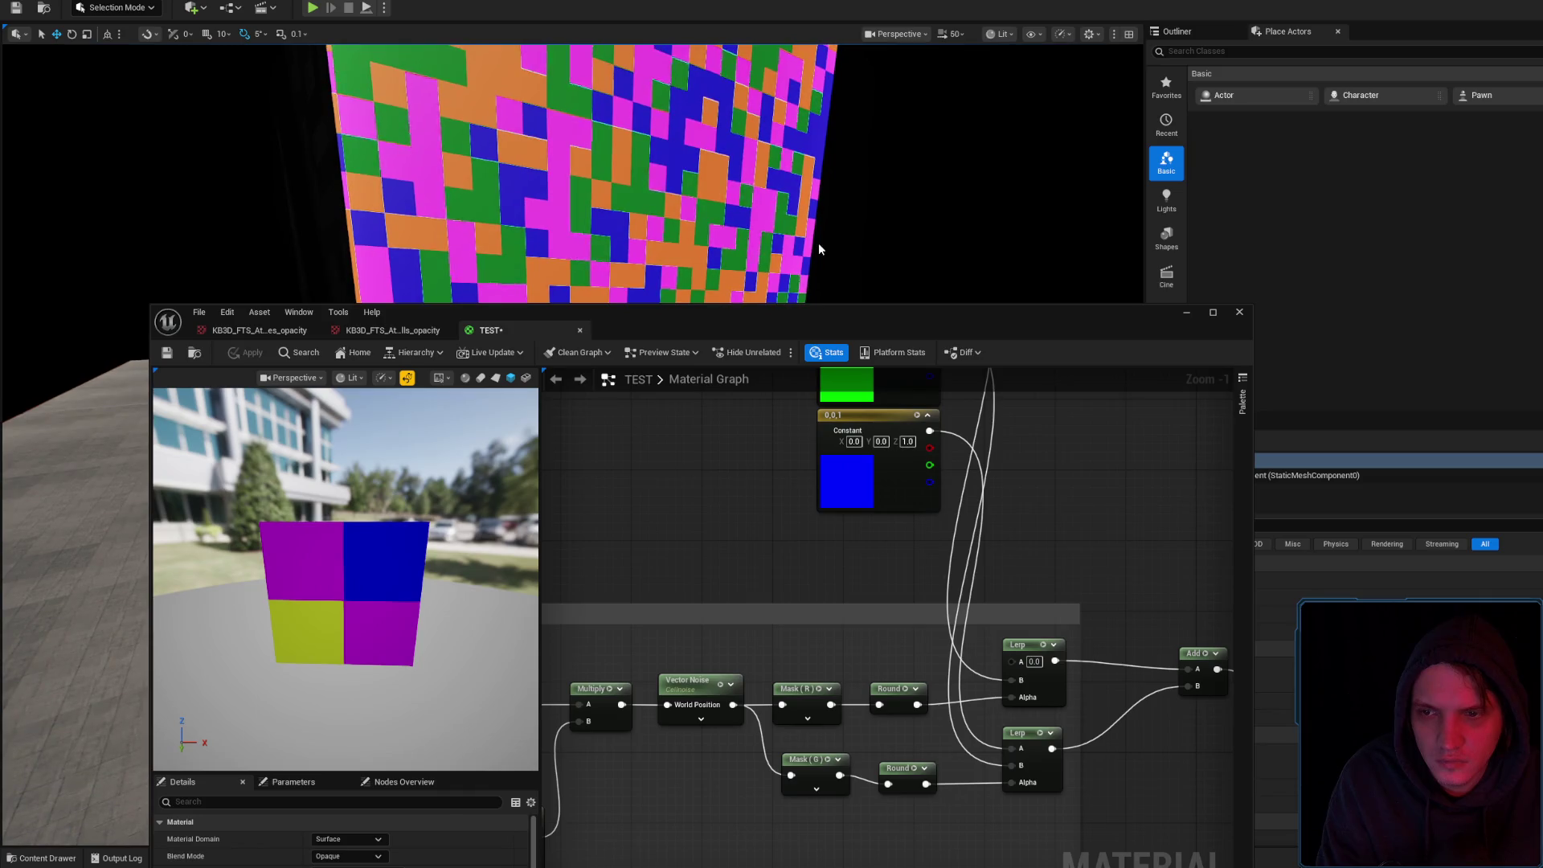
pyautogui.moveTo(878, 506)
pyautogui.mouseDown()
pyautogui.moveTo(851, 541)
pyautogui.moveTo(793, 548)
pyautogui.moveTo(864, 527)
pyautogui.moveTo(894, 468)
pyautogui.mouseUp()
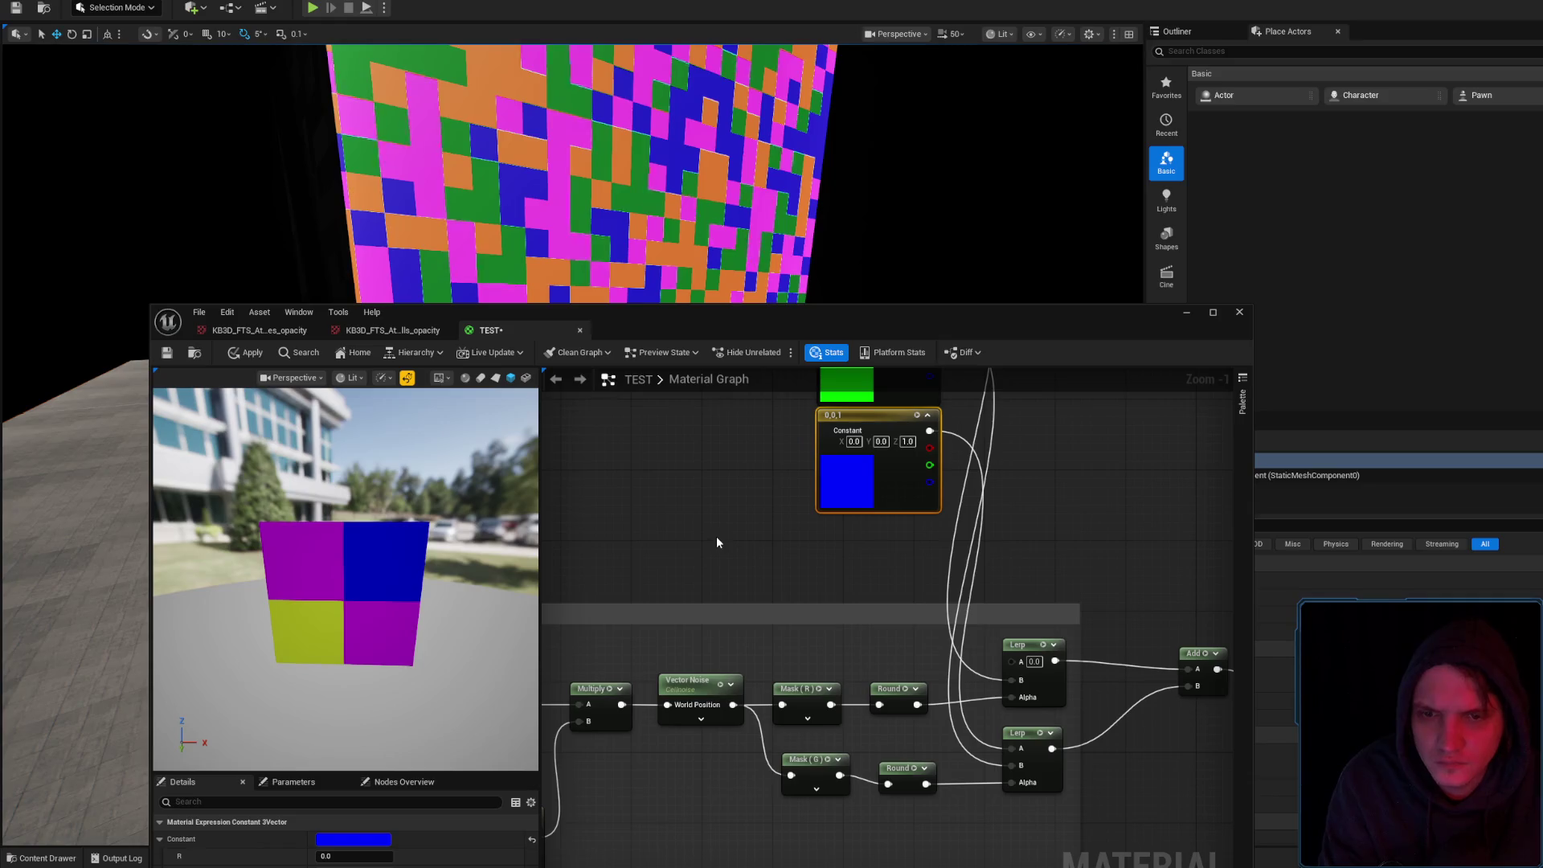
# Zoom out and recentre the graph around the stacked red, green and blue constants
pyautogui.scroll(-2, 932, 587)
pyautogui.moveTo(921, 584)
pyautogui.mouseDown()
pyautogui.moveTo(895, 620)
pyautogui.moveTo(895, 588)
pyautogui.mouseUp()
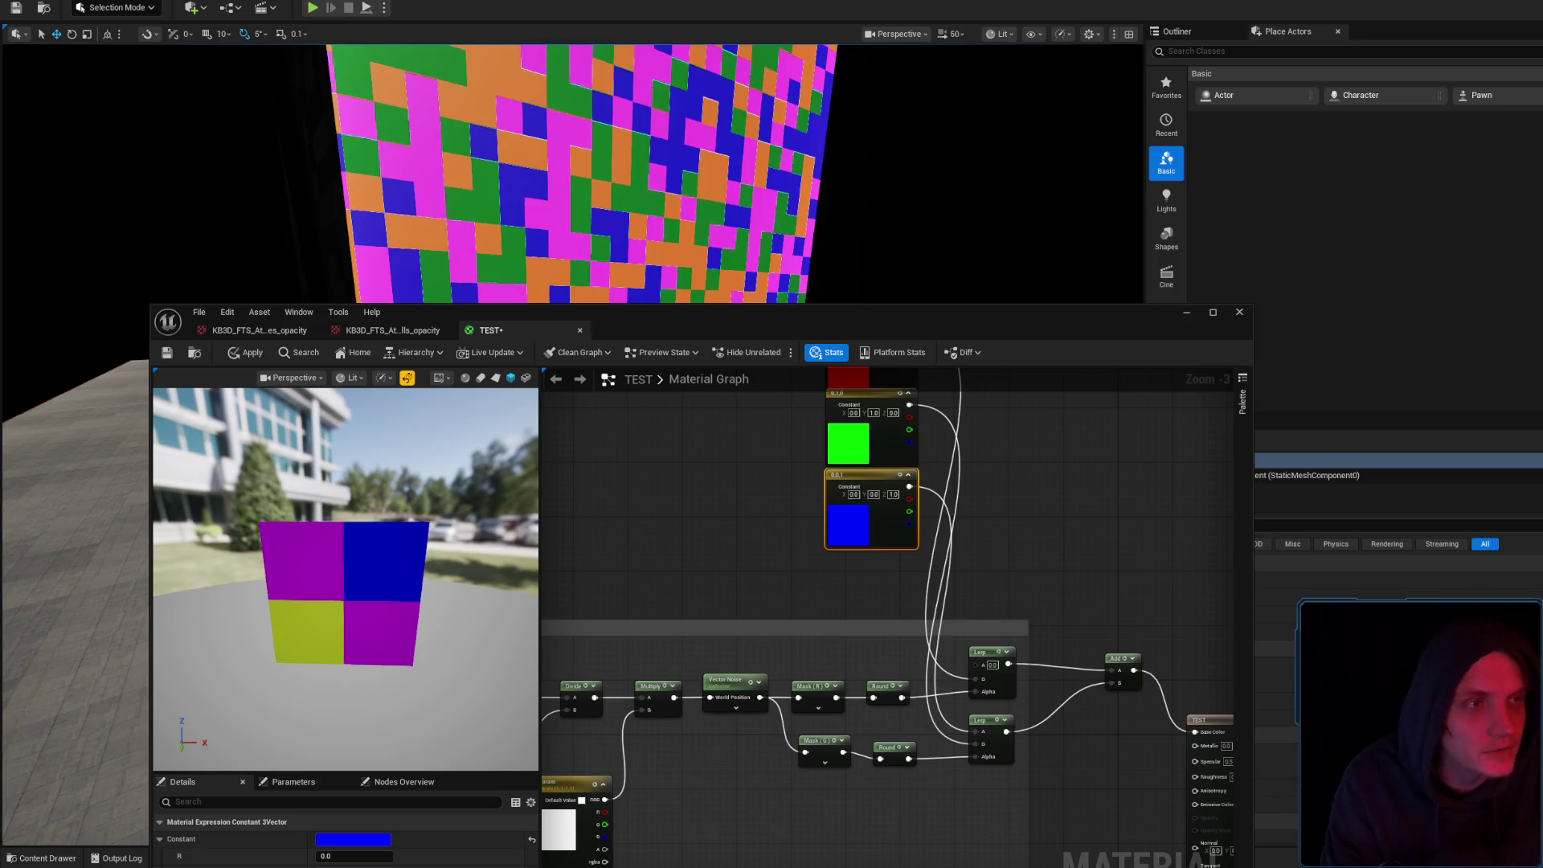
pyautogui.click(981, 503)
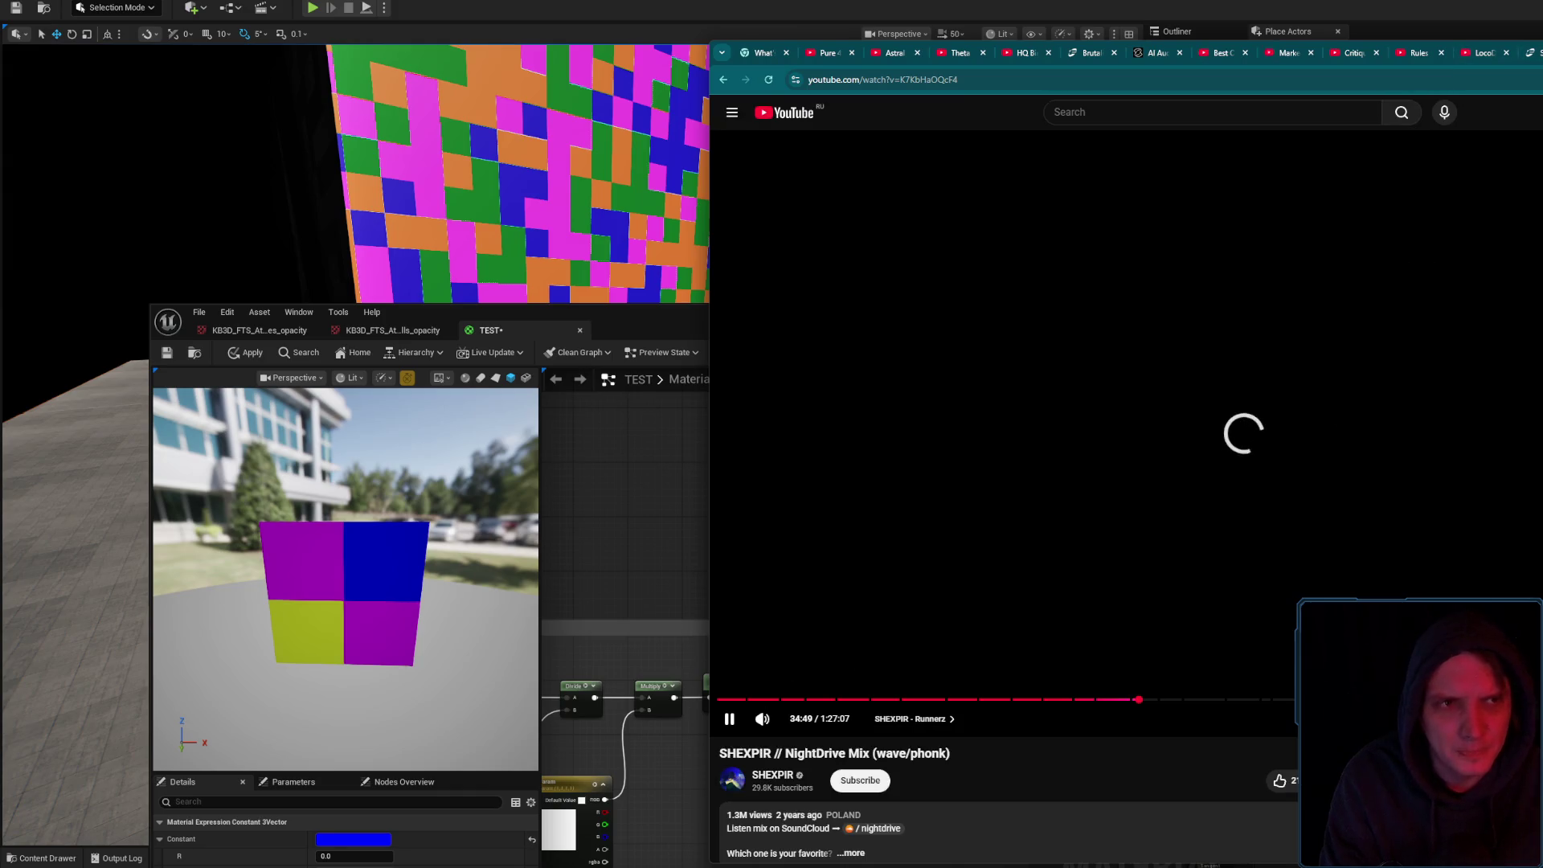
pyautogui.hotkey('alt', 'Tab')
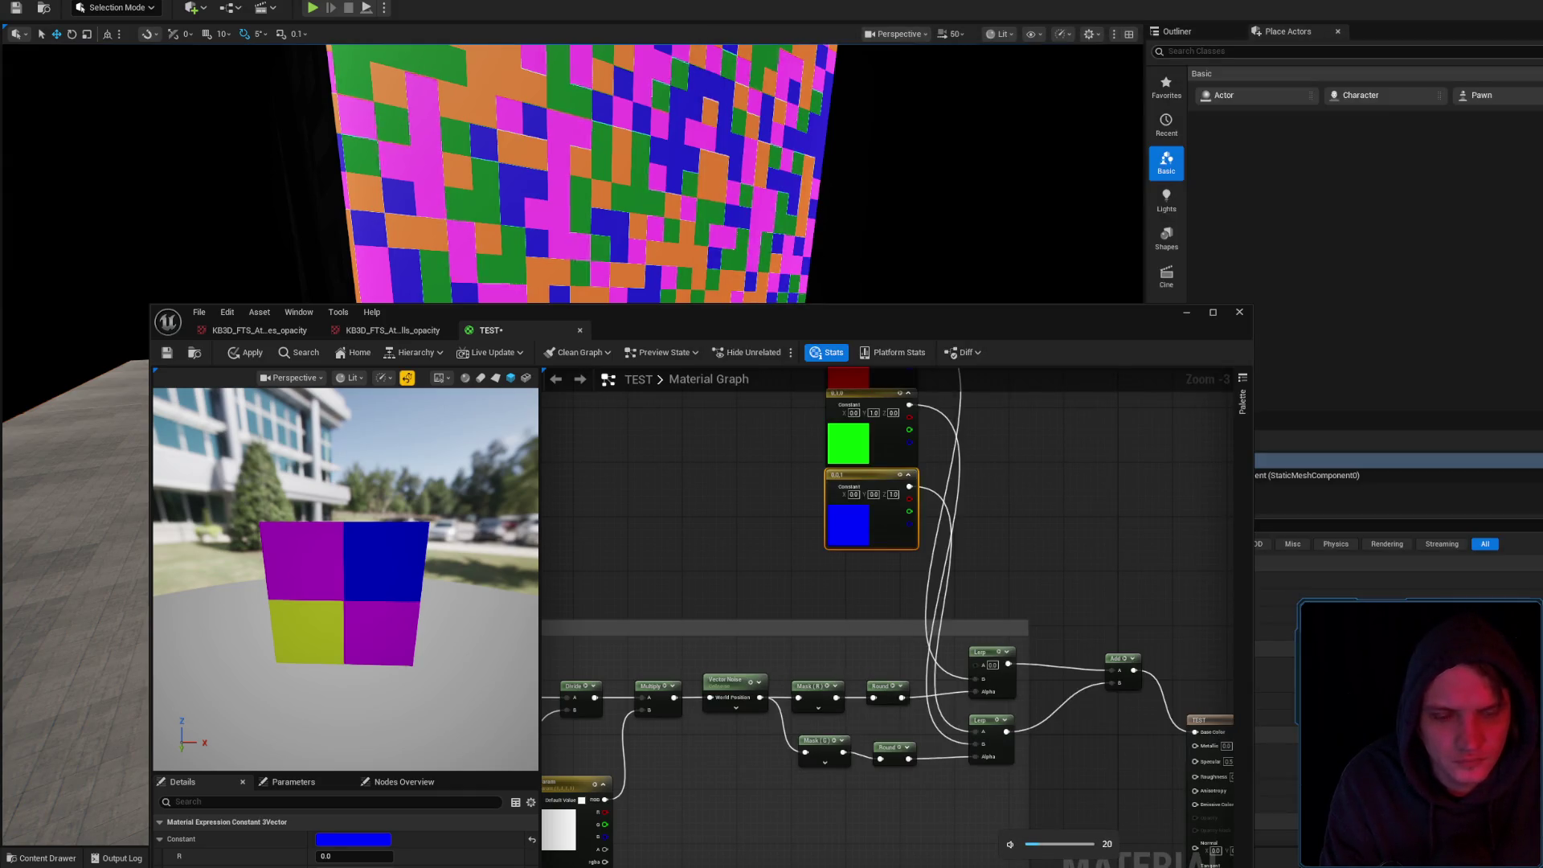
pyautogui.hotkey('alt', 'Tab')
pyautogui.click(1128, 489)
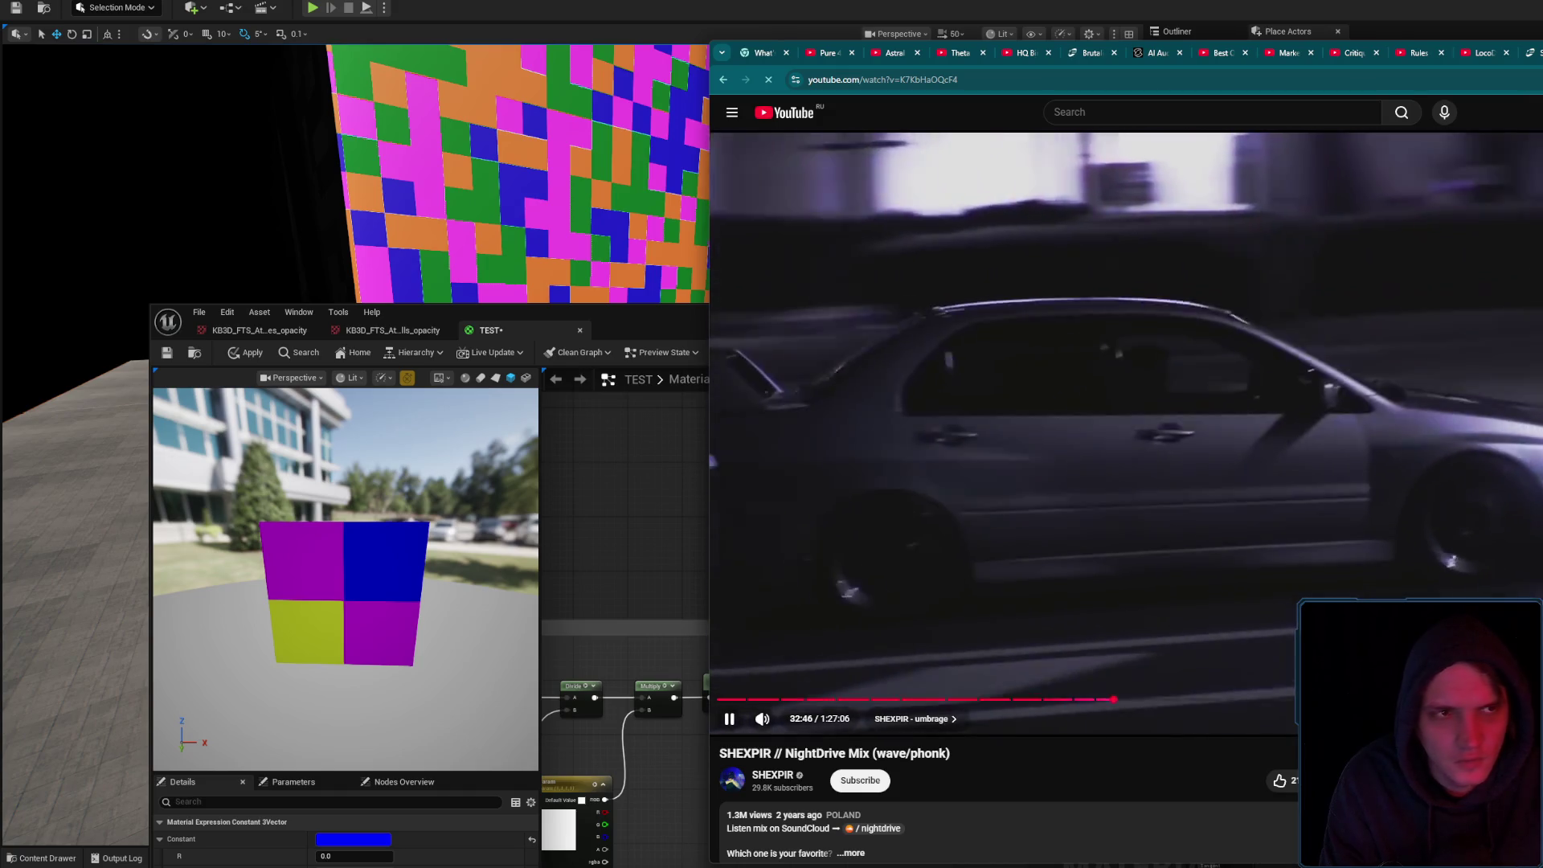
pyautogui.hotkey('alt', 'Tab')
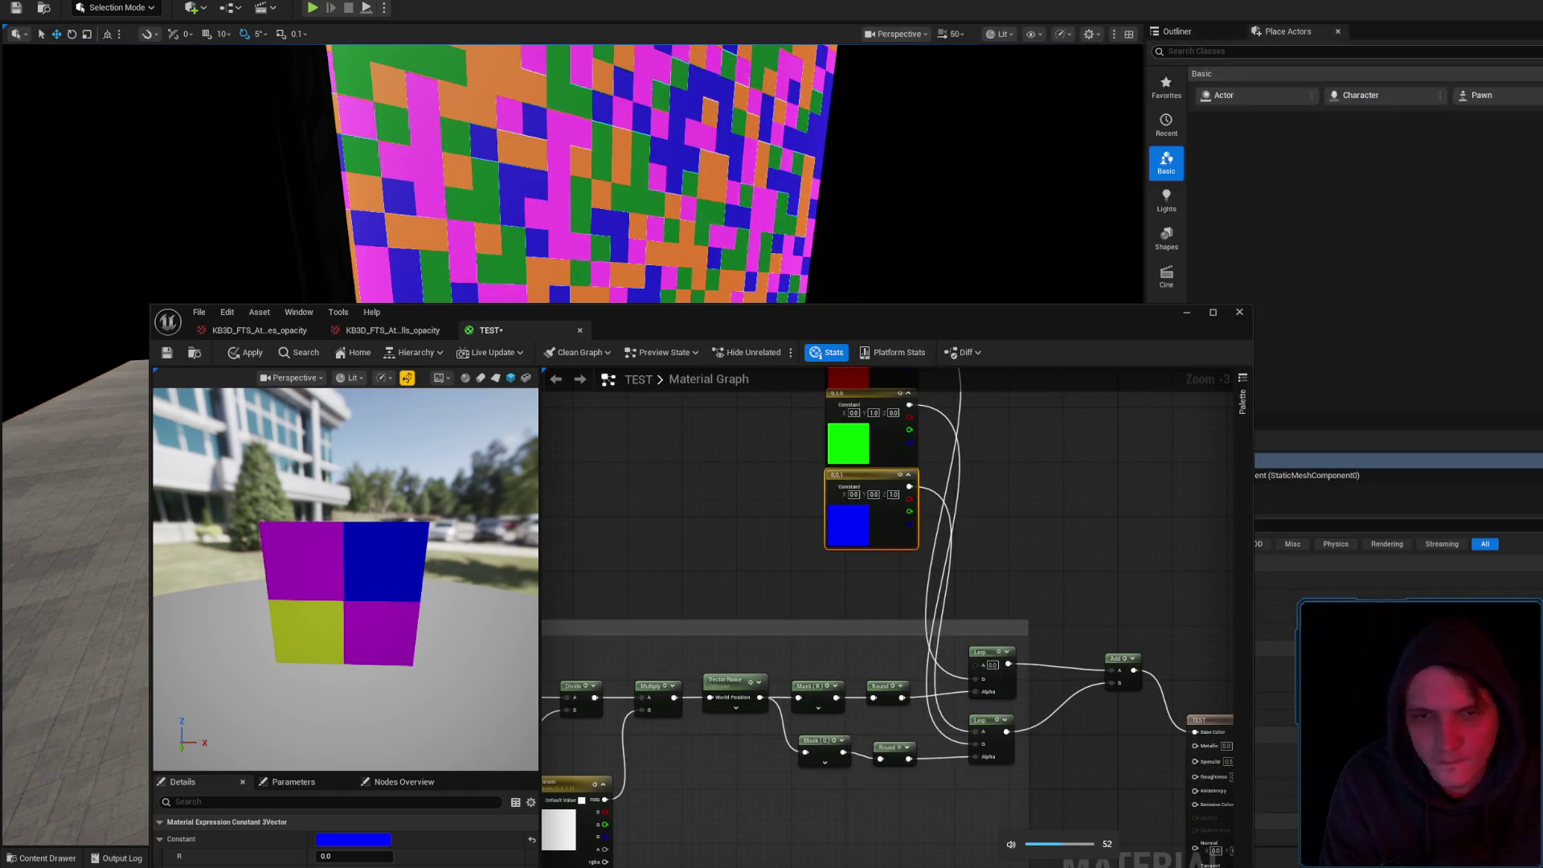
pyautogui.moveTo(1024, 542); pyautogui.dragTo(1028, 505)
# Line up the red, green and blue constants and reveal the TEST output node
pyautogui.moveTo(889, 482)
pyautogui.mouseDown()
pyautogui.moveTo(860, 517)
pyautogui.moveTo(822, 521)
pyautogui.mouseUp()
pyautogui.moveTo(876, 500)
pyautogui.mouseDown()
pyautogui.moveTo(930, 593)
pyautogui.moveTo(841, 517)
pyautogui.mouseUp()
pyautogui.moveTo(928, 426); pyautogui.dragTo(859, 425)
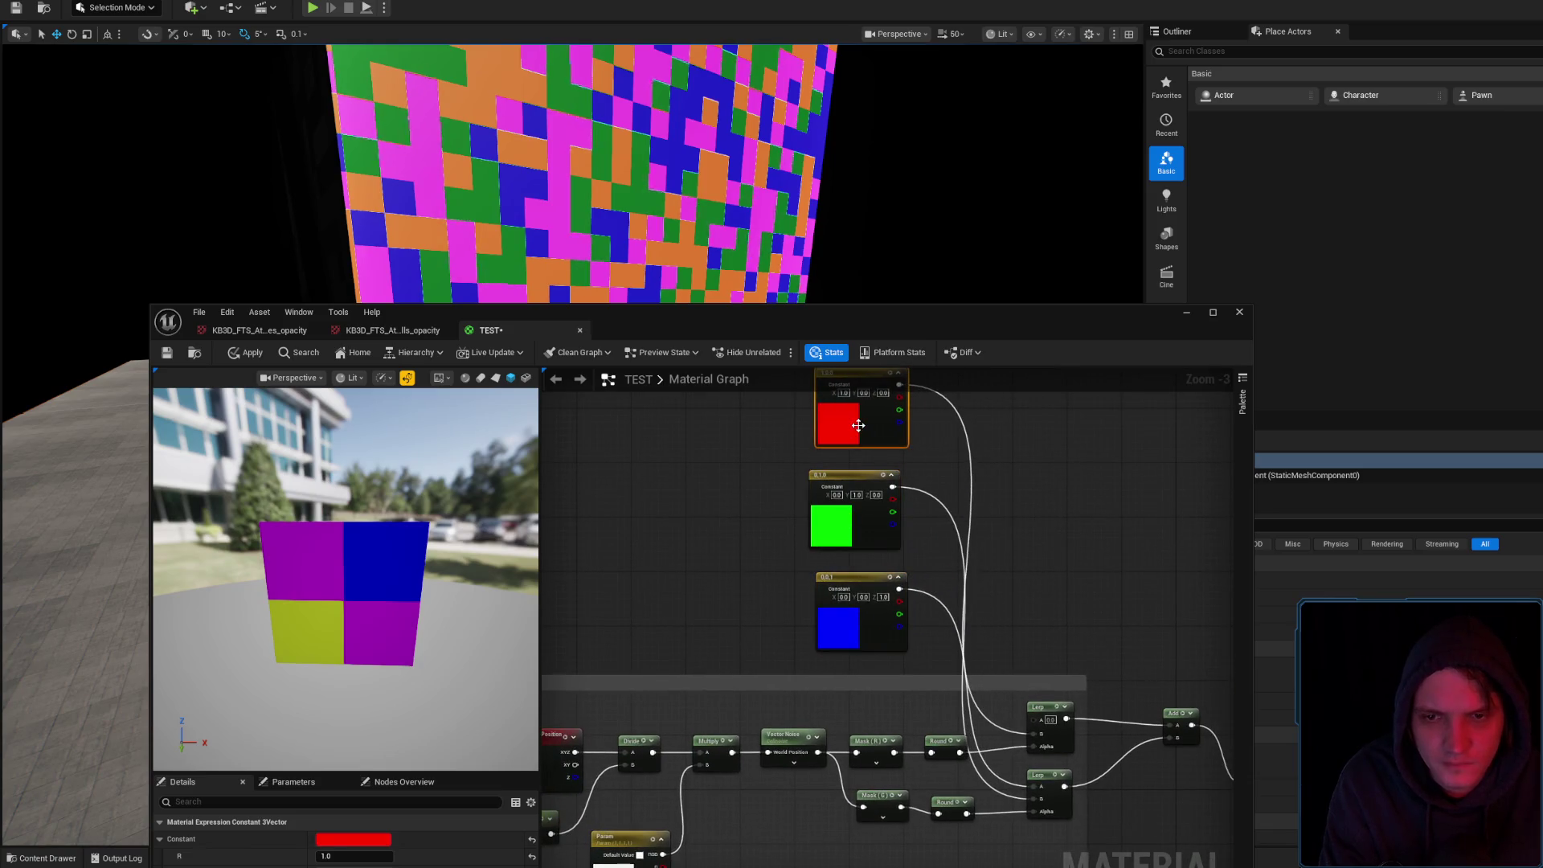
pyautogui.scroll(-3, 1103, 472)
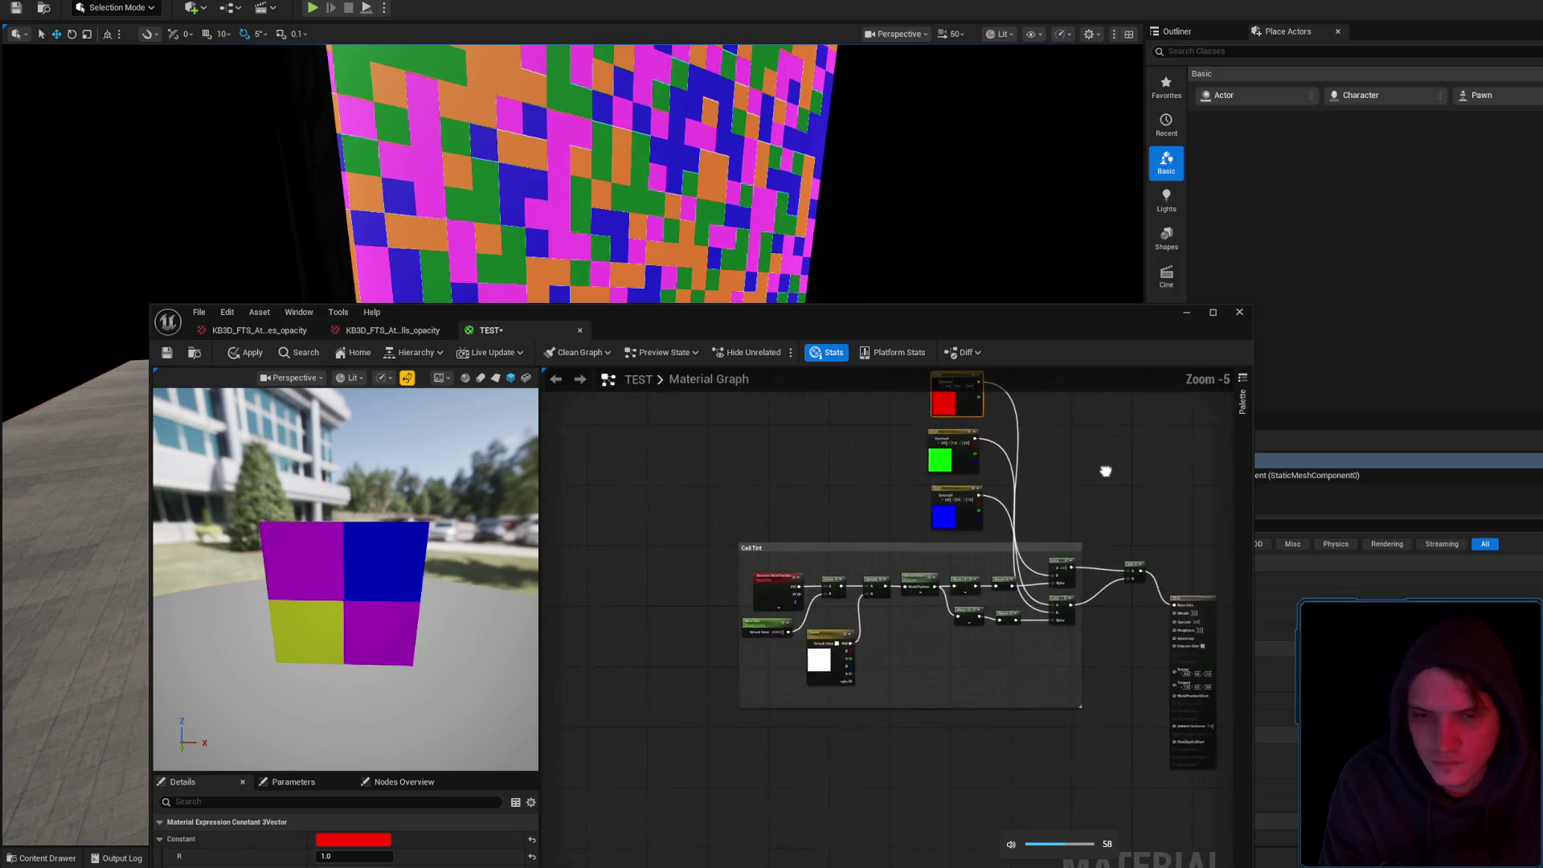
pyautogui.scroll(4, 1011, 481)
pyautogui.click(914, 682)
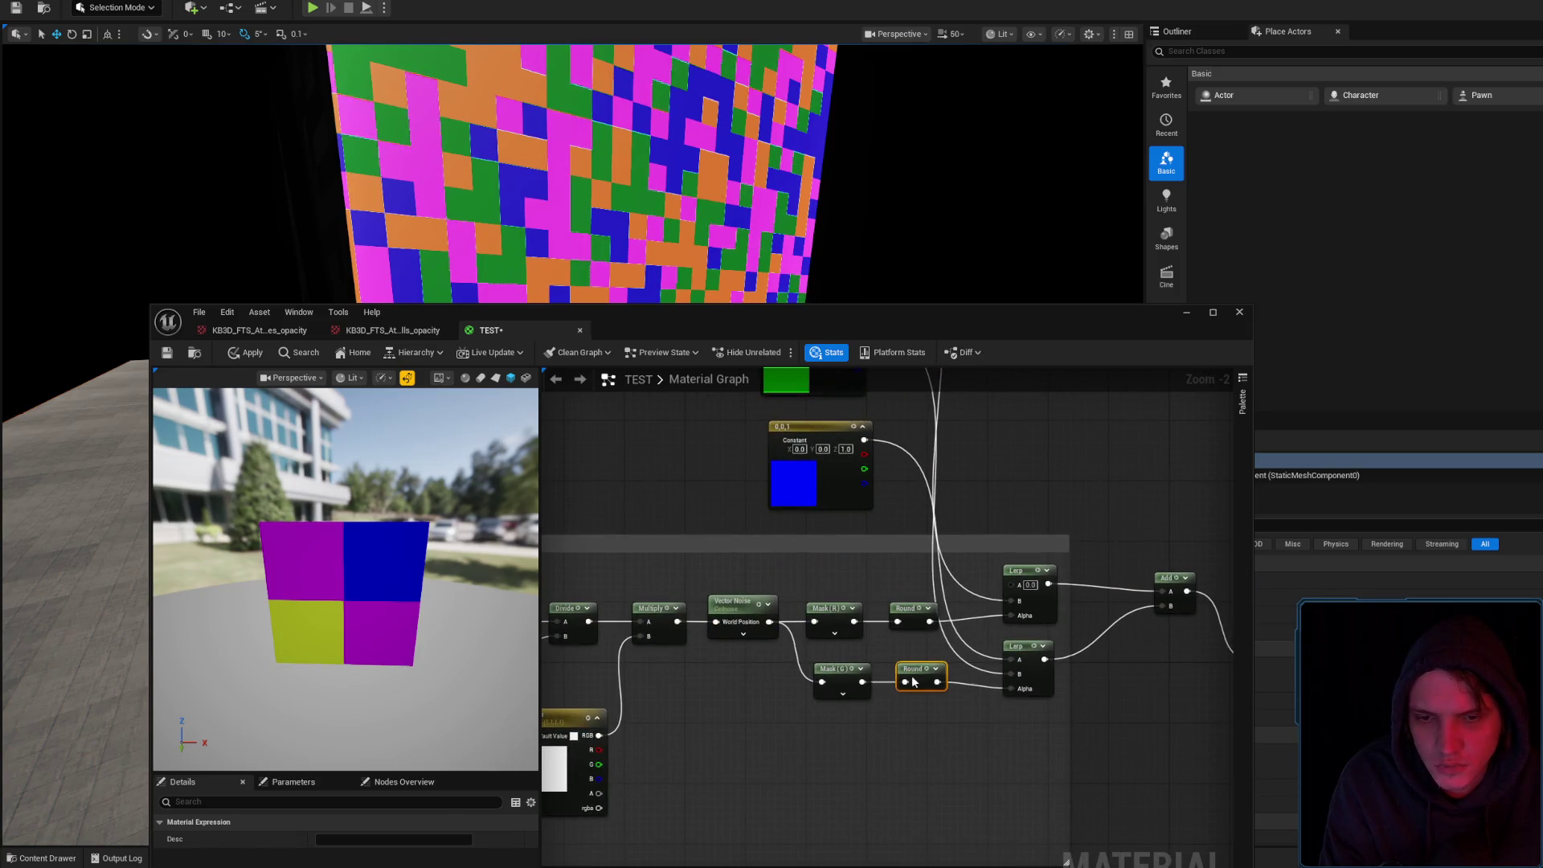
pyautogui.click(965, 723)
pyautogui.moveTo(1122, 669)
pyautogui.mouseDown()
pyautogui.moveTo(1027, 675)
pyautogui.moveTo(1138, 779)
pyautogui.mouseUp()
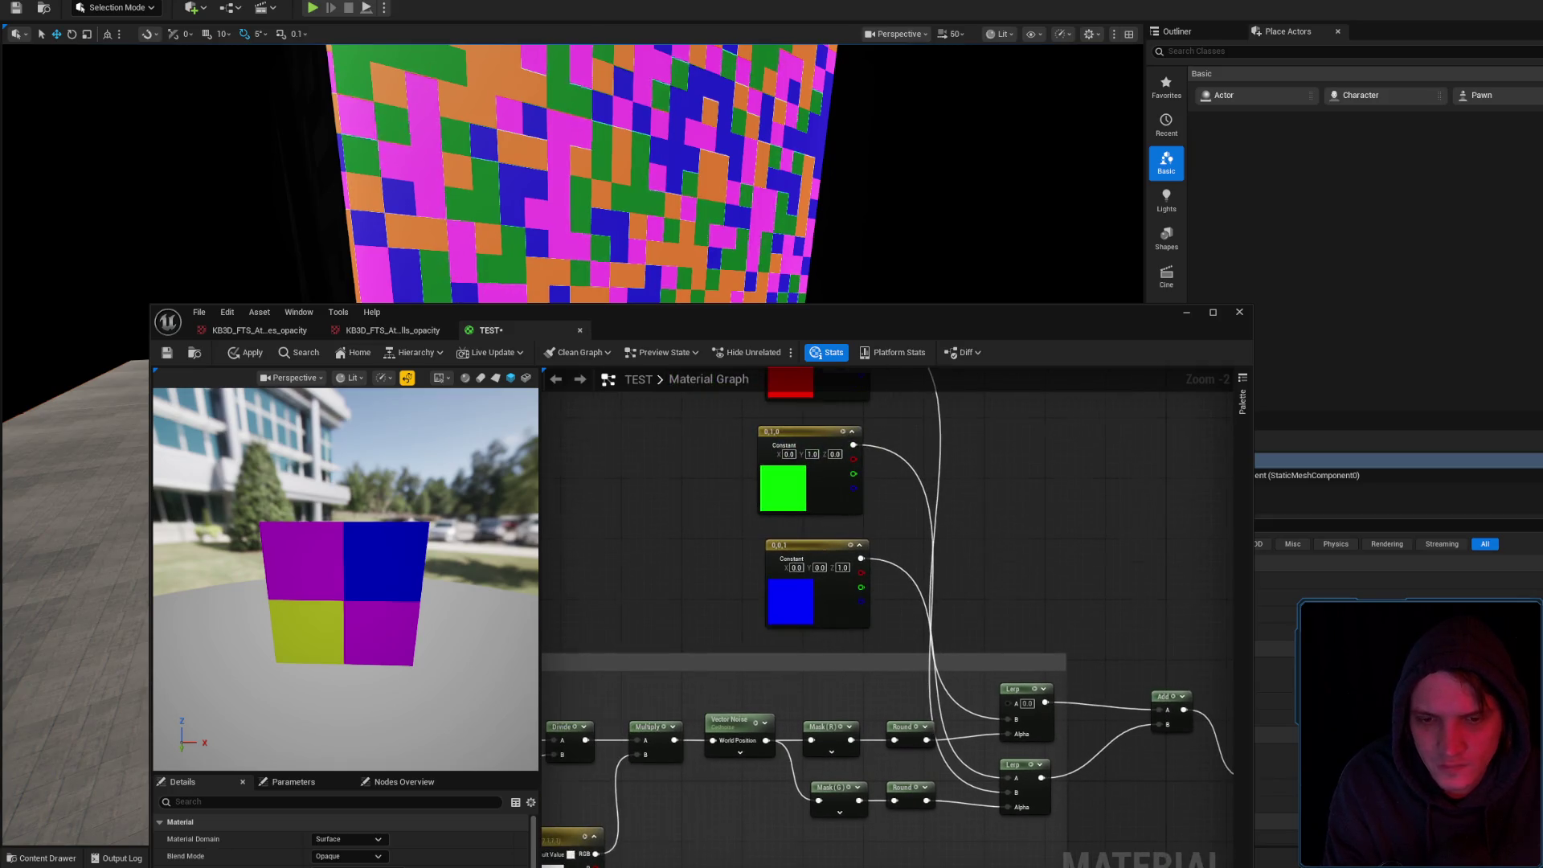
# Wire the green constant into the blend and the upper Lerp into Base Color, then apply
pyautogui.moveTo(849, 453); pyautogui.dragTo(1005, 710)
pyautogui.moveTo(1056, 770); pyautogui.dragTo(889, 691)
pyautogui.moveTo(869, 630); pyautogui.dragTo(1076, 706)
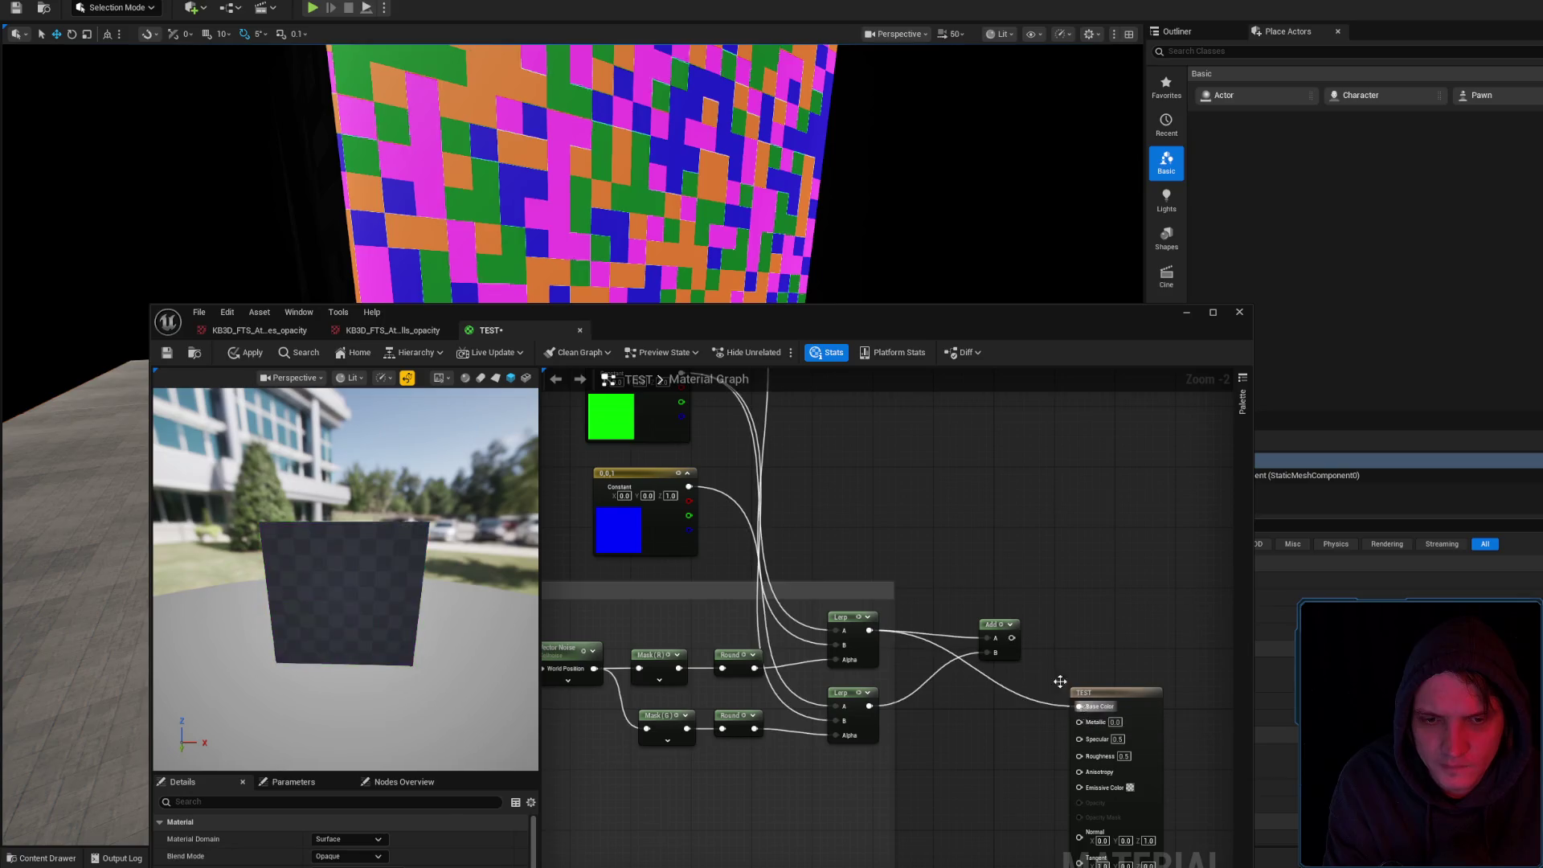
pyautogui.click(259, 355)
# Move the Add node down and rearrange the green and blue constant nodes
pyautogui.moveTo(998, 622); pyautogui.dragTo(968, 764)
pyautogui.moveTo(969, 623); pyautogui.dragTo(1059, 812)
pyautogui.moveTo(831, 667)
pyautogui.mouseDown()
pyautogui.moveTo(791, 543)
pyautogui.moveTo(890, 722)
pyautogui.moveTo(931, 728)
pyautogui.mouseUp()
pyautogui.moveTo(803, 522)
pyautogui.mouseDown()
pyautogui.moveTo(816, 561)
pyautogui.moveTo(733, 541)
pyautogui.moveTo(665, 705)
pyautogui.moveTo(621, 701)
pyautogui.mouseUp()
pyautogui.moveTo(727, 653); pyautogui.dragTo(743, 577)
pyautogui.moveTo(792, 382)
pyautogui.mouseDown()
pyautogui.moveTo(785, 485)
pyautogui.moveTo(936, 856)
pyautogui.moveTo(951, 501)
pyautogui.mouseUp()
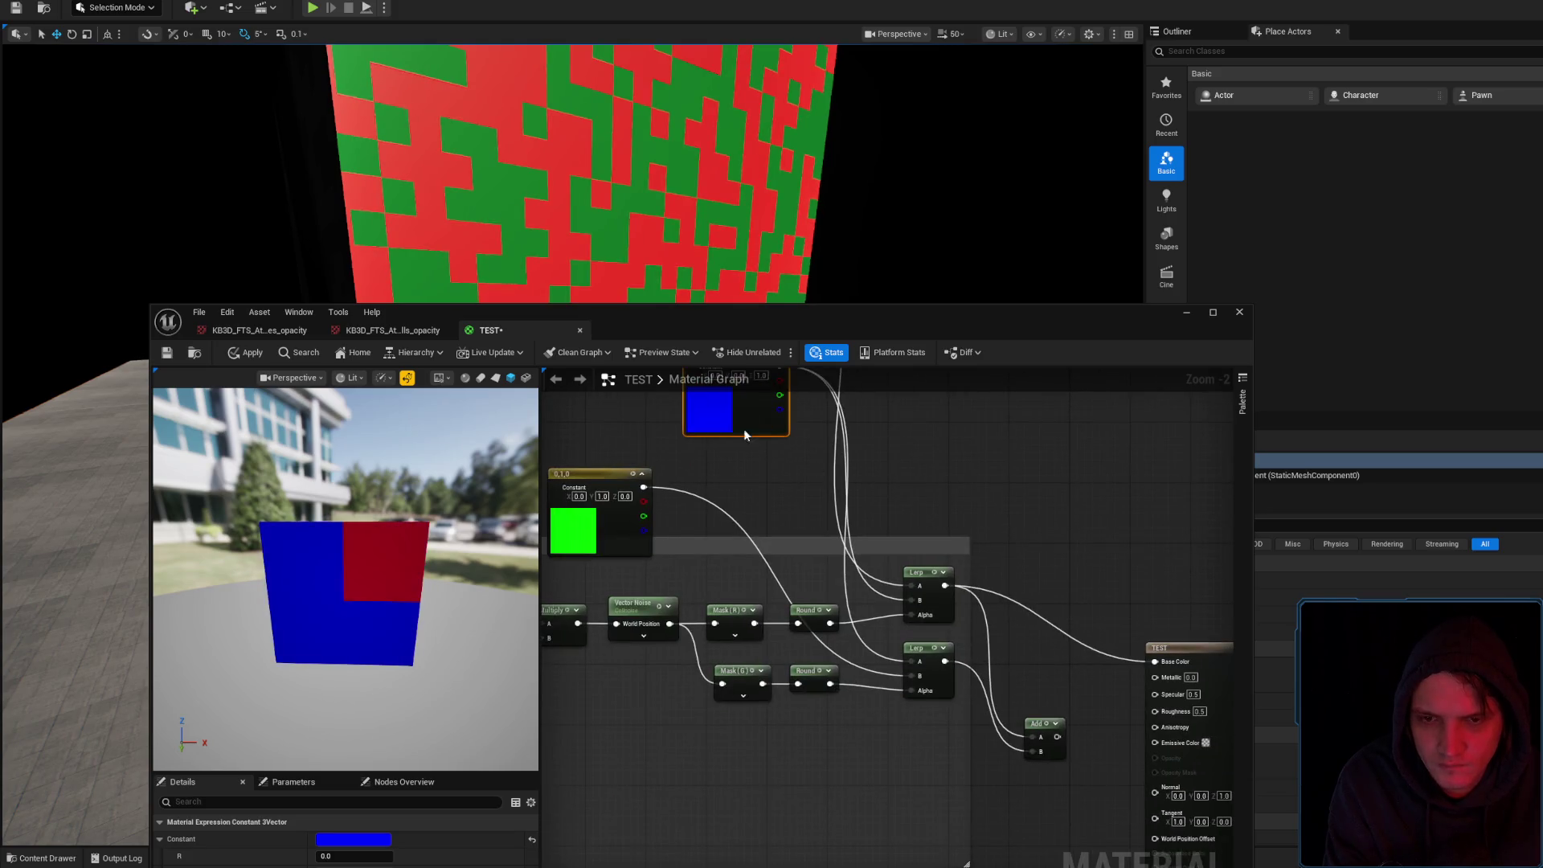
# Delete the lower Mask(G), Round and Lerp nodes and apply the material
pyautogui.moveTo(745, 423); pyautogui.dragTo(745, 462)
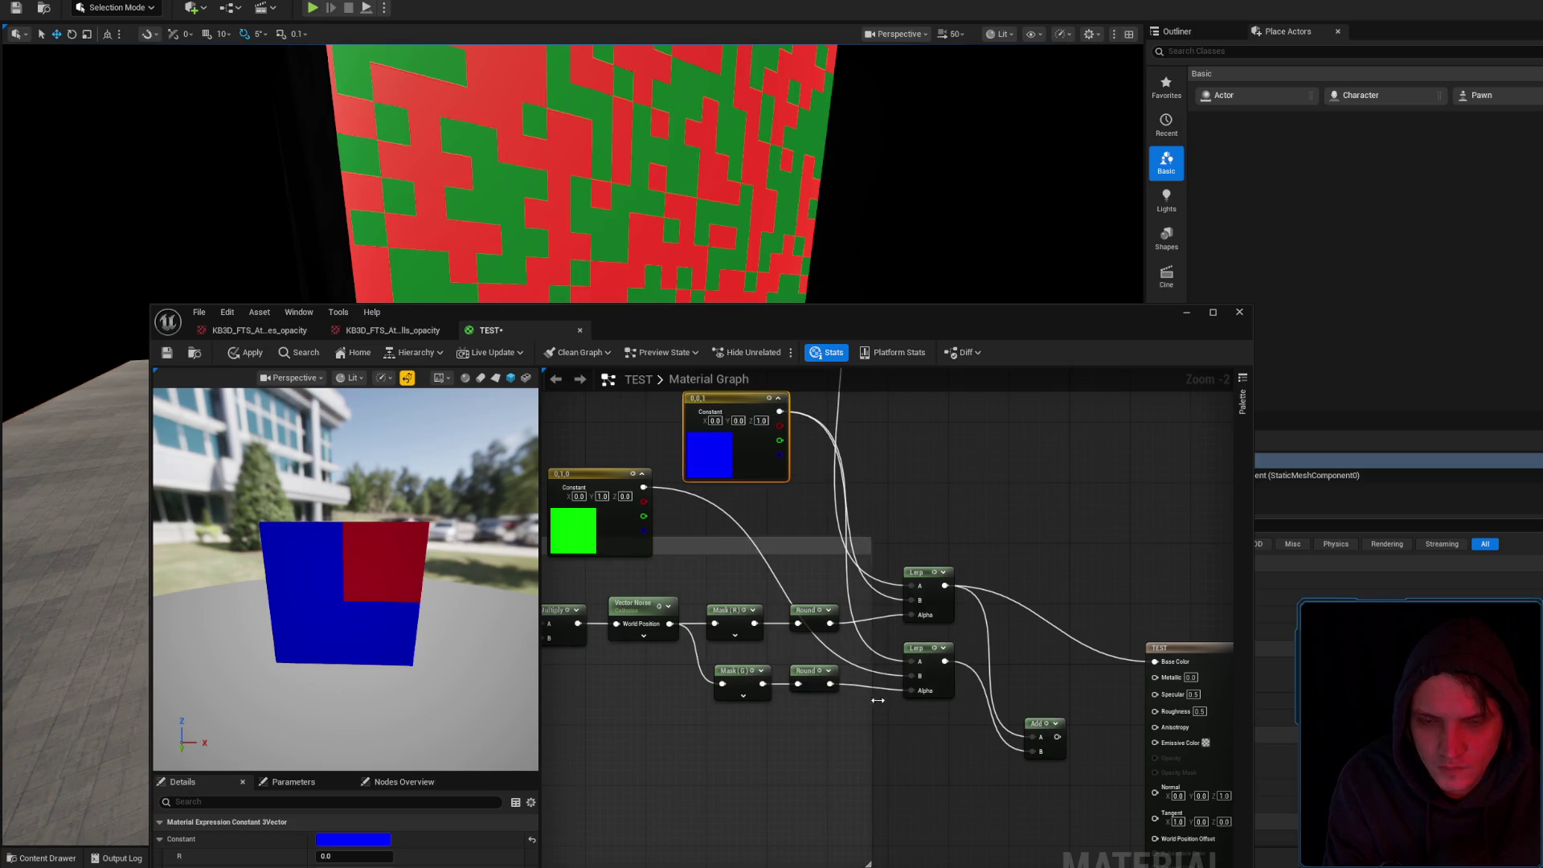
pyautogui.moveTo(938, 723); pyautogui.dragTo(721, 669)
pyautogui.press('Delete')
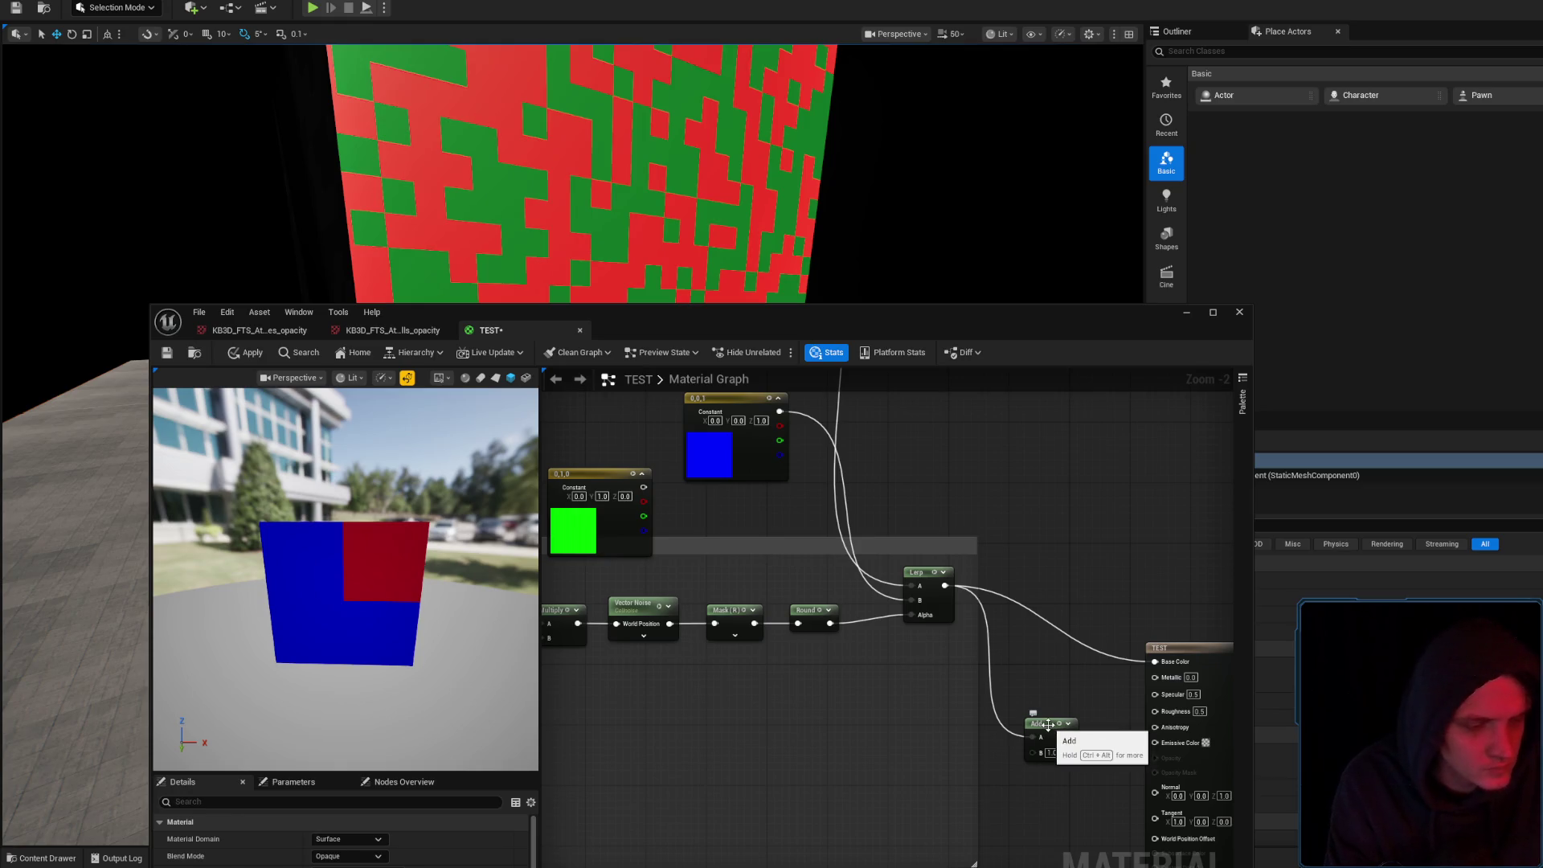
pyautogui.click(245, 352)
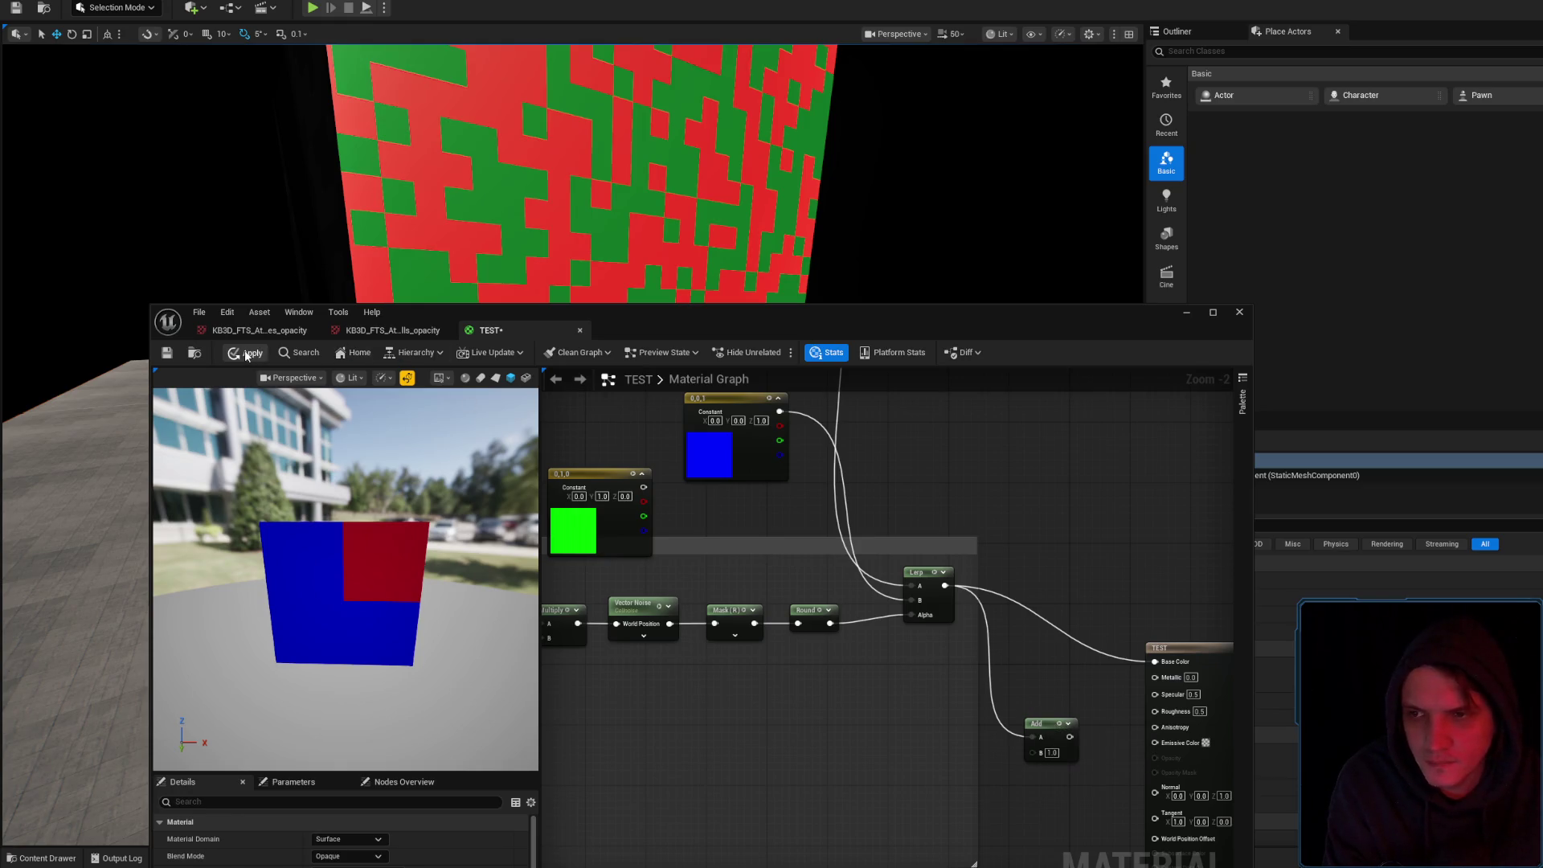
# Reposition the blue and red constant nodes and the material editor window
pyautogui.moveTo(639, 441); pyautogui.dragTo(788, 506)
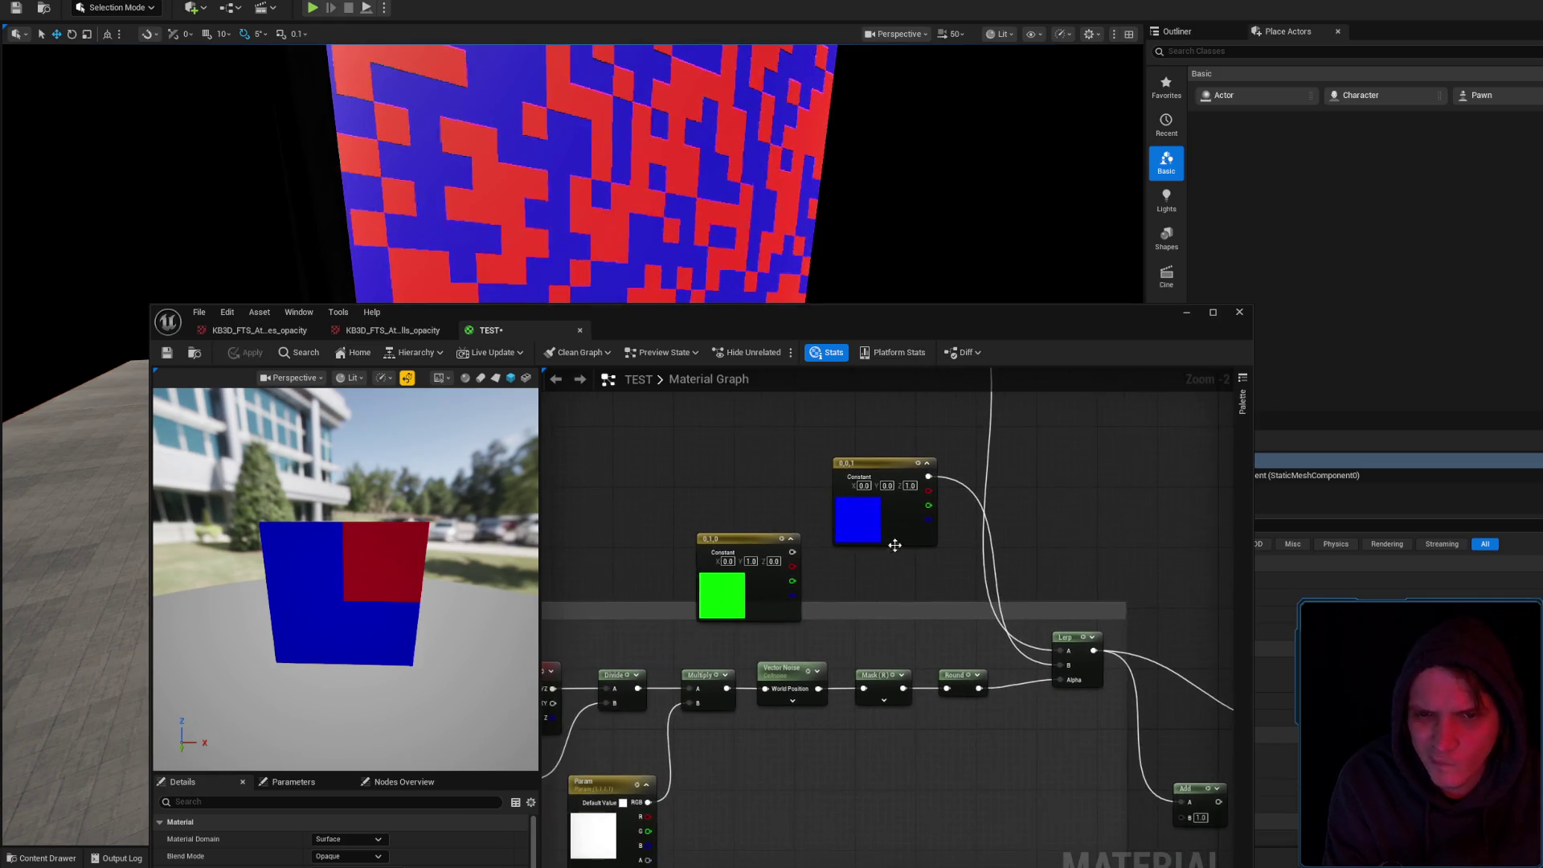
pyautogui.moveTo(885, 505)
pyautogui.mouseDown()
pyautogui.moveTo(900, 518)
pyautogui.moveTo(896, 493)
pyautogui.moveTo(906, 670)
pyautogui.moveTo(876, 668)
pyautogui.mouseUp()
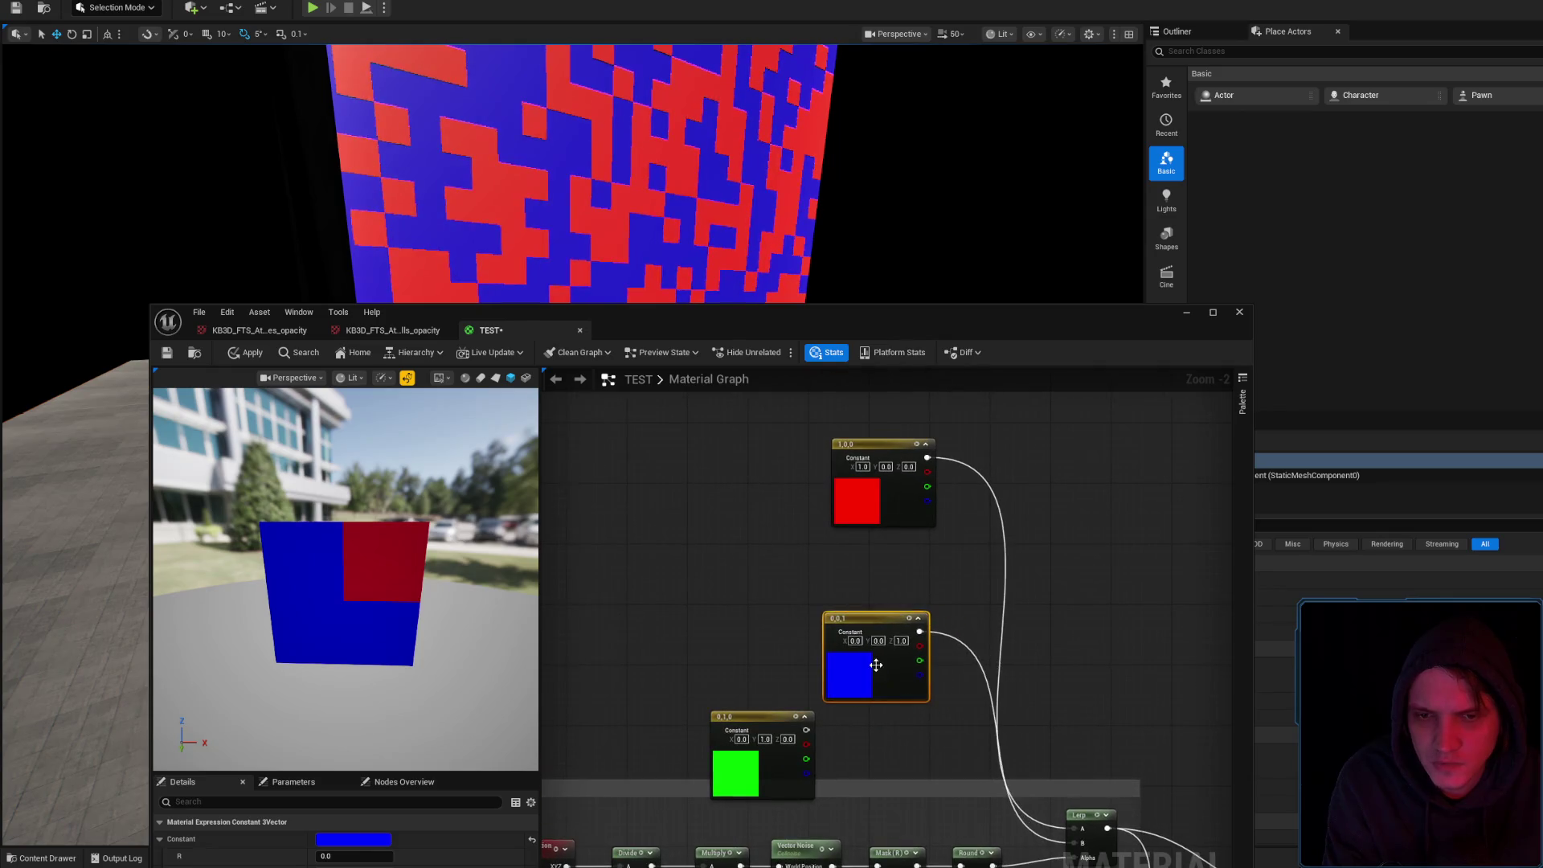
pyautogui.moveTo(796, 332)
pyautogui.mouseDown()
pyautogui.moveTo(837, 593)
pyautogui.moveTo(1088, 345)
pyautogui.moveTo(1125, 248)
pyautogui.moveTo(891, 292)
pyautogui.moveTo(870, 279)
pyautogui.mouseUp()
pyautogui.moveTo(909, 470); pyautogui.dragTo(913, 531)
pyautogui.click(1113, 539)
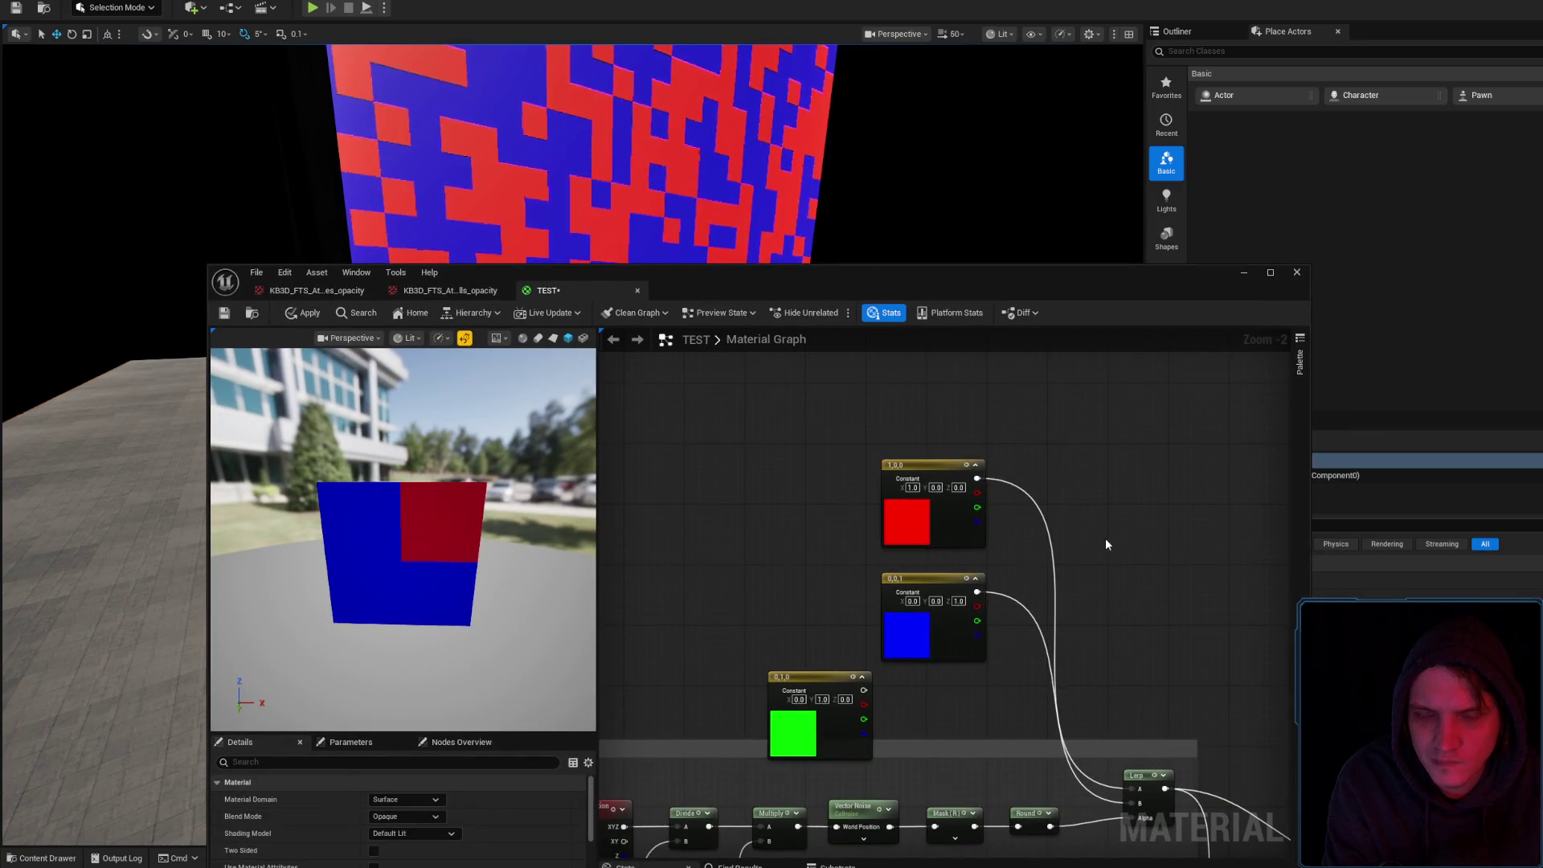
pyautogui.moveTo(1106, 539); pyautogui.dragTo(1083, 461)
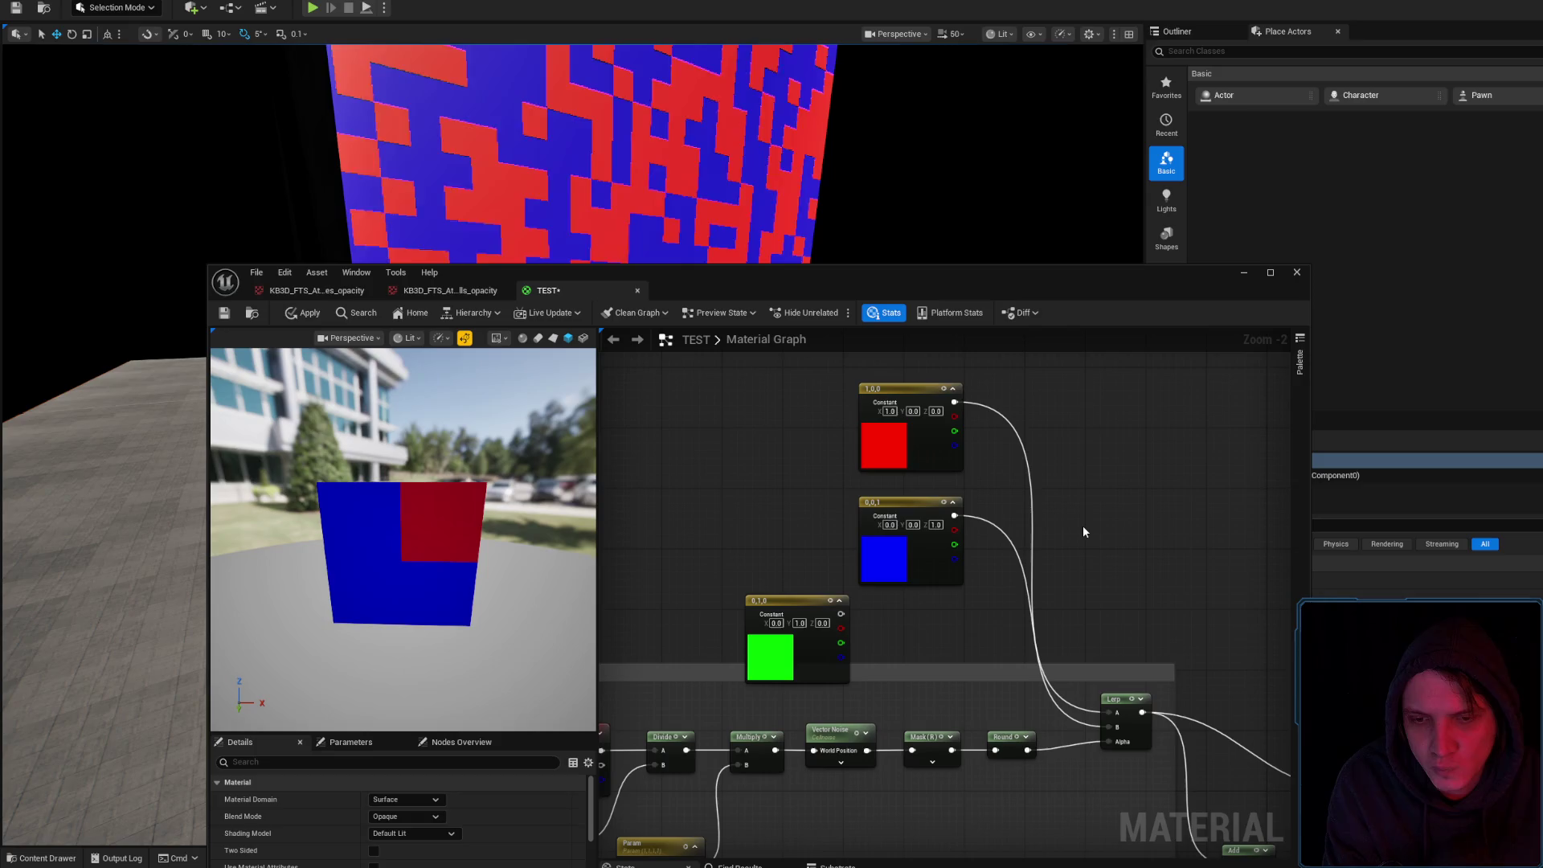
pyautogui.moveTo(1082, 526); pyautogui.dragTo(1097, 487)
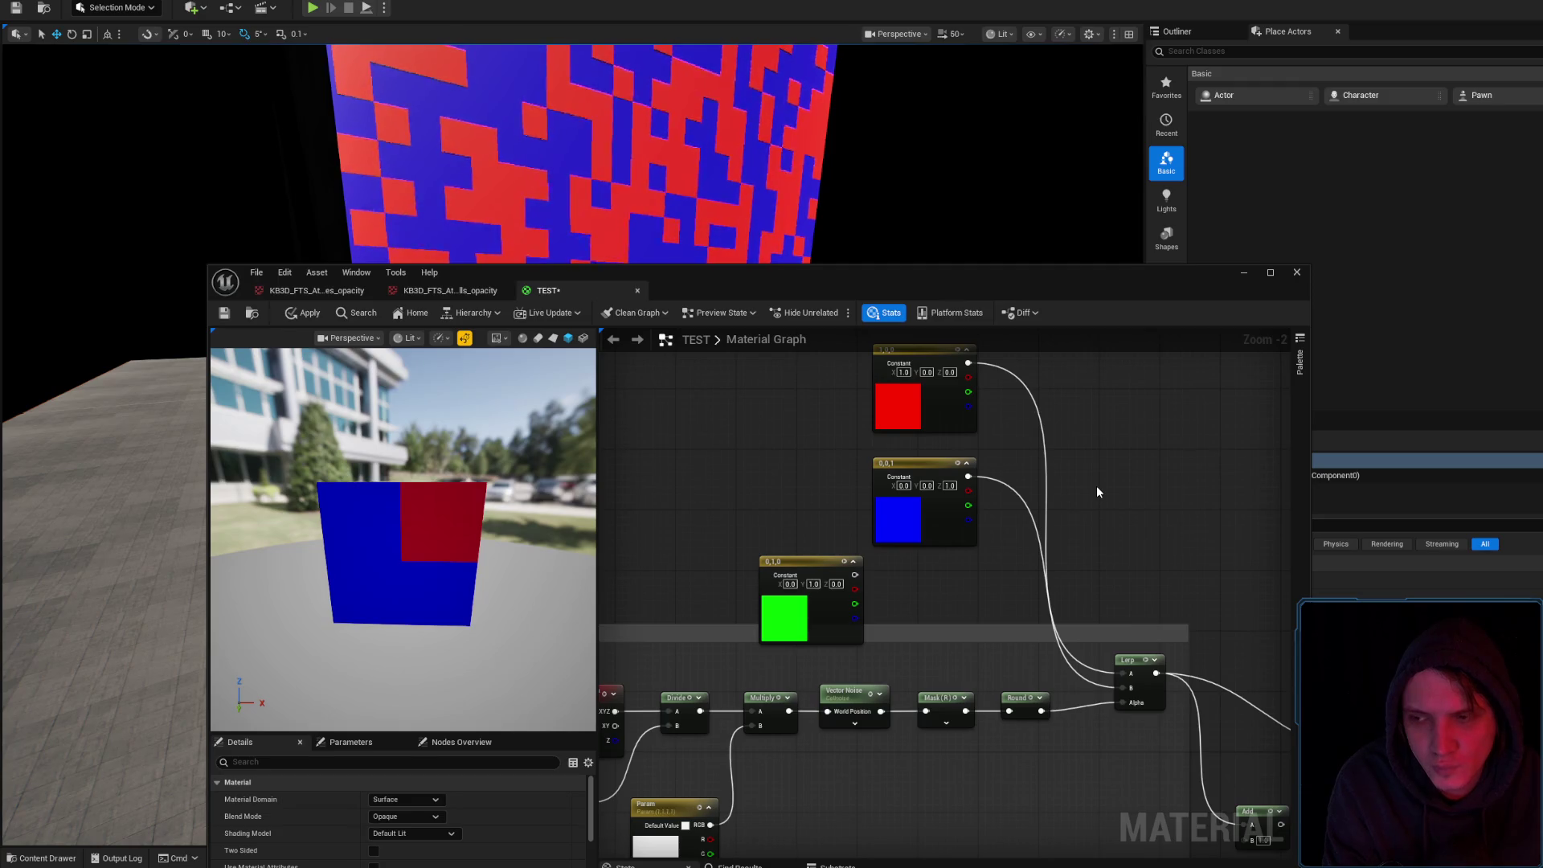
pyautogui.moveTo(1097, 486); pyautogui.dragTo(1213, 378)
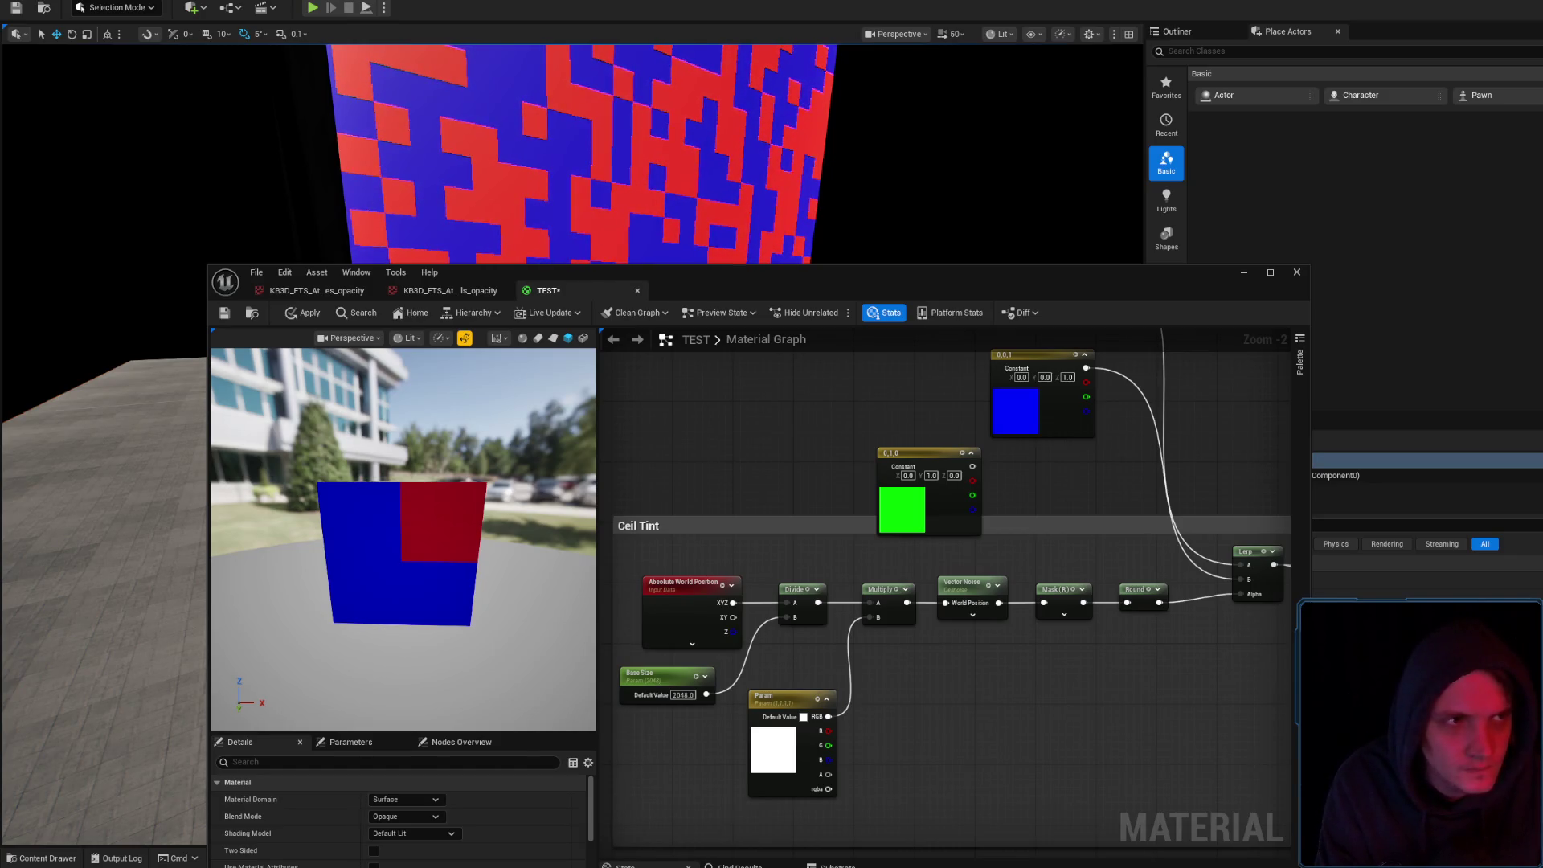
pyautogui.press('super+e')
pyautogui.click(857, 499)
pyautogui.click(1264, 291)
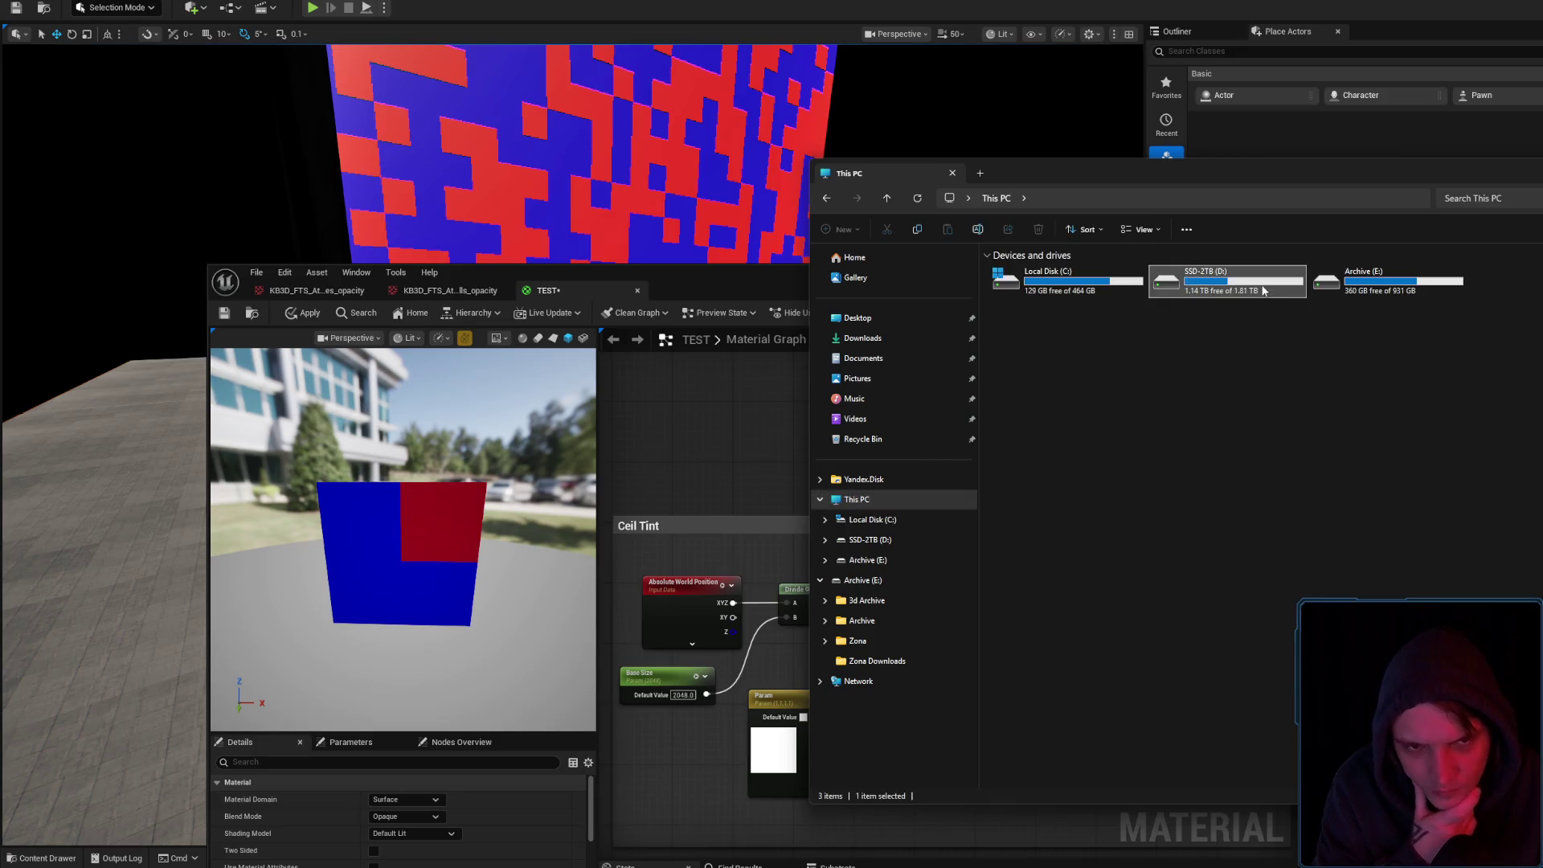
pyautogui.doubleClick(1263, 291)
pyautogui.doubleClick(1058, 363)
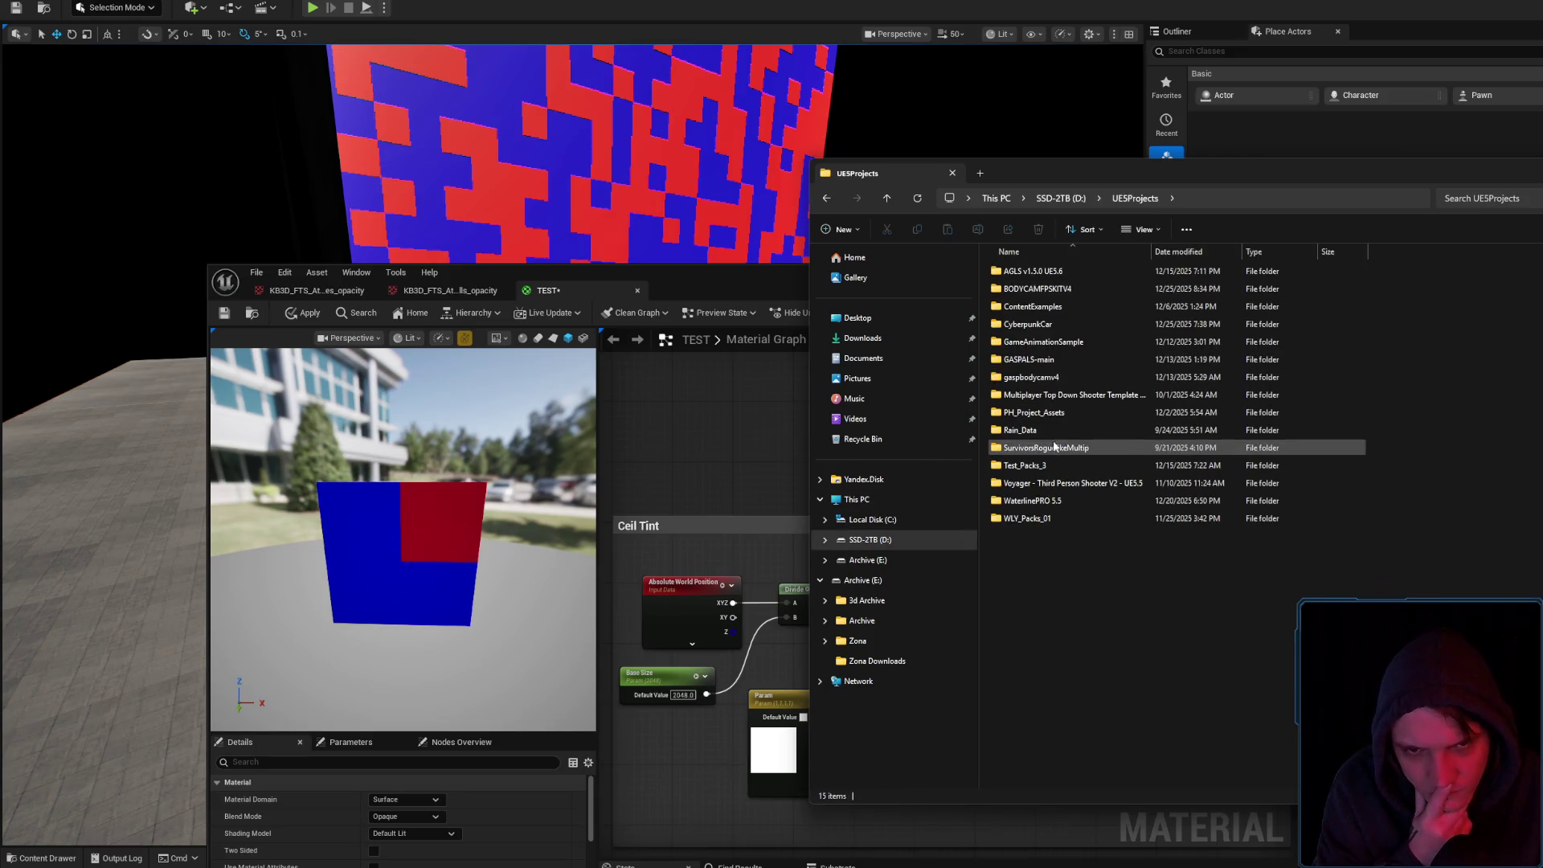
pyautogui.doubleClick(1056, 447)
pyautogui.click(1044, 375)
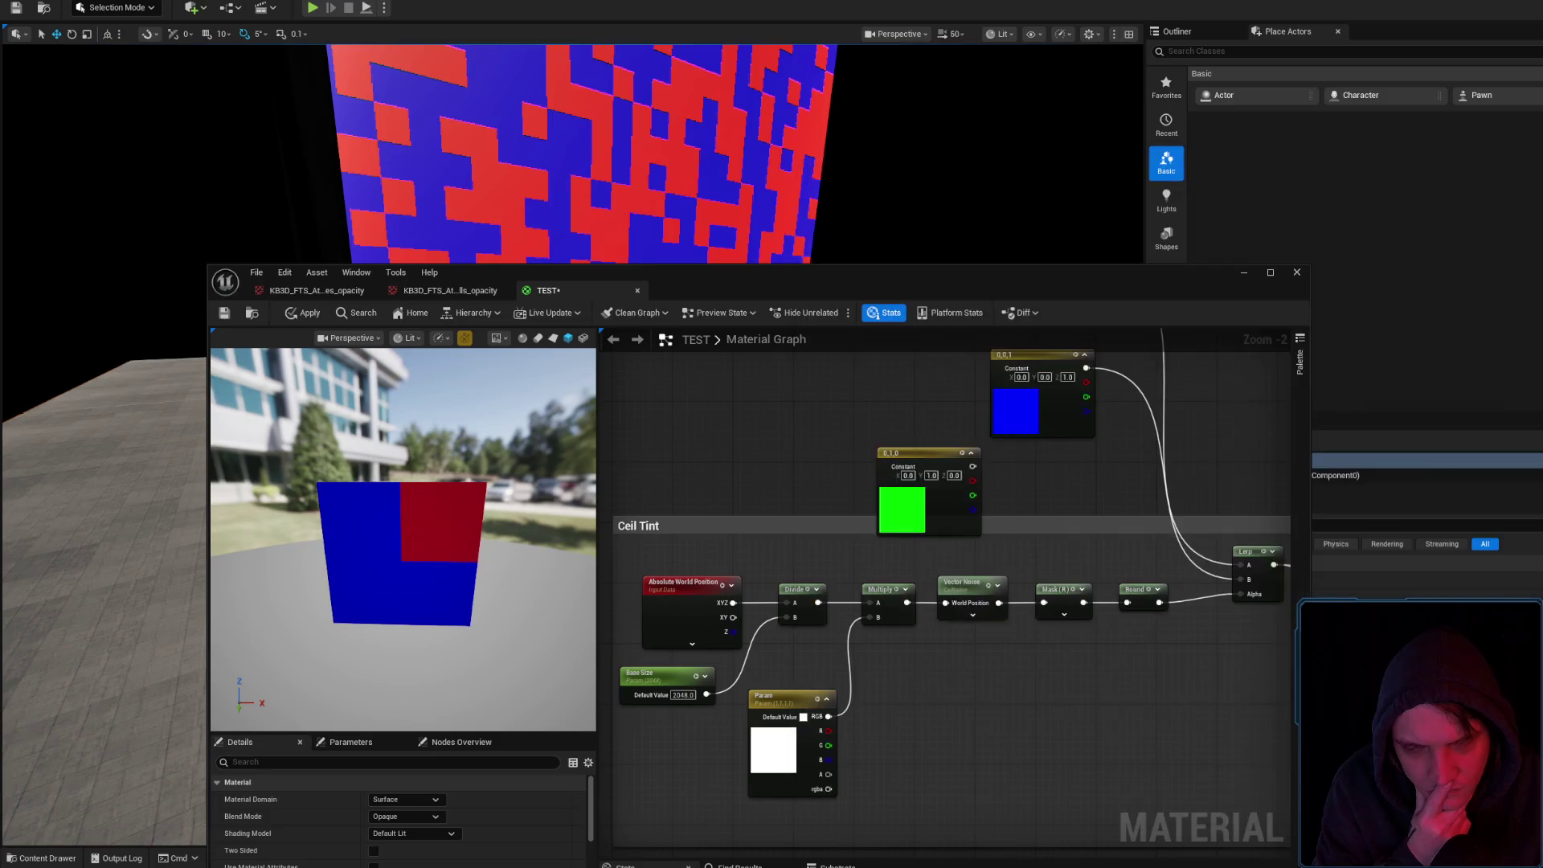
# Undo recent node moves and stack the green constant under the blue one
pyautogui.hotkey('ctrl', 'z')
pyautogui.hotkey('ctrl', 'z')
pyautogui.hotkey('ctrl', 'z')
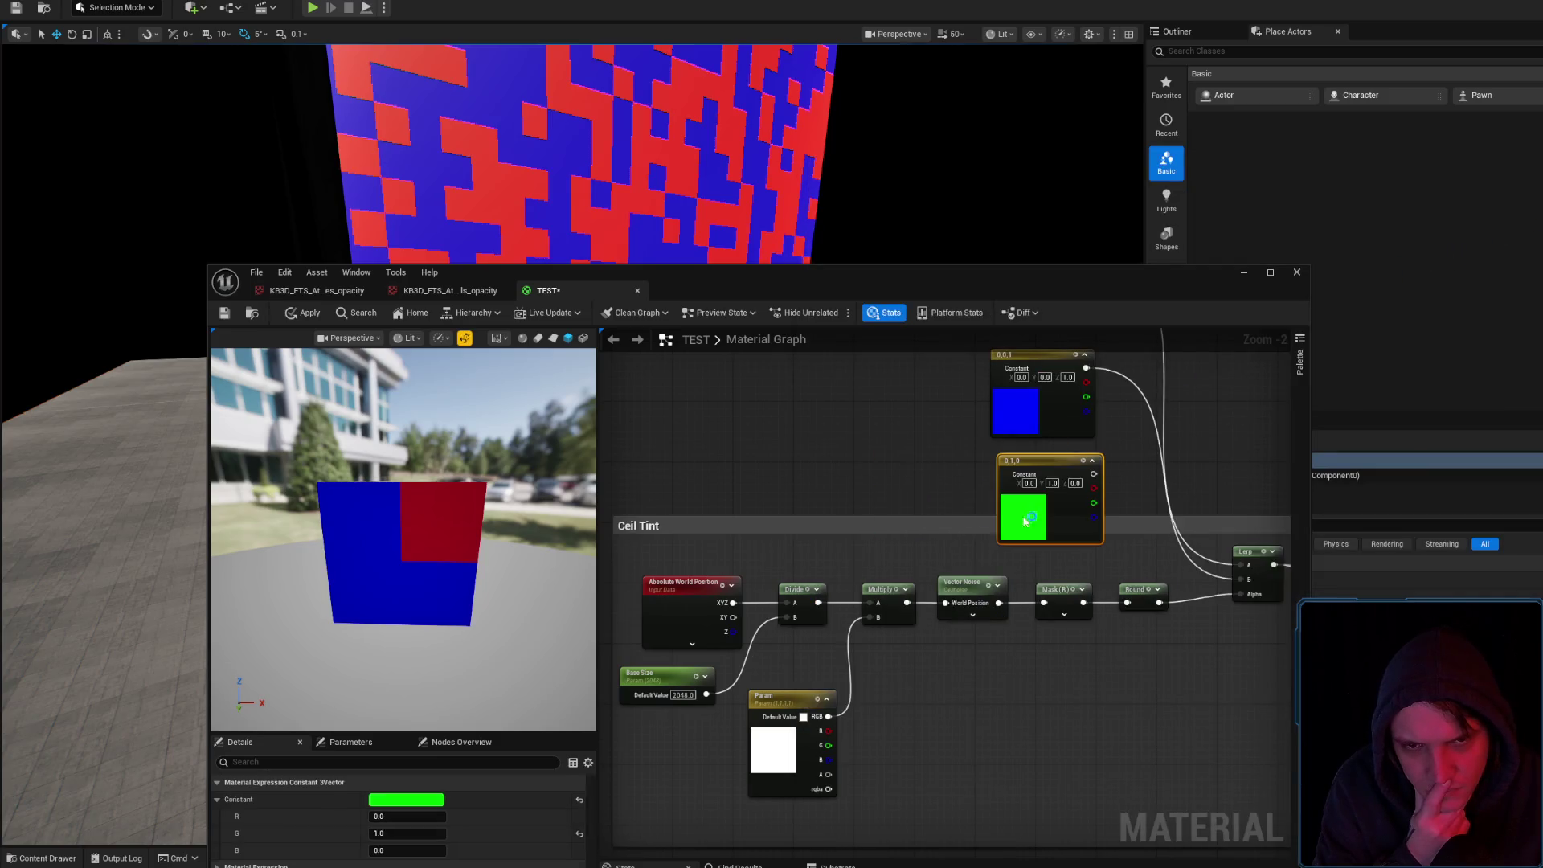
pyautogui.moveTo(1033, 529); pyautogui.dragTo(1033, 522)
pyautogui.moveTo(1025, 624); pyautogui.dragTo(1025, 602)
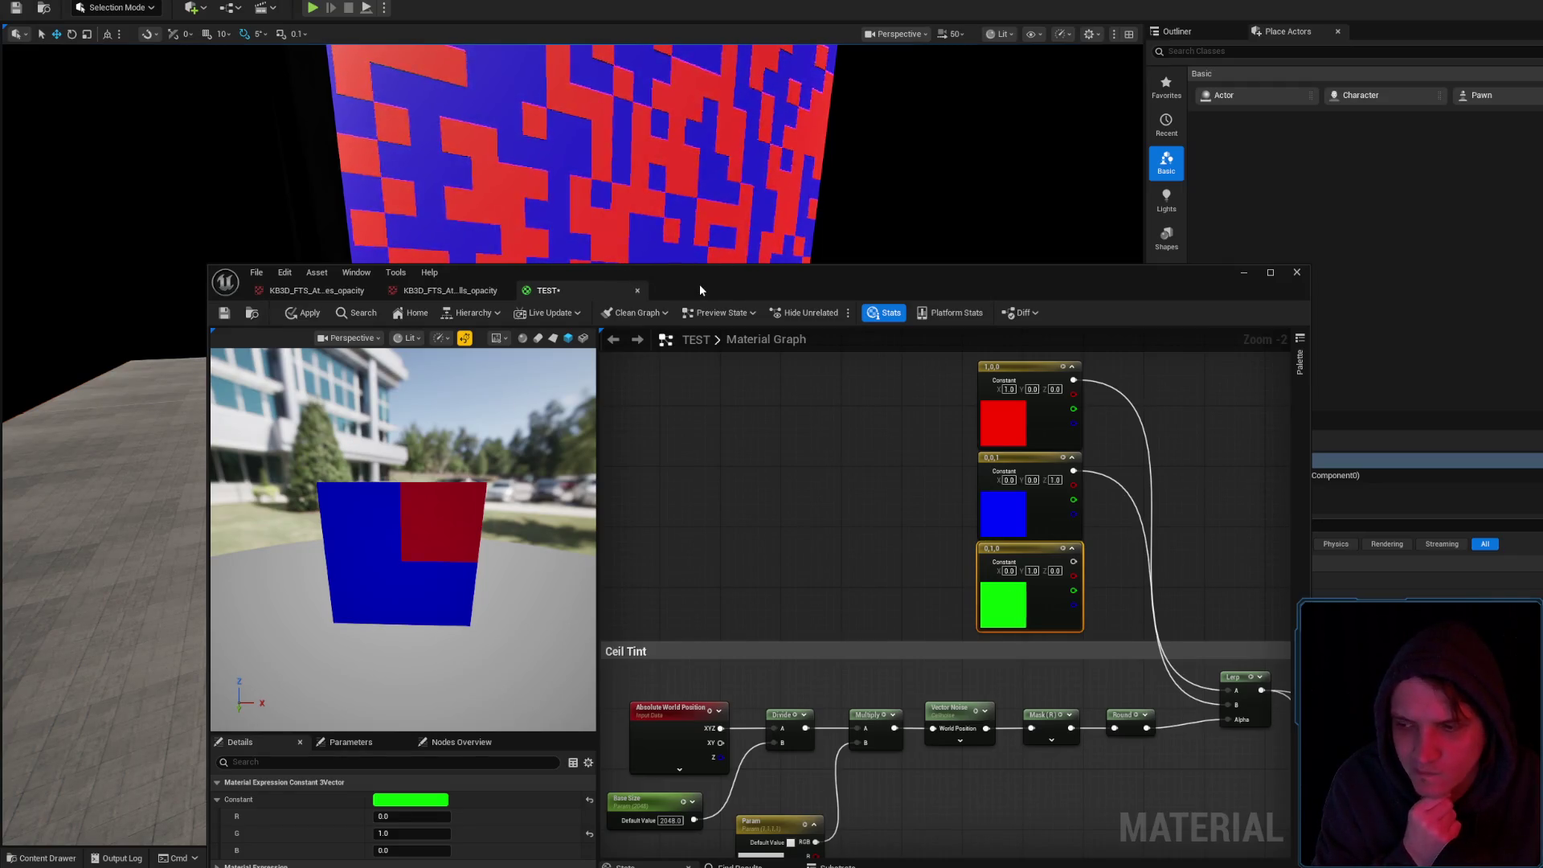
pyautogui.moveTo(1023, 624); pyautogui.dragTo(921, 578)
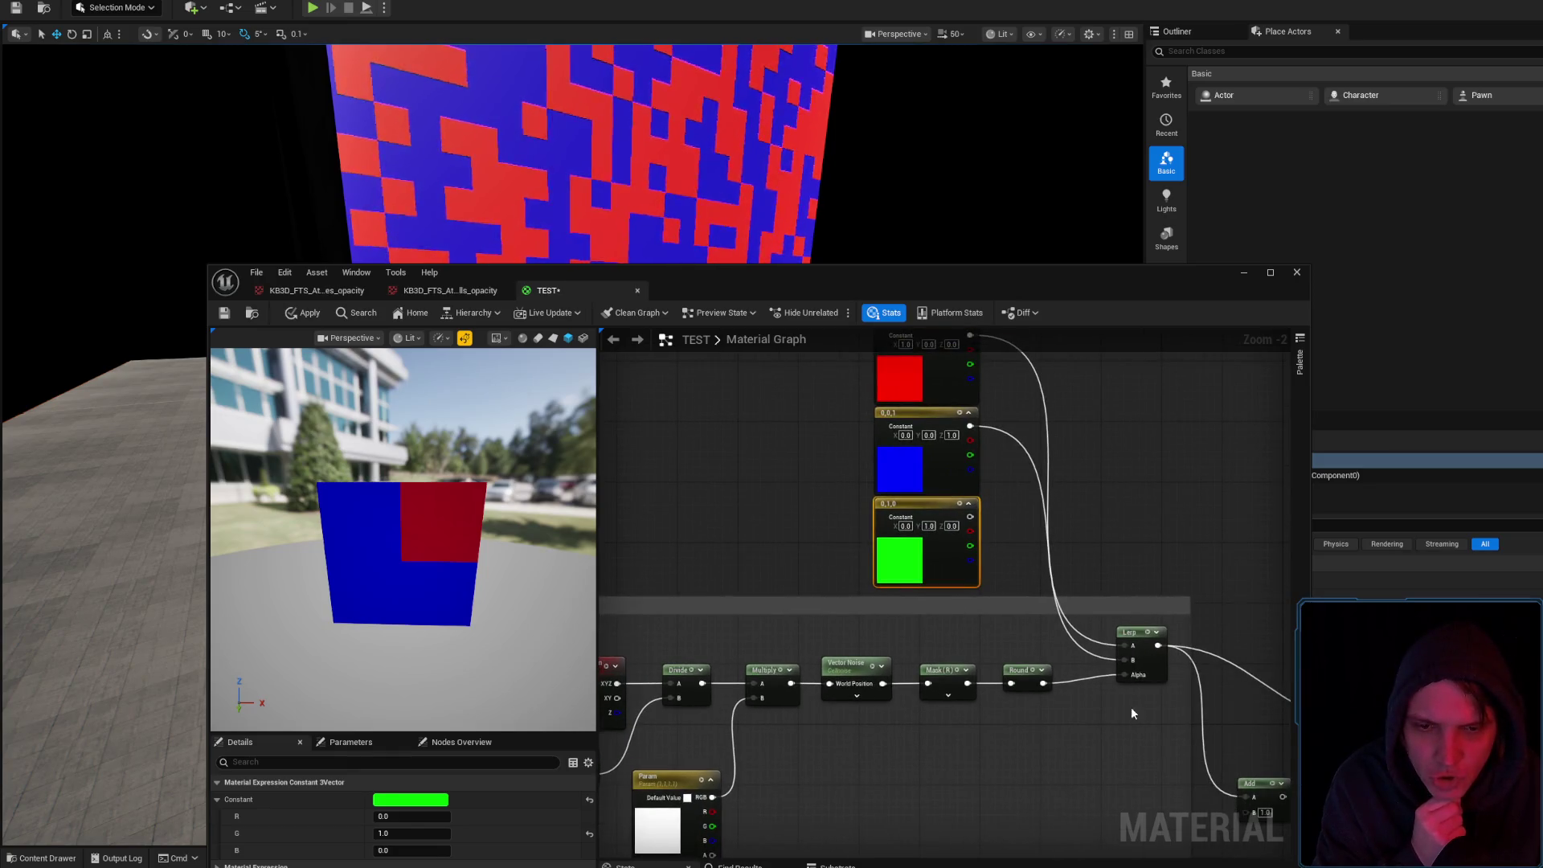
pyautogui.click(1035, 581)
# Delete the remaining Lerp node, leaving the Ceil Tint chain ending at Round
pyautogui.moveTo(1142, 666); pyautogui.dragTo(1062, 549)
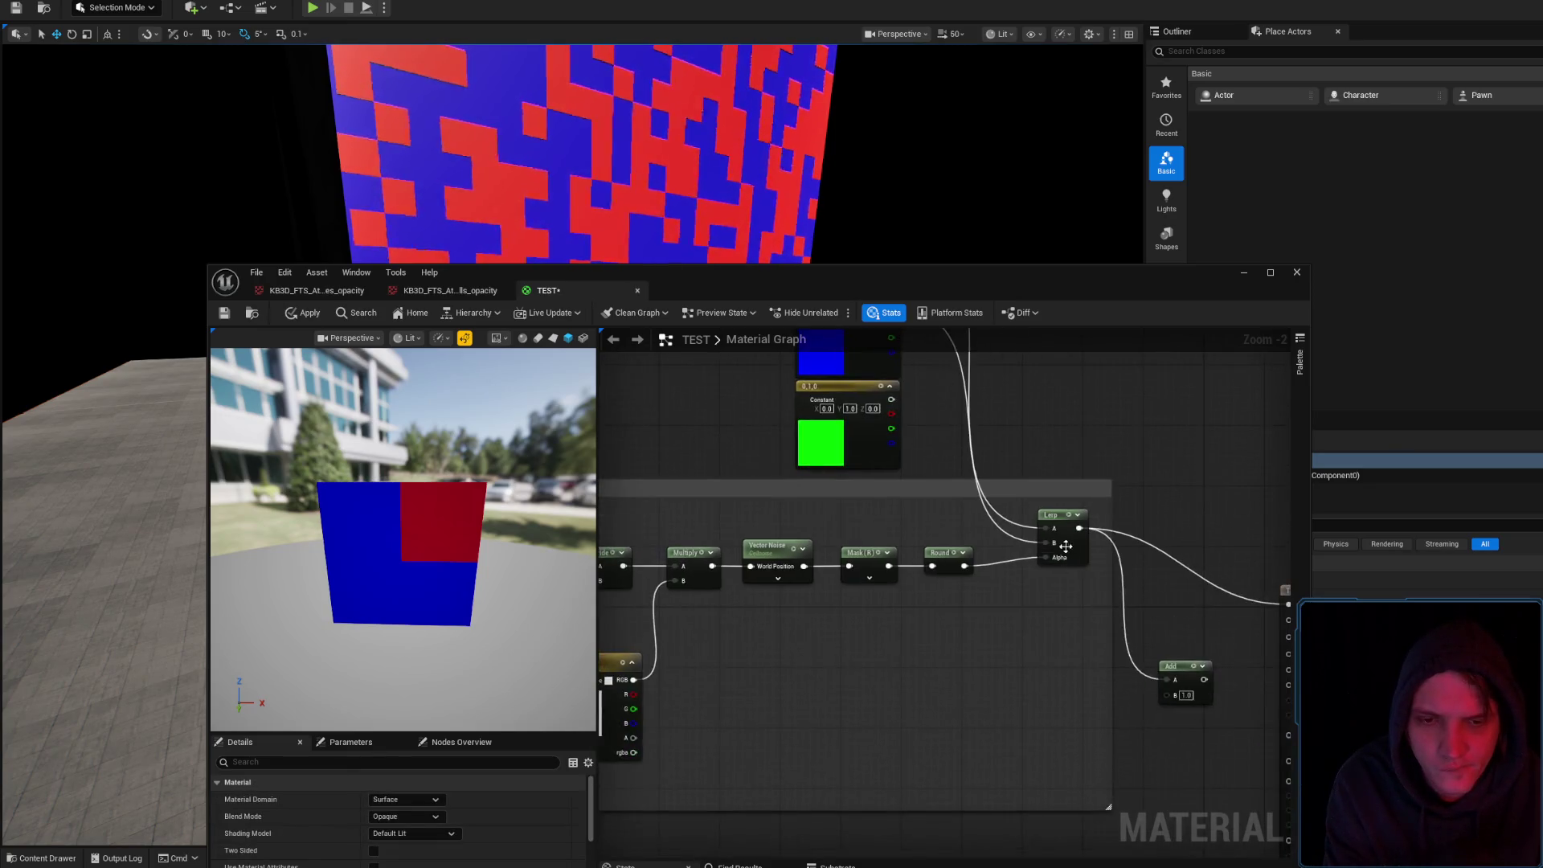
pyautogui.click(1063, 549)
pyautogui.press('Delete')
pyautogui.moveTo(978, 619); pyautogui.dragTo(1171, 630)
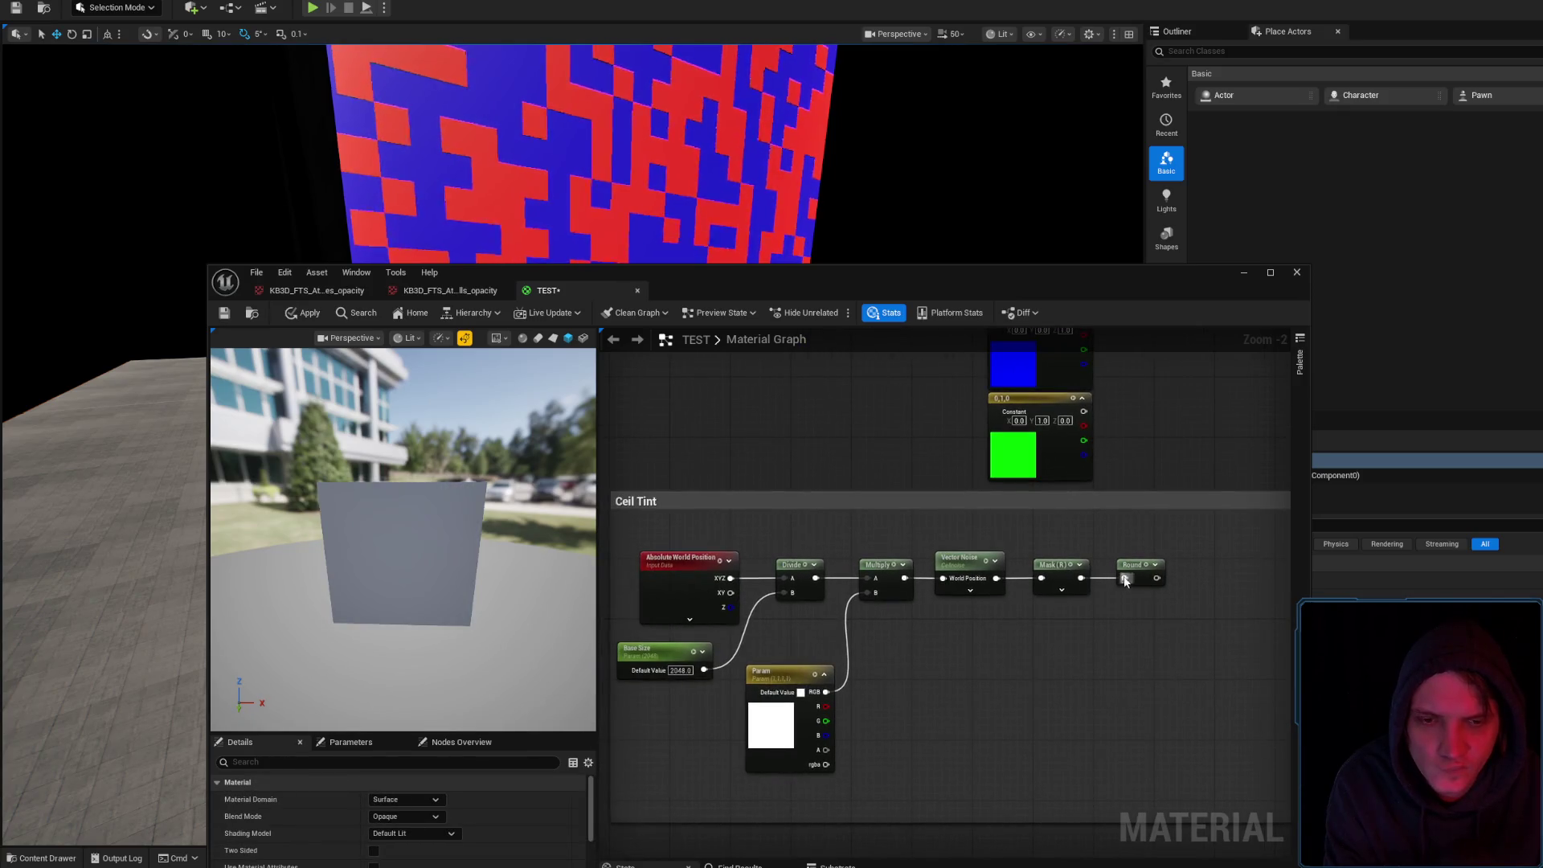
# Preview the Round node, wire it into Base Color, and apply the material
pyautogui.press('space')
pyautogui.moveTo(1157, 578); pyautogui.dragTo(1276, 605)
pyautogui.click(303, 312)
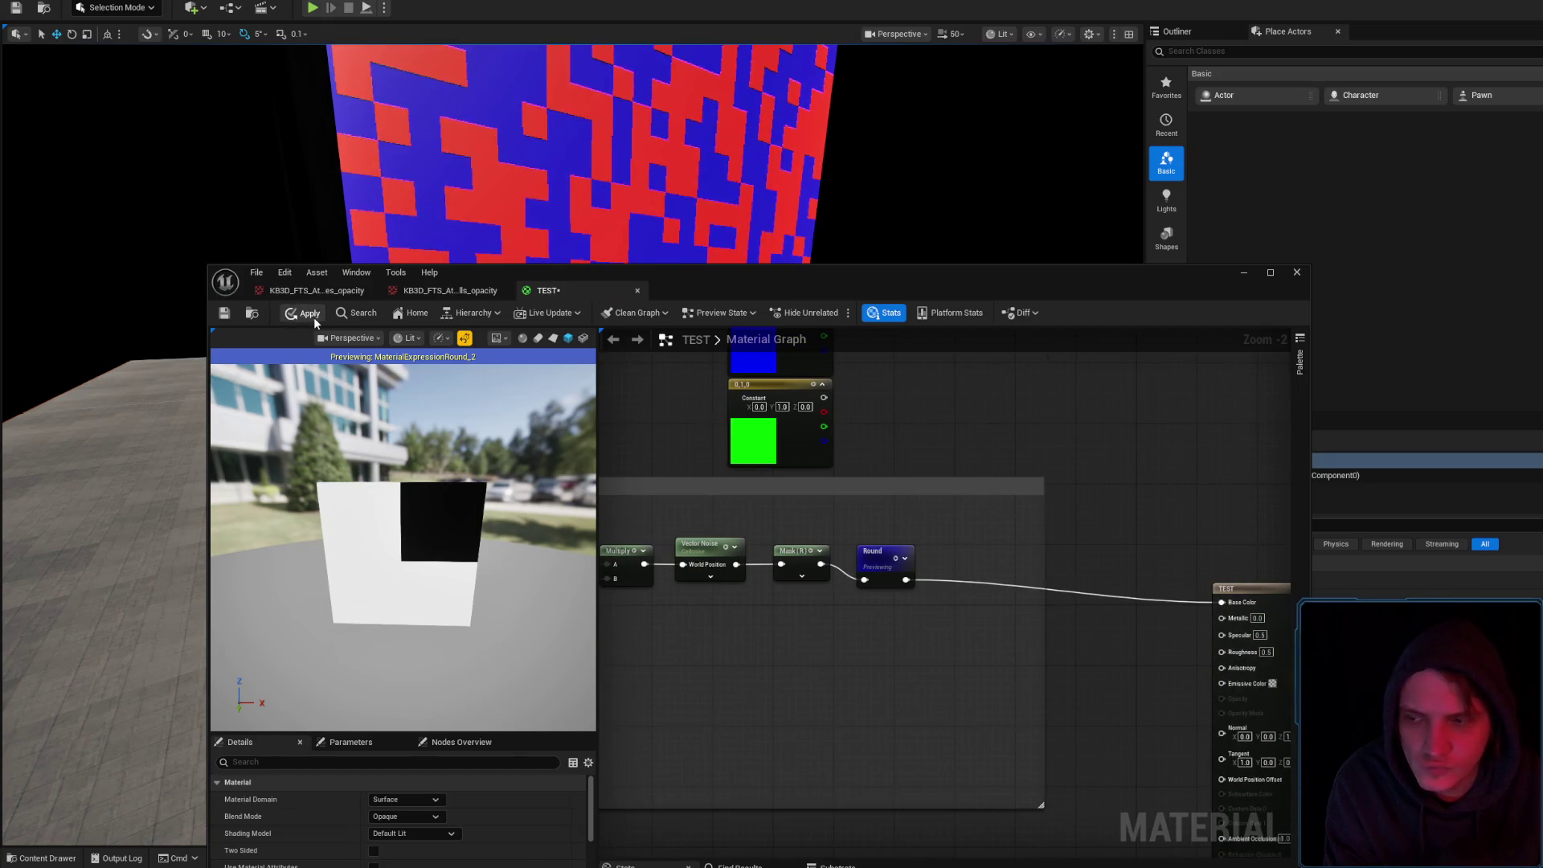
# Wire the Mask output into Base Color instead, apply, and switch to the Rain_Data editor
pyautogui.moveTo(822, 558); pyautogui.dragTo(1222, 602)
pyautogui.click(309, 317)
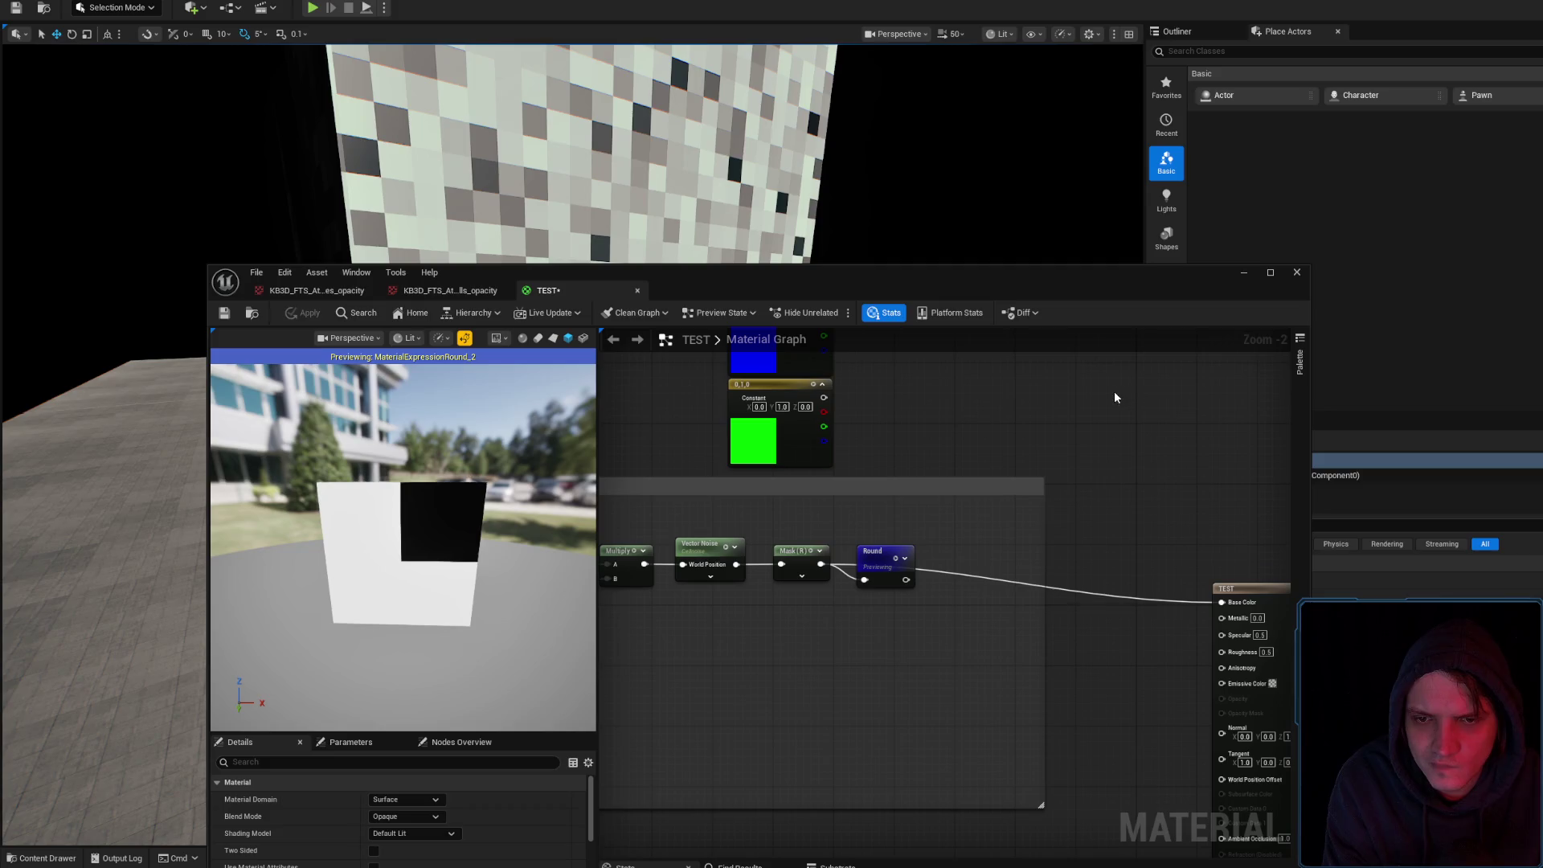
pyautogui.click(1256, 273)
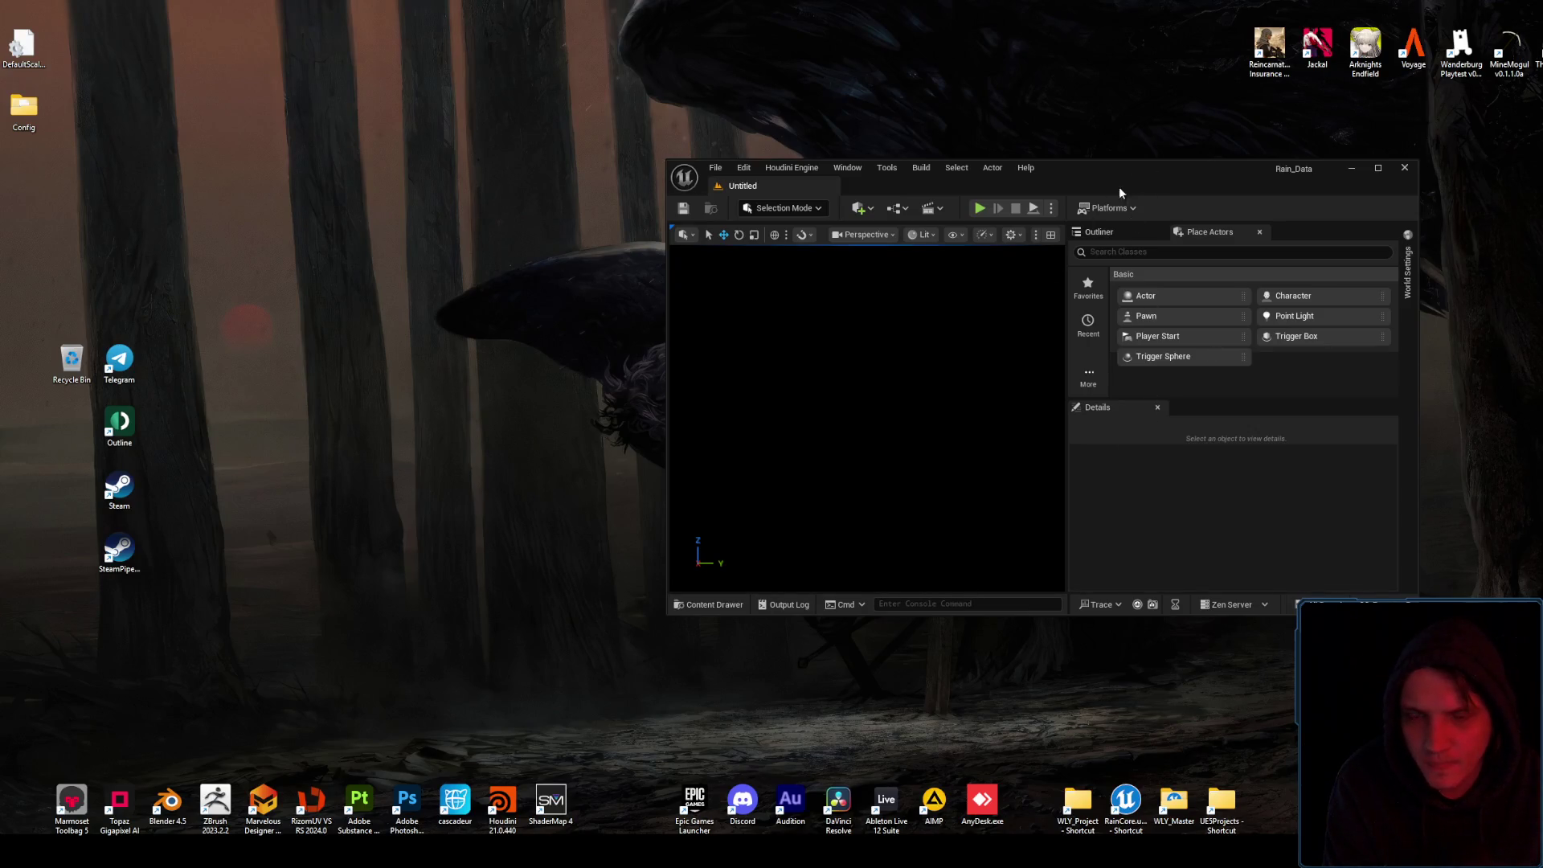
# Maximize the editor and open the M_RandomTileOffset1 material from the content drawer
pyautogui.click(709, 604)
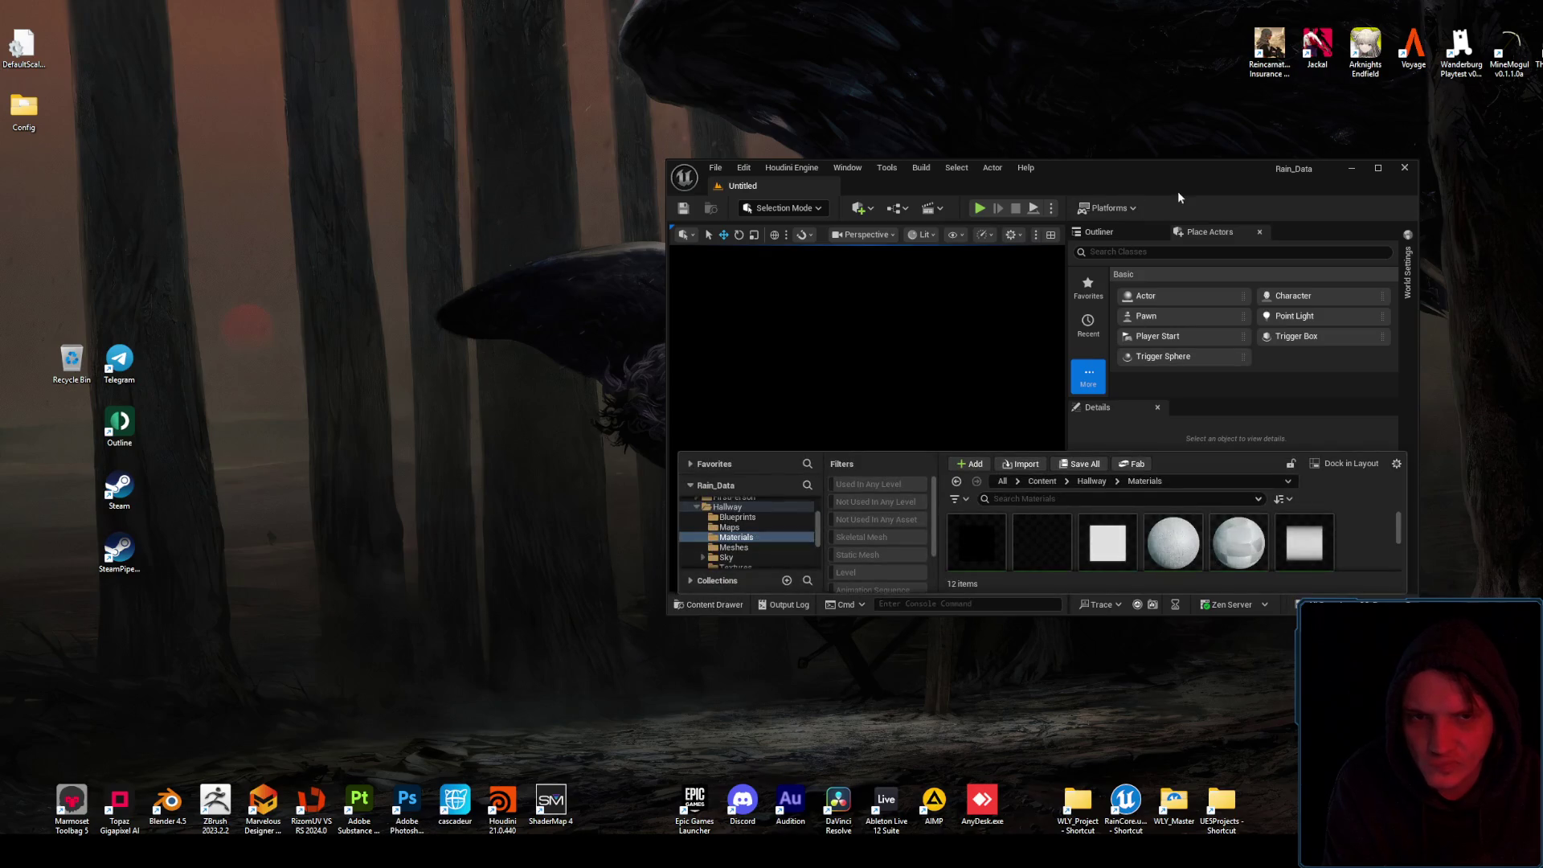
pyautogui.press('super+Up')
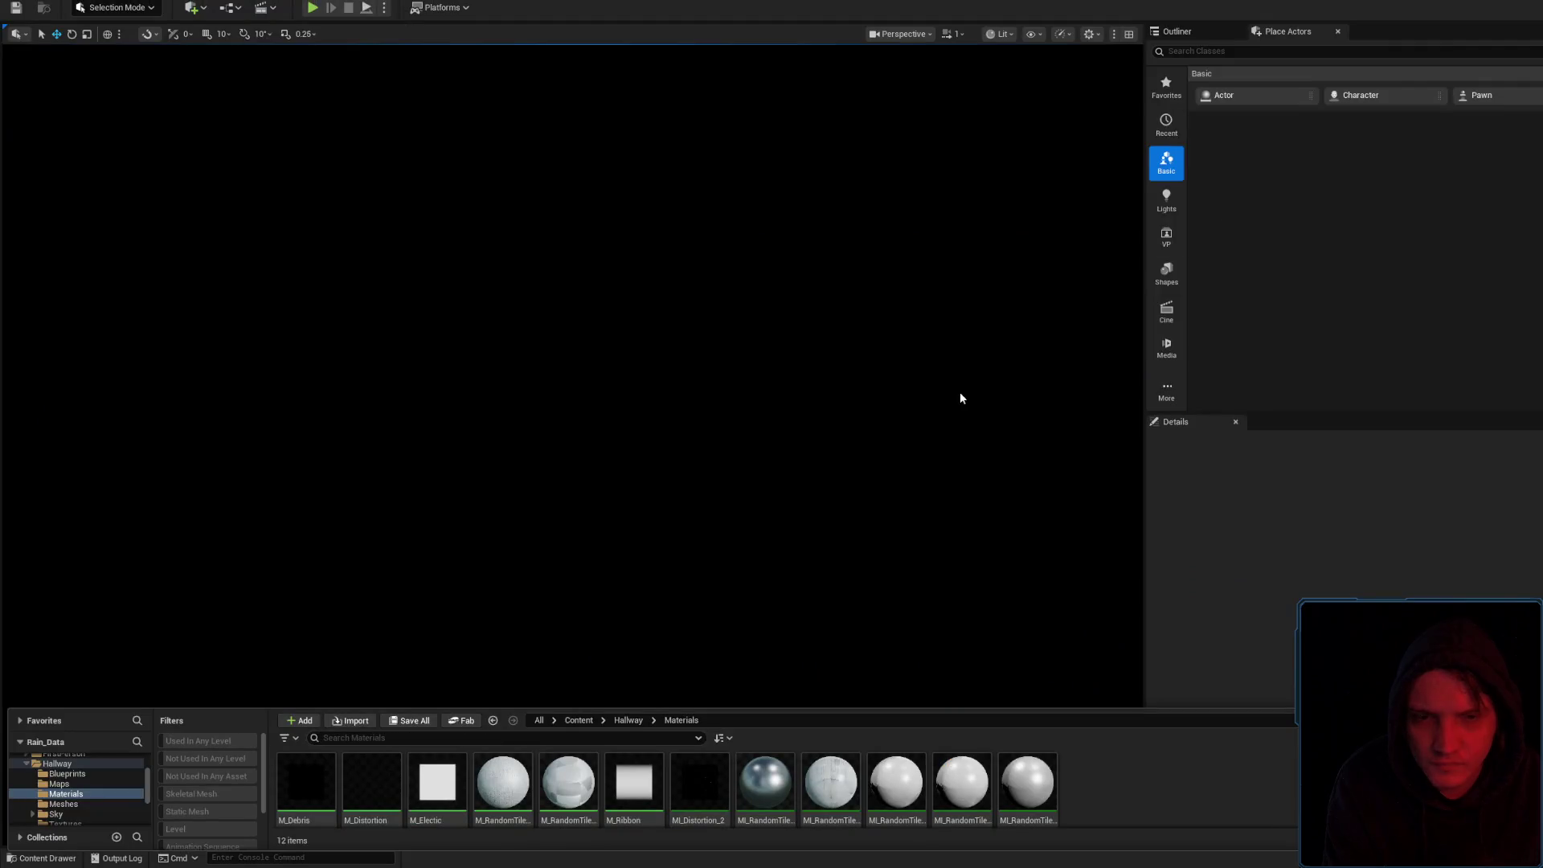
pyautogui.moveTo(900, 707); pyautogui.dragTo(930, 458)
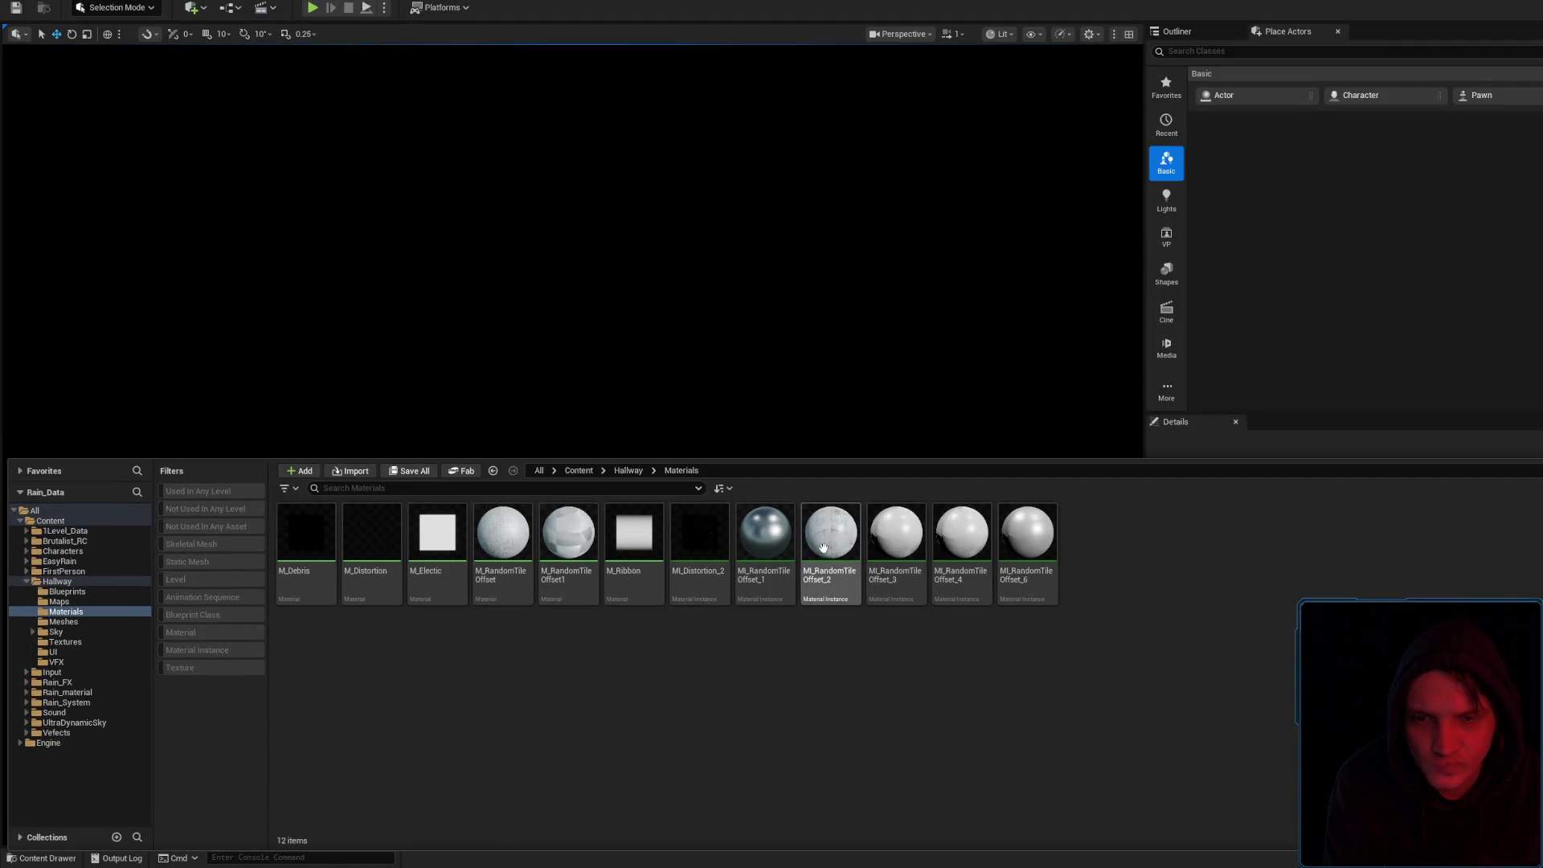
pyautogui.doubleClick(546, 538)
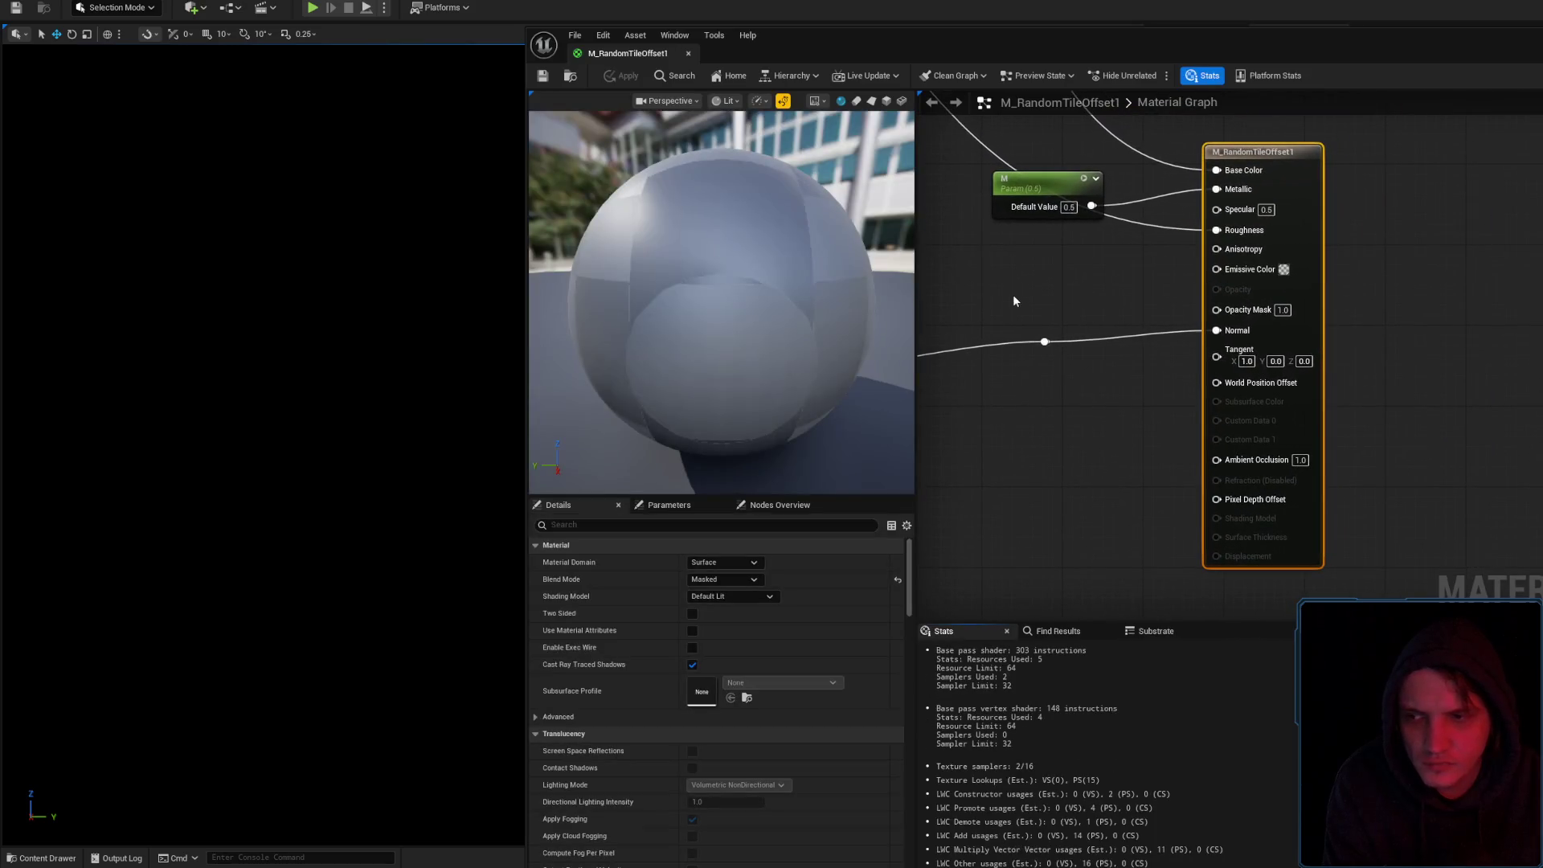
# Navigate the graph to the Round, Divide and Append chain and preview the second Append output
pyautogui.moveTo(1029, 319); pyautogui.dragTo(1175, 410)
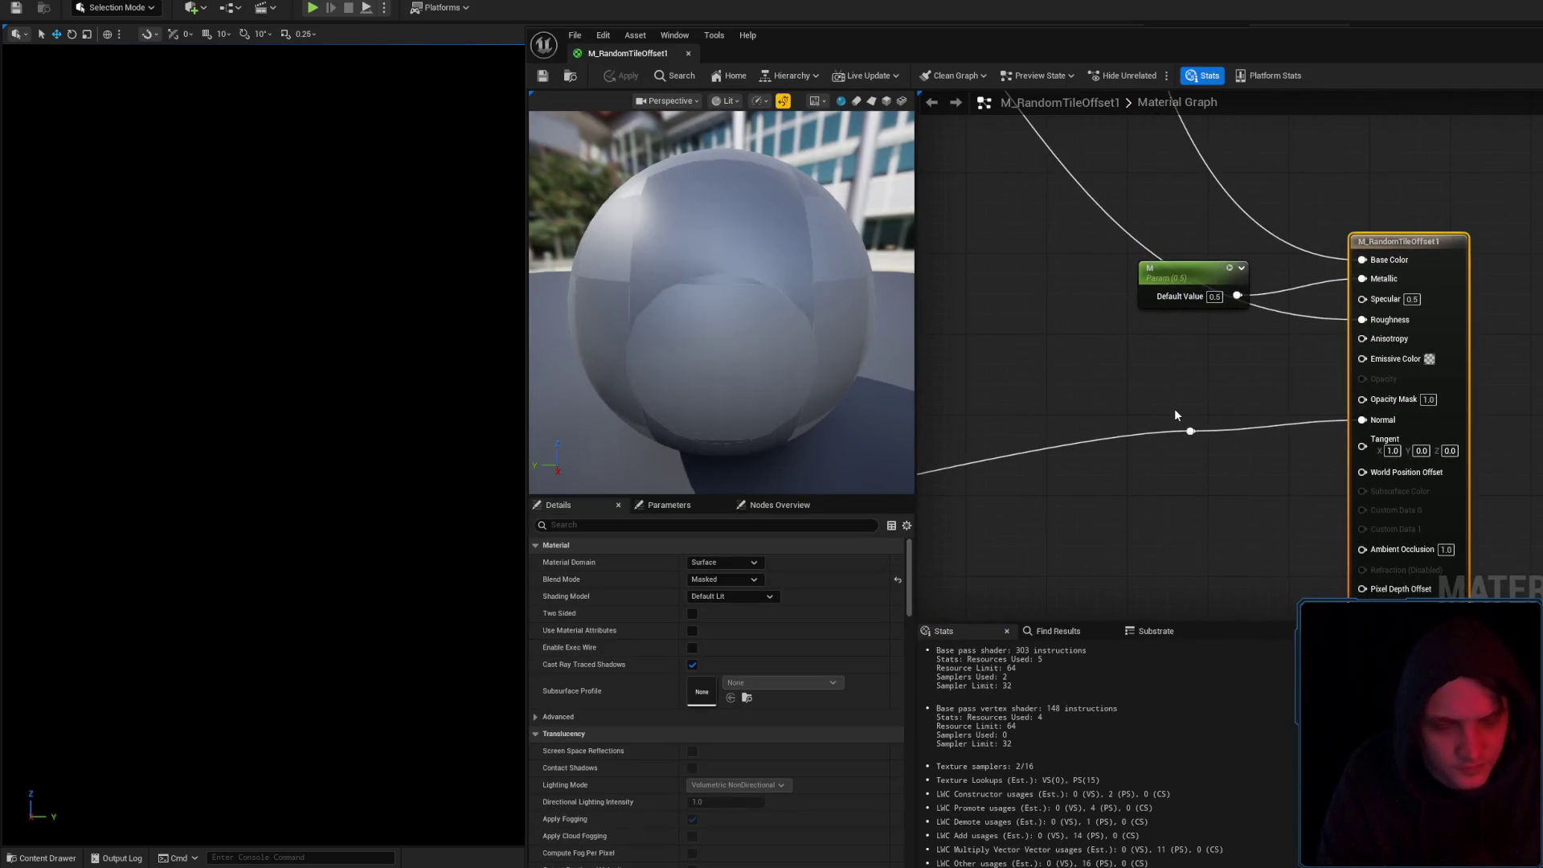
pyautogui.press('XF86AudioLowerVolume')
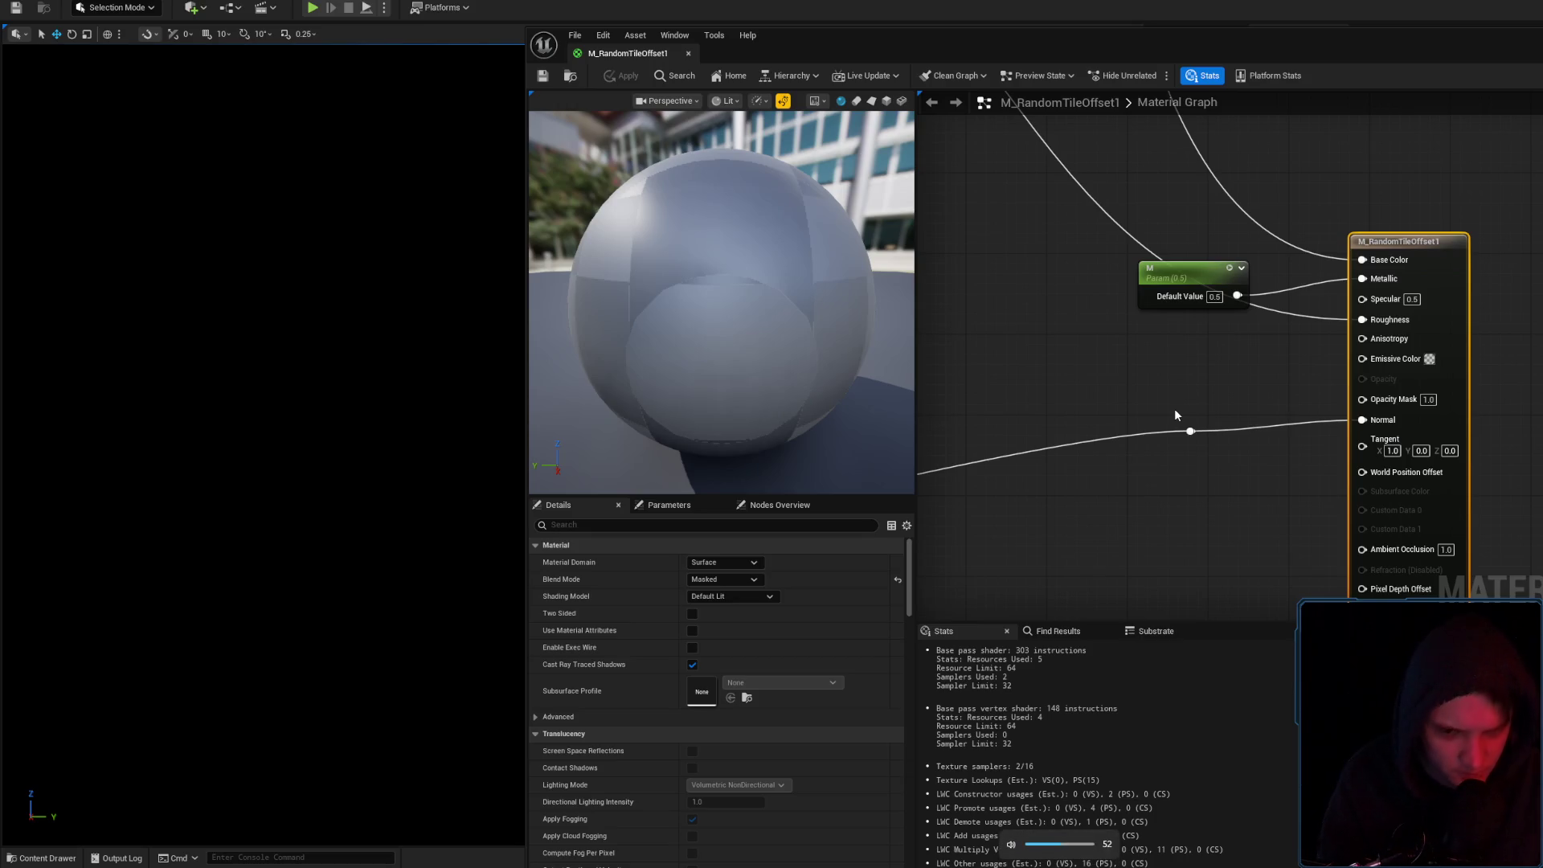
pyautogui.press('XF86AudioLowerVolume')
pyautogui.press('XF86AudioLowerVolume')
pyautogui.press('XF86AudioLowerVolume')
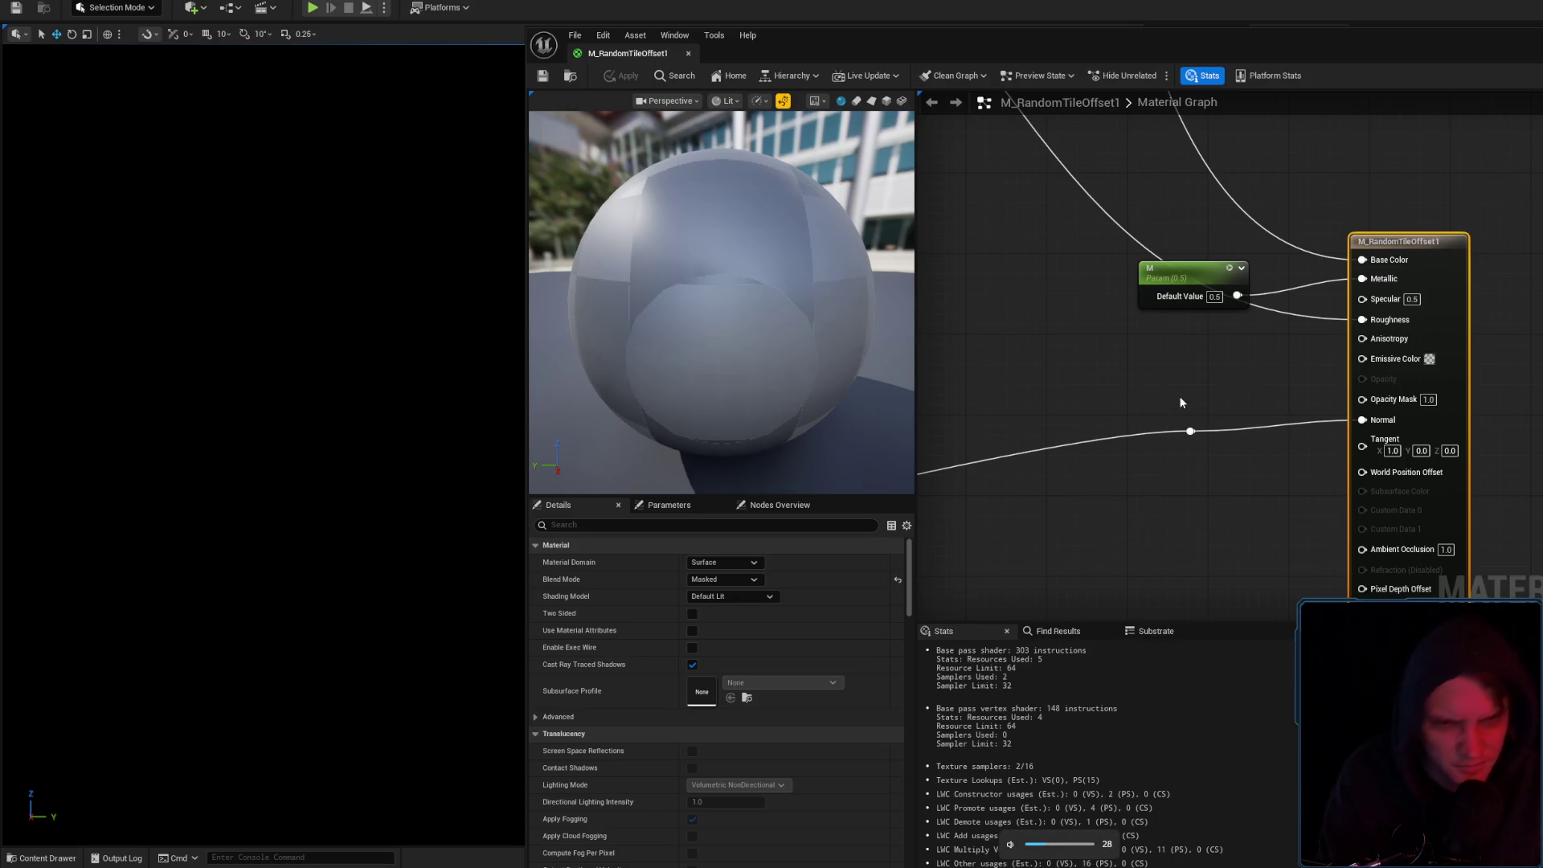
pyautogui.moveTo(1179, 395); pyautogui.dragTo(1454, 500)
pyautogui.scroll(-3, 1323, 420)
pyautogui.moveTo(1320, 418); pyautogui.dragTo(1443, 412)
pyautogui.scroll(3, 1270, 360)
pyautogui.moveTo(1270, 360)
pyautogui.mouseDown()
pyautogui.moveTo(1205, 338)
pyautogui.moveTo(1246, 354)
pyautogui.moveTo(1239, 381)
pyautogui.moveTo(1430, 580)
pyautogui.mouseUp()
pyautogui.scroll(-4, 1328, 472)
pyautogui.moveTo(1328, 472); pyautogui.dragTo(1077, 647)
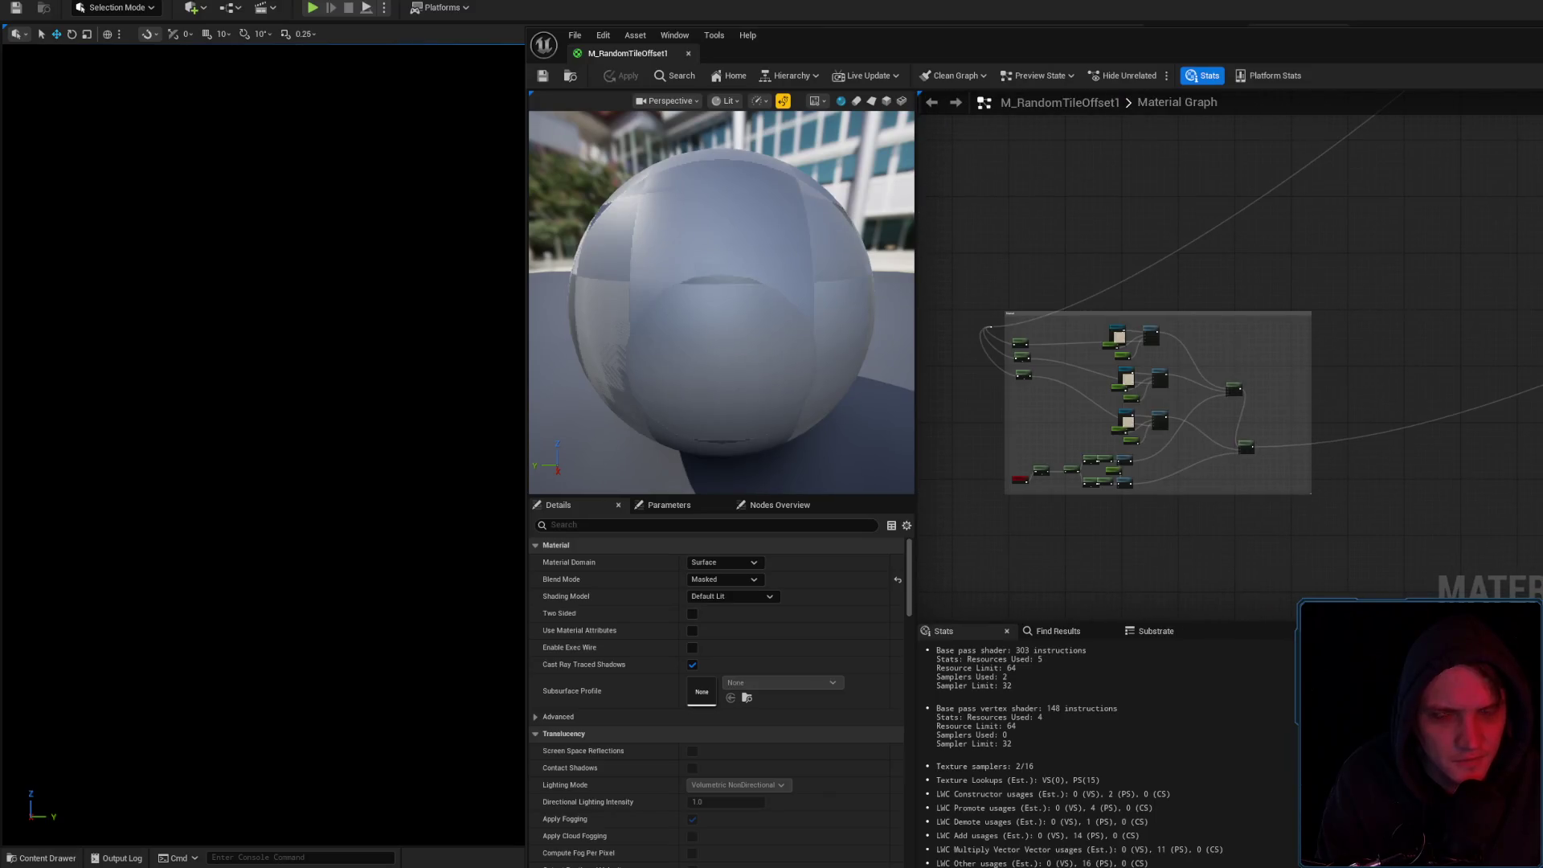
pyautogui.scroll(3, 1085, 412)
pyautogui.scroll(-3, 1085, 412)
pyautogui.moveTo(1085, 413)
pyautogui.mouseDown()
pyautogui.moveTo(1318, 362)
pyautogui.moveTo(1295, 366)
pyautogui.mouseUp()
pyautogui.scroll(3, 1343, 364)
pyautogui.scroll(-2, 1343, 363)
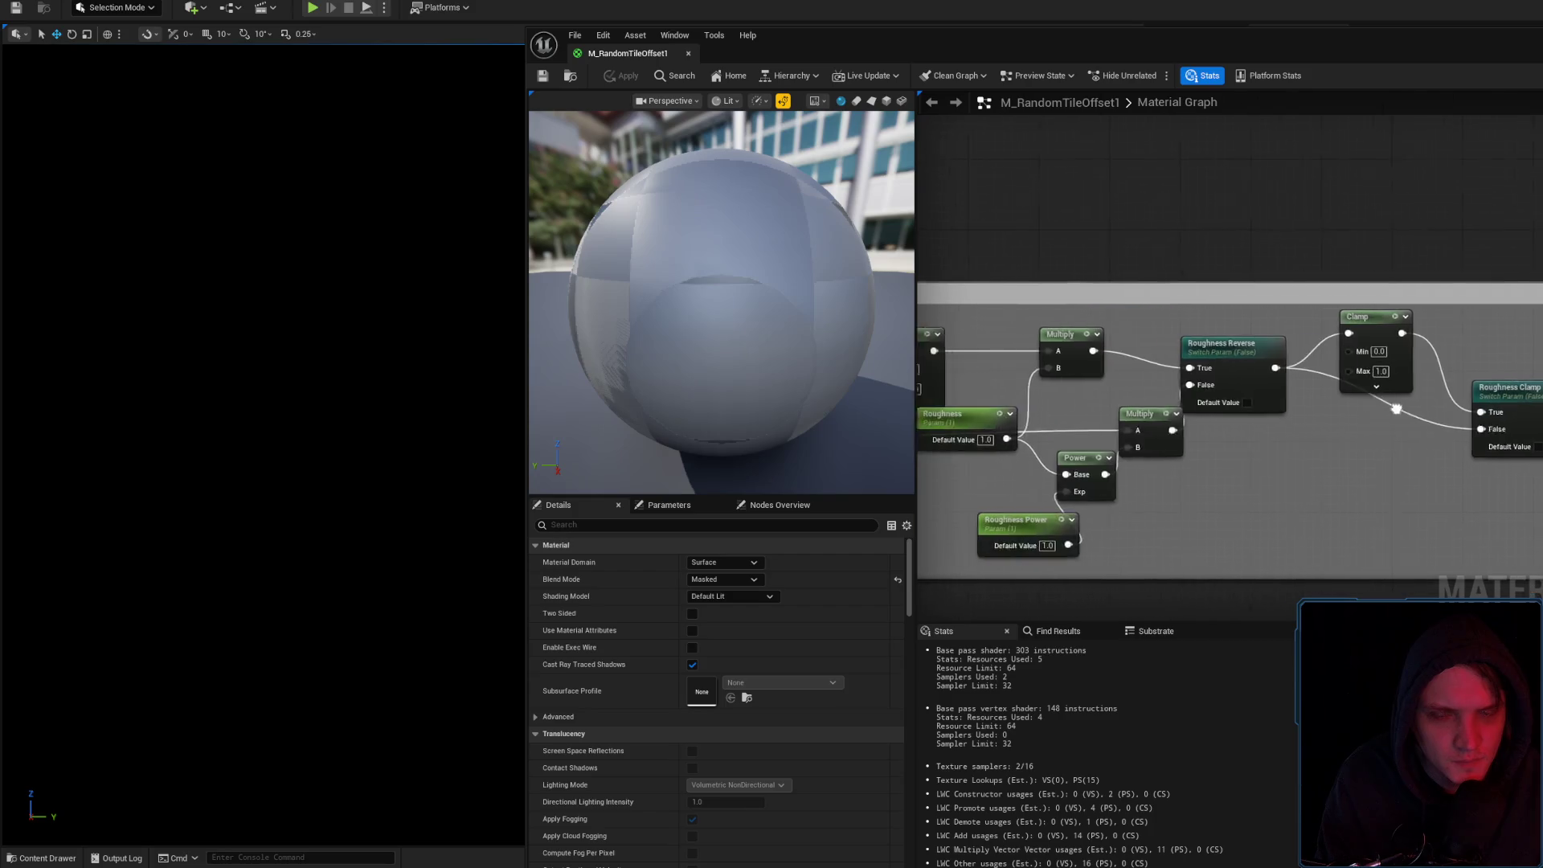
pyautogui.scroll(-3, 1294, 367)
pyautogui.scroll(5, 1264, 303)
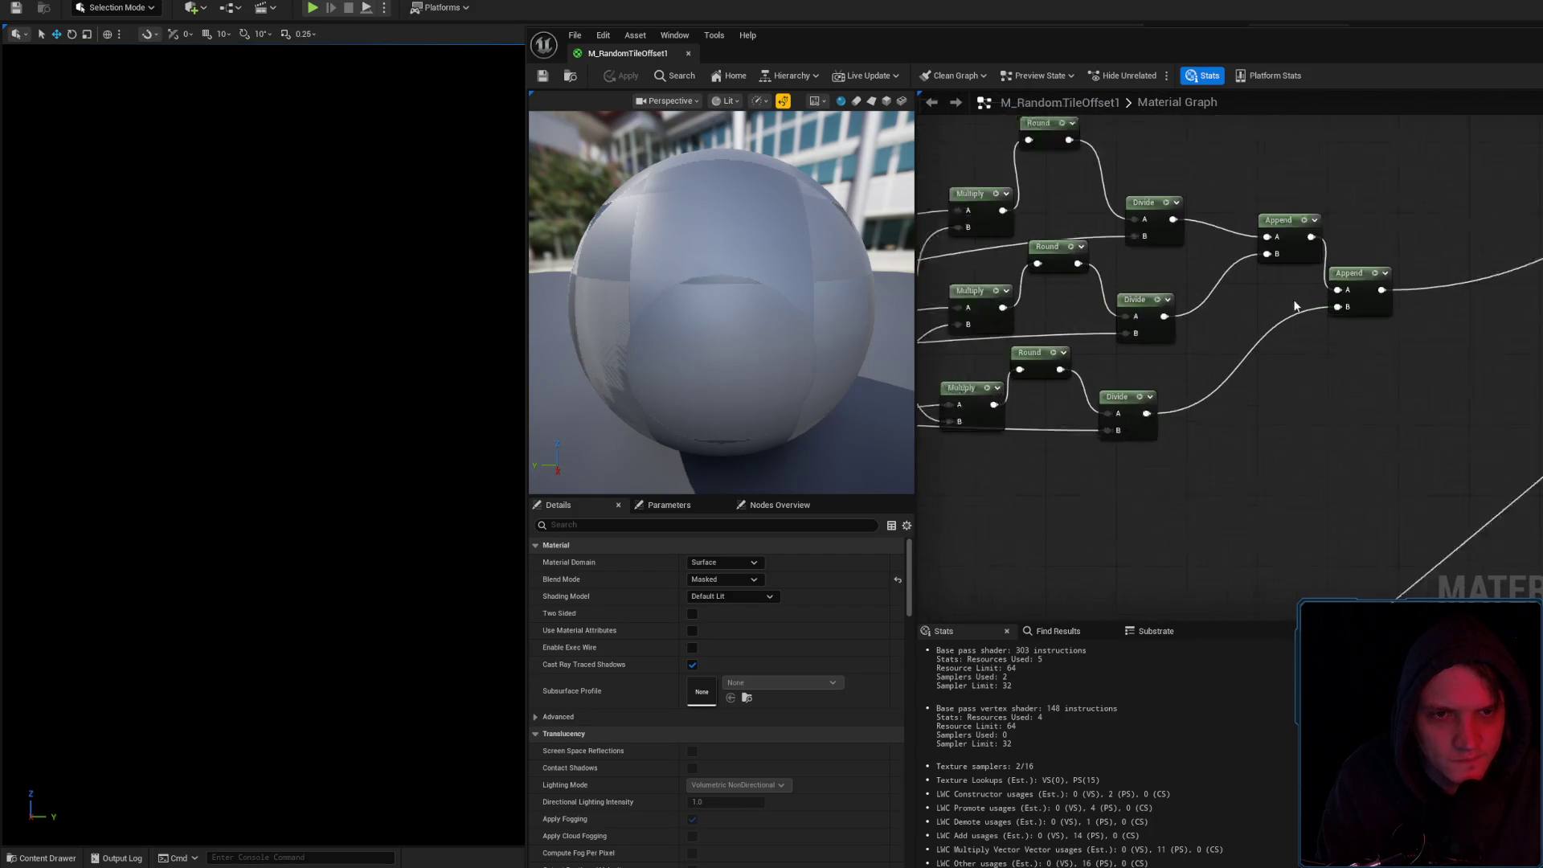
pyautogui.click(1386, 271)
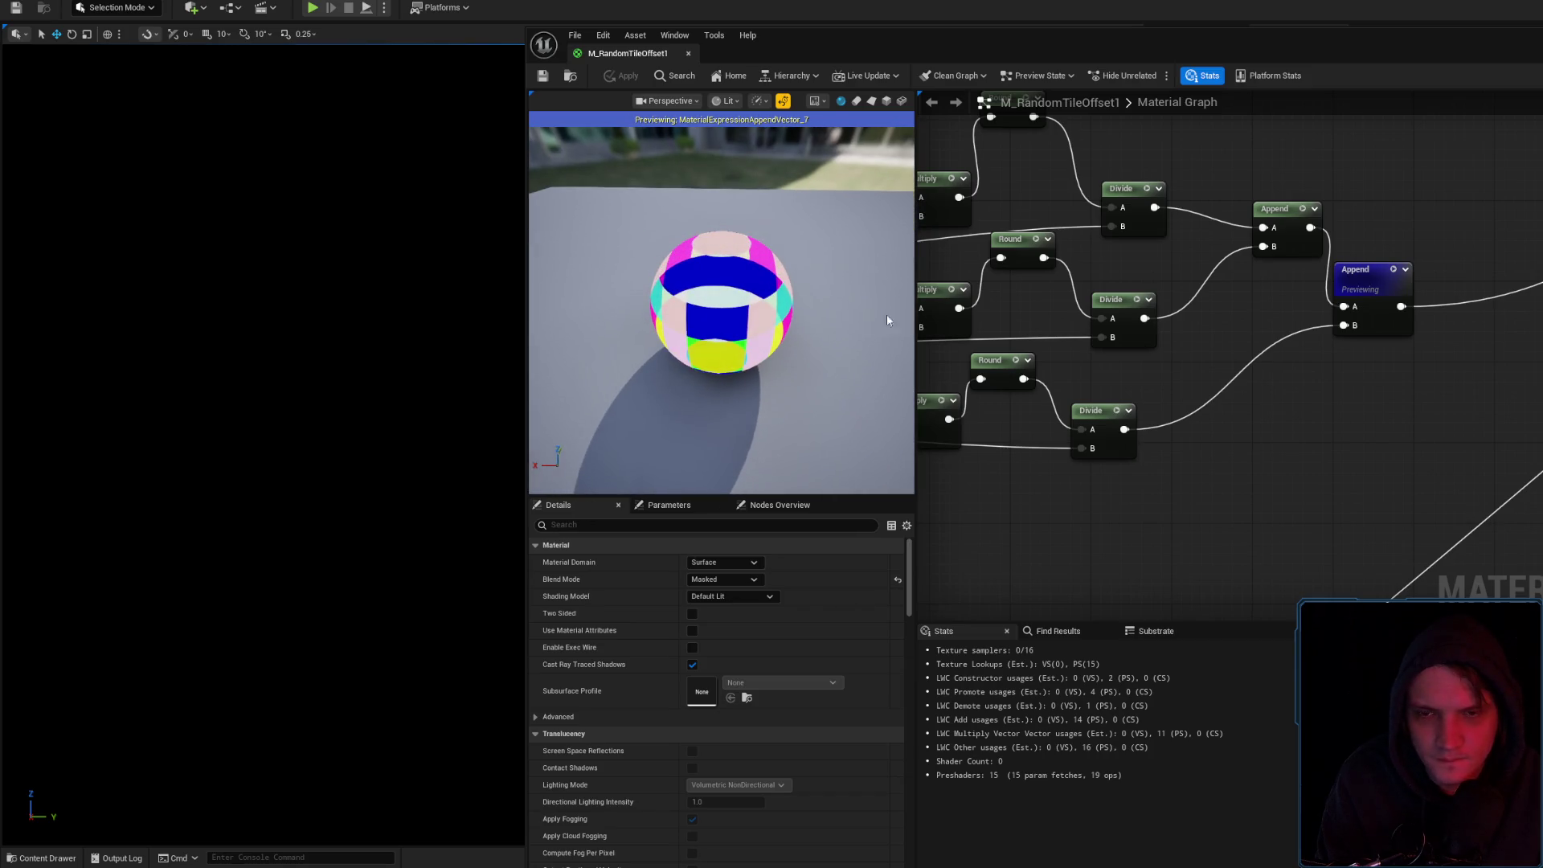
# Orbit the sphere preview to check the random per-tile colours, then browse Content/Hallway/Materials
pyautogui.moveTo(887, 320); pyautogui.dragTo(724, 322)
pyautogui.moveTo(1366, 362)
pyautogui.mouseDown()
pyautogui.moveTo(1166, 338)
pyautogui.moveTo(1135, 305)
pyautogui.moveTo(1254, 346)
pyautogui.mouseUp()
pyautogui.scroll(-4, 1135, 306)
pyautogui.moveTo(1431, 273)
pyautogui.mouseDown()
pyautogui.moveTo(1036, 273)
pyautogui.moveTo(984, 362)
pyautogui.mouseUp()
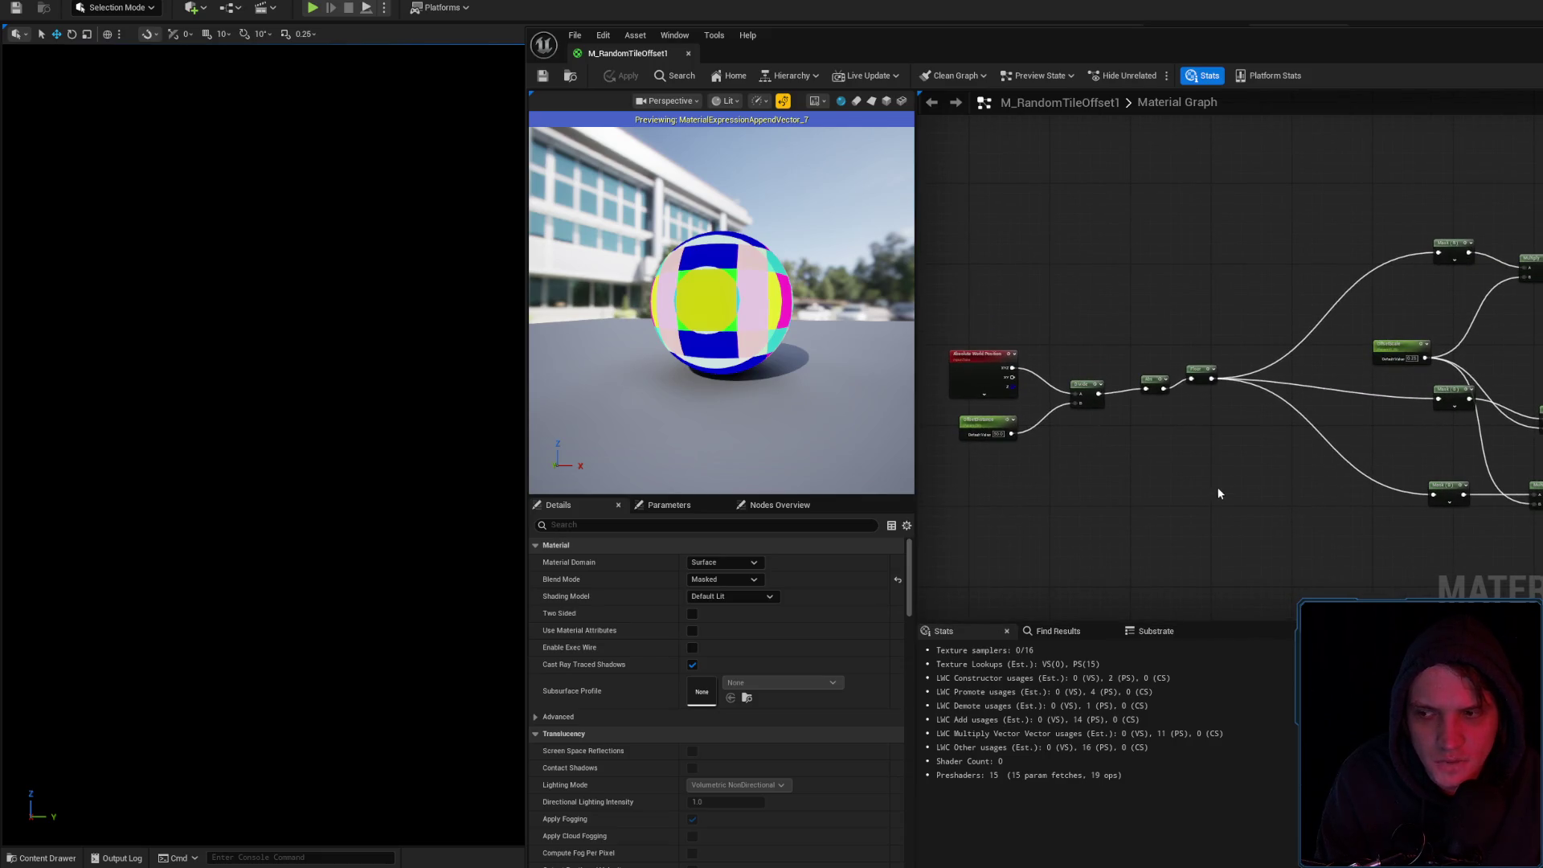
pyautogui.moveTo(1228, 486)
pyautogui.mouseDown()
pyautogui.moveTo(961, 470)
pyautogui.moveTo(1453, 441)
pyautogui.moveTo(1419, 437)
pyautogui.mouseUp()
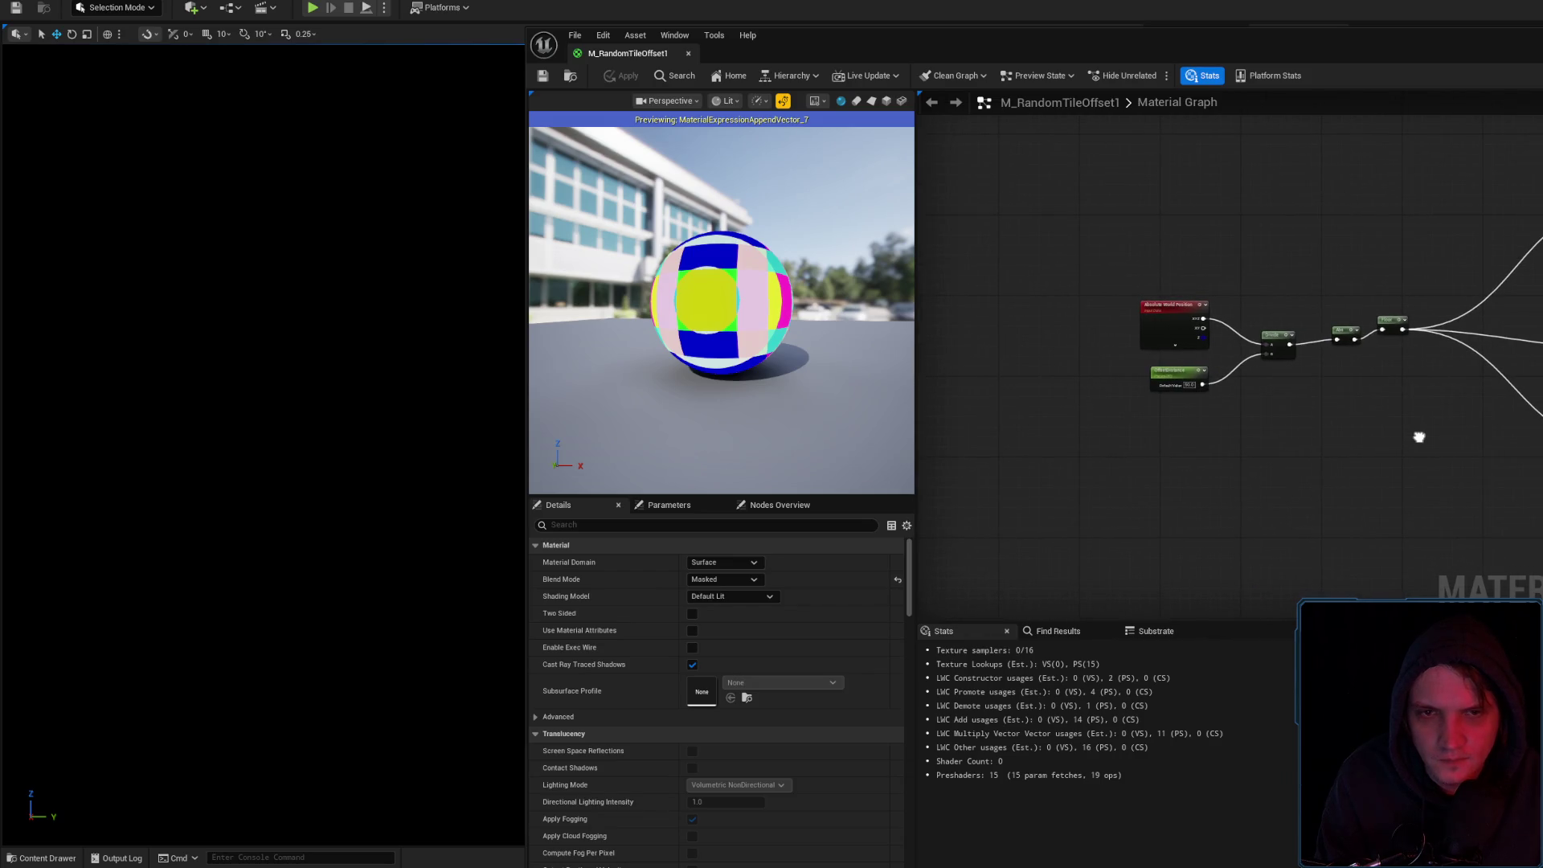
pyautogui.moveTo(796, 344); pyautogui.dragTo(776, 321)
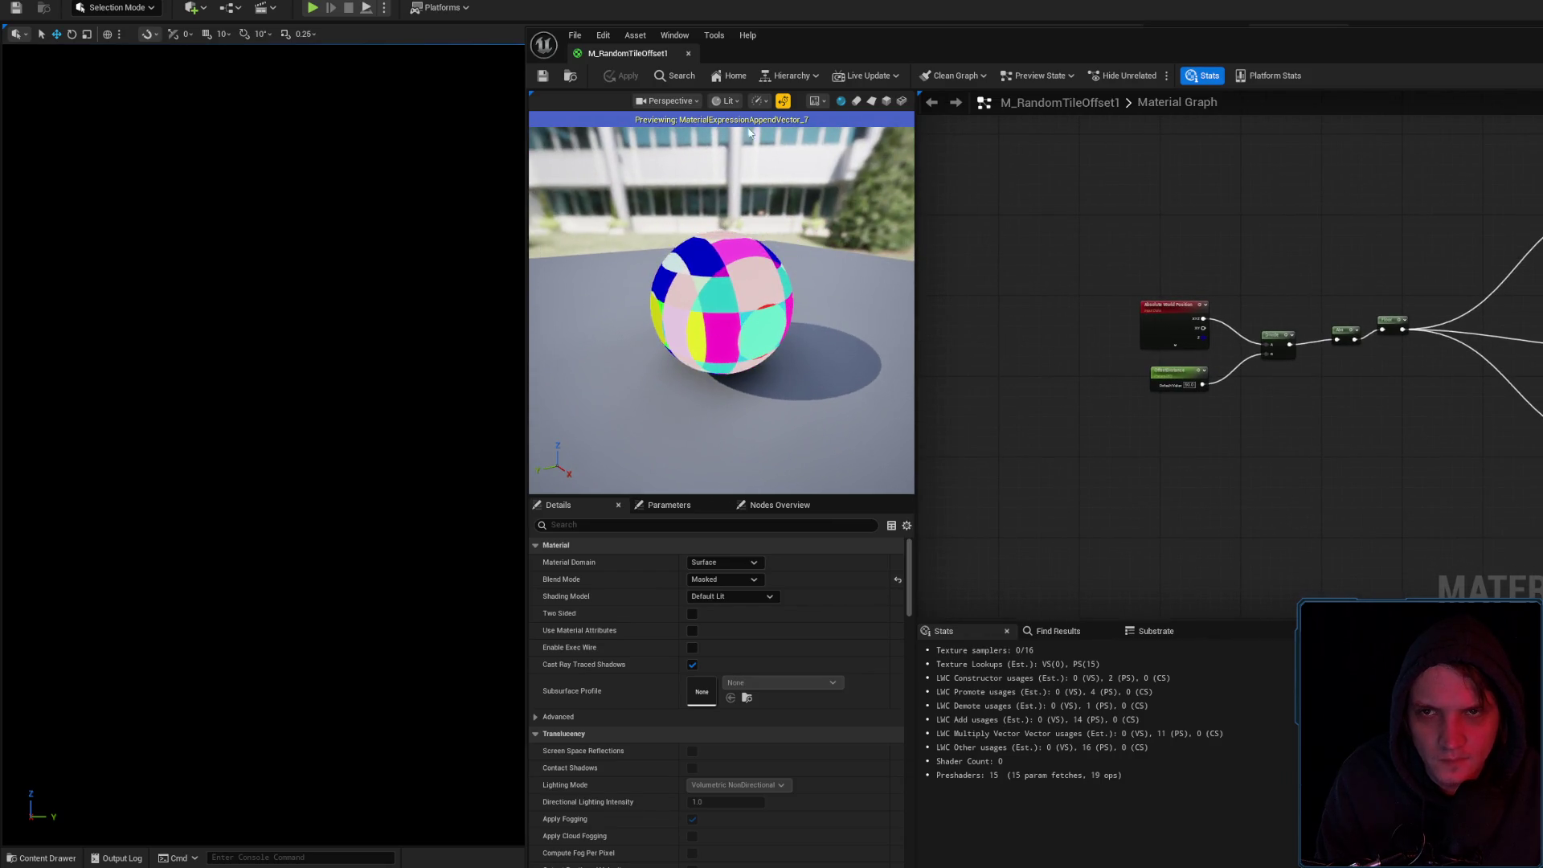
pyautogui.click(568, 74)
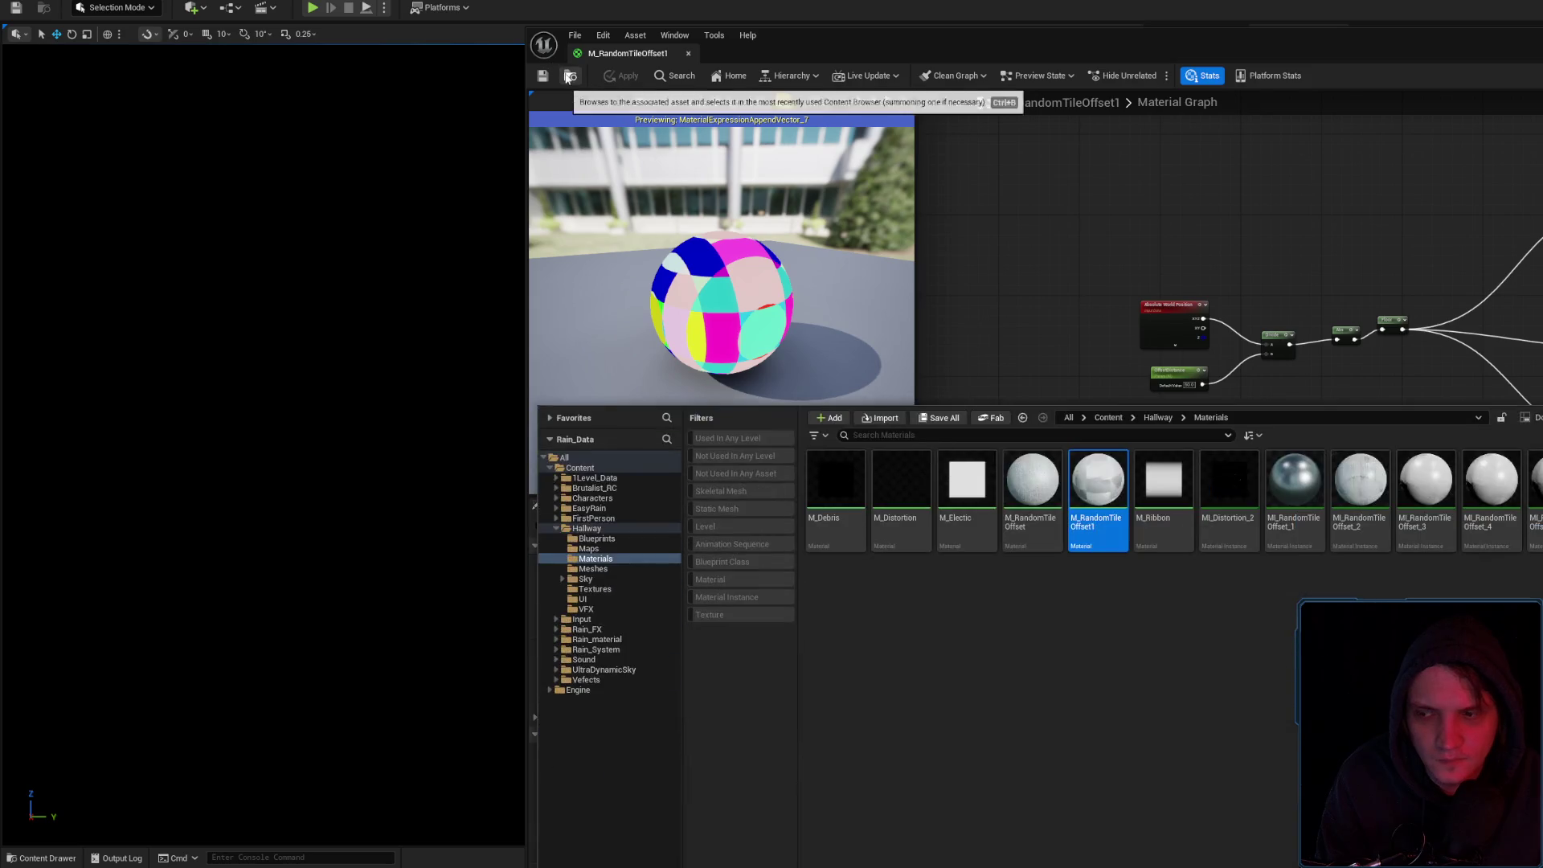
# Open M_RandomTileOffset and preview its final Add node's output on a cube
pyautogui.doubleClick(1021, 485)
pyautogui.scroll(-5, 1114, 374)
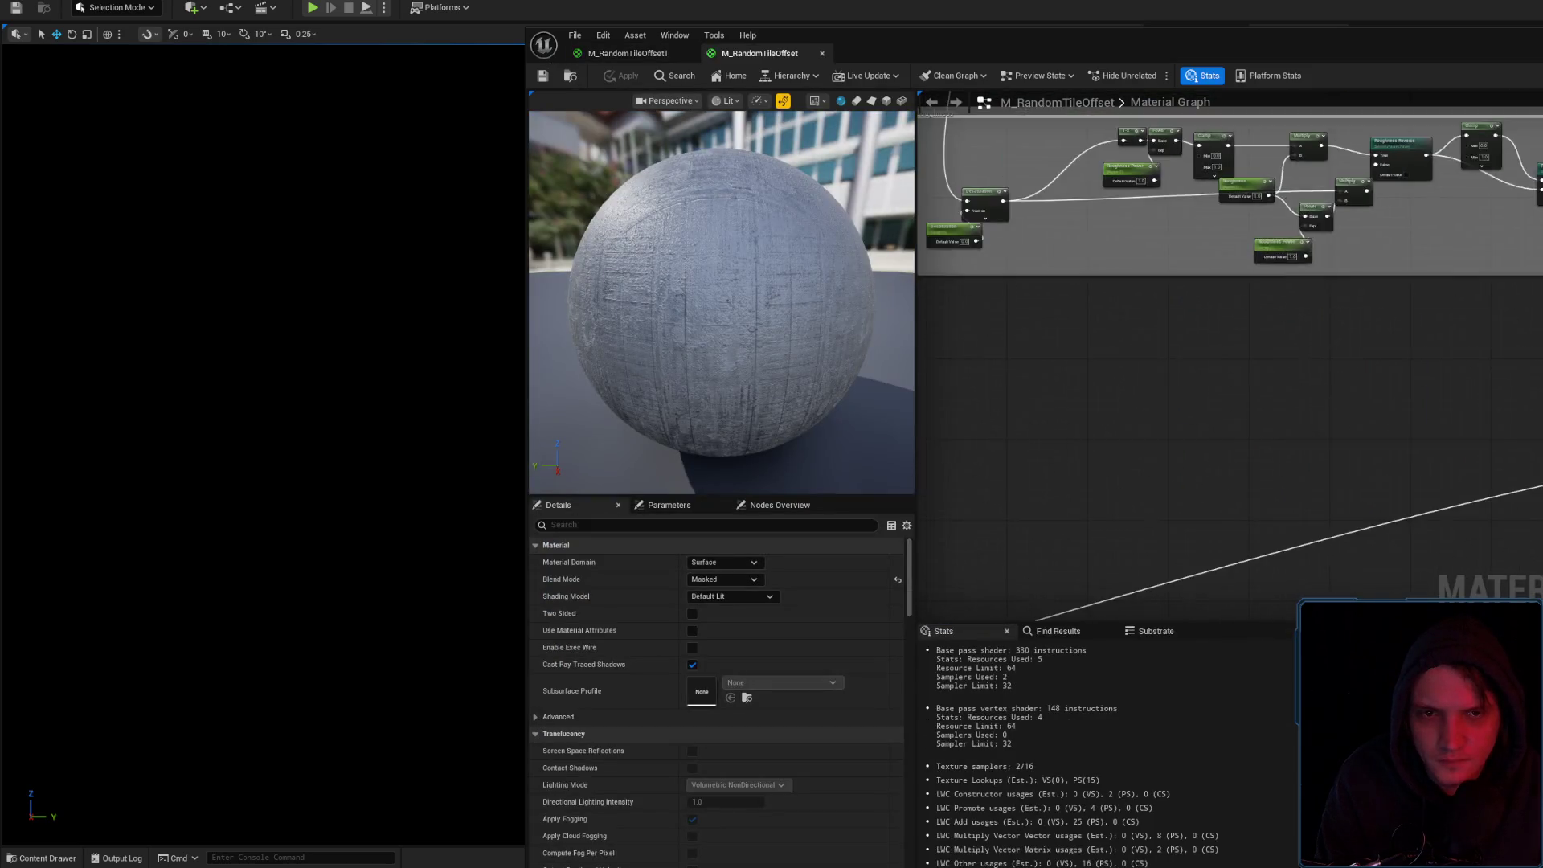
pyautogui.scroll(6, 1147, 400)
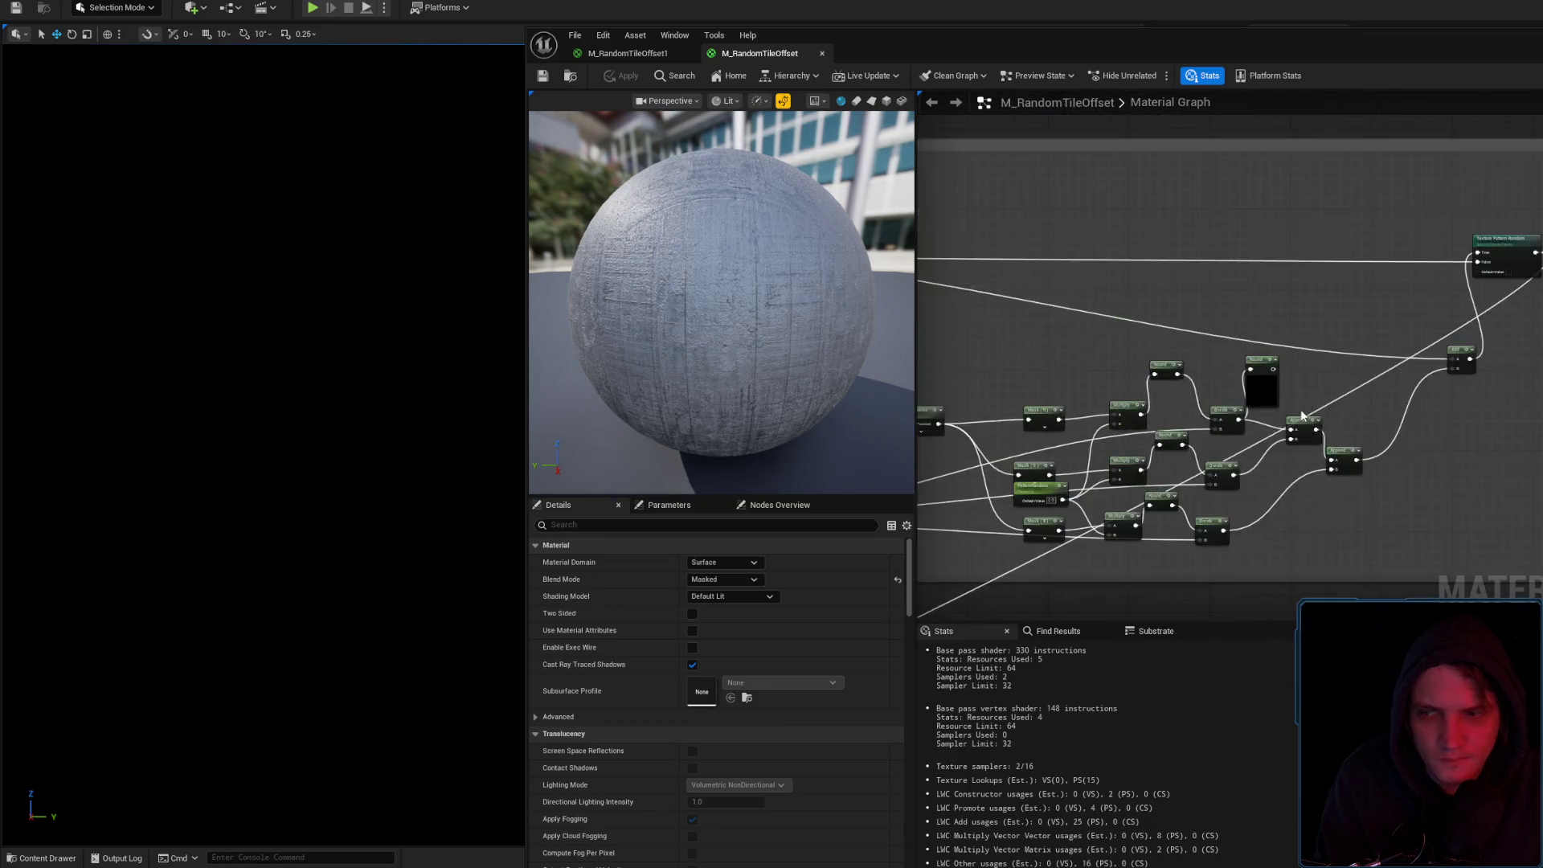
pyautogui.moveTo(1434, 457); pyautogui.dragTo(1163, 562)
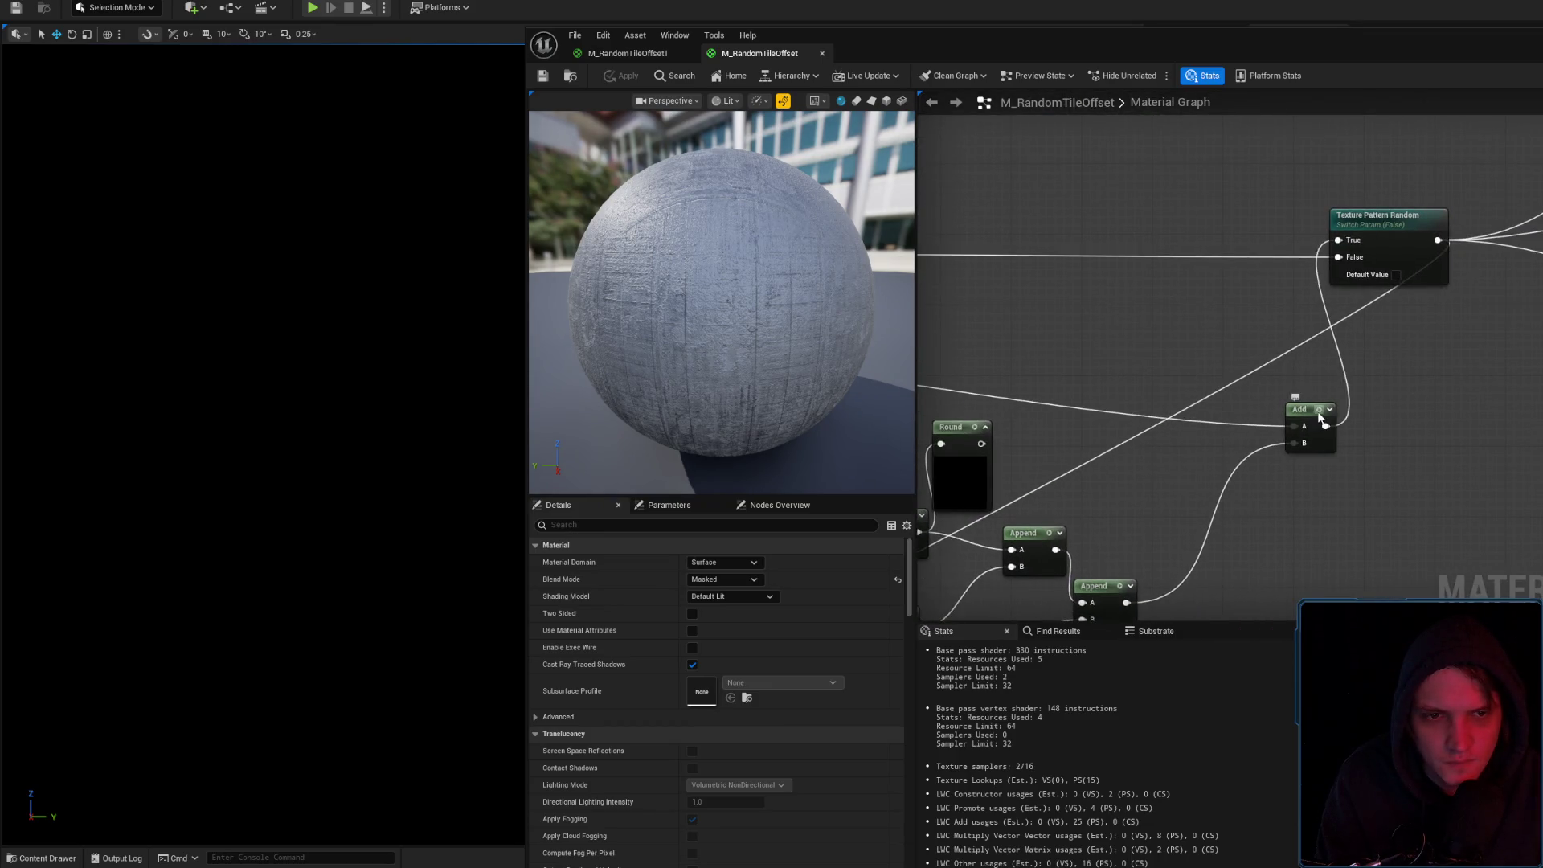
pyautogui.press('space')
pyautogui.click(886, 100)
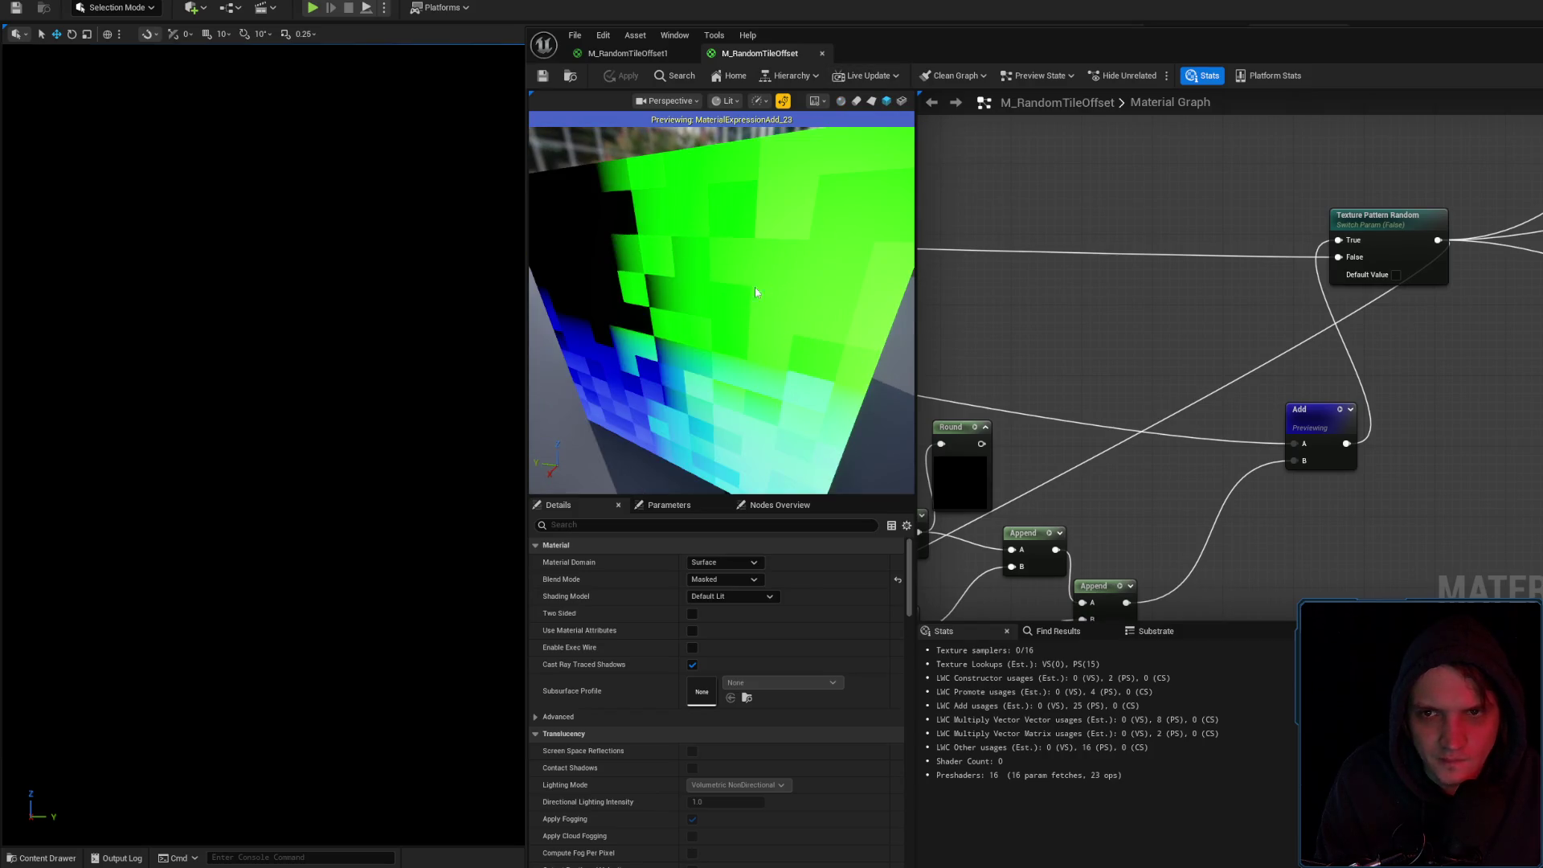
pyautogui.scroll(-5, 721, 310)
pyautogui.moveTo(721, 309); pyautogui.dragTo(721, 322)
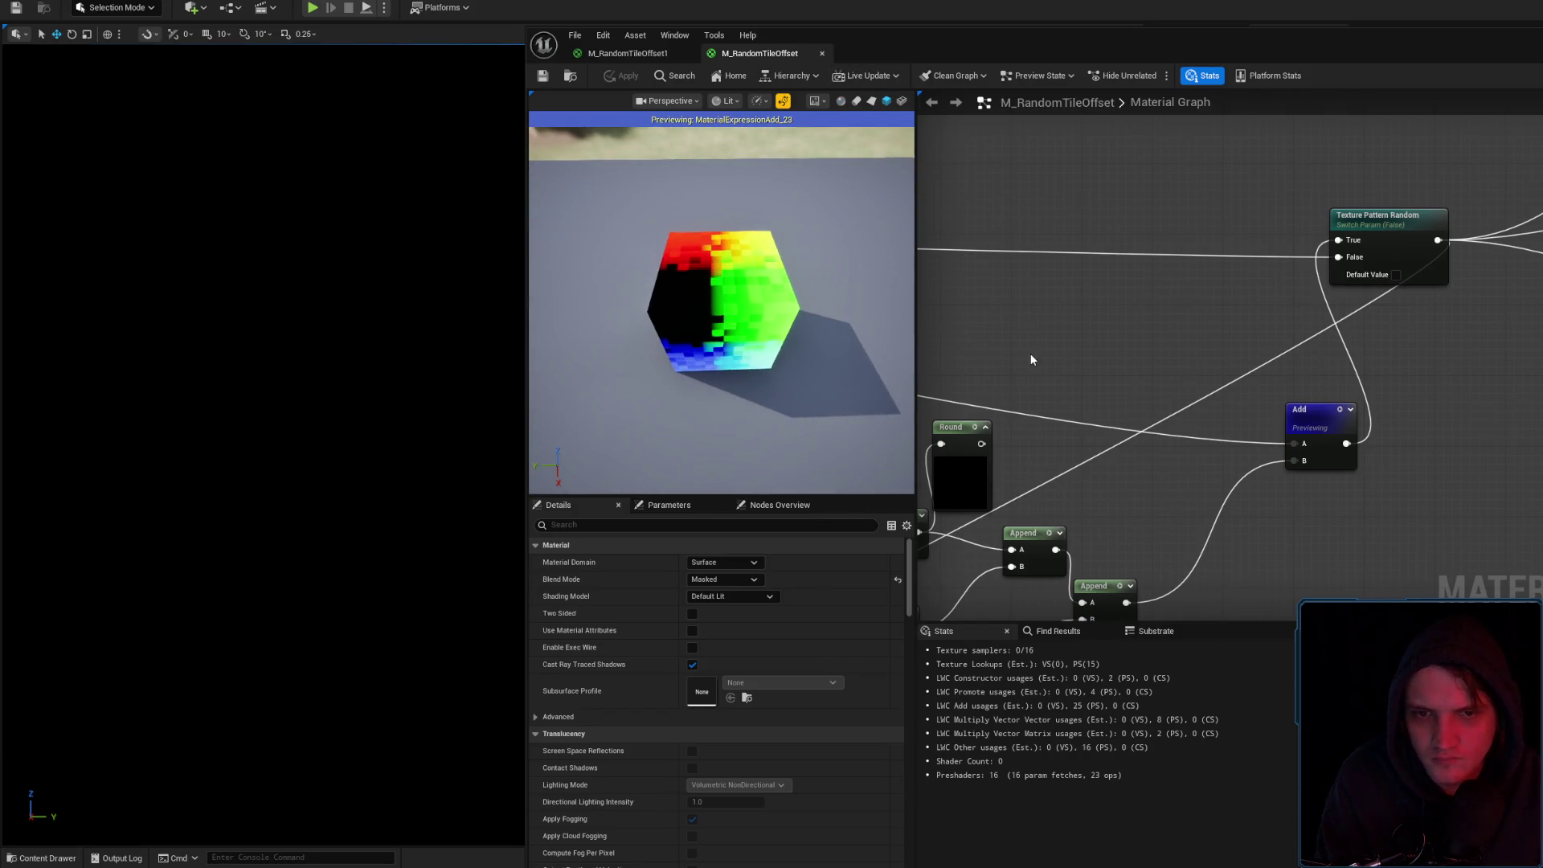
# Survey the offset network and marquee-select the whole random tile offset node cluster
pyautogui.moveTo(1032, 360); pyautogui.dragTo(1376, 301)
pyautogui.moveTo(1329, 399); pyautogui.dragTo(1398, 284)
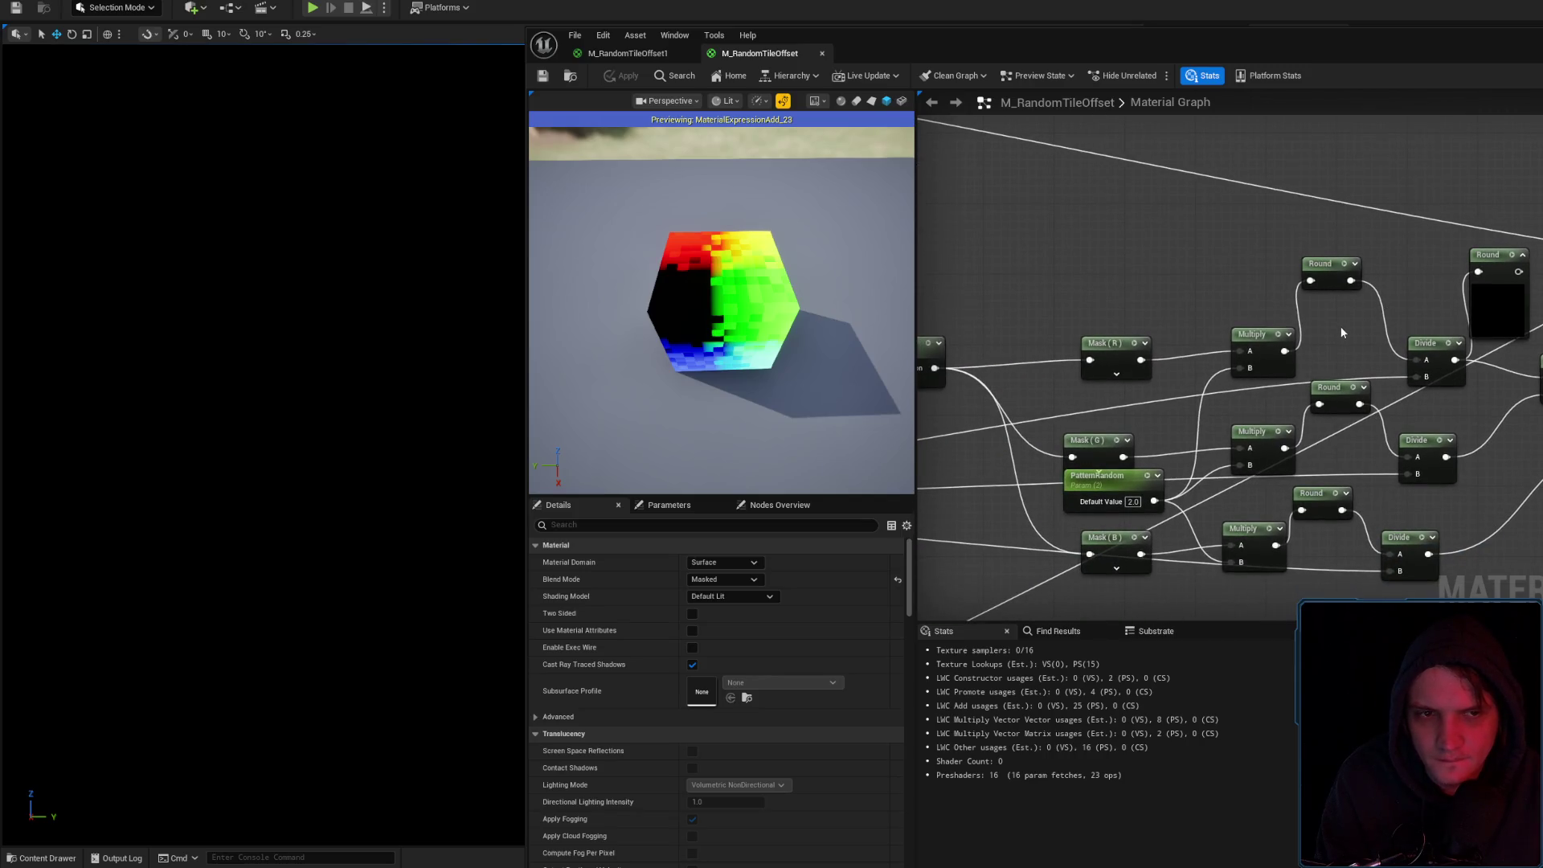
pyautogui.scroll(-3, 1341, 332)
pyautogui.moveTo(1292, 360); pyautogui.dragTo(1126, 374)
pyautogui.moveTo(1206, 321)
pyautogui.mouseDown()
pyautogui.moveTo(1206, 397)
pyautogui.moveTo(1298, 592)
pyautogui.moveTo(1297, 472)
pyautogui.moveTo(1186, 375)
pyautogui.mouseUp()
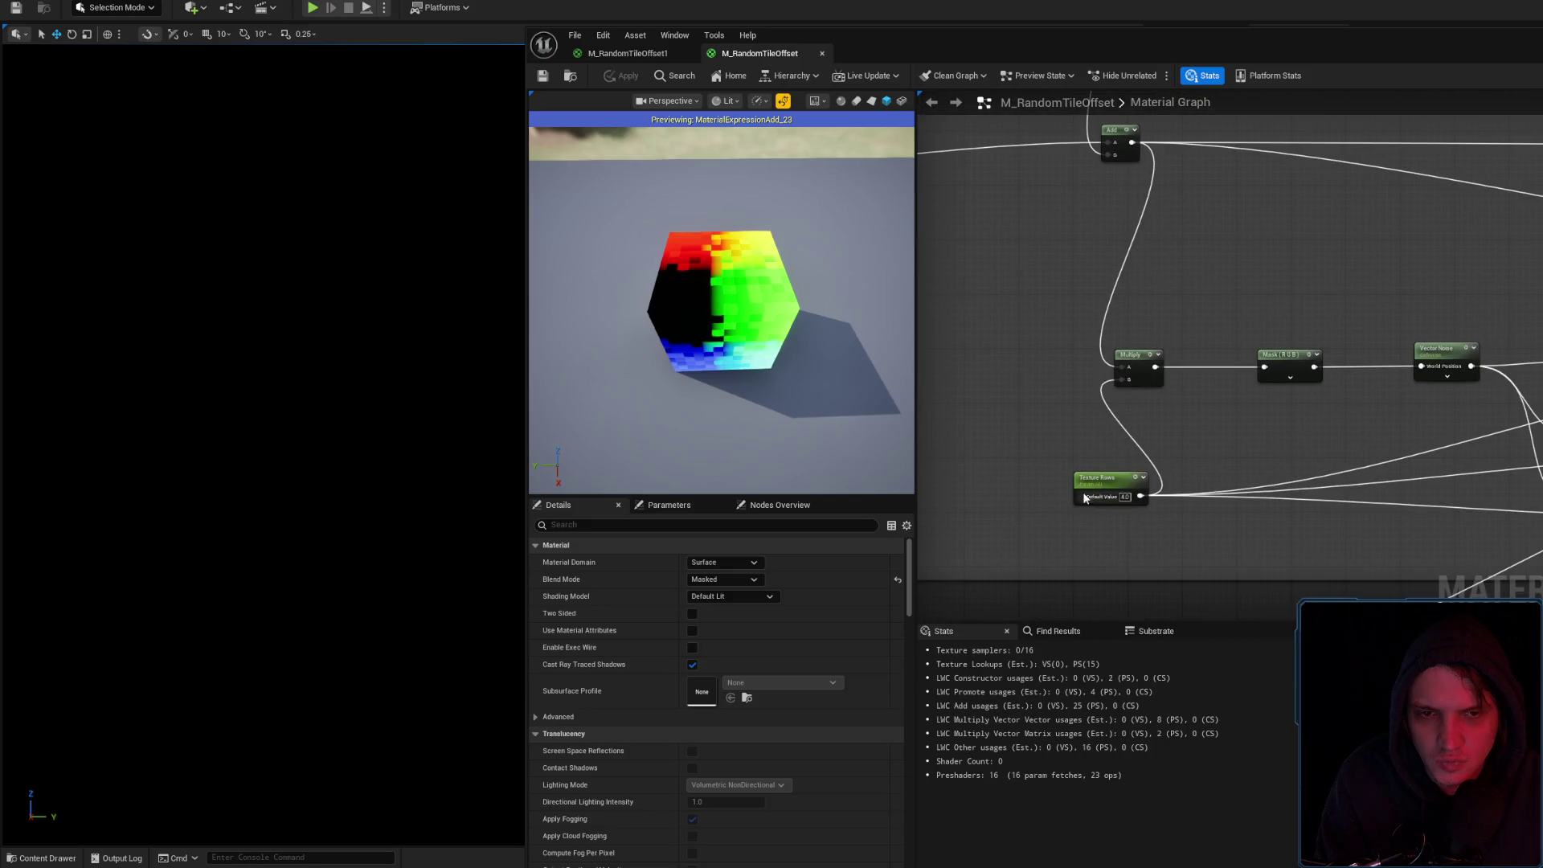
pyautogui.moveTo(1106, 476); pyautogui.dragTo(1037, 491)
pyautogui.scroll(-3, 1095, 407)
pyautogui.moveTo(970, 315)
pyautogui.mouseDown()
pyautogui.moveTo(1532, 448)
pyautogui.moveTo(1324, 474)
pyautogui.mouseUp()
pyautogui.moveTo(1298, 404)
pyautogui.mouseDown()
pyautogui.moveTo(1496, 505)
pyautogui.moveTo(1542, 506)
pyautogui.mouseUp()
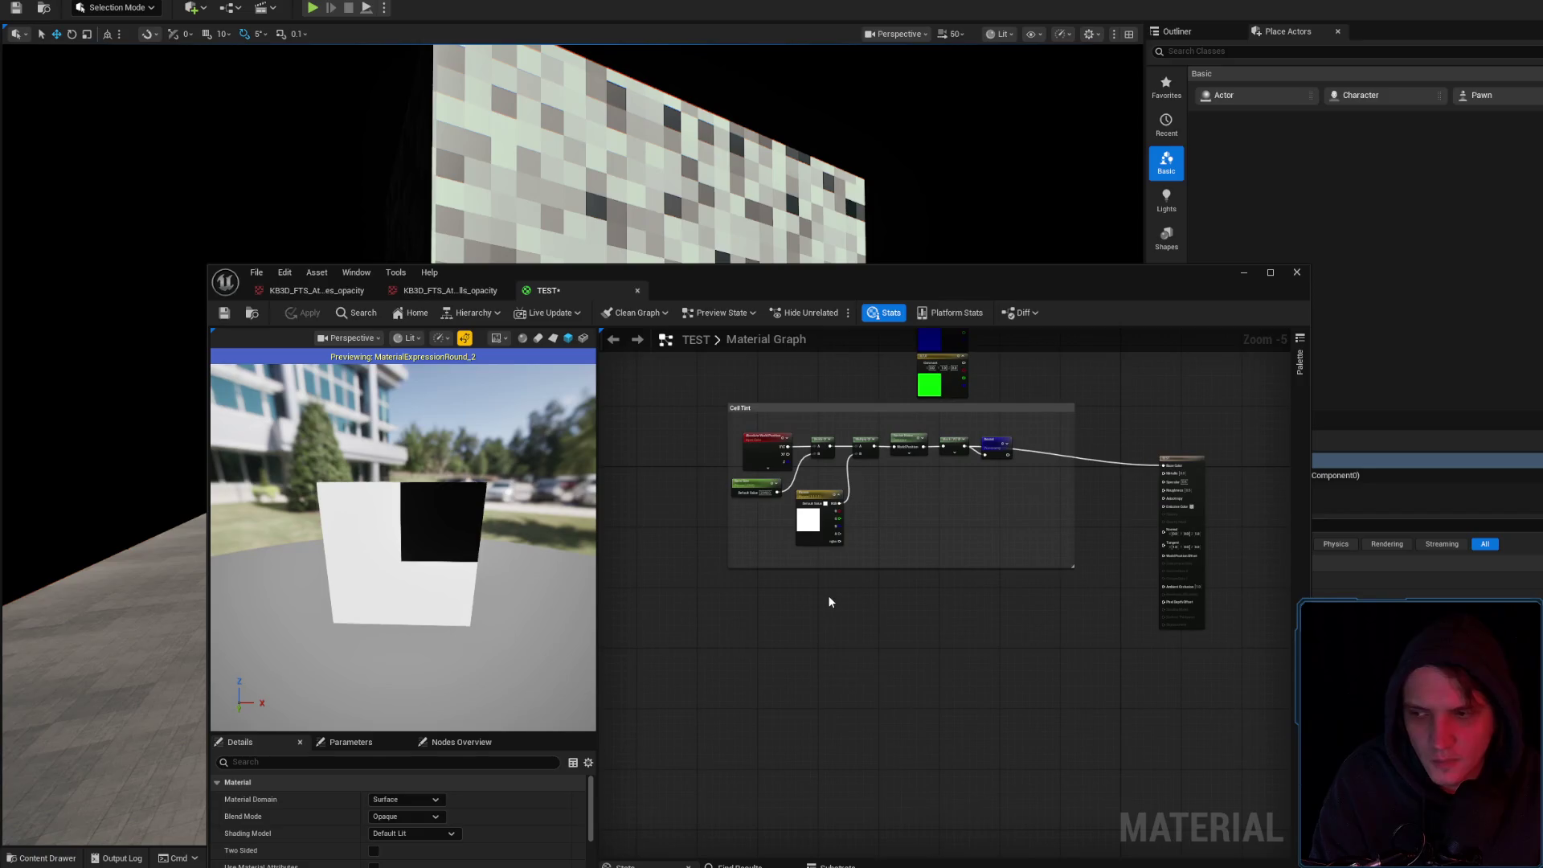
# Paste the offset nodes into TEST and delete the stray Round preview node
pyautogui.hotkey('ctrl', 'v')
pyautogui.click(951, 594)
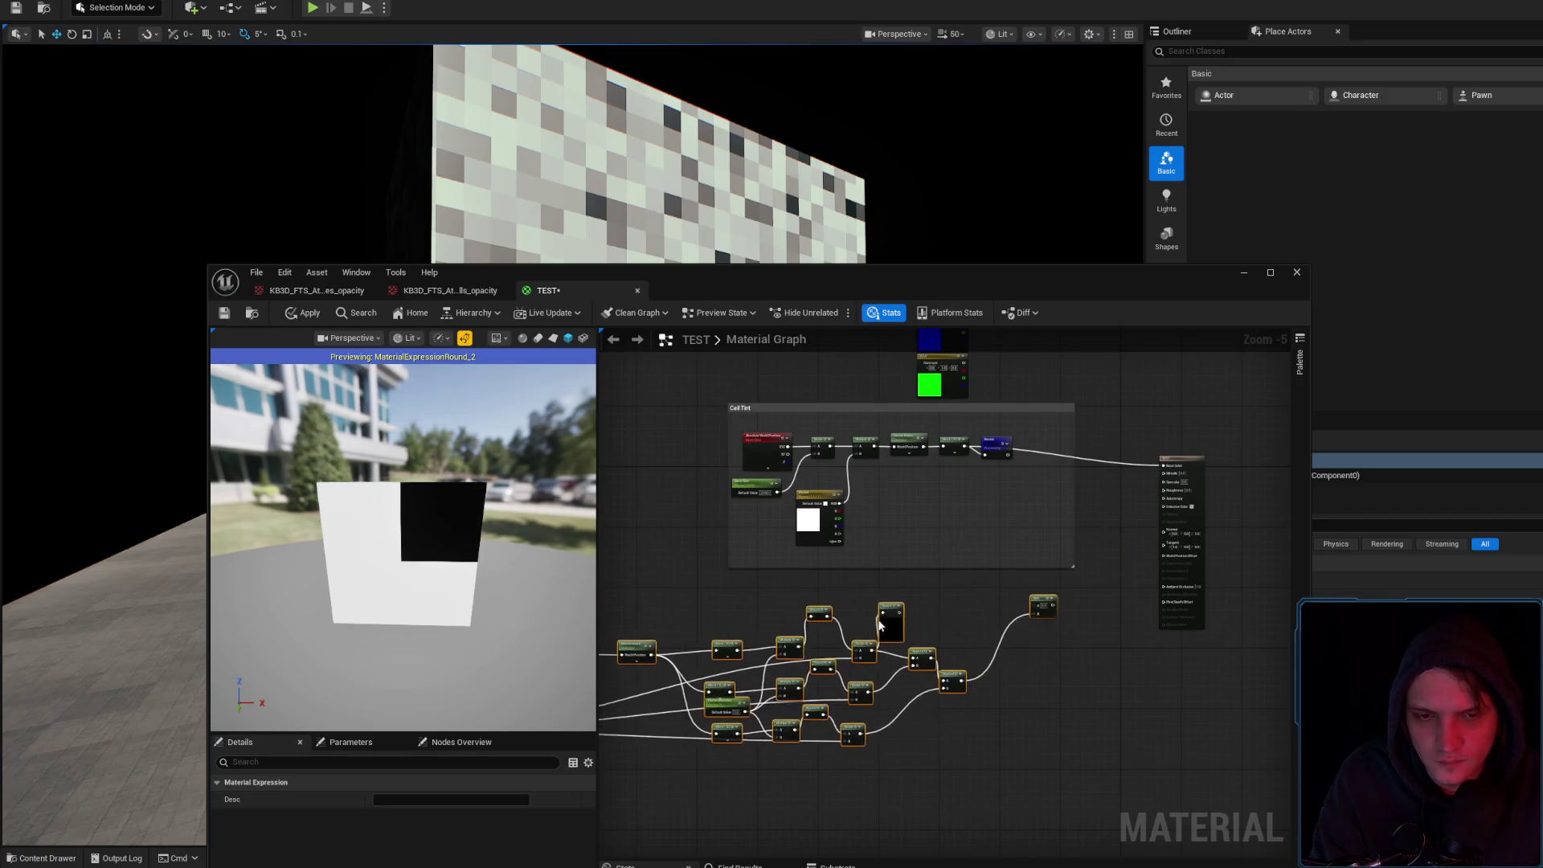
pyautogui.scroll(3, 956, 603)
pyautogui.click(967, 624)
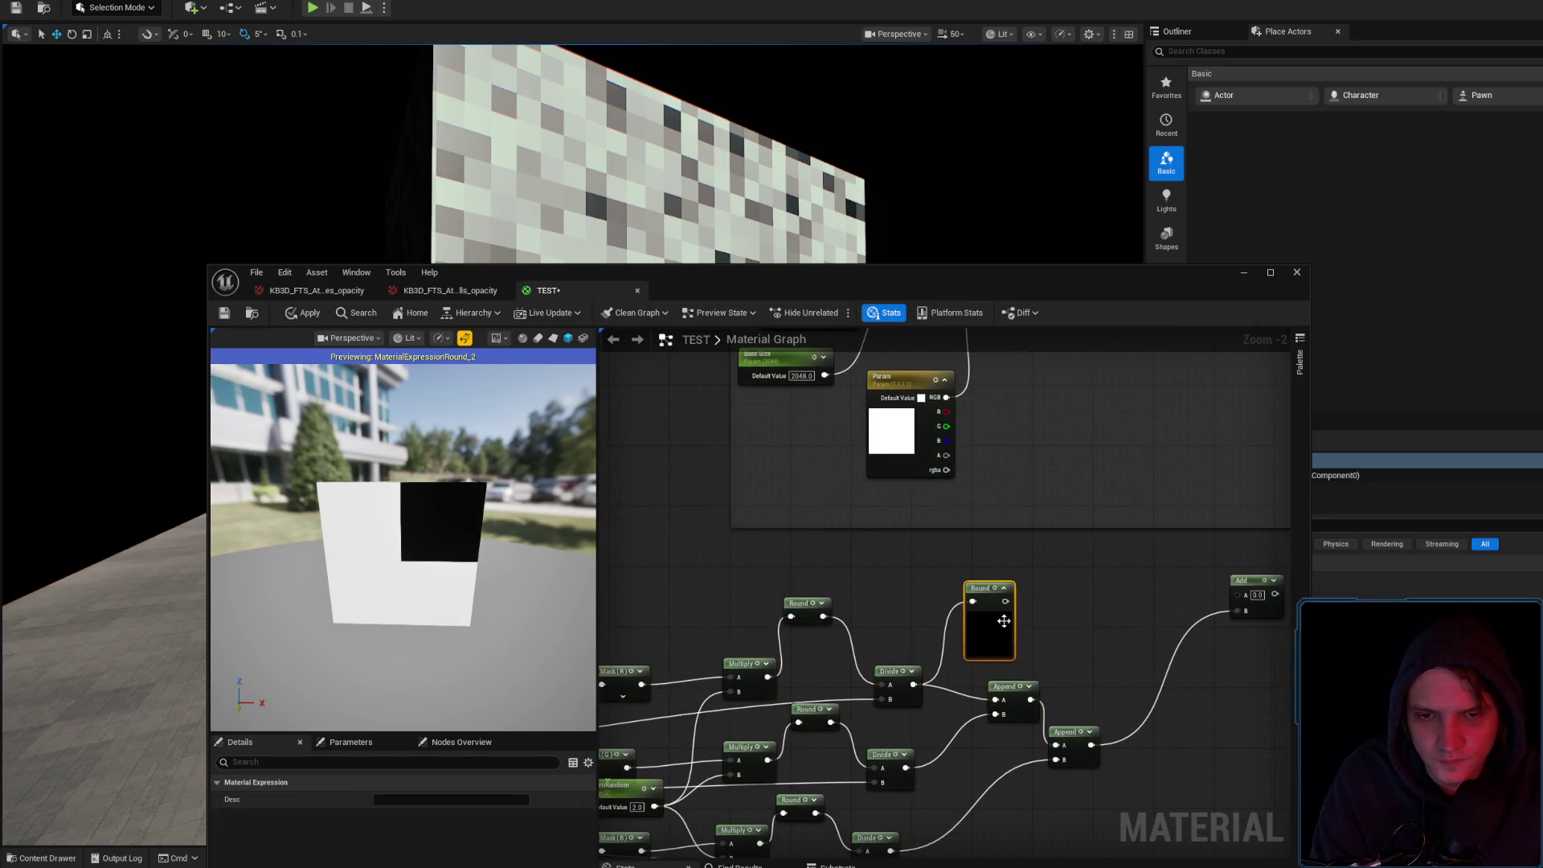
pyautogui.press('Delete')
pyautogui.scroll(-3, 1134, 527)
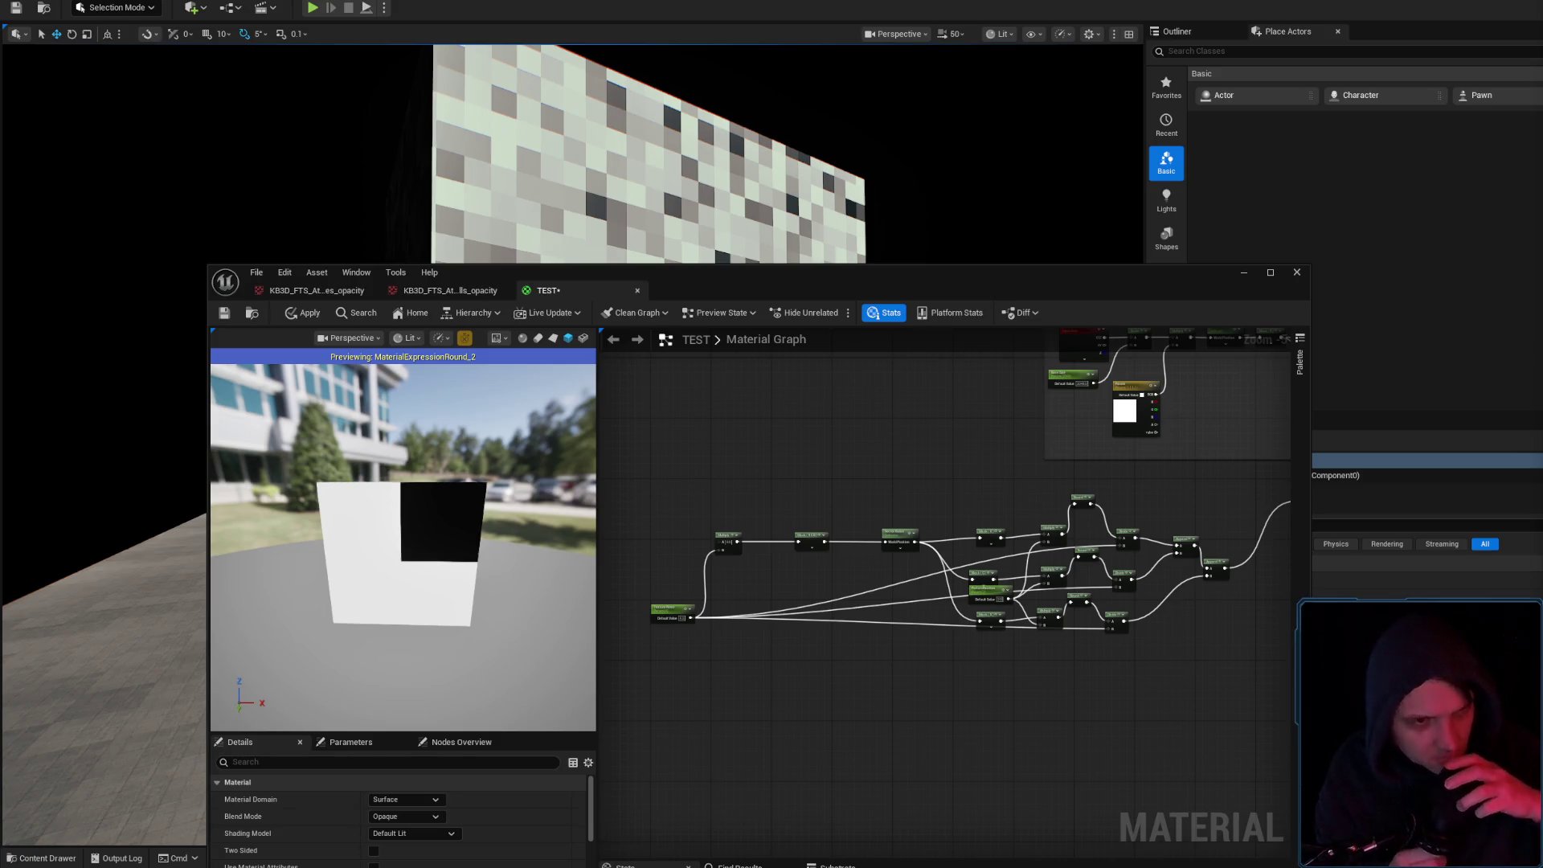
pyautogui.press('XF86AudioLowerVolume')
pyautogui.press('XF86AudioLowerVolume')
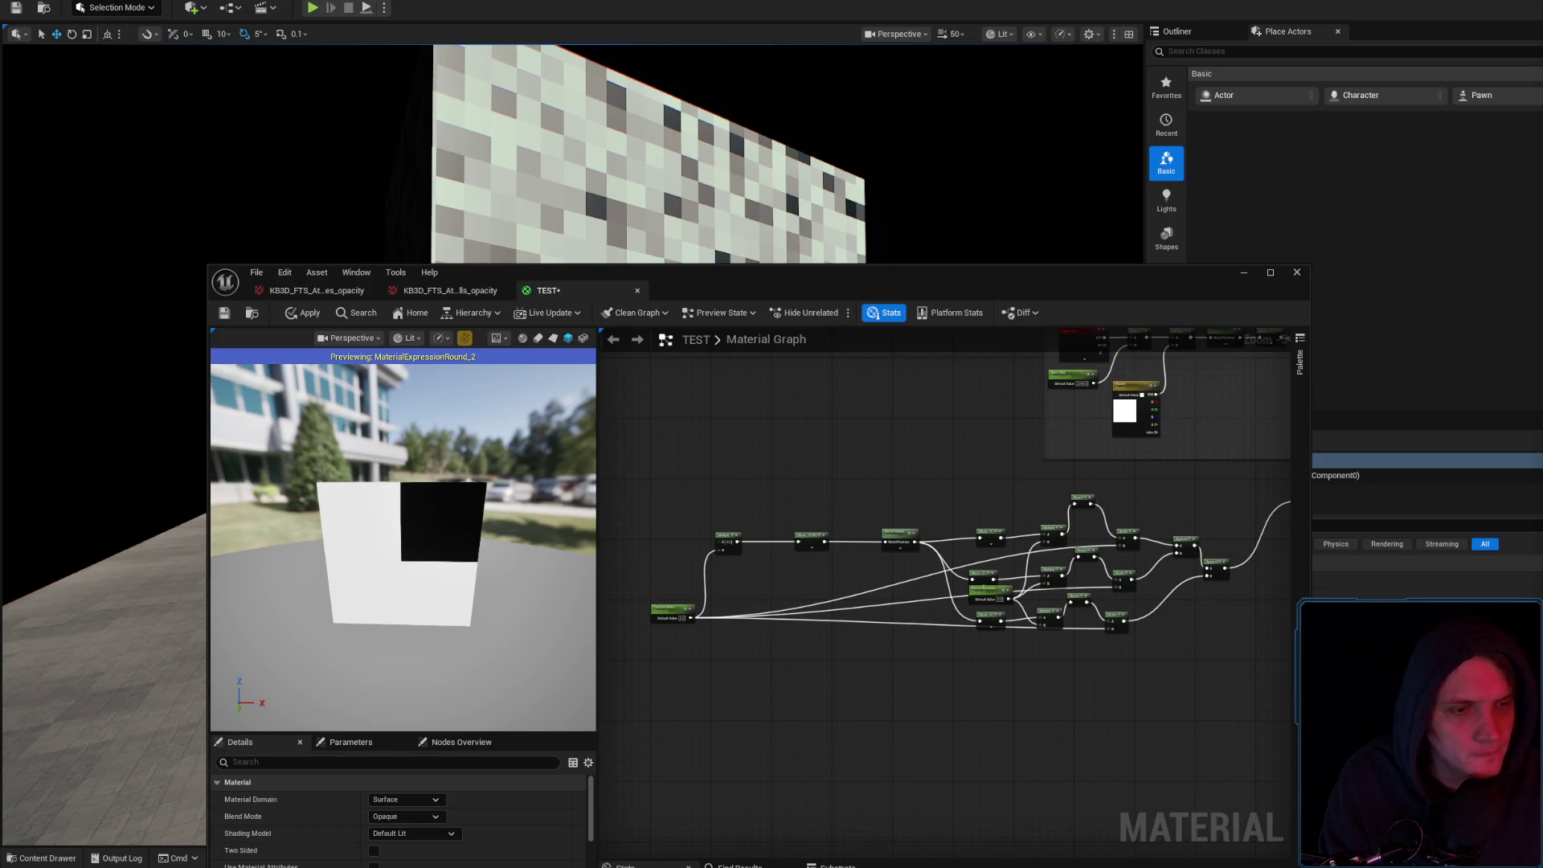
# Rearrange the pasted Texture Rows node and the Param colour node beside the tint group
pyautogui.moveTo(974, 297)
pyautogui.mouseDown()
pyautogui.moveTo(1053, 635)
pyautogui.moveTo(1350, 231)
pyautogui.moveTo(1225, 214)
pyautogui.mouseUp()
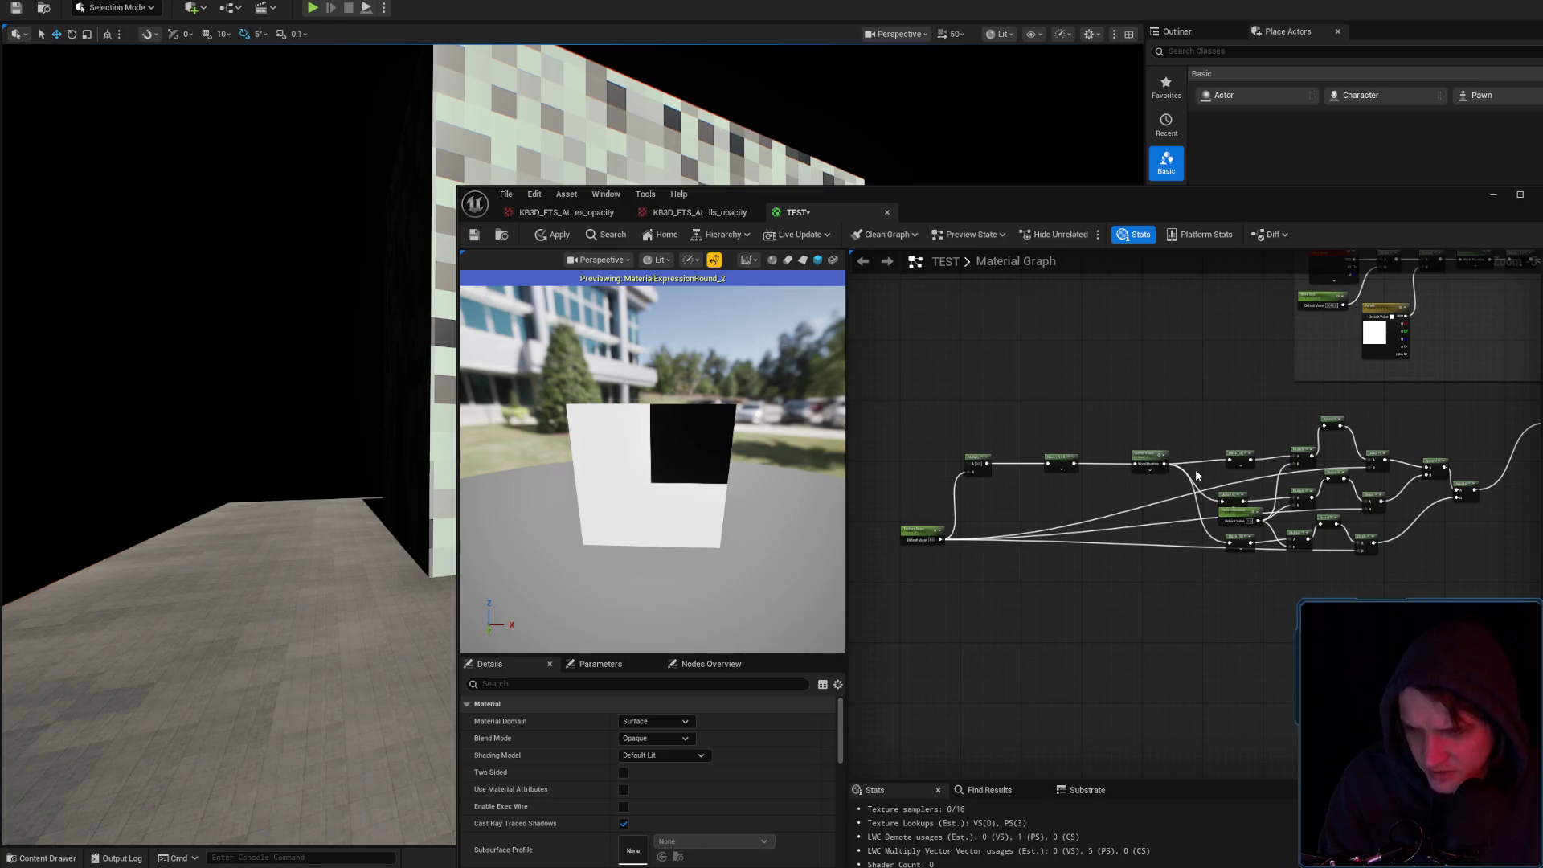
pyautogui.moveTo(916, 534)
pyautogui.mouseDown()
pyautogui.moveTo(1188, 575)
pyautogui.moveTo(1103, 697)
pyautogui.mouseUp()
pyautogui.scroll(3, 1210, 607)
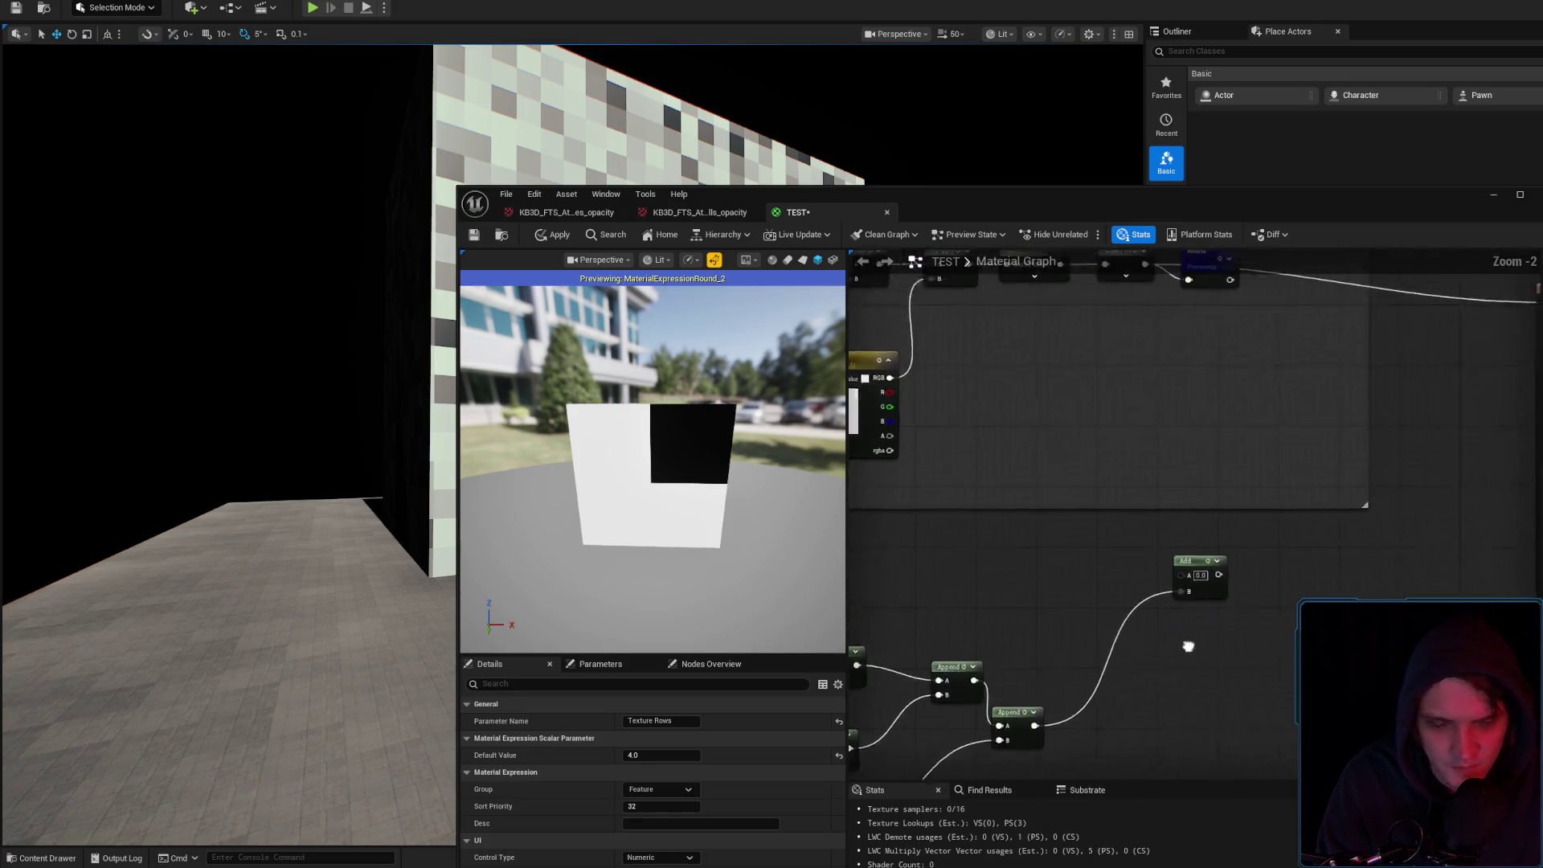
pyautogui.moveTo(1162, 753); pyautogui.dragTo(1342, 725)
pyautogui.moveTo(1302, 520); pyautogui.dragTo(1358, 523)
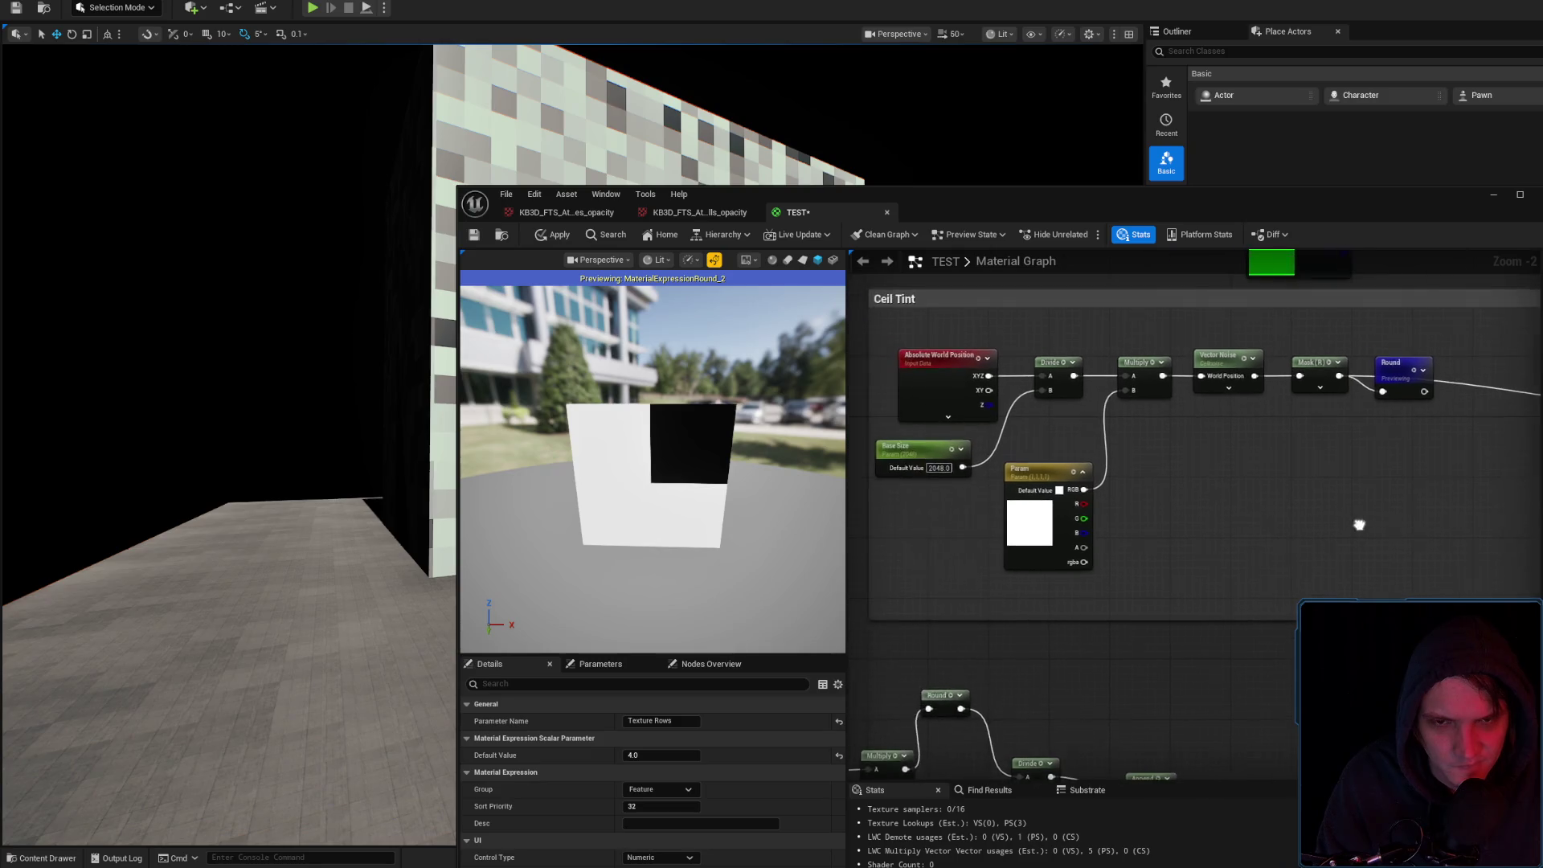
pyautogui.moveTo(1033, 527); pyautogui.dragTo(920, 572)
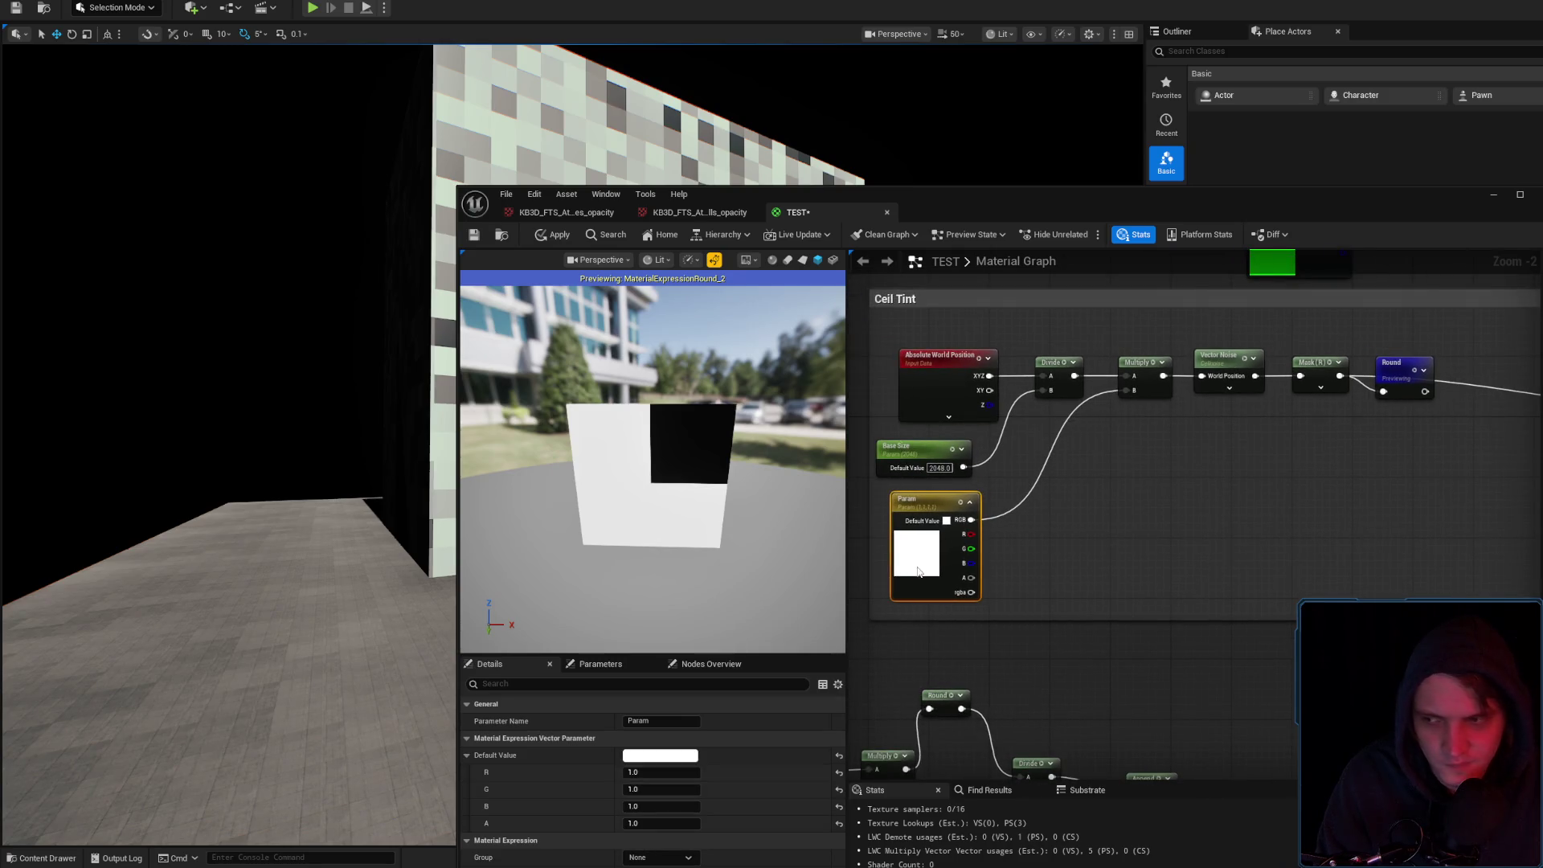
pyautogui.moveTo(1282, 528)
pyautogui.mouseDown()
pyautogui.moveTo(1206, 493)
pyautogui.moveTo(1347, 538)
pyautogui.mouseUp()
pyautogui.moveTo(1046, 542)
pyautogui.mouseDown()
pyautogui.moveTo(1307, 529)
pyautogui.moveTo(1183, 515)
pyautogui.moveTo(1095, 550)
pyautogui.mouseUp()
pyautogui.moveTo(1283, 523); pyautogui.dragTo(1367, 455)
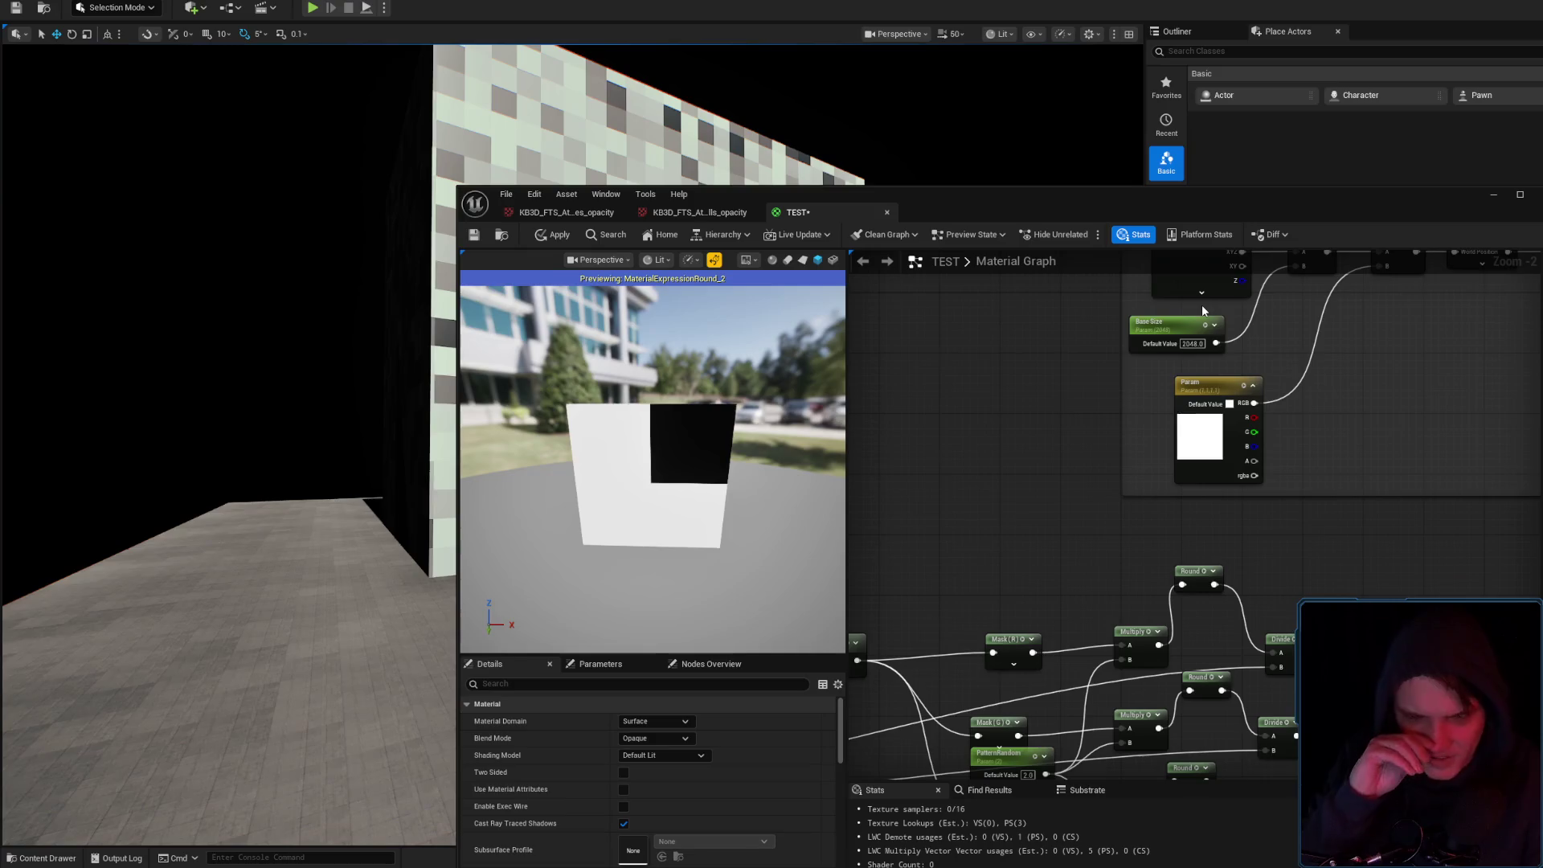
# Connect Divide's output to Multiply's A input and shift the world position, Divide and Base Size nodes
pyautogui.moveTo(1160, 191)
pyautogui.mouseDown()
pyautogui.moveTo(1542, 187)
pyautogui.moveTo(1171, 101)
pyautogui.moveTo(1213, 161)
pyautogui.mouseUp()
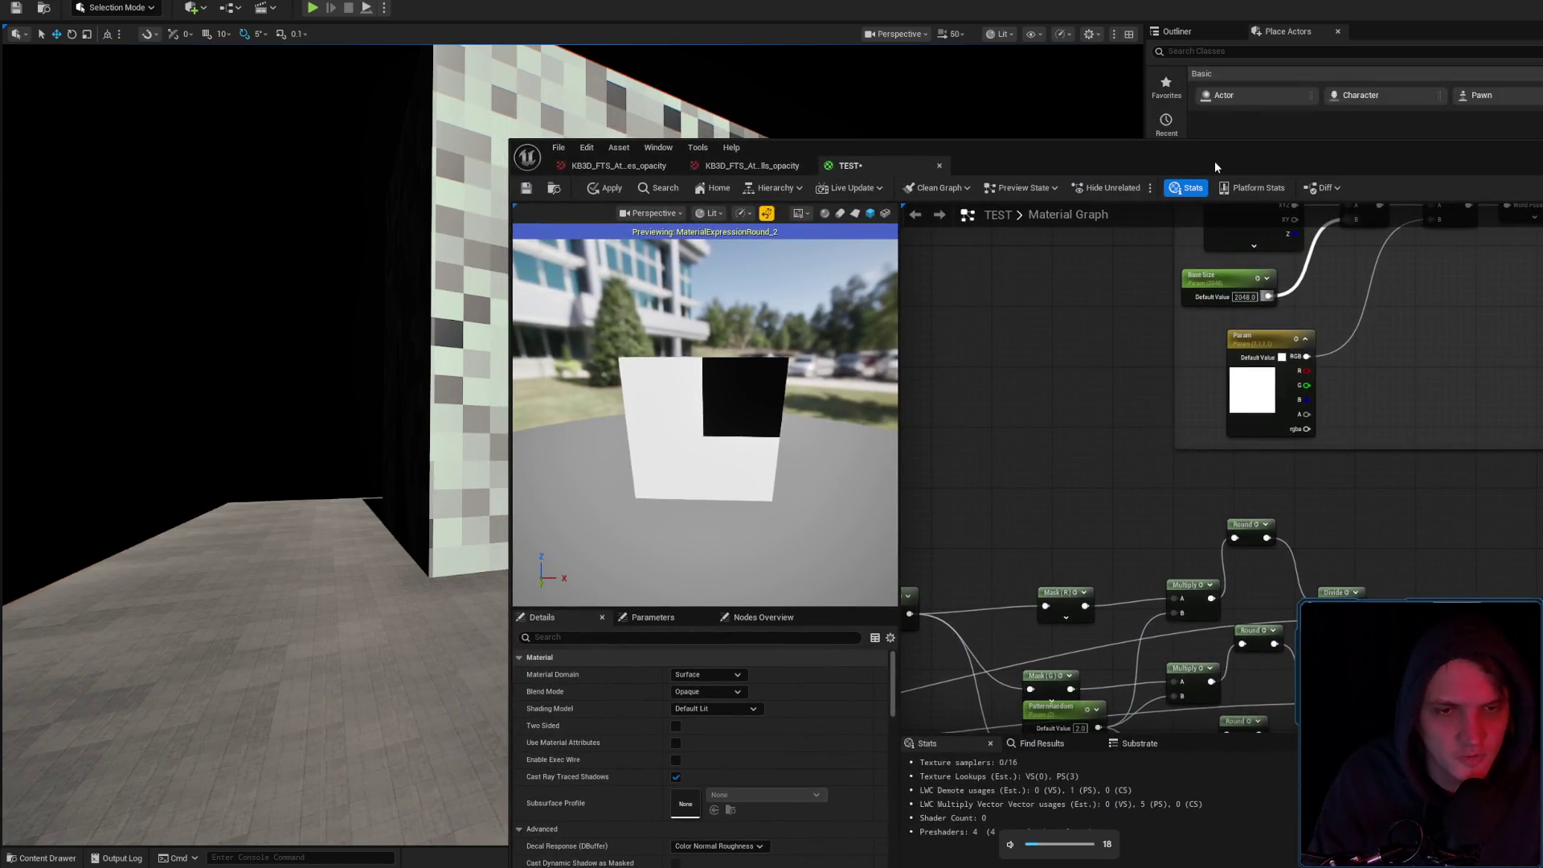
pyautogui.scroll(-3, 1349, 391)
pyautogui.scroll(-3, 1040, 495)
pyautogui.scroll(2, 1140, 473)
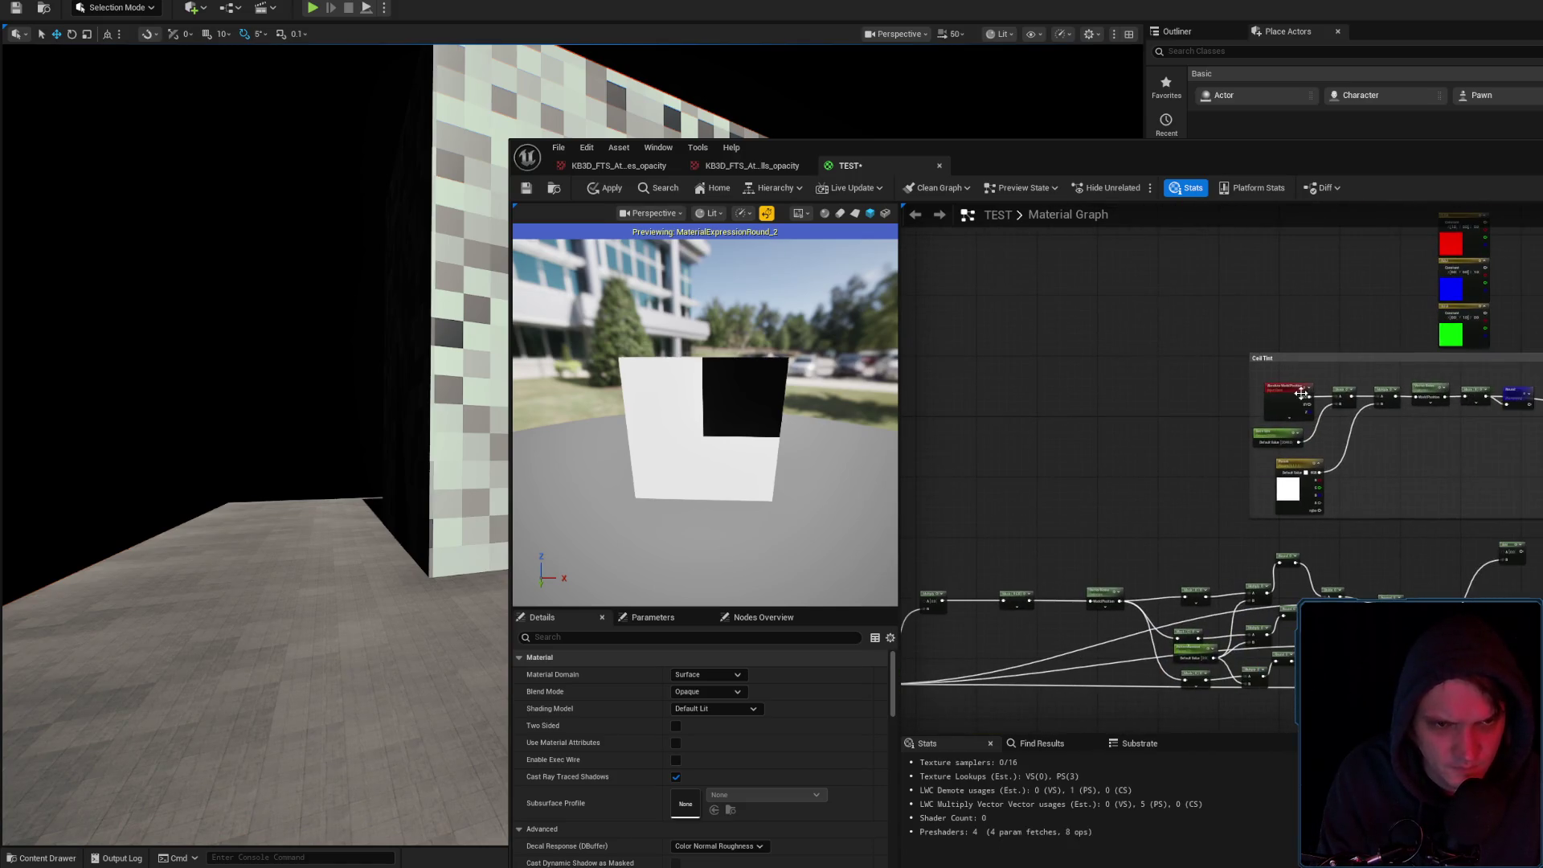
pyautogui.scroll(2, 1343, 402)
pyautogui.moveTo(1371, 463)
pyautogui.mouseDown()
pyautogui.moveTo(1169, 372)
pyautogui.moveTo(1098, 438)
pyautogui.mouseUp()
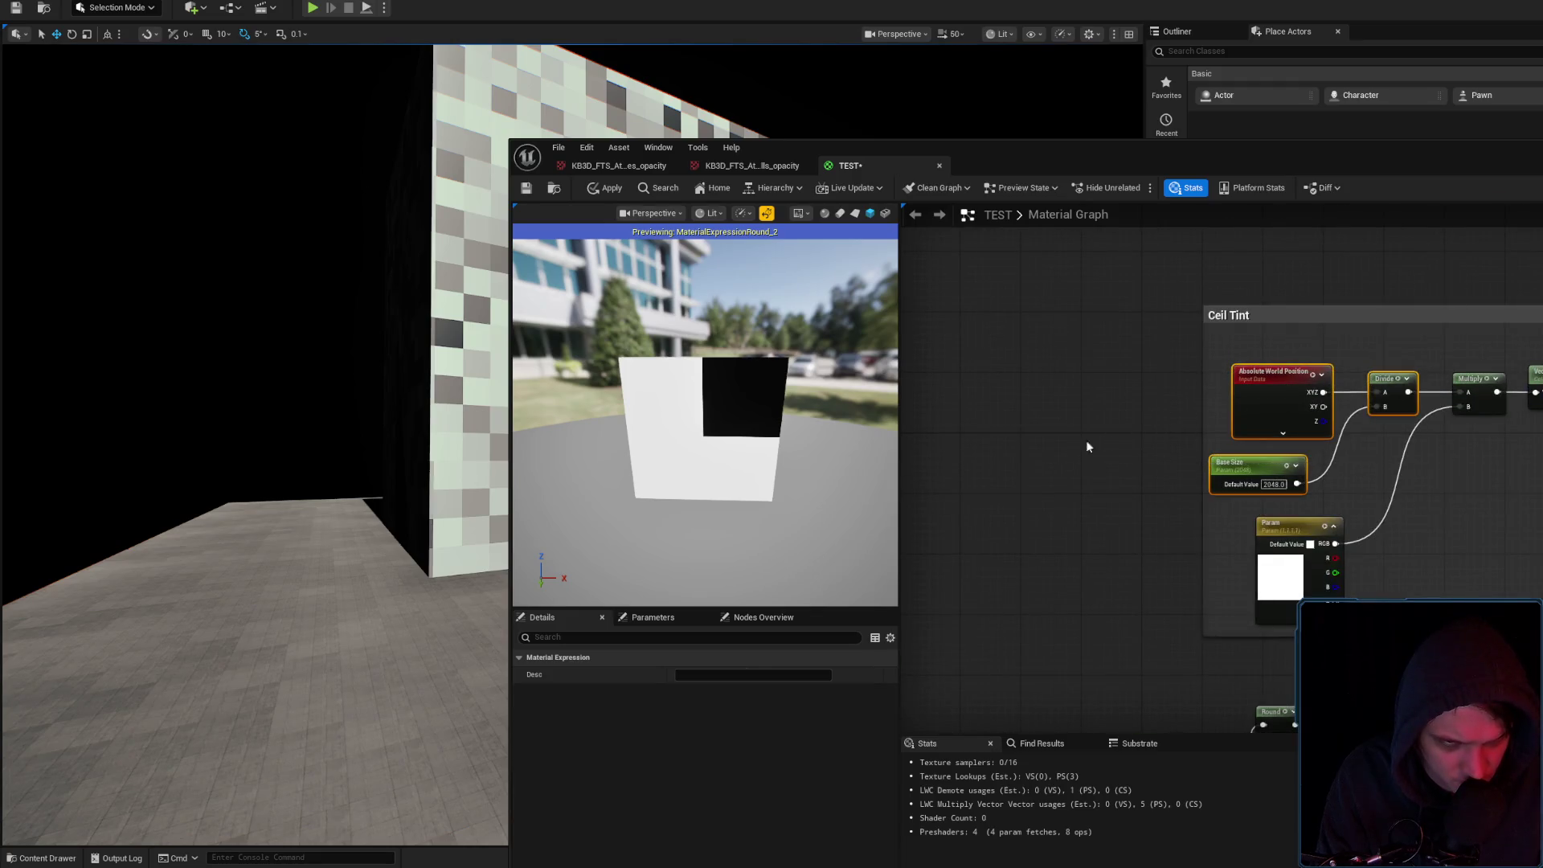
pyautogui.scroll(-2, 1119, 465)
pyautogui.scroll(2, 1172, 464)
pyautogui.moveTo(1300, 462); pyautogui.dragTo(1368, 530)
pyautogui.moveTo(1280, 476); pyautogui.dragTo(1262, 541)
pyautogui.click(1348, 444)
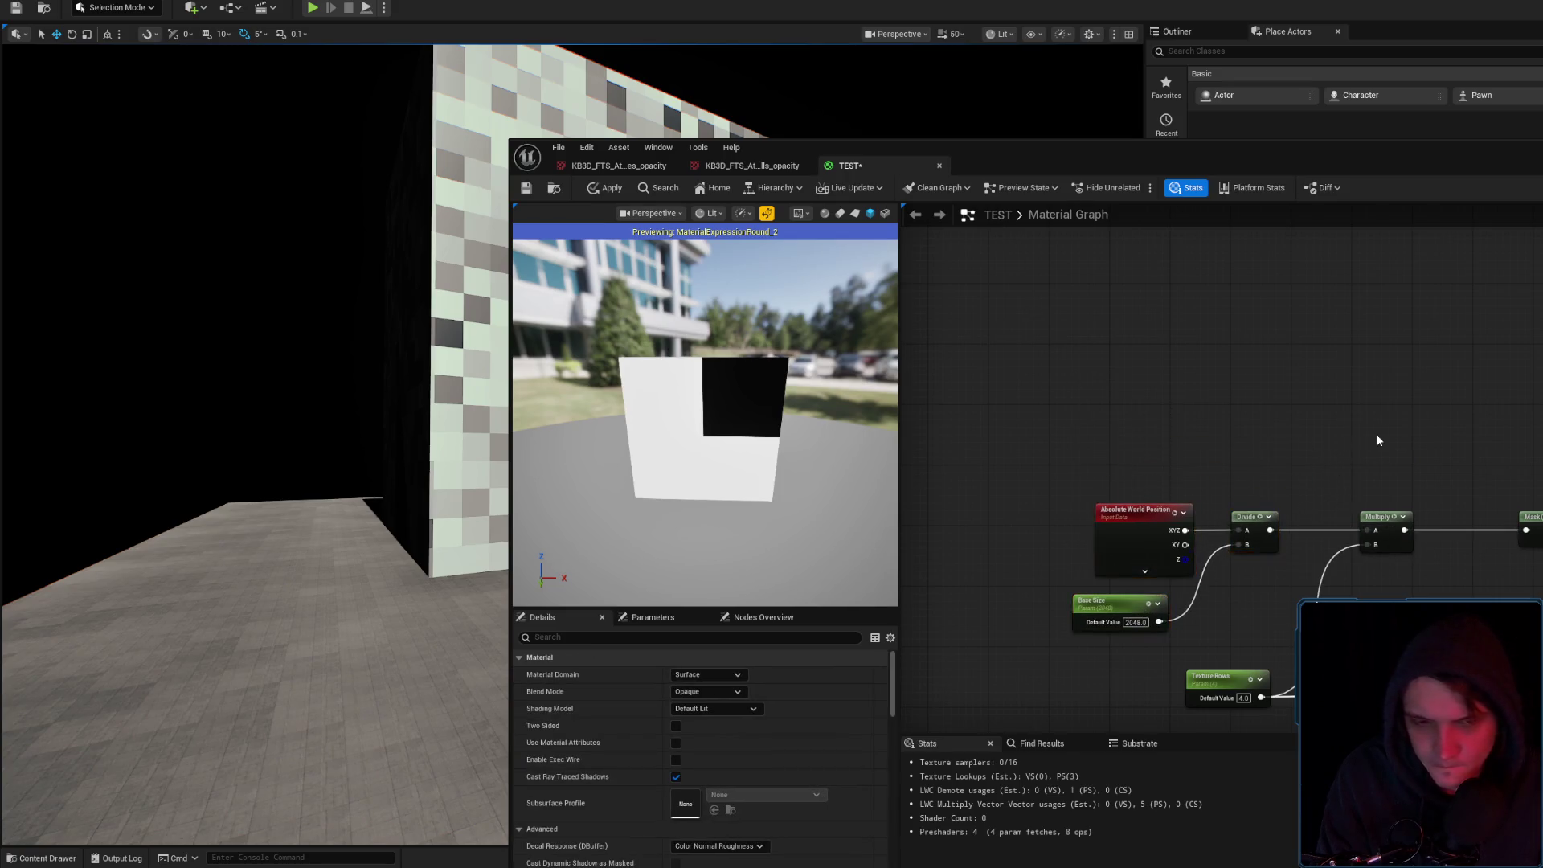
# Preview the final Add node's output, showing coloured quadrants
pyautogui.scroll(-4, 1376, 433)
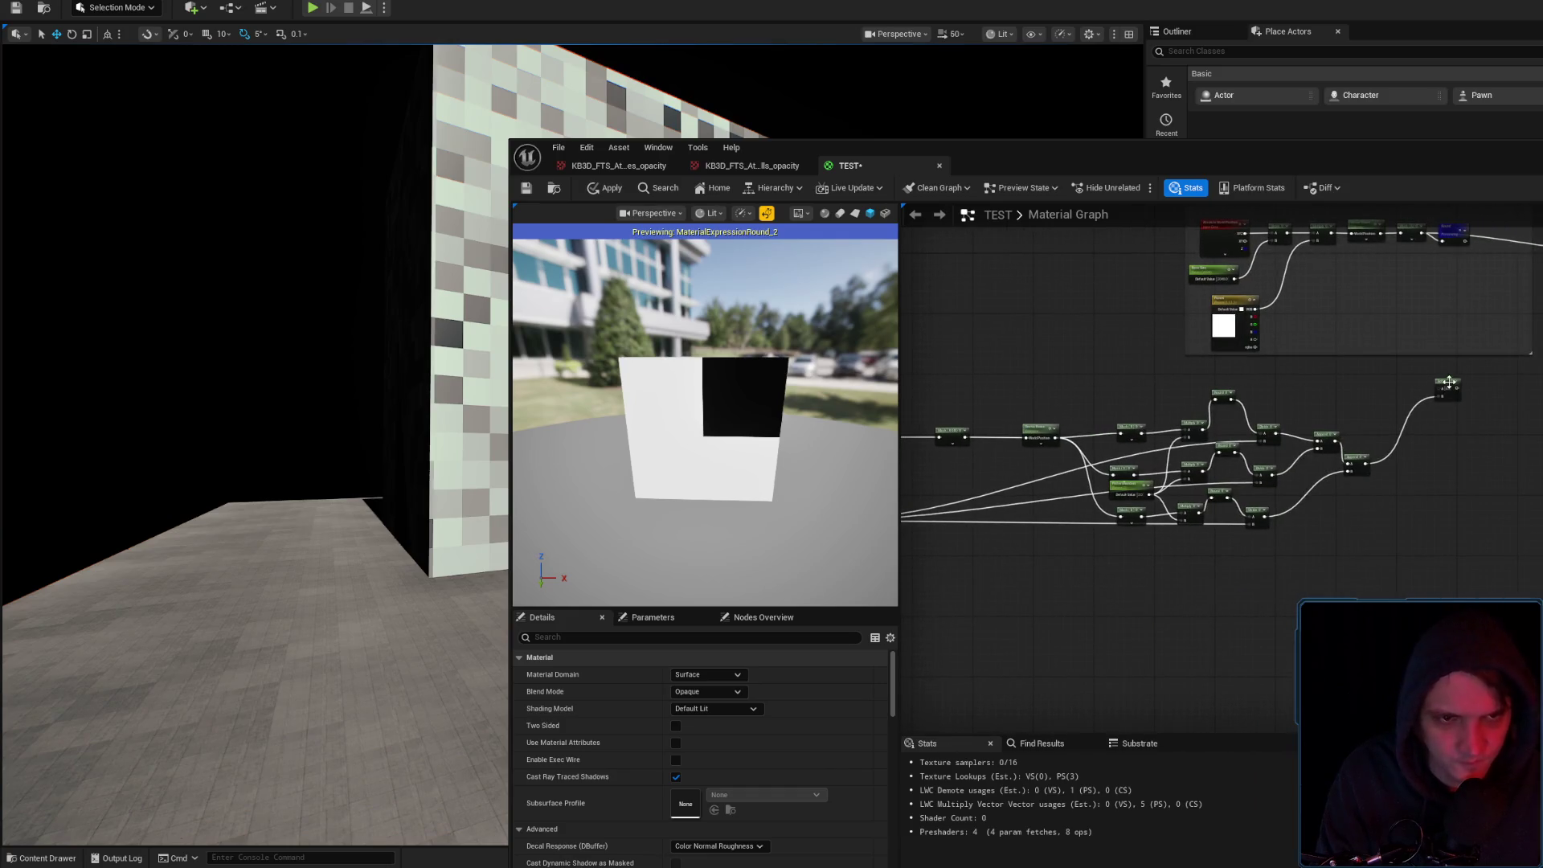
pyautogui.click(1448, 384)
pyautogui.press('space')
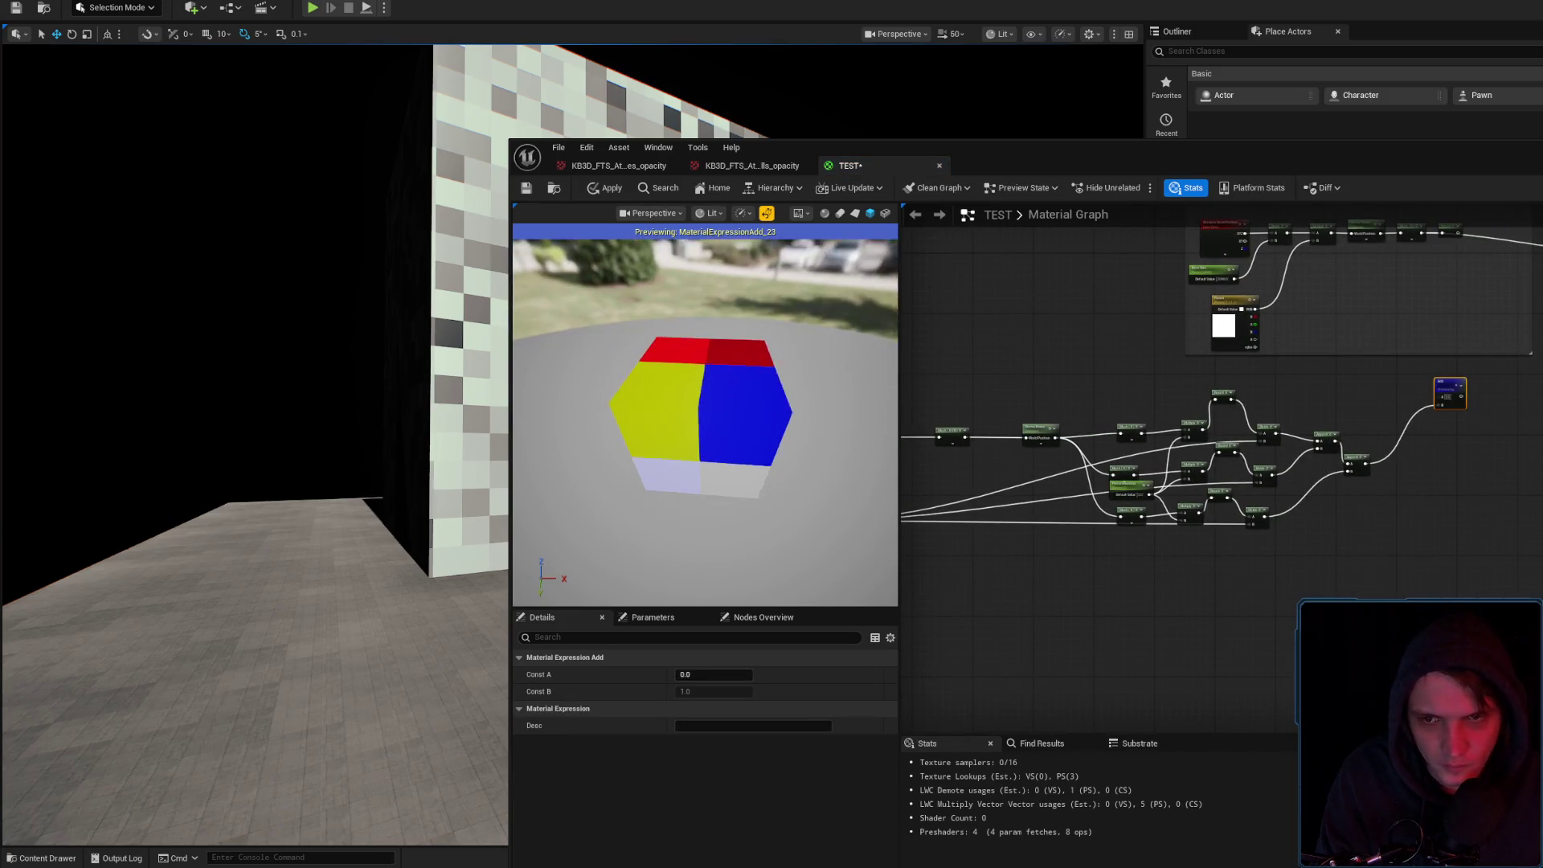
pyautogui.click(1378, 415)
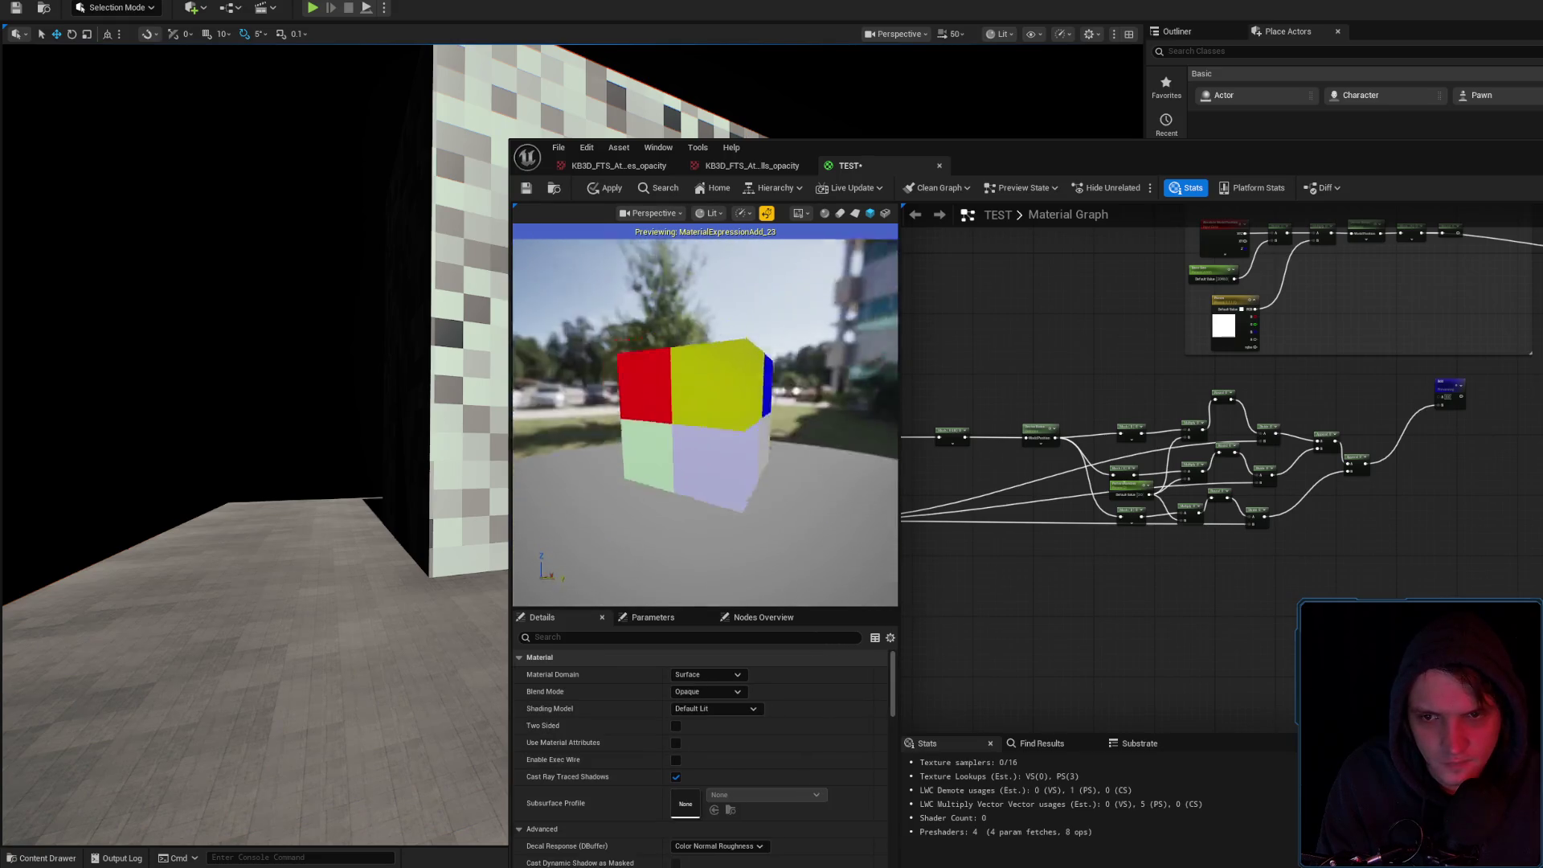
# Apply the material and view the wall's dense random multicoloured tiles
pyautogui.moveTo(1299, 454)
pyautogui.mouseDown()
pyautogui.moveTo(1331, 477)
pyautogui.moveTo(1123, 567)
pyautogui.moveTo(1169, 585)
pyautogui.moveTo(1442, 325)
pyautogui.mouseUp()
pyautogui.scroll(3, 1122, 567)
pyautogui.click(611, 188)
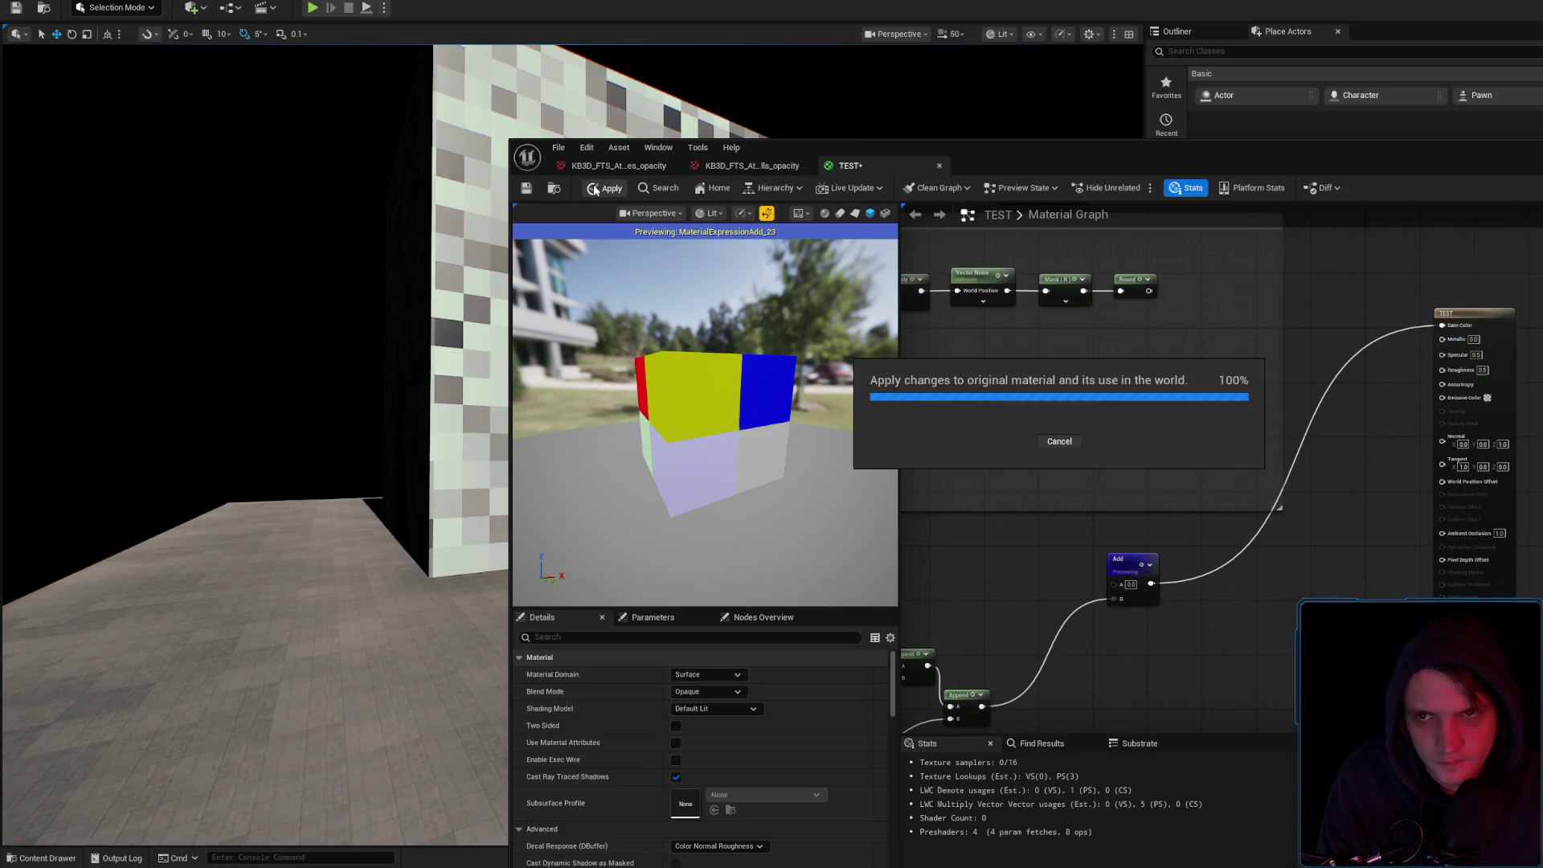
pyautogui.moveTo(1017, 159); pyautogui.dragTo(1410, 164)
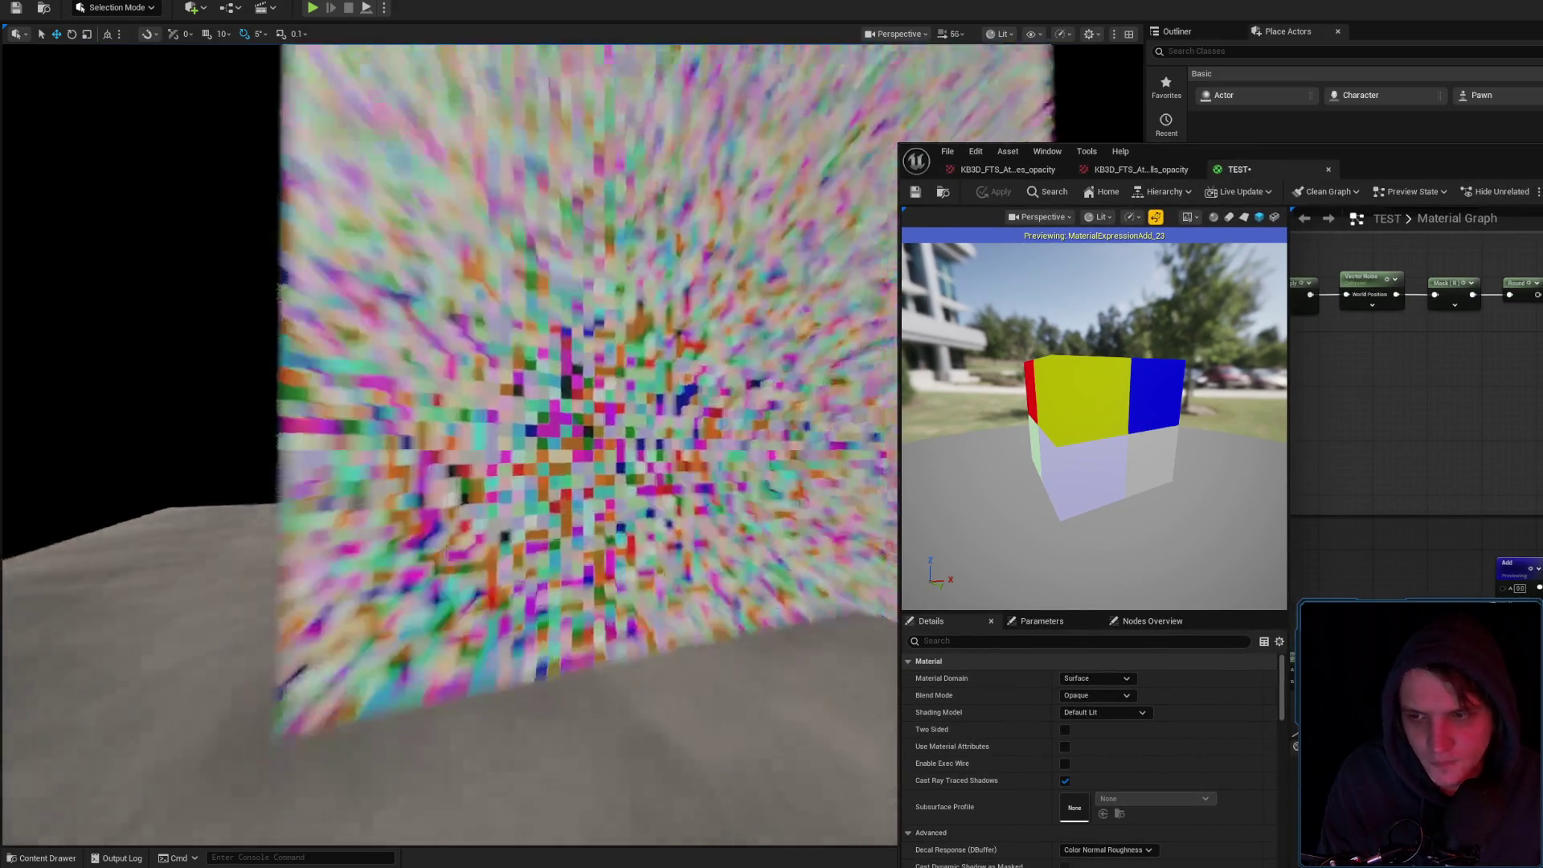
pyautogui.moveTo(450, 442)
pyautogui.mouseDown()
pyautogui.moveTo(418, 450)
pyautogui.moveTo(450, 402)
pyautogui.moveTo(451, 466)
pyautogui.moveTo(466, 450)
pyautogui.moveTo(450, 378)
pyautogui.moveTo(389, 436)
pyautogui.mouseUp()
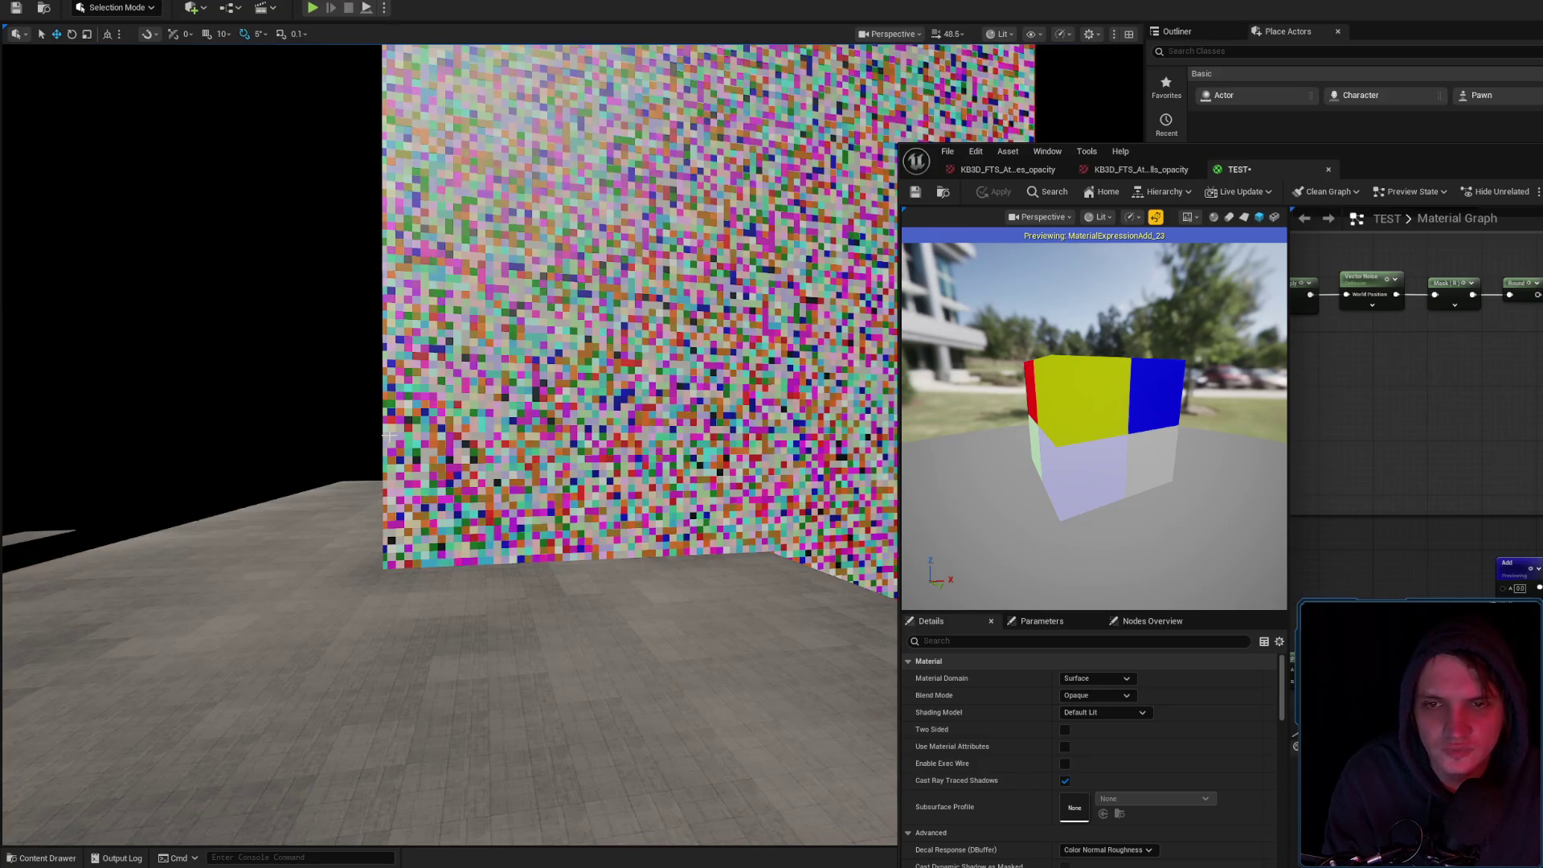
pyautogui.scroll(-3, 1449, 556)
pyautogui.scroll(4, 1450, 556)
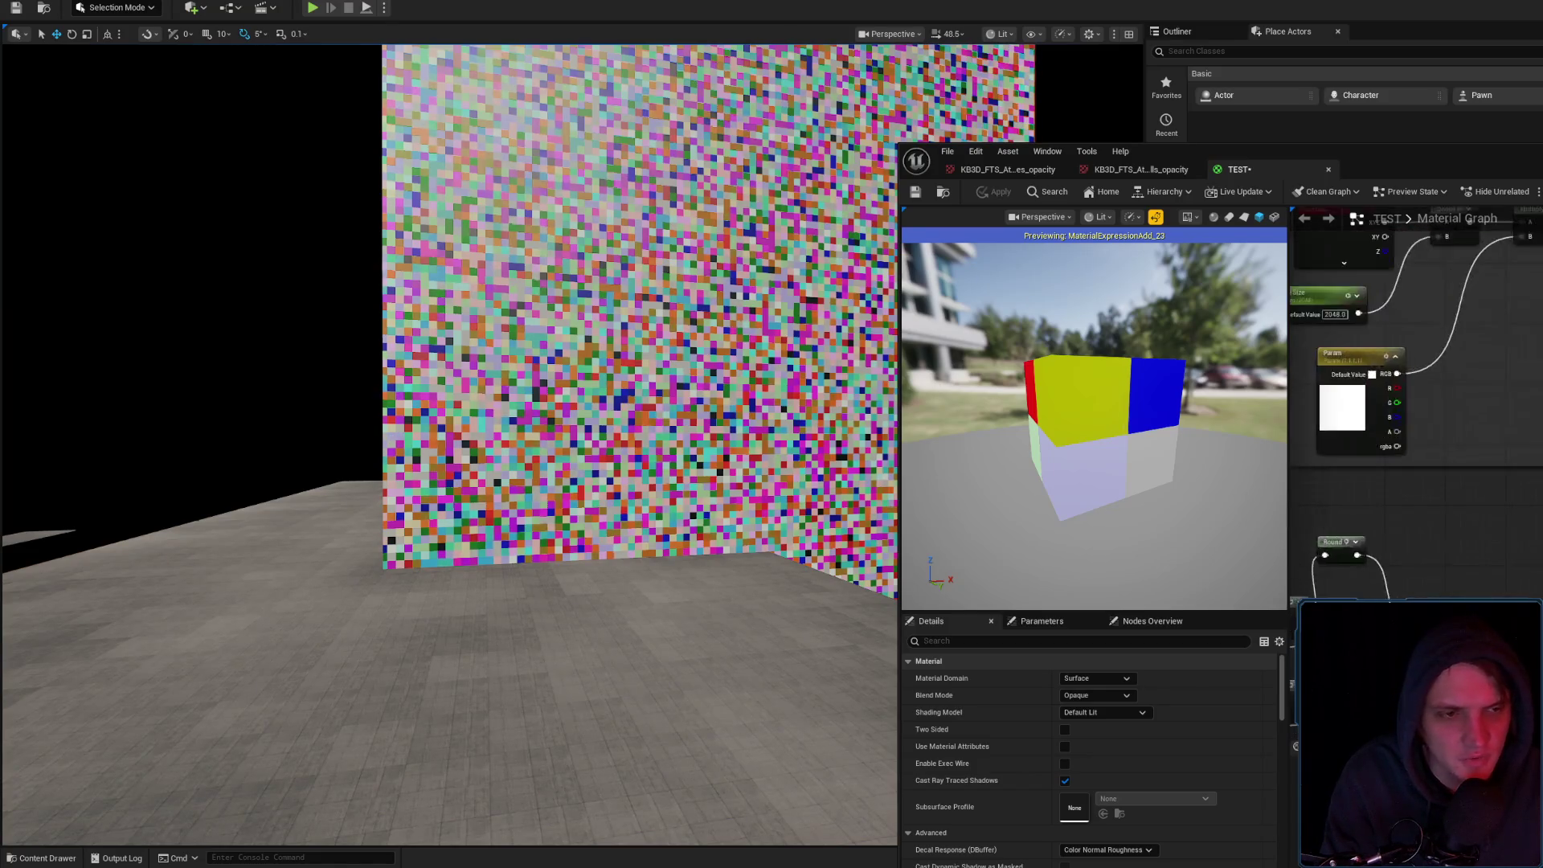
pyautogui.scroll(-2, 1415, 402)
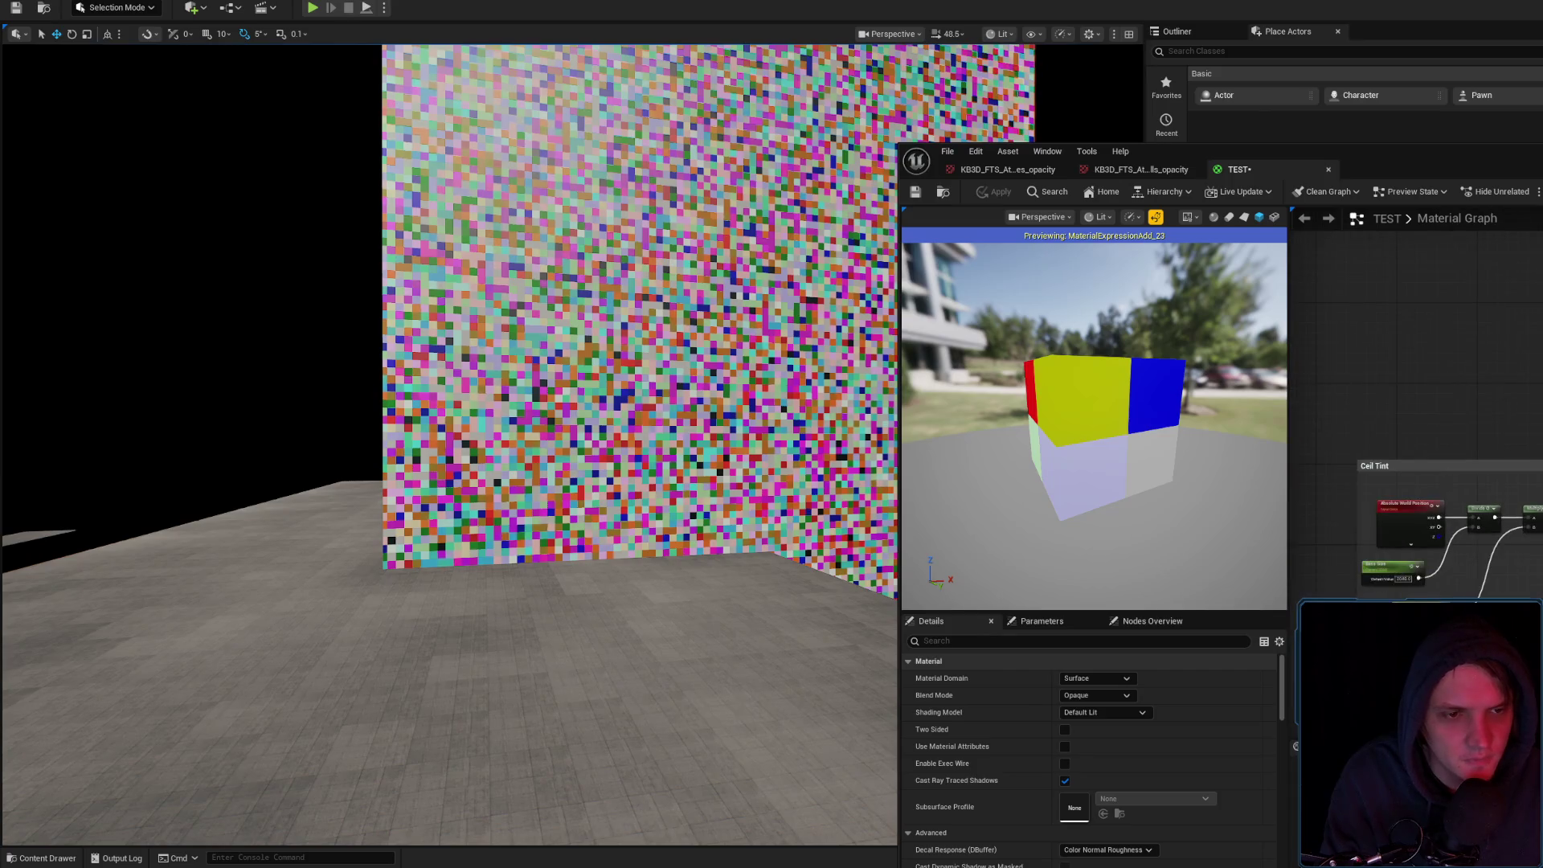
pyautogui.moveTo(1383, 466); pyautogui.dragTo(1451, 386)
pyautogui.moveTo(1492, 469); pyautogui.dragTo(1338, 517)
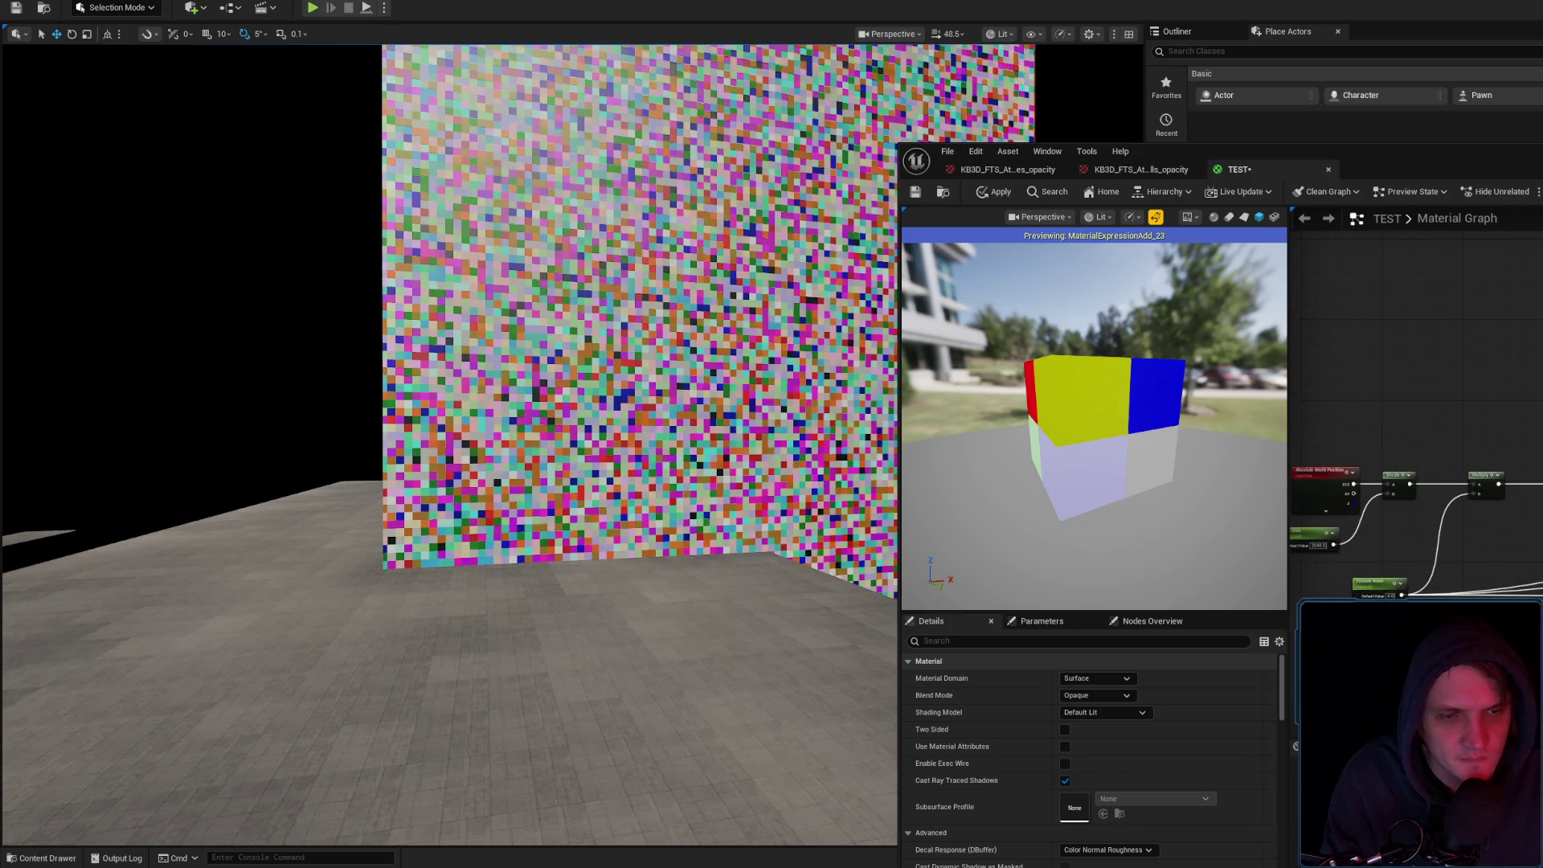
pyautogui.moveTo(1528, 531); pyautogui.dragTo(1542, 520)
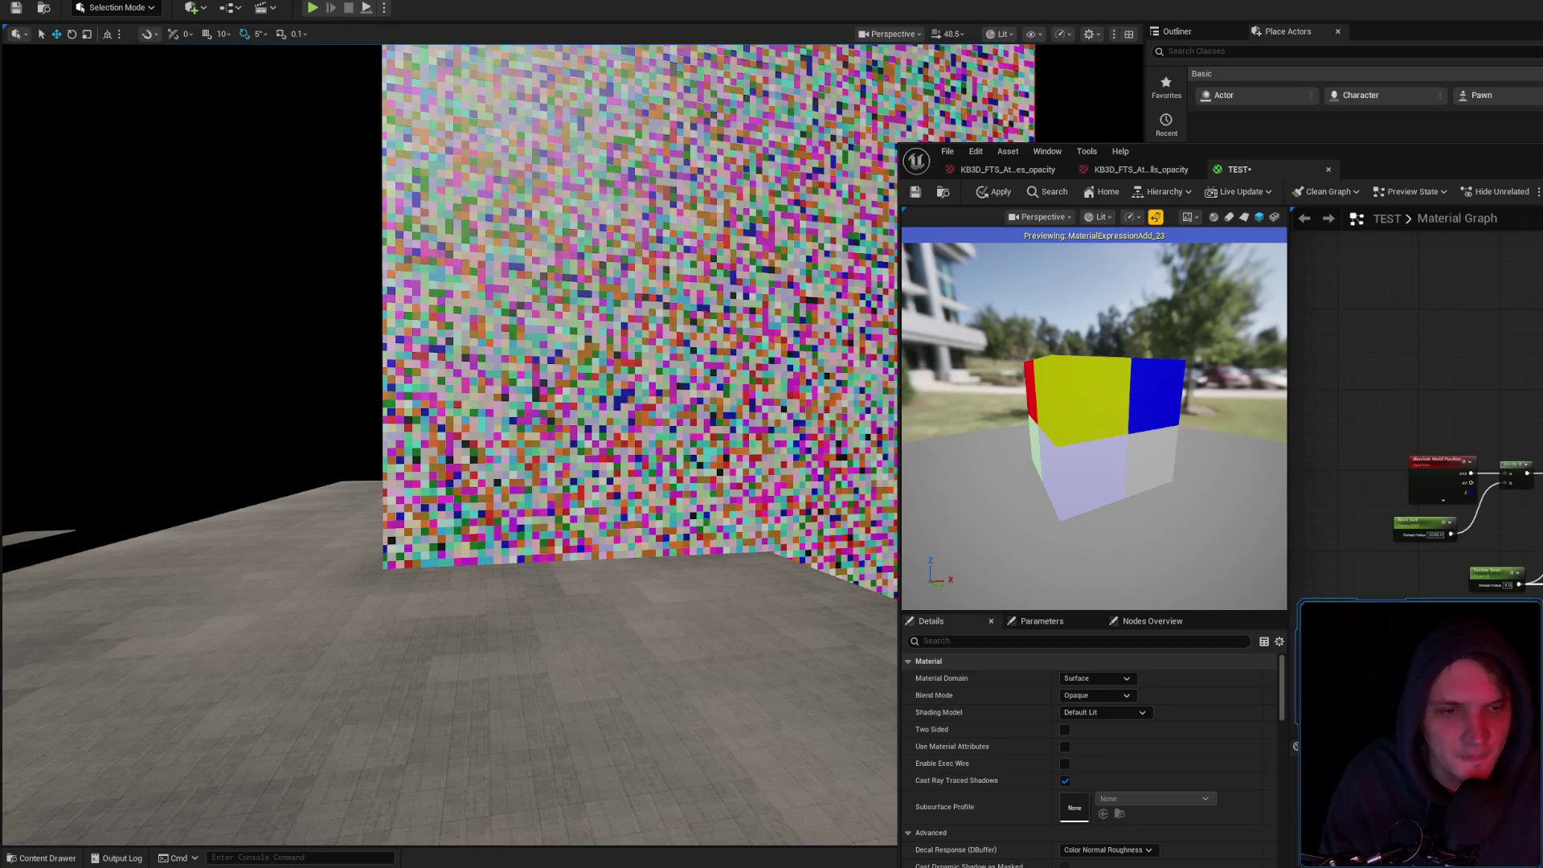
pyautogui.moveTo(1426, 475); pyautogui.dragTo(1290, 474)
pyautogui.moveTo(482, 362)
pyautogui.mouseDown()
pyautogui.moveTo(418, 362)
pyautogui.moveTo(498, 362)
pyautogui.moveTo(386, 361)
pyautogui.moveTo(530, 362)
pyautogui.moveTo(531, 345)
pyautogui.moveTo(482, 346)
pyautogui.moveTo(531, 321)
pyautogui.moveTo(531, 297)
pyautogui.mouseUp()
pyautogui.moveTo(679, 440)
pyautogui.mouseDown()
pyautogui.moveTo(643, 426)
pyautogui.moveTo(679, 440)
pyautogui.mouseUp()
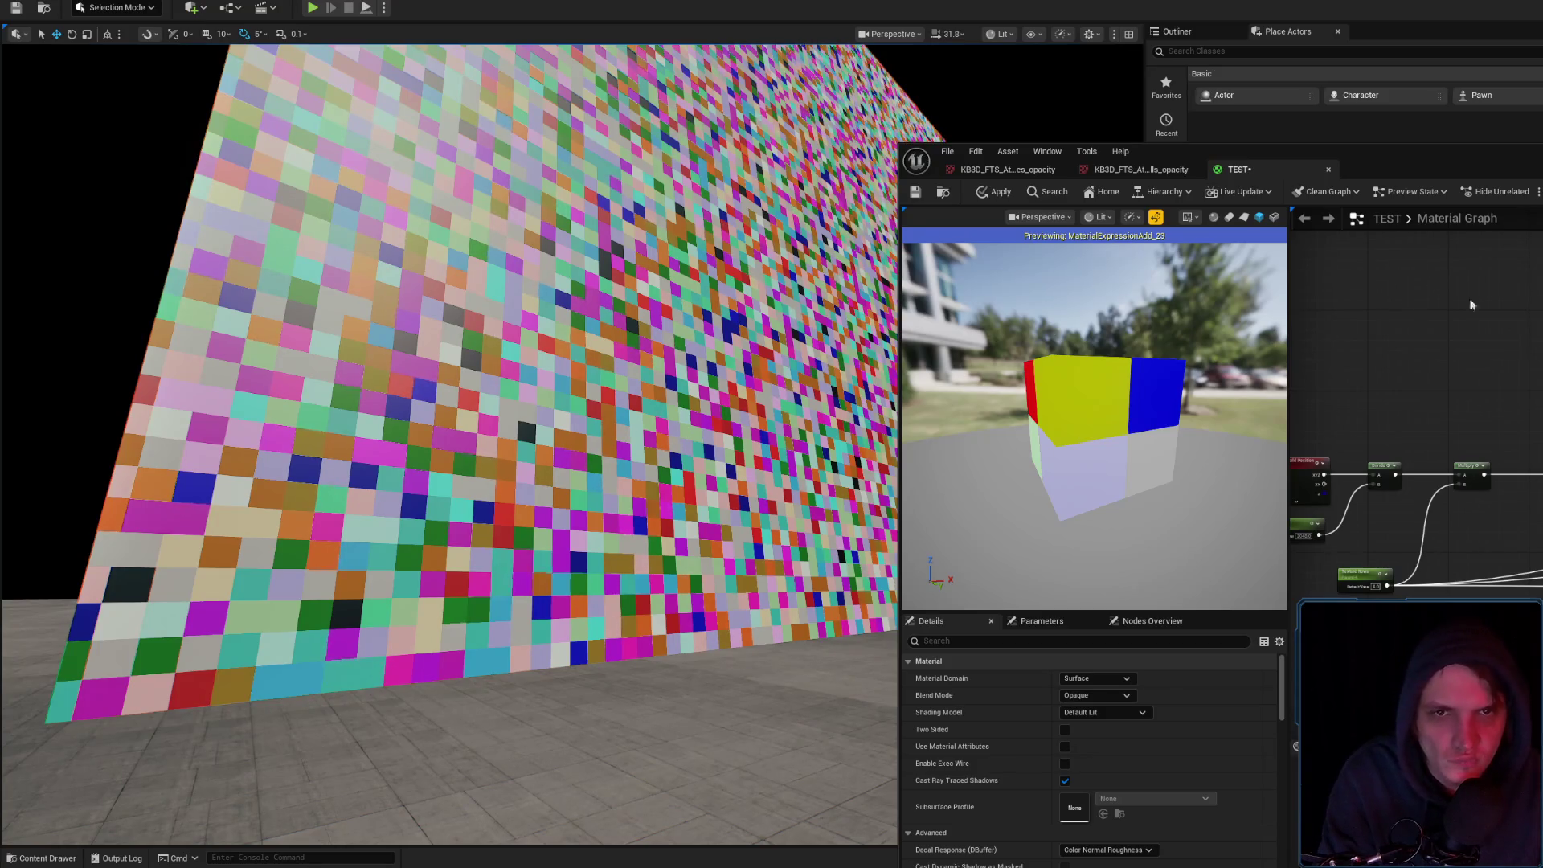
pyautogui.scroll(2, 1438, 477)
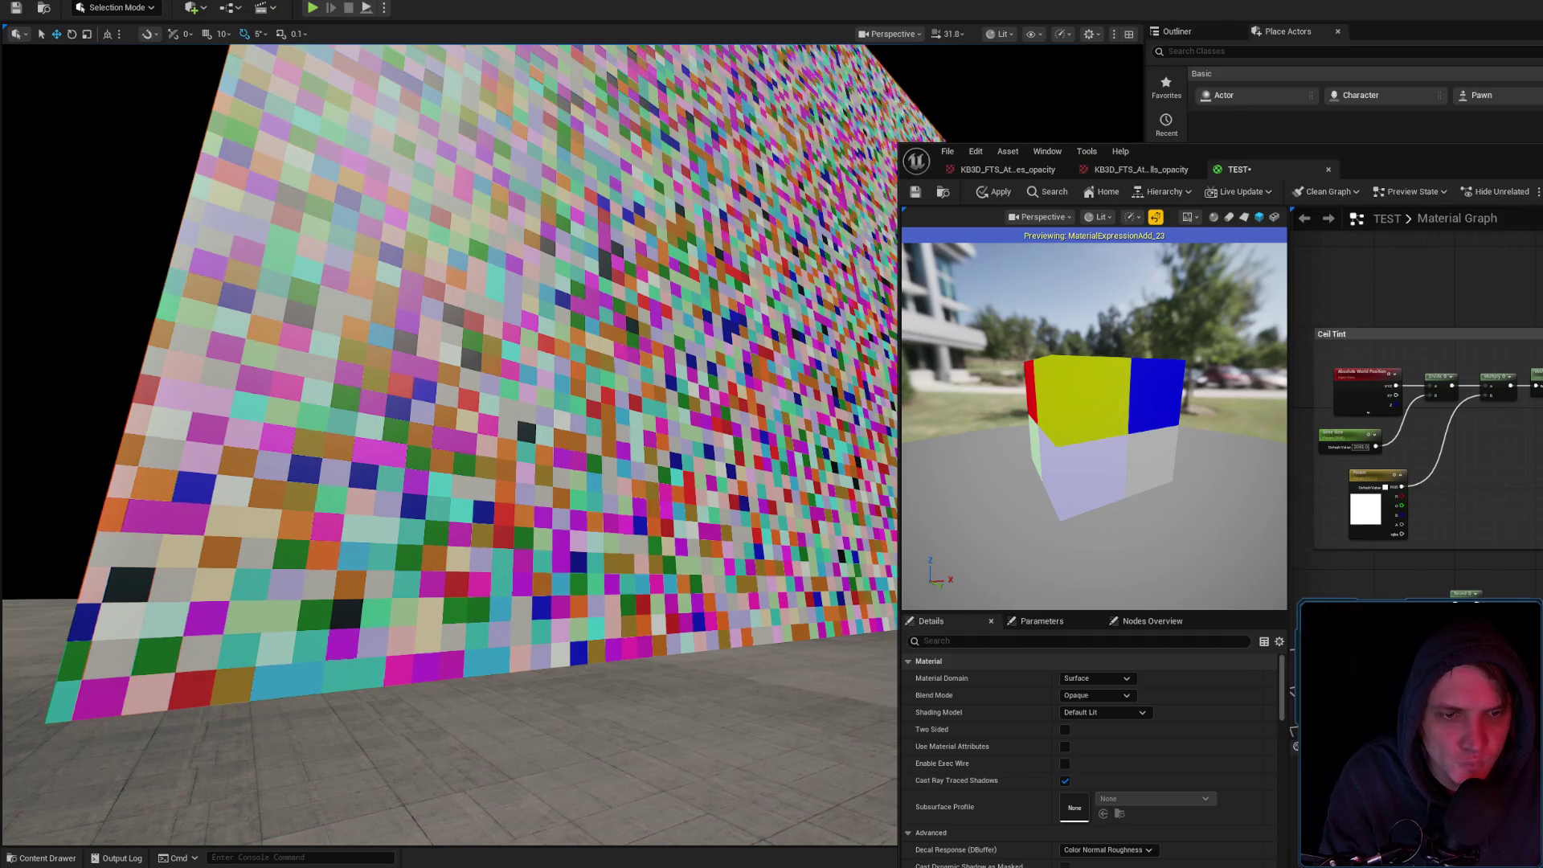
pyautogui.scroll(2, 1415, 402)
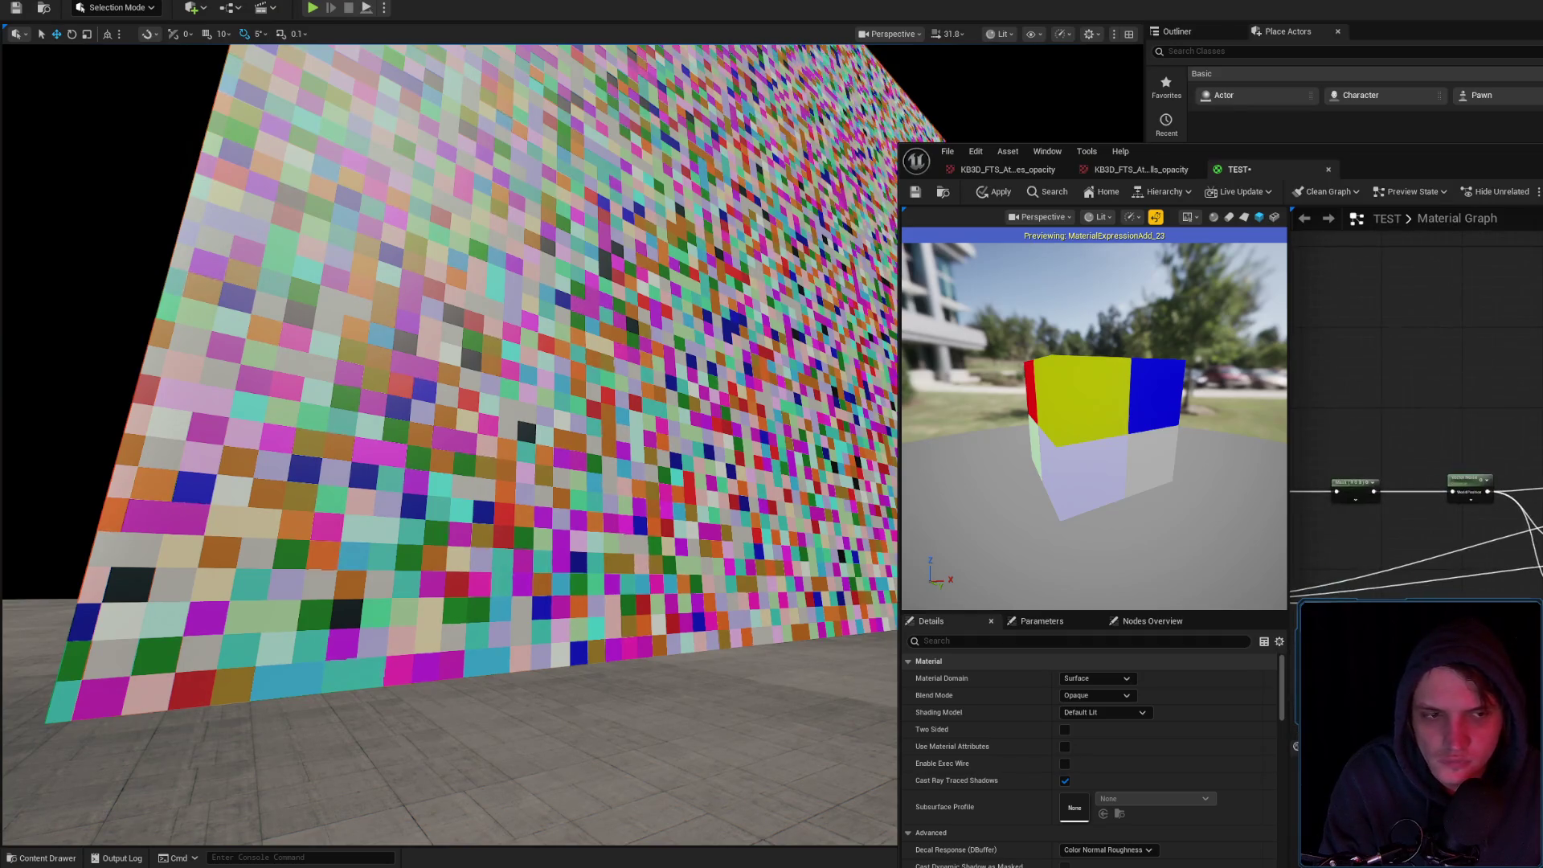
pyautogui.scroll(-2, 1390, 493)
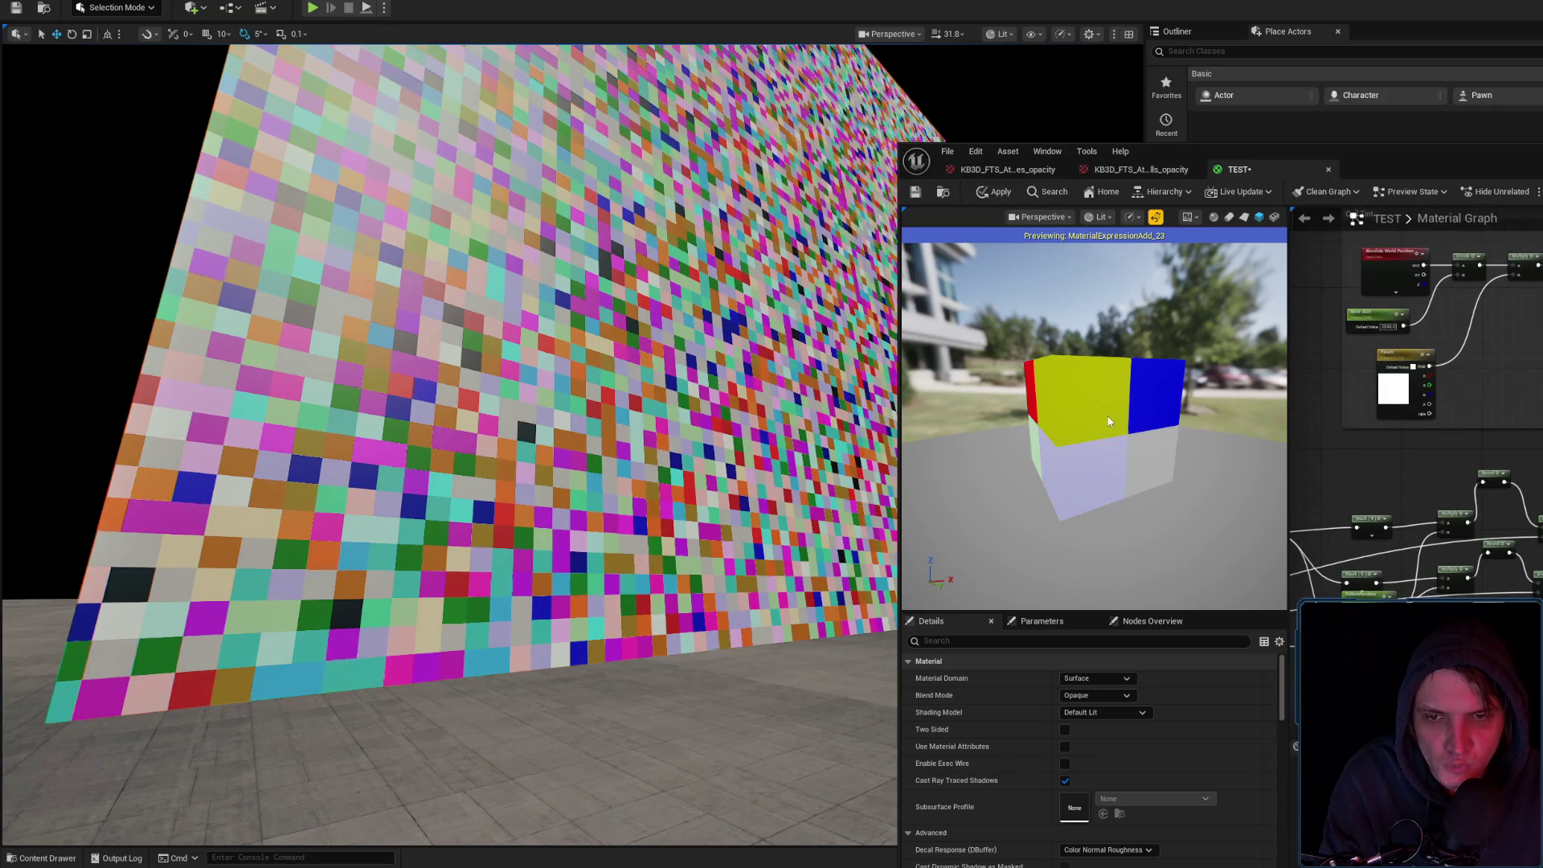
pyautogui.click(1008, 169)
# Bring KB3D_FTS_AtlasLeakes_opacity into the graph and add a WorldAlignedTexture node via 'world' search
pyautogui.click(943, 192)
pyautogui.moveTo(1216, 792)
pyautogui.mouseDown()
pyautogui.moveTo(1266, 165)
pyautogui.moveTo(1475, 442)
pyautogui.moveTo(1459, 471)
pyautogui.mouseUp()
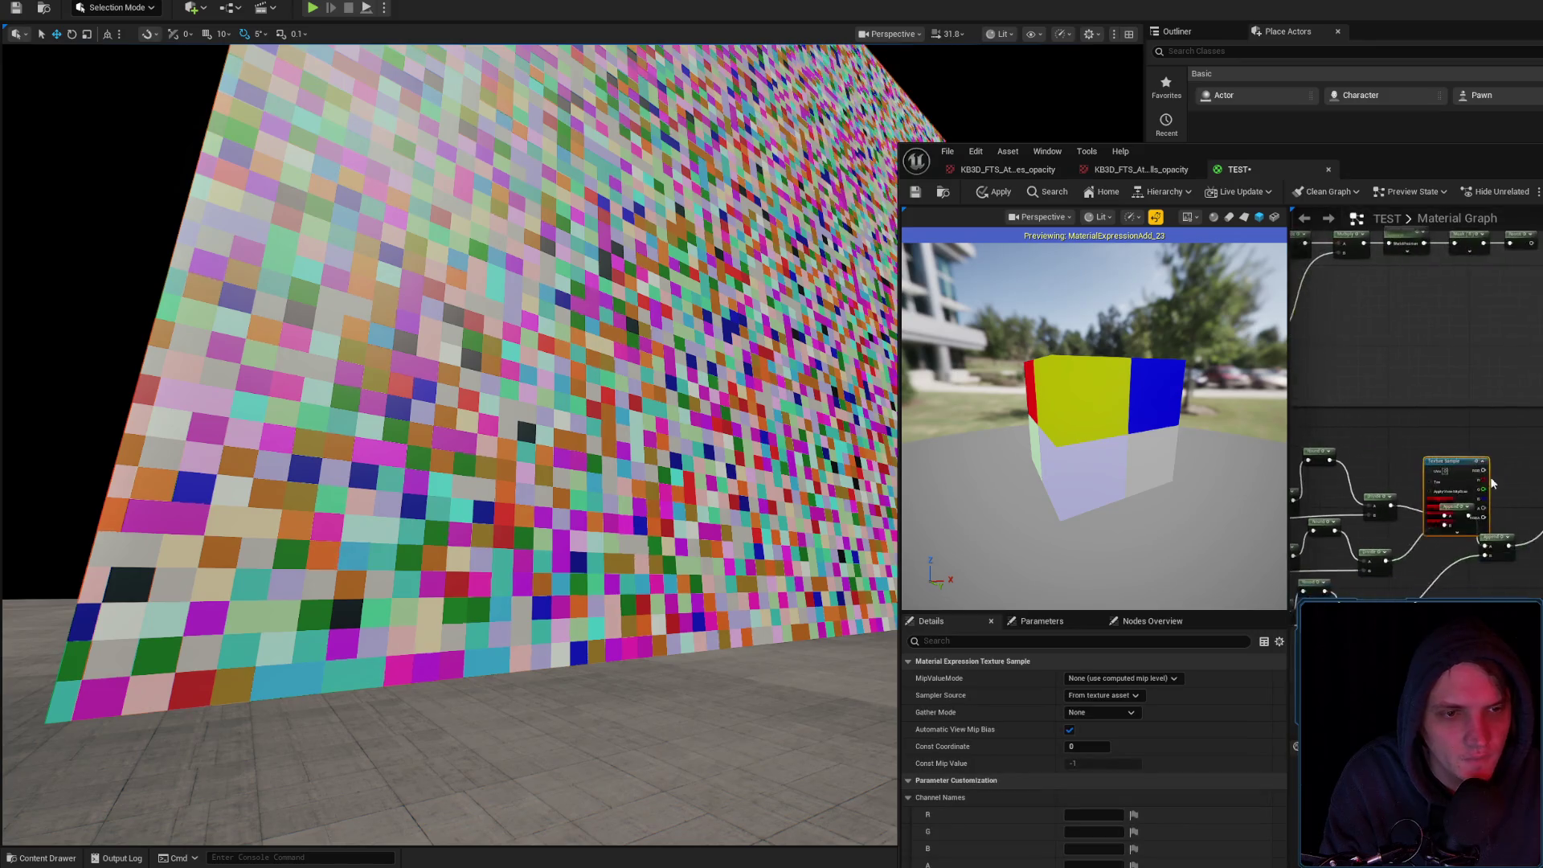
pyautogui.scroll(-5, 1527, 483)
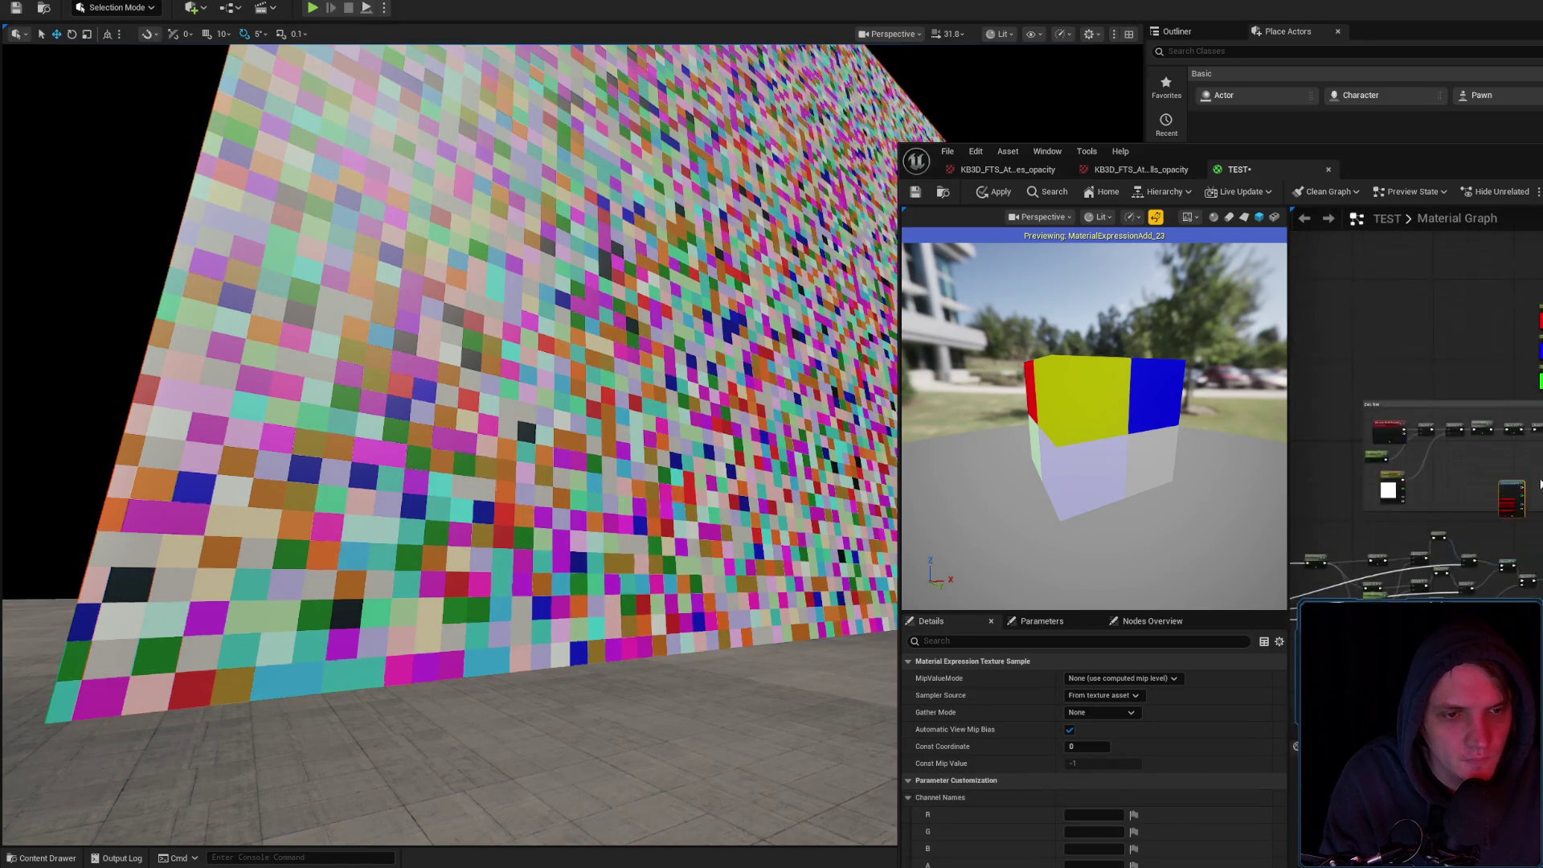
pyautogui.click(1504, 412)
pyautogui.scroll(4, 1502, 413)
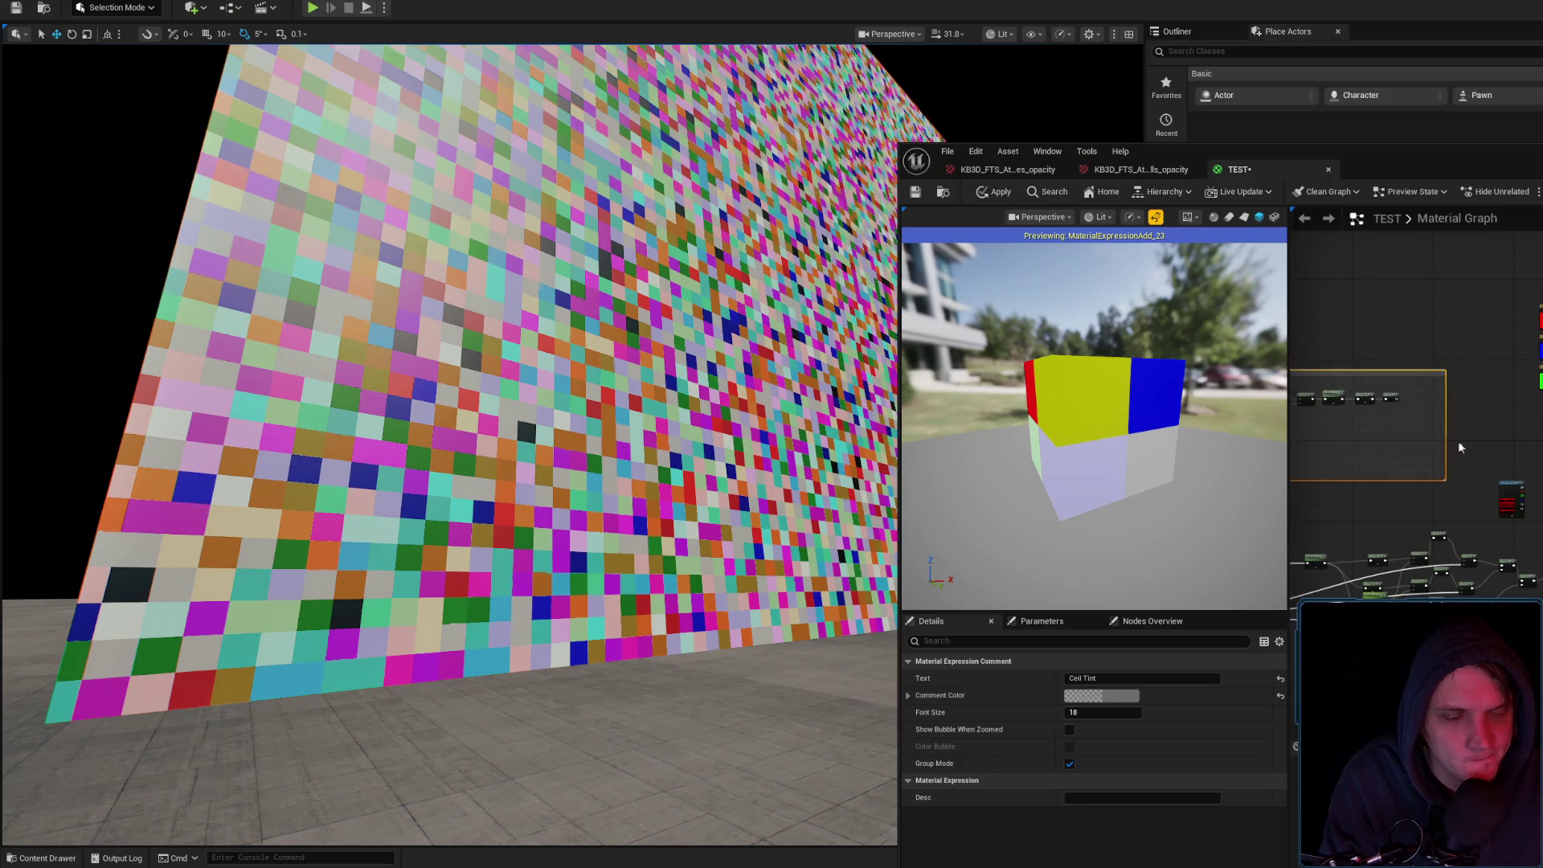
pyautogui.rightClick(1502, 414)
pyautogui.write('world')
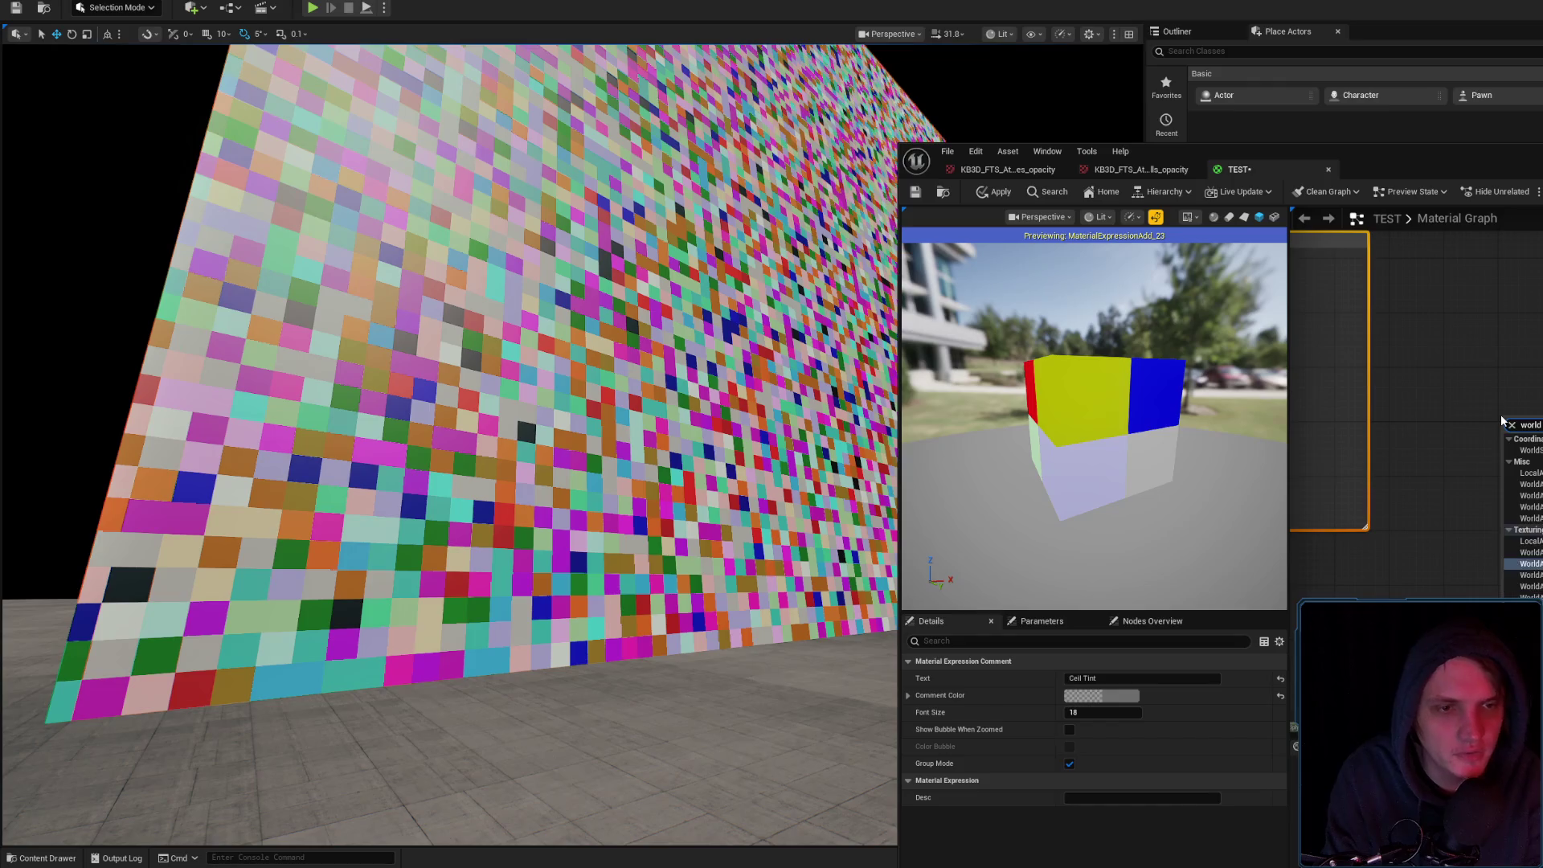
pyautogui.press('Up')
pyautogui.press('Up')
pyautogui.press('Up')
pyautogui.press('Return')
# Convert the leak texture sample to a Texture Object and wire it into WorldAlignedTexture's TextureObject input
pyautogui.click(1529, 571)
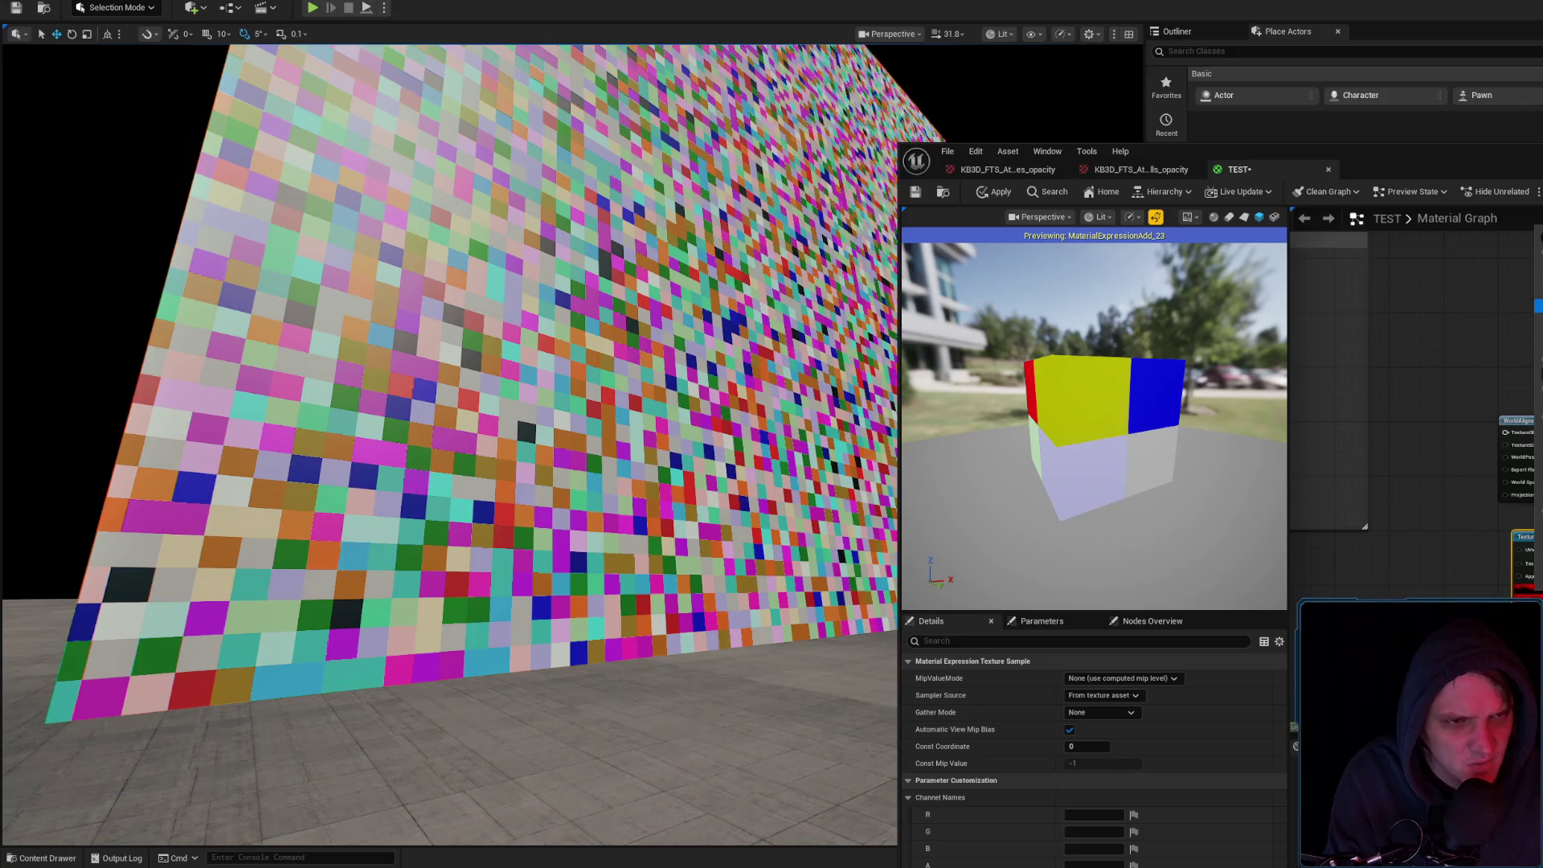
pyautogui.rightClick(1528, 547)
pyautogui.click(1531, 579)
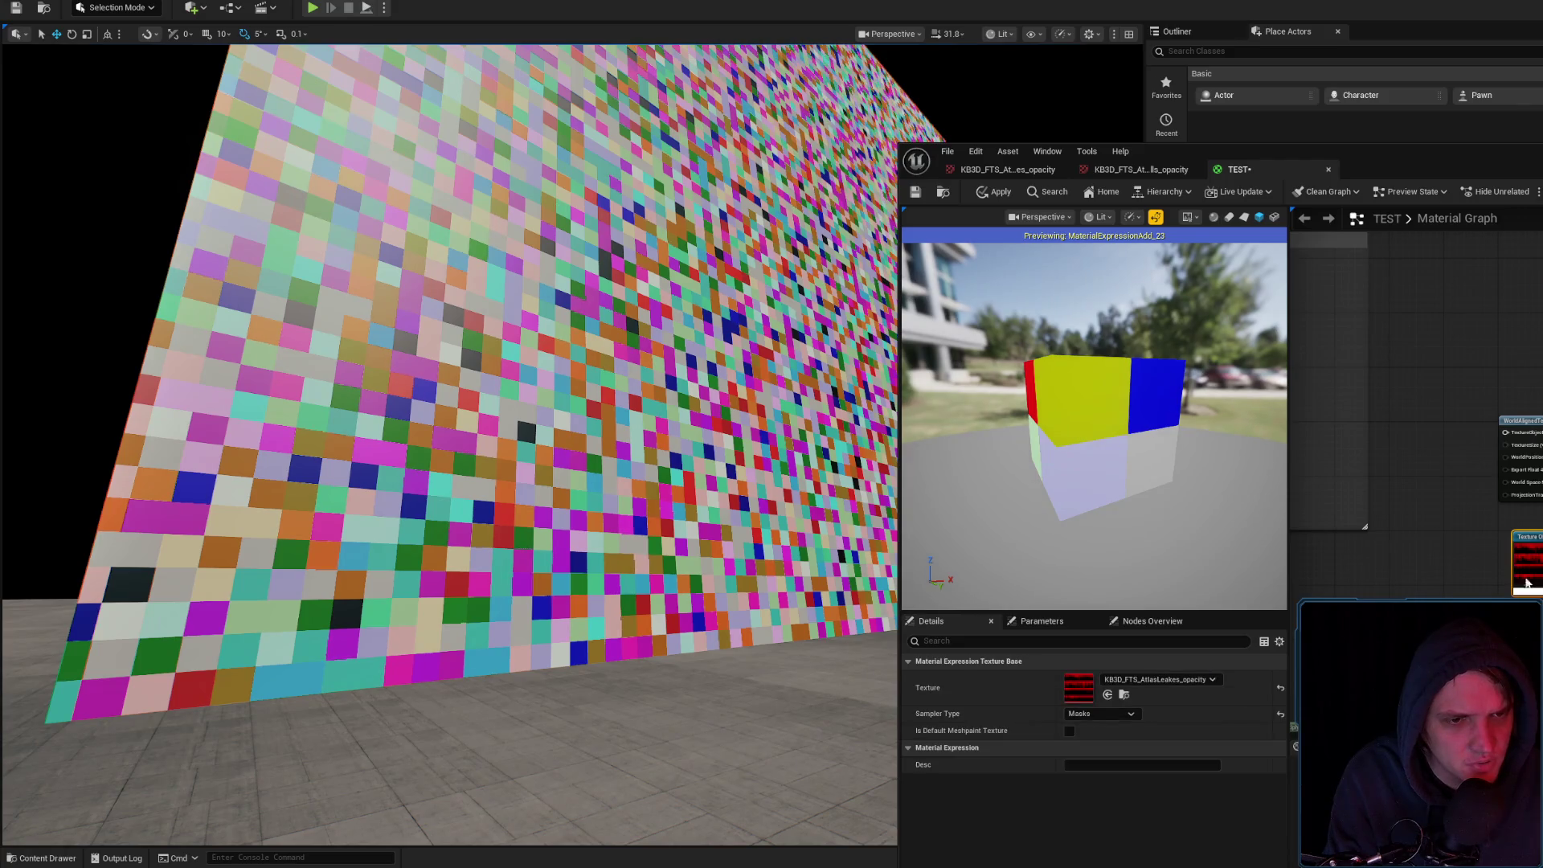
pyautogui.moveTo(1528, 555); pyautogui.dragTo(1476, 498)
pyautogui.moveTo(1415, 161); pyautogui.dragTo(1125, 145)
pyautogui.moveTo(1150, 397); pyautogui.dragTo(1215, 422)
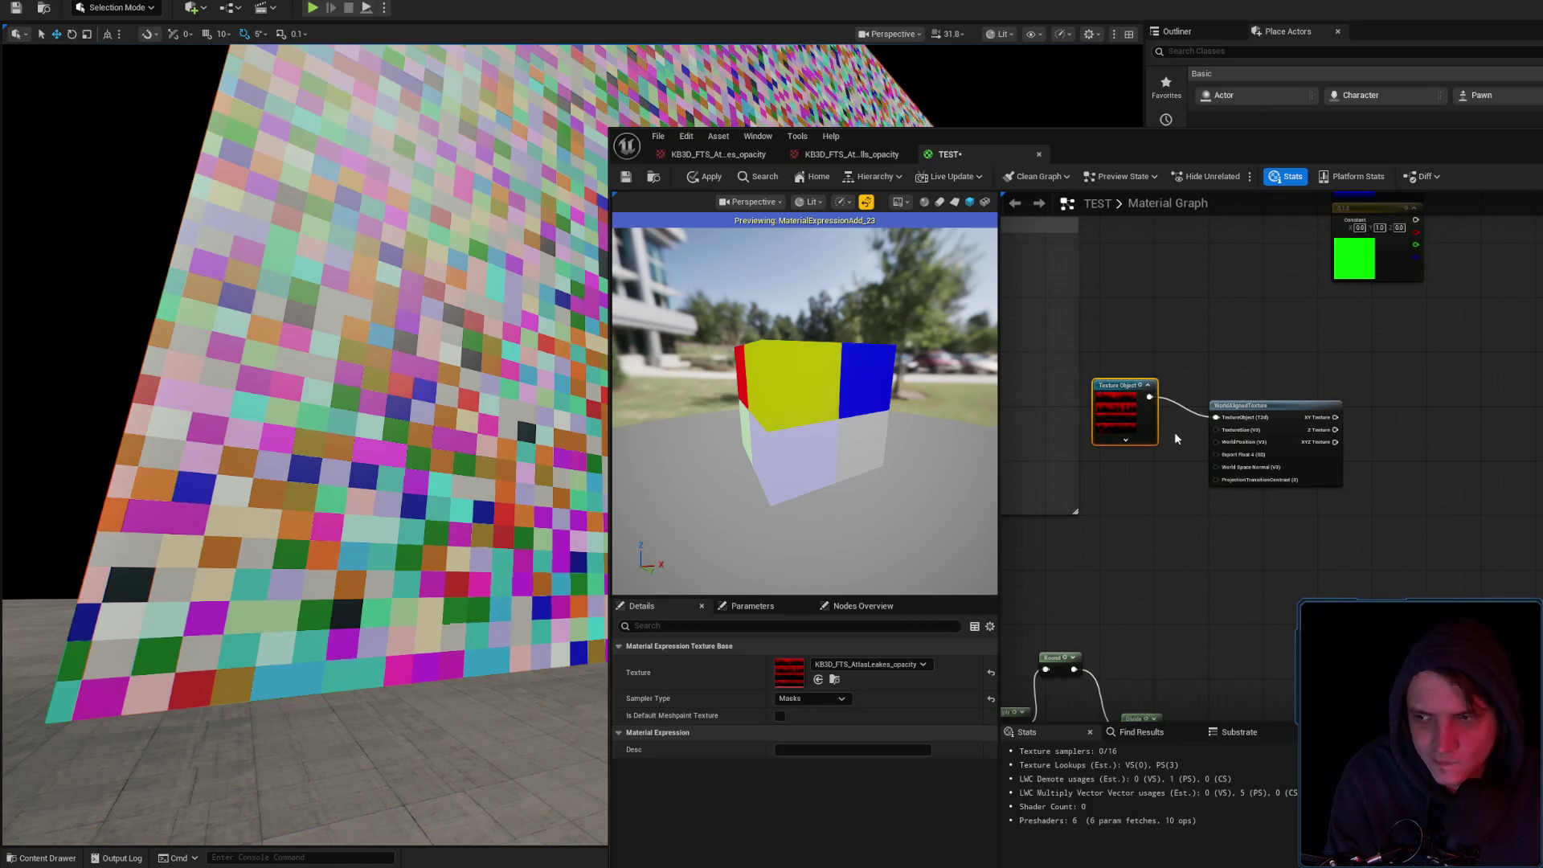
pyautogui.moveTo(1211, 146); pyautogui.dragTo(848, 144)
pyautogui.moveTo(1121, 426)
pyautogui.mouseDown()
pyautogui.moveTo(940, 450)
pyautogui.moveTo(948, 434)
pyautogui.mouseUp()
pyautogui.moveTo(849, 435)
pyautogui.mouseDown()
pyautogui.moveTo(1257, 415)
pyautogui.moveTo(1290, 396)
pyautogui.mouseUp()
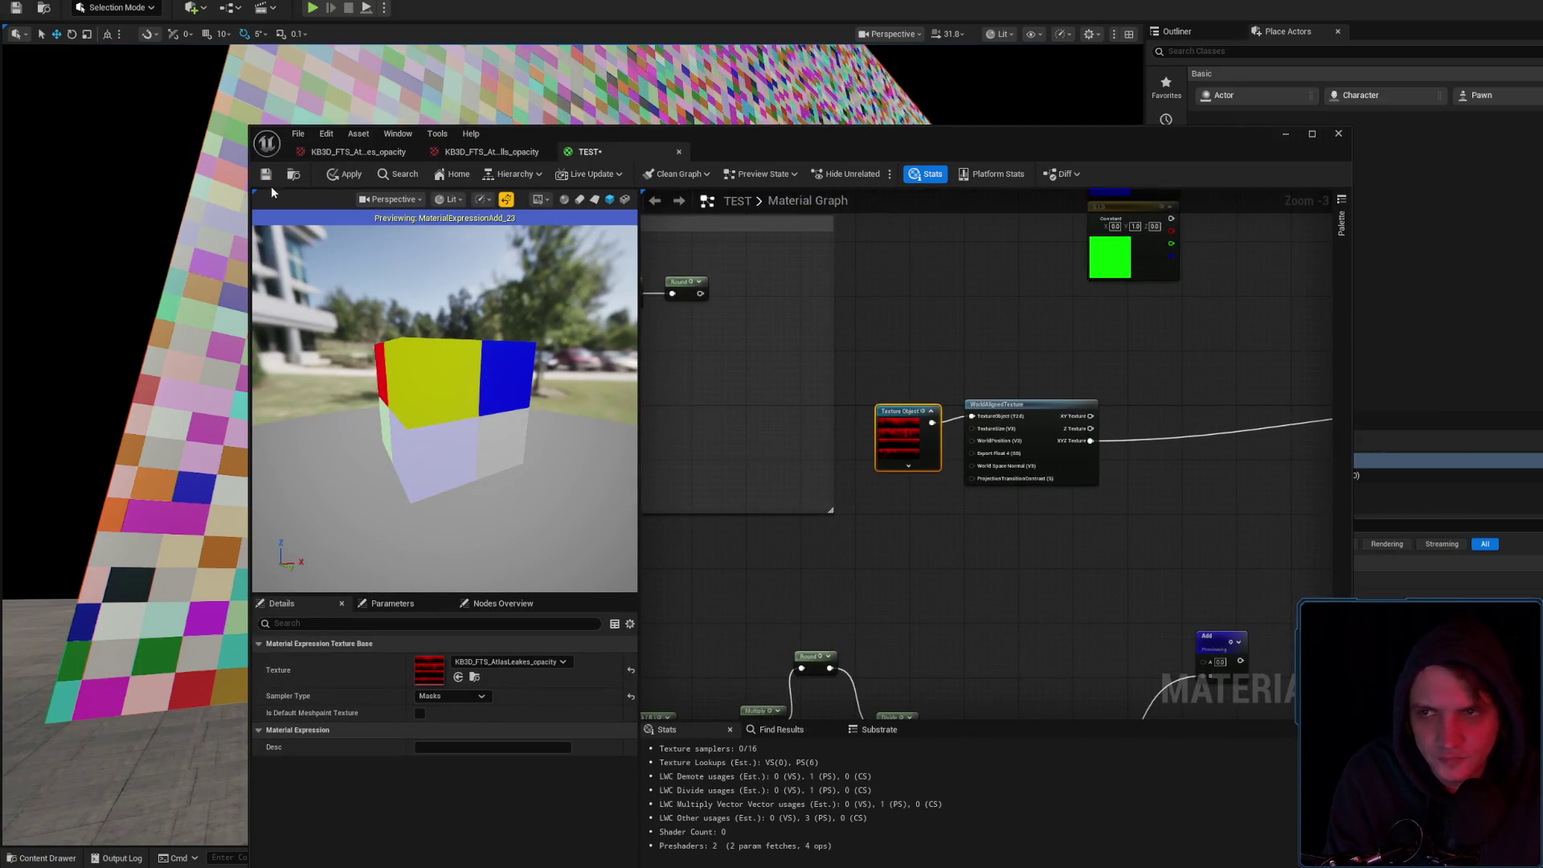
# Apply the TEST material with XYZ Texture driving Base Color so the wall turns red
pyautogui.click(348, 176)
pyautogui.moveTo(755, 152); pyautogui.dragTo(1499, 235)
pyautogui.scroll(5, 482, 442)
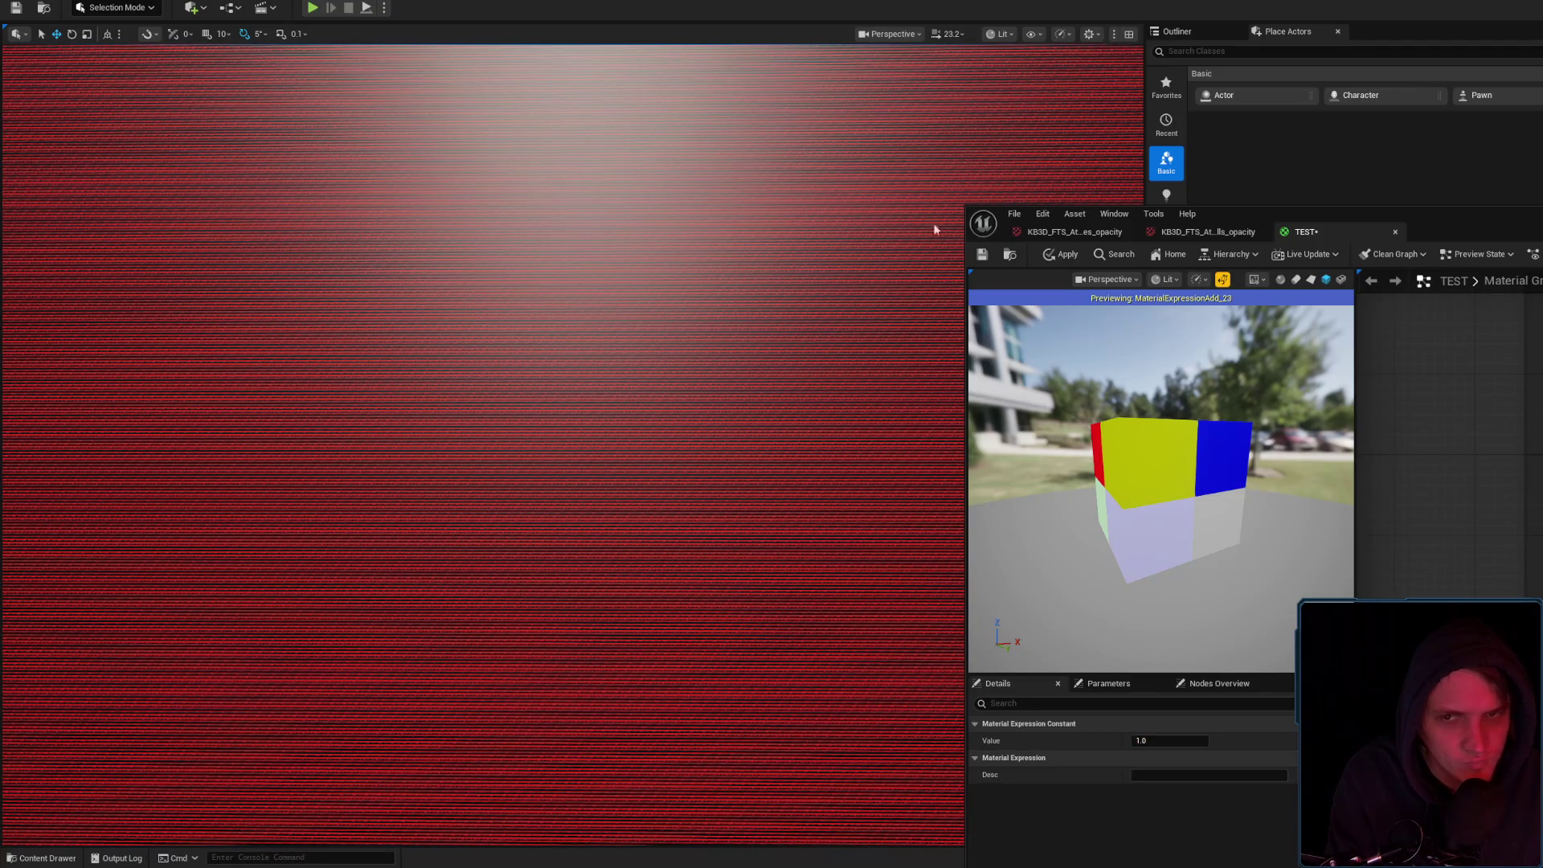
pyautogui.click(1058, 258)
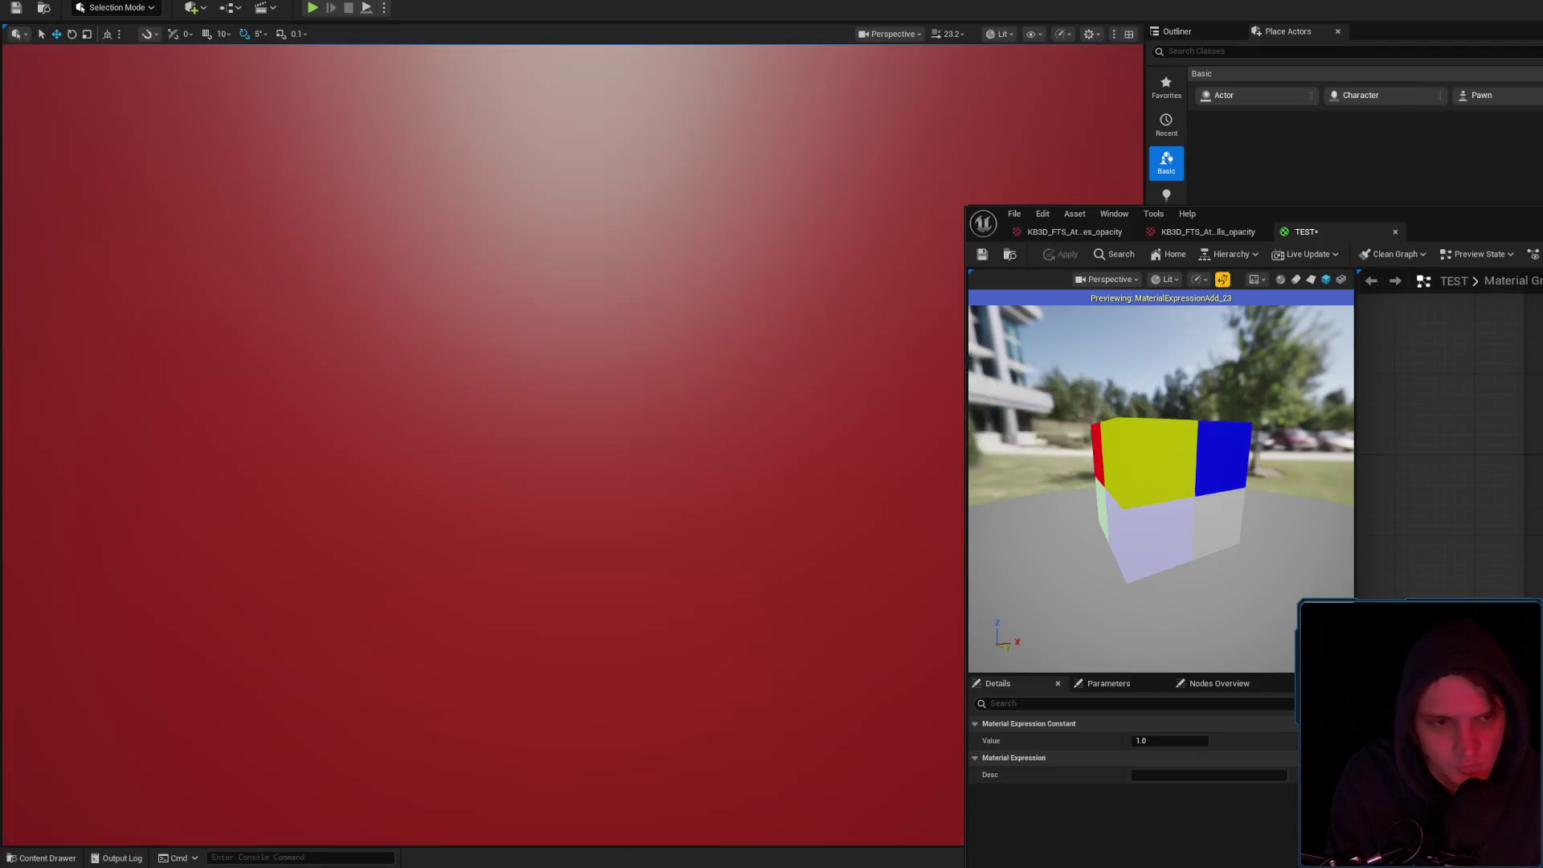
pyautogui.scroll(-2, 1447, 434)
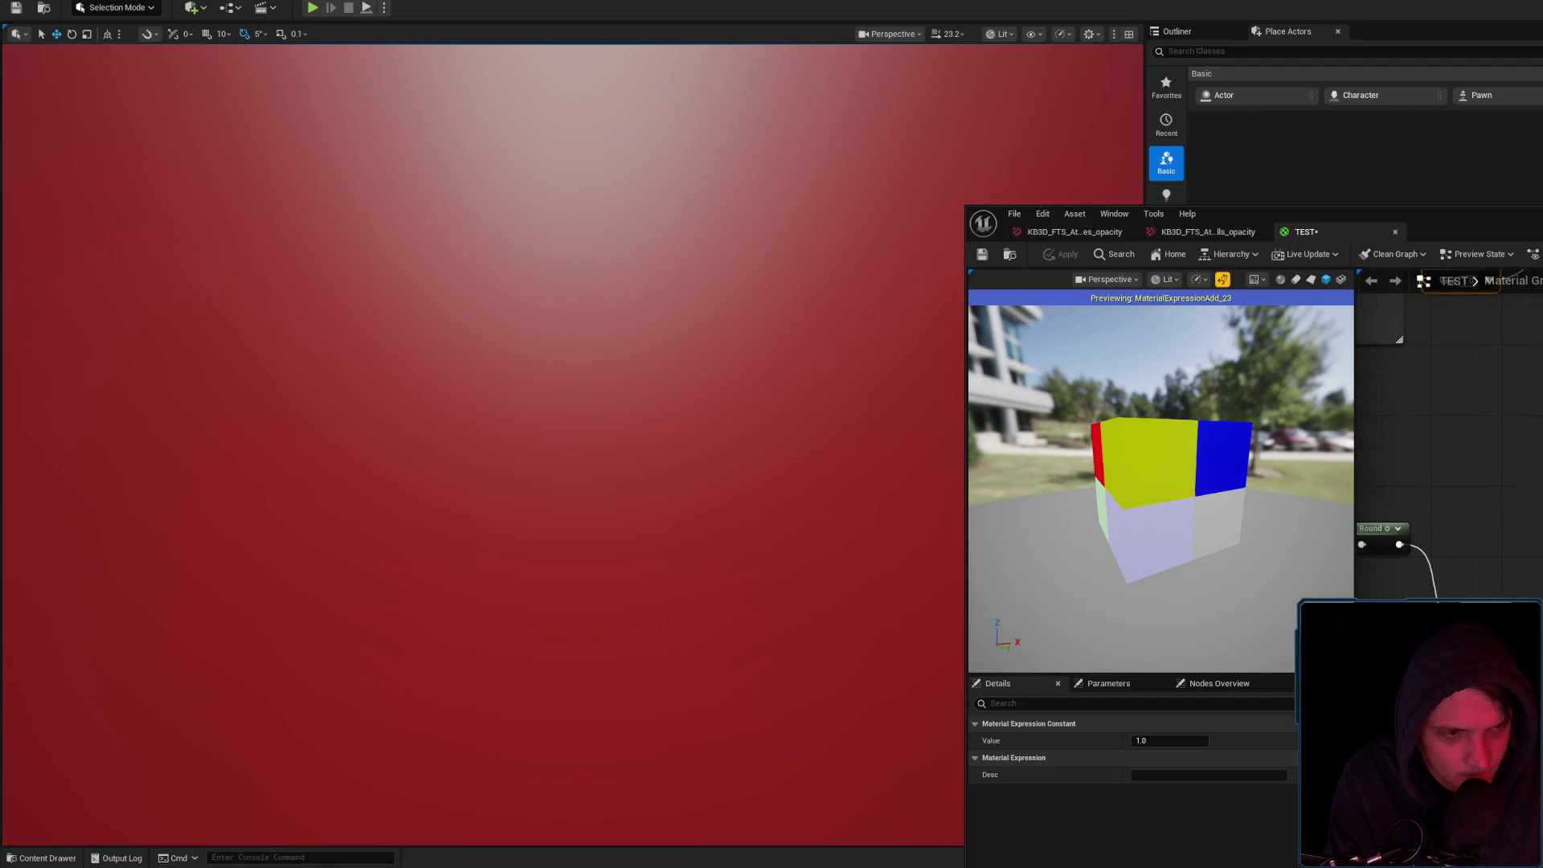
pyautogui.scroll(2, 1446, 442)
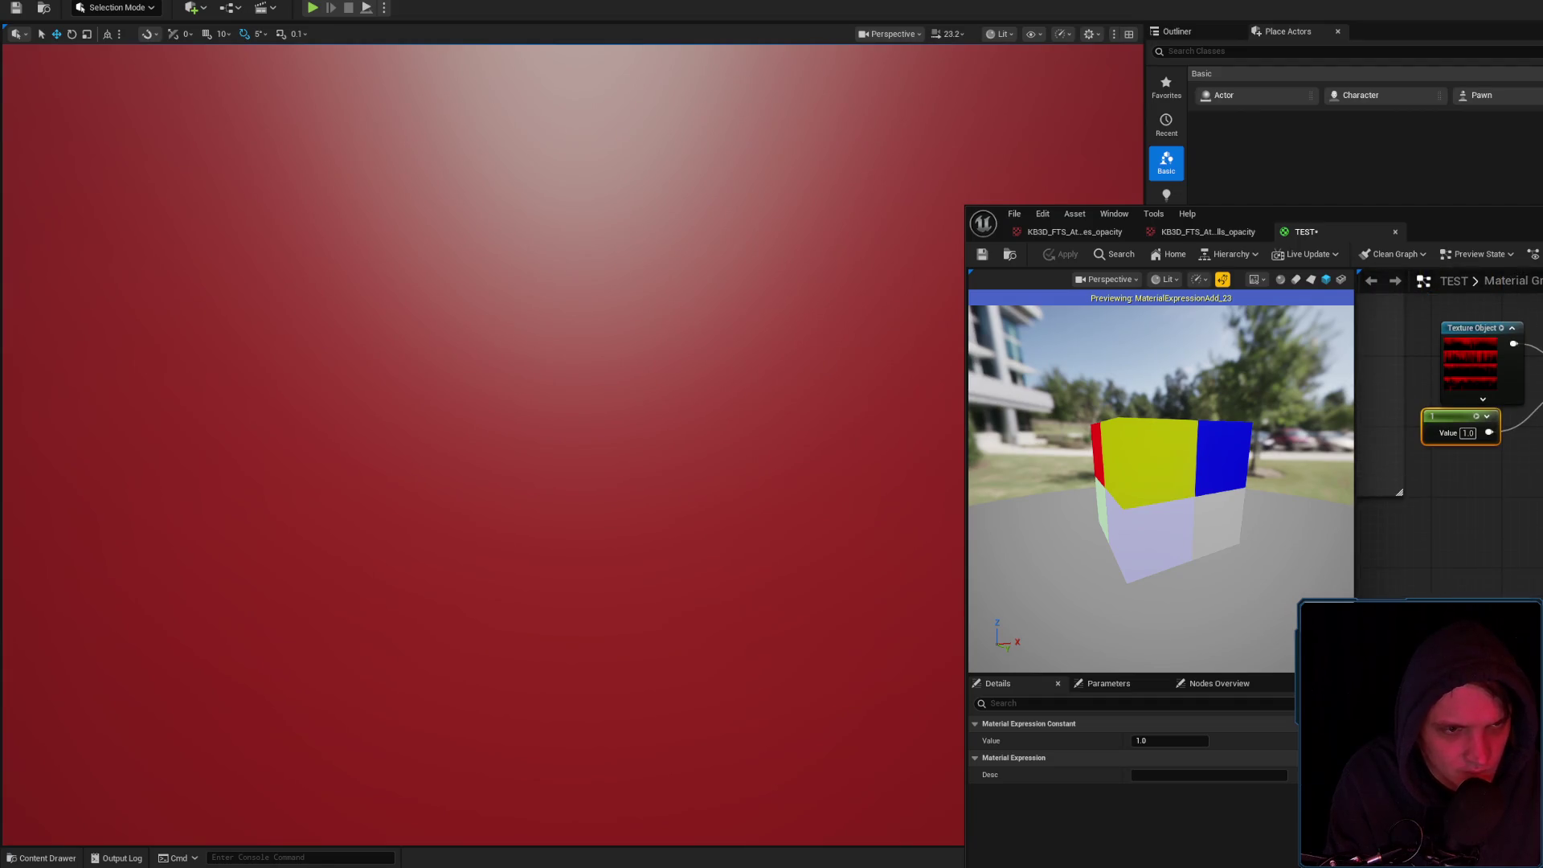
pyautogui.click(1066, 256)
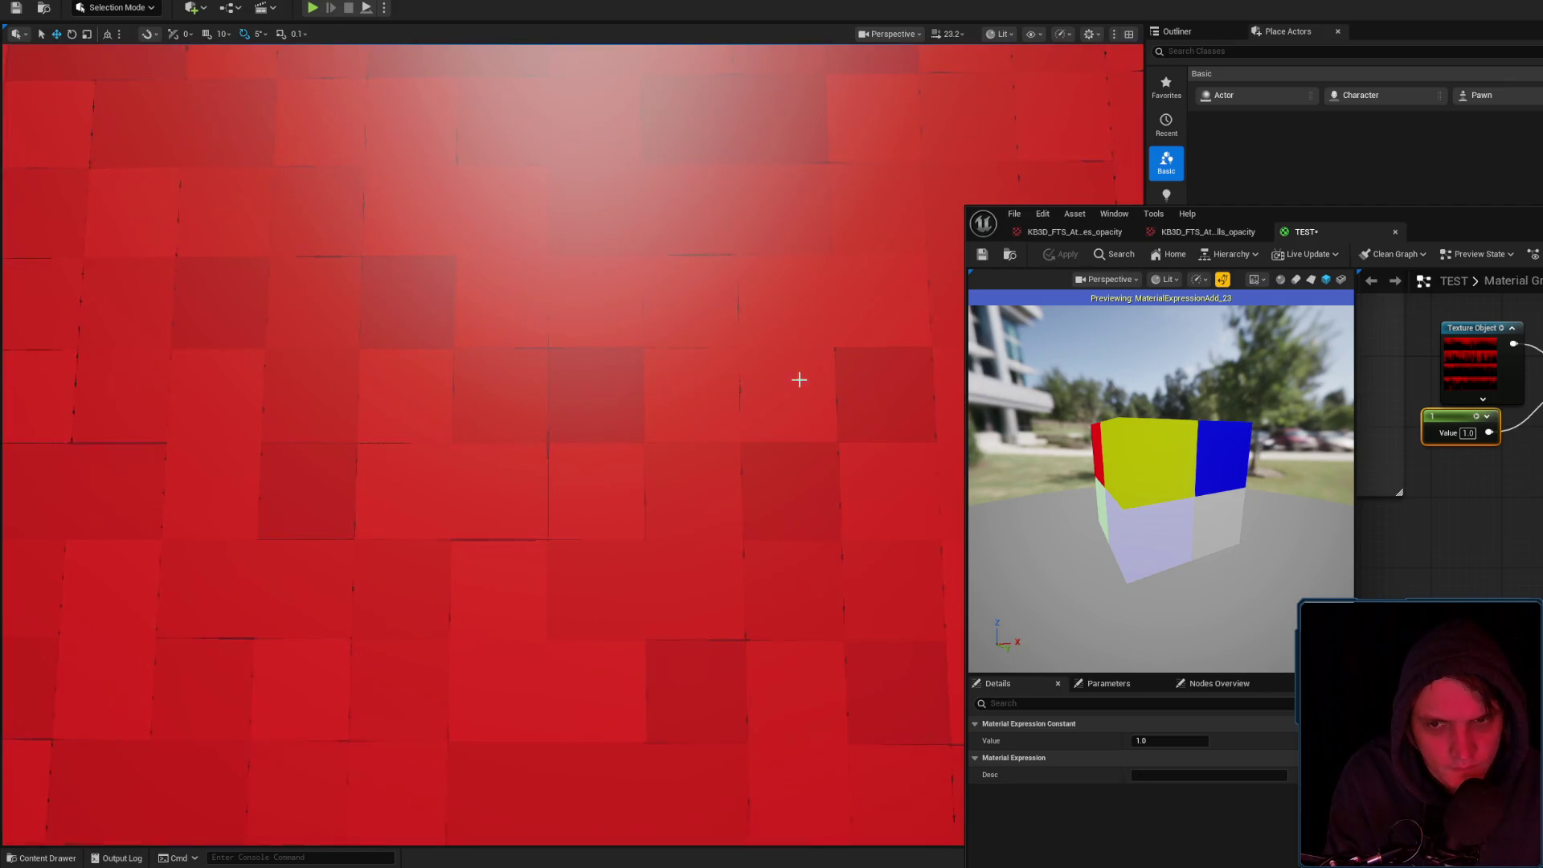
pyautogui.scroll(-3, 800, 378)
pyautogui.moveTo(800, 379)
pyautogui.mouseDown()
pyautogui.moveTo(747, 402)
pyautogui.moveTo(796, 393)
pyautogui.mouseUp()
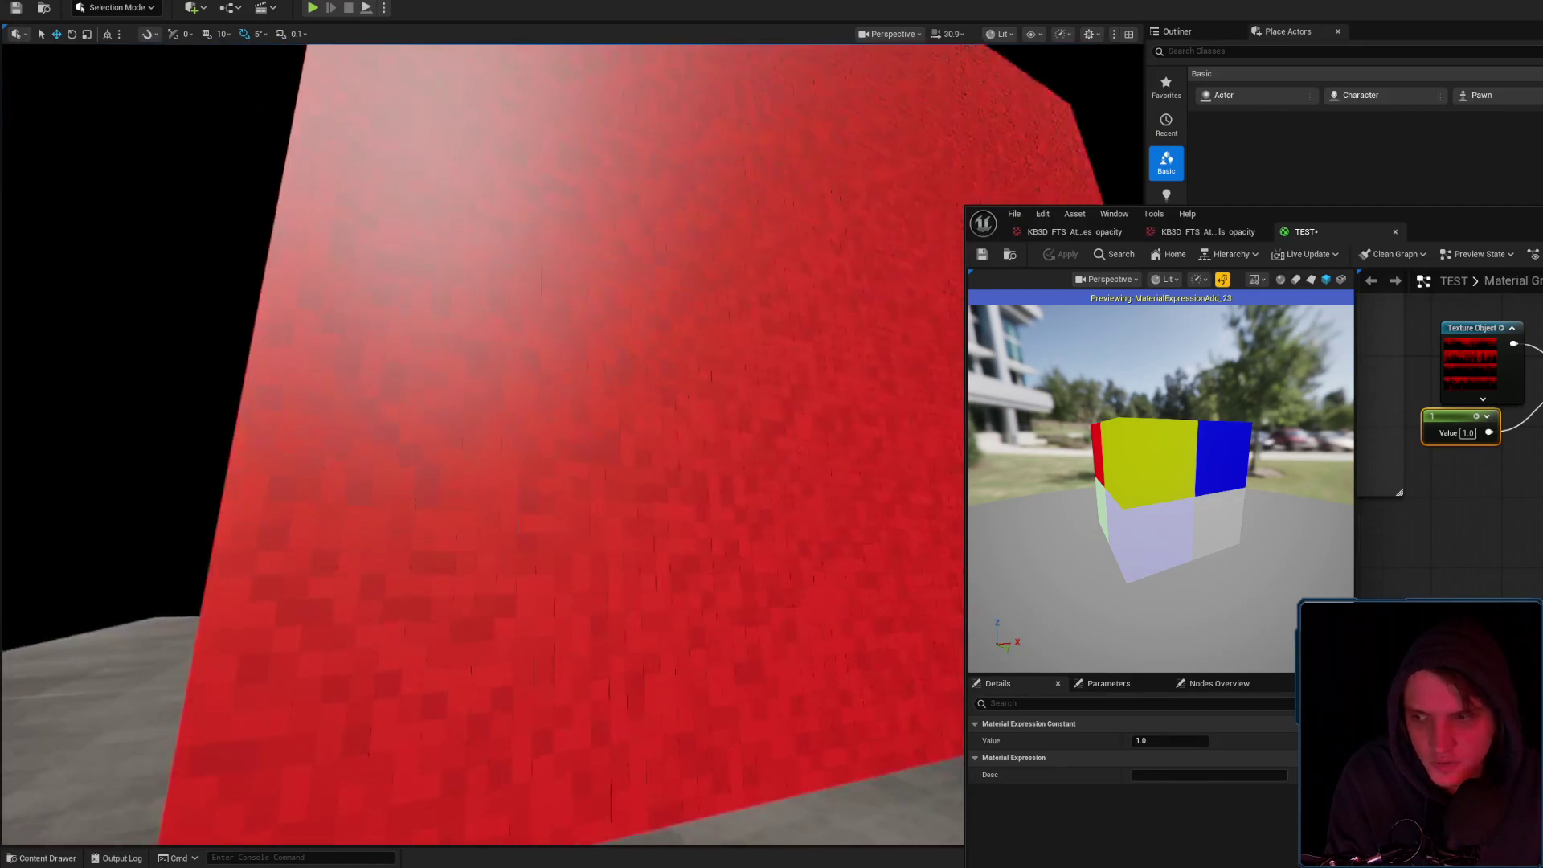
pyautogui.scroll(-3, 1447, 402)
pyautogui.scroll(2, 1447, 402)
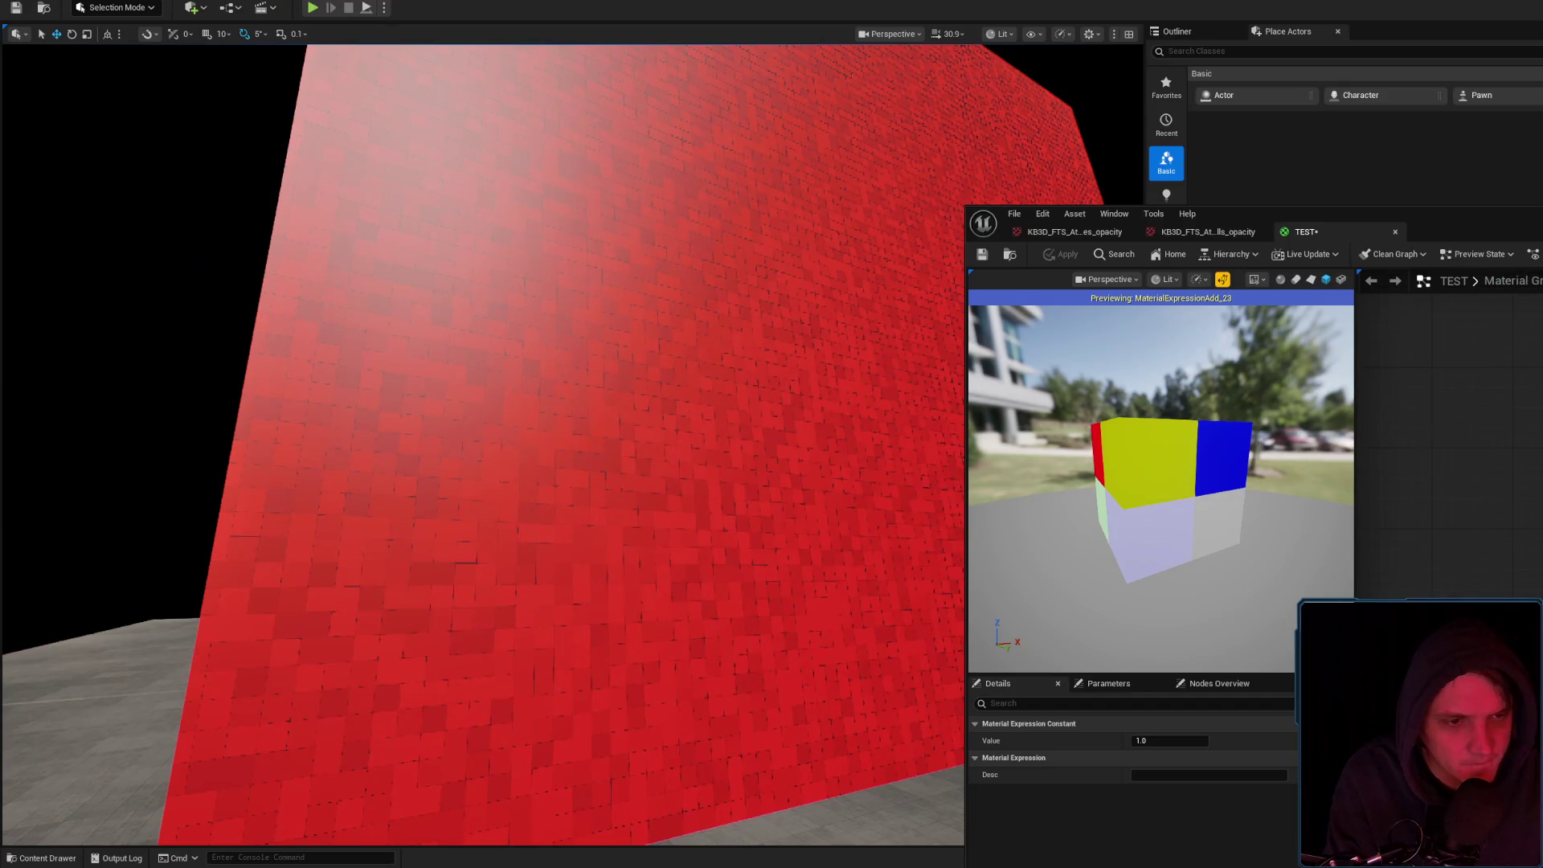
pyautogui.scroll(-3, 1493, 558)
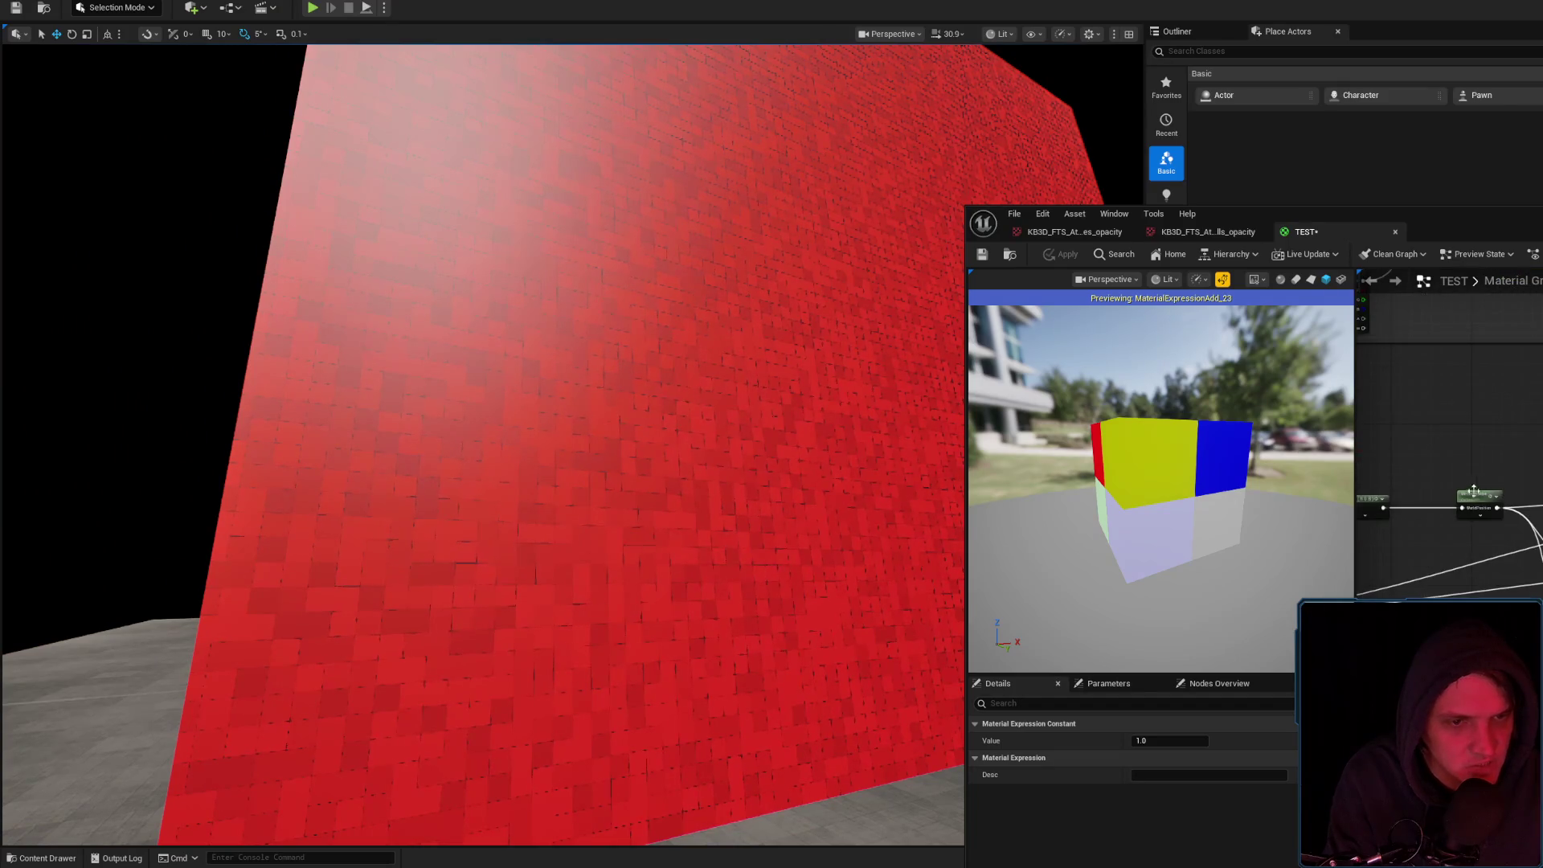
pyautogui.click(1479, 496)
pyautogui.moveTo(1531, 424); pyautogui.dragTo(1479, 386)
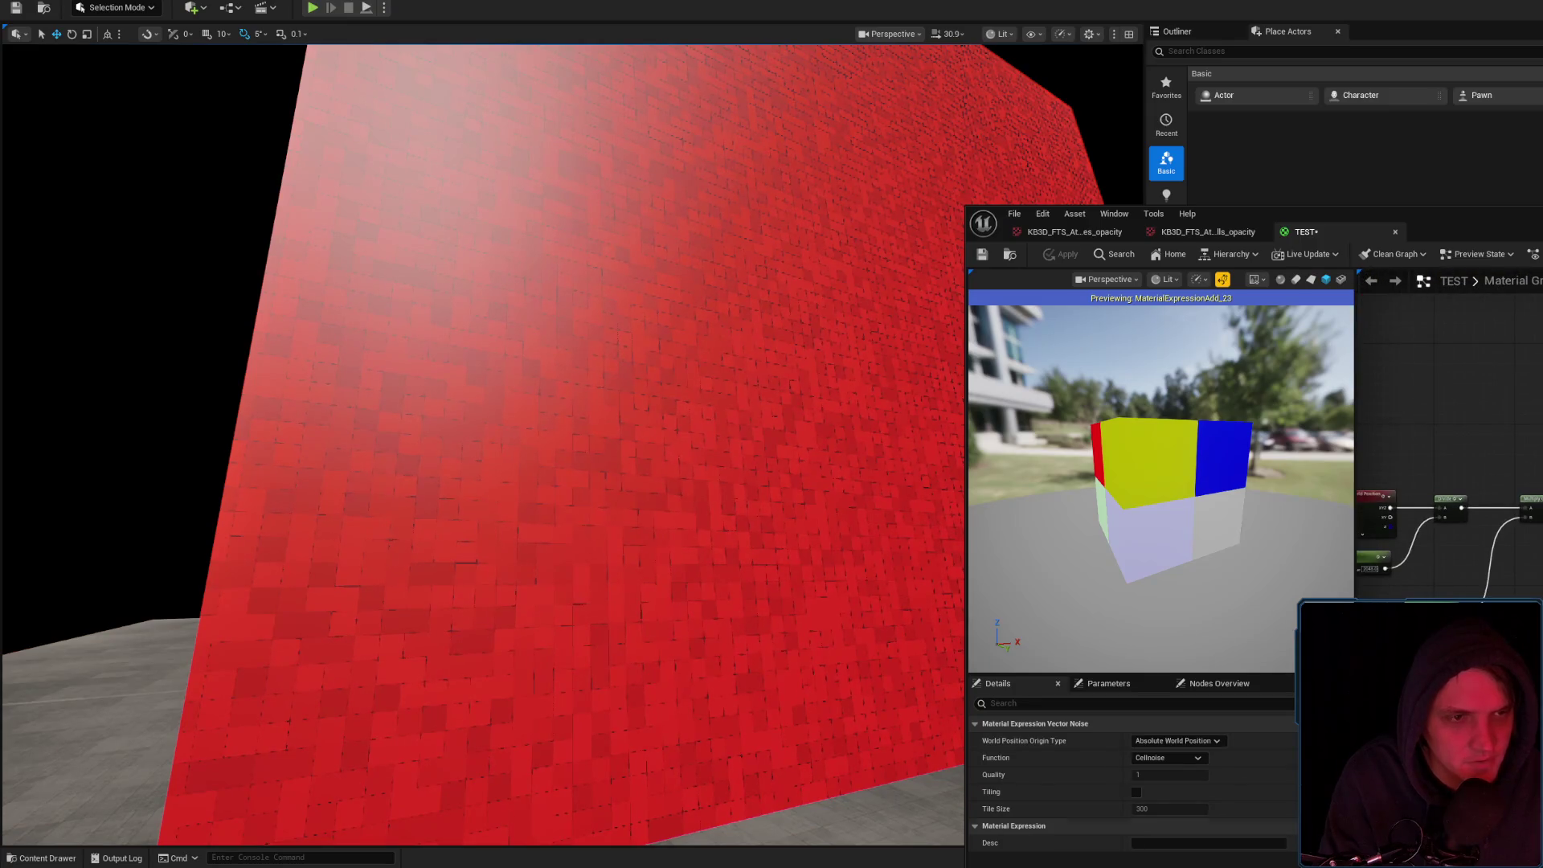
pyautogui.scroll(2, 1438, 482)
pyautogui.moveTo(1406, 471)
pyautogui.mouseDown()
pyautogui.moveTo(1408, 596)
pyautogui.moveTo(1528, 482)
pyautogui.mouseUp()
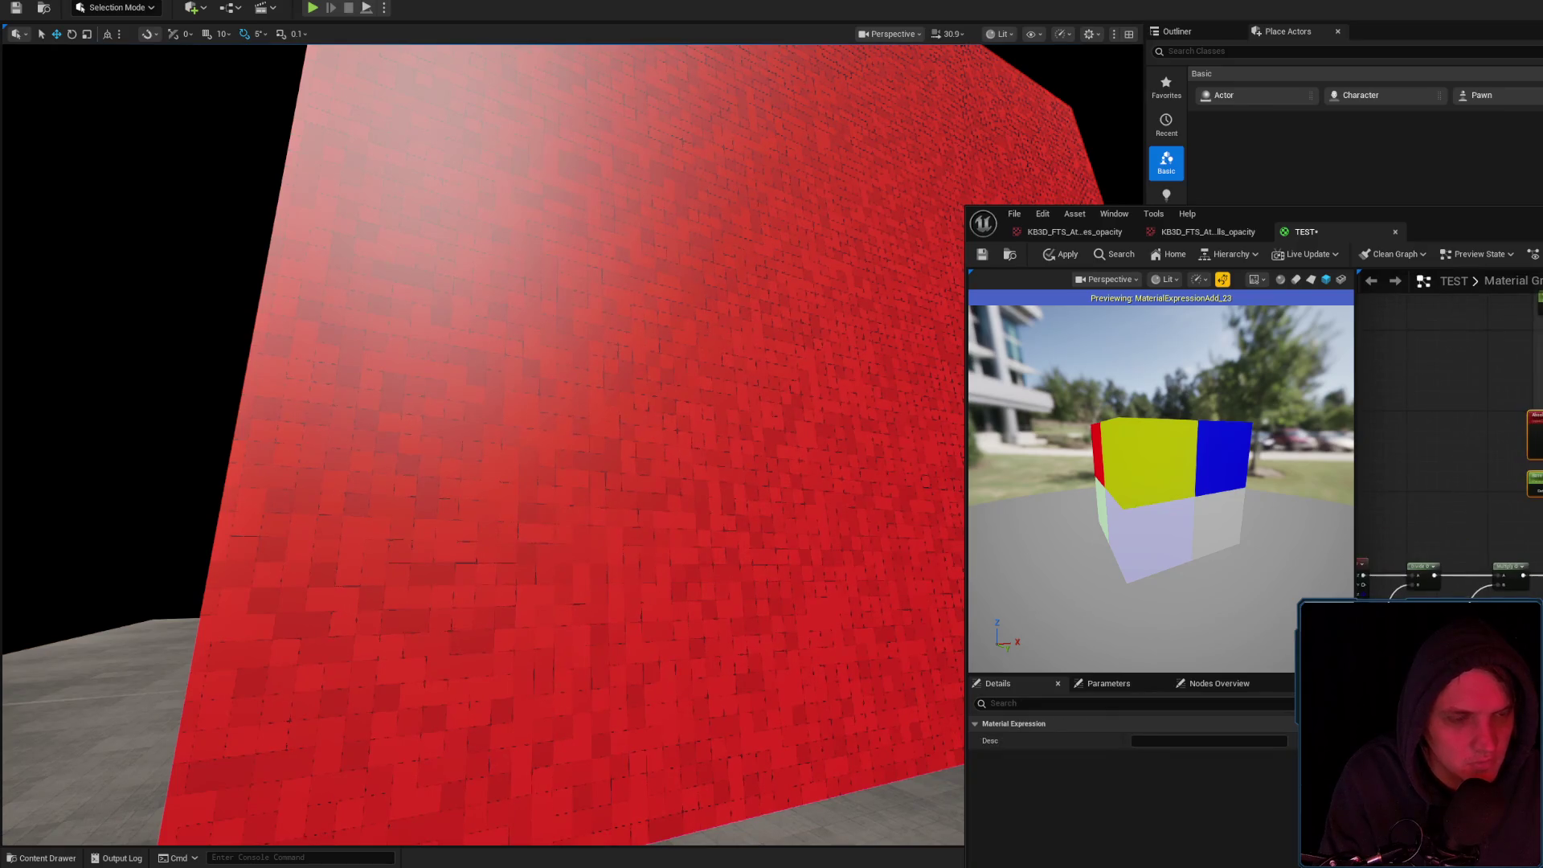
pyautogui.scroll(2, 1447, 434)
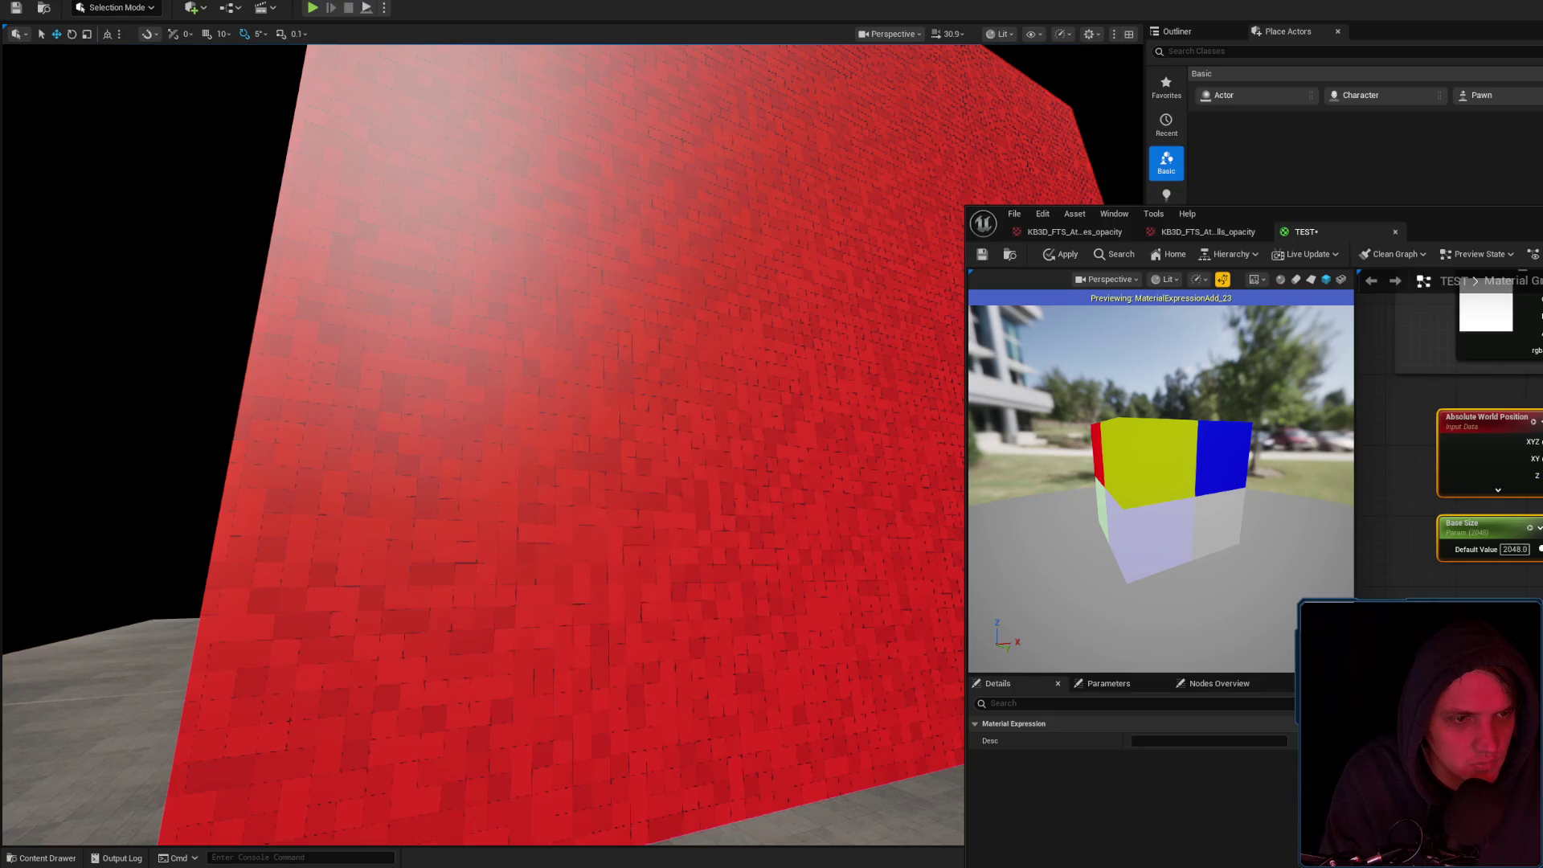
pyautogui.moveTo(1447, 402); pyautogui.dragTo(1410, 491)
pyautogui.moveTo(1529, 499)
pyautogui.mouseDown()
pyautogui.moveTo(1503, 546)
pyautogui.moveTo(1522, 588)
pyautogui.mouseUp()
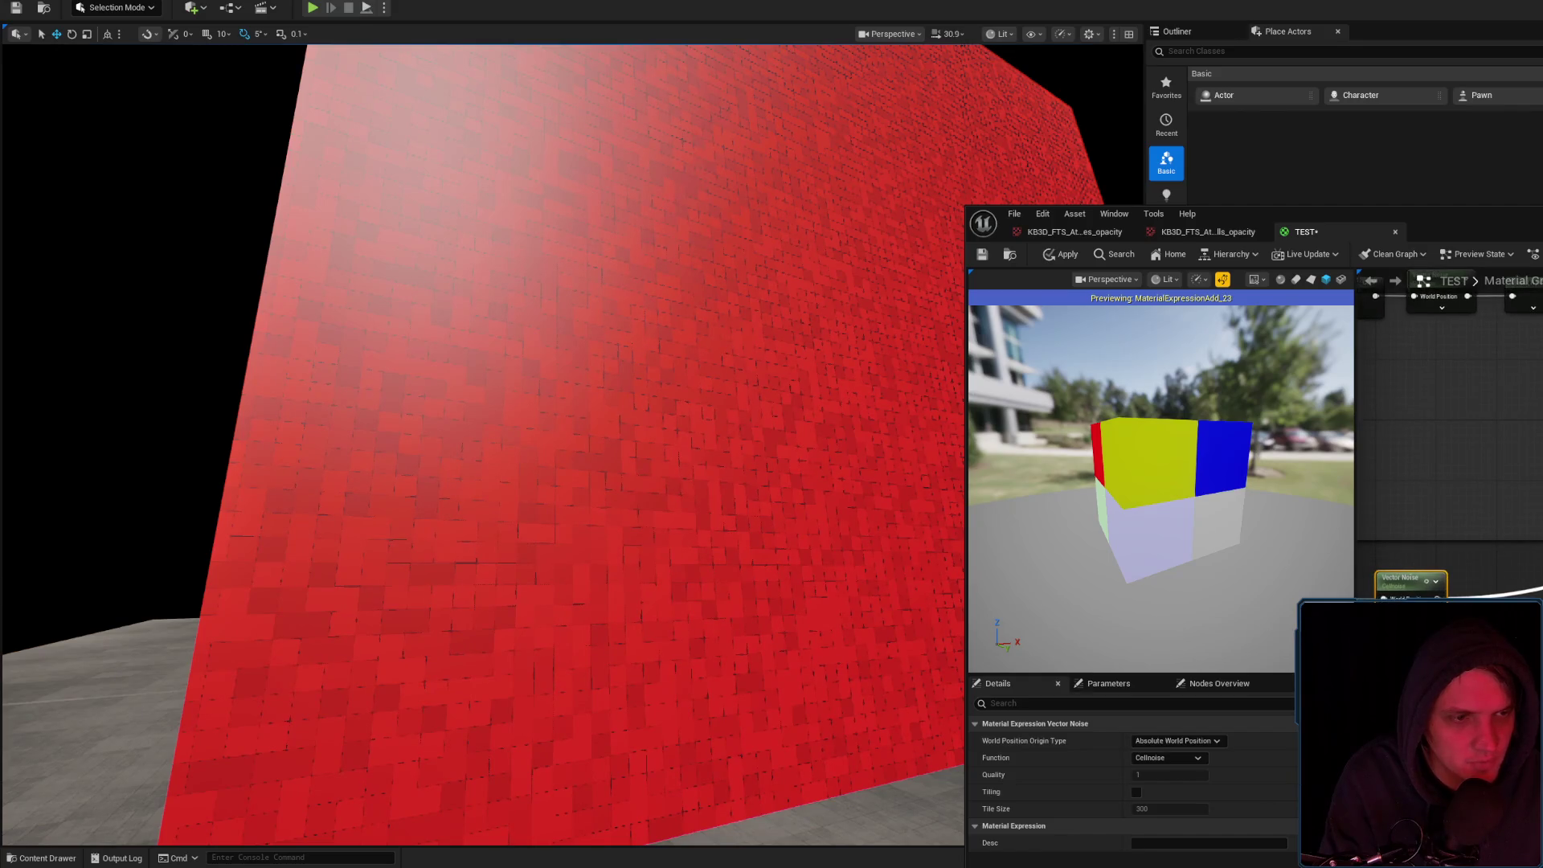
# Set the Base Size parameter's default value to 1.0
pyautogui.click(1060, 258)
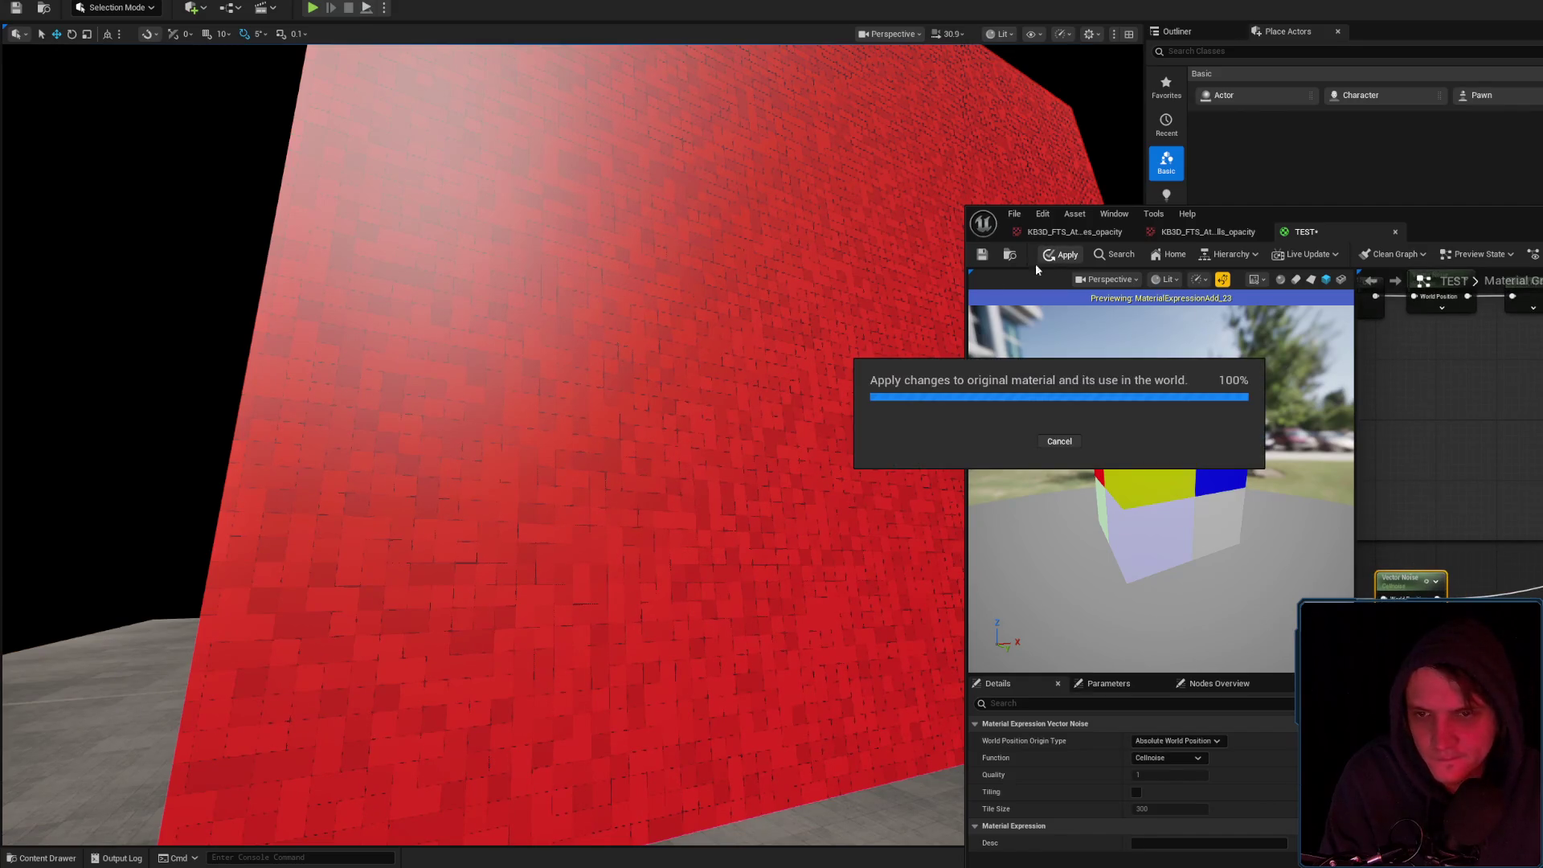
pyautogui.press('s')
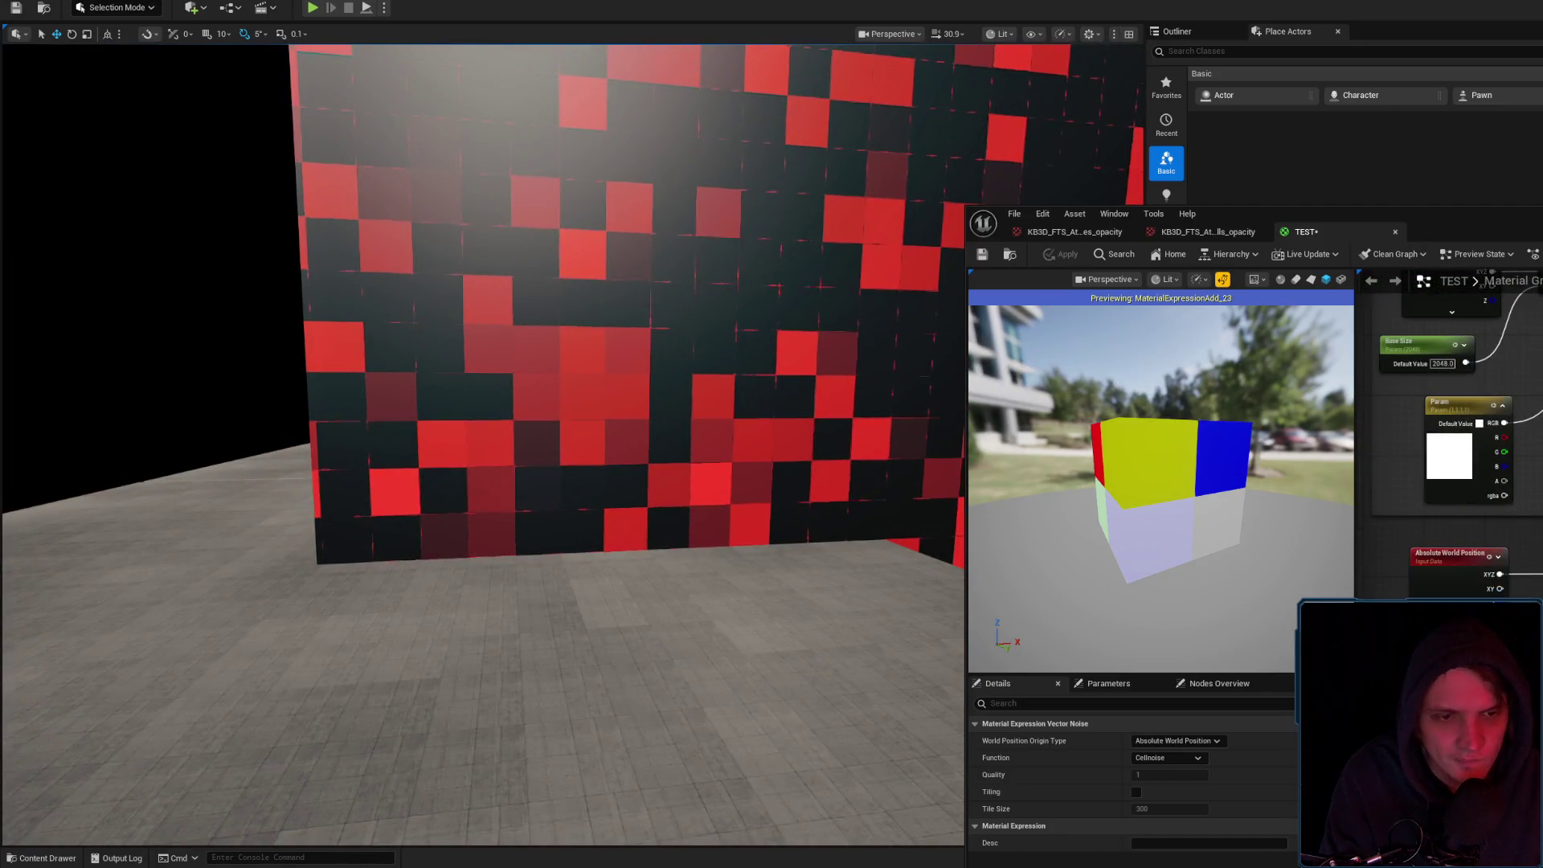
pyautogui.click(1403, 344)
pyautogui.doubleClick(1170, 775)
pyautogui.write('1')
pyautogui.press('Return')
# Set the Constant node feeding the size to 2048
pyautogui.press('w')
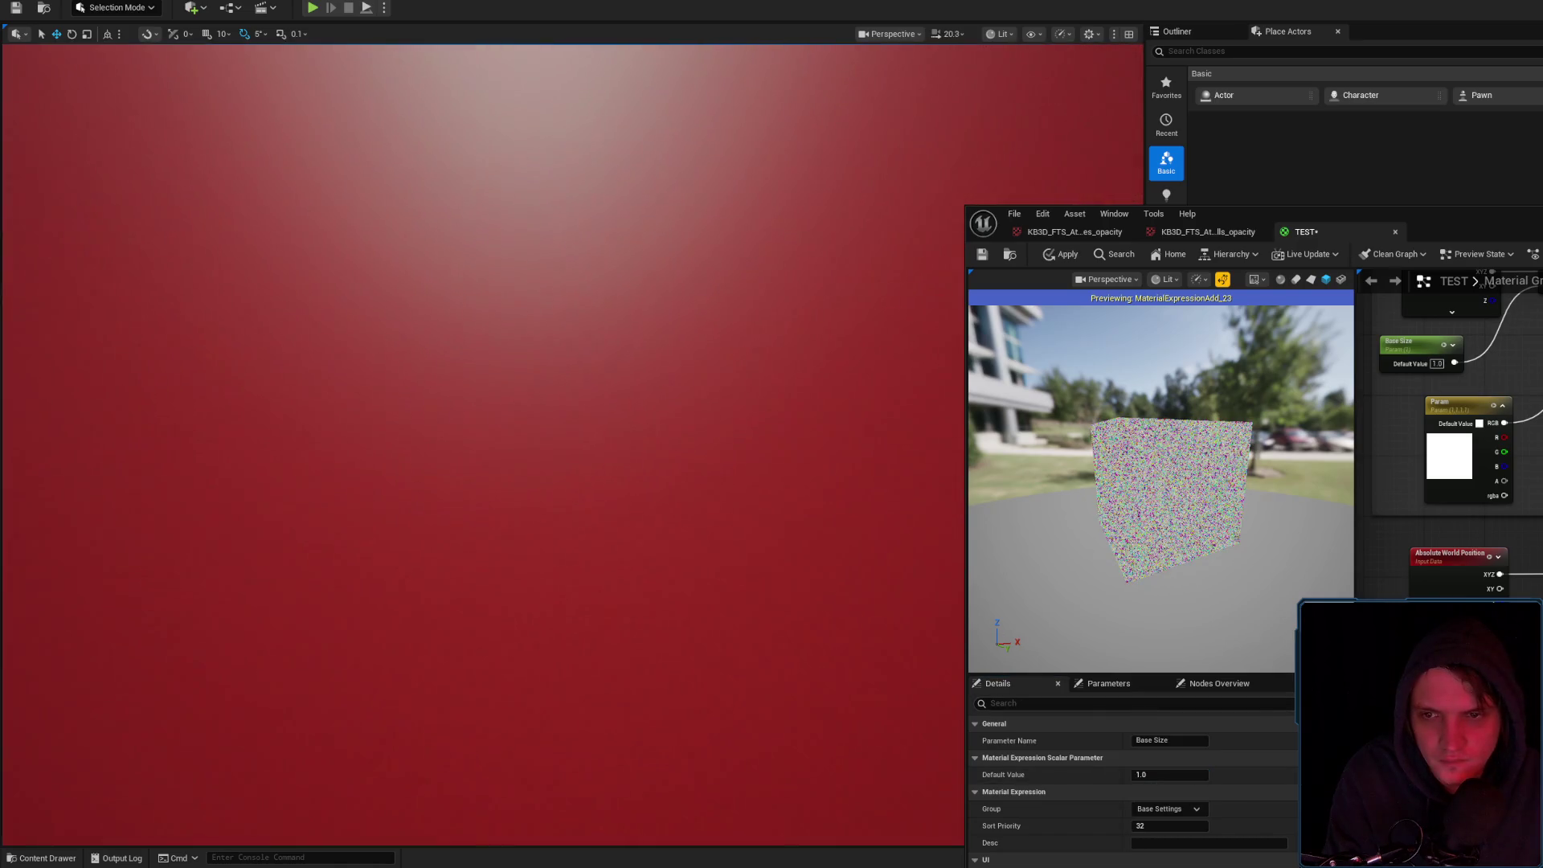
pyautogui.press('s')
pyautogui.scroll(-2, 563, 442)
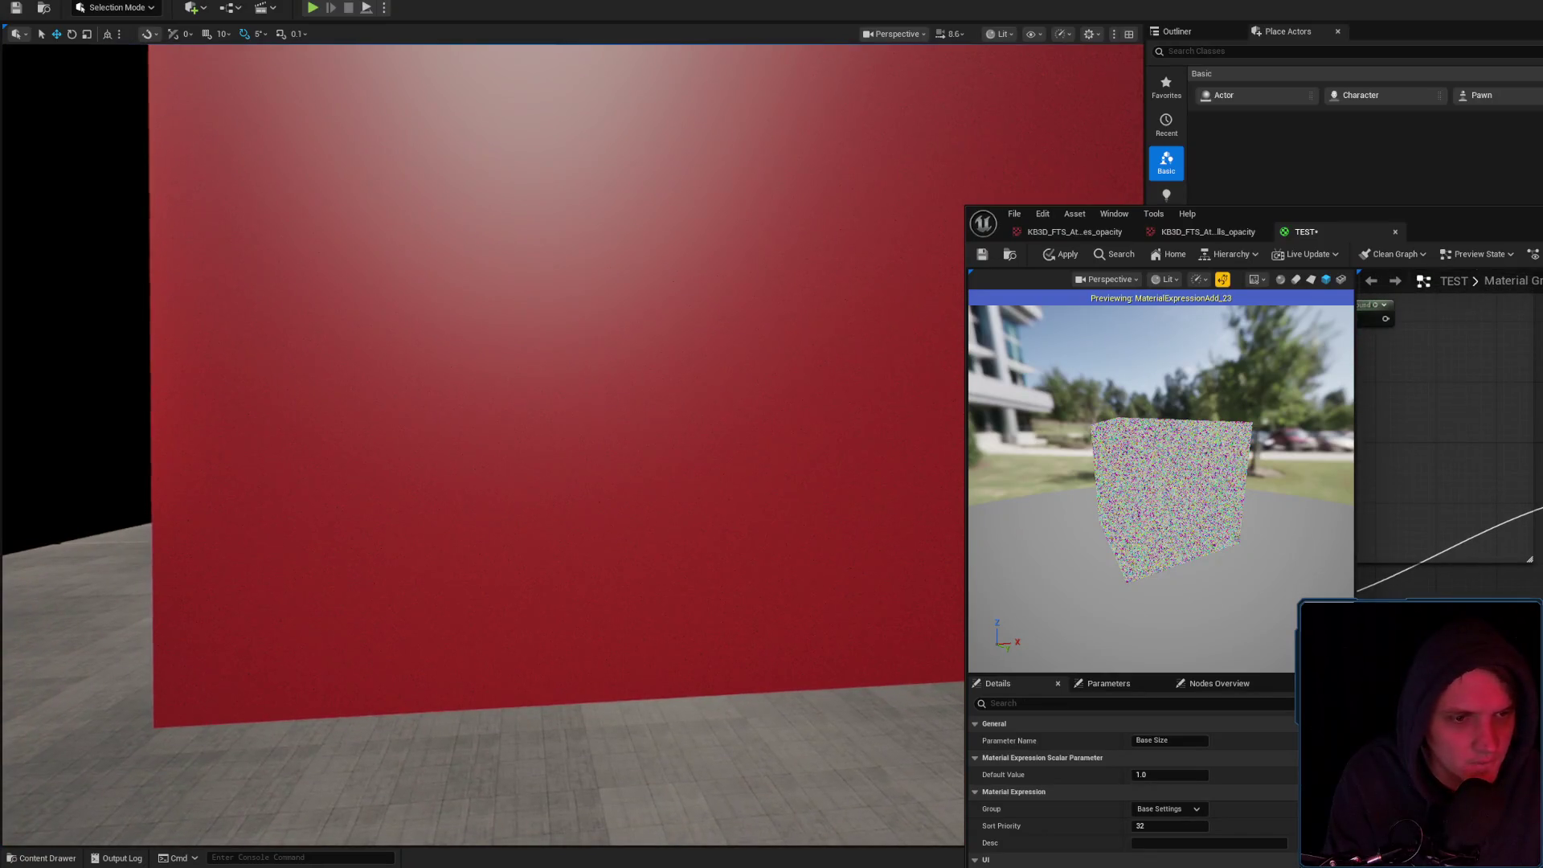
pyautogui.click(1446, 442)
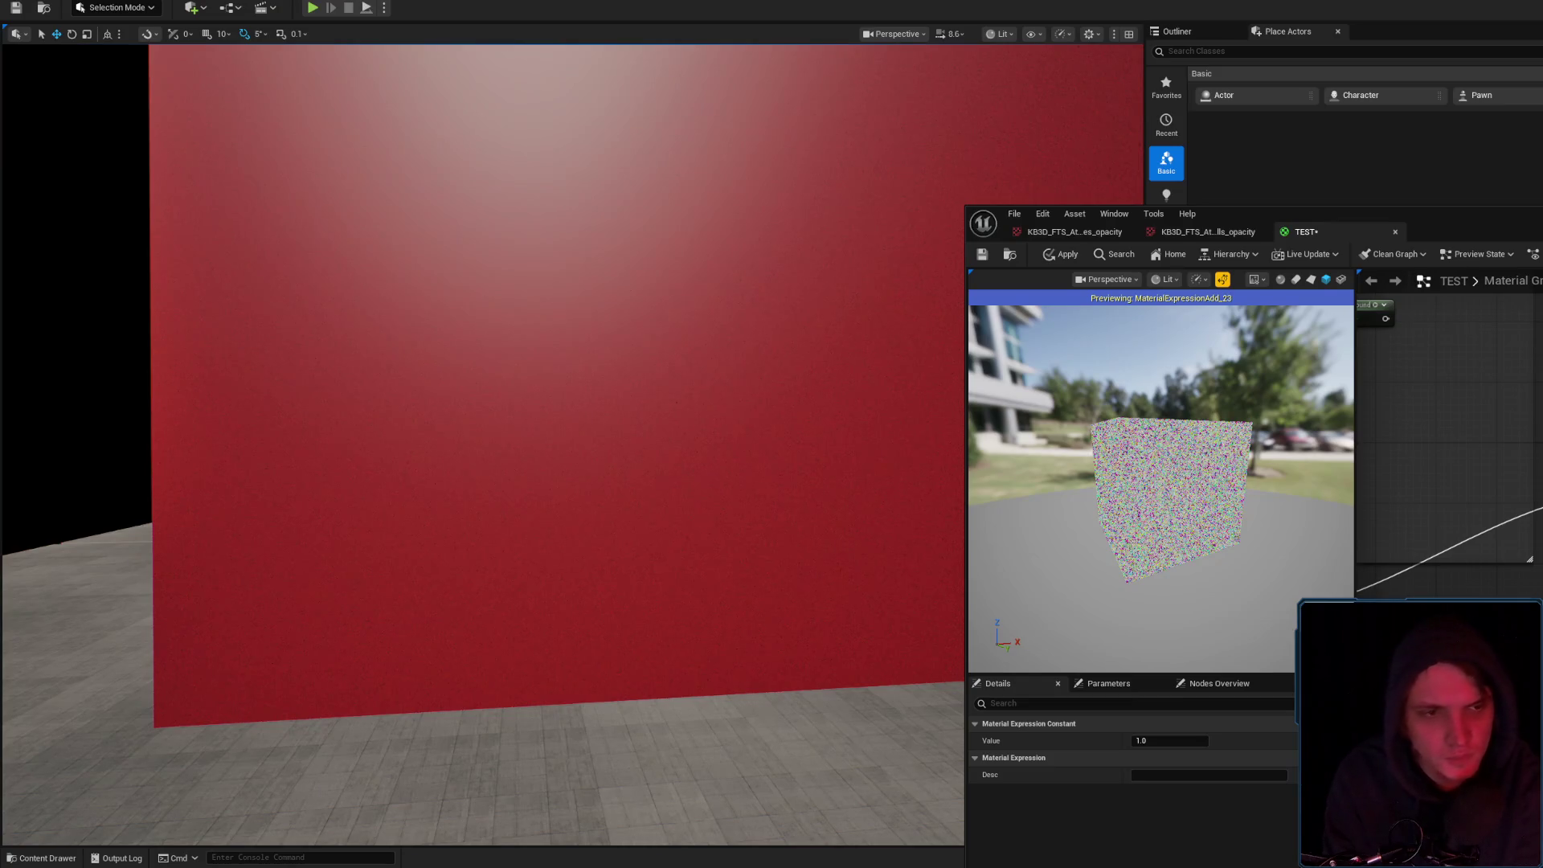
pyautogui.write('2048')
pyautogui.press('Return')
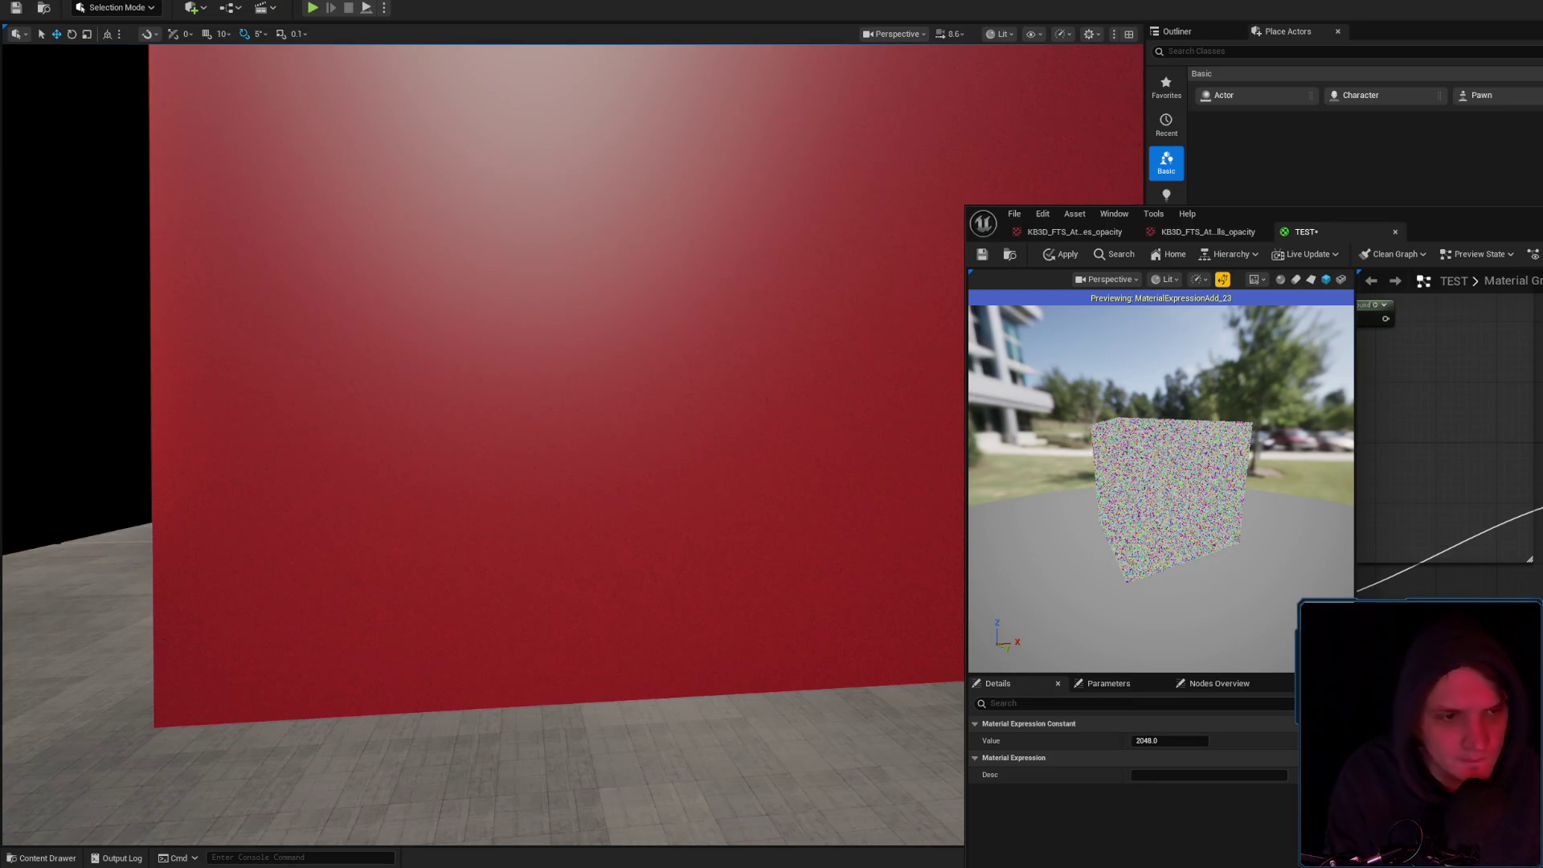
# Apply TEST twice to show the fine red speckle on the wall, and move the Divide node lower
pyautogui.click(1069, 255)
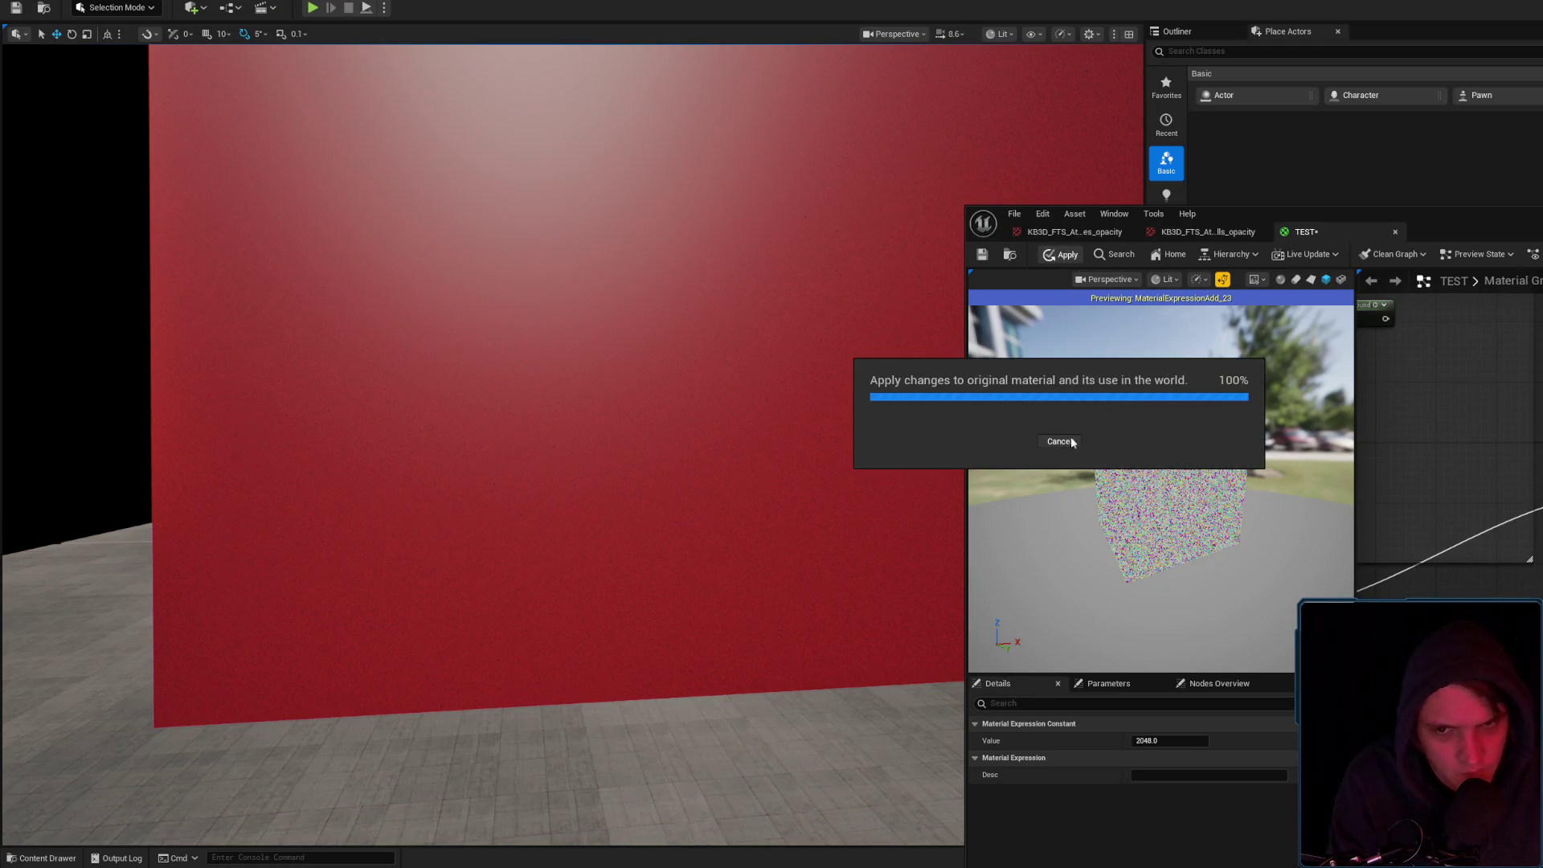
pyautogui.scroll(5, 844, 431)
pyautogui.scroll(5, 844, 431)
pyautogui.scroll(-5, 844, 431)
pyautogui.scroll(-3, 1446, 442)
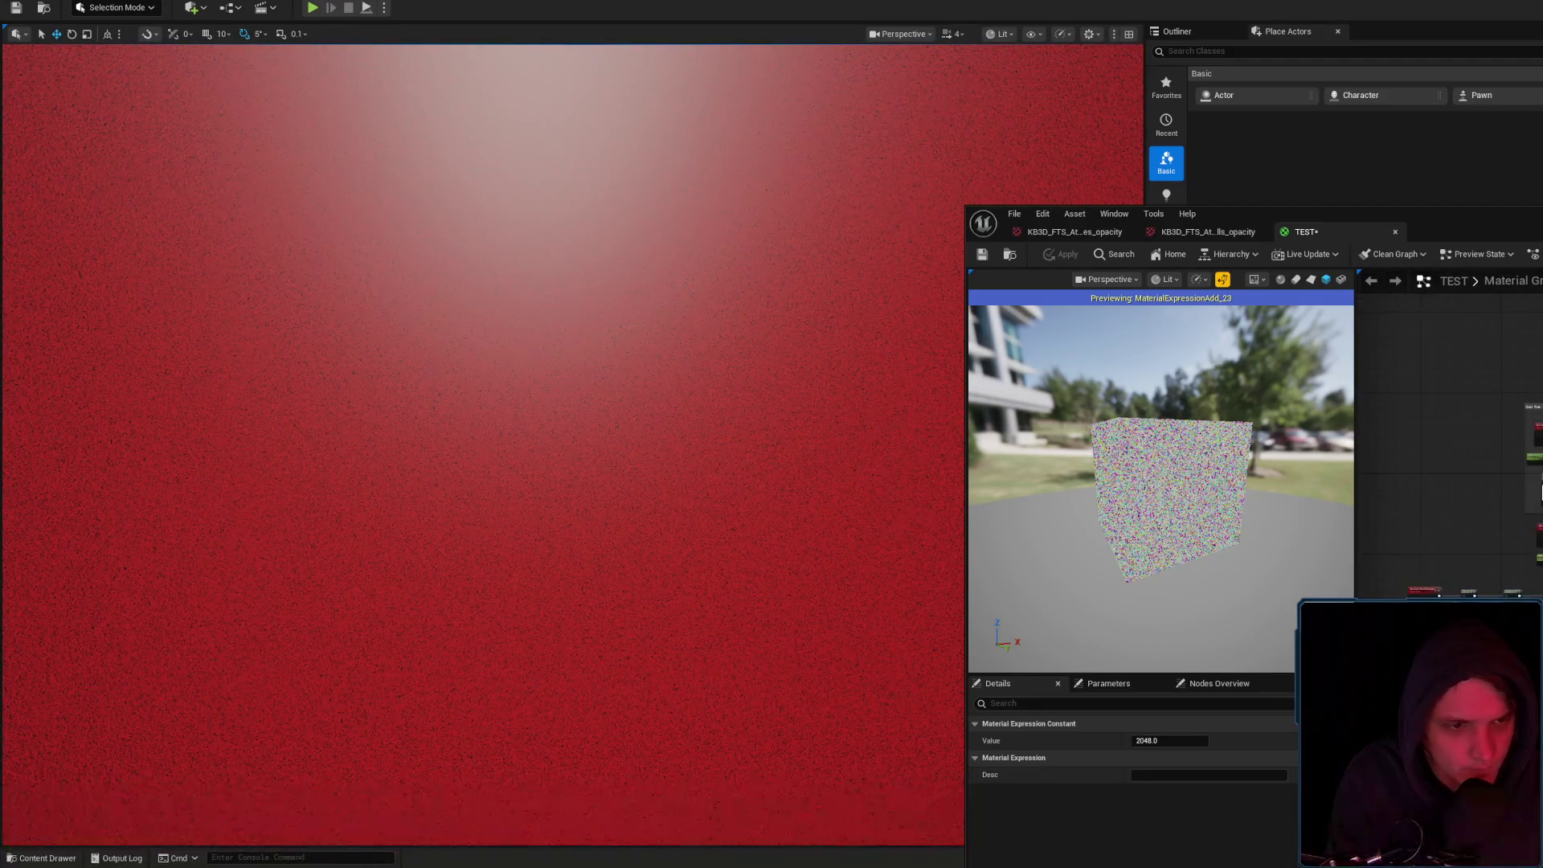
pyautogui.scroll(3, 1539, 486)
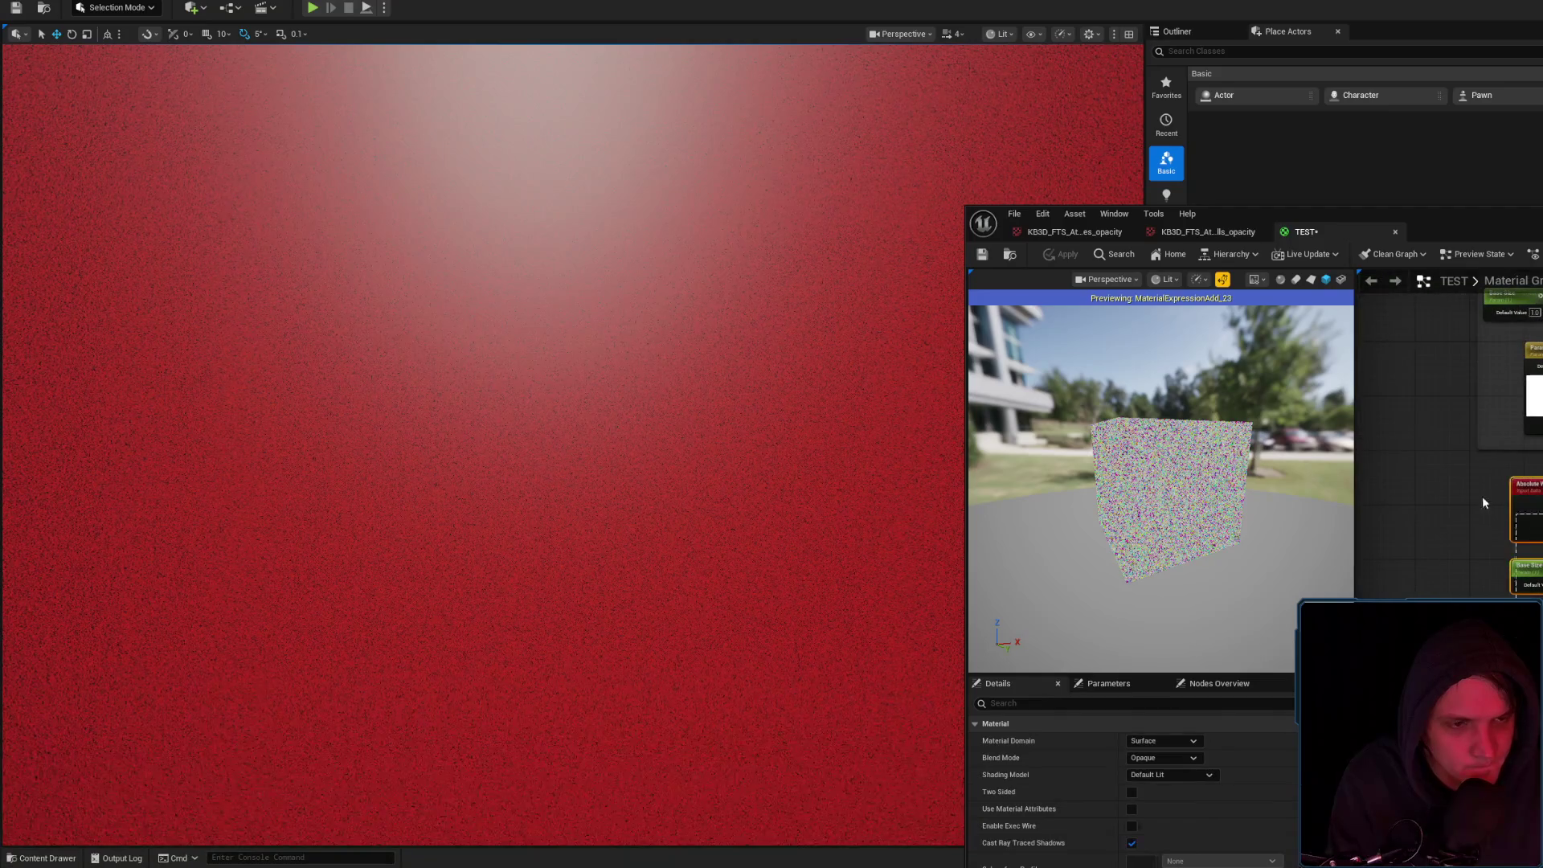
pyautogui.click(1448, 489)
pyautogui.moveTo(1406, 522)
pyautogui.mouseDown()
pyautogui.moveTo(1487, 527)
pyautogui.moveTo(1531, 418)
pyautogui.moveTo(1434, 453)
pyautogui.mouseUp()
pyautogui.click(1479, 346)
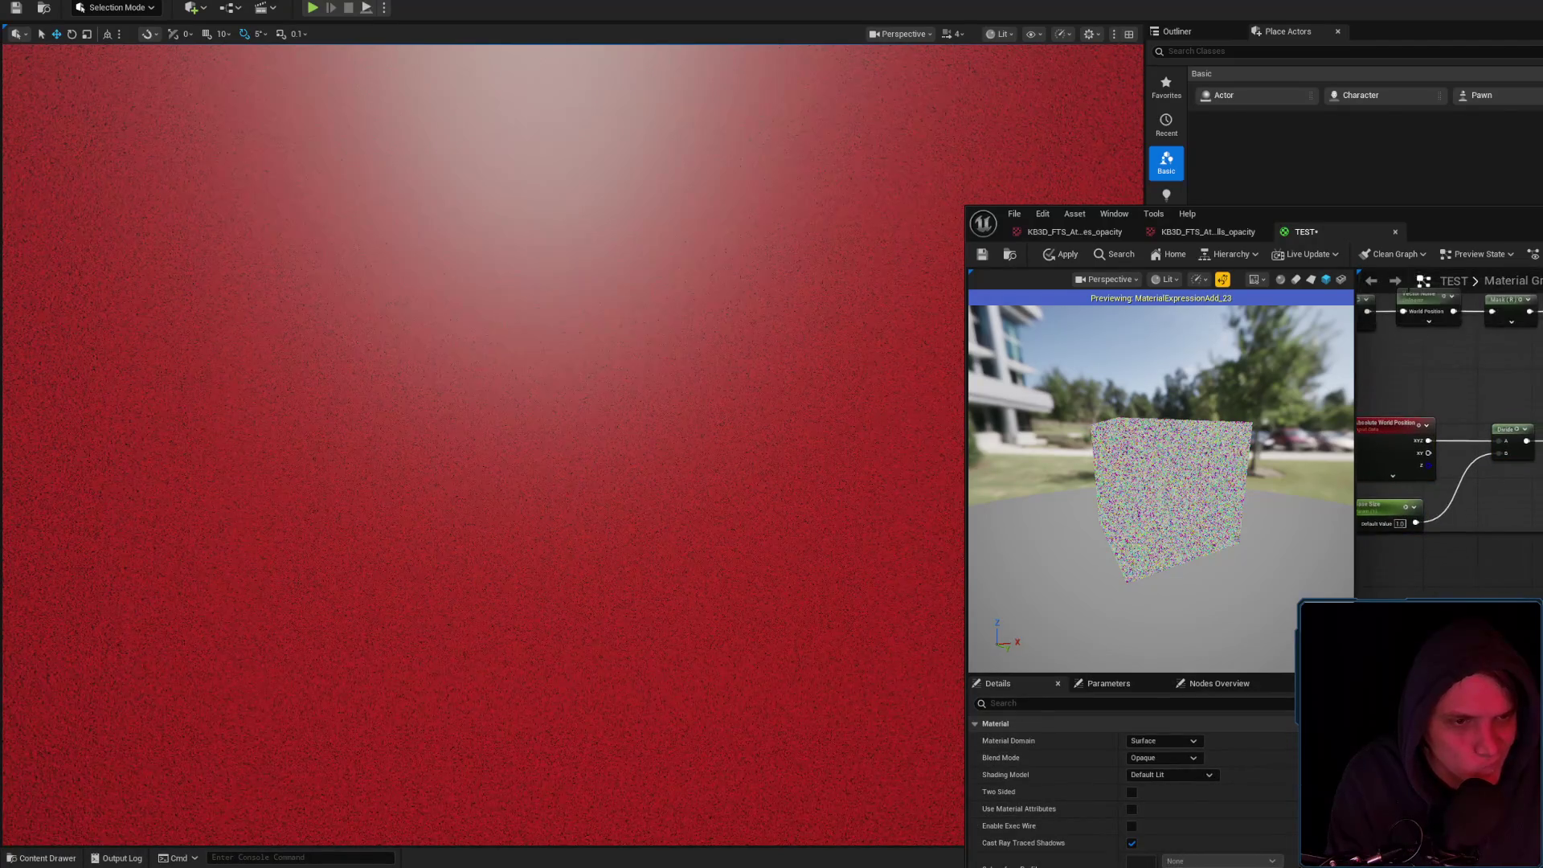
pyautogui.click(1045, 257)
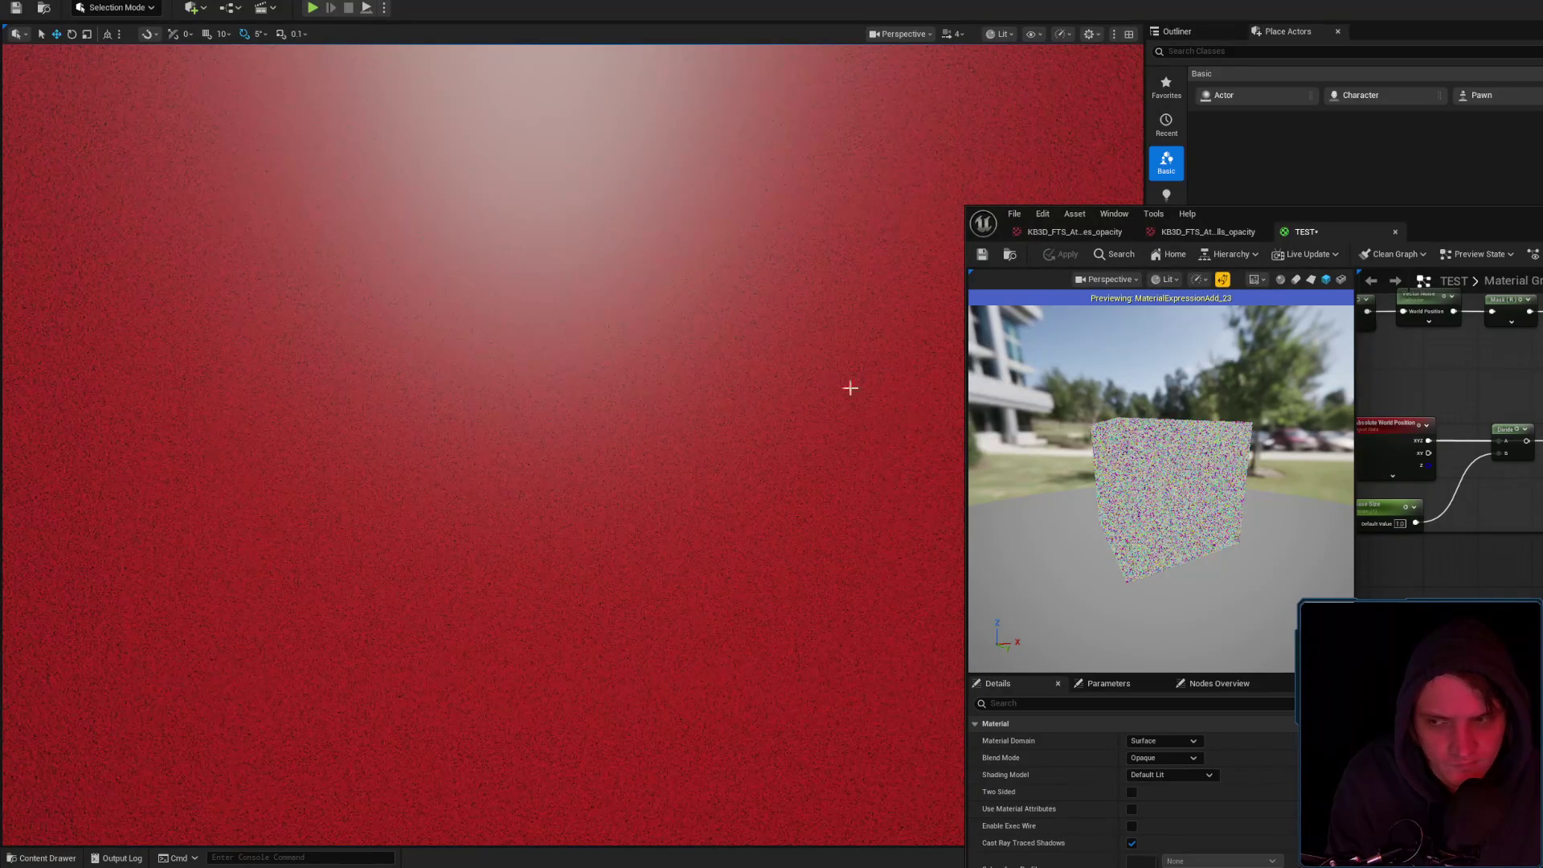
pyautogui.moveTo(1527, 450)
pyautogui.mouseDown()
pyautogui.moveTo(1529, 470)
pyautogui.moveTo(1495, 345)
pyautogui.moveTo(1463, 434)
pyautogui.moveTo(1399, 483)
pyautogui.moveTo(1430, 562)
pyautogui.moveTo(1487, 514)
pyautogui.moveTo(1527, 507)
pyautogui.moveTo(1449, 432)
pyautogui.moveTo(1479, 444)
pyautogui.moveTo(1489, 451)
pyautogui.moveTo(1440, 444)
pyautogui.moveTo(1394, 295)
pyautogui.moveTo(1447, 418)
pyautogui.mouseUp()
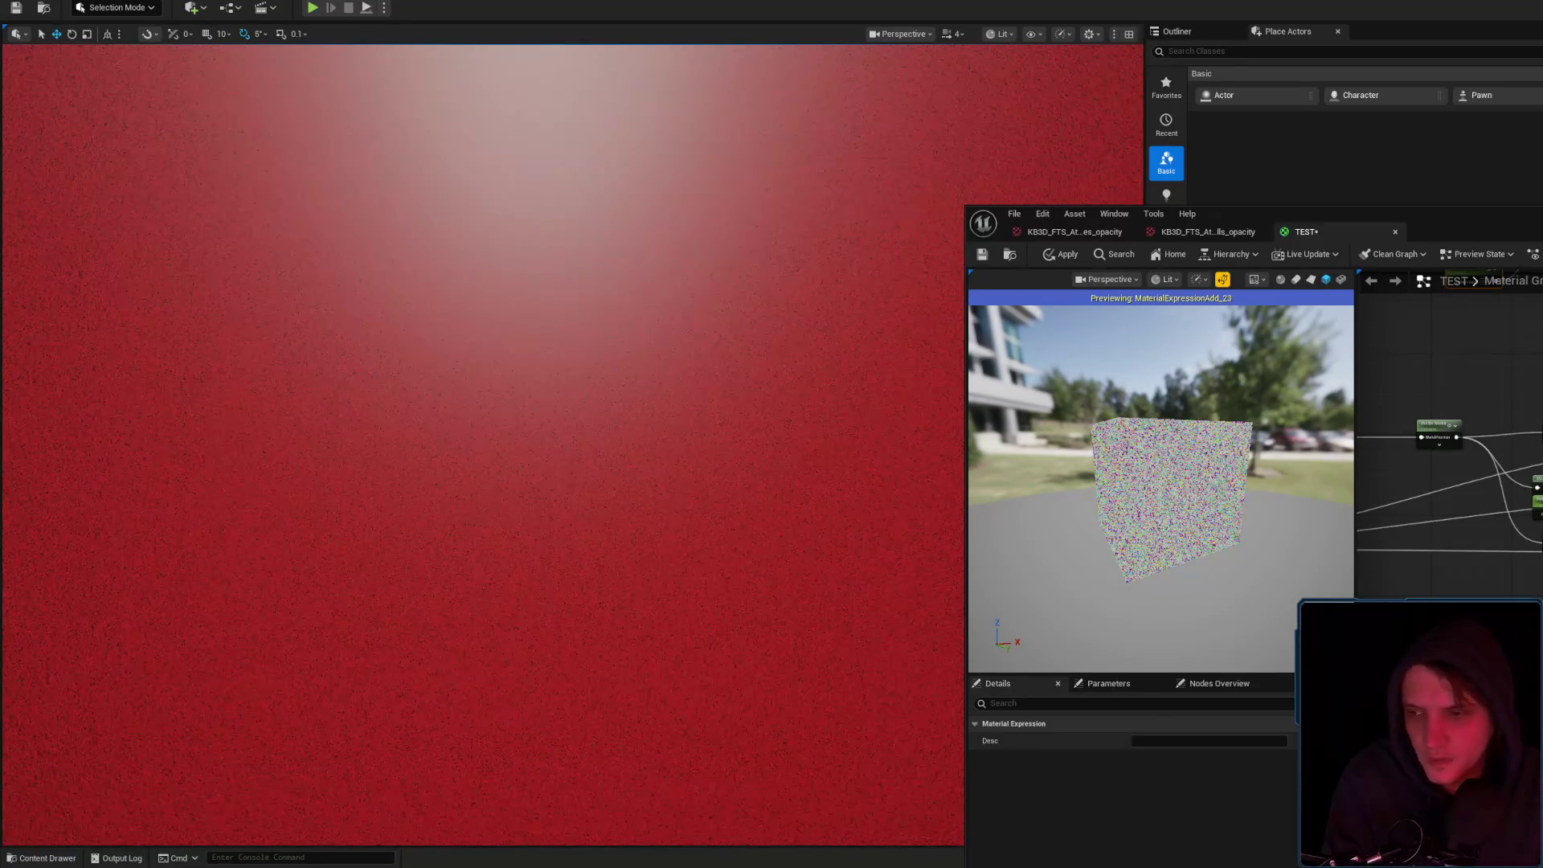
# Extend the comment box, move the world-position nodes beside the Add chain, and wire Divide into Add
pyautogui.moveTo(1542, 235)
pyautogui.mouseDown()
pyautogui.moveTo(1511, 218)
pyautogui.moveTo(1424, 223)
pyautogui.mouseUp()
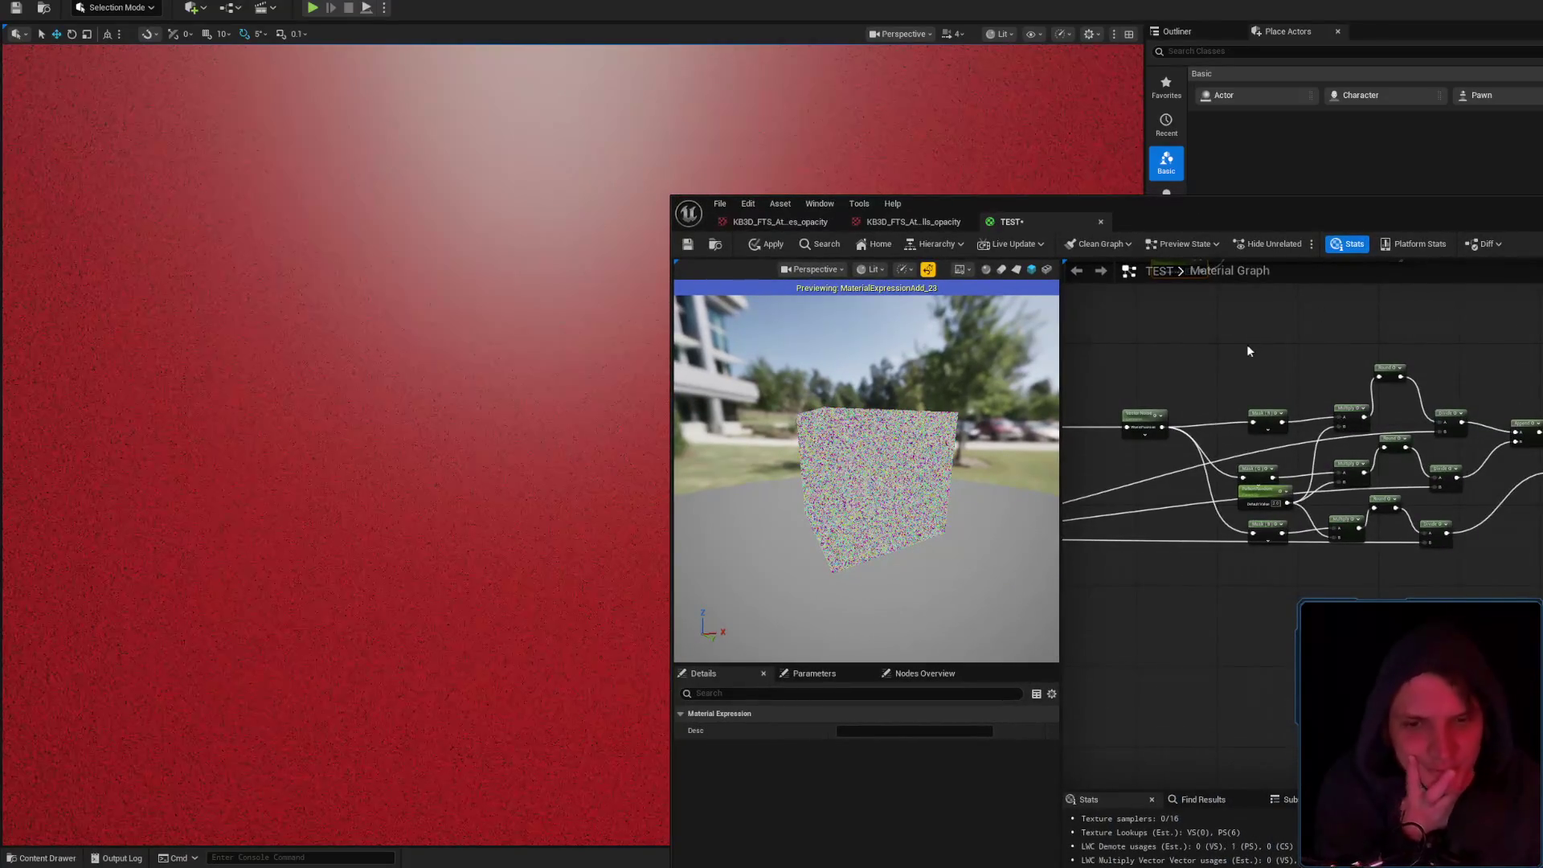
pyautogui.moveTo(1262, 207)
pyautogui.mouseDown()
pyautogui.moveTo(947, 174)
pyautogui.moveTo(1122, 229)
pyautogui.mouseUp()
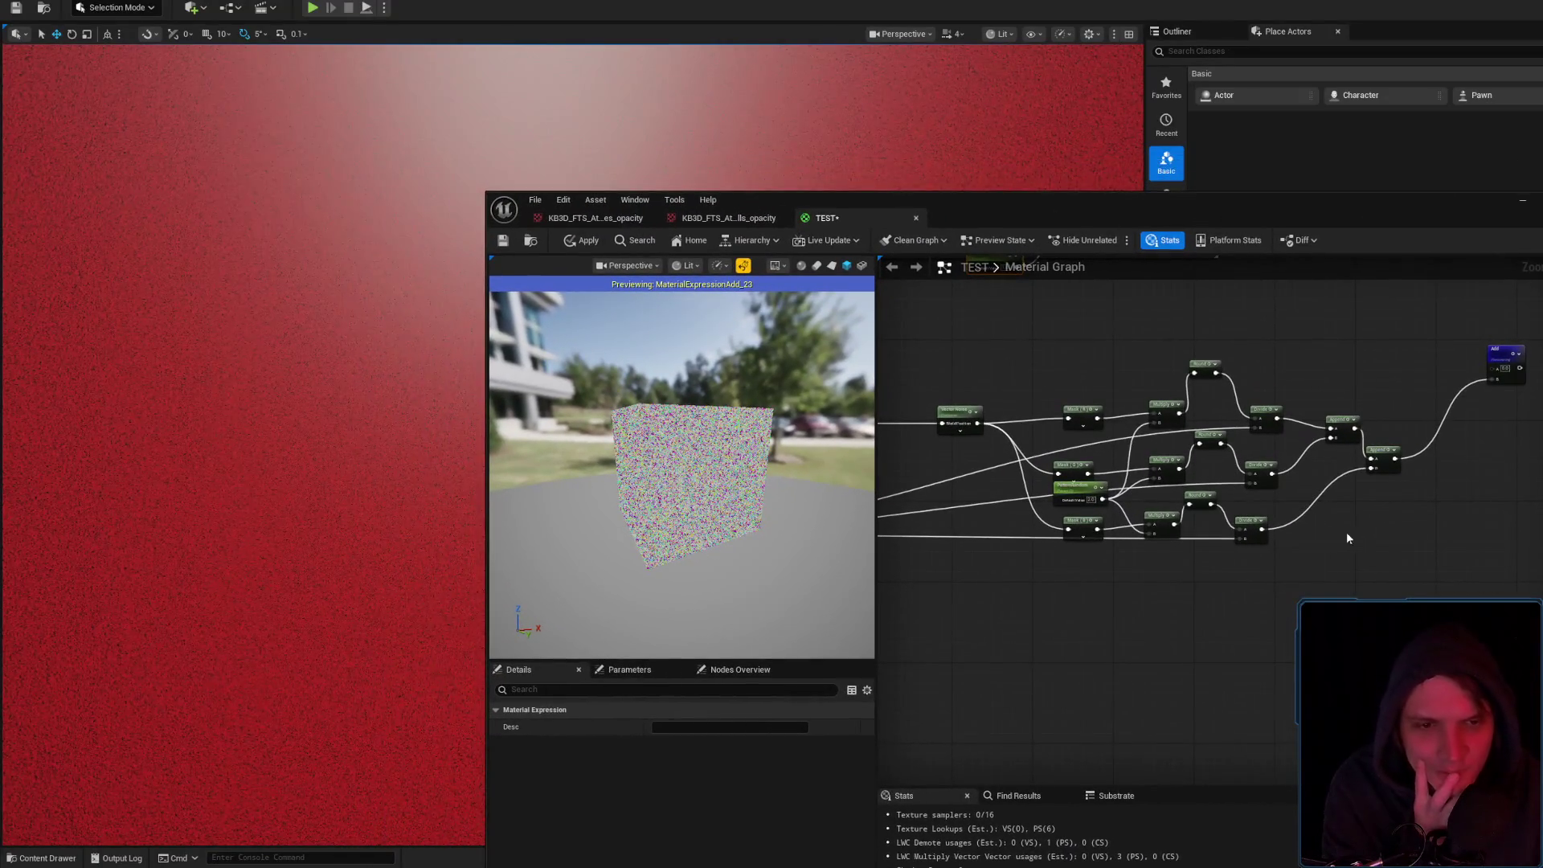
pyautogui.moveTo(1352, 513)
pyautogui.mouseDown()
pyautogui.moveTo(1259, 634)
pyautogui.moveTo(1259, 692)
pyautogui.mouseUp()
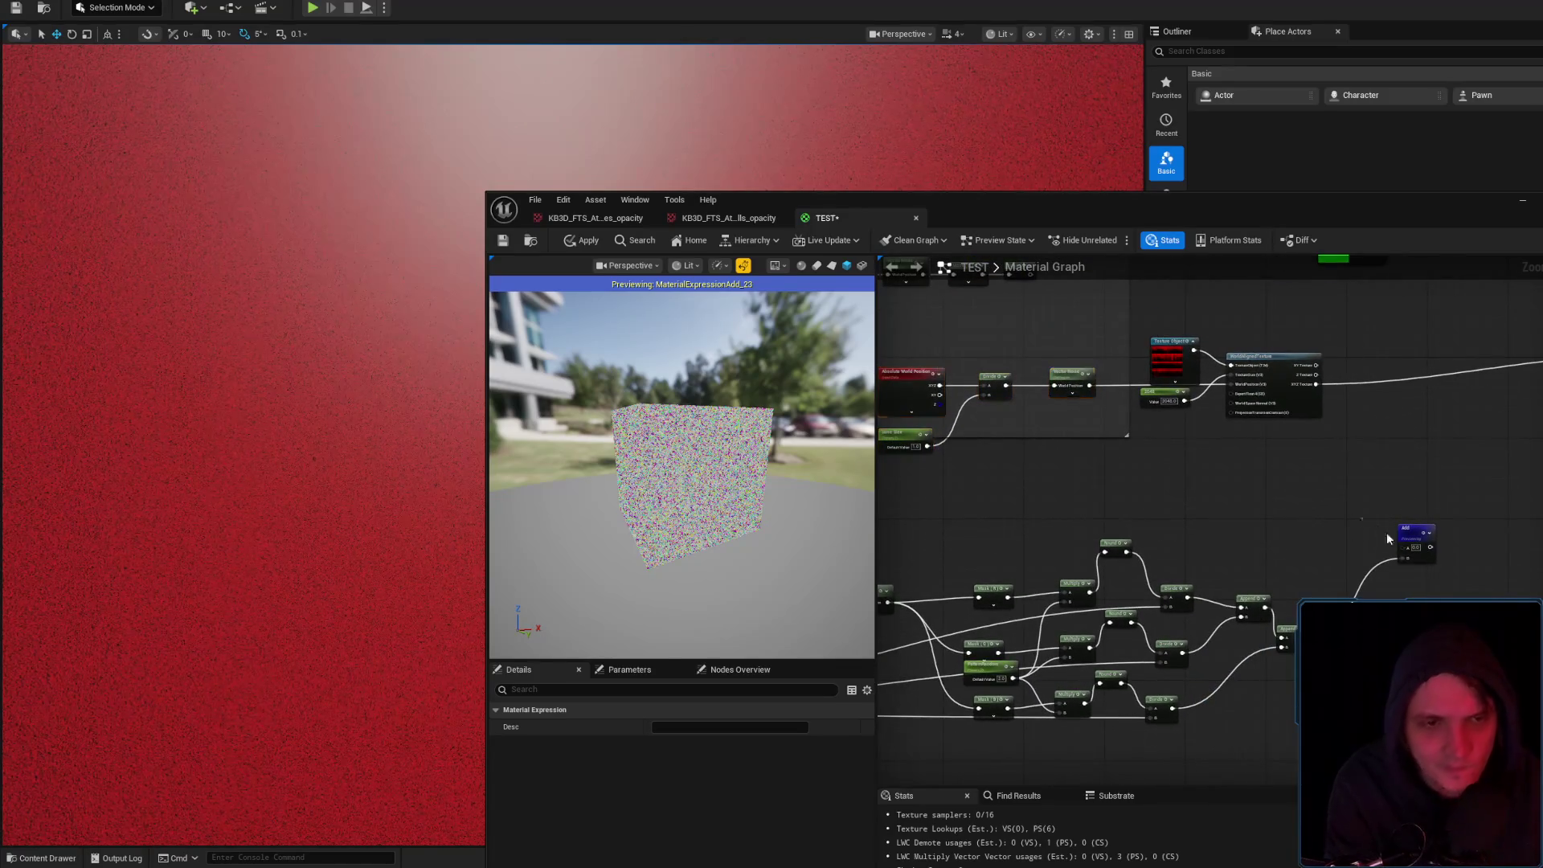
pyautogui.click(1414, 540)
pyautogui.moveTo(1202, 531); pyautogui.dragTo(1318, 550)
pyautogui.moveTo(1323, 483)
pyautogui.mouseDown()
pyautogui.moveTo(1276, 447)
pyautogui.moveTo(1396, 448)
pyautogui.moveTo(1347, 464)
pyautogui.mouseUp()
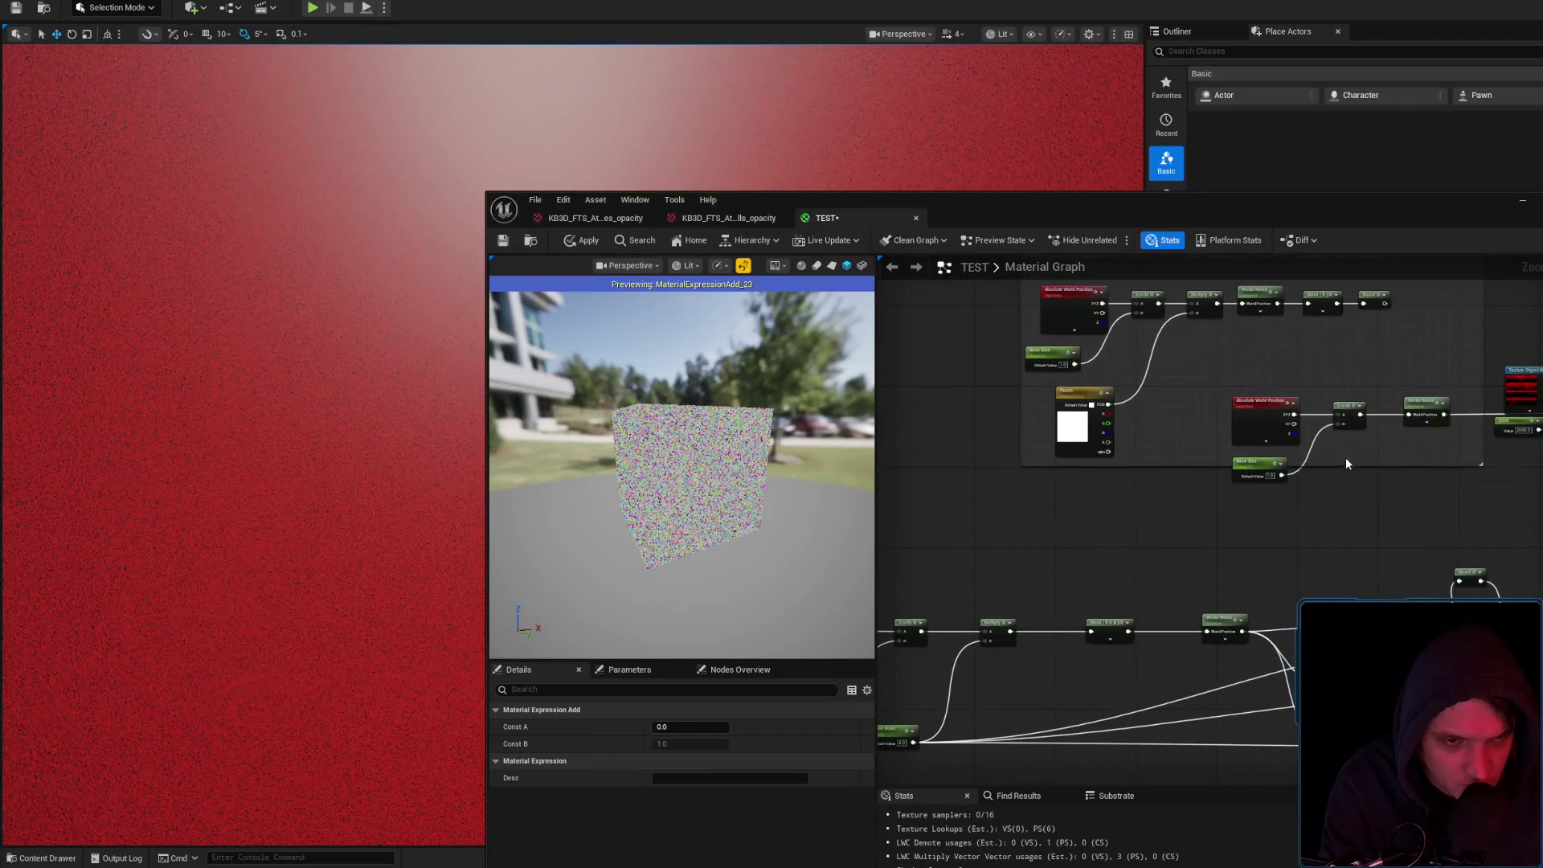
pyautogui.moveTo(1270, 436)
pyautogui.mouseDown()
pyautogui.moveTo(1294, 426)
pyautogui.moveTo(1334, 483)
pyautogui.moveTo(1362, 481)
pyautogui.mouseUp()
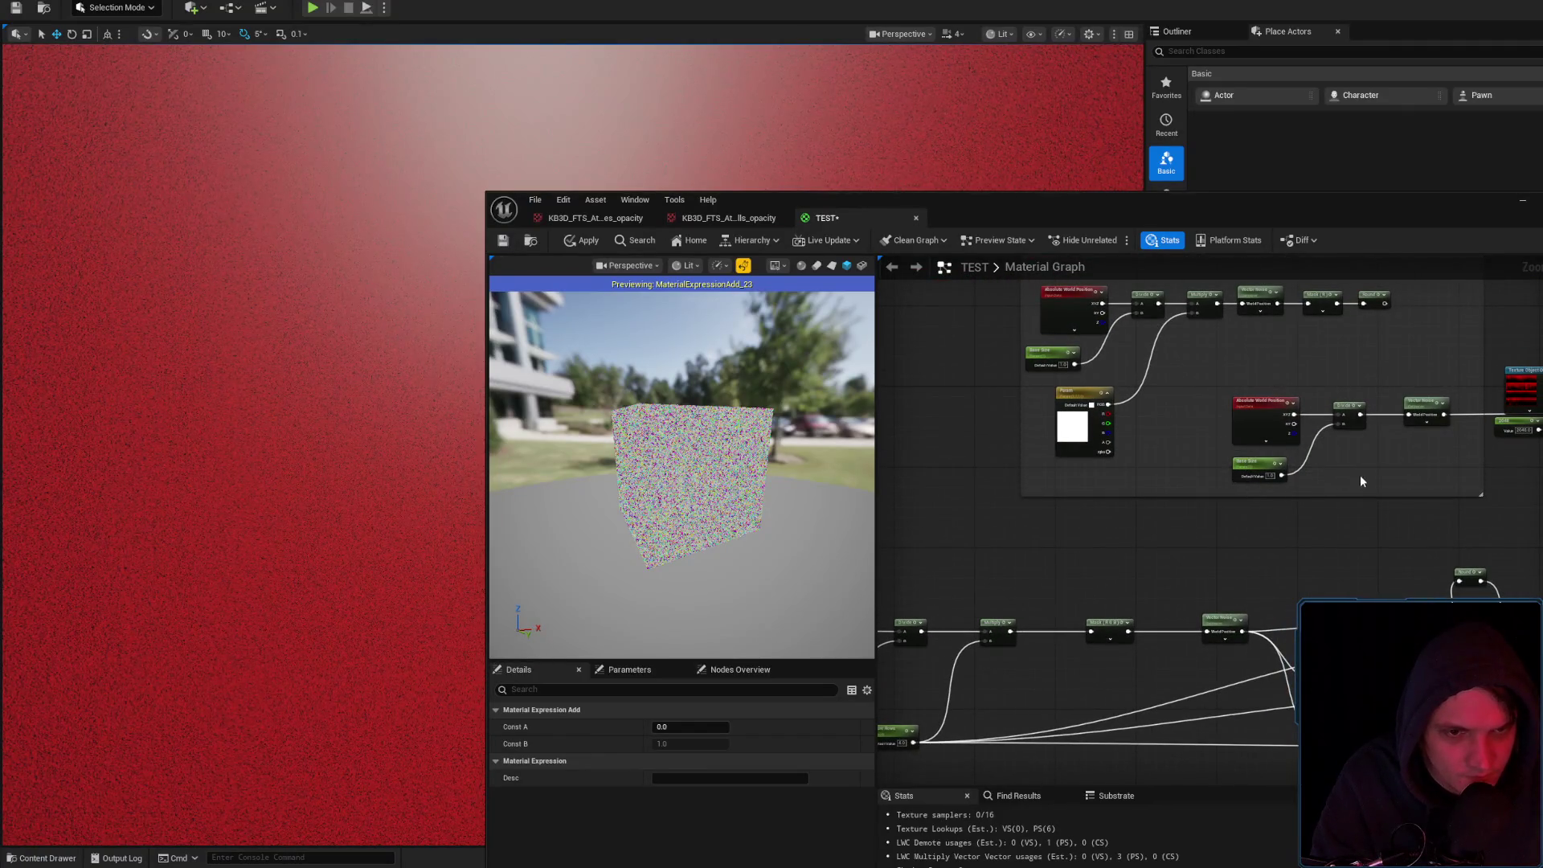
pyautogui.moveTo(1244, 399); pyautogui.dragTo(1244, 398)
pyautogui.moveTo(1420, 537); pyautogui.dragTo(1177, 447)
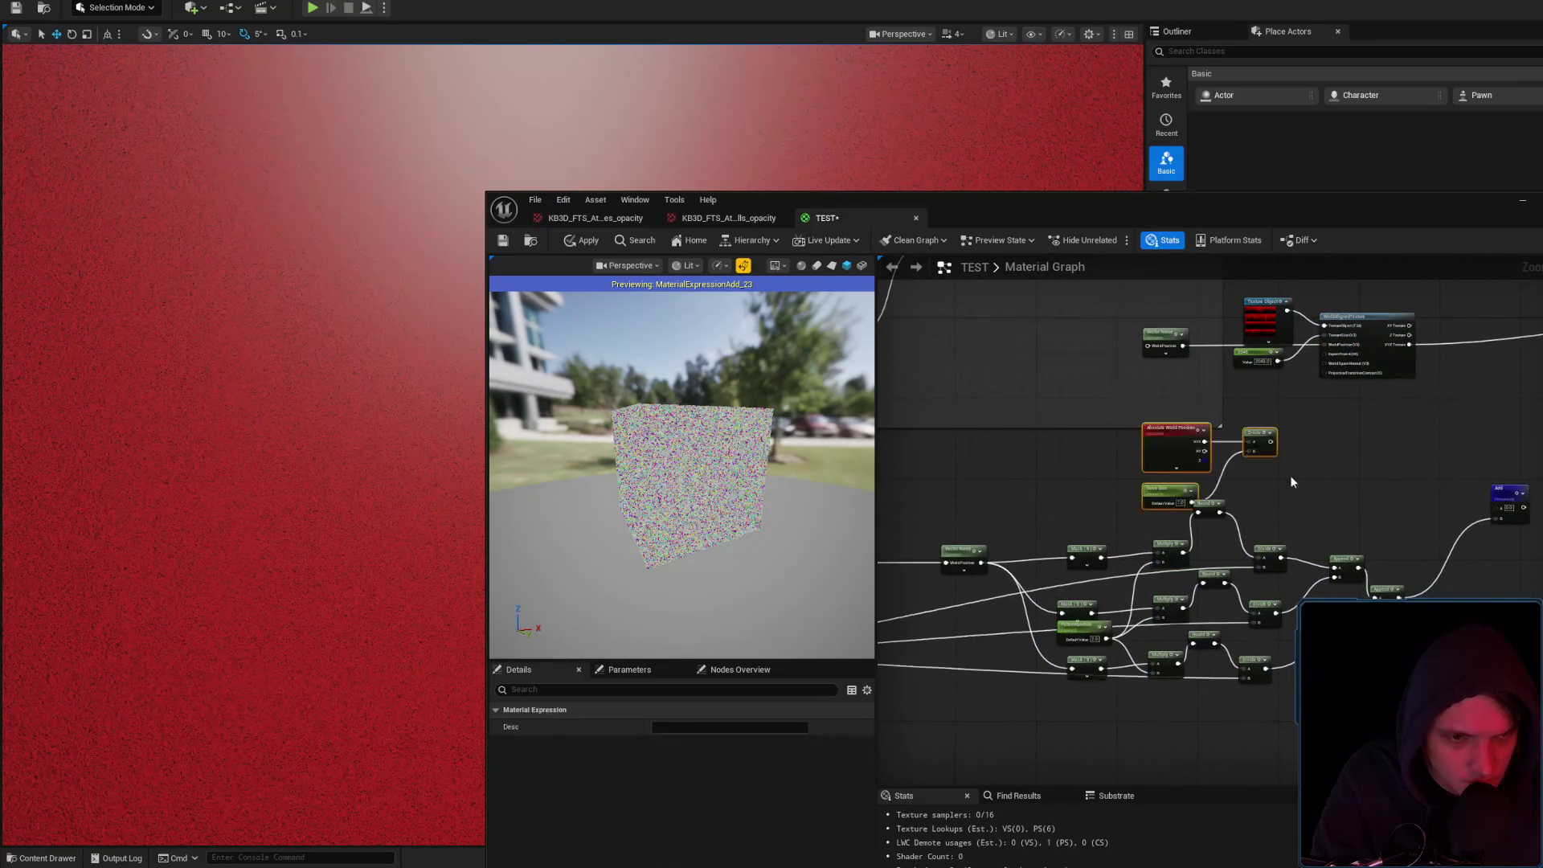
pyautogui.moveTo(1269, 442)
pyautogui.mouseDown()
pyautogui.moveTo(1517, 508)
pyautogui.moveTo(1323, 386)
pyautogui.moveTo(1325, 344)
pyautogui.mouseUp()
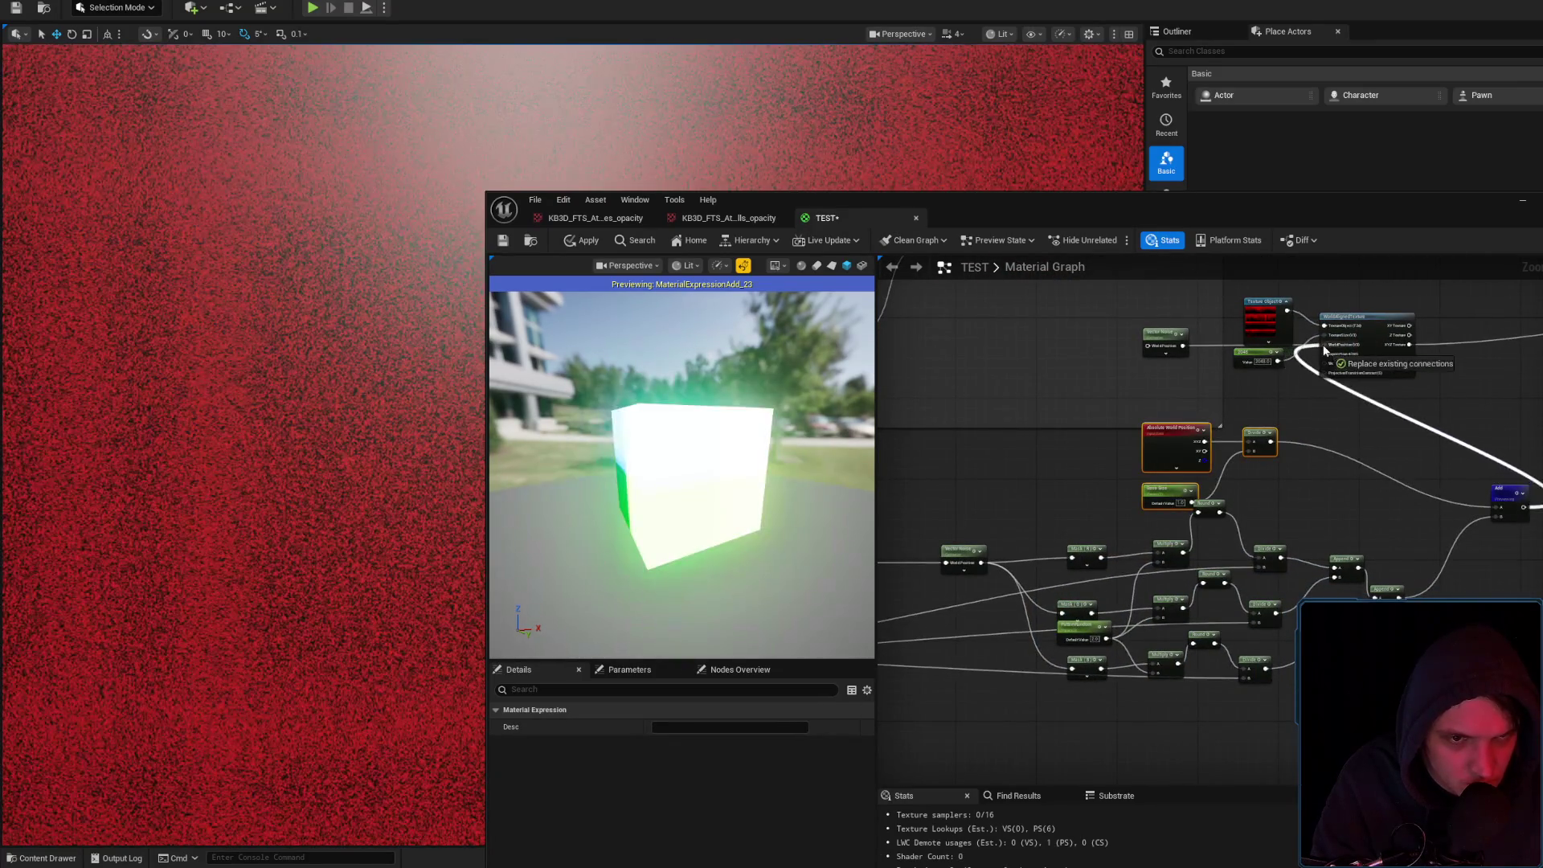
# Apply the material, close the editor and fly around the wall to inspect the red-and-black drip stripes
pyautogui.click(585, 242)
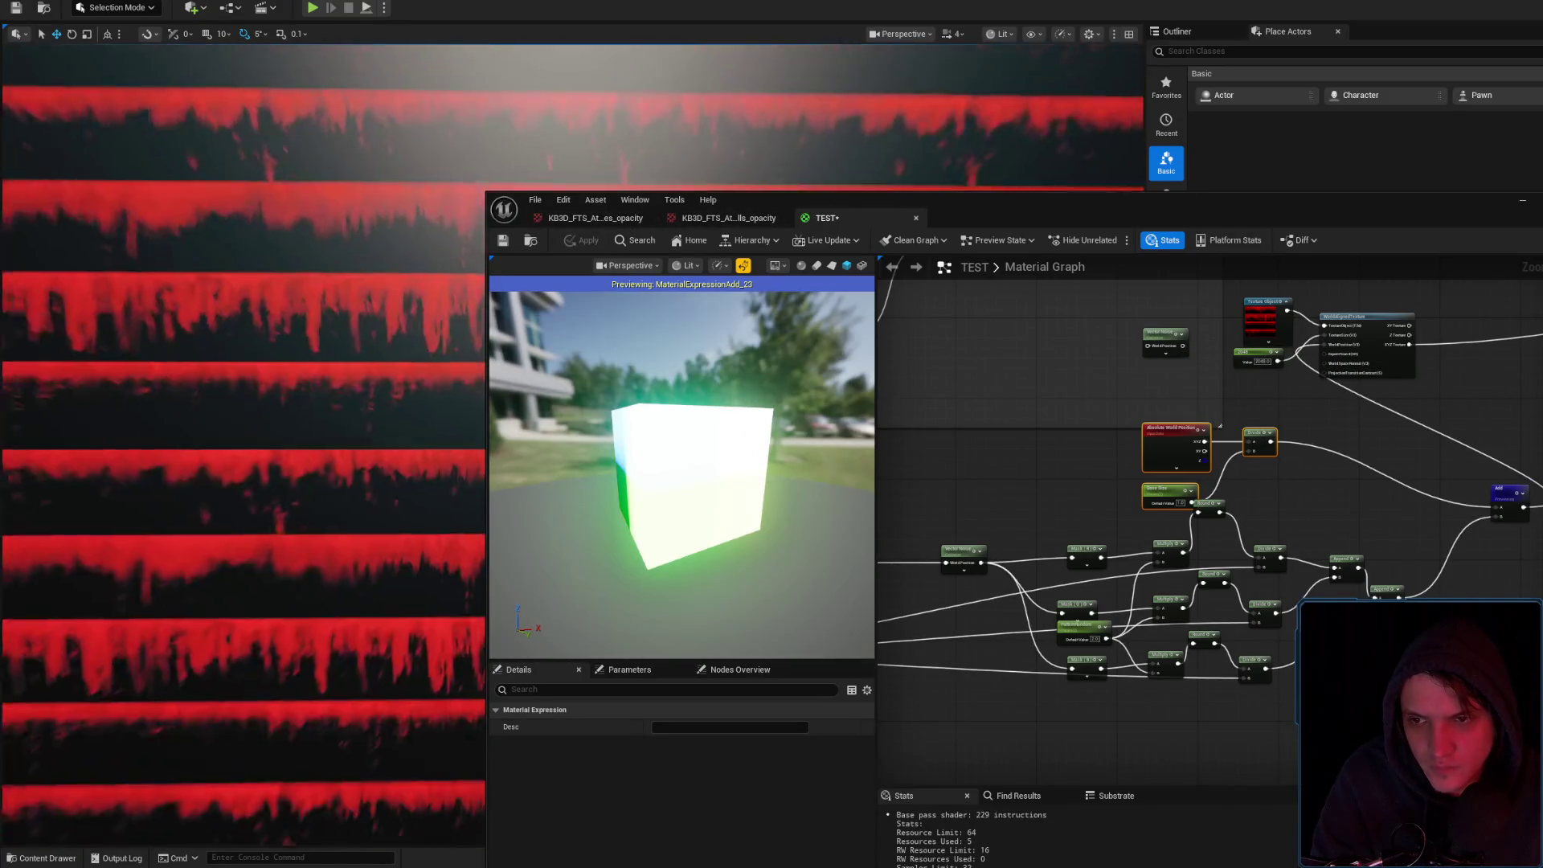
pyautogui.click(1523, 199)
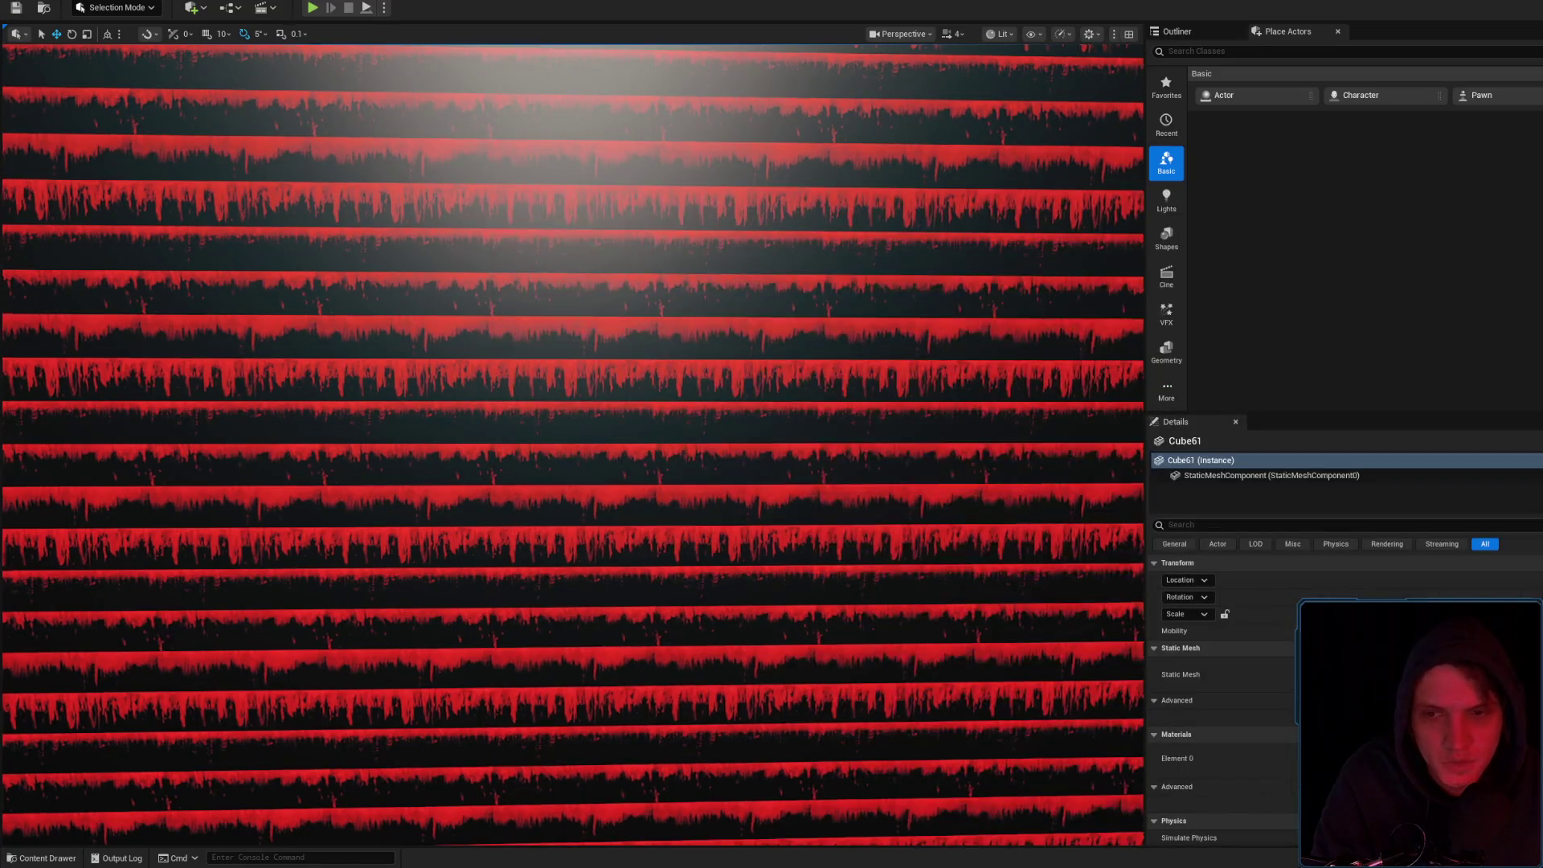
pyautogui.scroll(3, 695, 294)
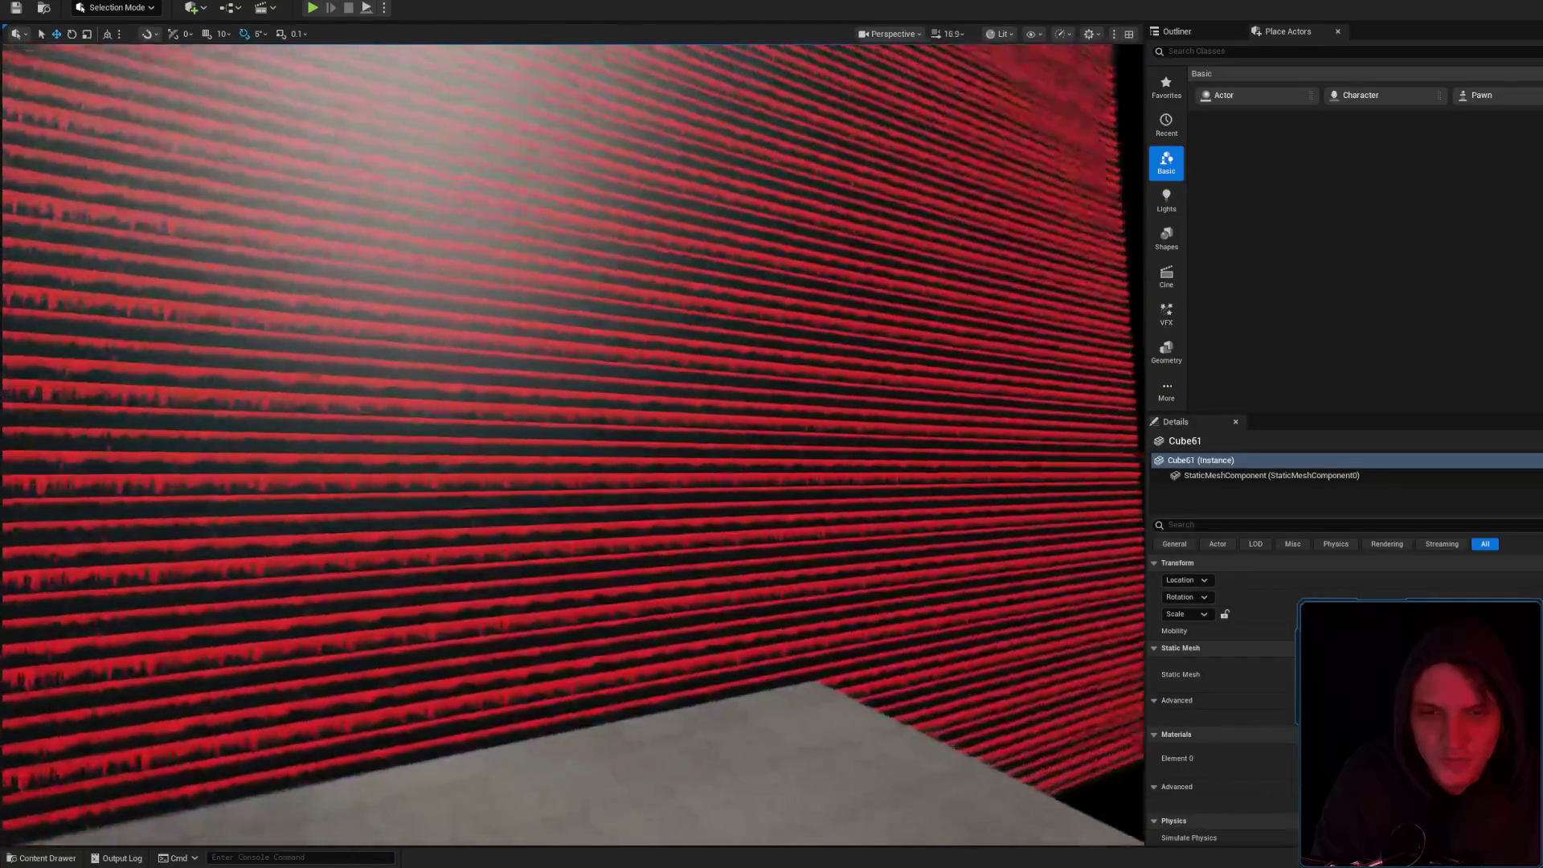
pyautogui.scroll(3, 733, 310)
pyautogui.press('w')
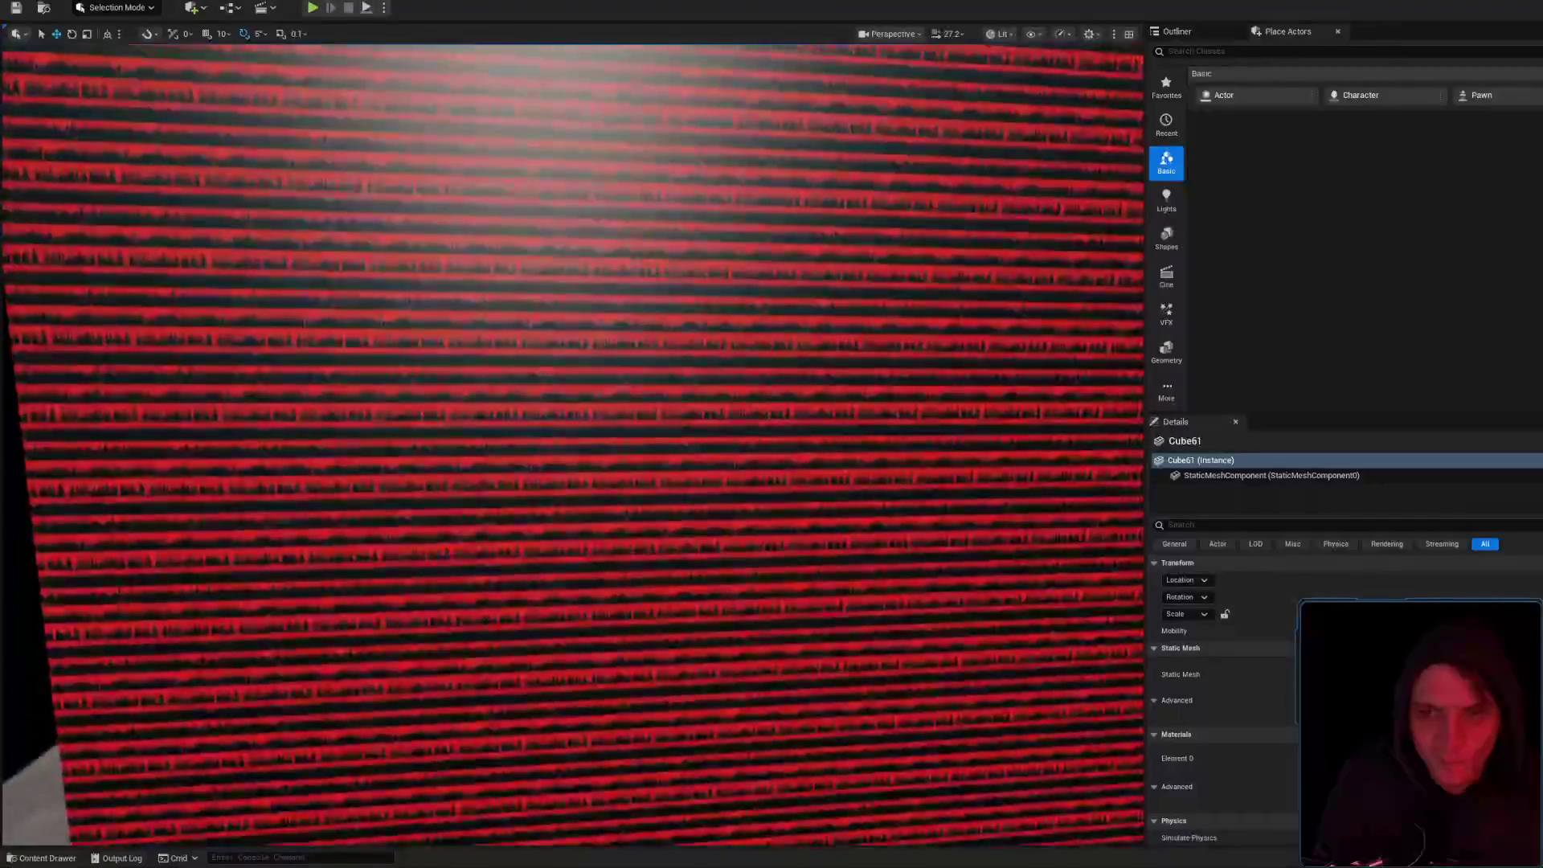
pyautogui.press('s')
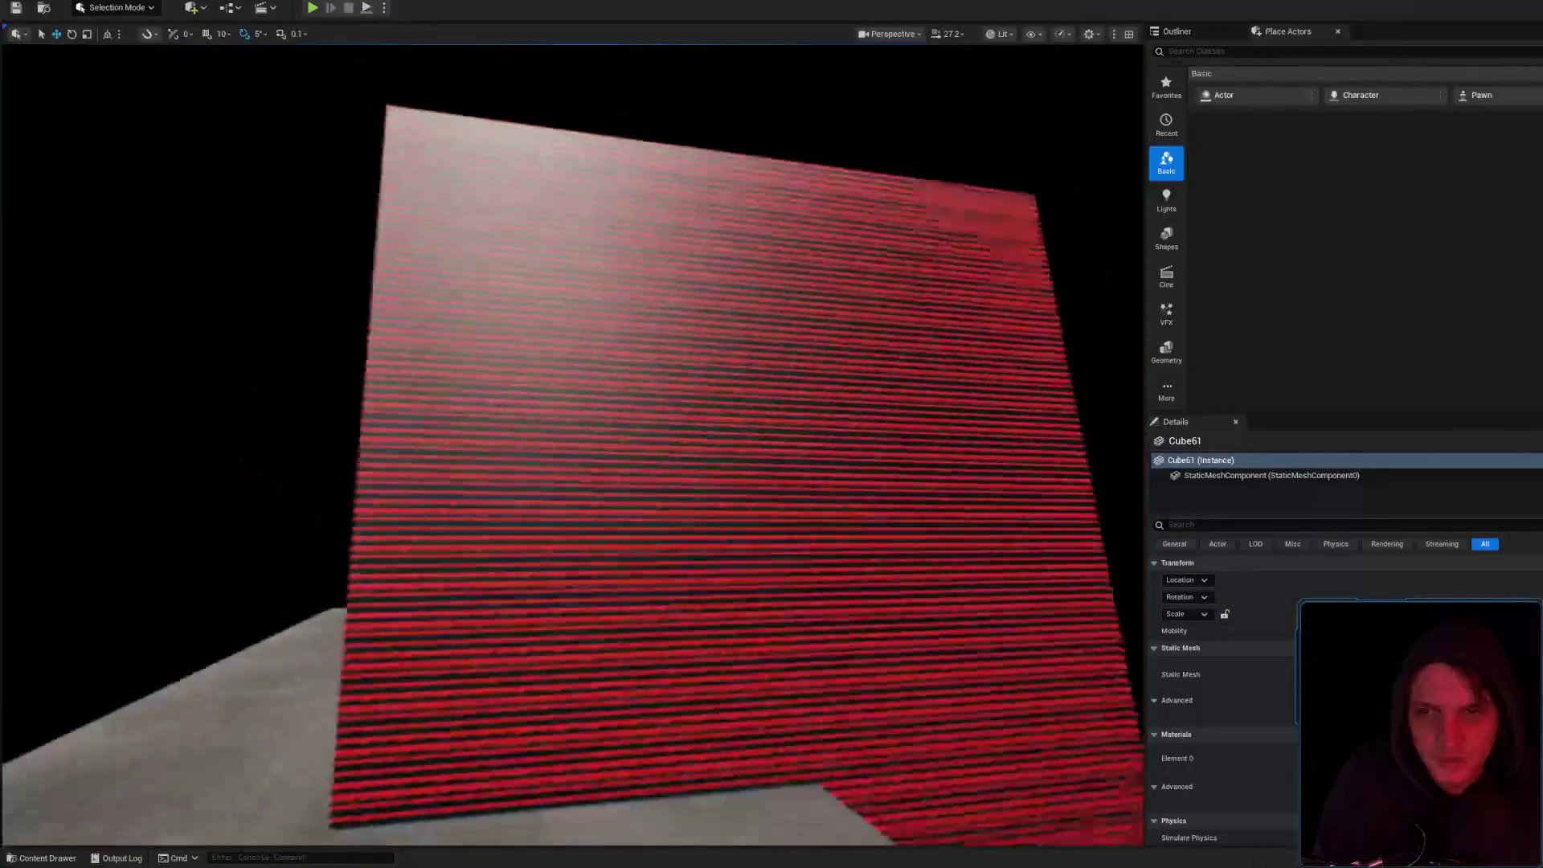
pyautogui.press('w')
pyautogui.press('s')
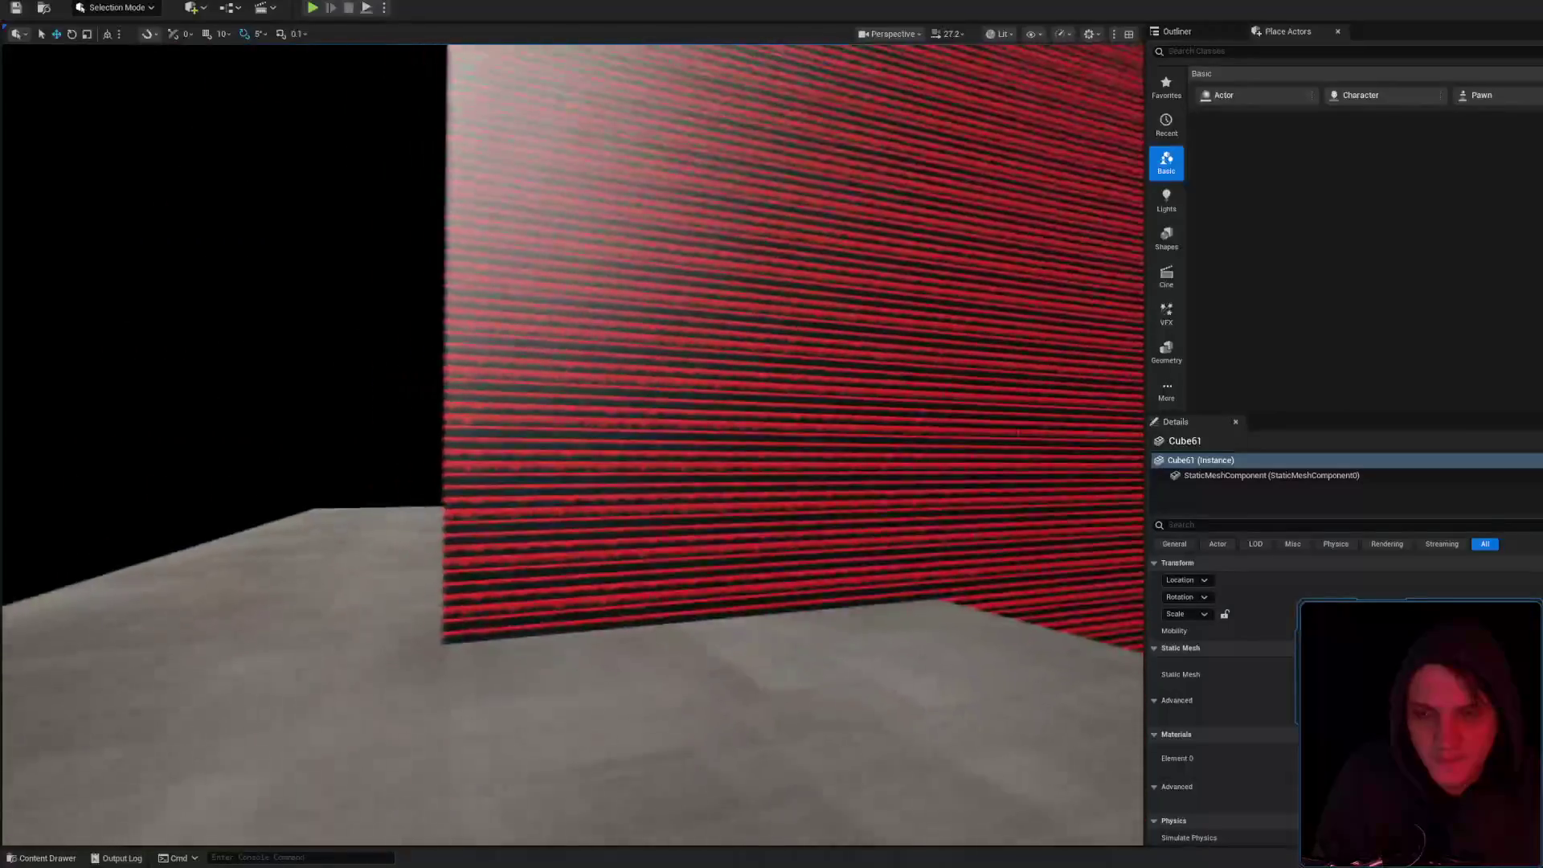
pyautogui.press('w')
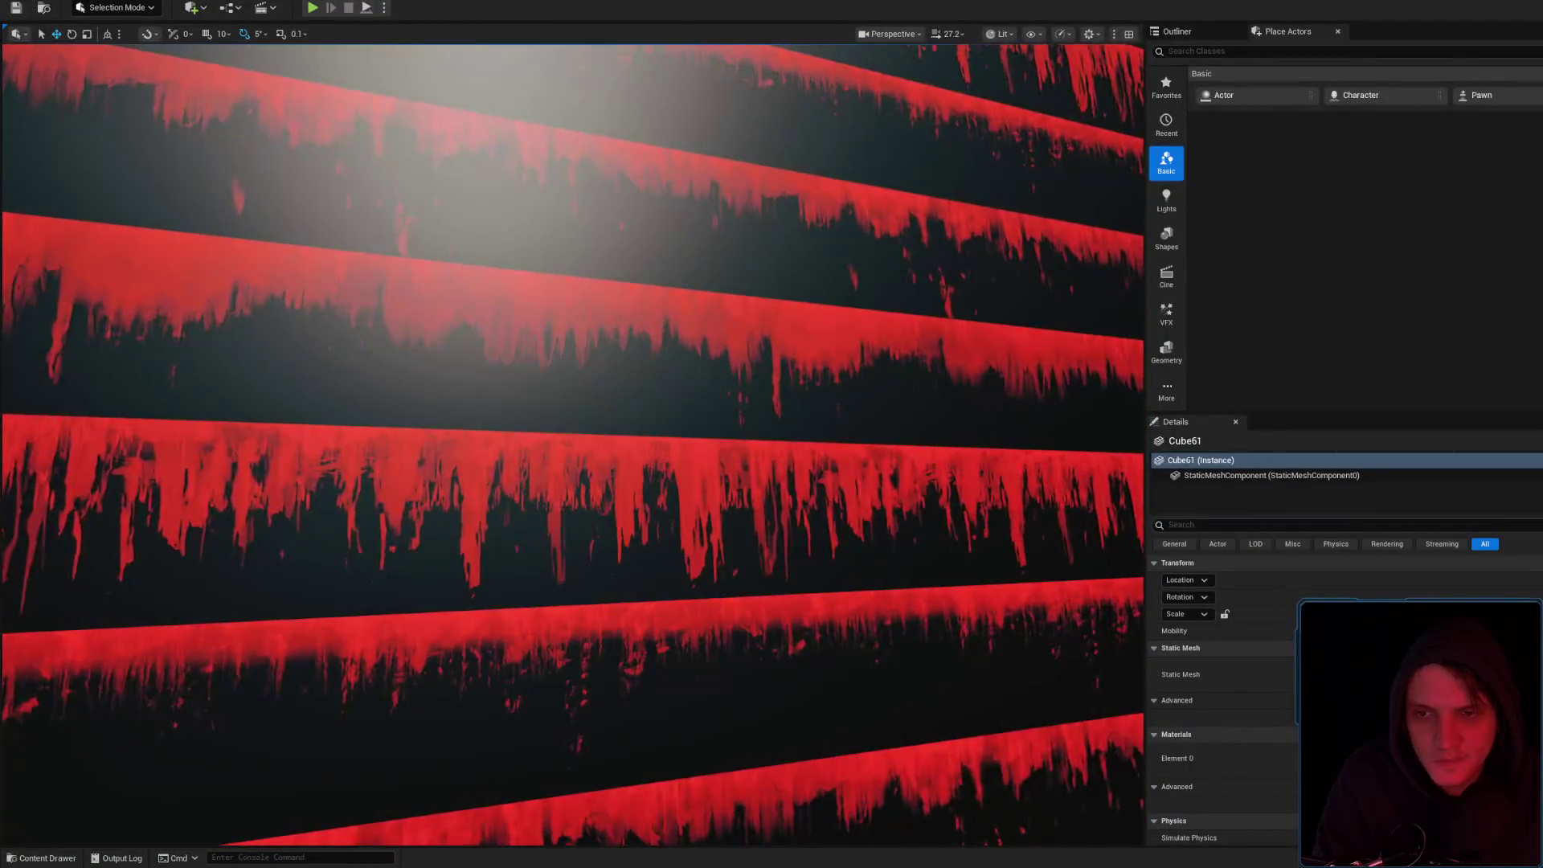
pyautogui.press('s')
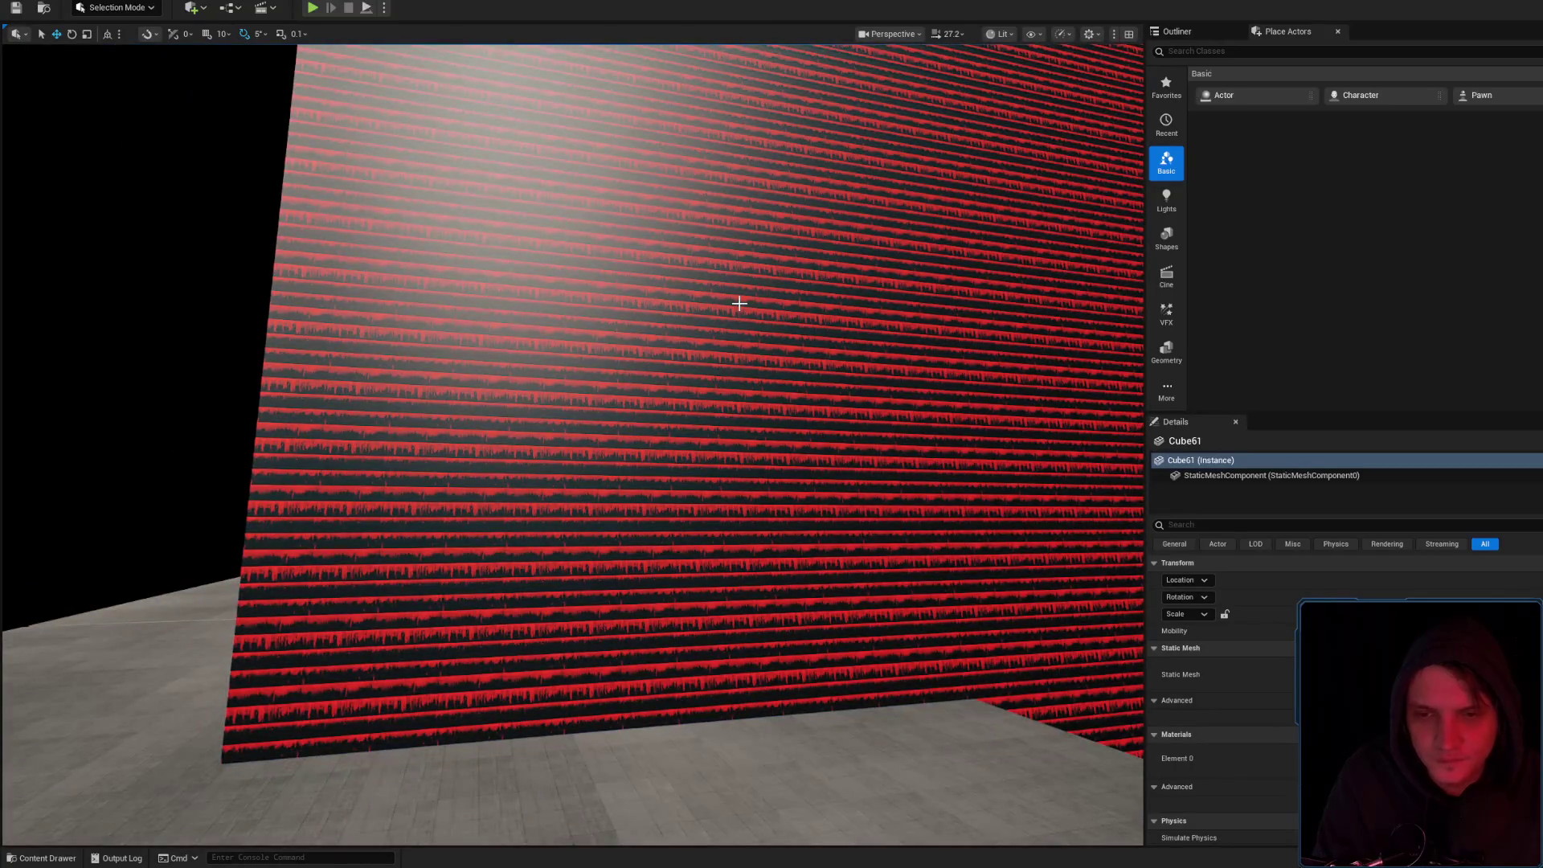
# Reopen the wall's TEST material and select the PatternRandom parameter node
pyautogui.click(739, 303)
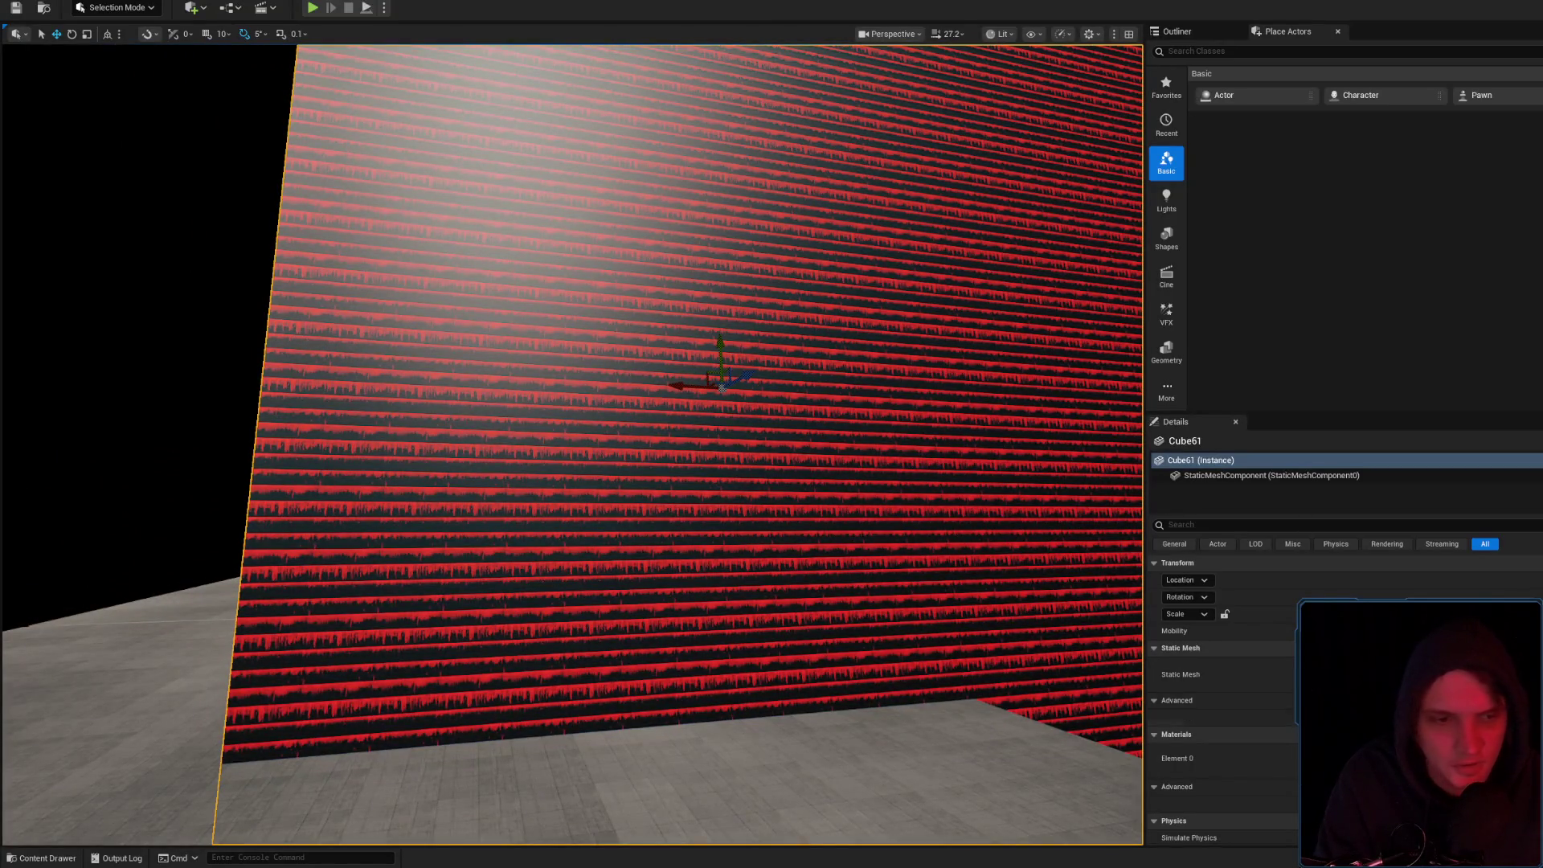
pyautogui.doubleClick(1221, 760)
pyautogui.click(1221, 634)
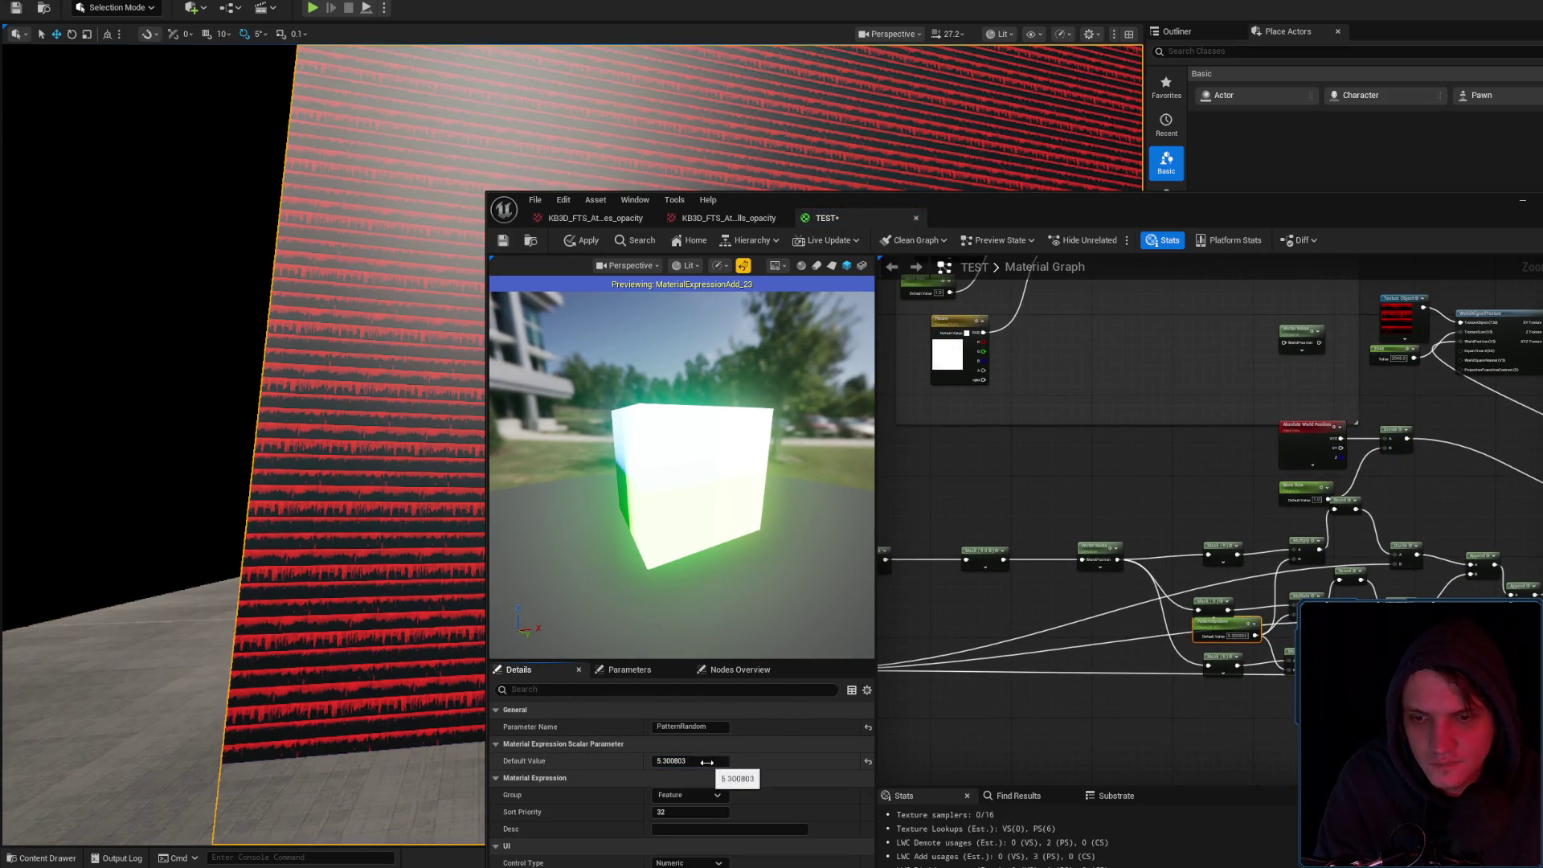
# Nudge the PatternRandom default, then create and open a TEST_Inst material instance of TEST
pyautogui.moveTo(717, 760); pyautogui.dragTo(699, 755)
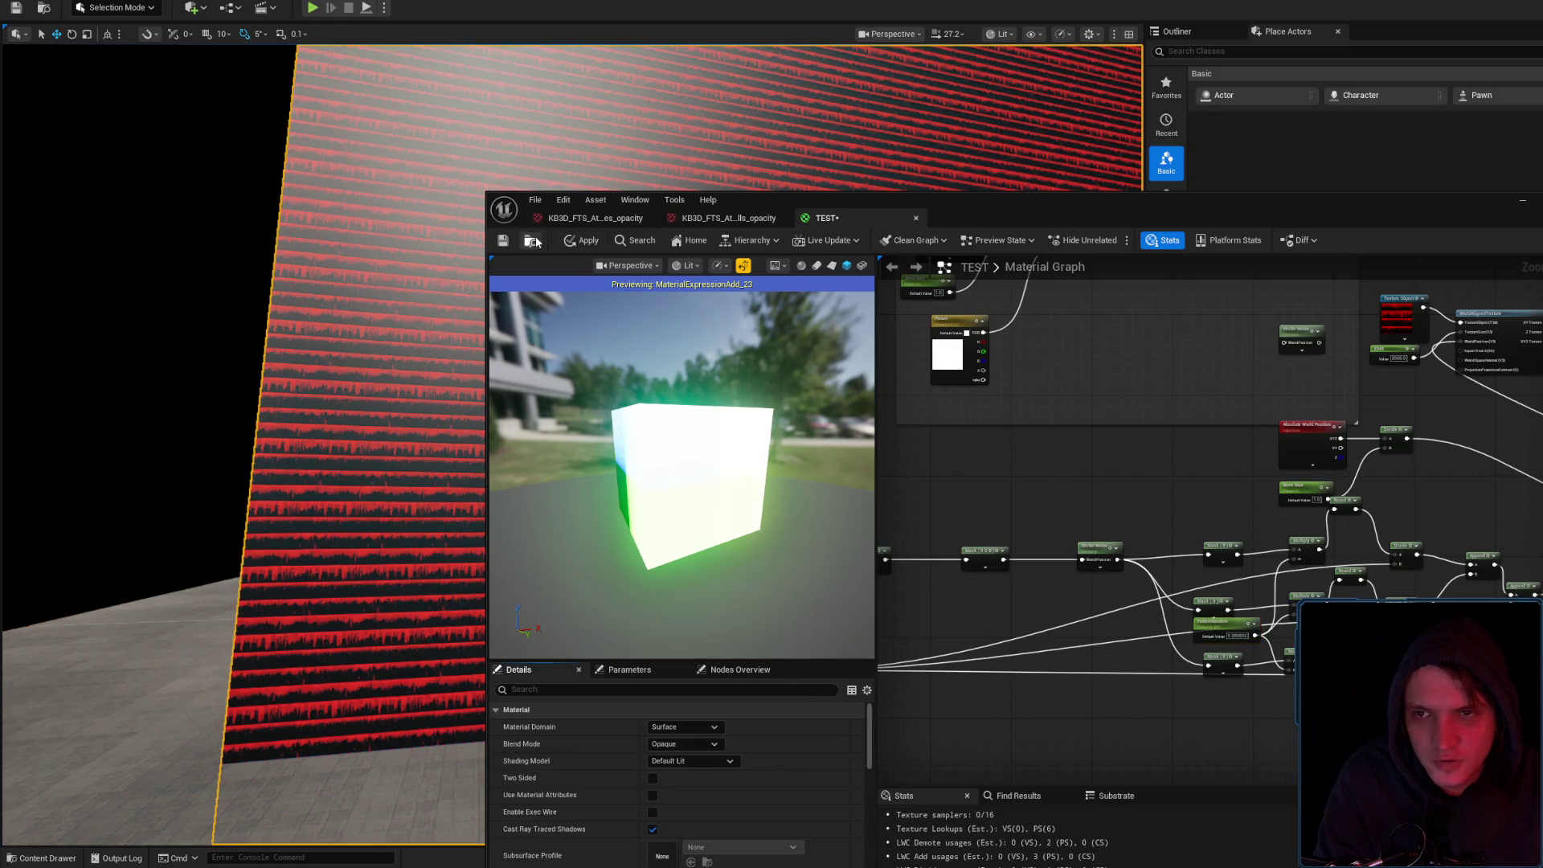
pyautogui.click(531, 240)
pyautogui.rightClick(1057, 667)
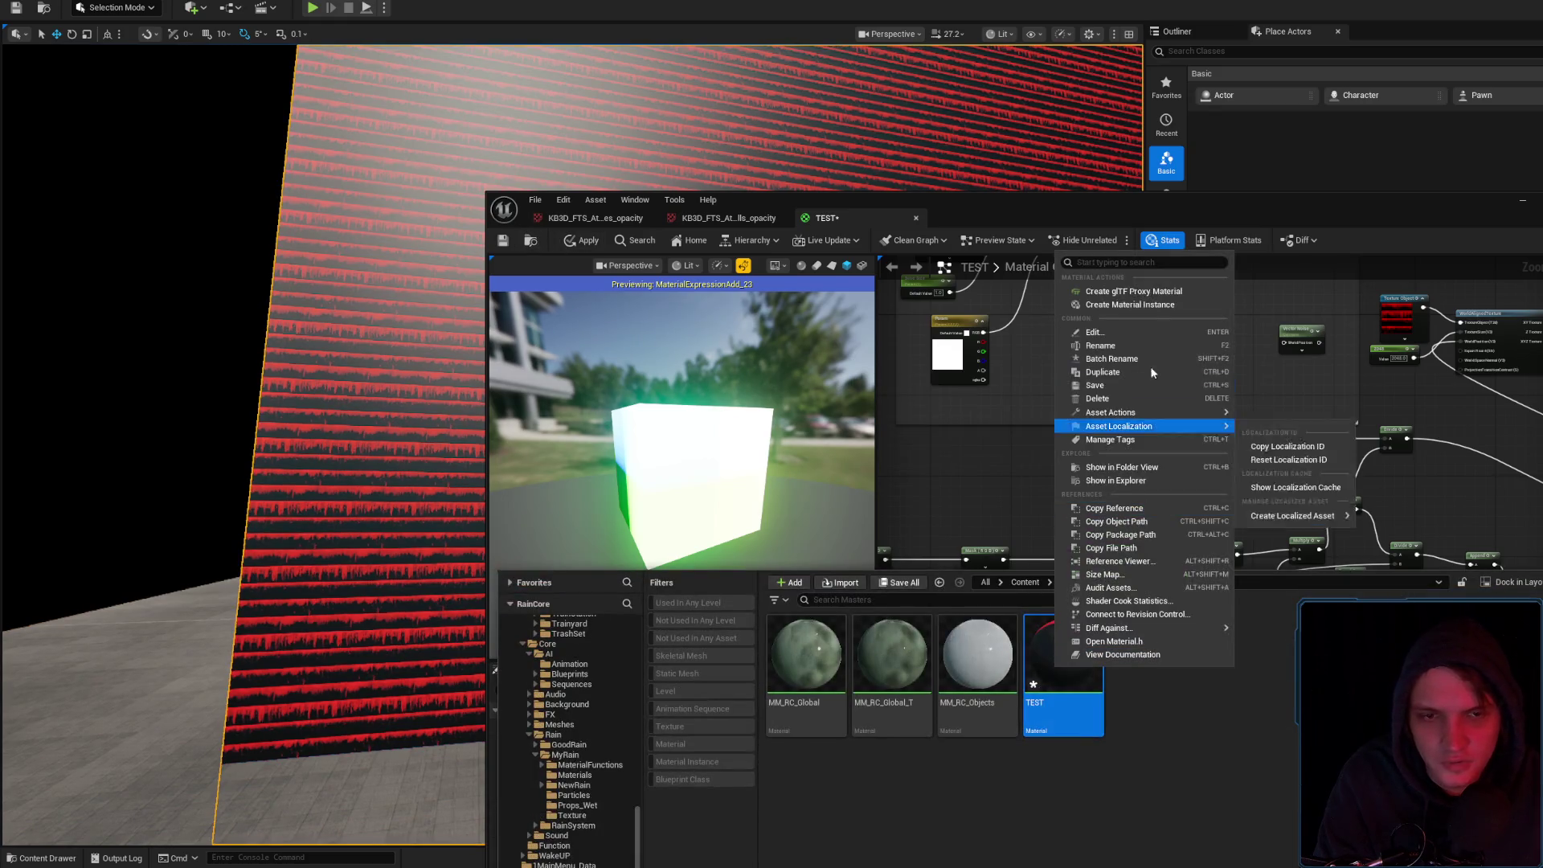
pyautogui.click(1147, 305)
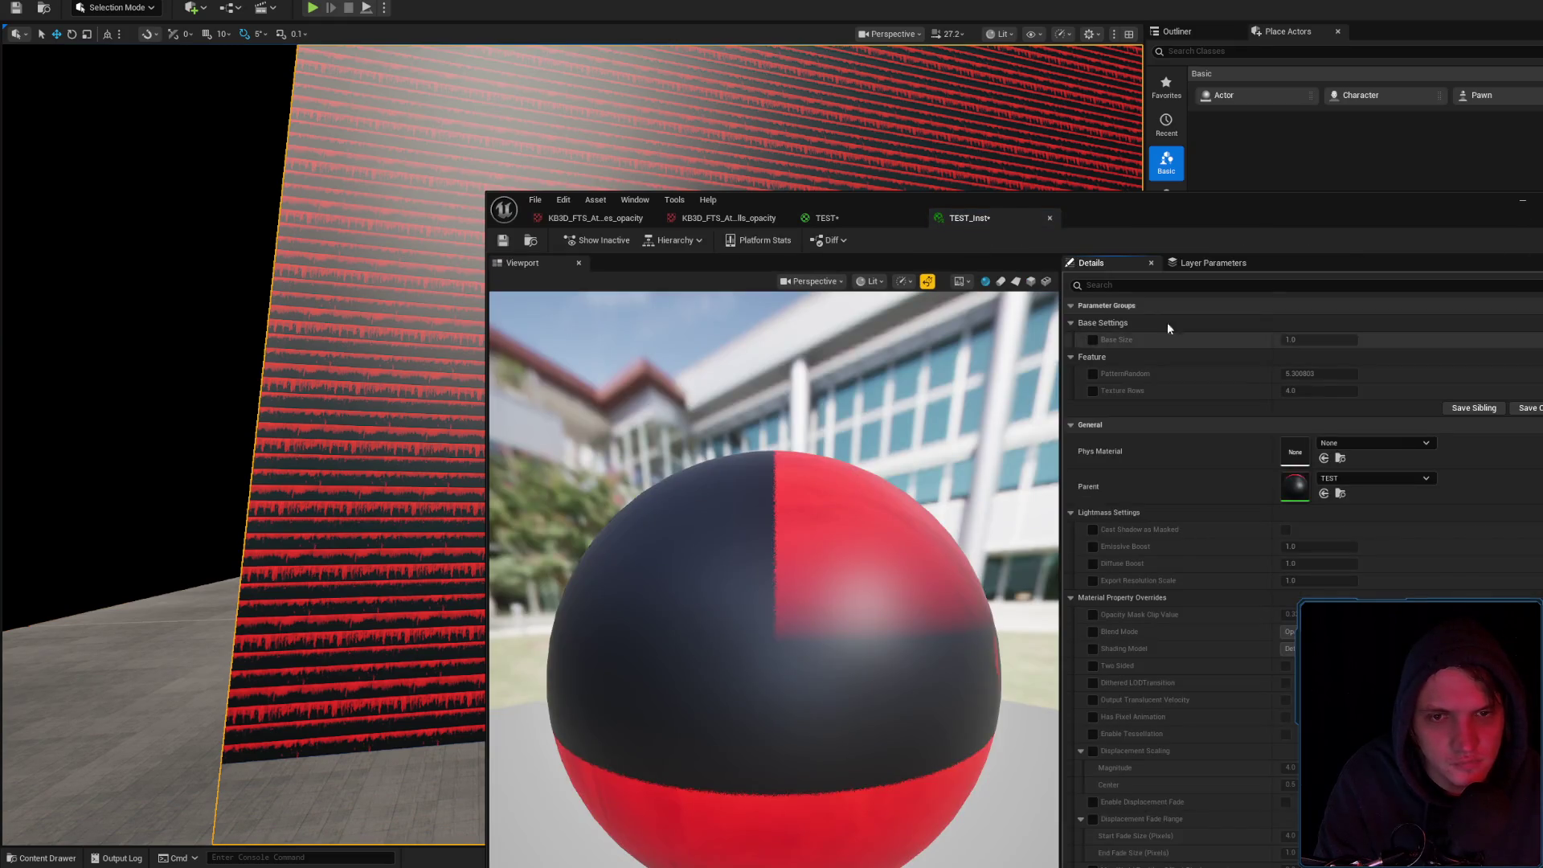
pyautogui.moveTo(1165, 213); pyautogui.dragTo(1542, 114)
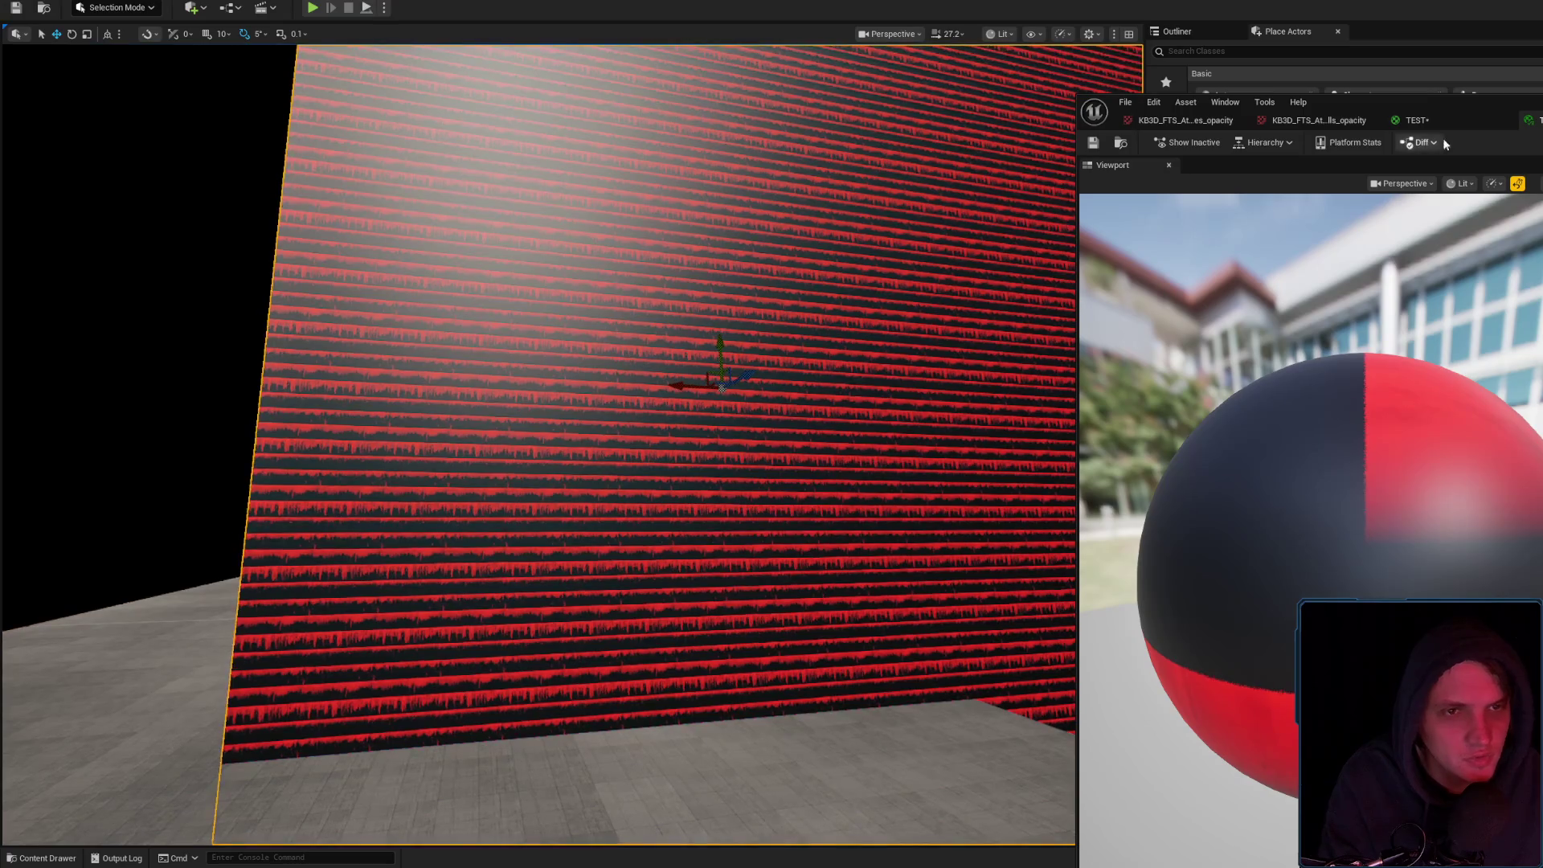
# Turn off the single-node preview and apply TEST so the wall shows dense red-and-black drip rows
pyautogui.click(1417, 120)
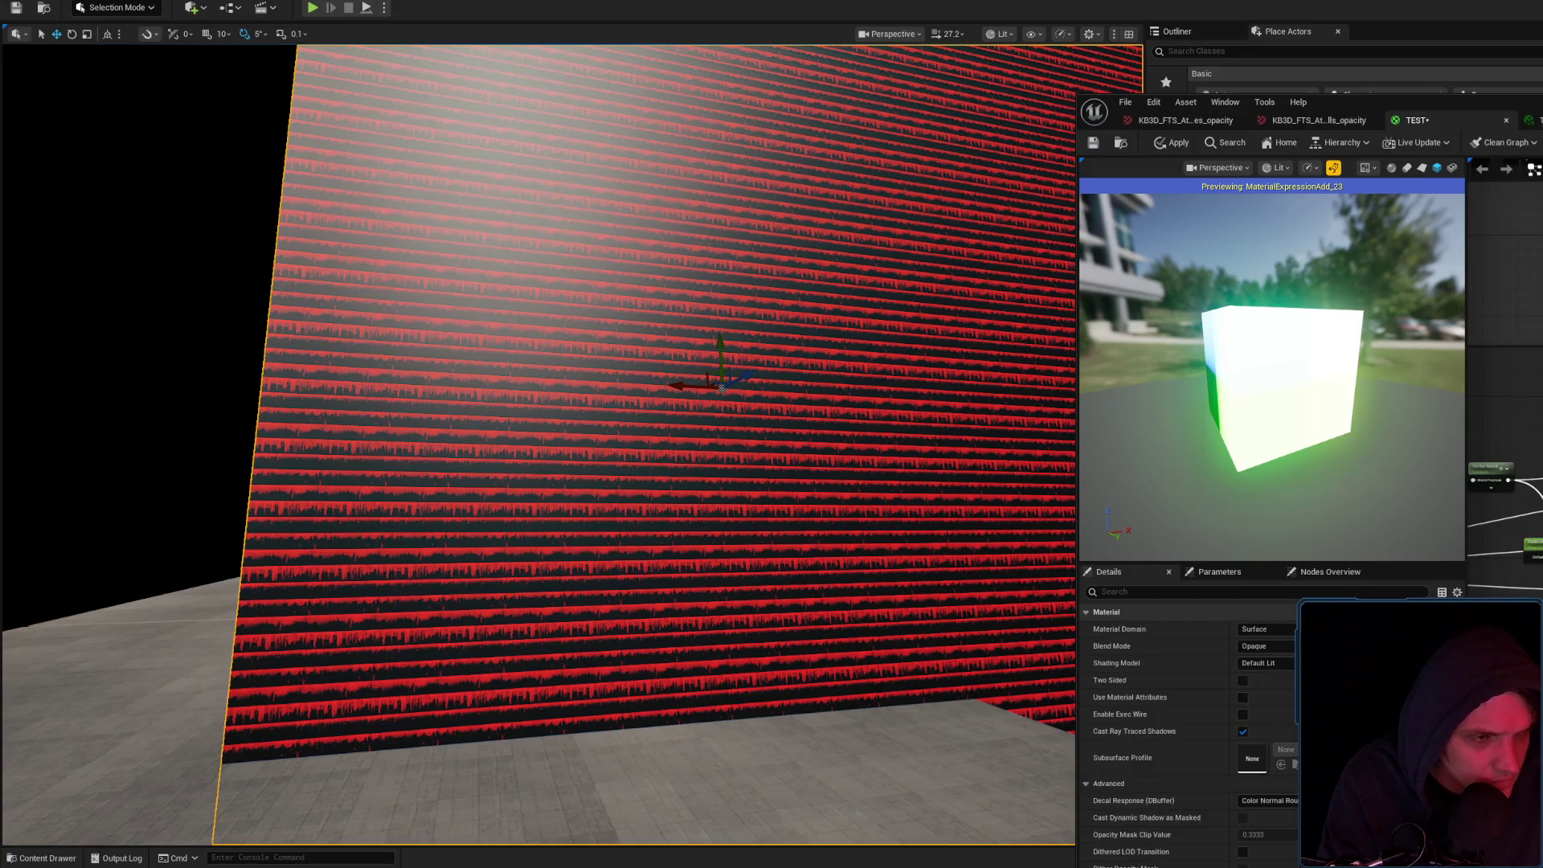
pyautogui.press('space')
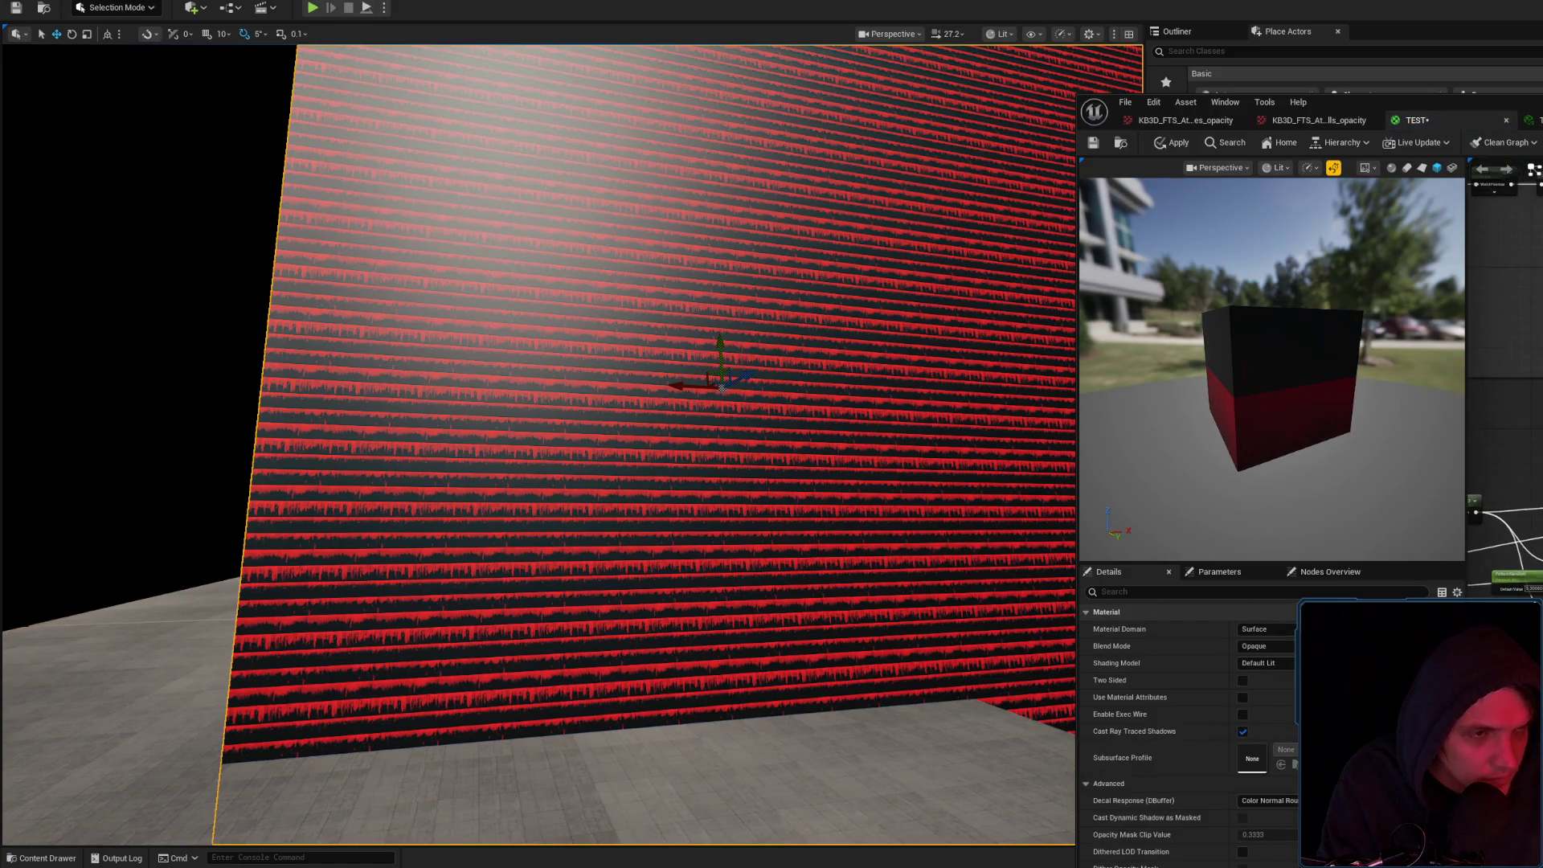
pyautogui.click(1164, 148)
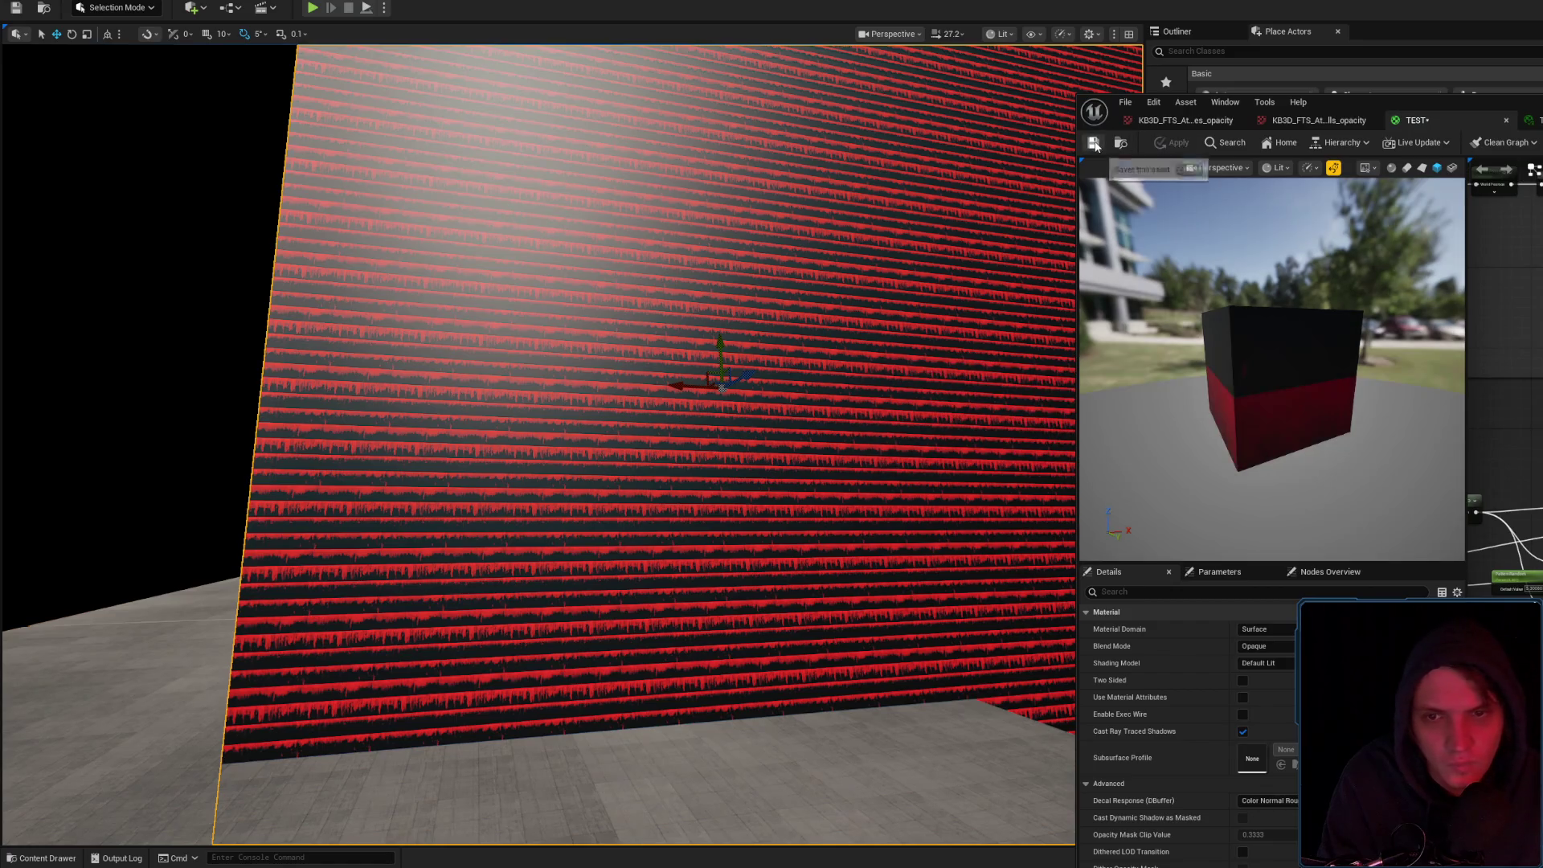
pyautogui.scroll(4, 630, 455)
pyautogui.scroll(5, 538, 442)
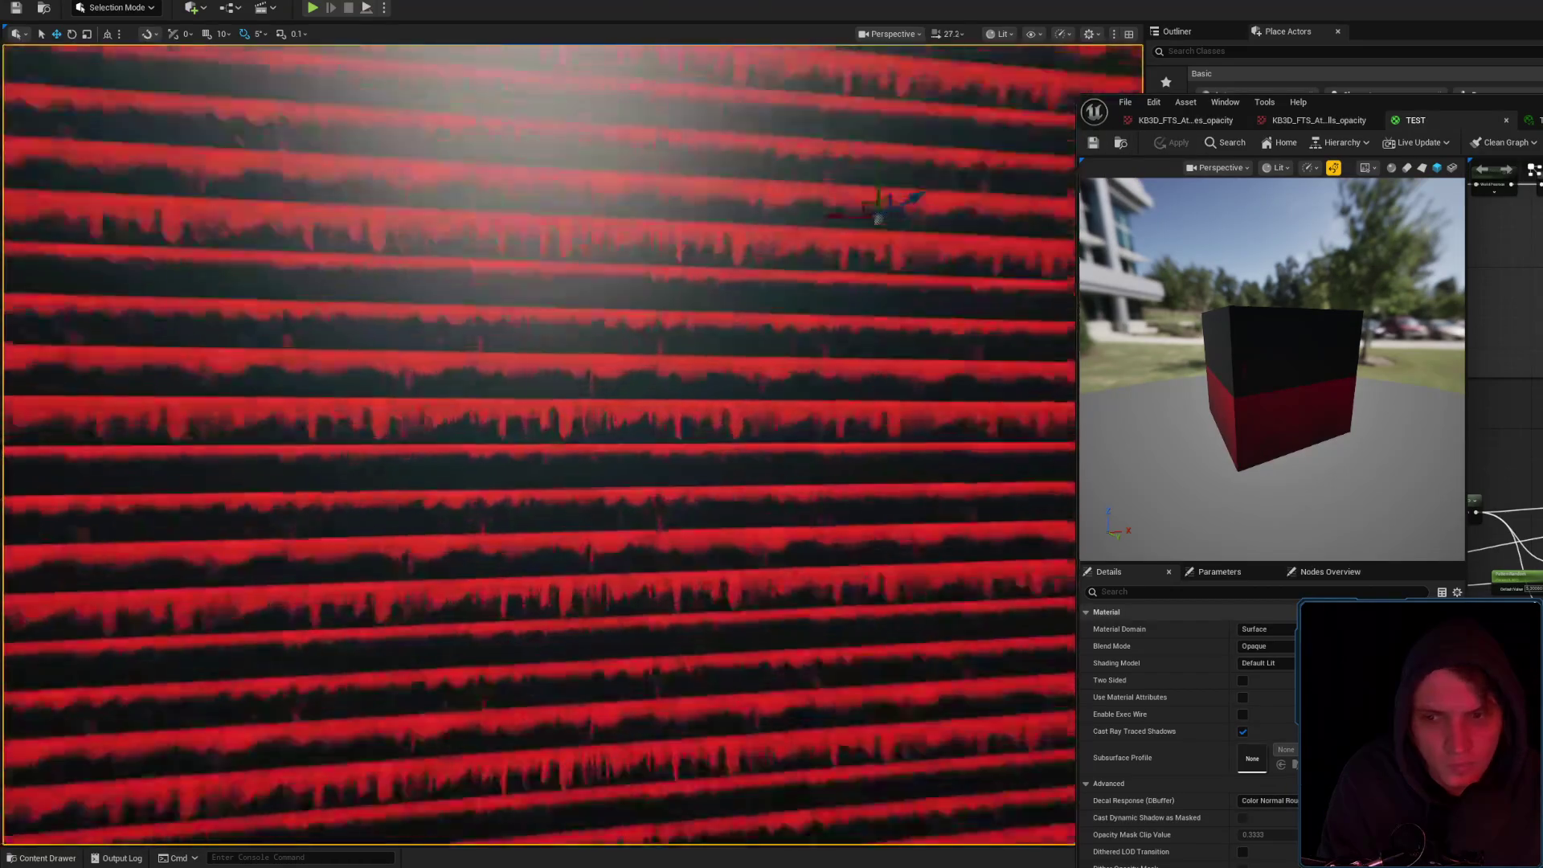
pyautogui.scroll(-5, 539, 442)
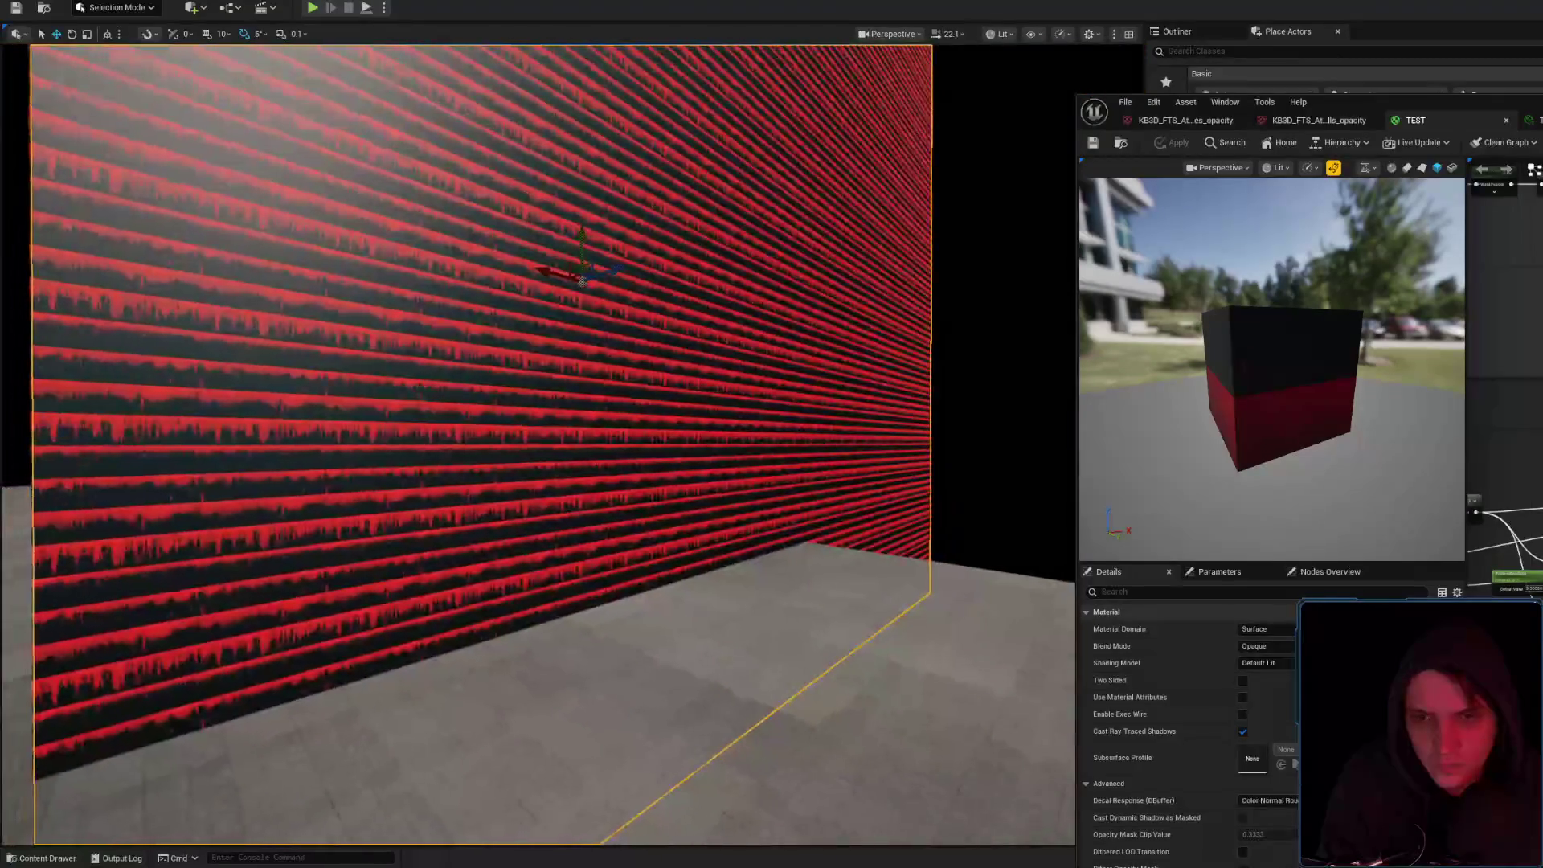
pyautogui.scroll(-6, 539, 442)
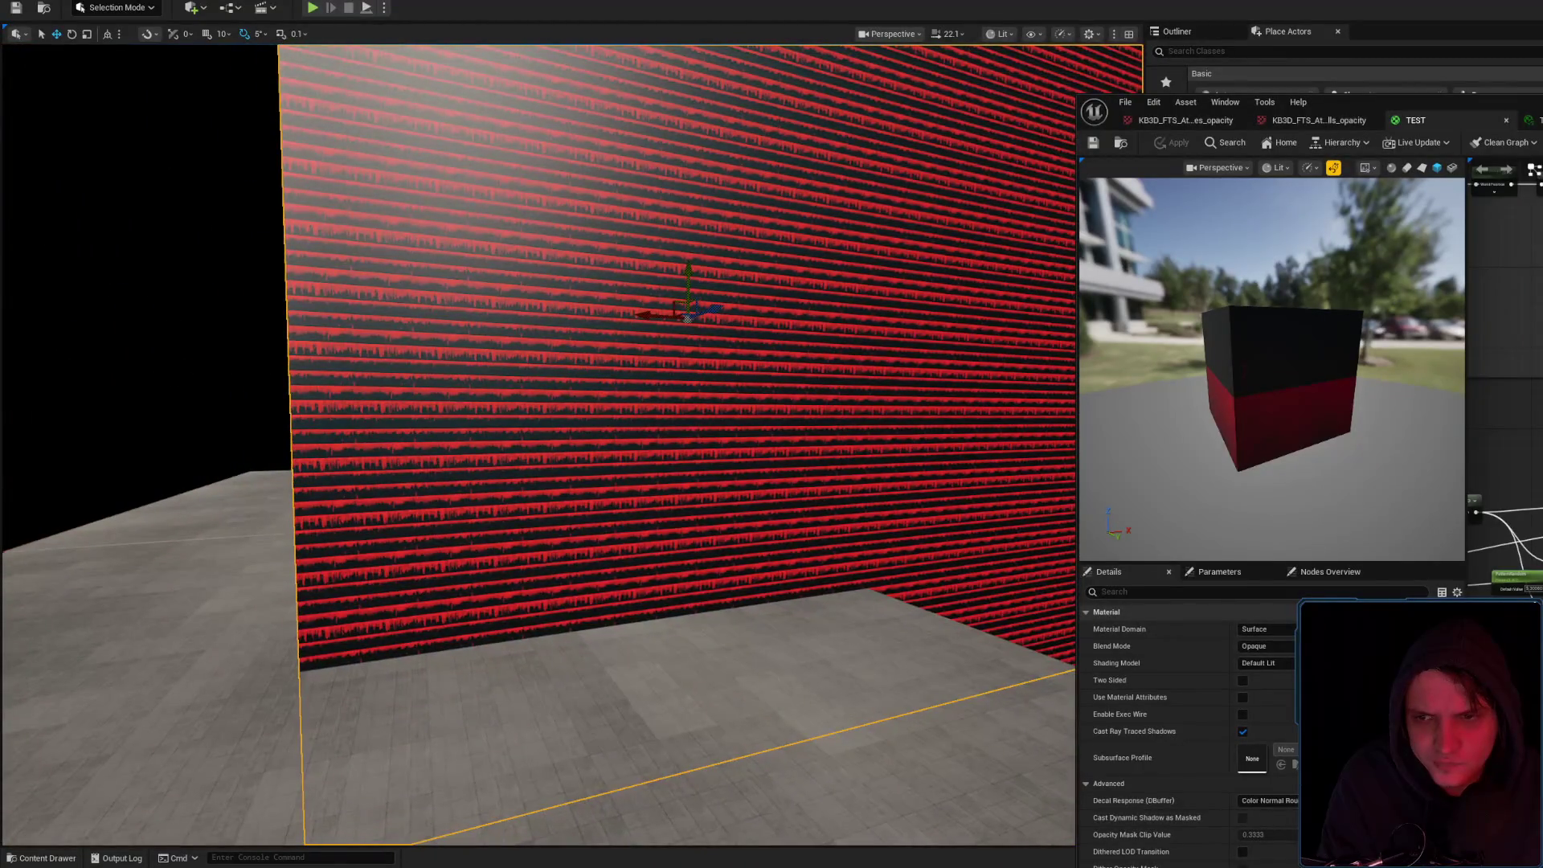
pyautogui.scroll(-3, 538, 442)
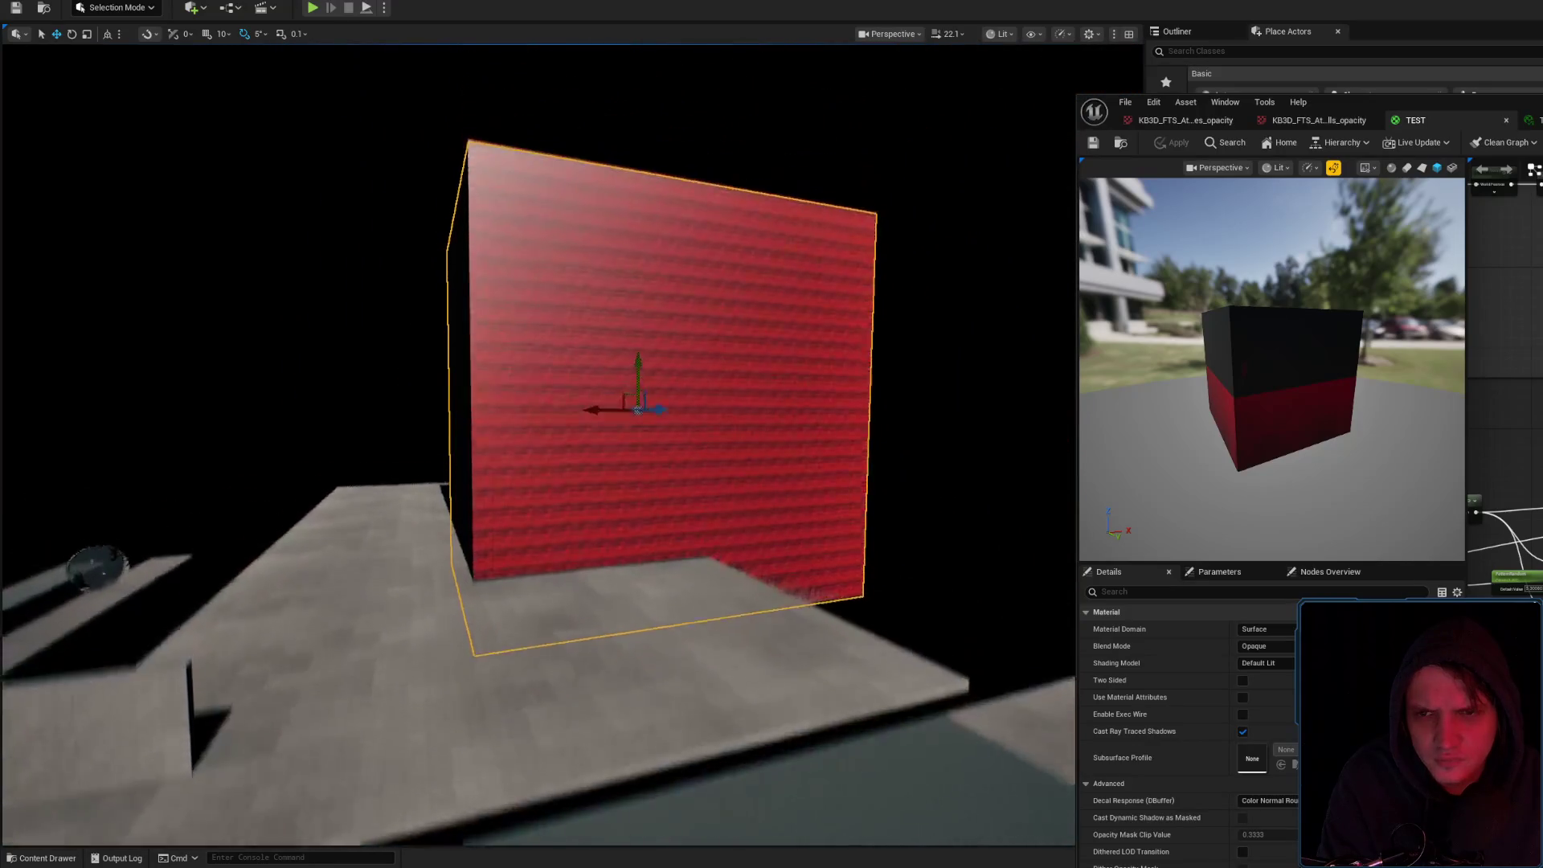
pyautogui.scroll(6, 539, 442)
pyautogui.scroll(4, 750, 504)
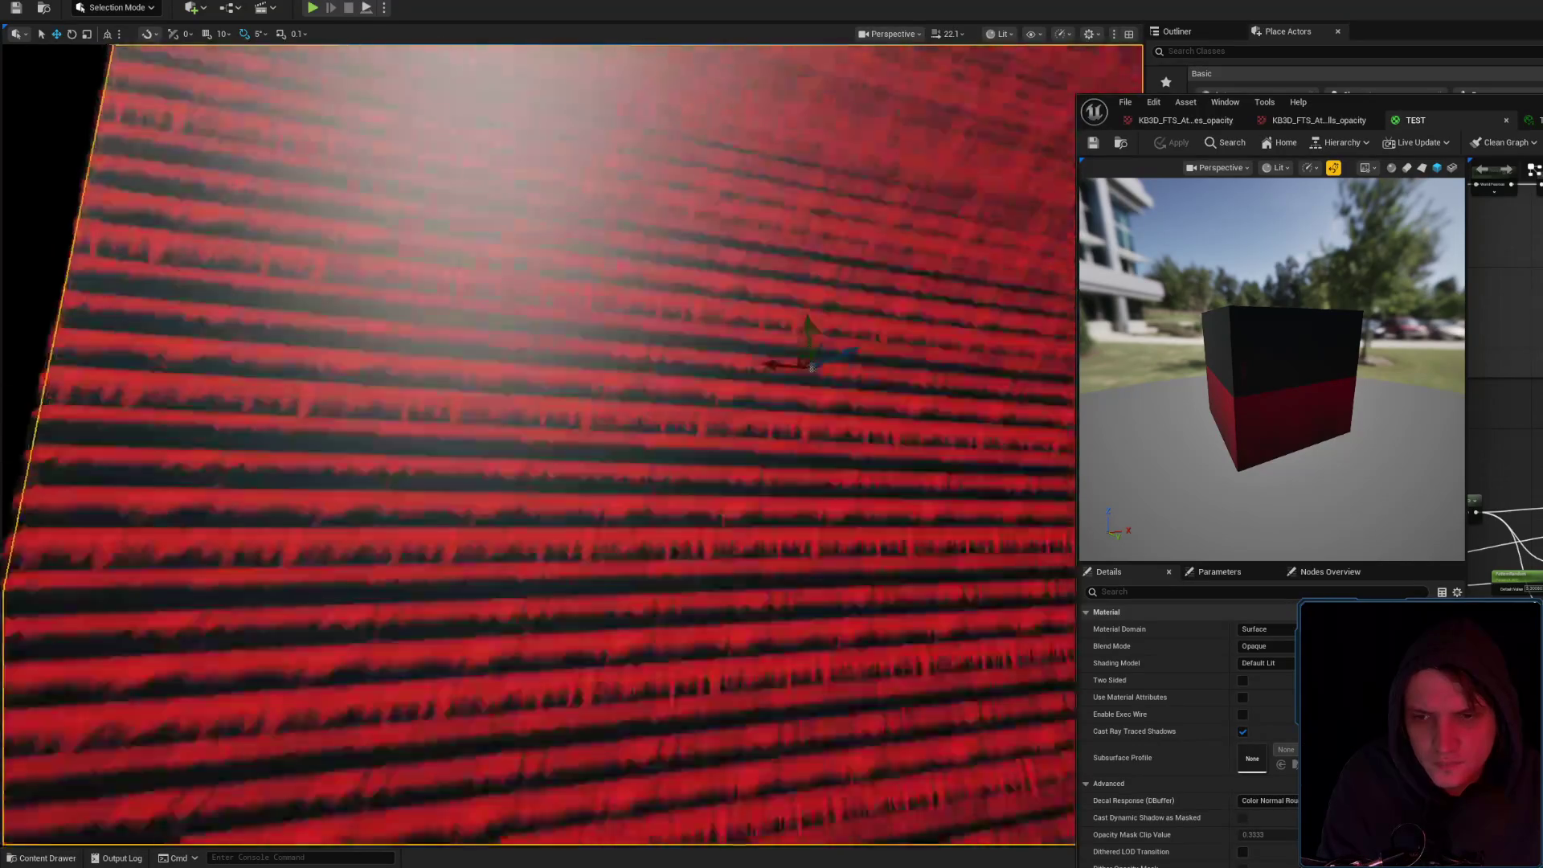
pyautogui.scroll(-5, 750, 504)
pyautogui.scroll(-1, 772, 507)
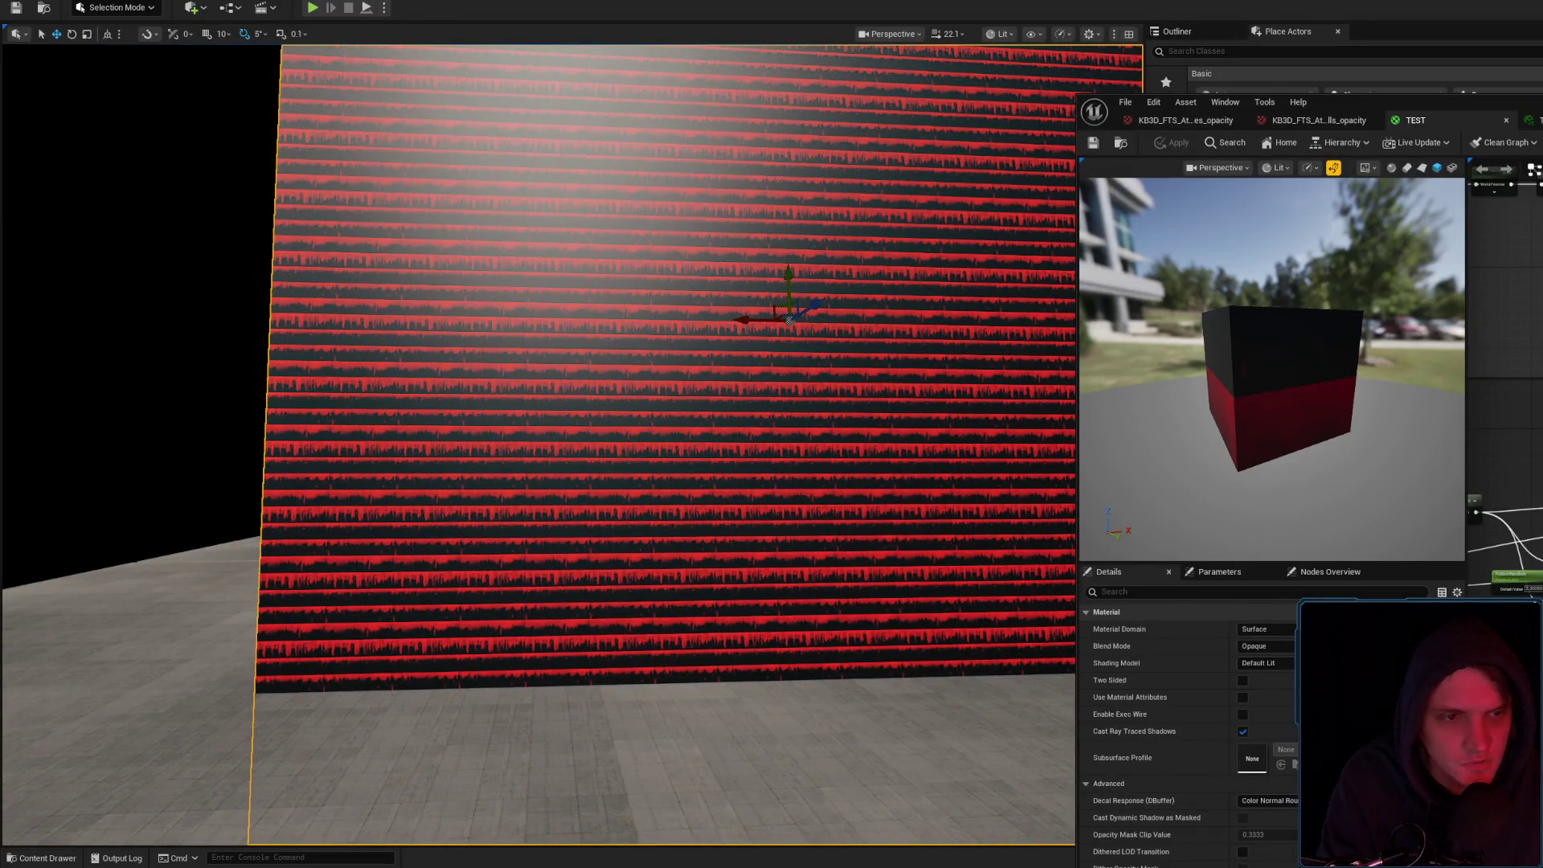
# Set the Base Size parameter's default value to 4.0 and apply the material
pyautogui.click(1511, 562)
pyautogui.moveTo(1266, 662); pyautogui.dragTo(1278, 661)
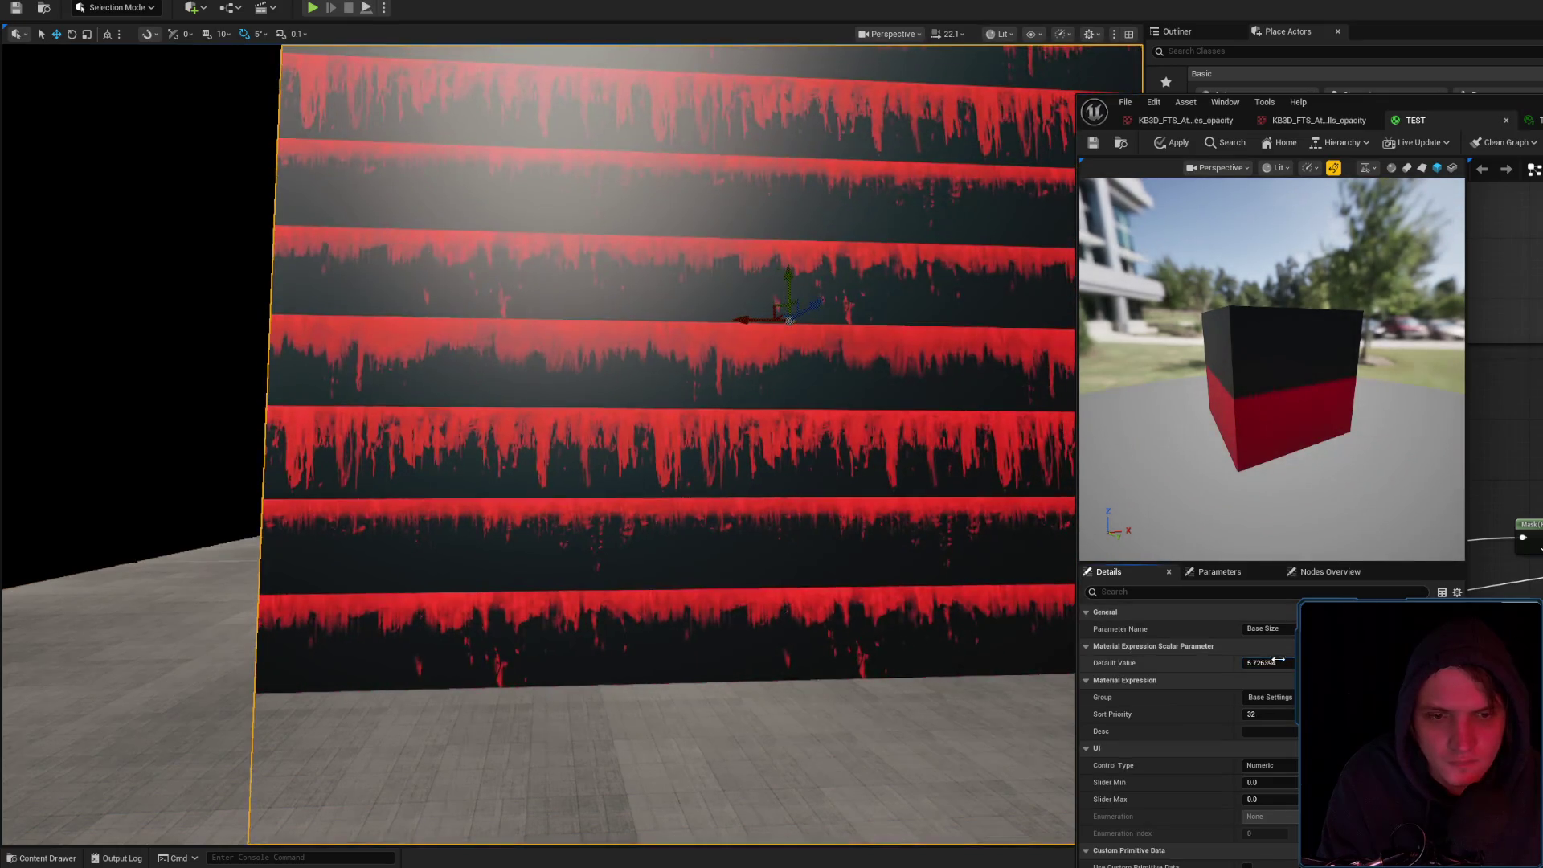
pyautogui.write('4')
pyautogui.press('Return')
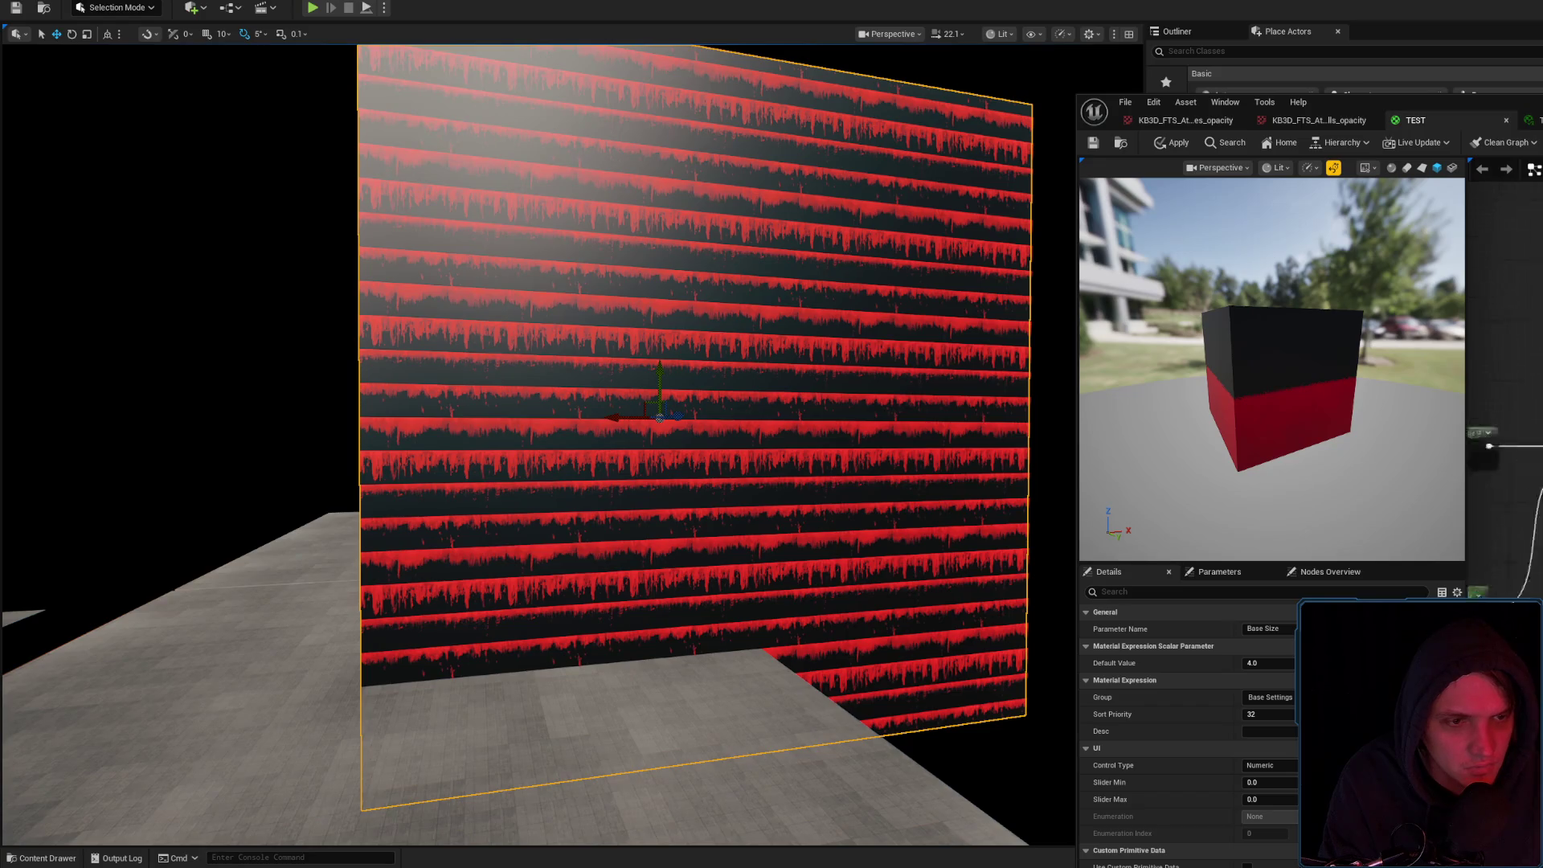
pyautogui.click(1507, 169)
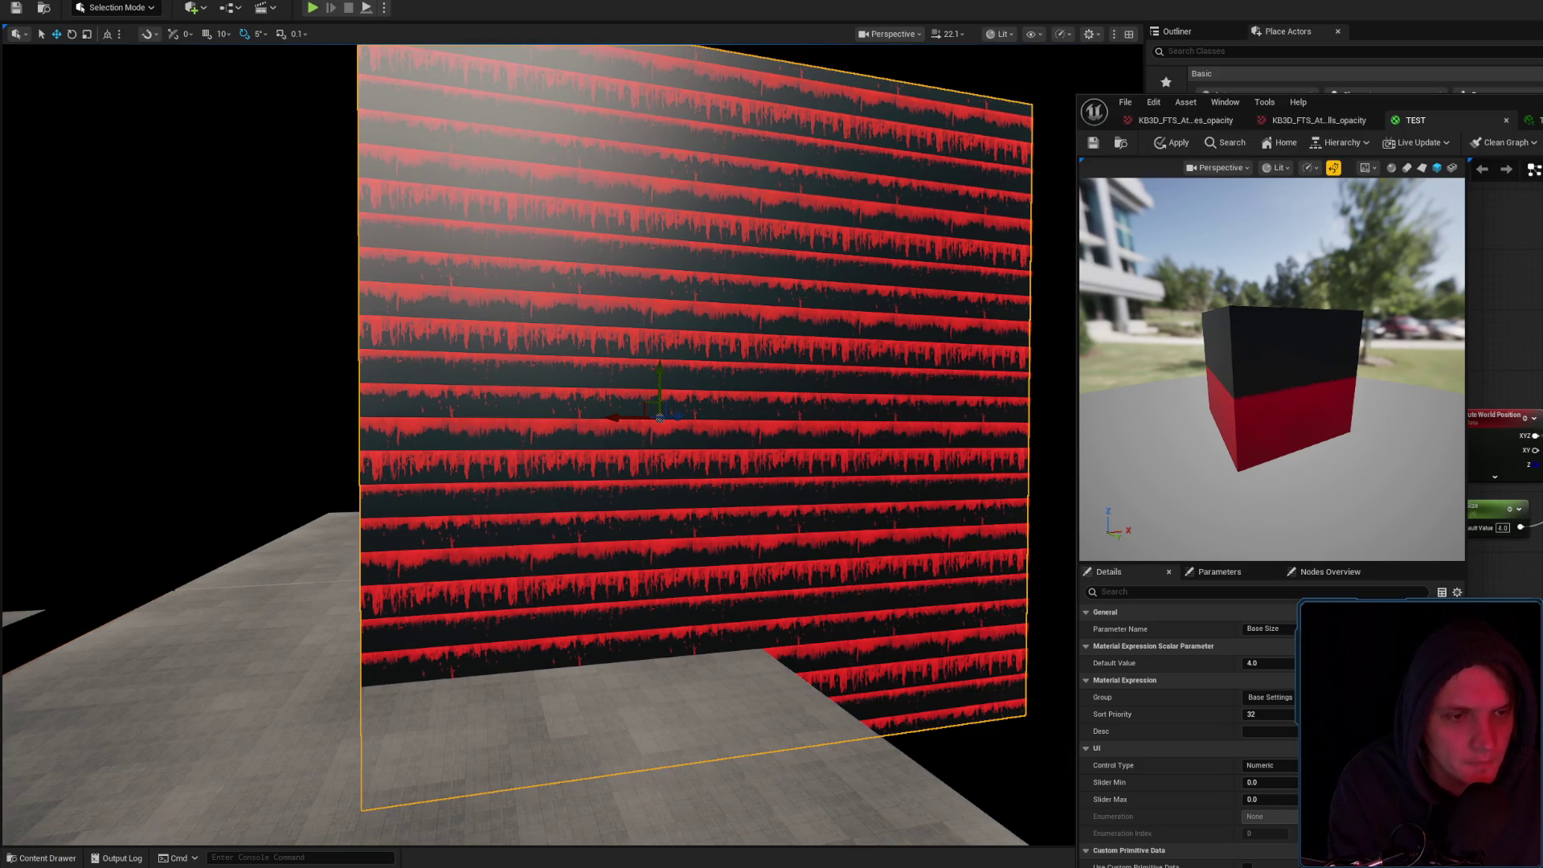
pyautogui.click(1175, 143)
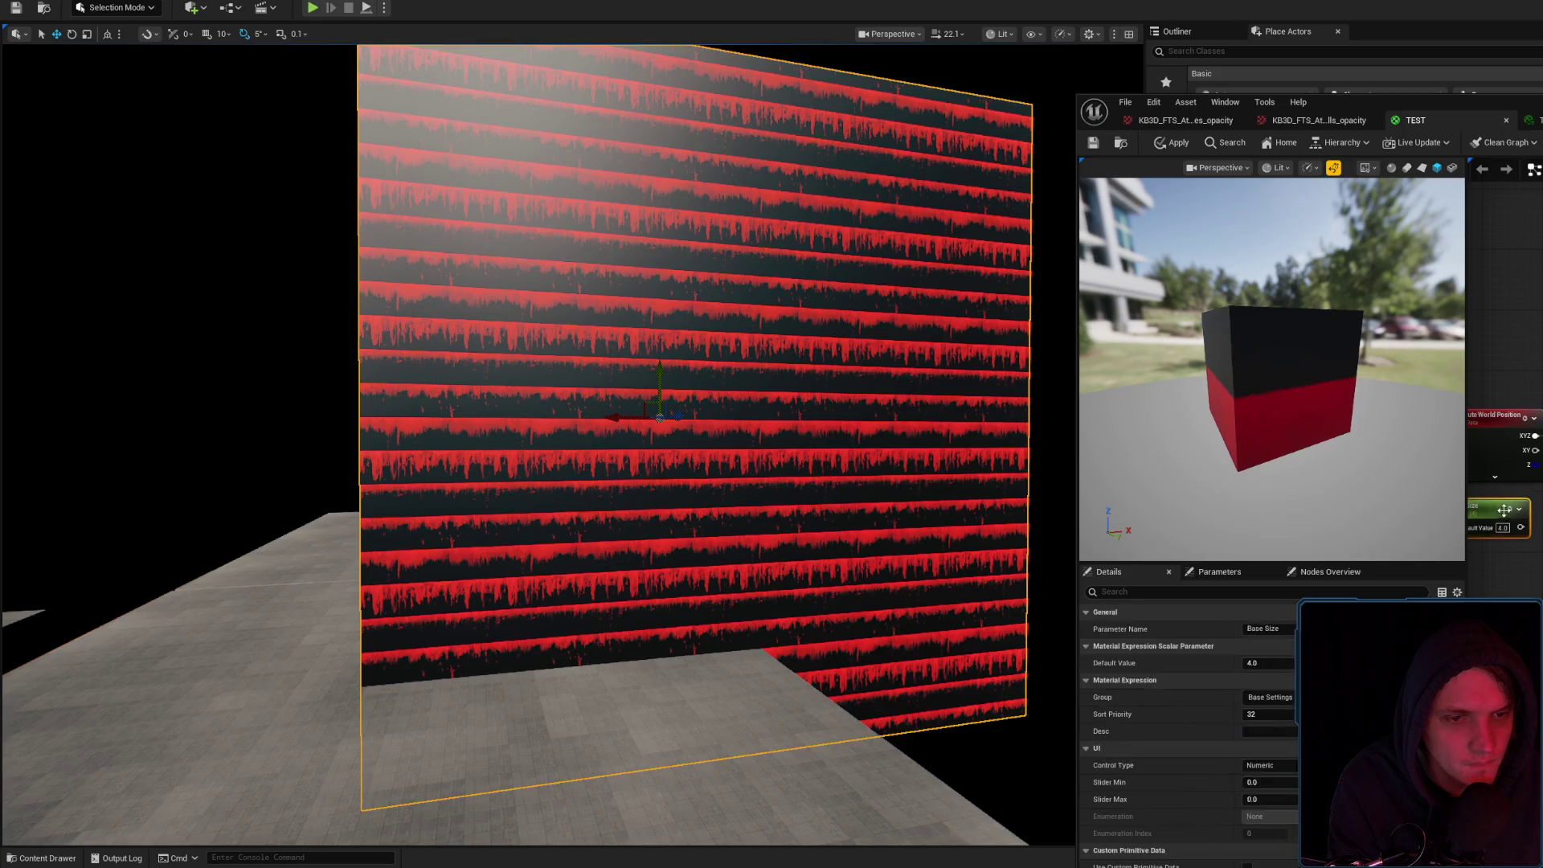
pyautogui.click(1190, 146)
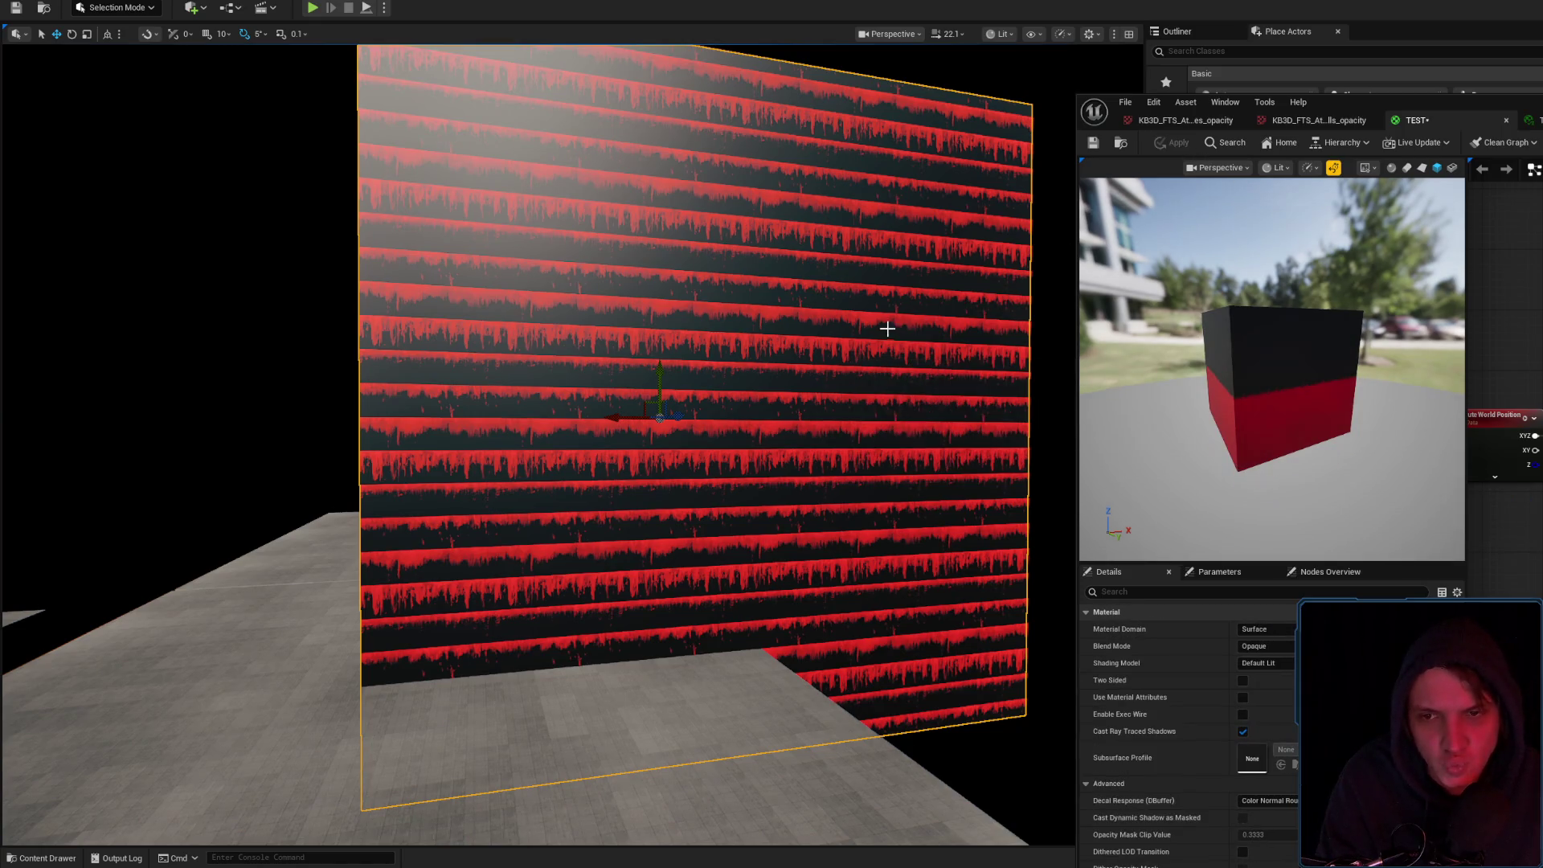
pyautogui.scroll(5, 889, 330)
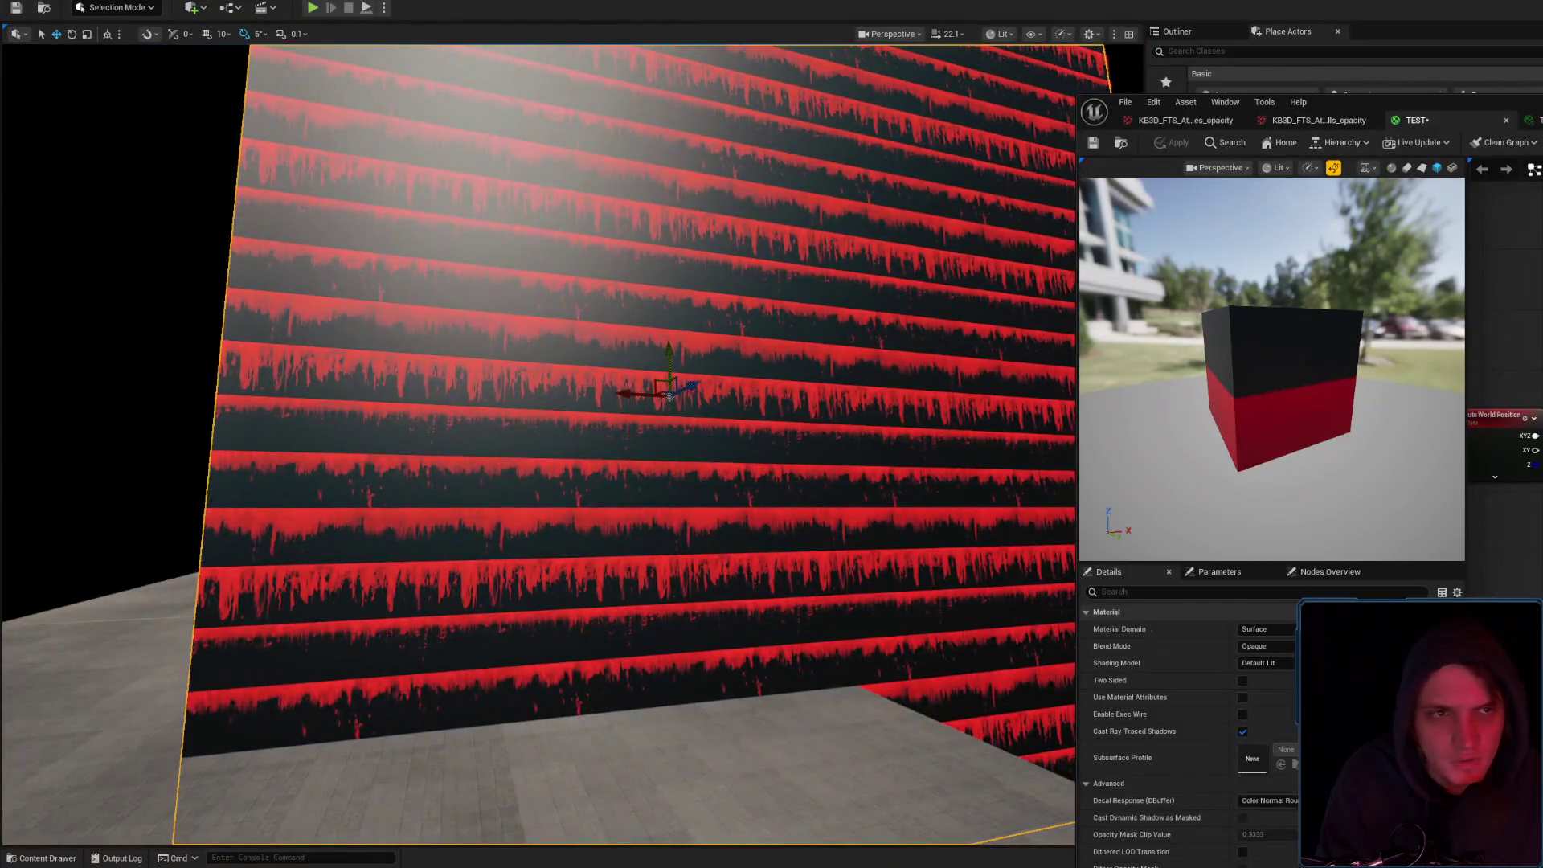
# Switch to the material instance and inspect the wall's randomly offset red-and-black tiles up close
pyautogui.click(1531, 120)
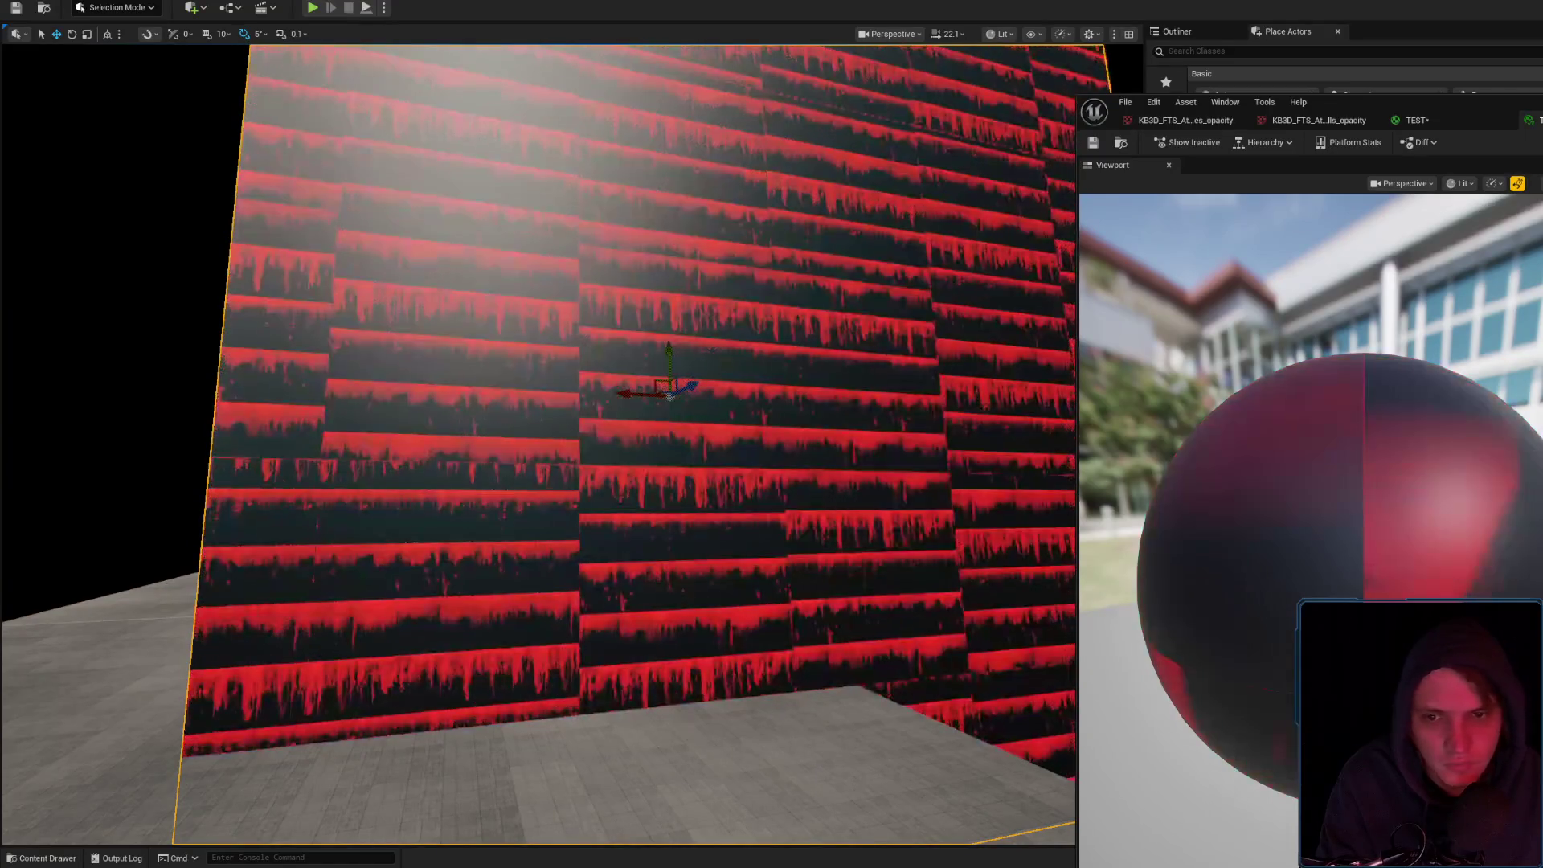
pyautogui.moveTo(562, 442); pyautogui.dragTo(507, 442)
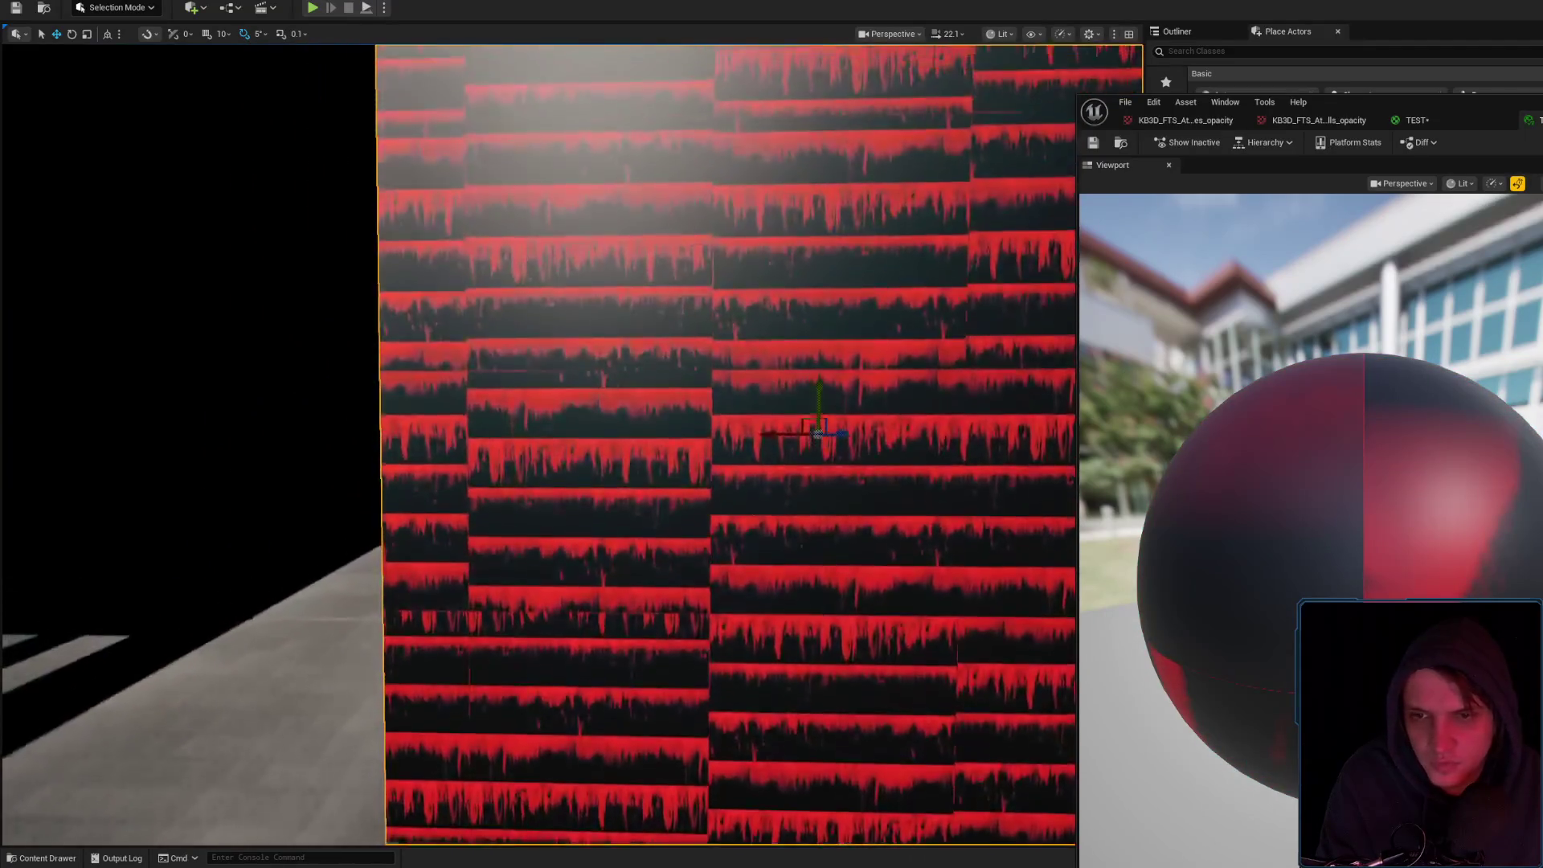
pyautogui.scroll(5, 539, 442)
pyautogui.scroll(-5, 539, 442)
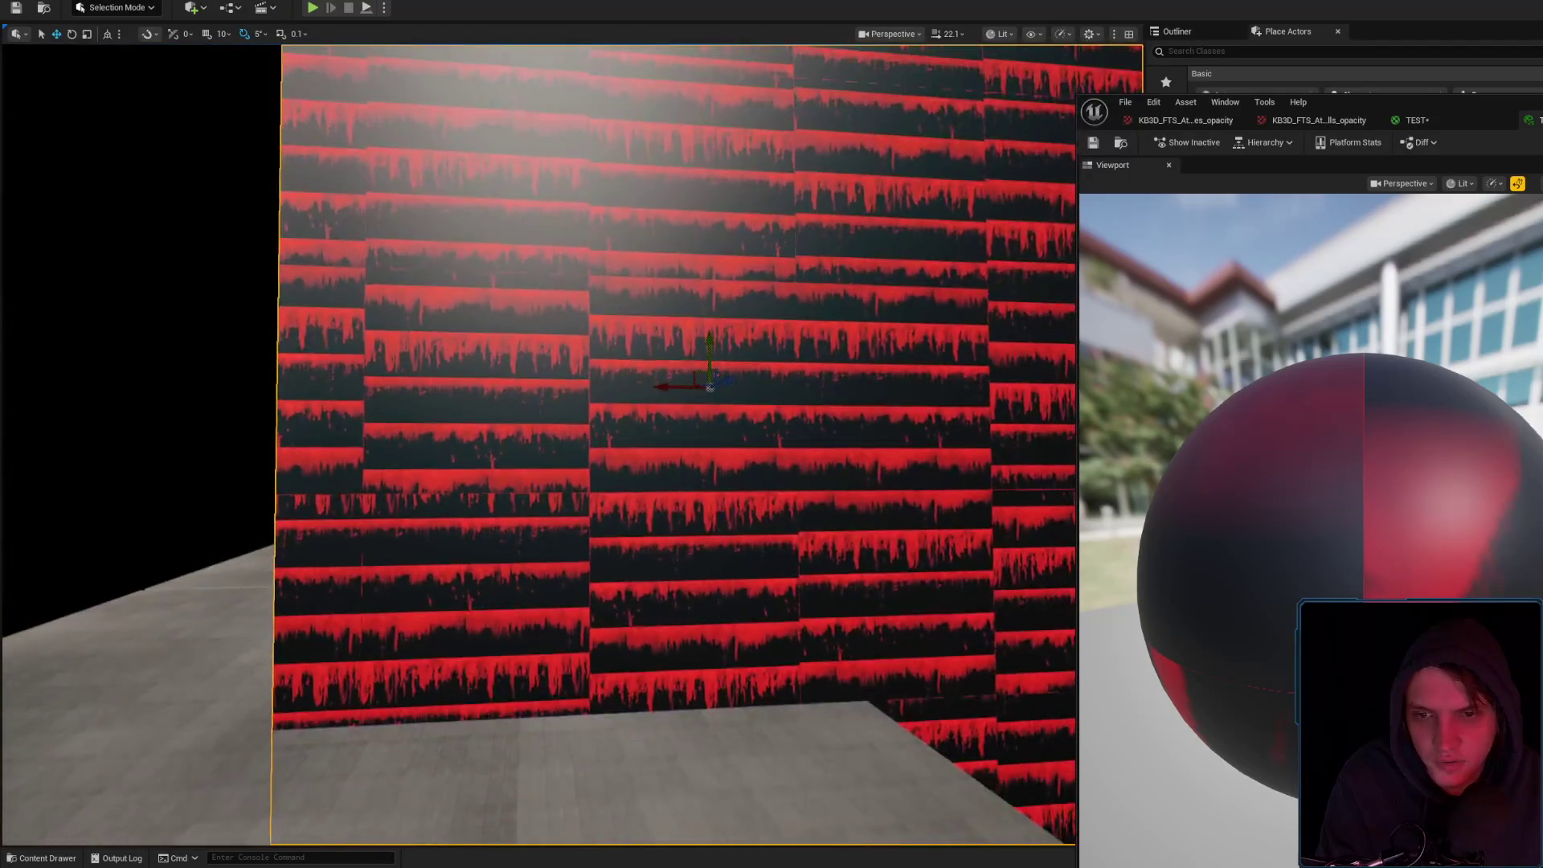
pyautogui.moveTo(562, 442); pyautogui.dragTo(535, 434)
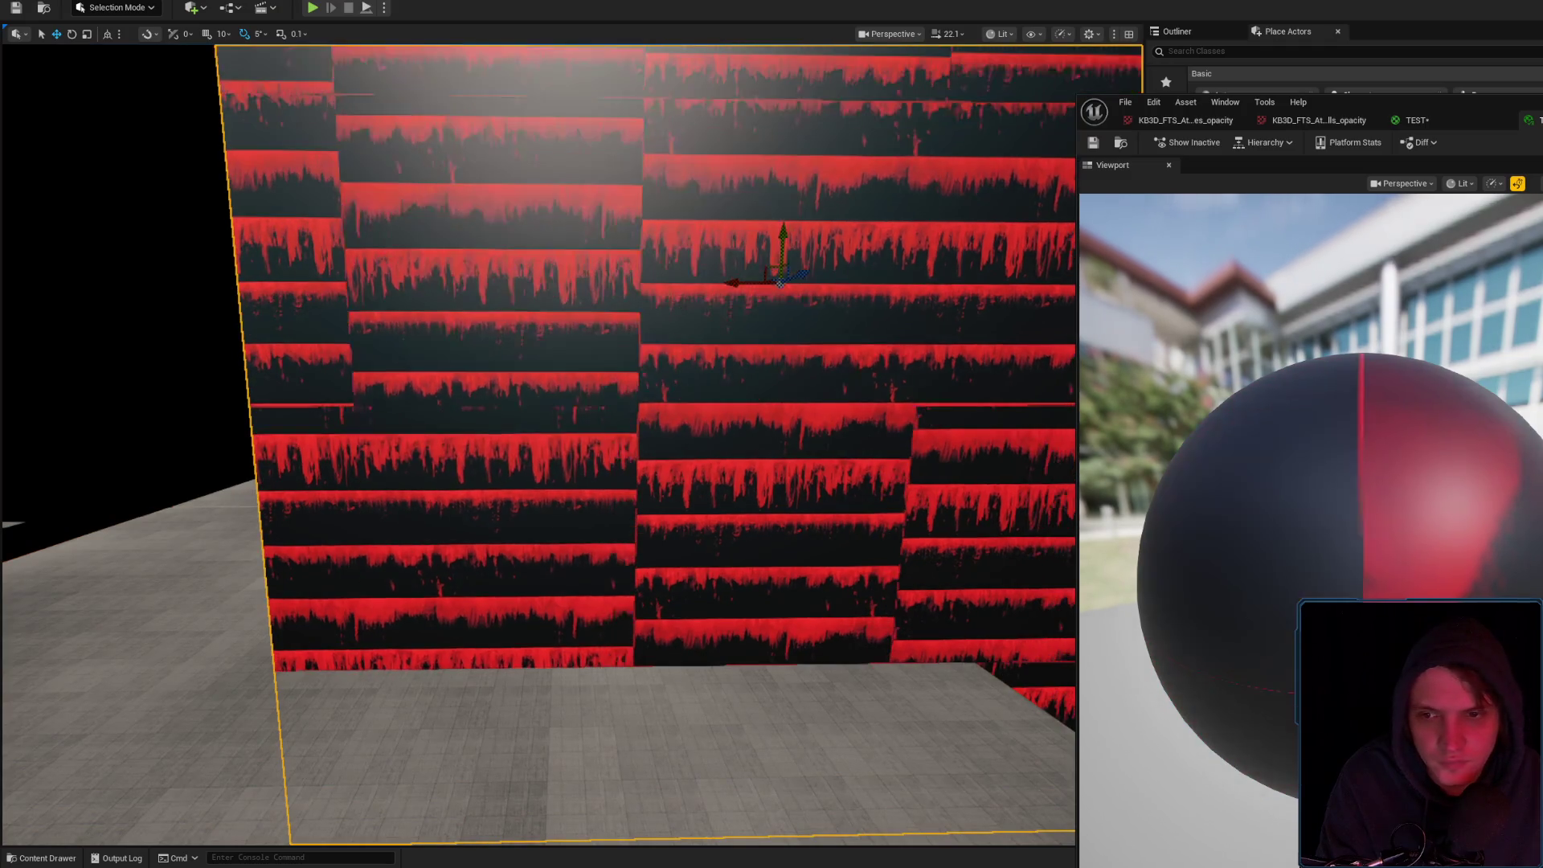
pyautogui.scroll(-4, 941, 404)
pyautogui.moveTo(941, 404); pyautogui.dragTo(853, 404)
pyautogui.scroll(4, 884, 405)
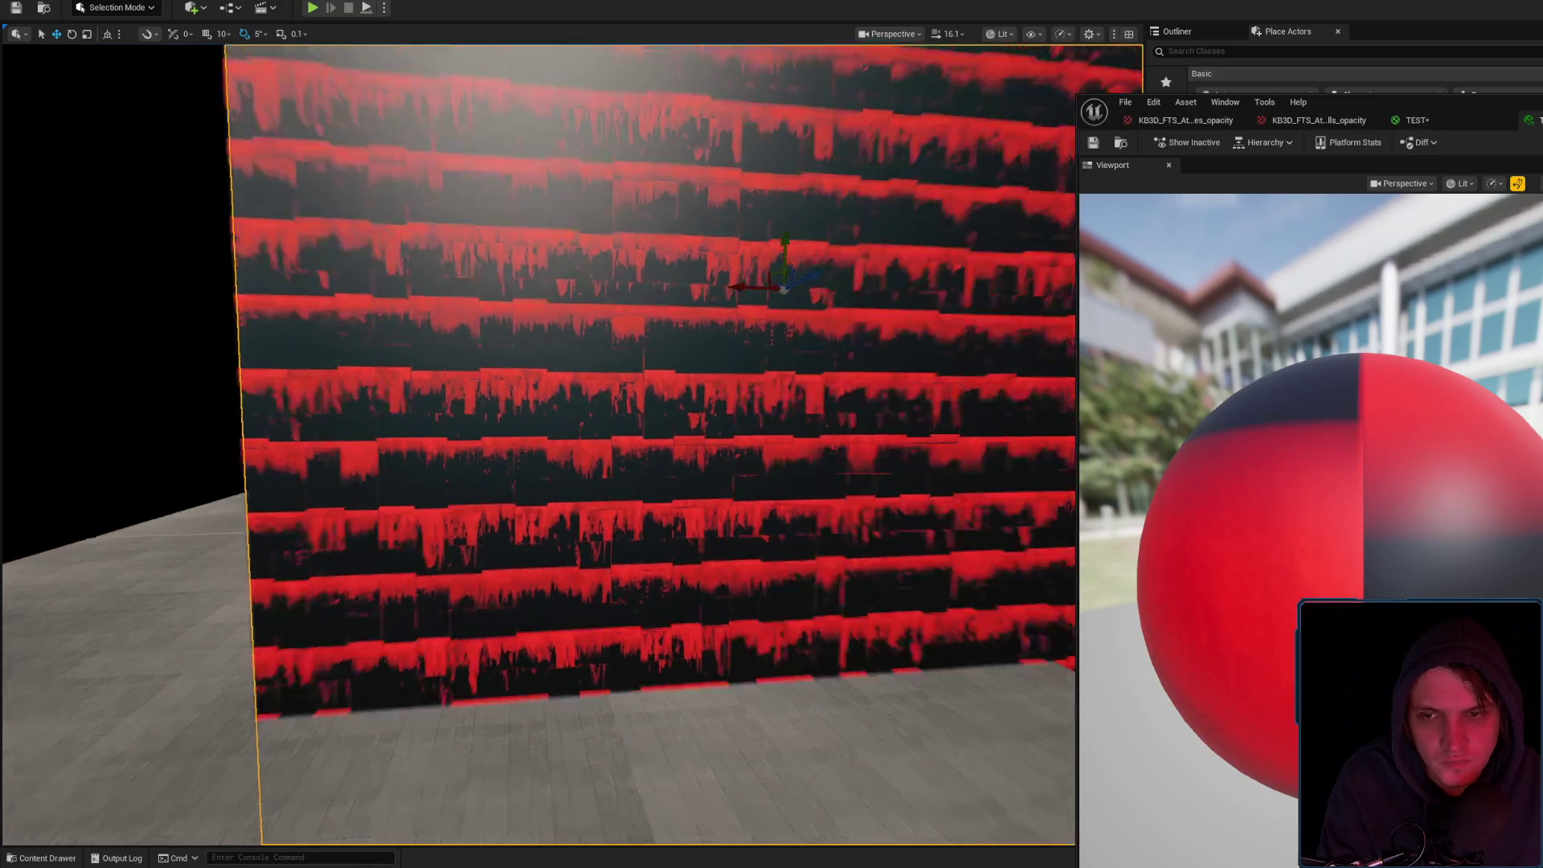
pyautogui.moveTo(854, 405); pyautogui.dragTo(816, 402)
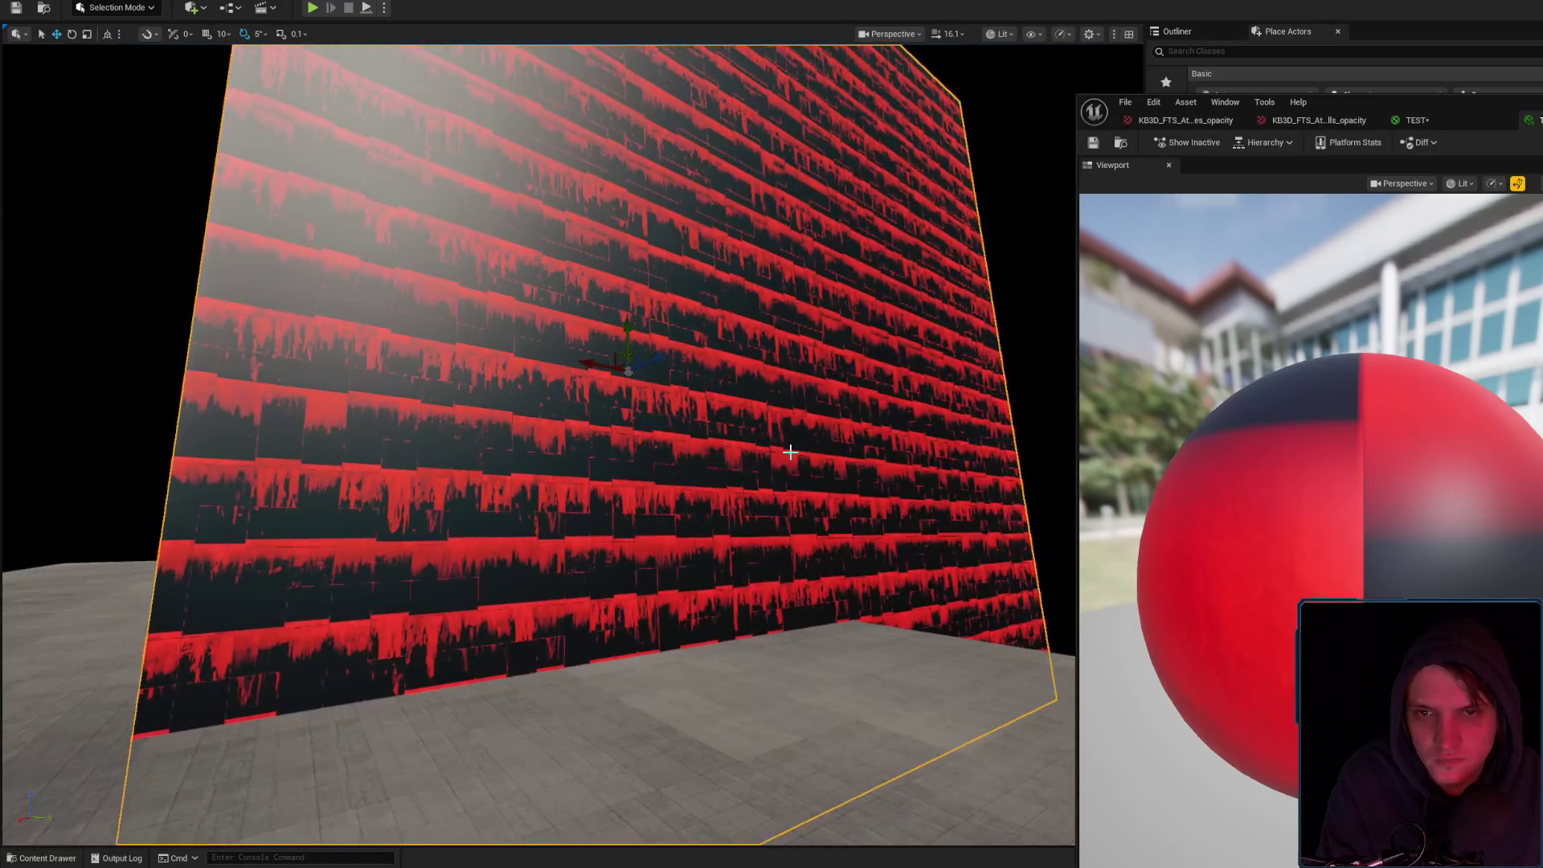
pyautogui.moveTo(755, 450)
pyautogui.mouseDown()
pyautogui.moveTo(746, 396)
pyautogui.moveTo(746, 434)
pyautogui.mouseUp()
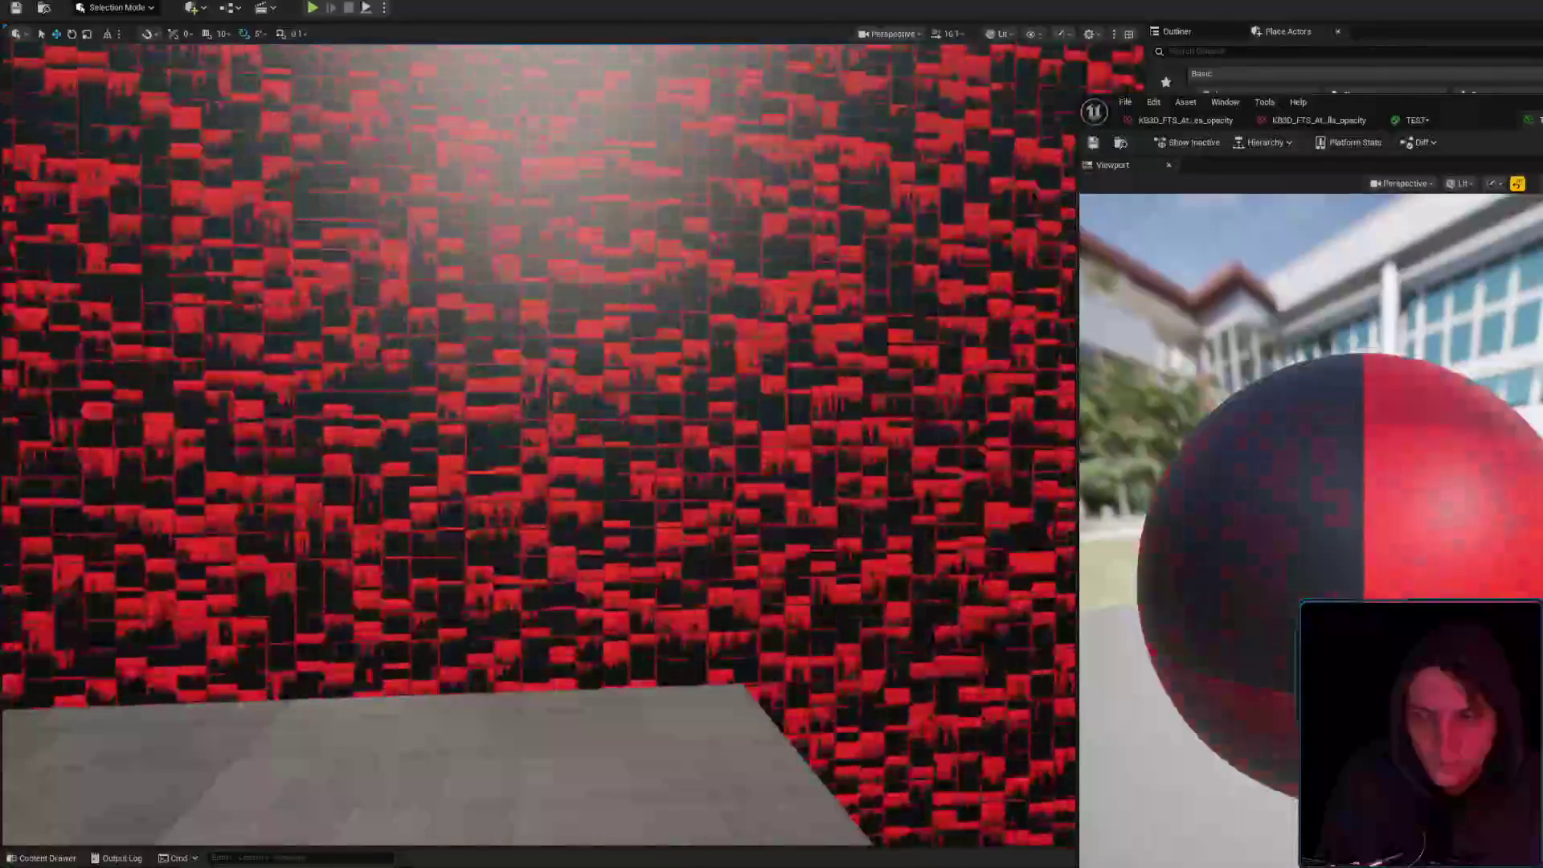
pyautogui.moveTo(746, 434)
pyautogui.mouseDown()
pyautogui.moveTo(820, 434)
pyautogui.moveTo(811, 482)
pyautogui.moveTo(780, 462)
pyautogui.moveTo(812, 462)
pyautogui.moveTo(784, 454)
pyautogui.moveTo(784, 483)
pyautogui.moveTo(676, 349)
pyautogui.mouseUp()
pyautogui.click(676, 349)
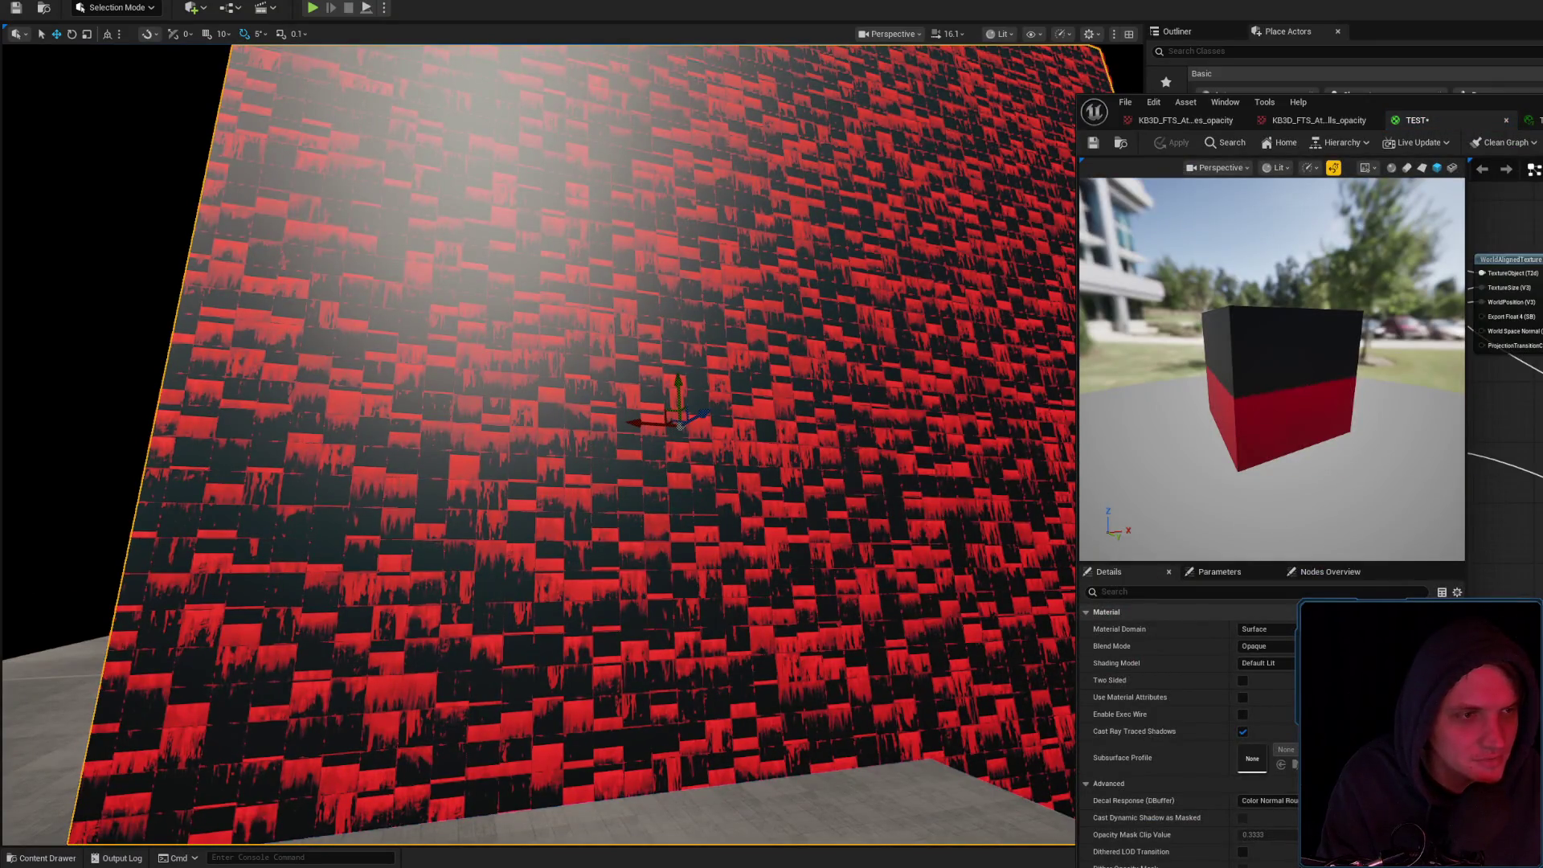
# Paste and remove a Constant node, then save the TEST material edit to the wall
pyautogui.hotkey('ctrl', 'v')
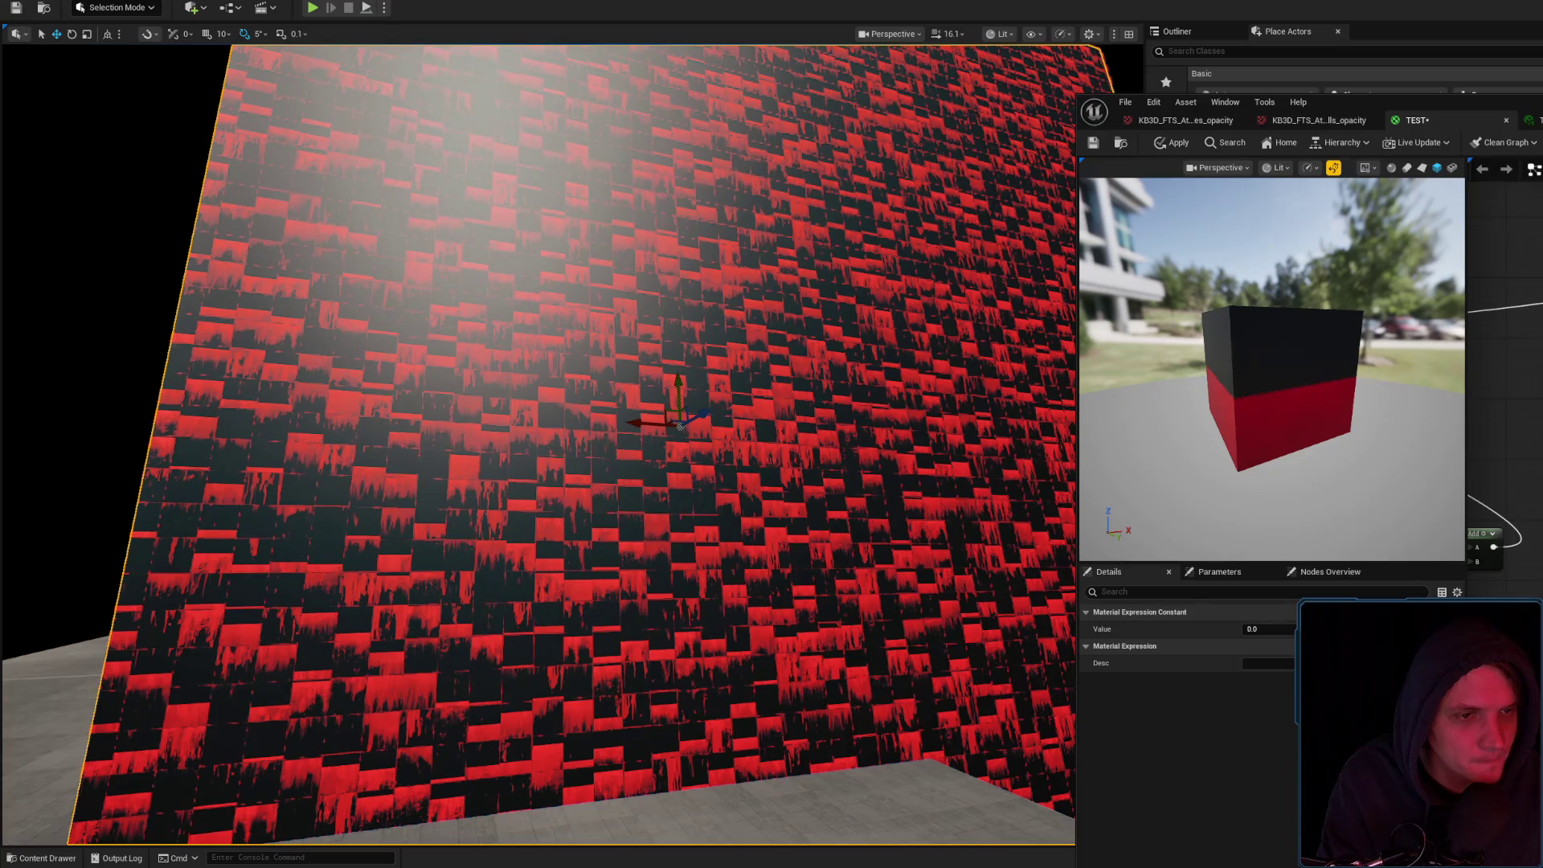
pyautogui.press('Delete')
pyautogui.hotkey('ctrl', 's')
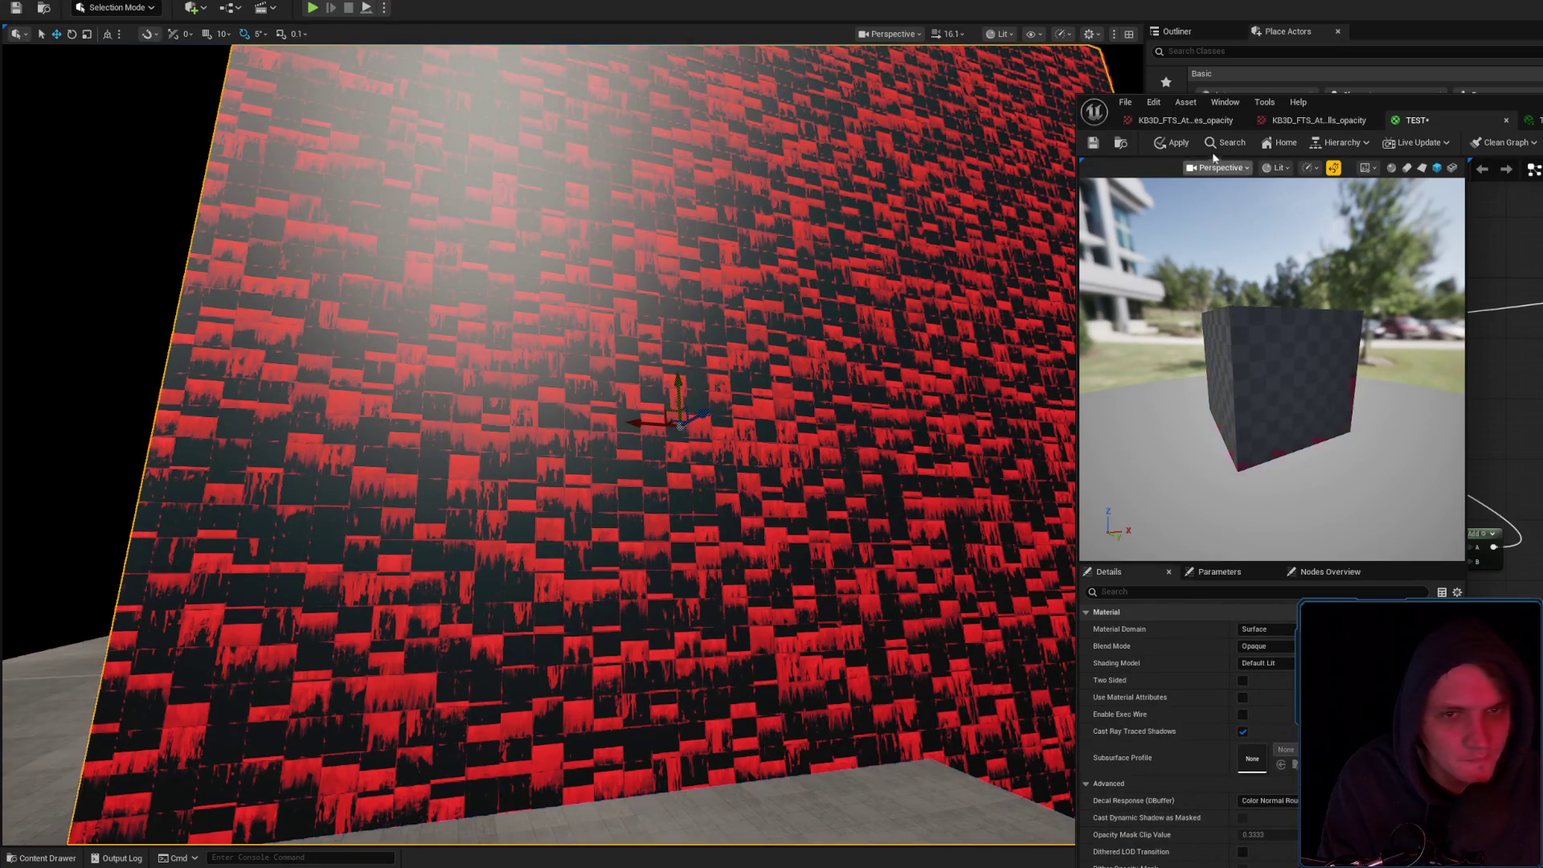
pyautogui.moveTo(814, 344)
pyautogui.mouseDown()
pyautogui.moveTo(796, 357)
pyautogui.moveTo(852, 341)
pyautogui.mouseUp()
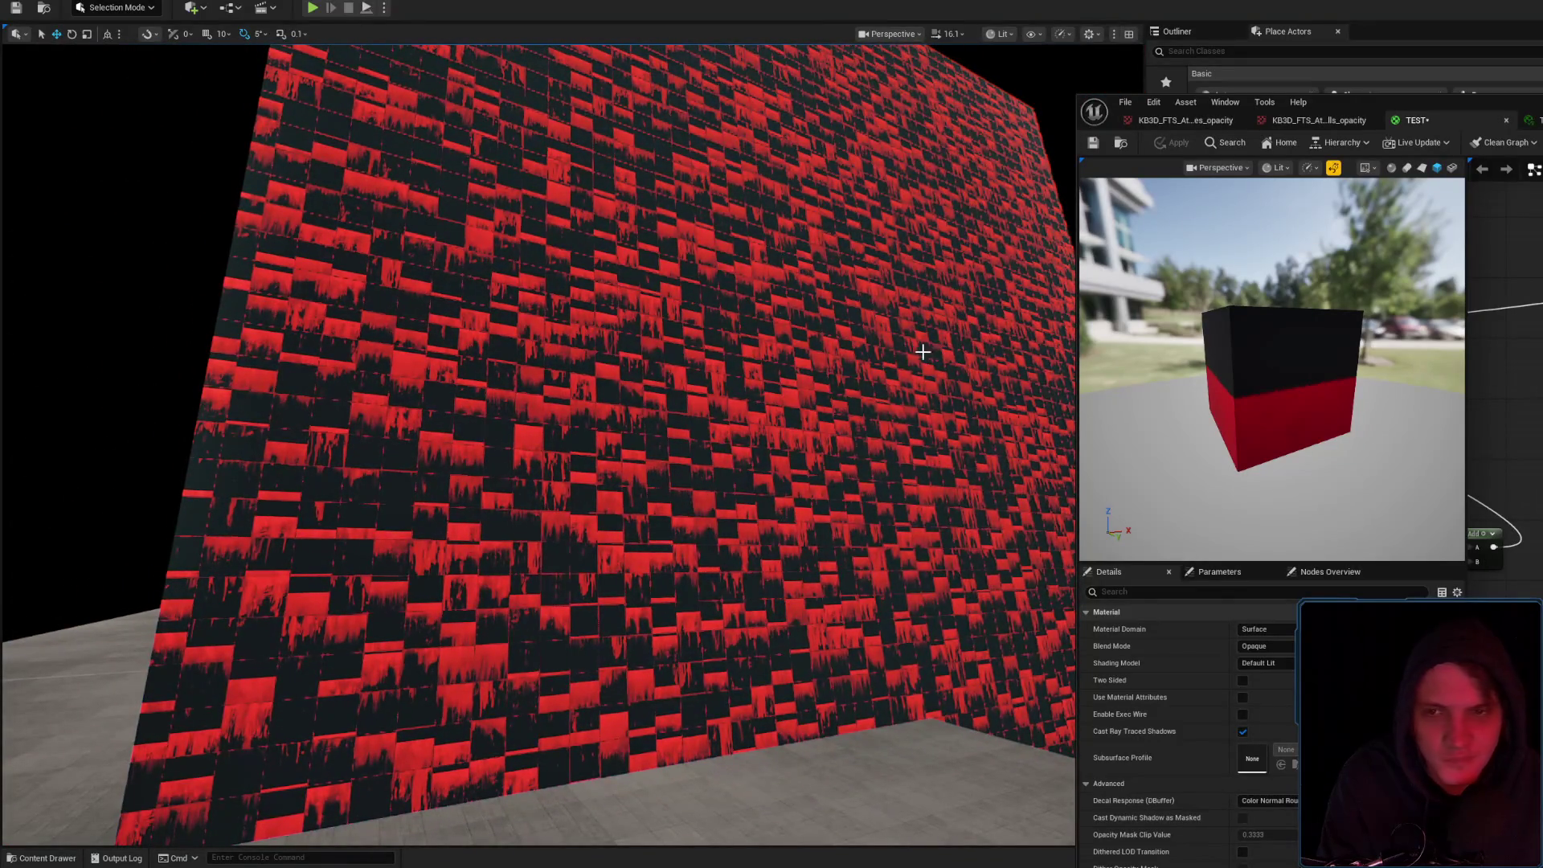
pyautogui.moveTo(852, 342); pyautogui.dragTo(864, 360)
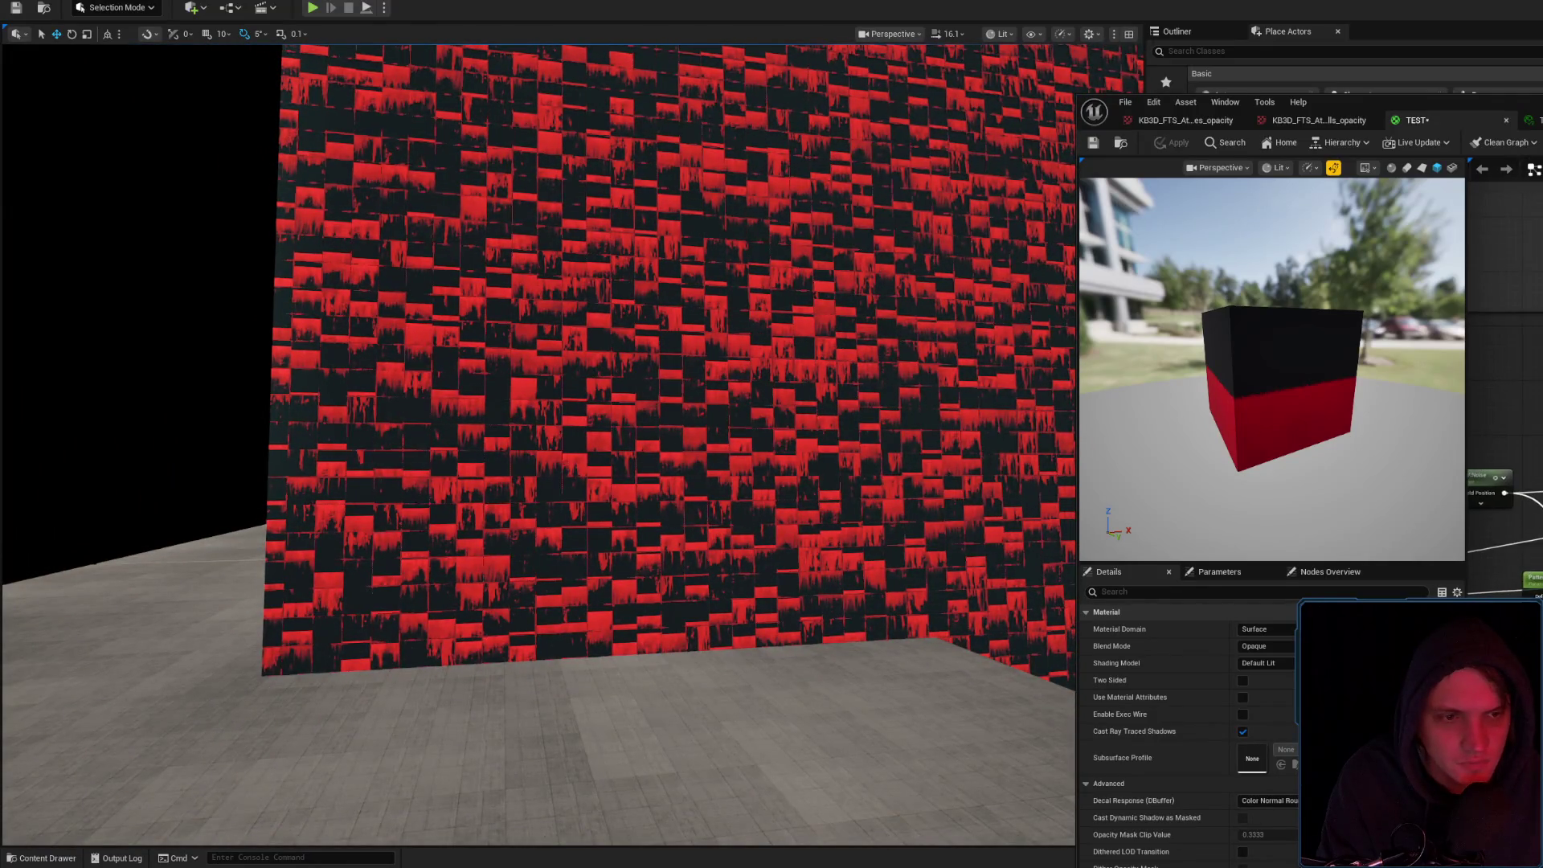
# Select PatternRandom, switch to the material instance, and frame the wall in the viewport
pyautogui.click(1511, 482)
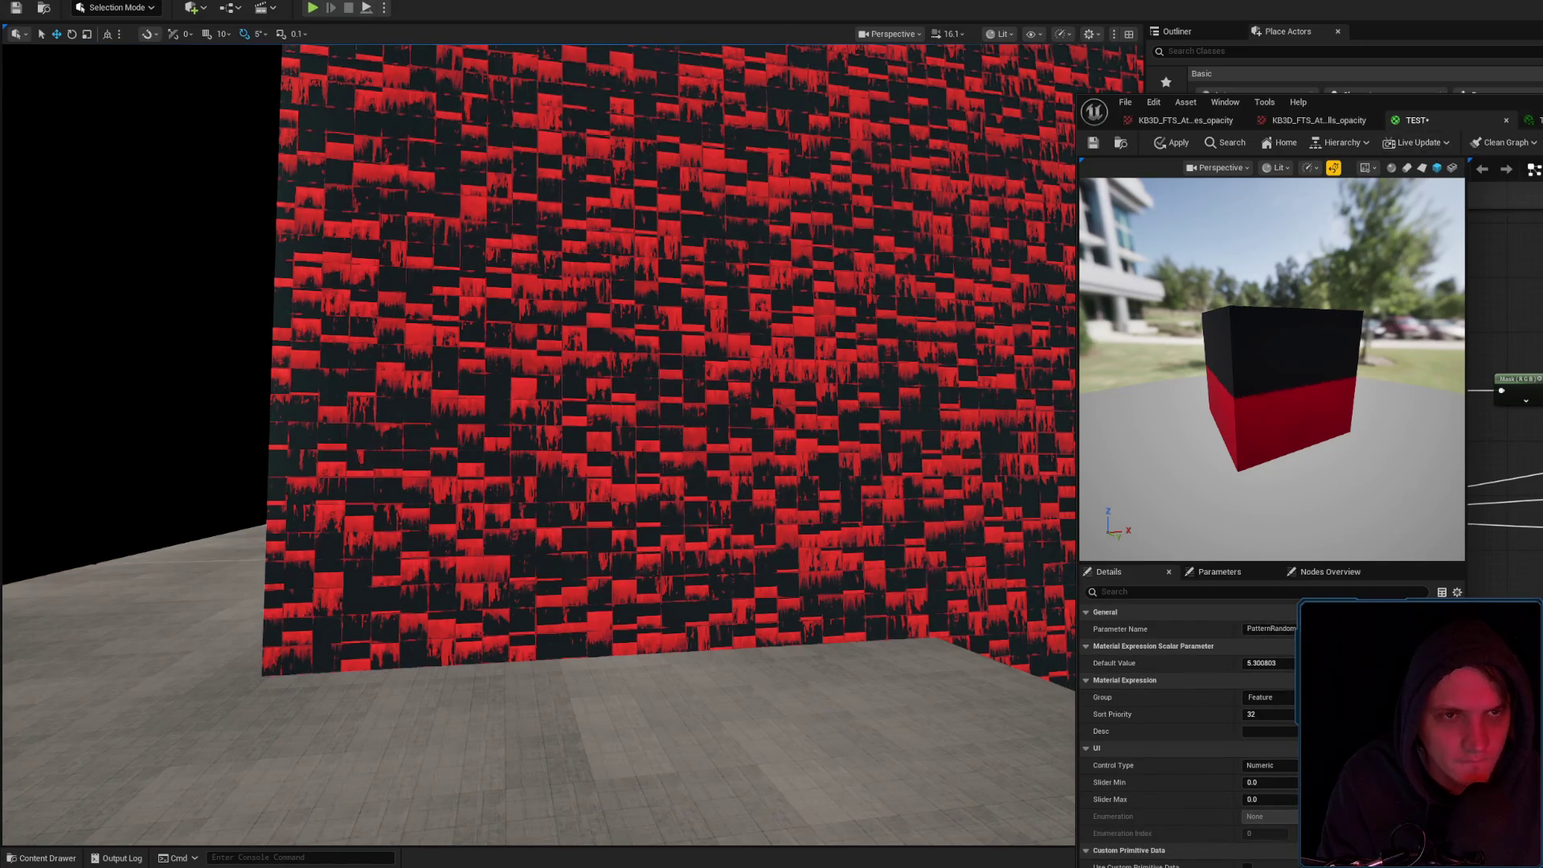
pyautogui.click(1534, 119)
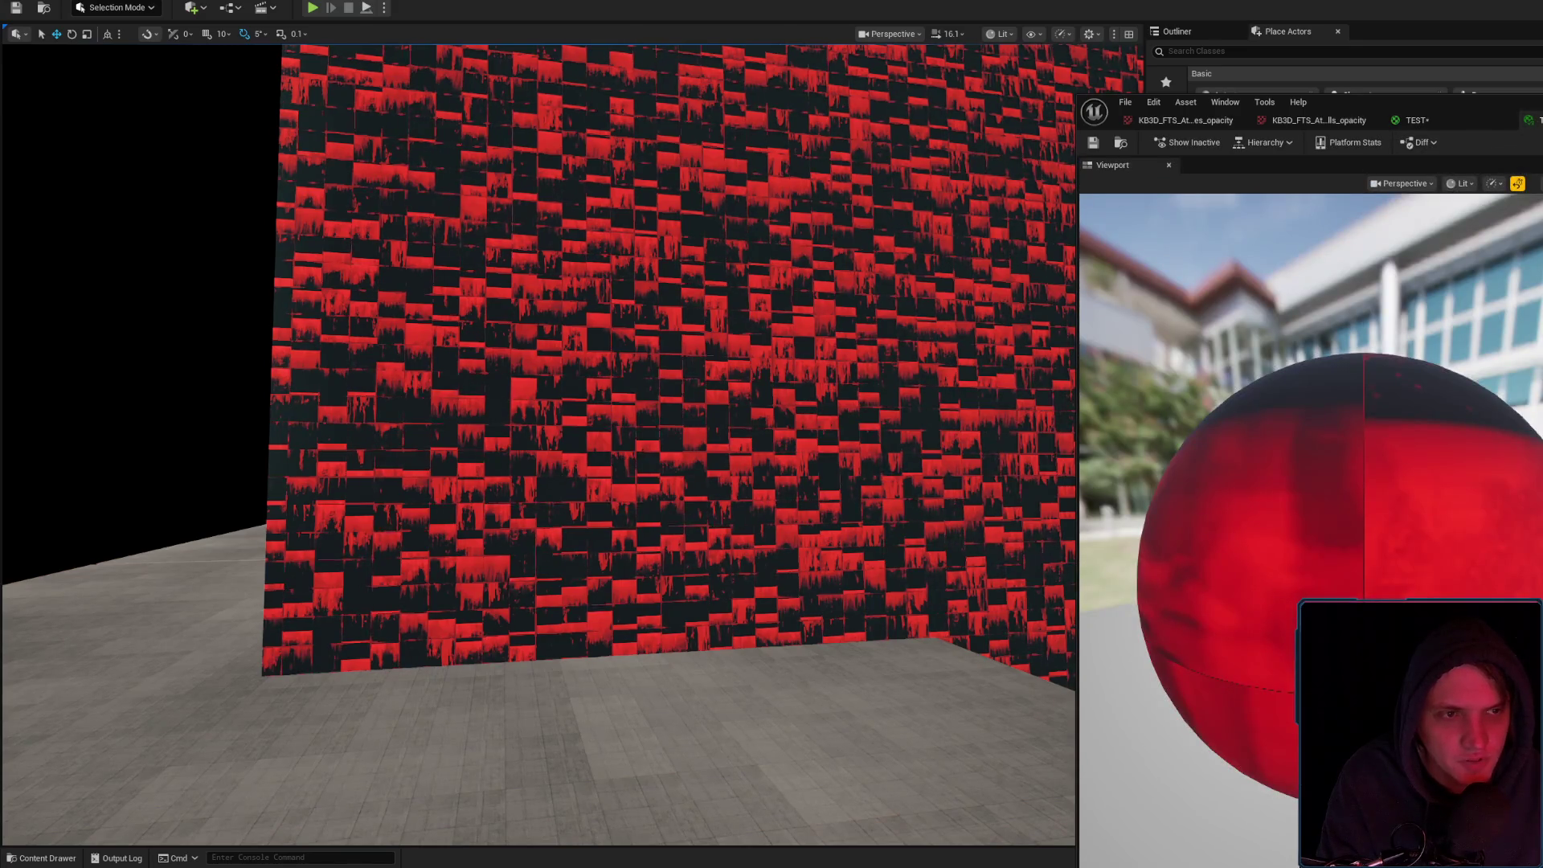
pyautogui.click(647, 382)
pyautogui.press('f')
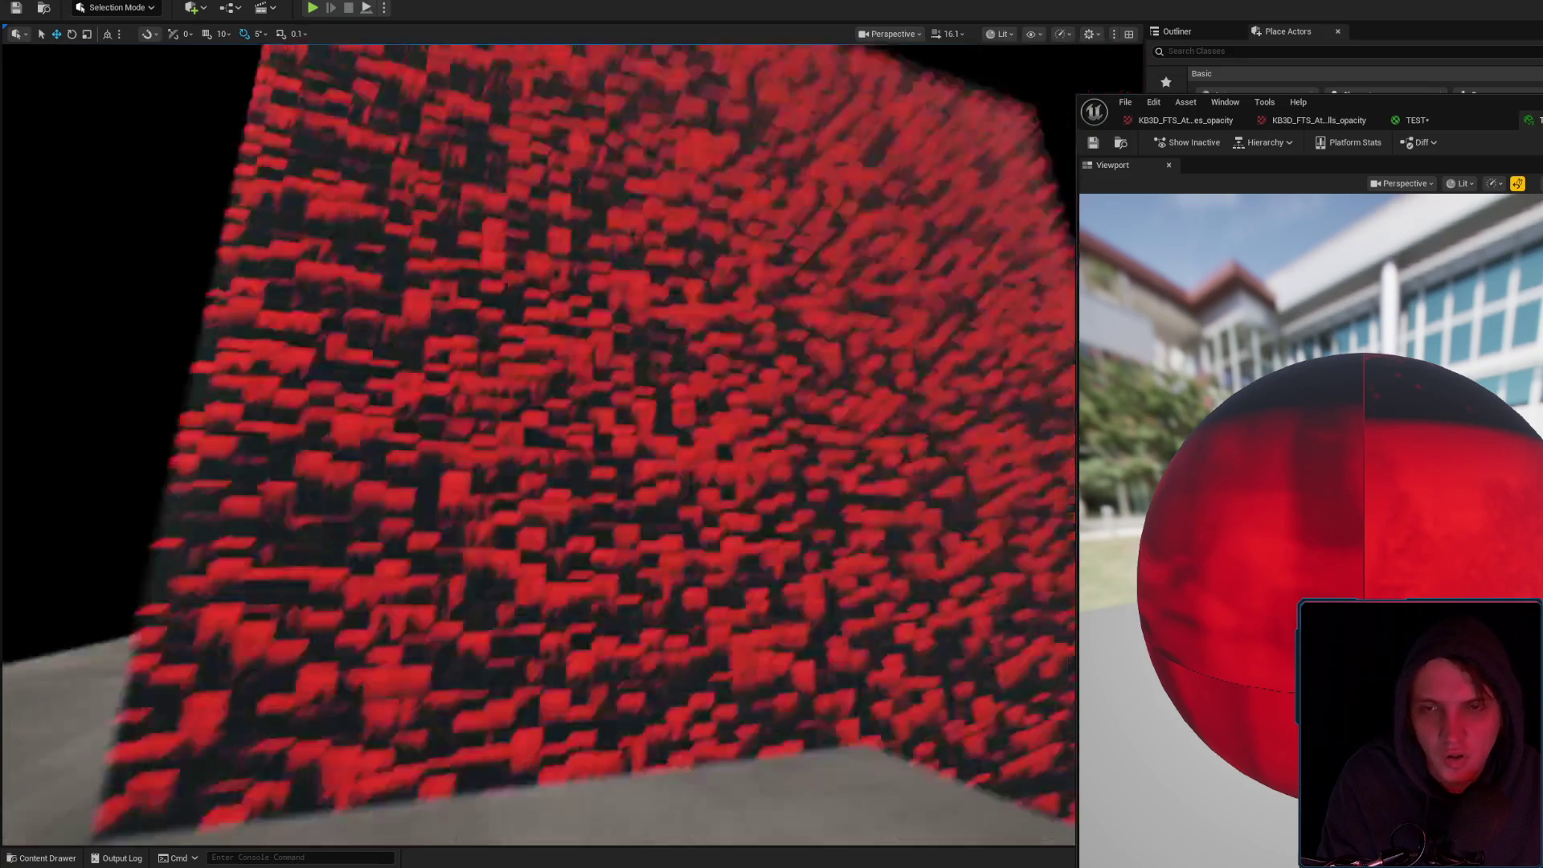
# Orbit close to the red wall, select it, and switch to the Move tool
pyautogui.moveTo(604, 447)
pyautogui.mouseDown()
pyautogui.moveTo(691, 446)
pyautogui.moveTo(604, 447)
pyautogui.mouseUp()
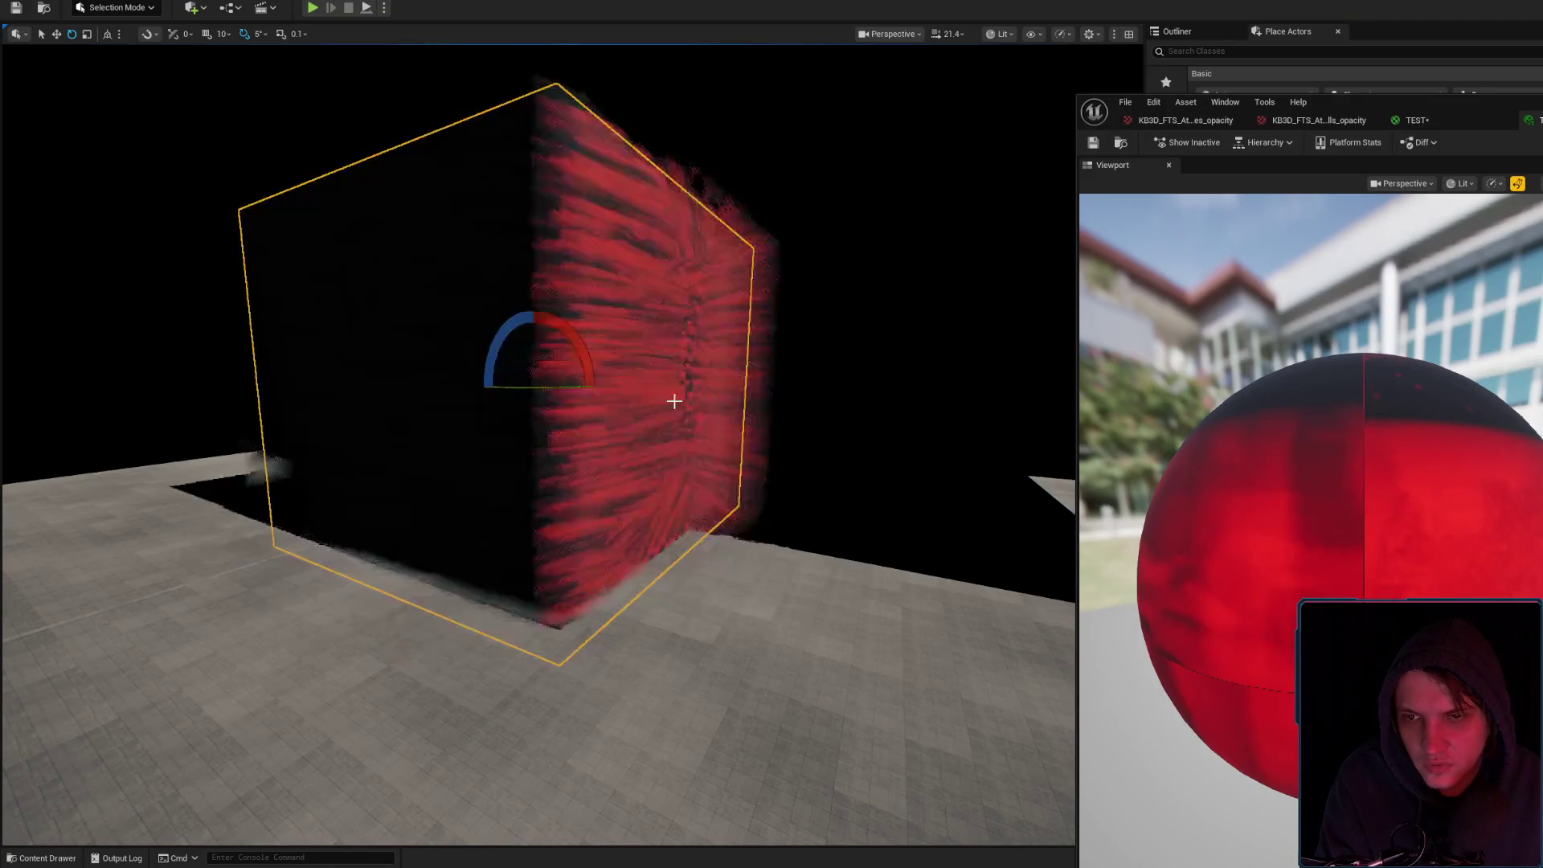
pyautogui.moveTo(671, 401)
pyautogui.mouseDown()
pyautogui.moveTo(774, 437)
pyautogui.moveTo(739, 454)
pyautogui.moveTo(672, 431)
pyautogui.mouseUp()
pyautogui.click(672, 431)
pyautogui.press('w')
pyautogui.moveTo(574, 394); pyautogui.dragTo(474, 415)
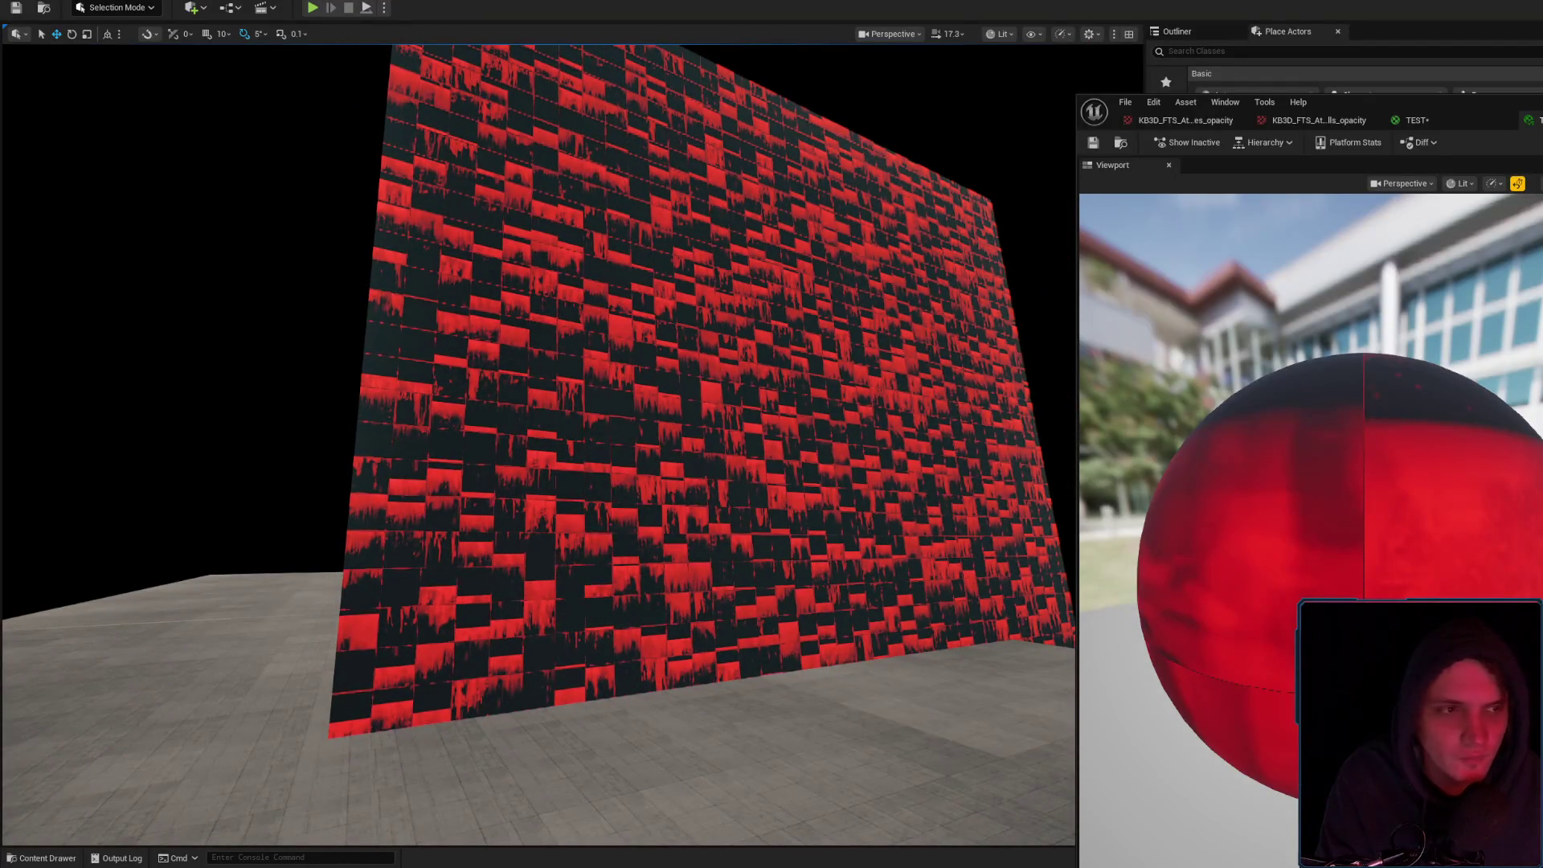
# Dismiss the YouTube window and fly the camera up to the wall's red drip rows
pyautogui.hotkey('alt', 'Tab')
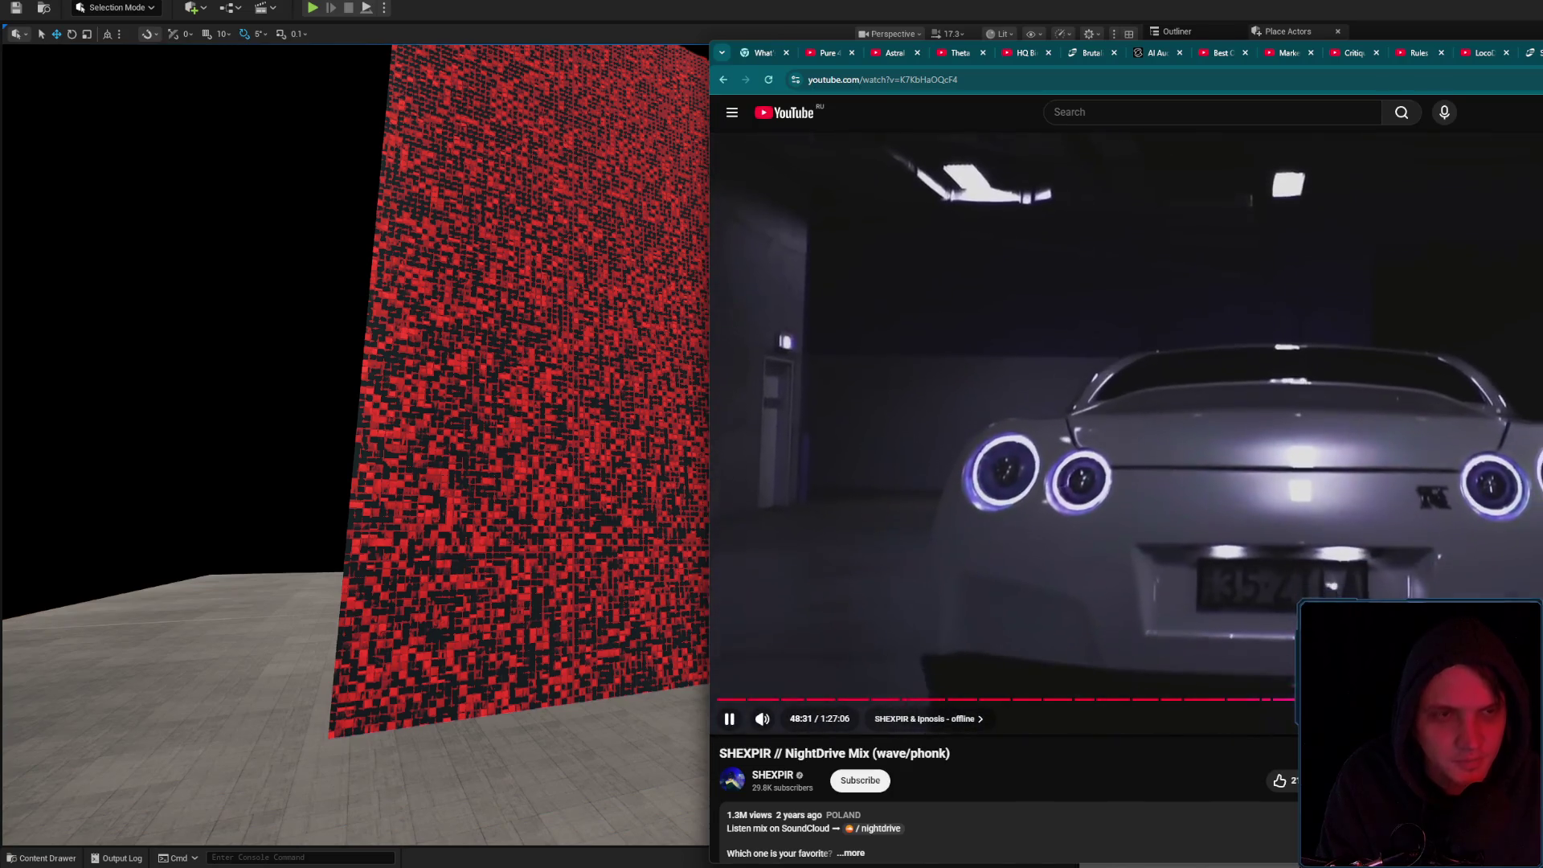
pyautogui.hotkey('alt', 'Tab')
pyautogui.scroll(-3, 833, 484)
pyautogui.scroll(8, 833, 484)
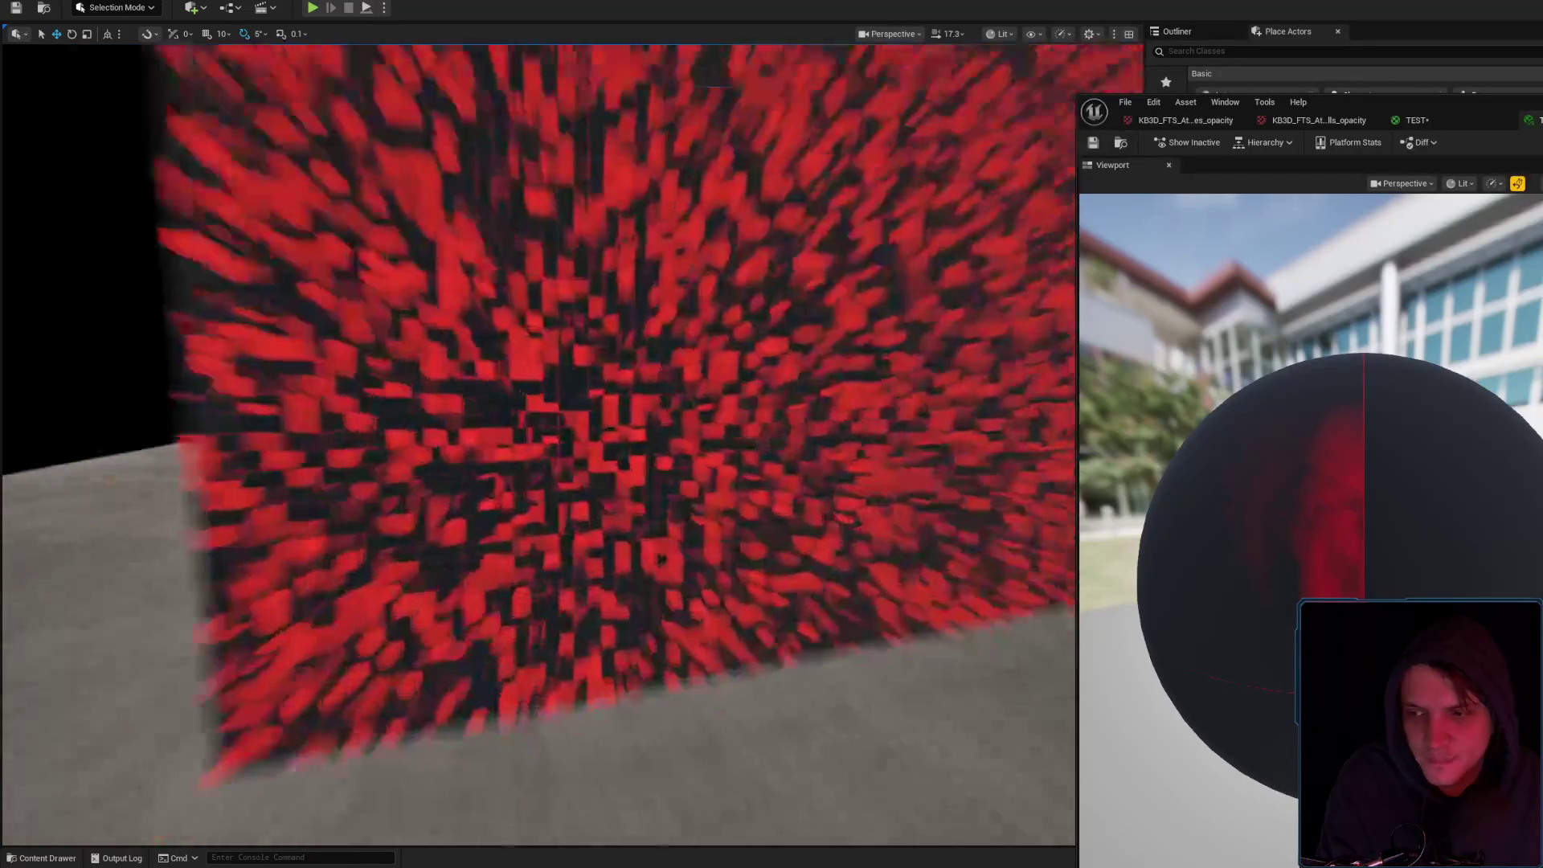
pyautogui.scroll(-3, 834, 484)
pyautogui.scroll(-3, 539, 442)
pyautogui.moveTo(538, 442)
pyautogui.mouseDown()
pyautogui.moveTo(459, 337)
pyautogui.moveTo(498, 354)
pyautogui.mouseUp()
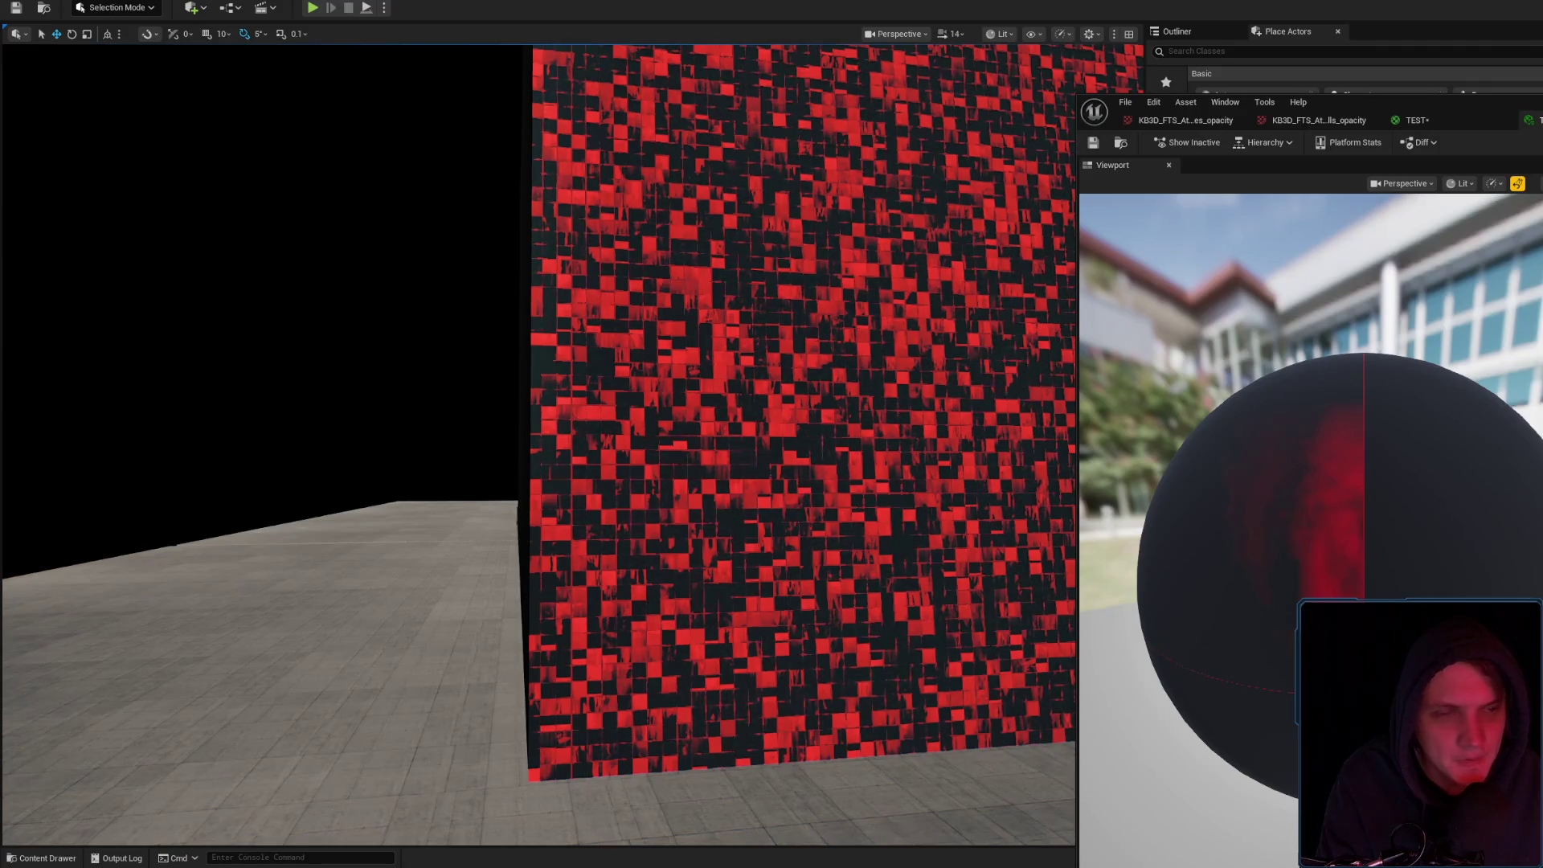
pyautogui.moveTo(498, 353); pyautogui.dragTo(377, 390)
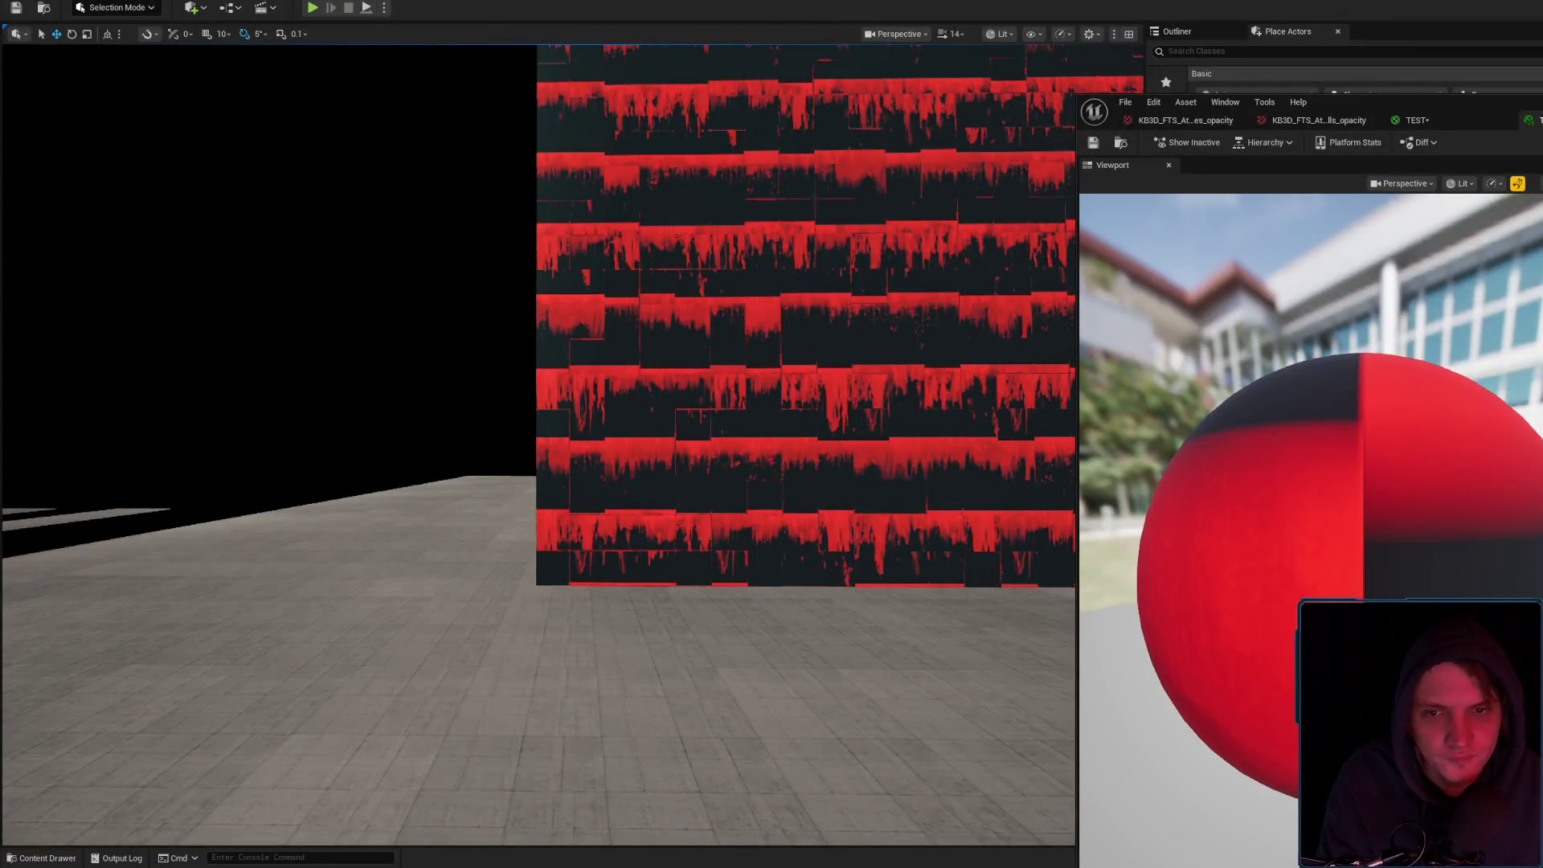
# Orbit around the red wall and select it
pyautogui.moveTo(757, 476)
pyautogui.mouseDown()
pyautogui.moveTo(772, 474)
pyautogui.moveTo(758, 477)
pyautogui.mouseUp()
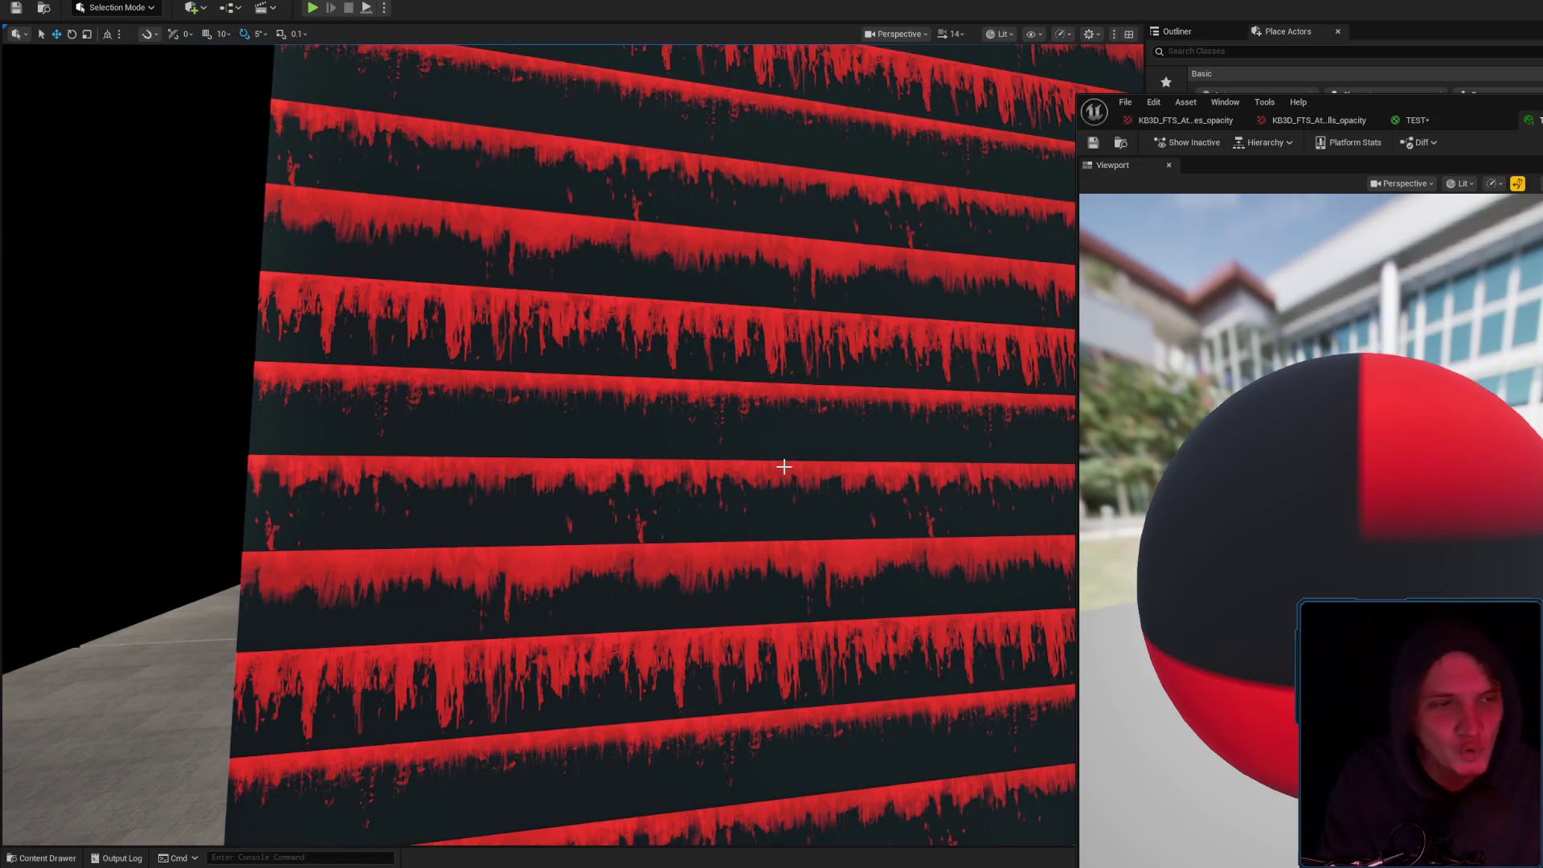
pyautogui.moveTo(69, 515)
pyautogui.mouseDown()
pyautogui.moveTo(321, 483)
pyautogui.moveTo(298, 495)
pyautogui.moveTo(330, 474)
pyautogui.moveTo(635, 514)
pyautogui.mouseUp()
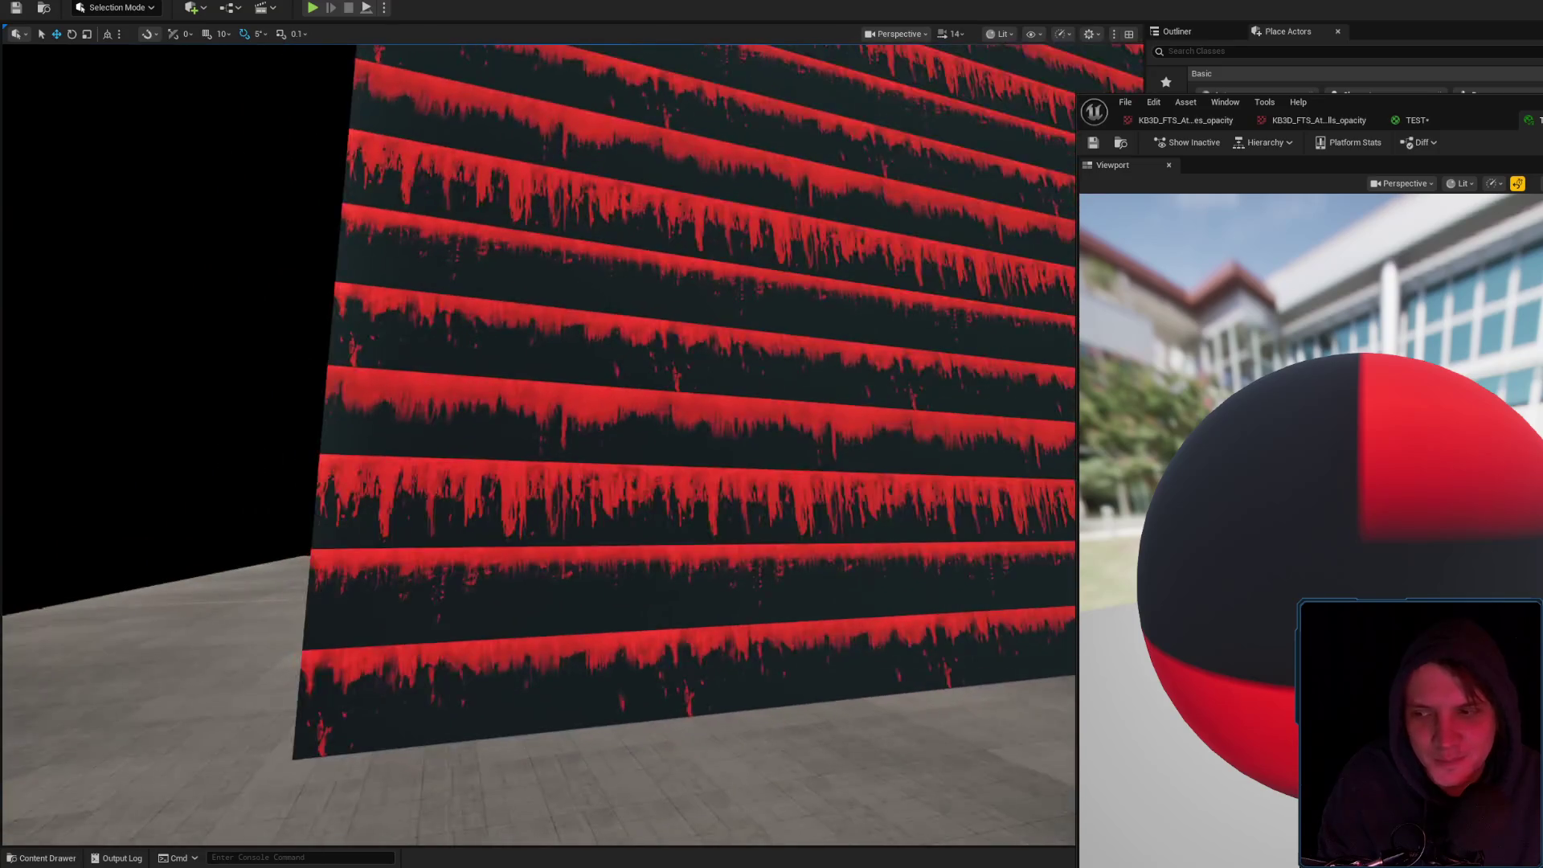
pyautogui.moveTo(770, 482)
pyautogui.mouseDown()
pyautogui.moveTo(839, 494)
pyautogui.moveTo(666, 395)
pyautogui.moveTo(551, 374)
pyautogui.moveTo(739, 375)
pyautogui.moveTo(698, 402)
pyautogui.mouseUp()
pyautogui.click(839, 494)
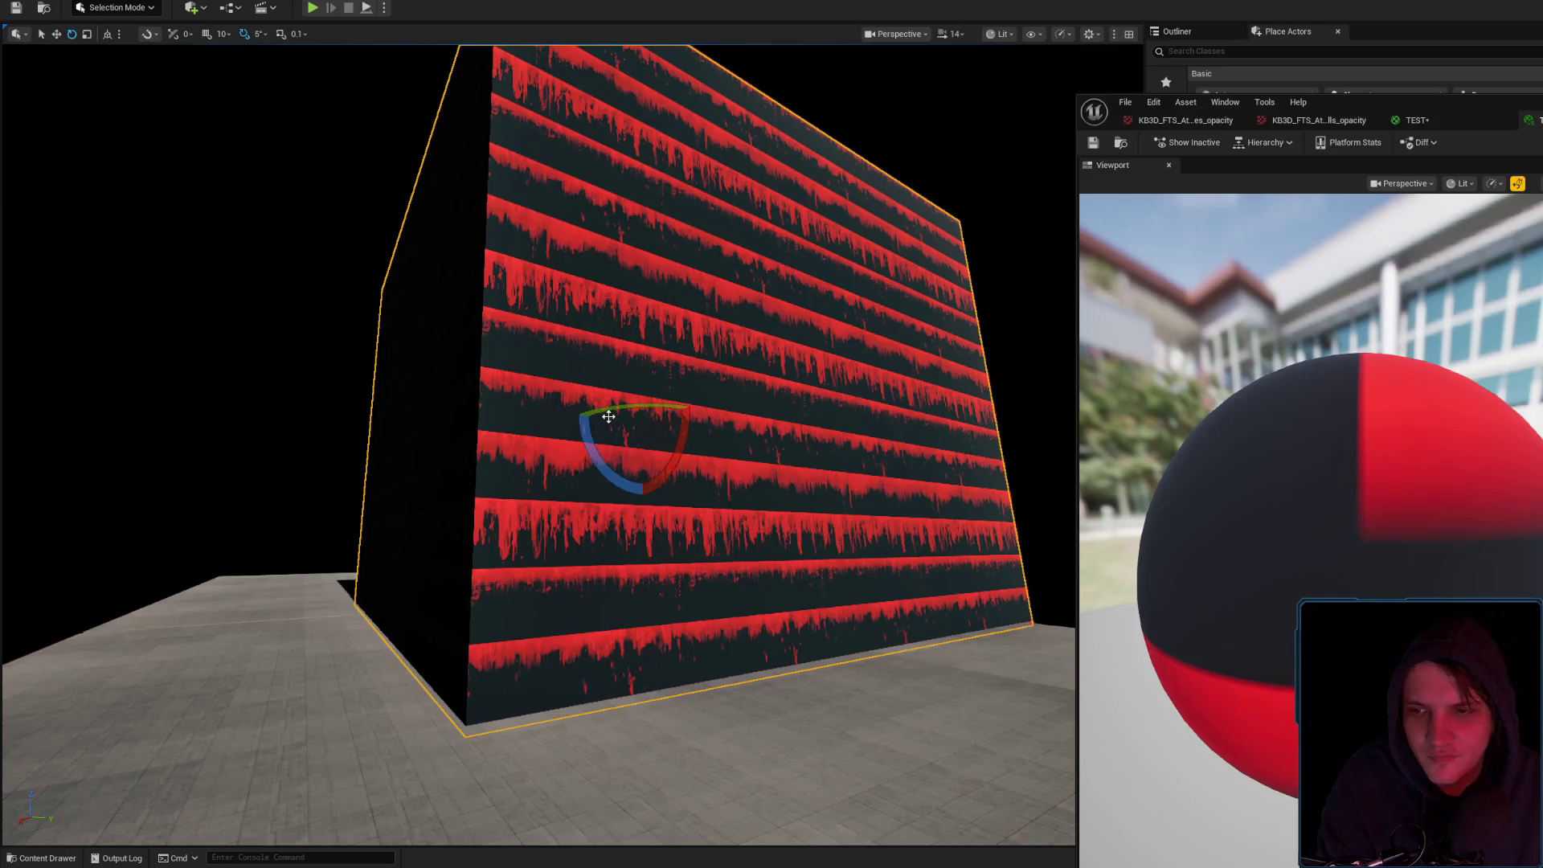
pyautogui.moveTo(697, 402); pyautogui.dragTo(772, 410)
pyautogui.moveTo(672, 393)
pyautogui.mouseDown()
pyautogui.moveTo(764, 394)
pyautogui.moveTo(744, 402)
pyautogui.moveTo(762, 419)
pyautogui.moveTo(577, 427)
pyautogui.mouseUp()
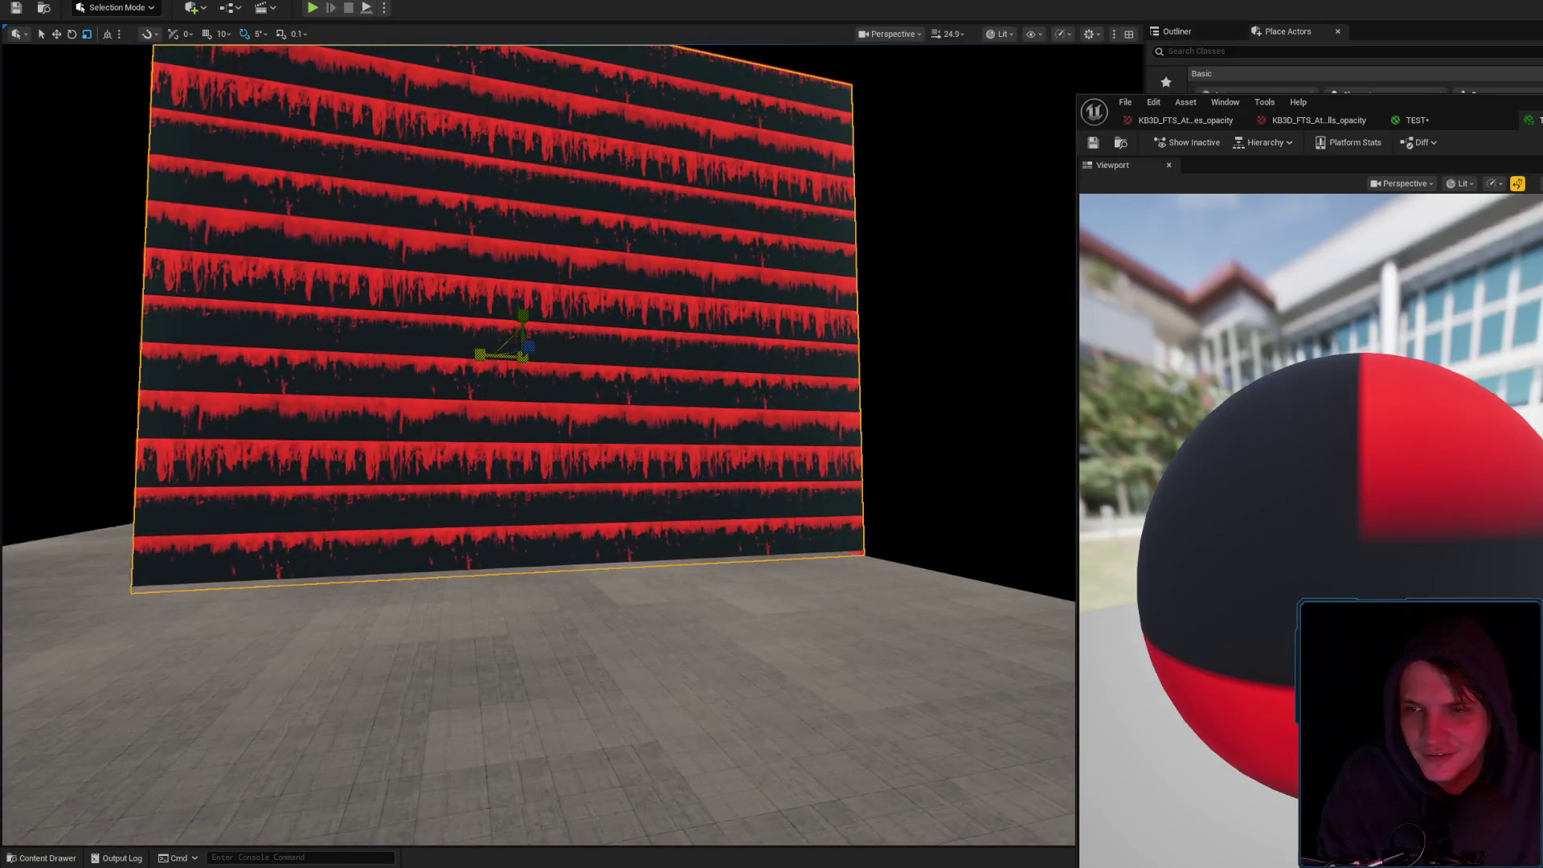
# Slide the wall sideways with the move gizmo to check the world-aligned drip pattern
pyautogui.moveTo(468, 359)
pyautogui.mouseDown()
pyautogui.moveTo(547, 362)
pyautogui.moveTo(699, 266)
pyautogui.mouseUp()
pyautogui.moveTo(562, 305)
pyautogui.mouseDown()
pyautogui.moveTo(658, 303)
pyautogui.moveTo(619, 413)
pyautogui.moveTo(637, 386)
pyautogui.moveTo(442, 357)
pyautogui.mouseUp()
pyautogui.press('e')
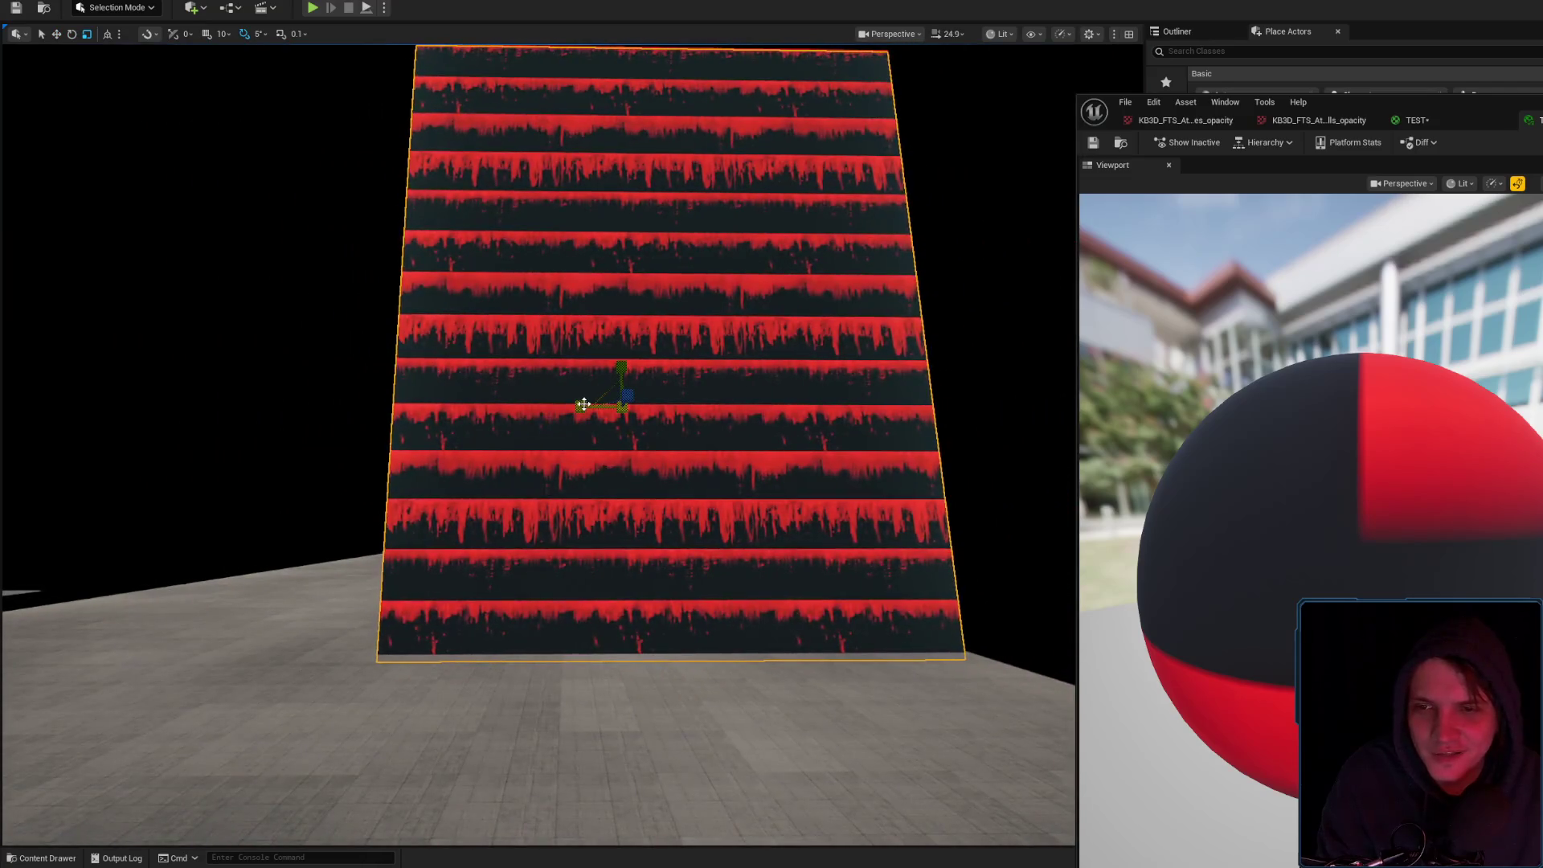
pyautogui.moveTo(577, 402)
pyautogui.mouseDown()
pyautogui.moveTo(606, 386)
pyautogui.moveTo(410, 361)
pyautogui.moveTo(625, 387)
pyautogui.moveTo(562, 394)
pyautogui.moveTo(603, 458)
pyautogui.moveTo(619, 442)
pyautogui.moveTo(579, 378)
pyautogui.moveTo(554, 369)
pyautogui.moveTo(575, 337)
pyautogui.mouseUp()
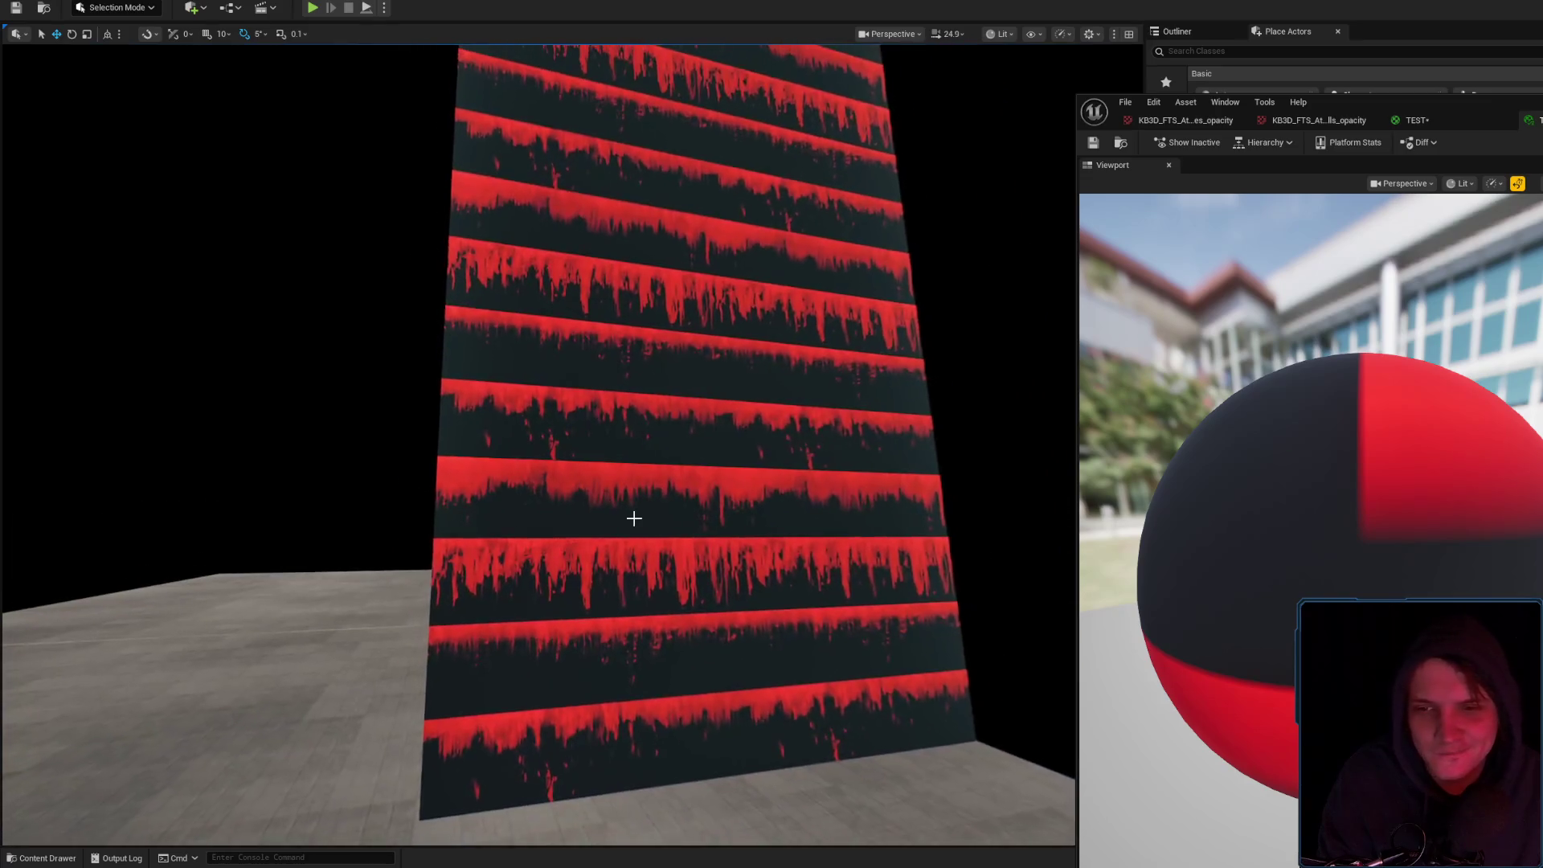
pyautogui.click(630, 516)
pyautogui.moveTo(630, 517); pyautogui.dragTo(636, 506)
pyautogui.scroll(-6, 661, 500)
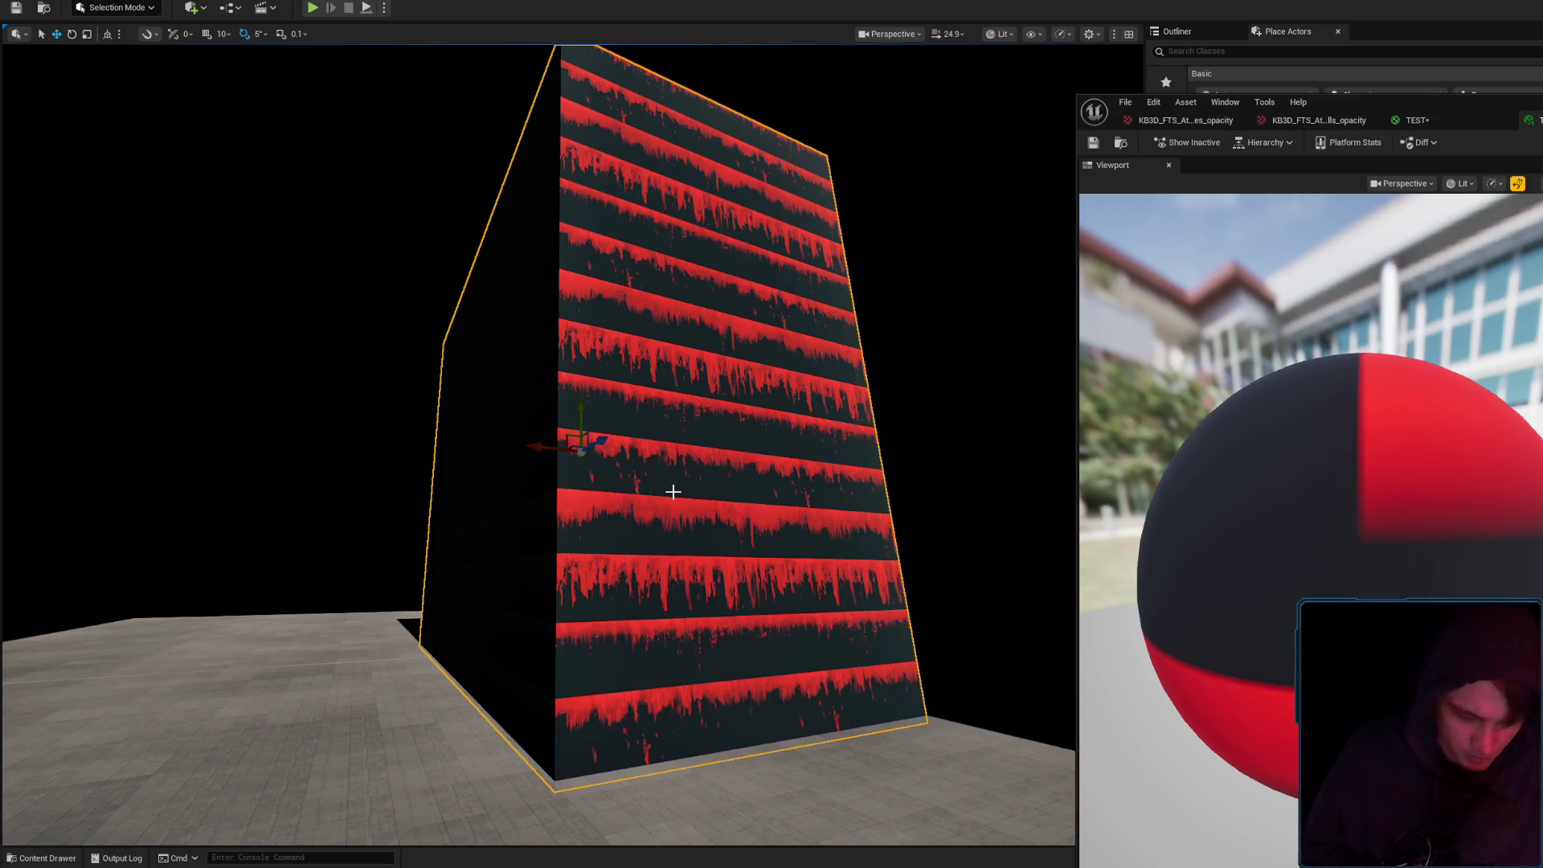
# Lower the system volume and fly the camera back in toward the red facade
pyautogui.press('XF86AudioLowerVolume')
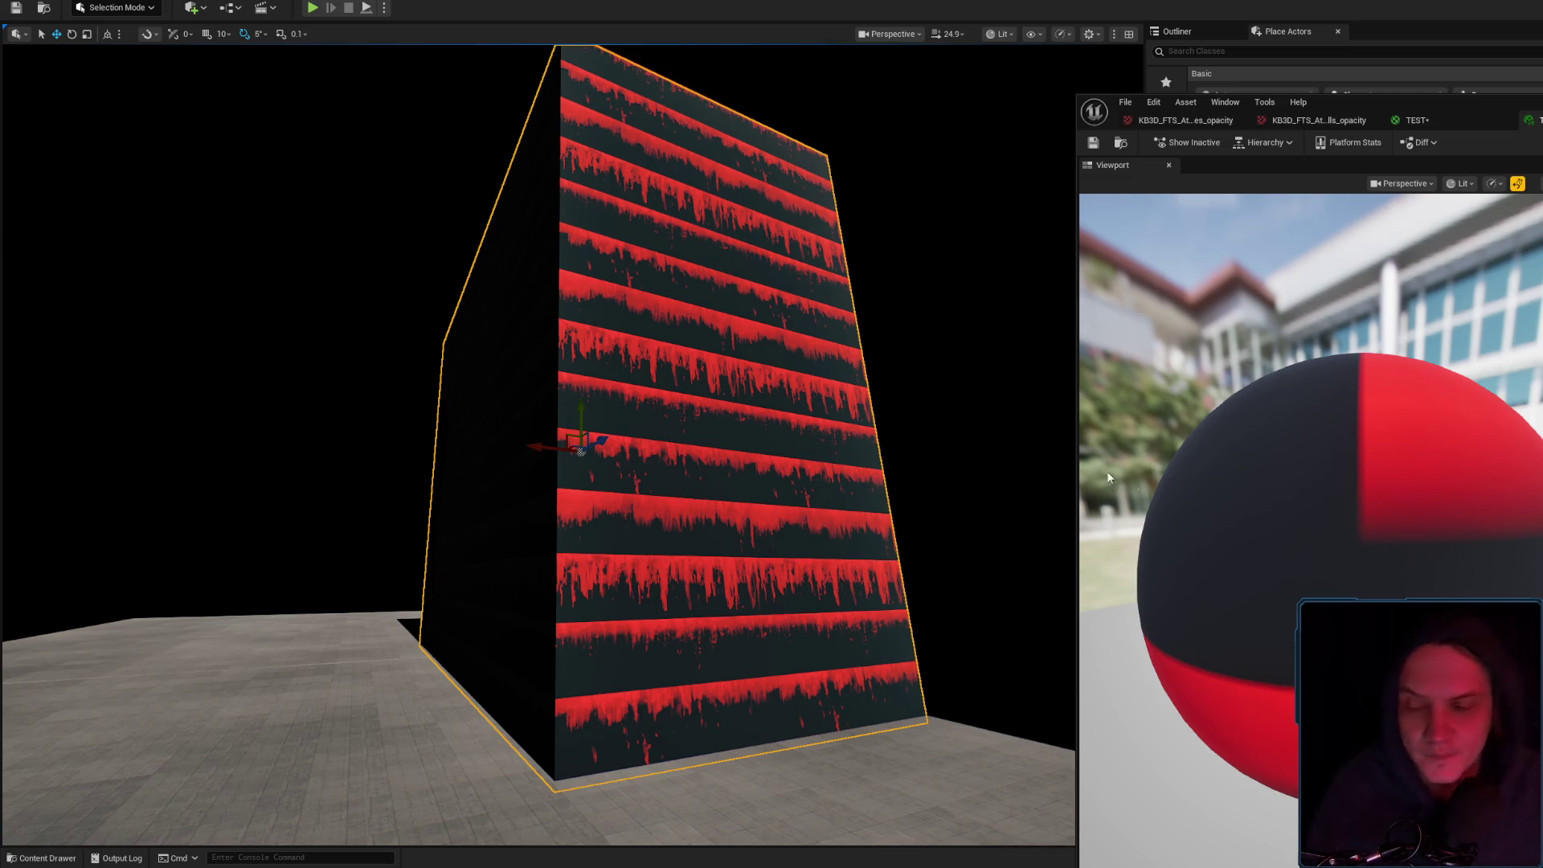
pyautogui.press('s')
pyautogui.press('w')
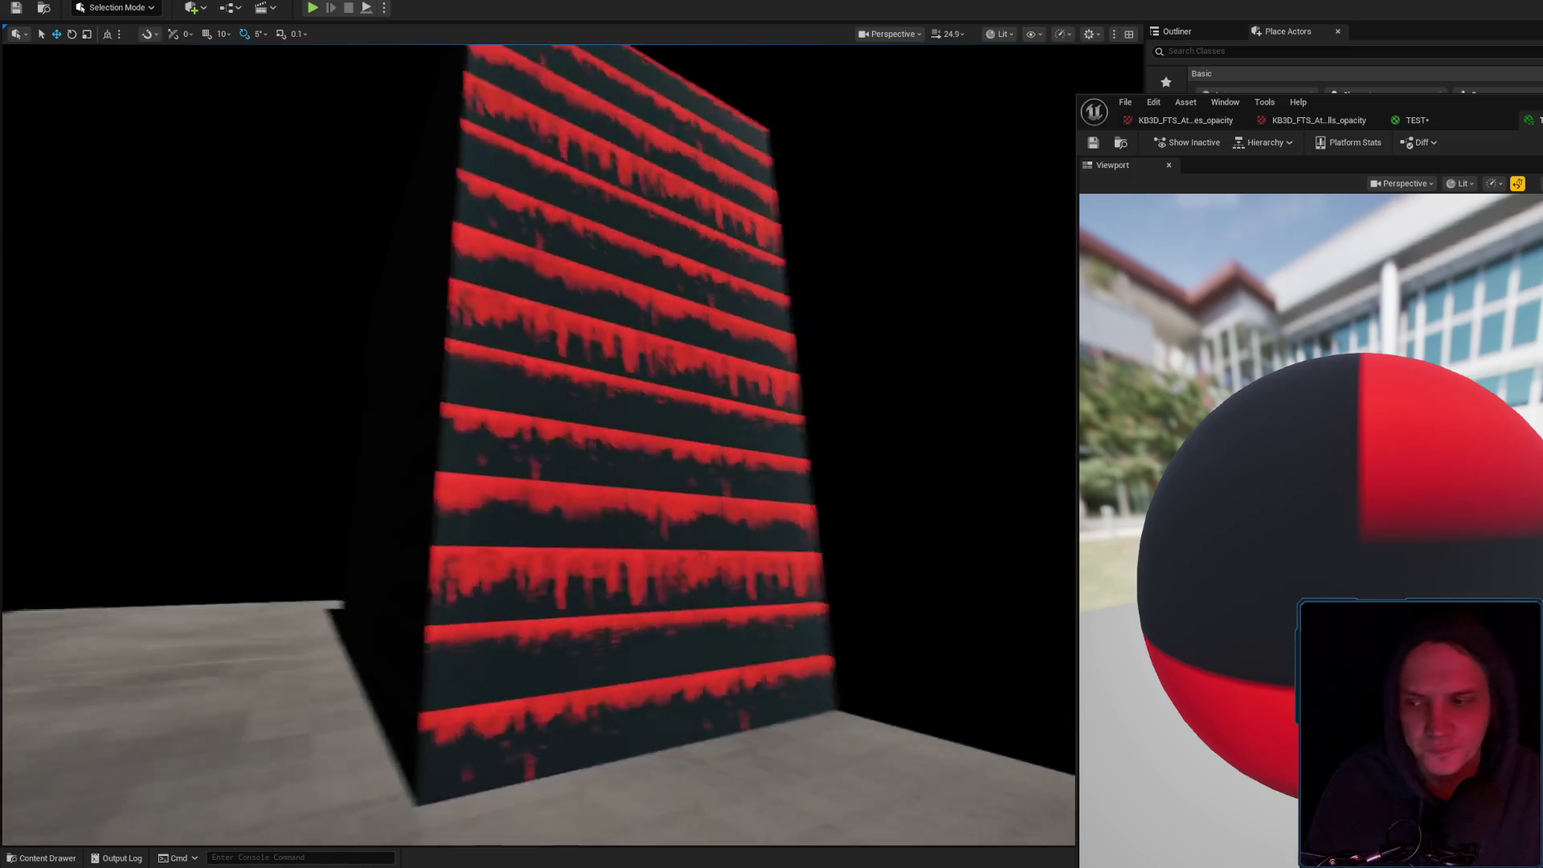
pyautogui.press('w')
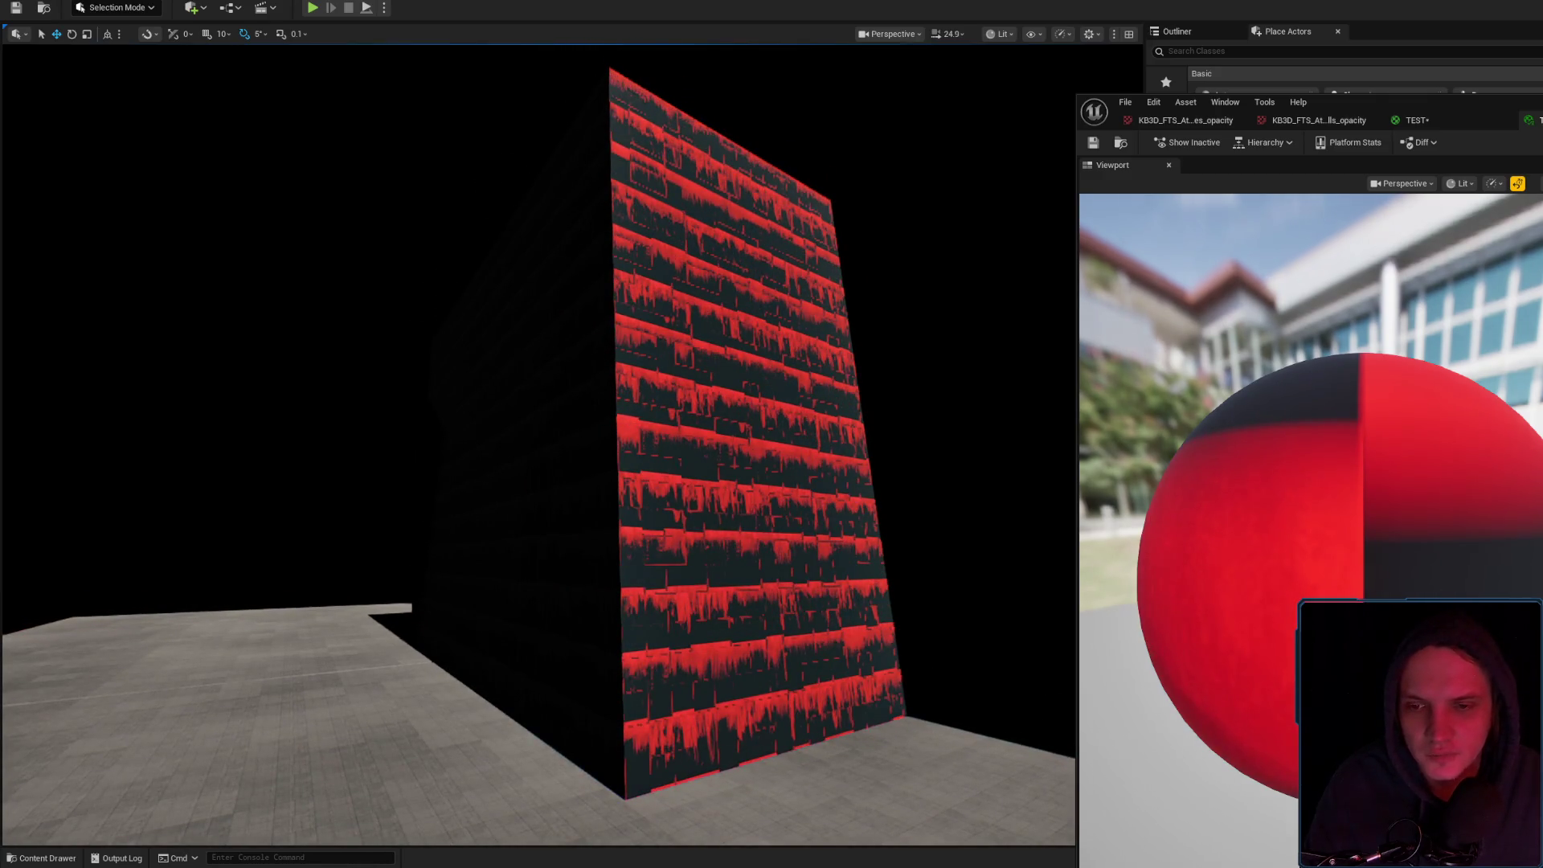
pyautogui.press('w')
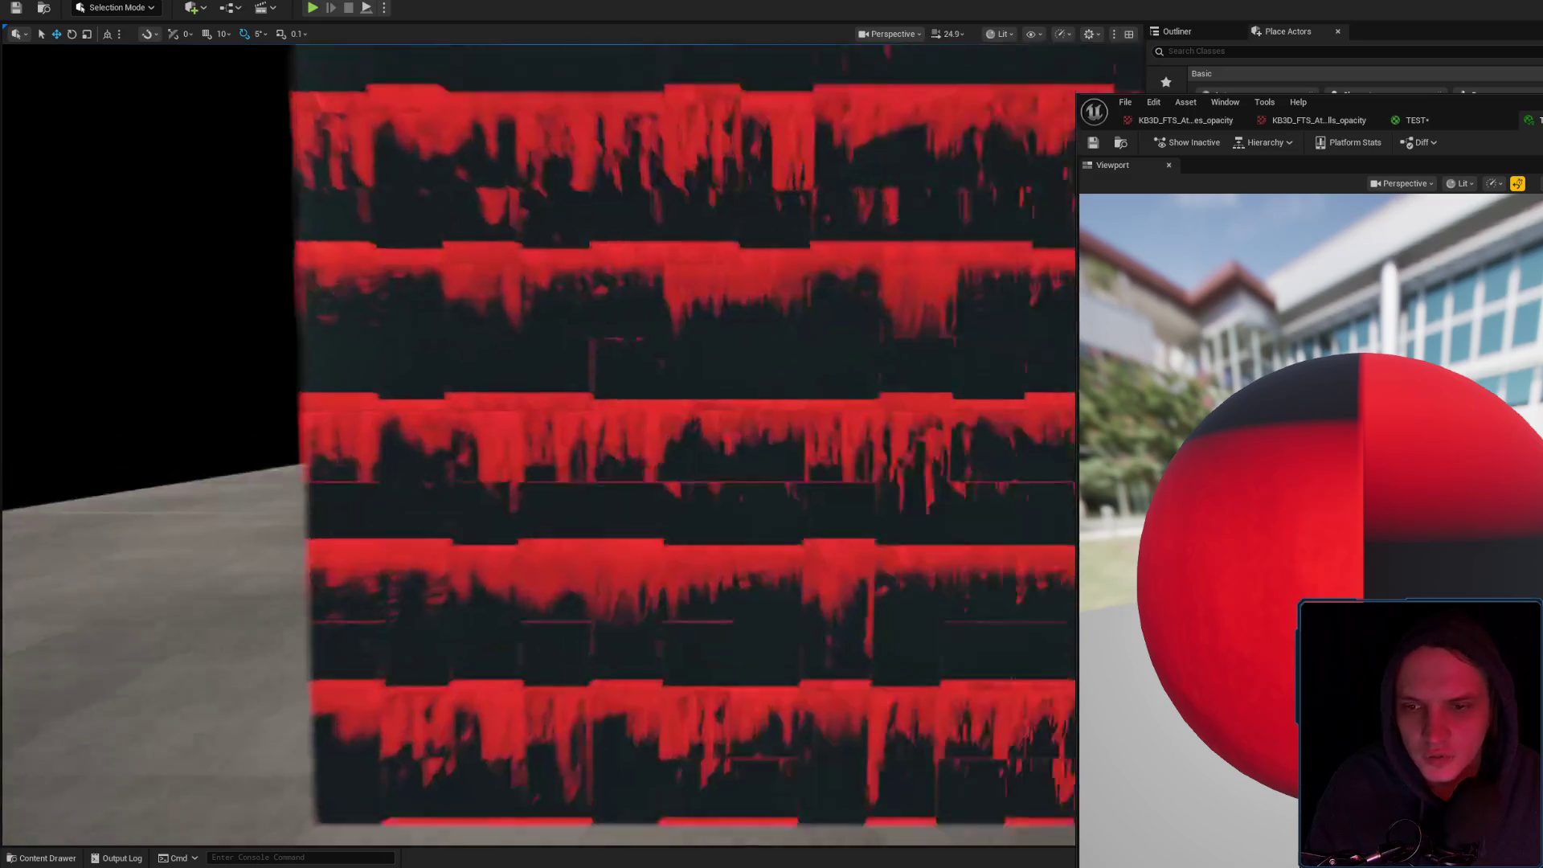
pyautogui.press('w')
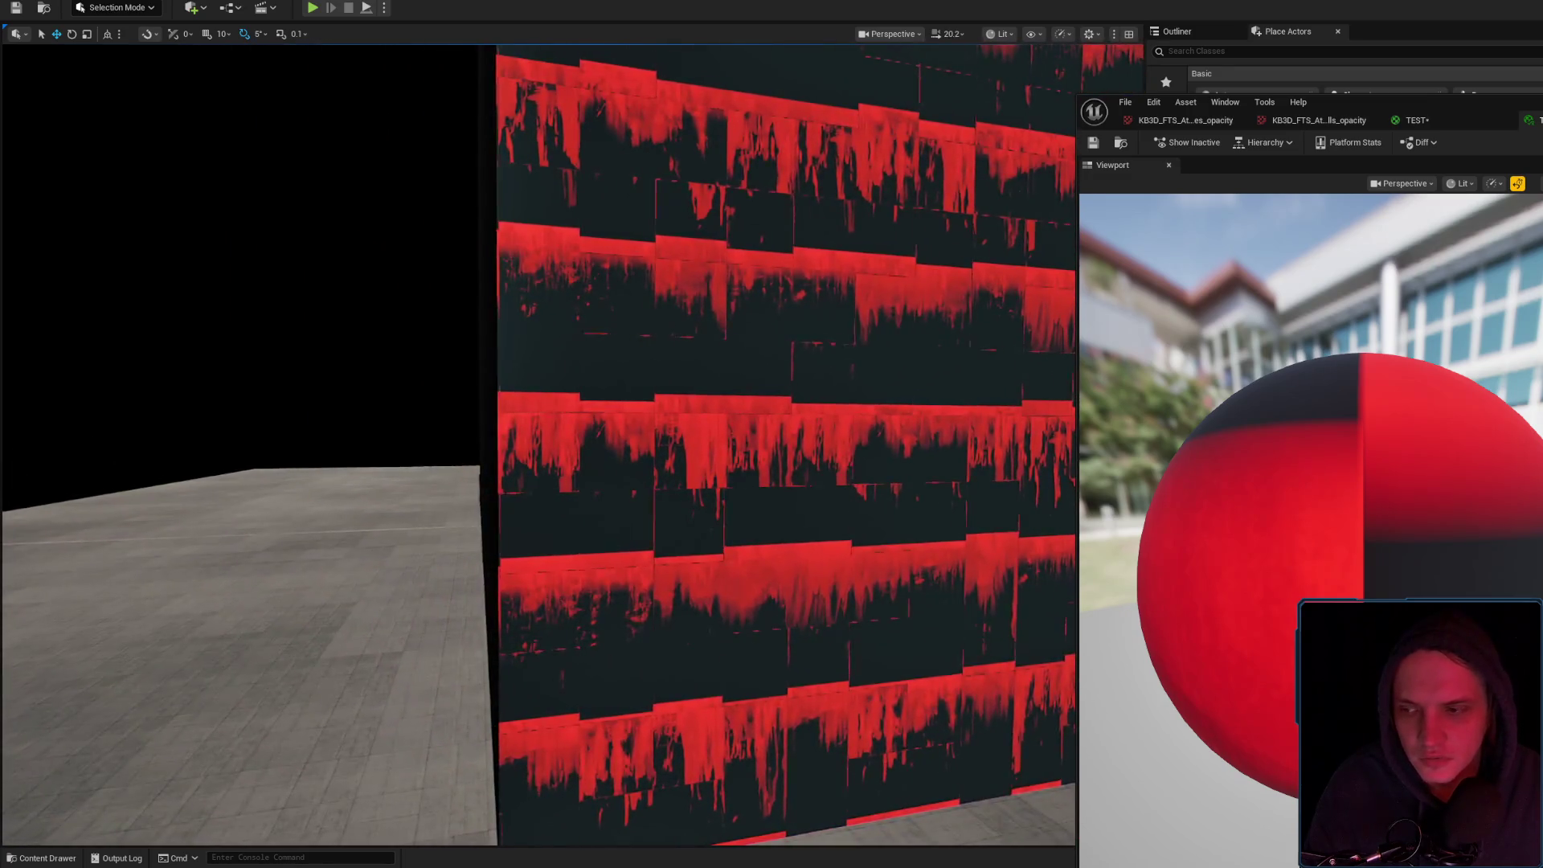
pyautogui.press('d')
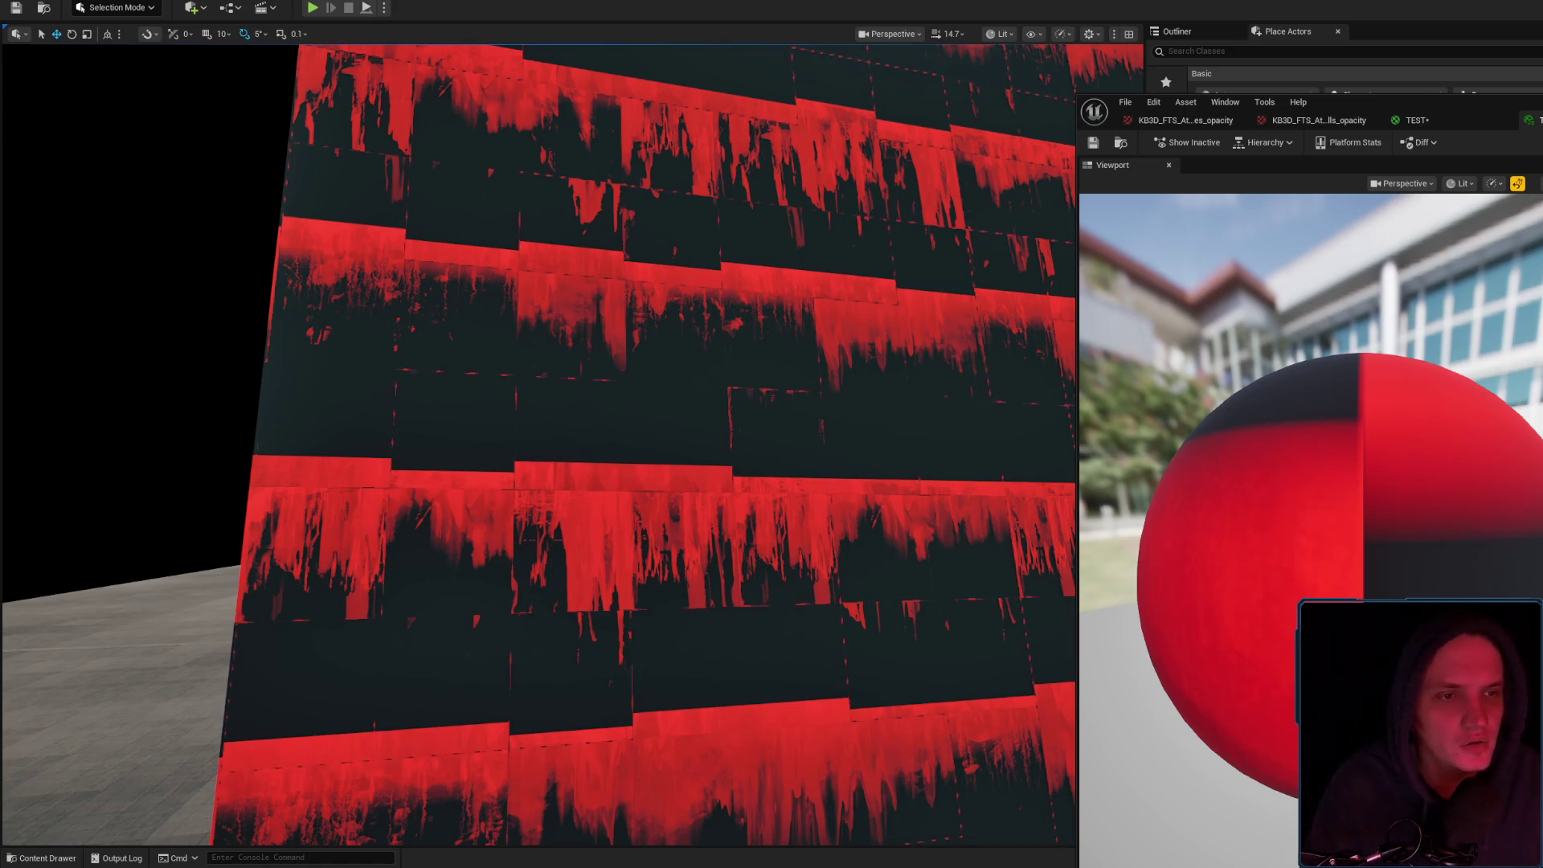
# Switch between the TEST graph and instance preview, ending on the TEST material graph
pyautogui.click(1417, 120)
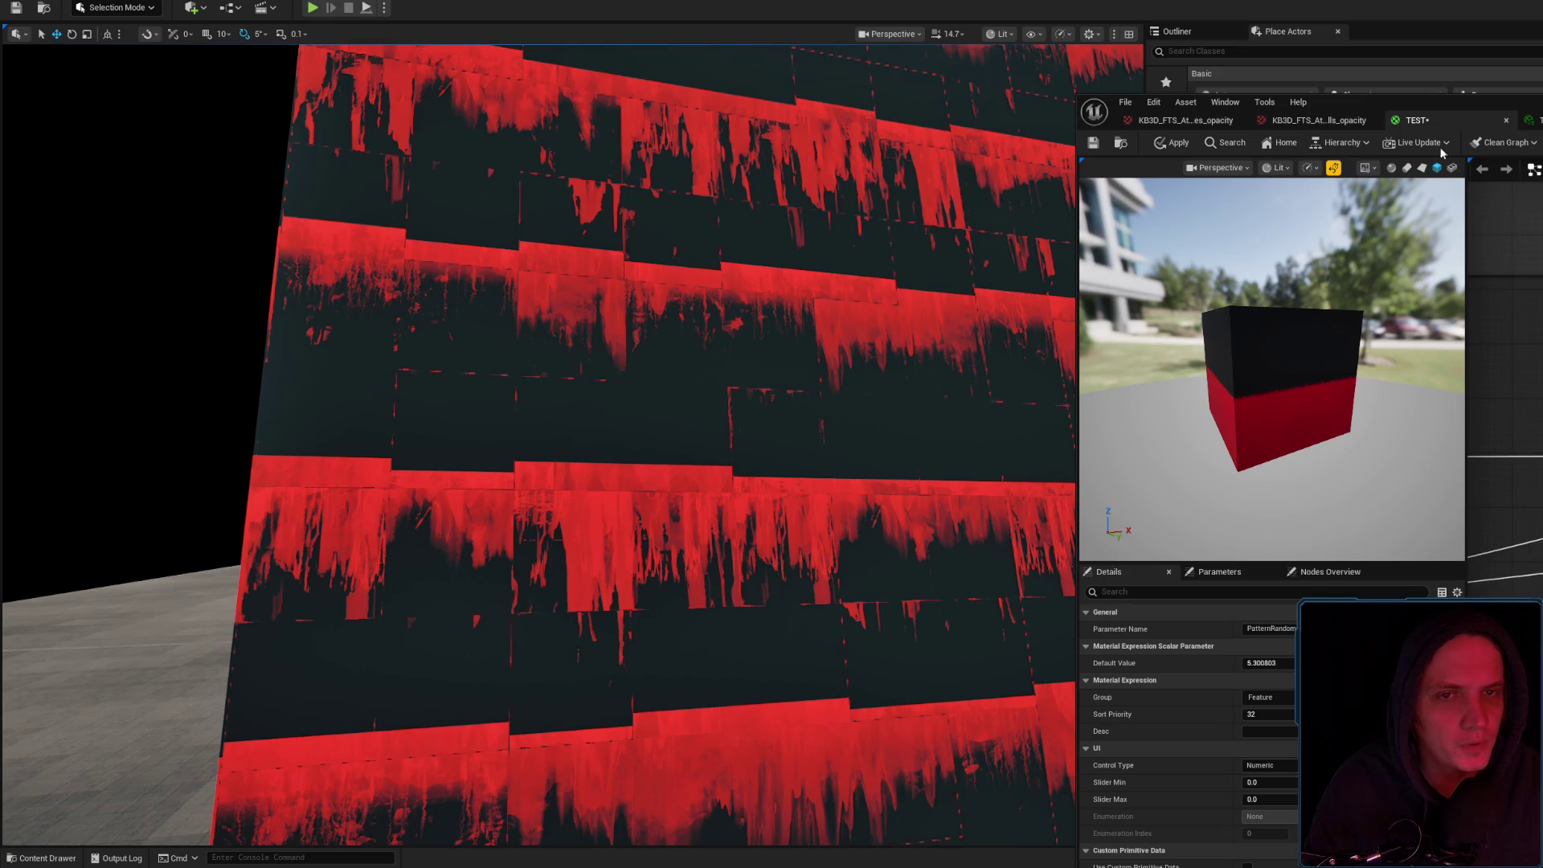
pyautogui.click(1532, 120)
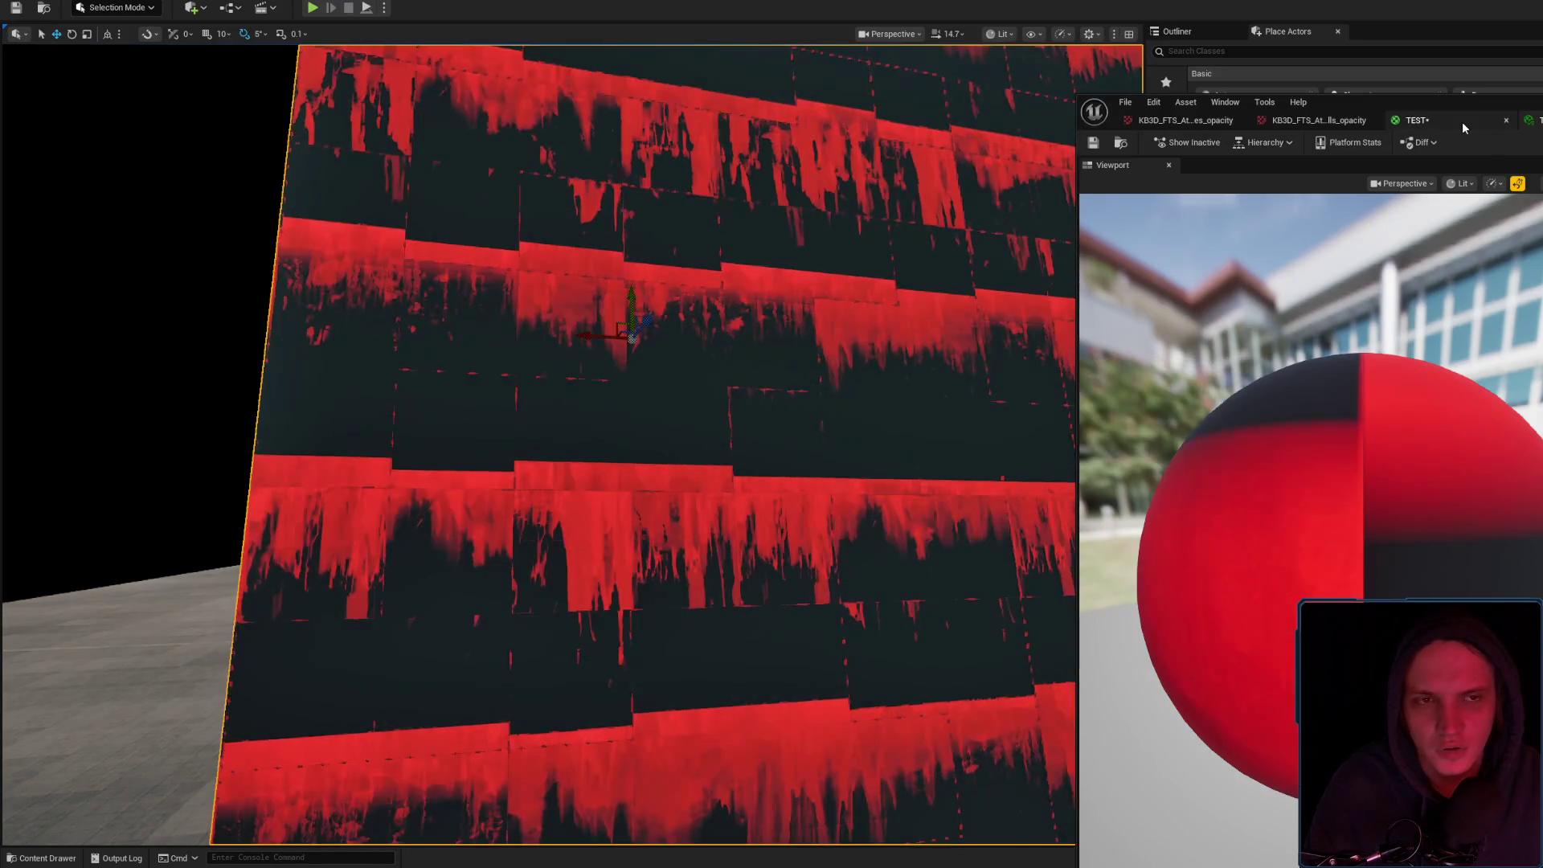
pyautogui.click(1462, 122)
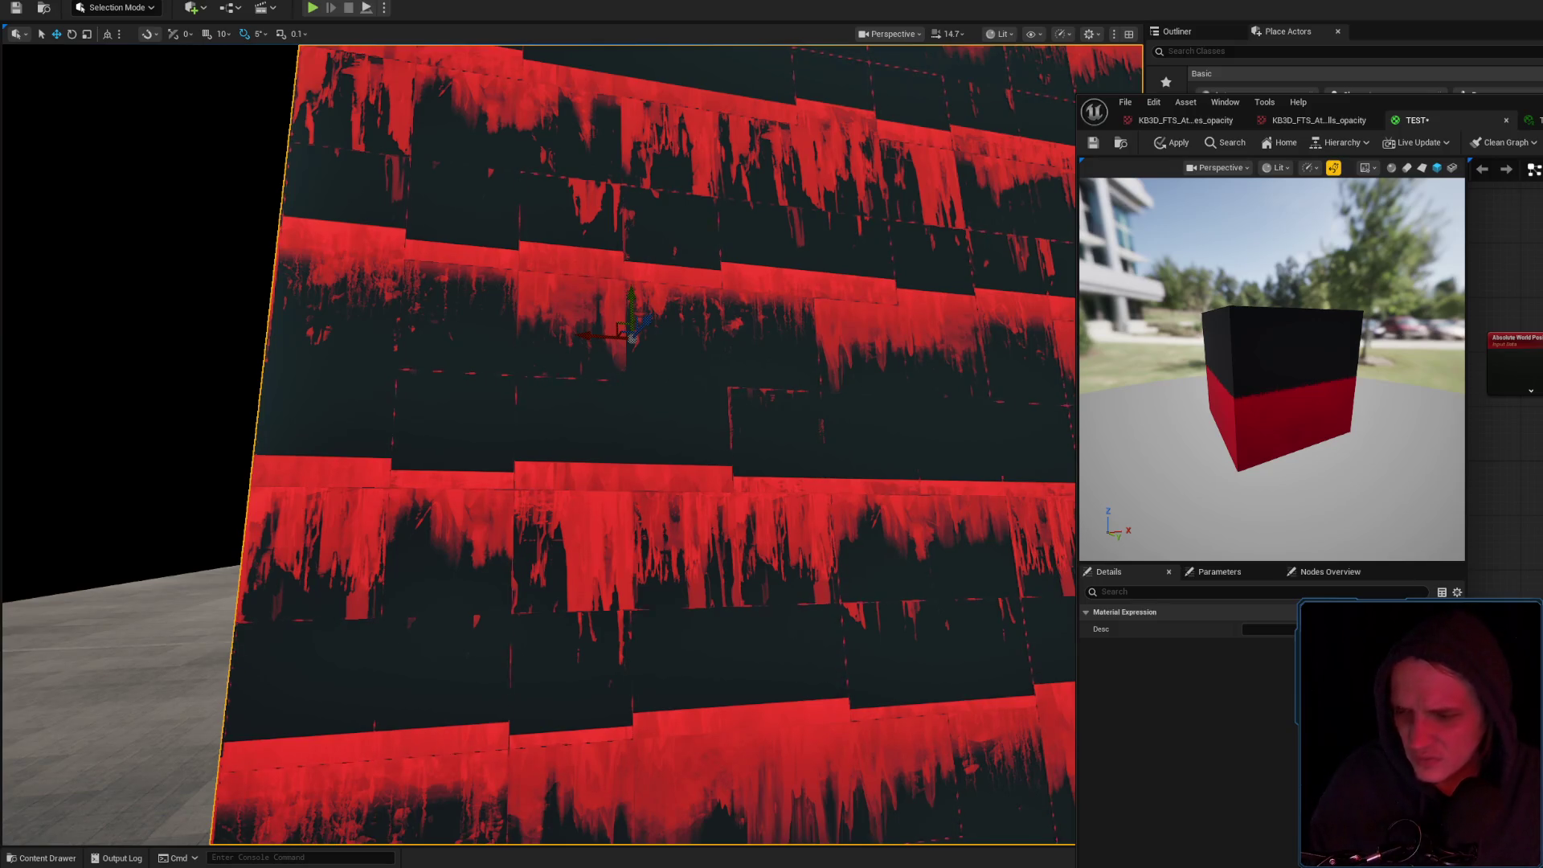
# Bring back a Base Size parameter node in the TEST graph and apply the material
pyautogui.hotkey('ctrl', 'z')
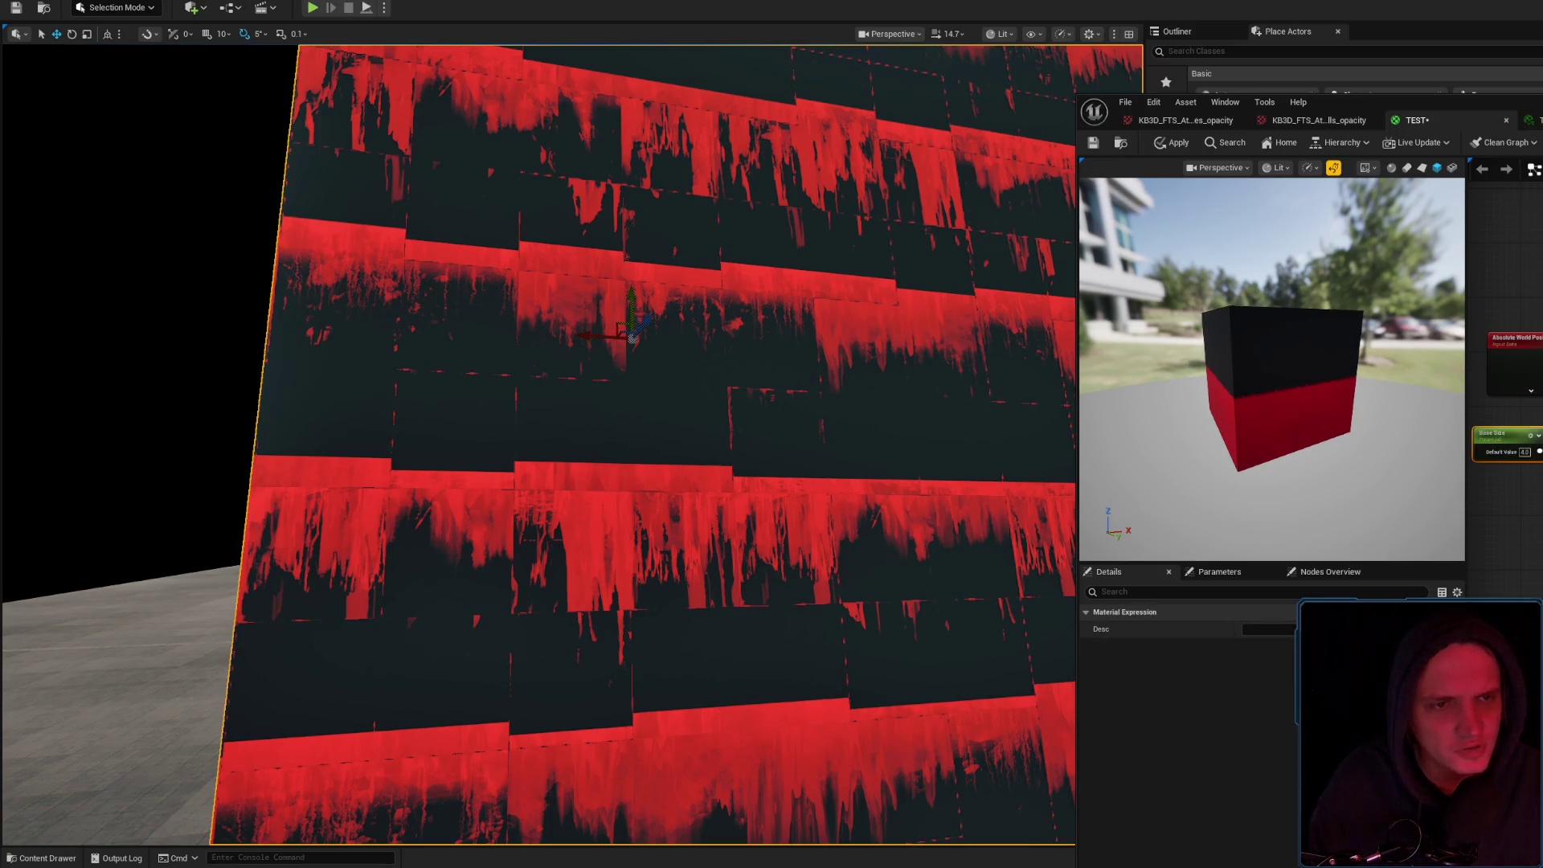
pyautogui.hotkey('ctrl', 'z')
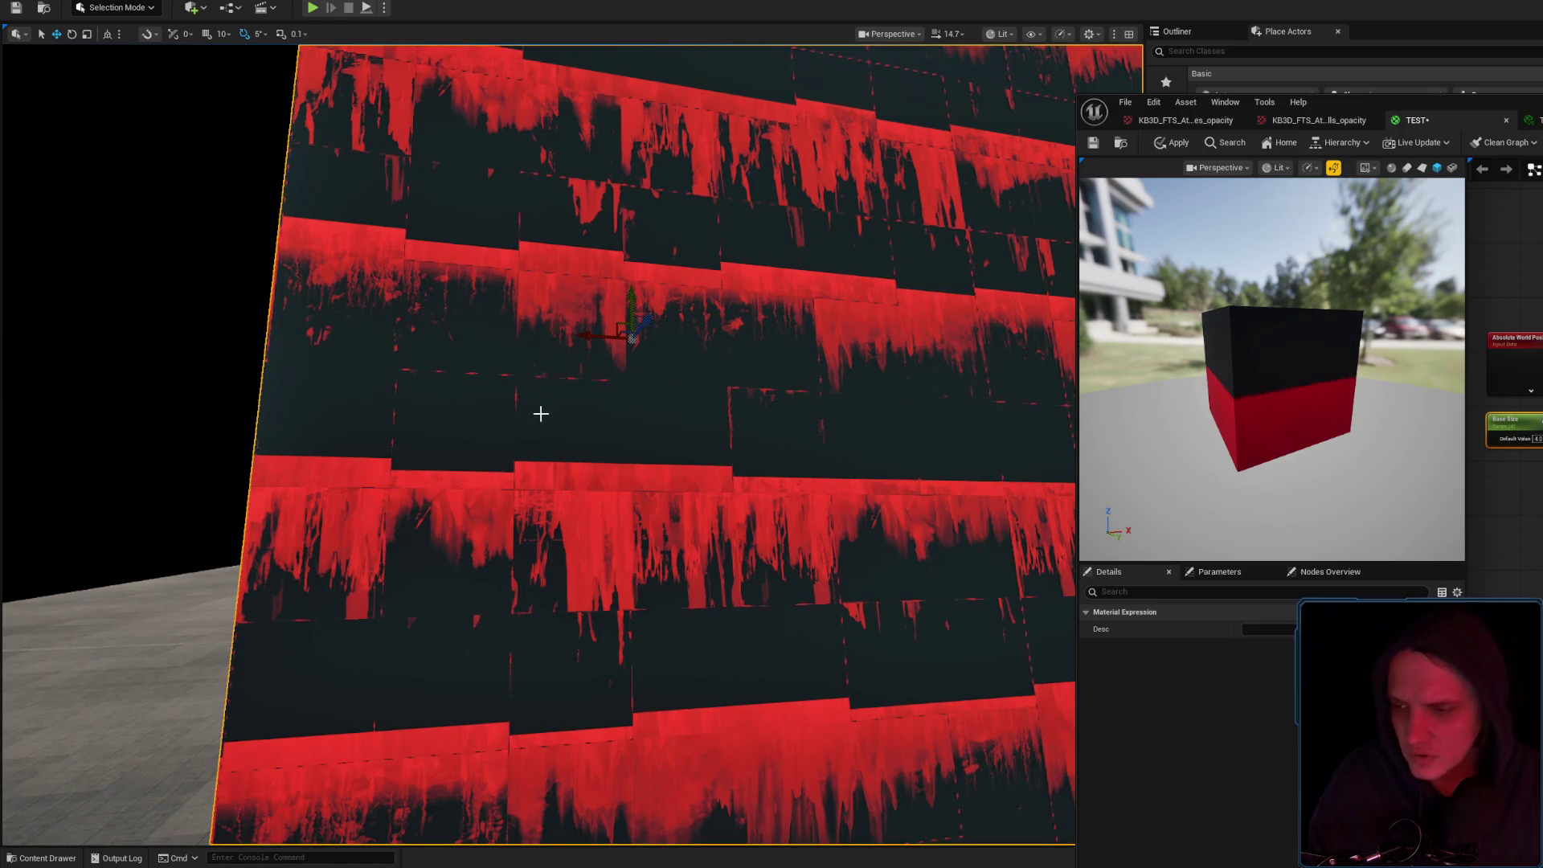
pyautogui.moveTo(528, 397); pyautogui.dragTo(454, 397)
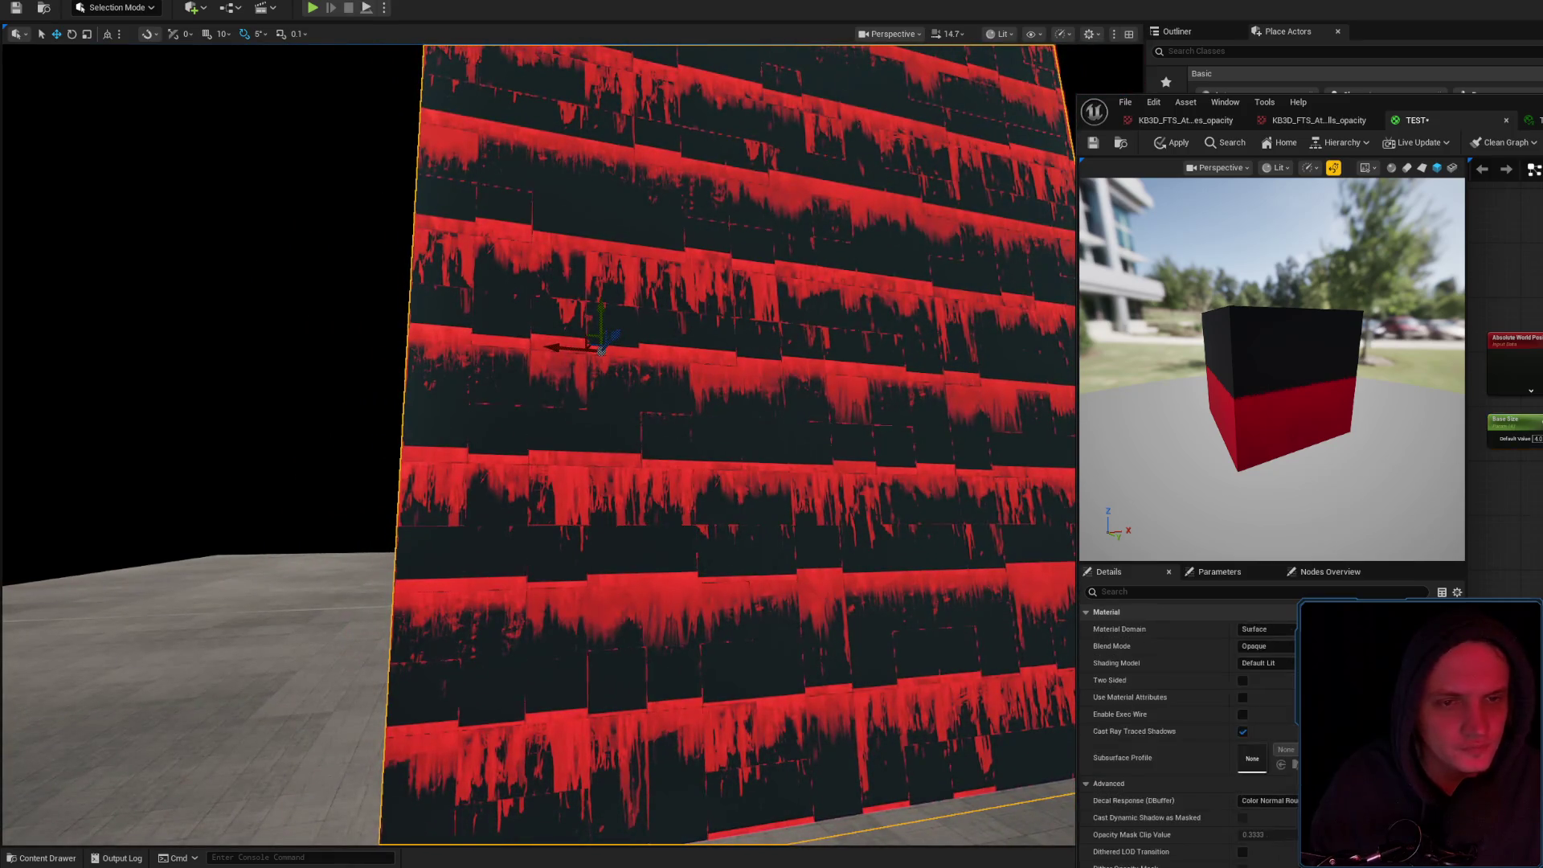
pyautogui.click(1179, 142)
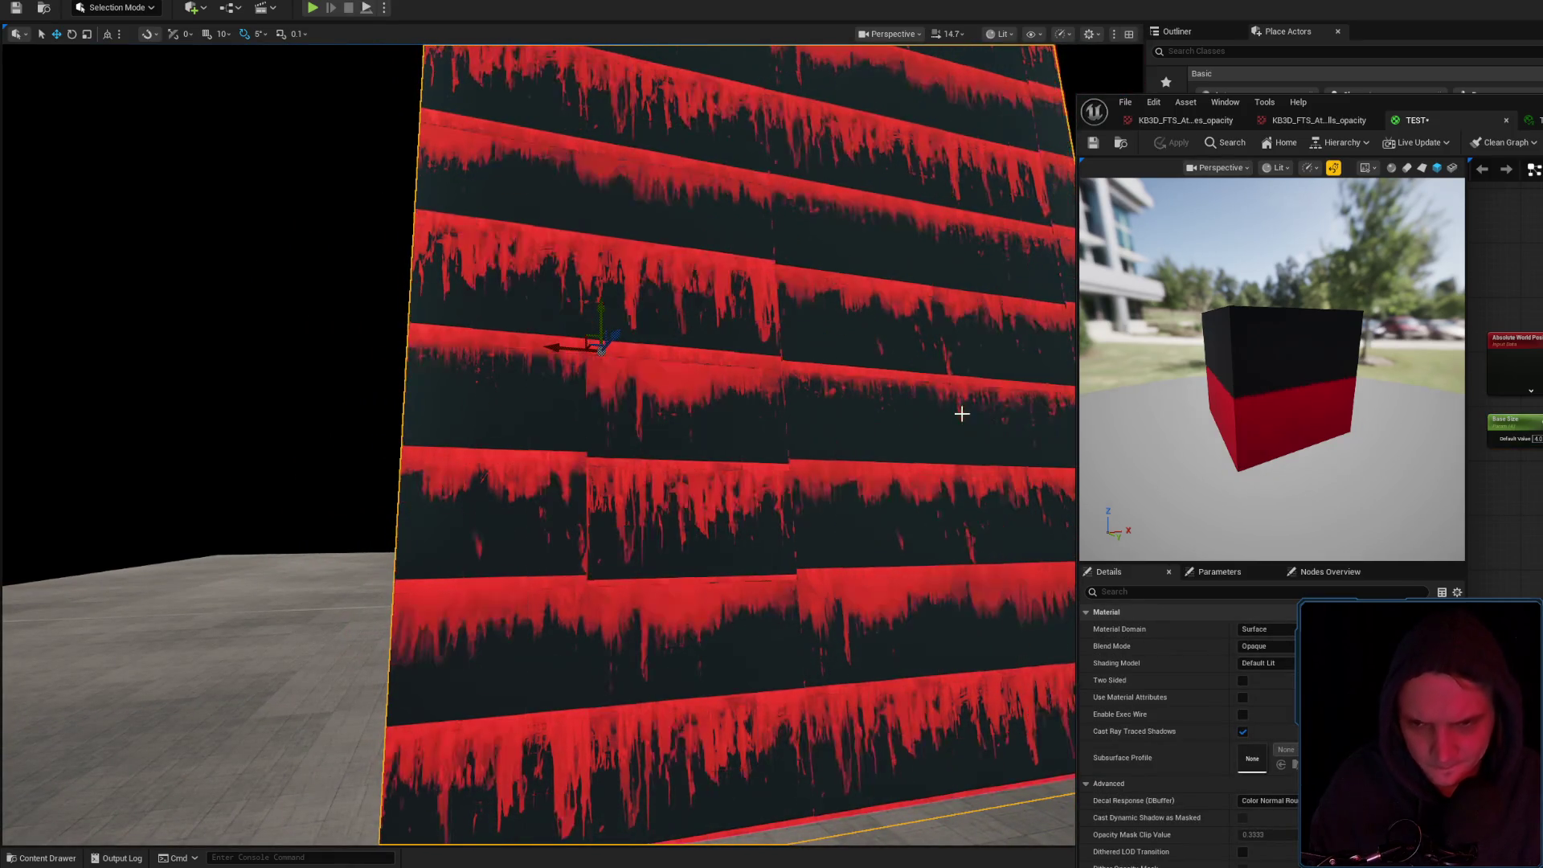
pyautogui.scroll(2, 962, 414)
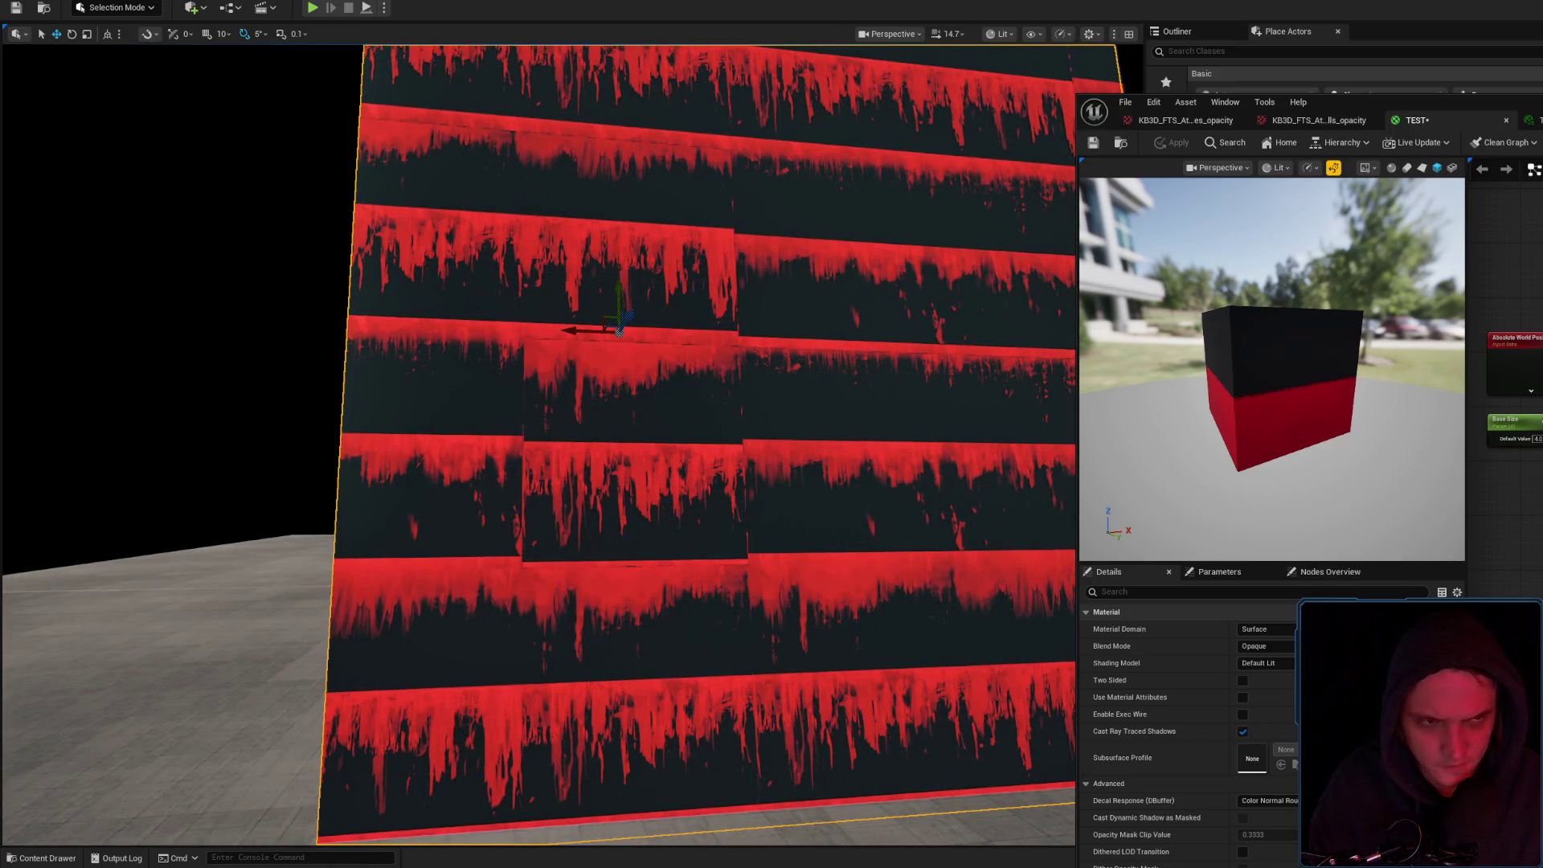
# Rename the Base Size parameter to 'Size Cell', apply, and switch to the material instance
pyautogui.click(1515, 421)
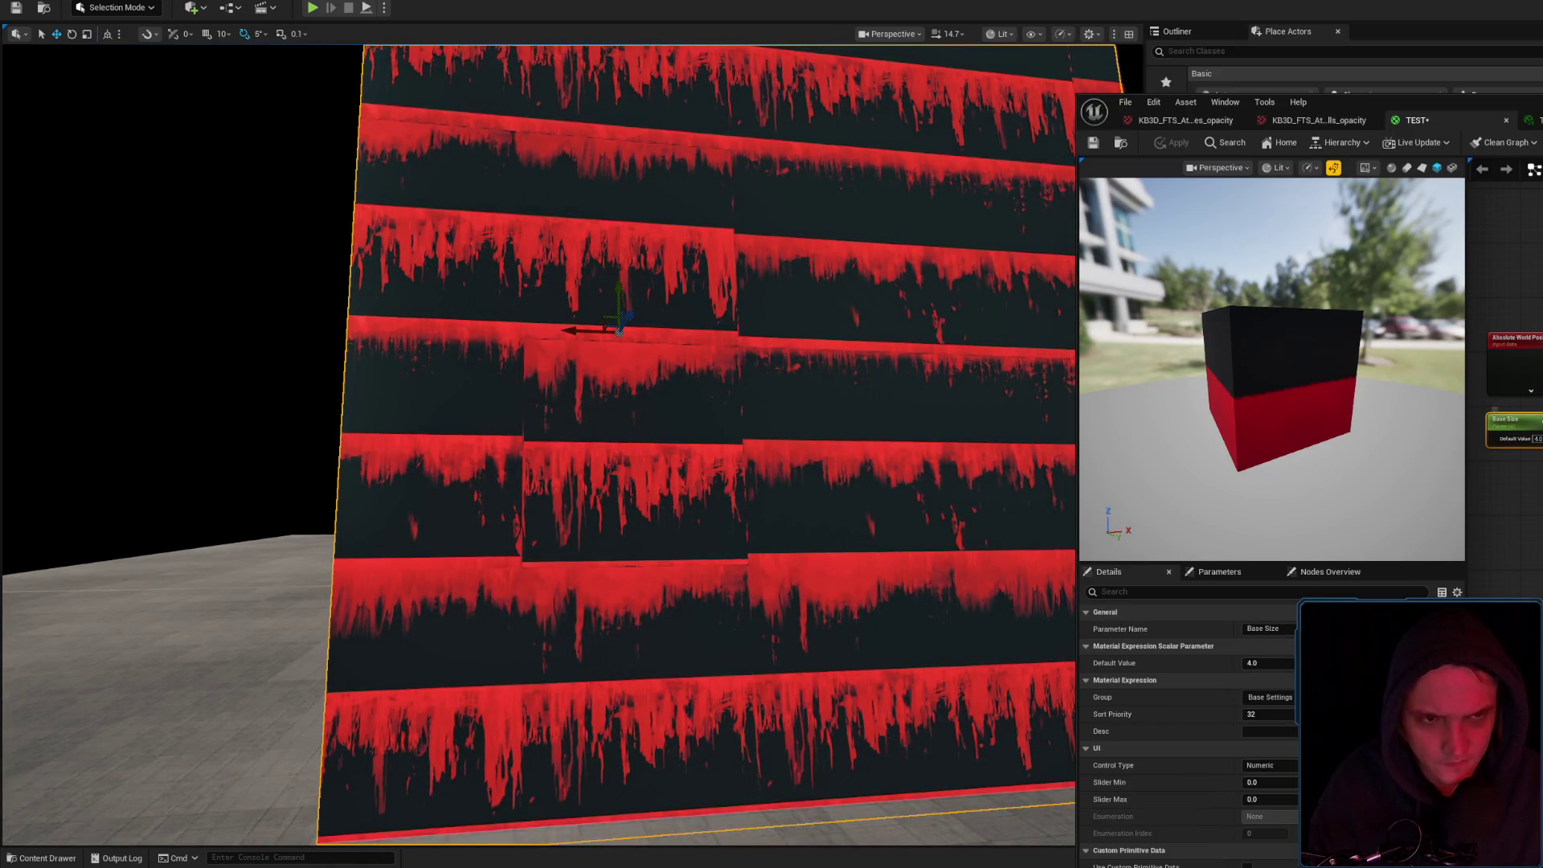
pyautogui.click(1279, 630)
pyautogui.write('Size Cell')
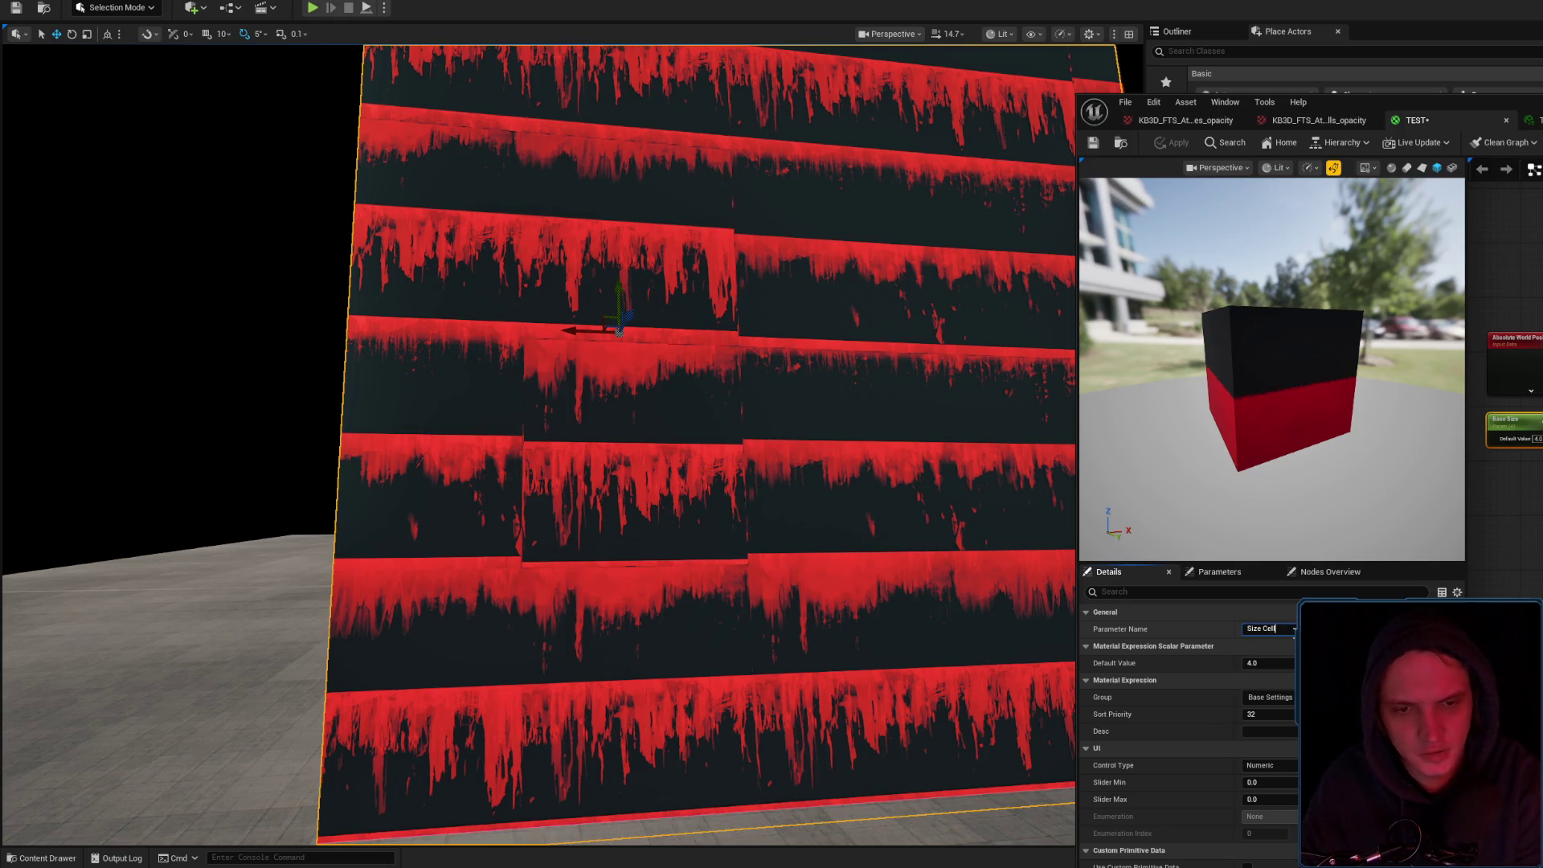
pyautogui.press('Return')
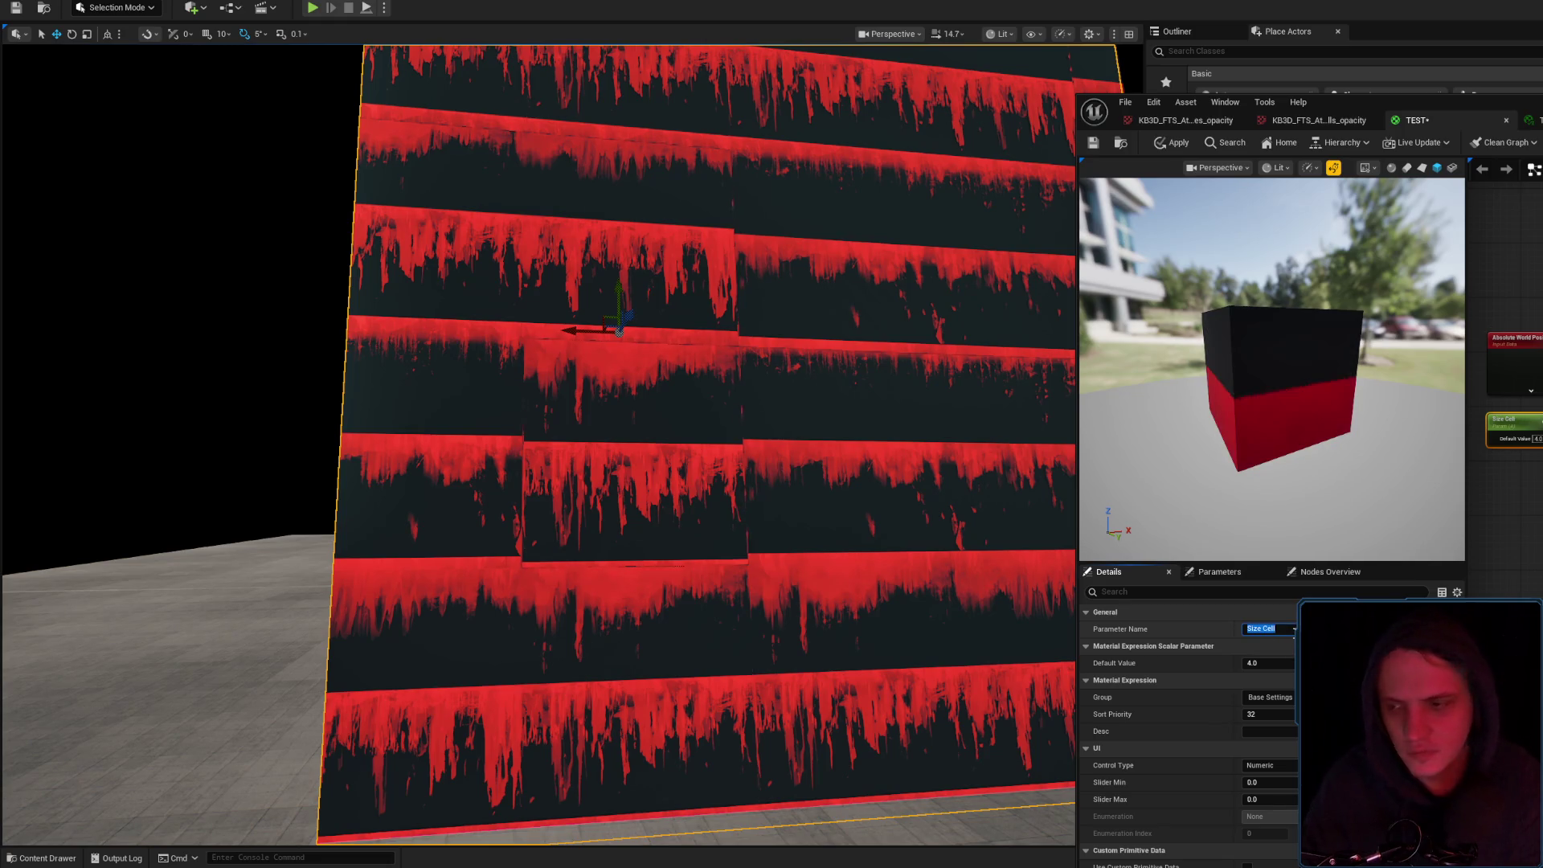
pyautogui.click(1176, 144)
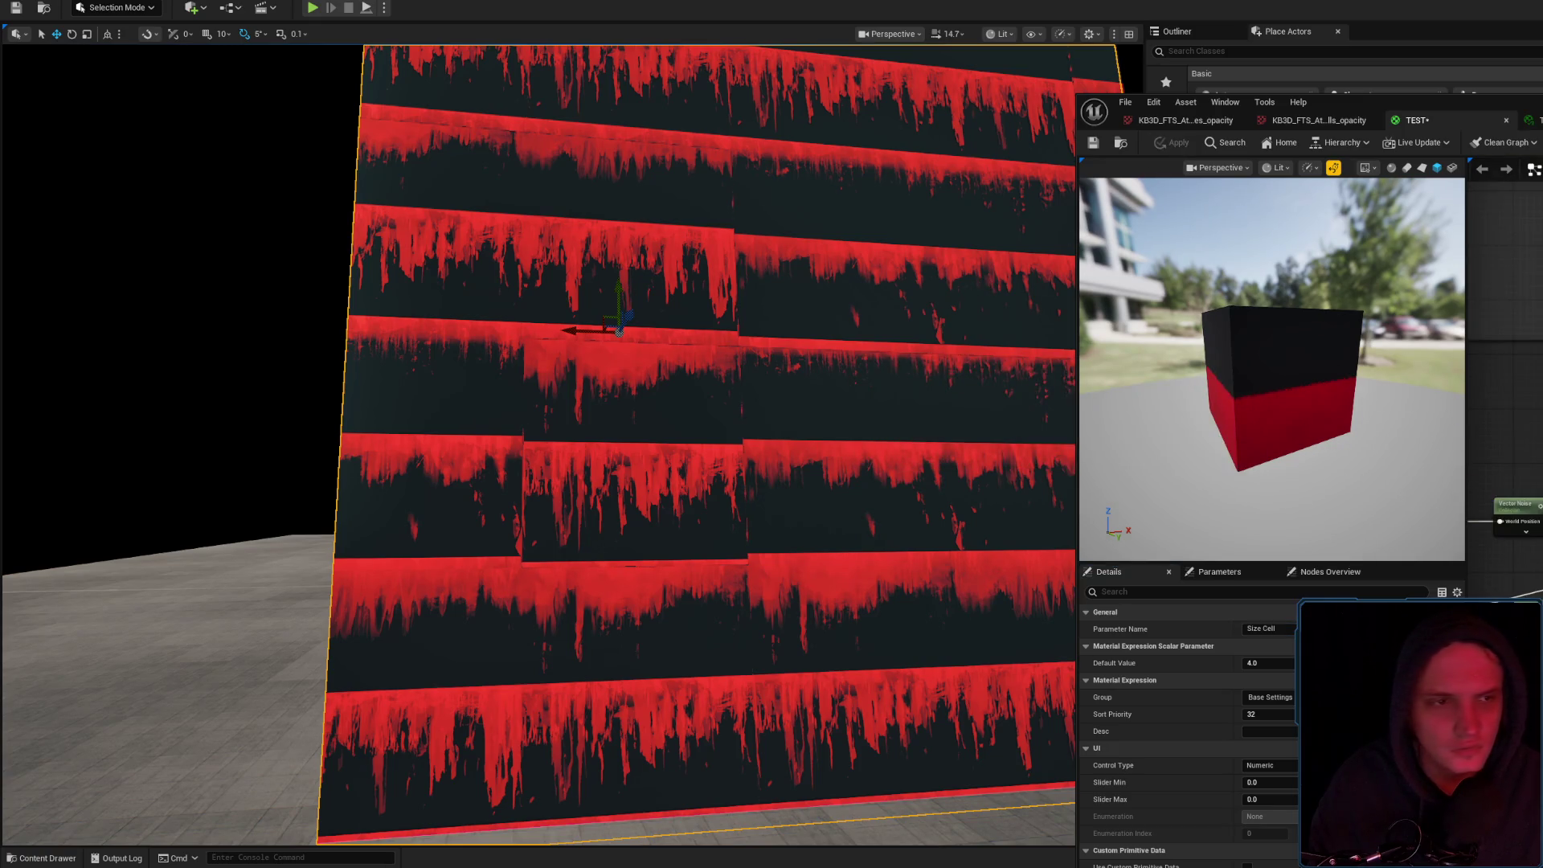
pyautogui.click(1531, 120)
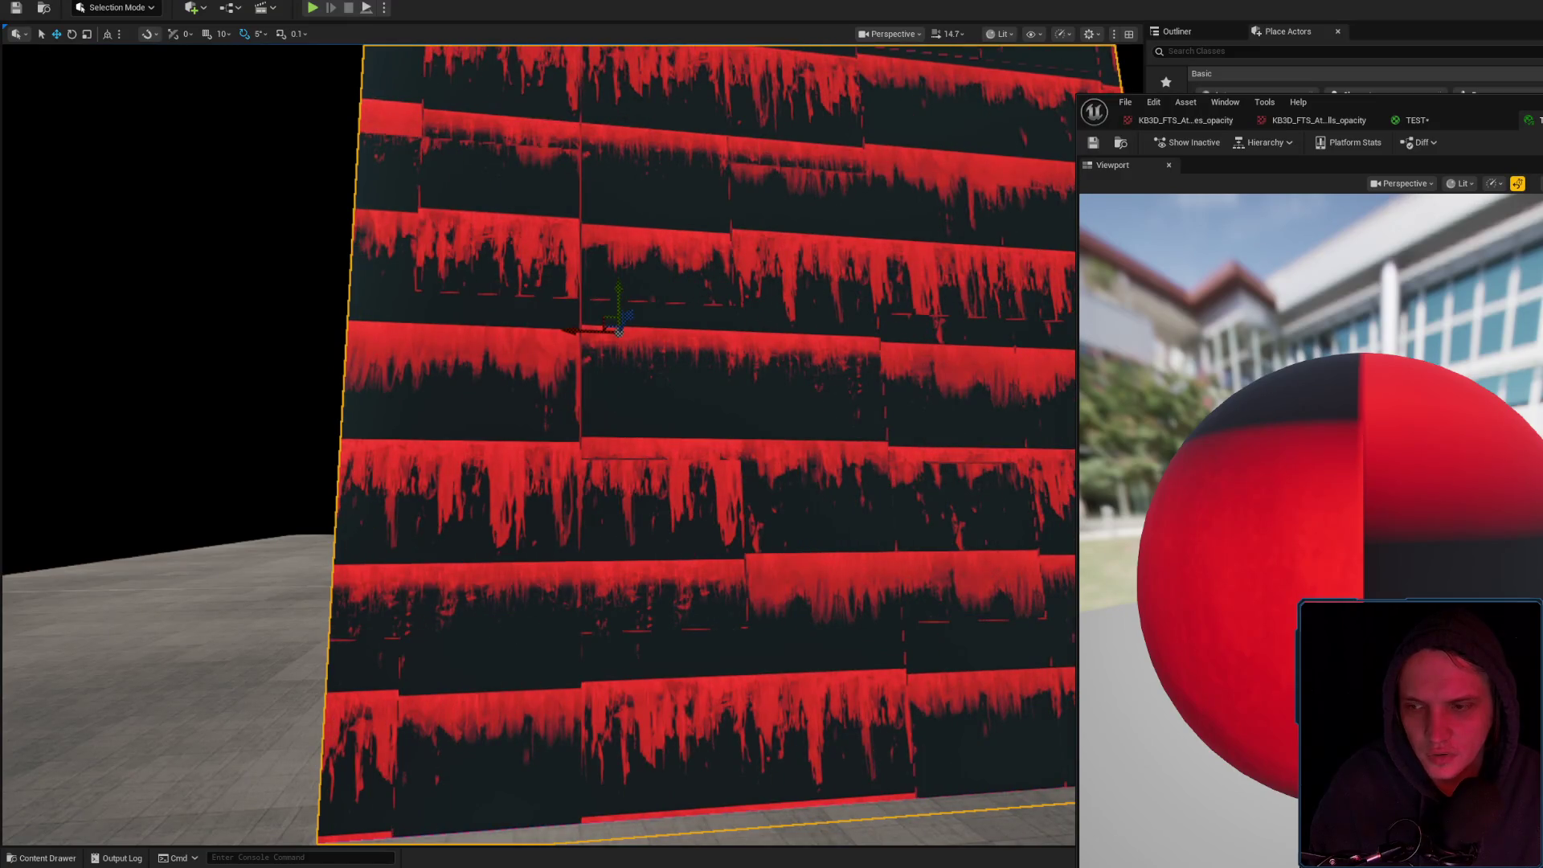
# Back in the TEST graph, rename the Size Cell parameter to 'Scale Cell'
pyautogui.click(1417, 120)
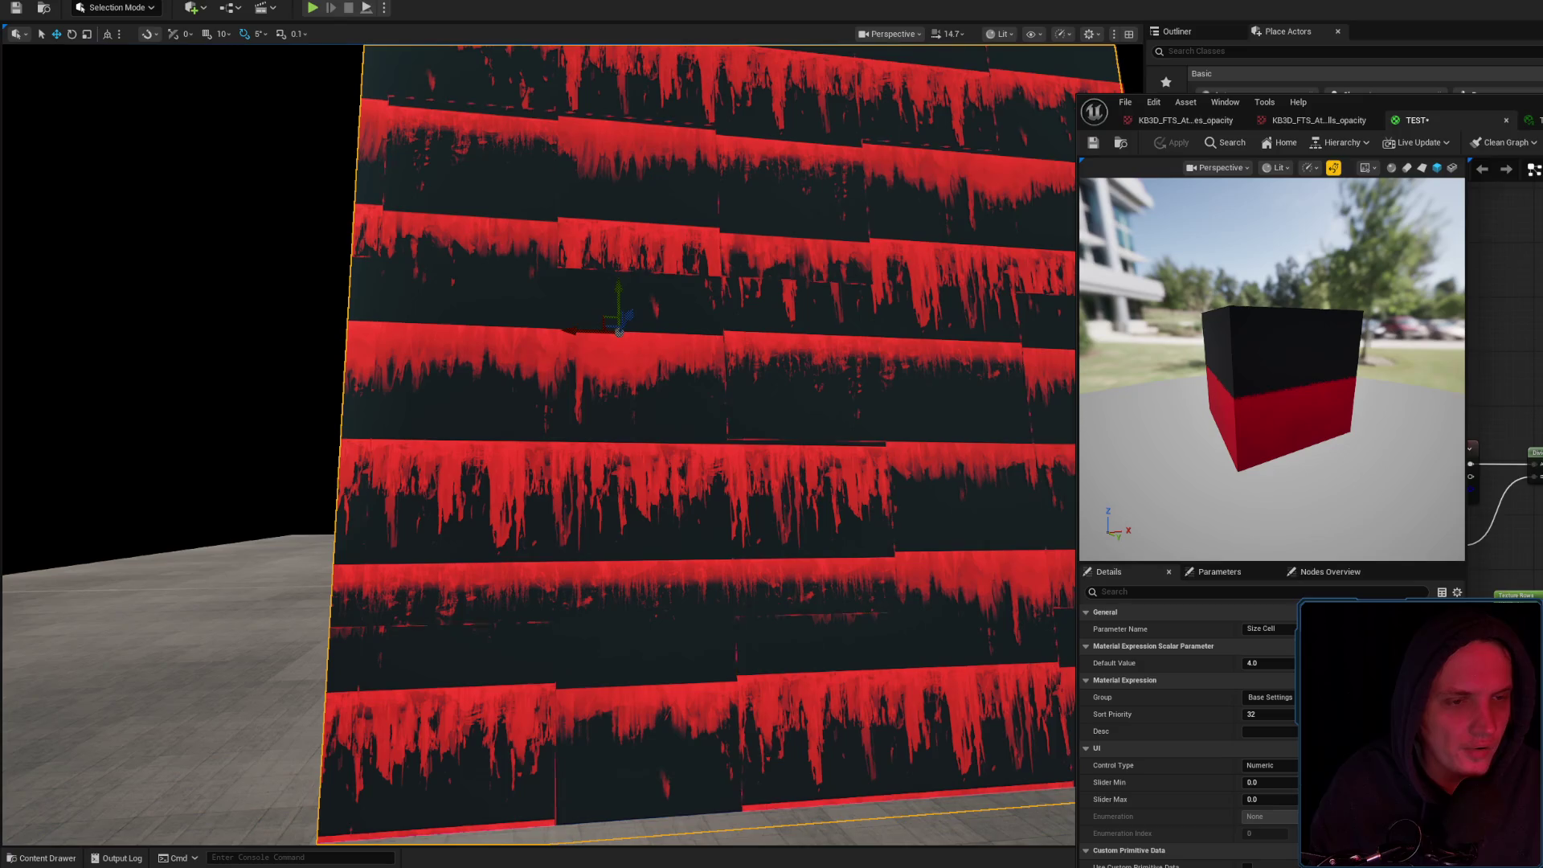
pyautogui.click(1503, 425)
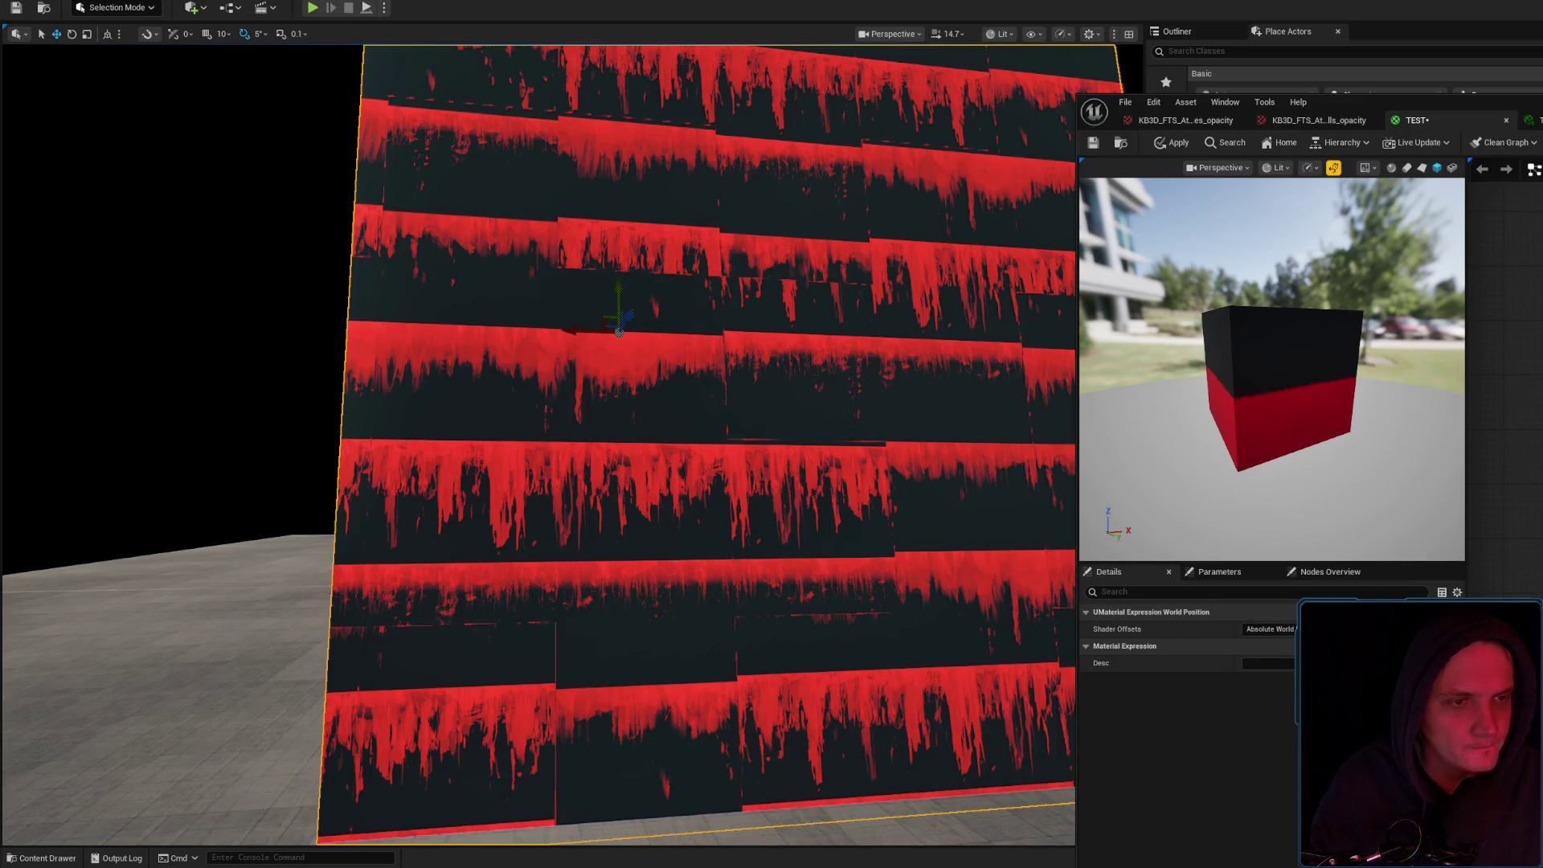
pyautogui.click(1503, 425)
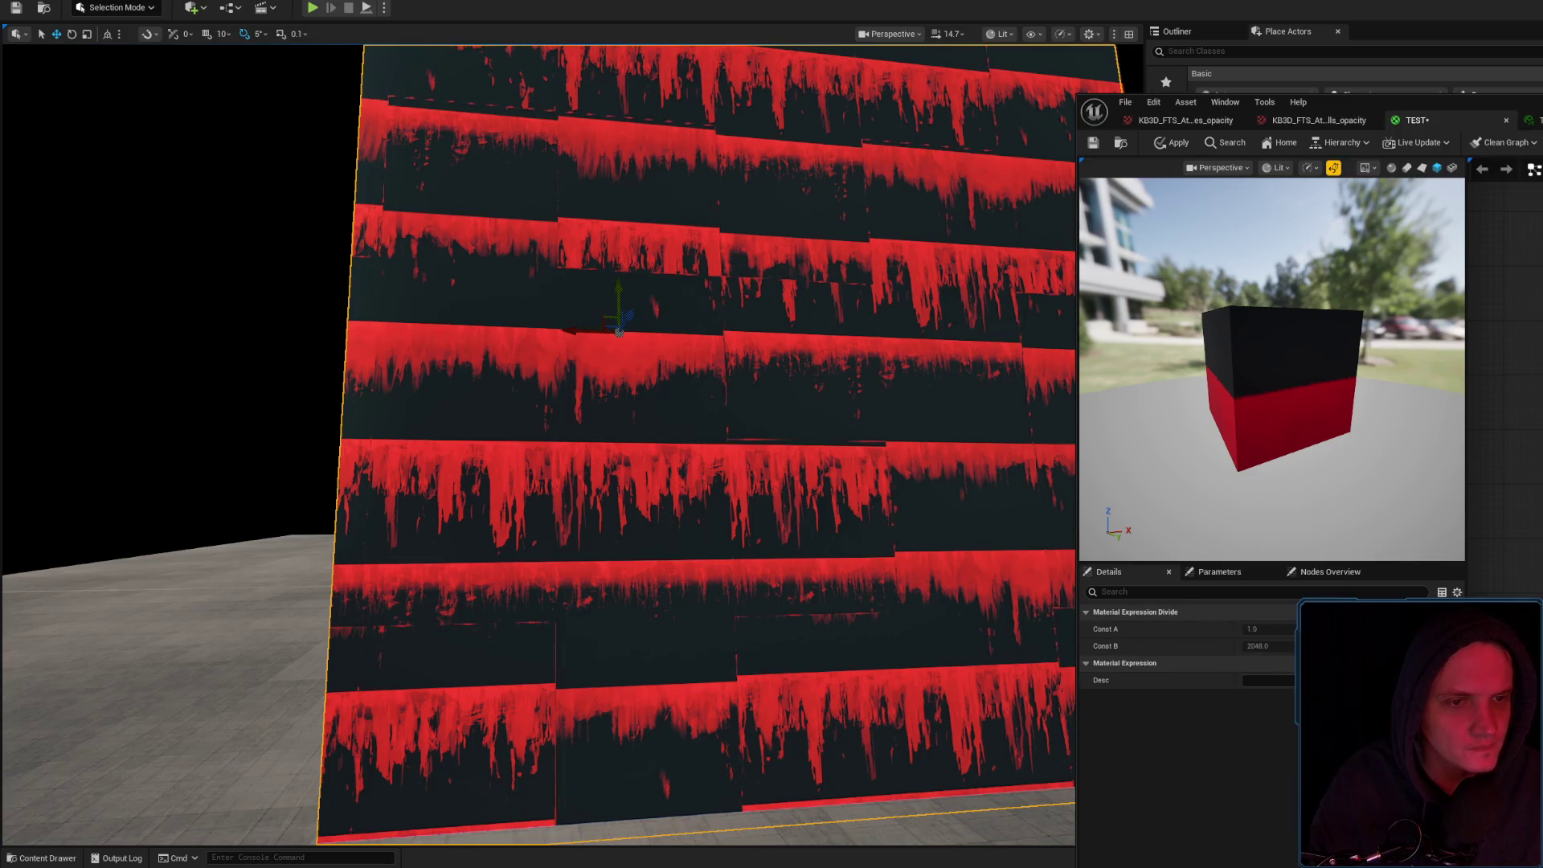
pyautogui.click(1503, 425)
pyautogui.doubleClick(1254, 628)
pyautogui.write('Scale Cell')
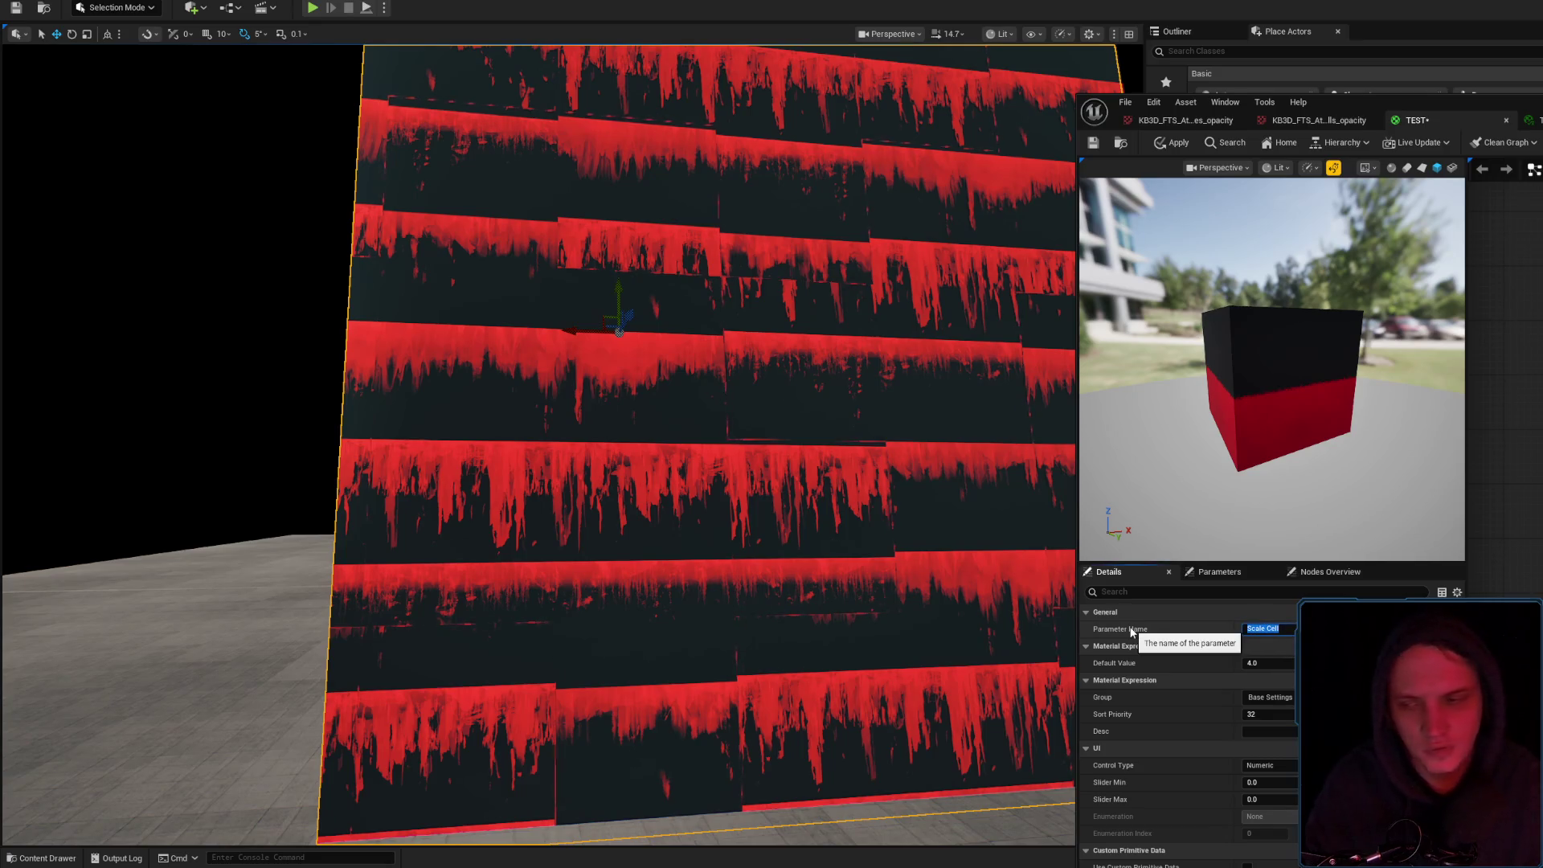
# Inspect the Multiply node's constants and select the black colour constant node
pyautogui.click(1503, 451)
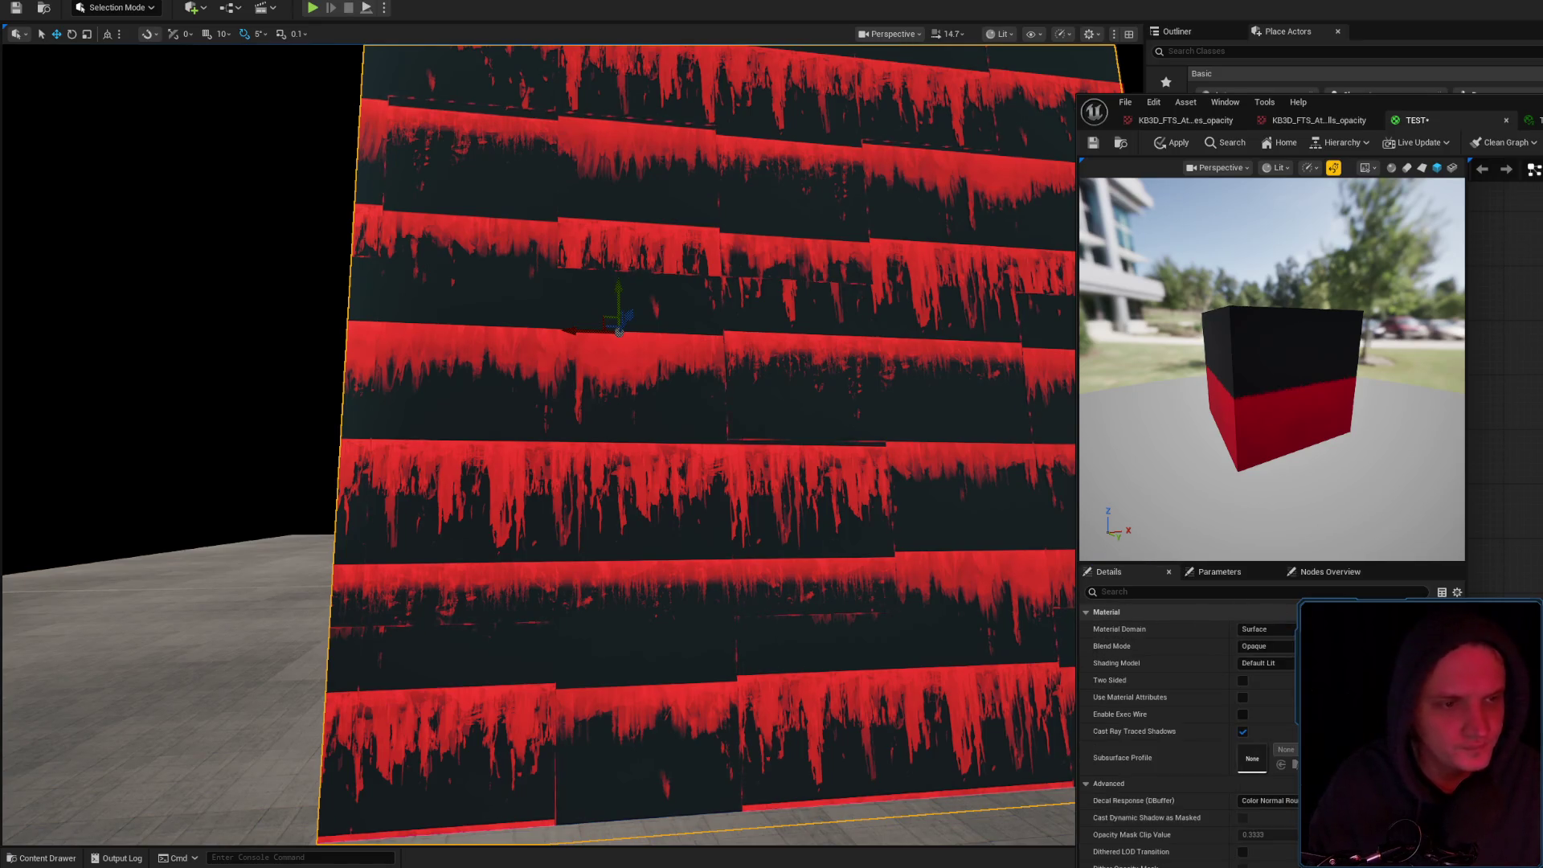
pyautogui.click(1503, 434)
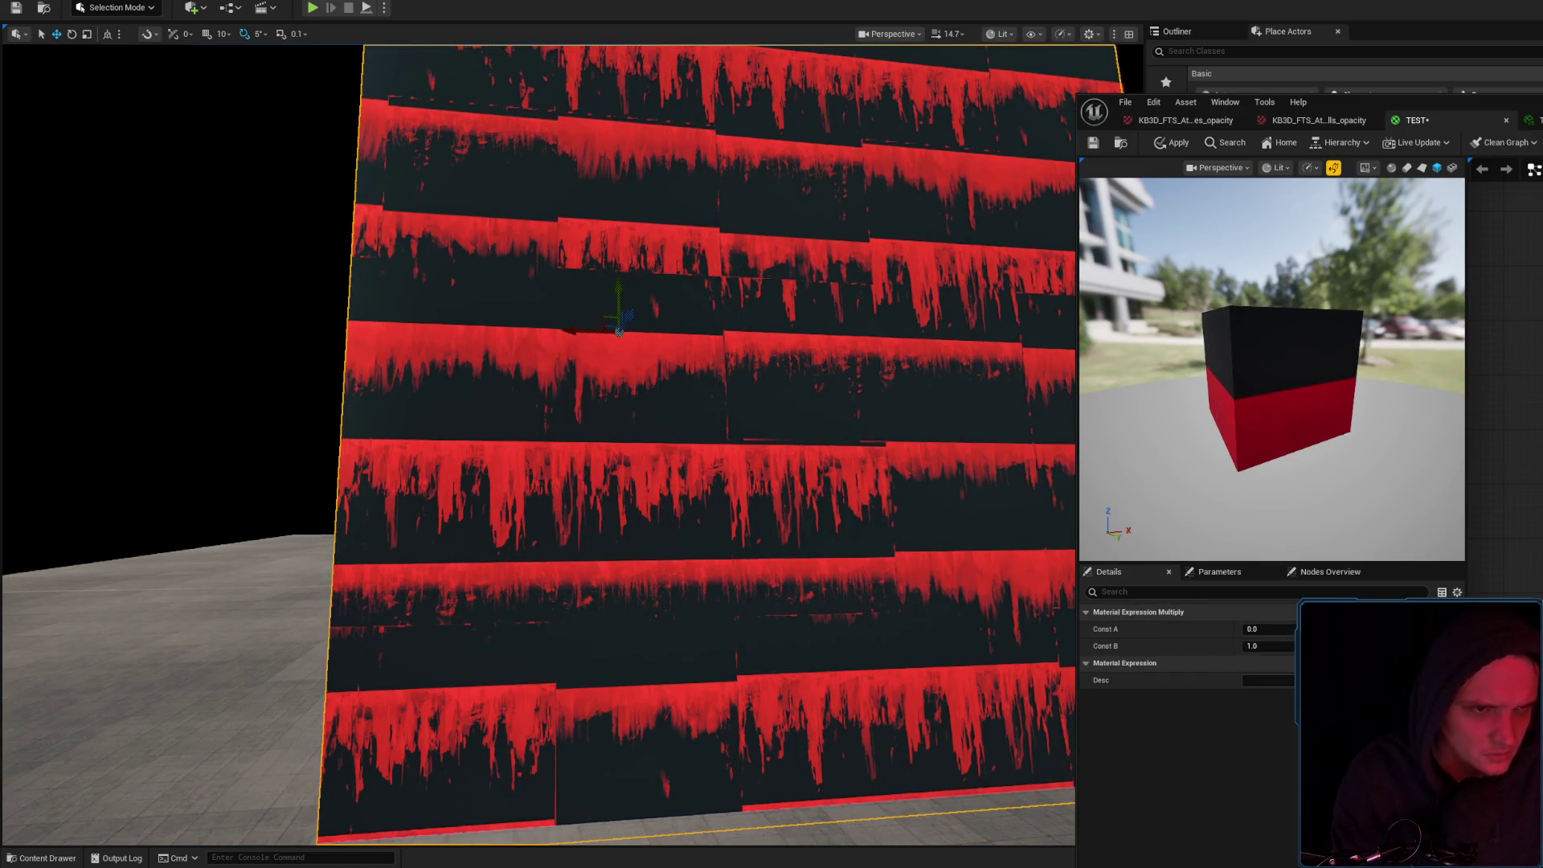
pyautogui.press('Escape')
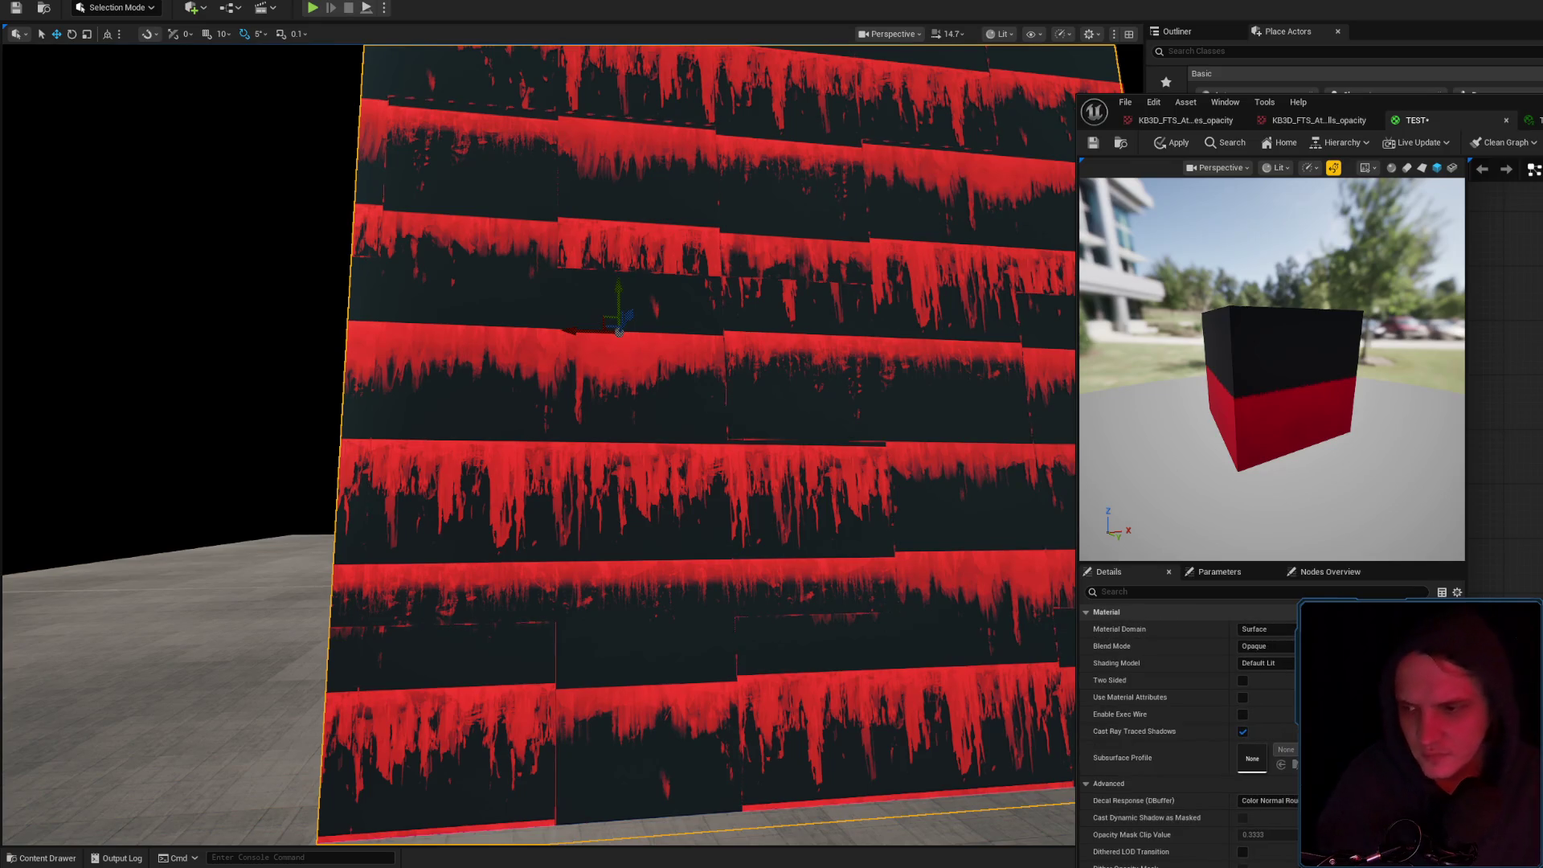
pyautogui.click(1503, 434)
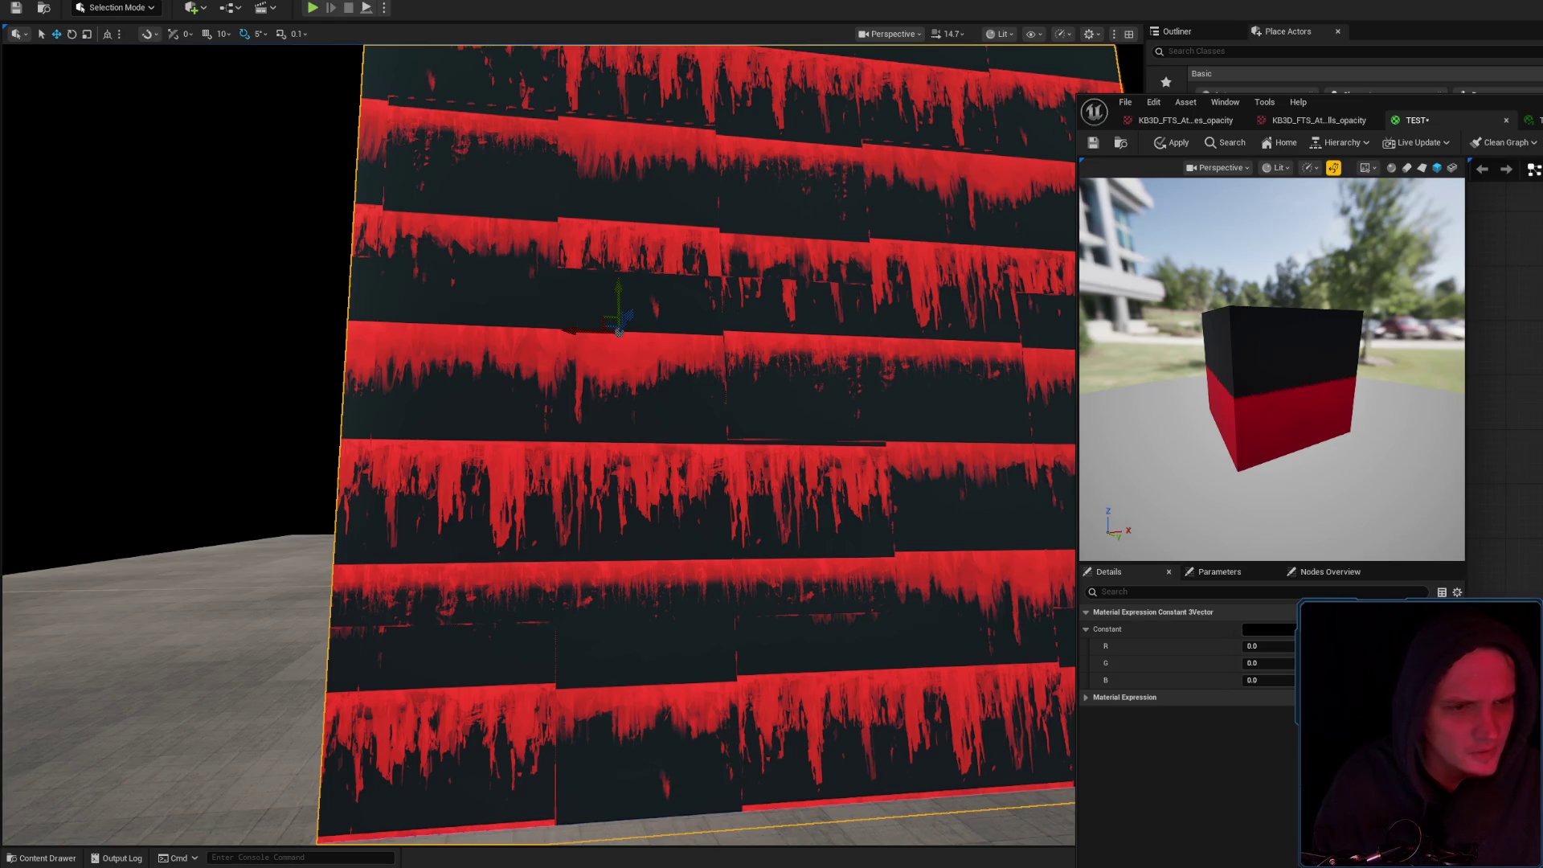
# Convert the black constant into a vector parameter named 'Color' and apply the material
pyautogui.press('Escape')
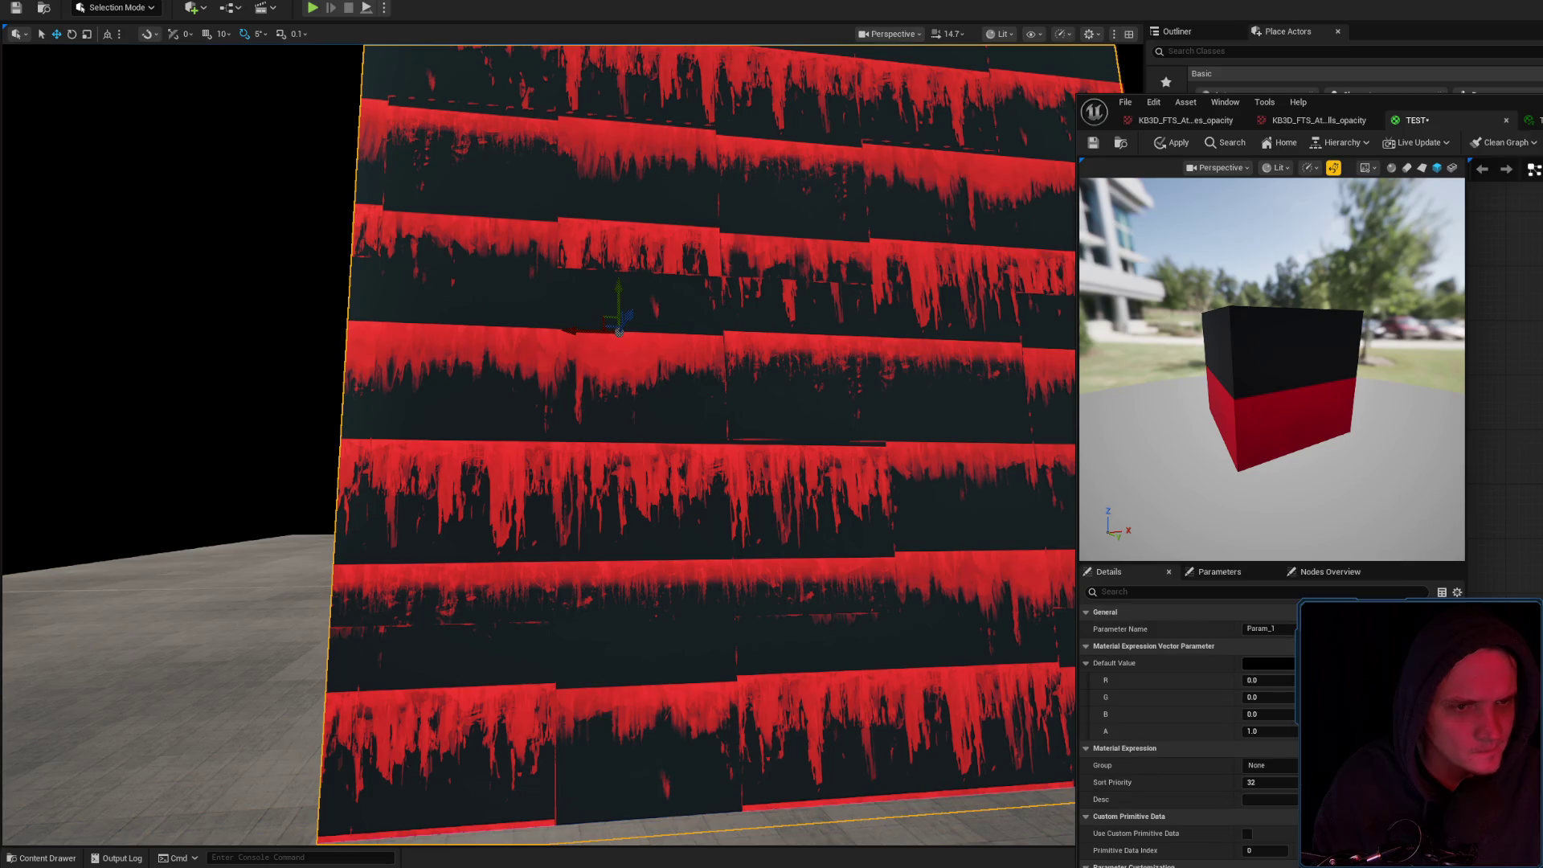
pyautogui.click(1289, 629)
pyautogui.hotkey('ctrl', 'a')
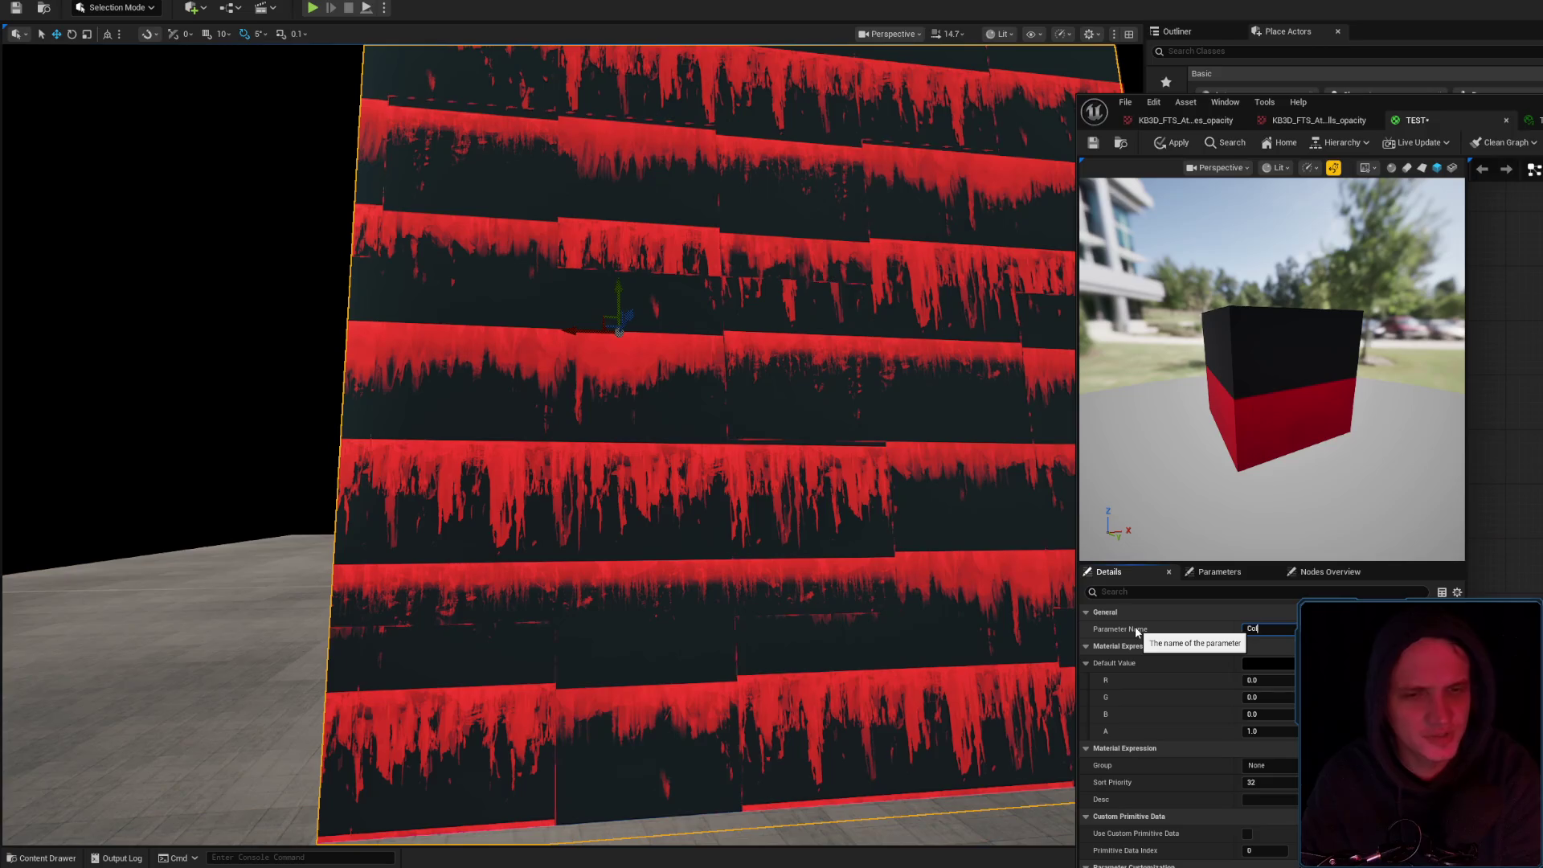
pyautogui.click(1174, 145)
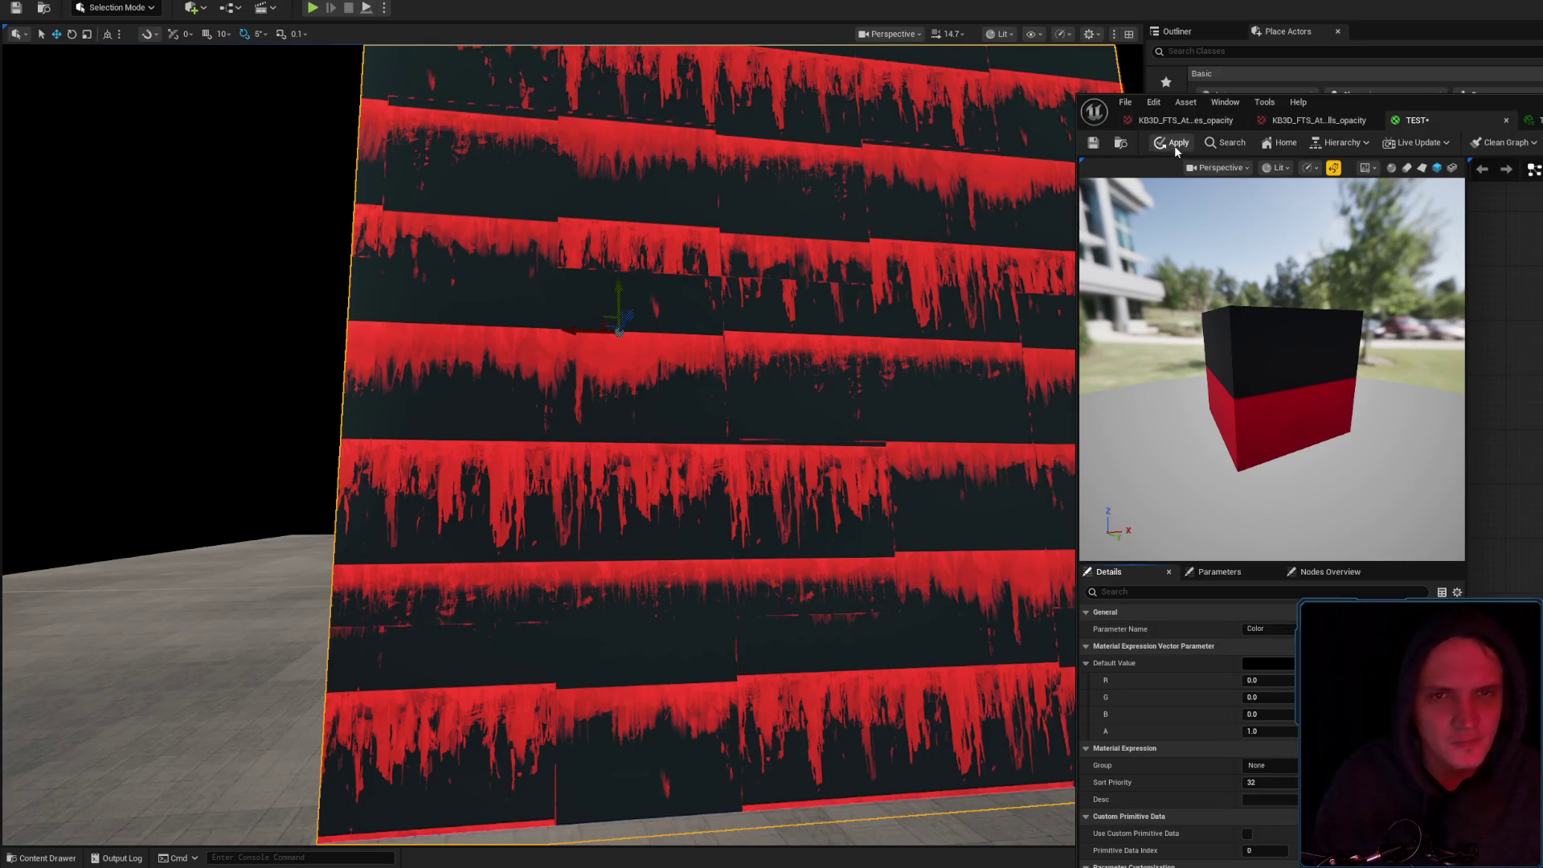
# Set the Color parameter's default to RGB 1.0, then apply and save the TEST material and its instance
pyautogui.click(1093, 144)
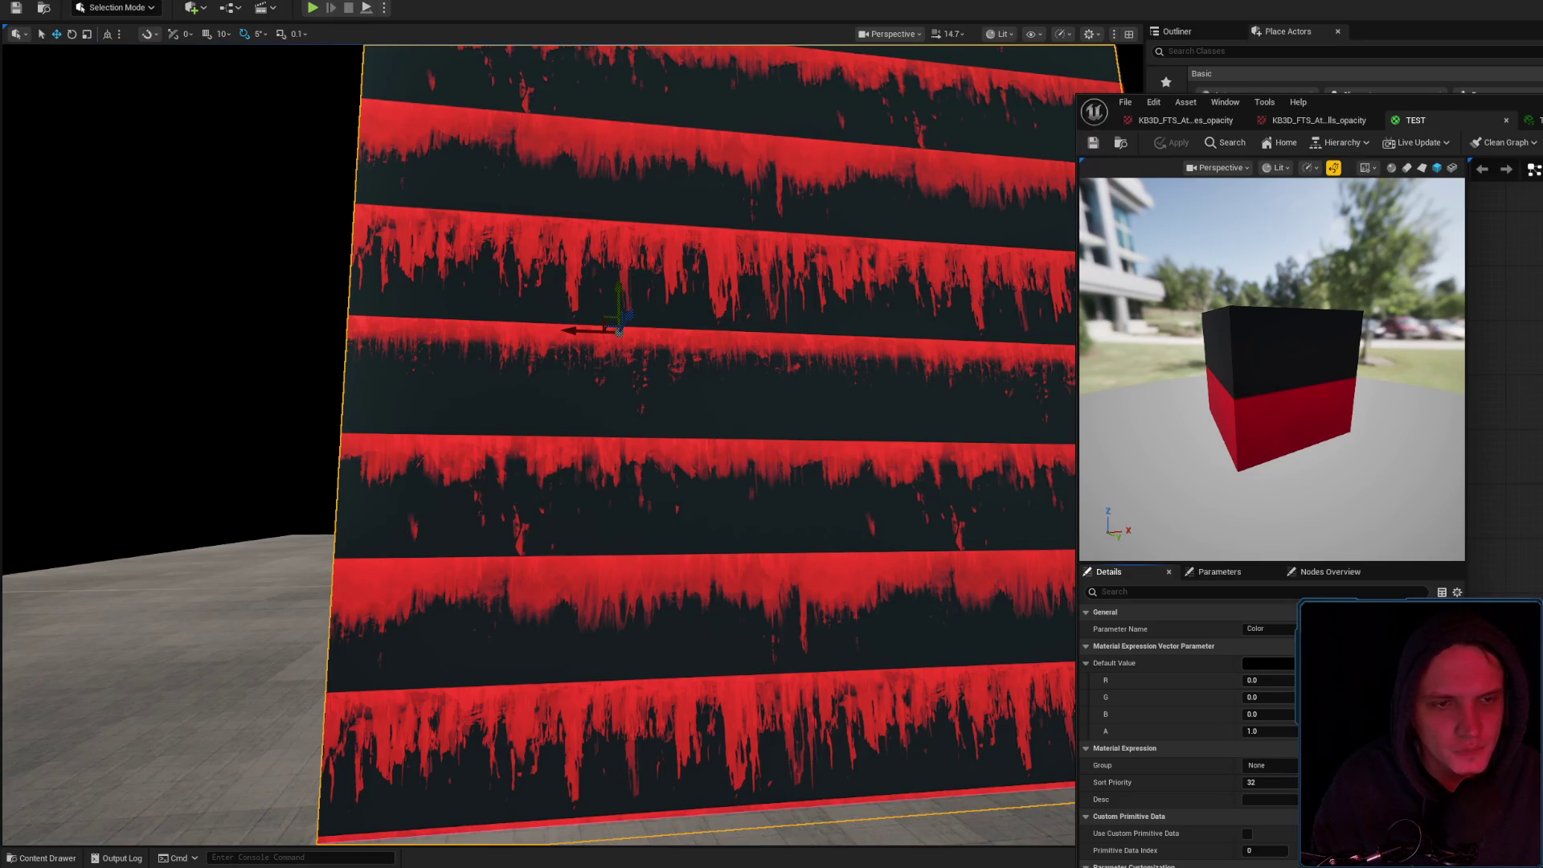
pyautogui.hotkey('ctrl', 'v')
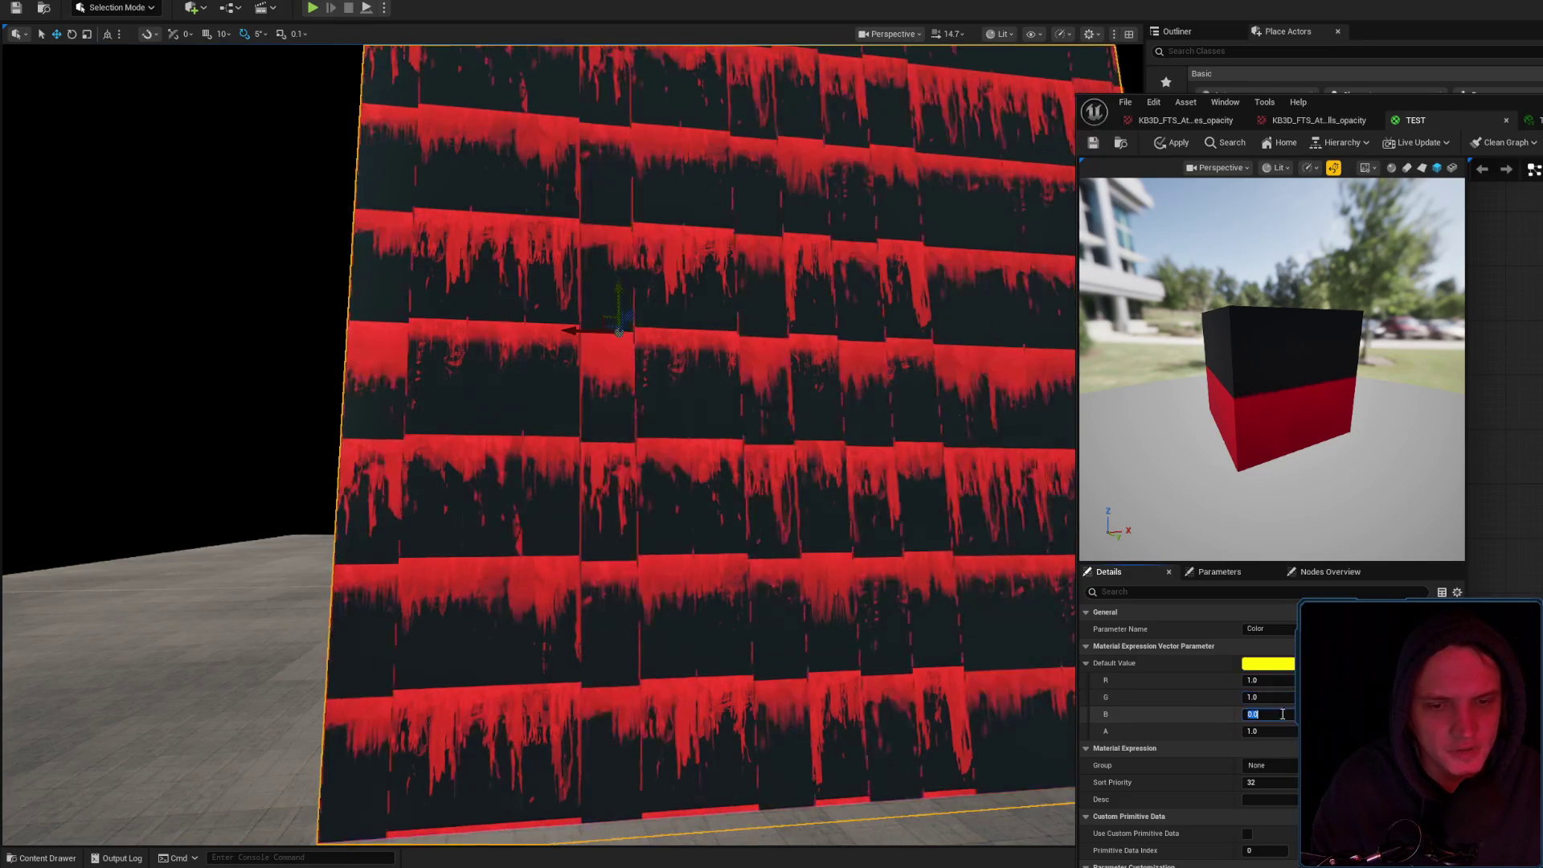
pyautogui.click(1091, 143)
pyautogui.click(1319, 120)
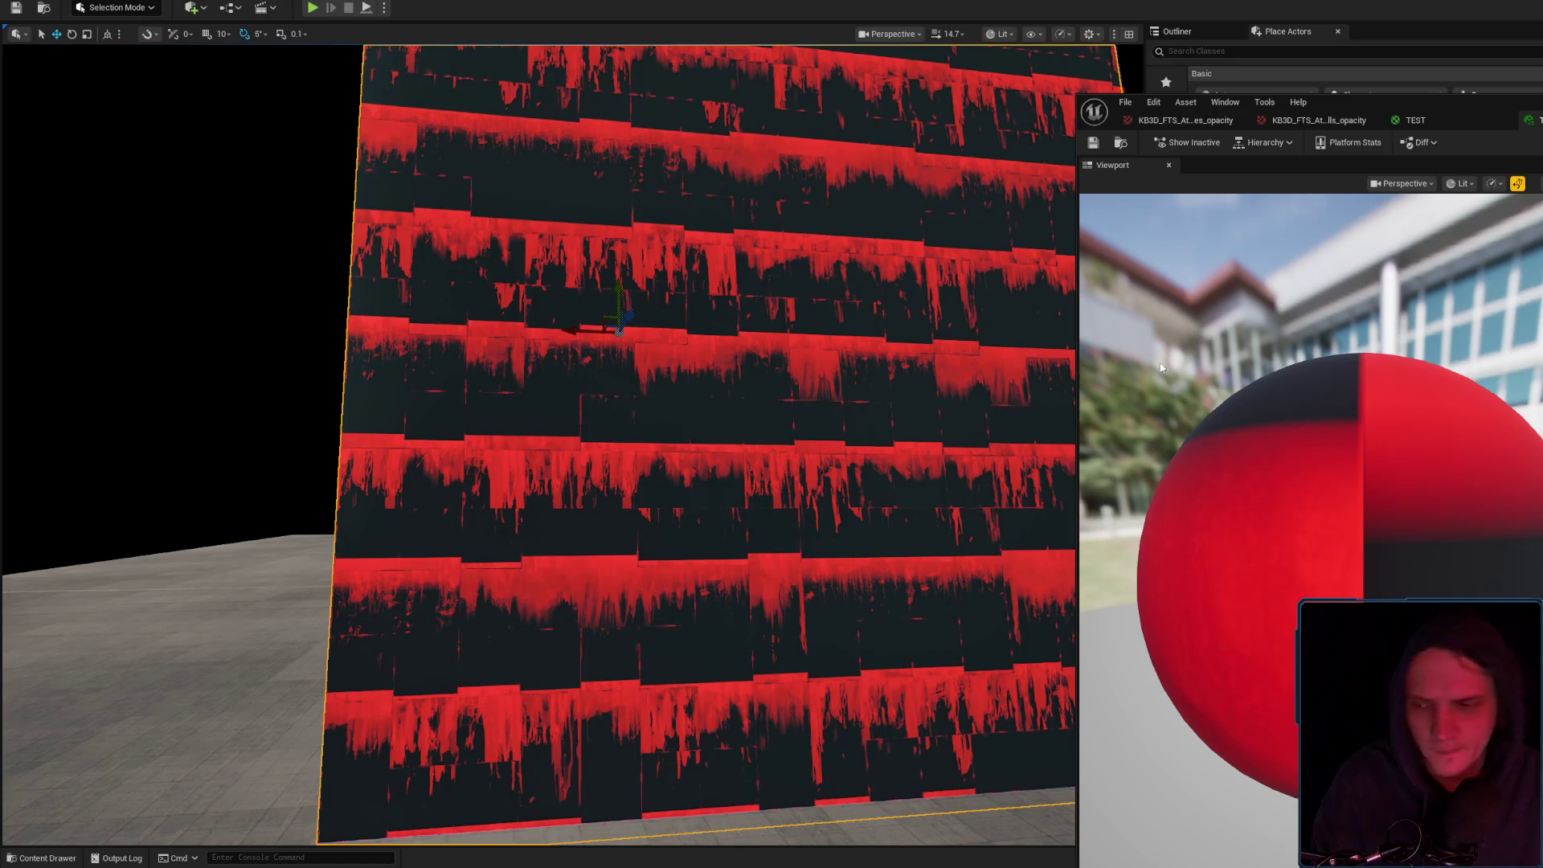
pyautogui.scroll(-5, 539, 444)
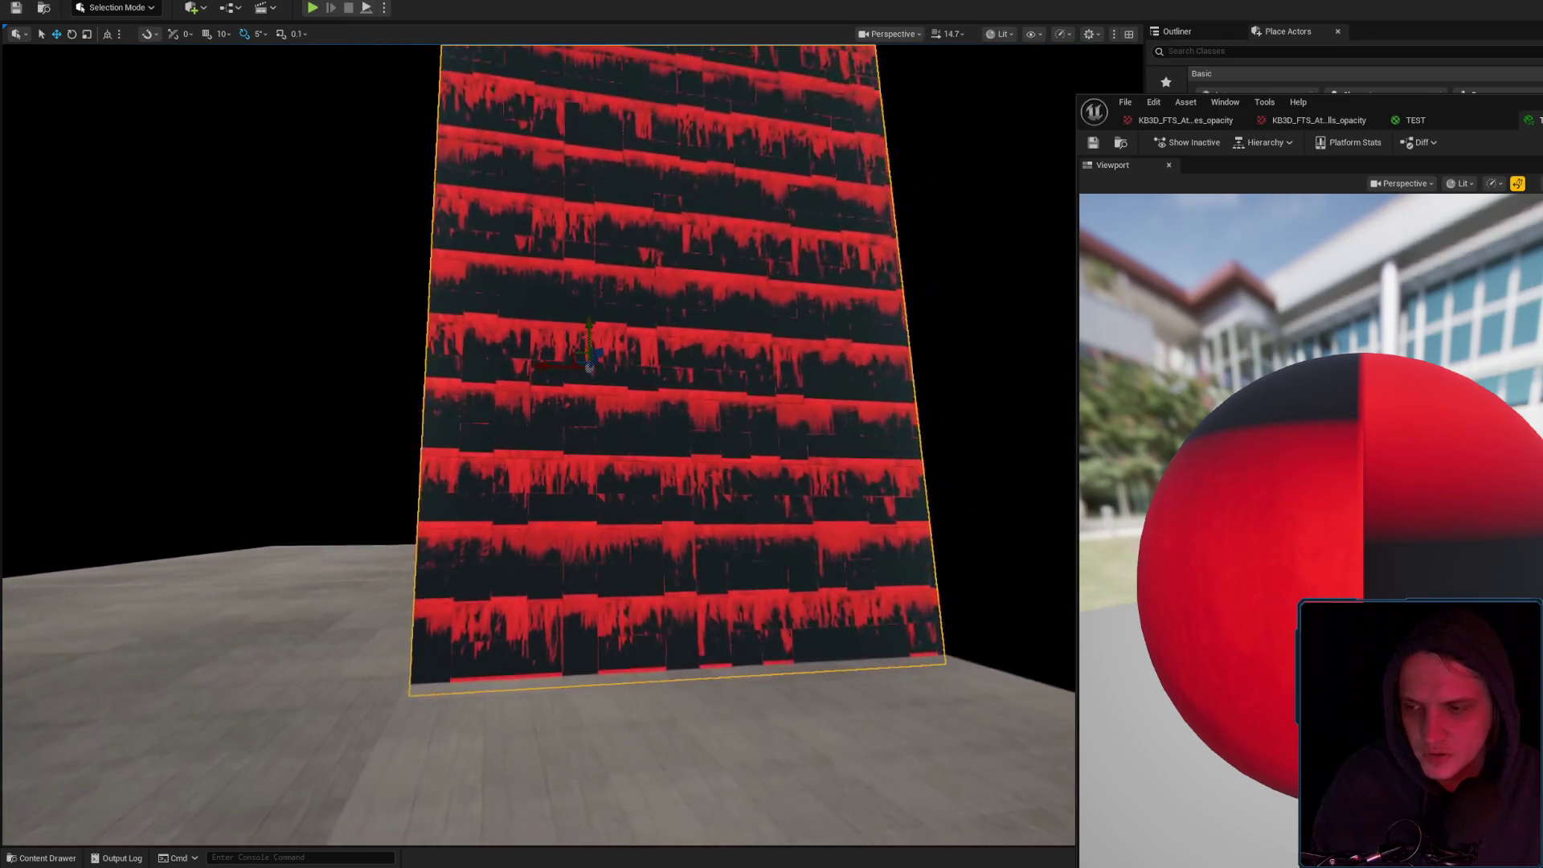
pyautogui.scroll(5, 538, 445)
pyautogui.press('Escape')
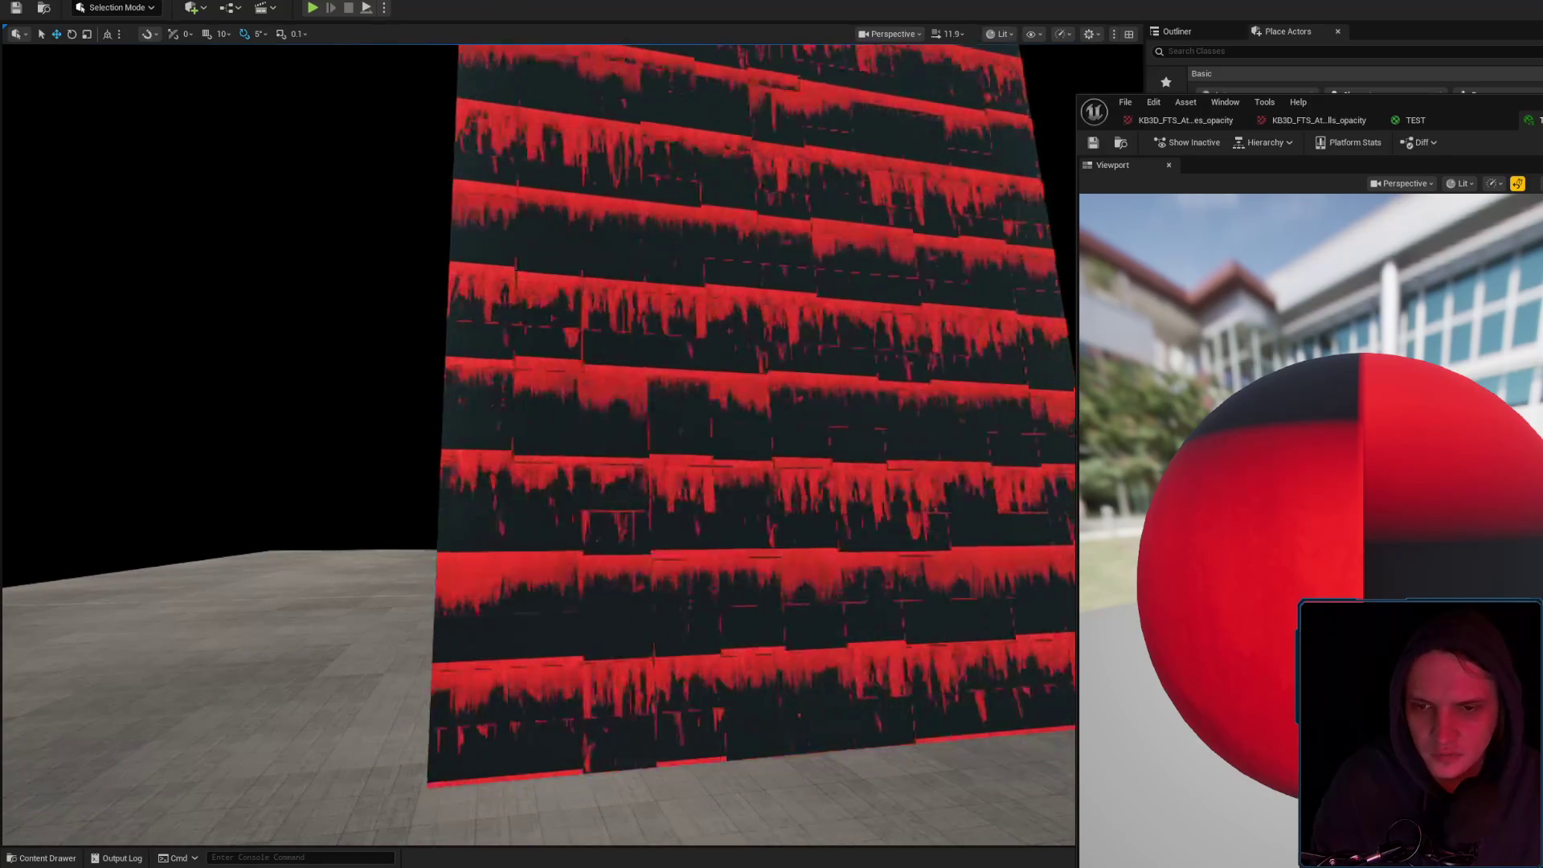
pyautogui.hotkey('ctrl', 's')
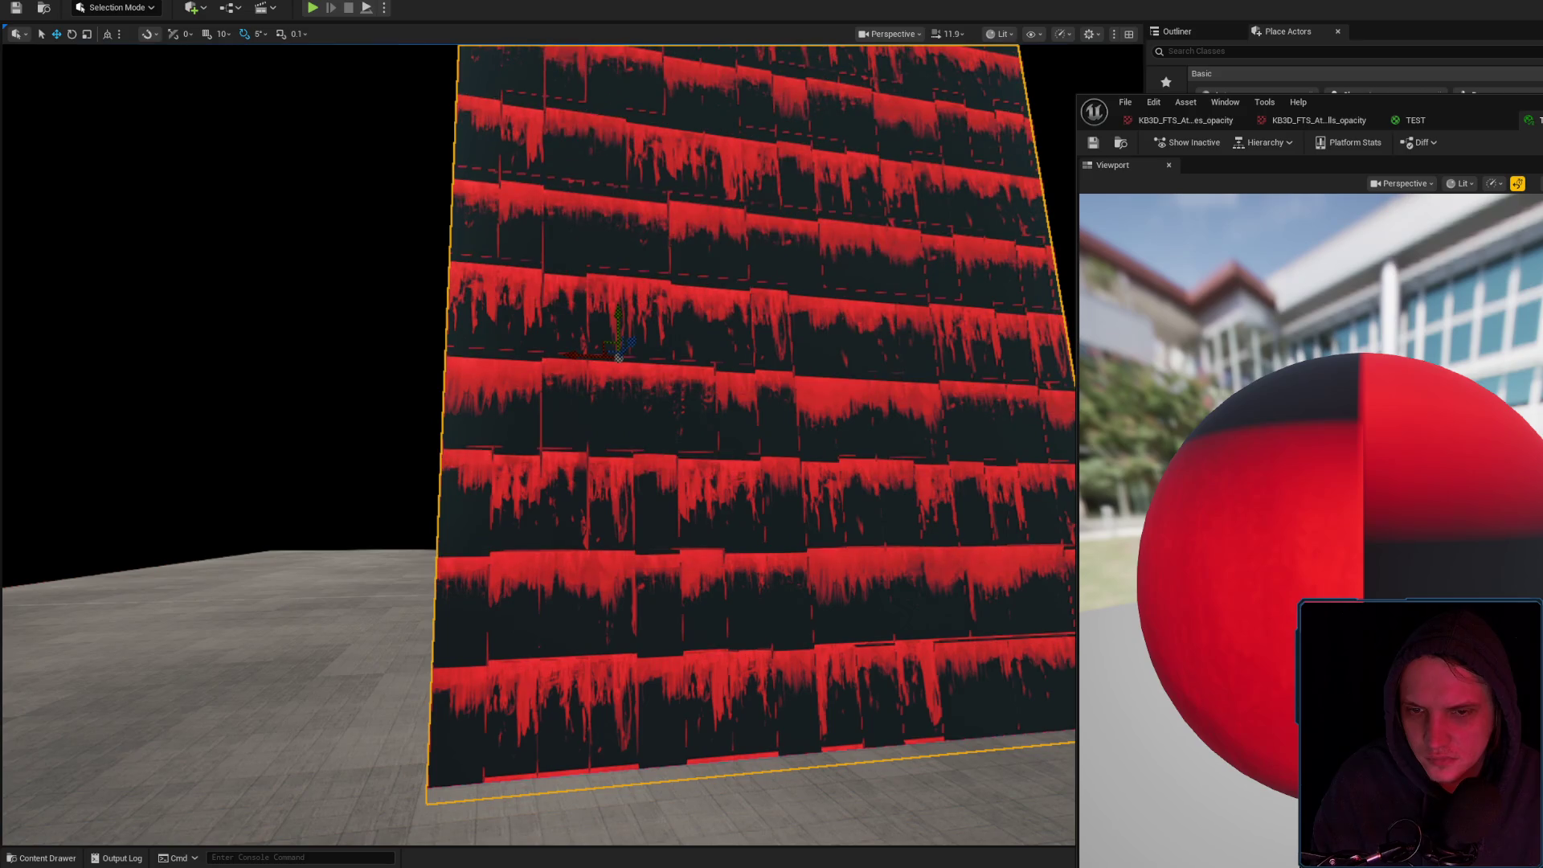
# Play the level from a viewpoint facing the wall's corner
pyautogui.moveTo(539, 443)
pyautogui.mouseDown()
pyautogui.moveTo(451, 435)
pyautogui.moveTo(450, 402)
pyautogui.moveTo(675, 635)
pyautogui.moveTo(729, 602)
pyautogui.mouseUp()
pyautogui.rightClick(729, 601)
pyautogui.click(749, 592)
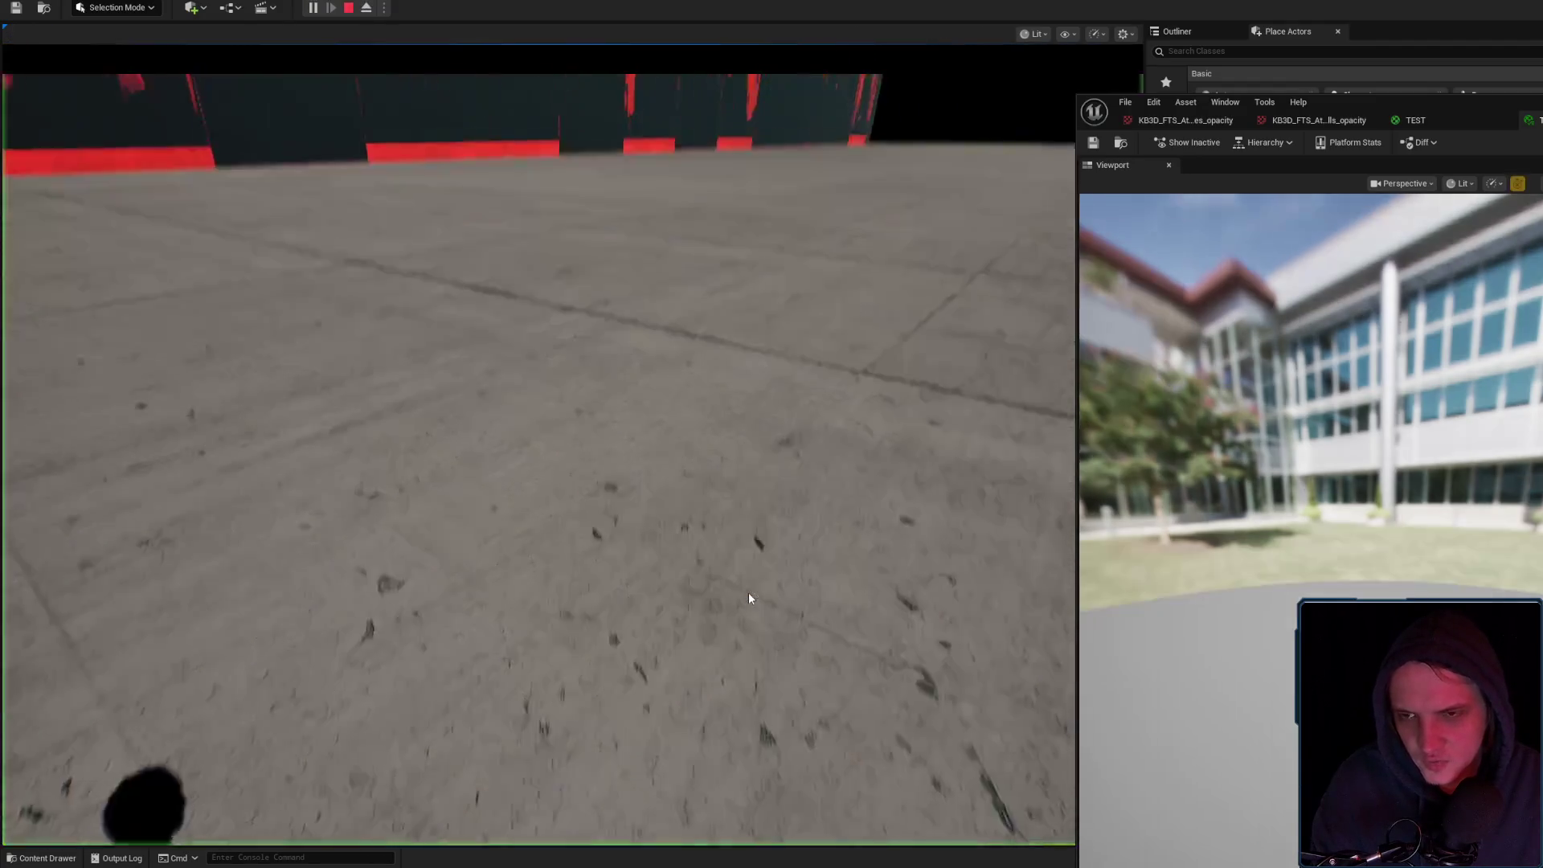
# Walk toward and away from the dripping wall in play mode, restarting from beside it
pyautogui.press('s')
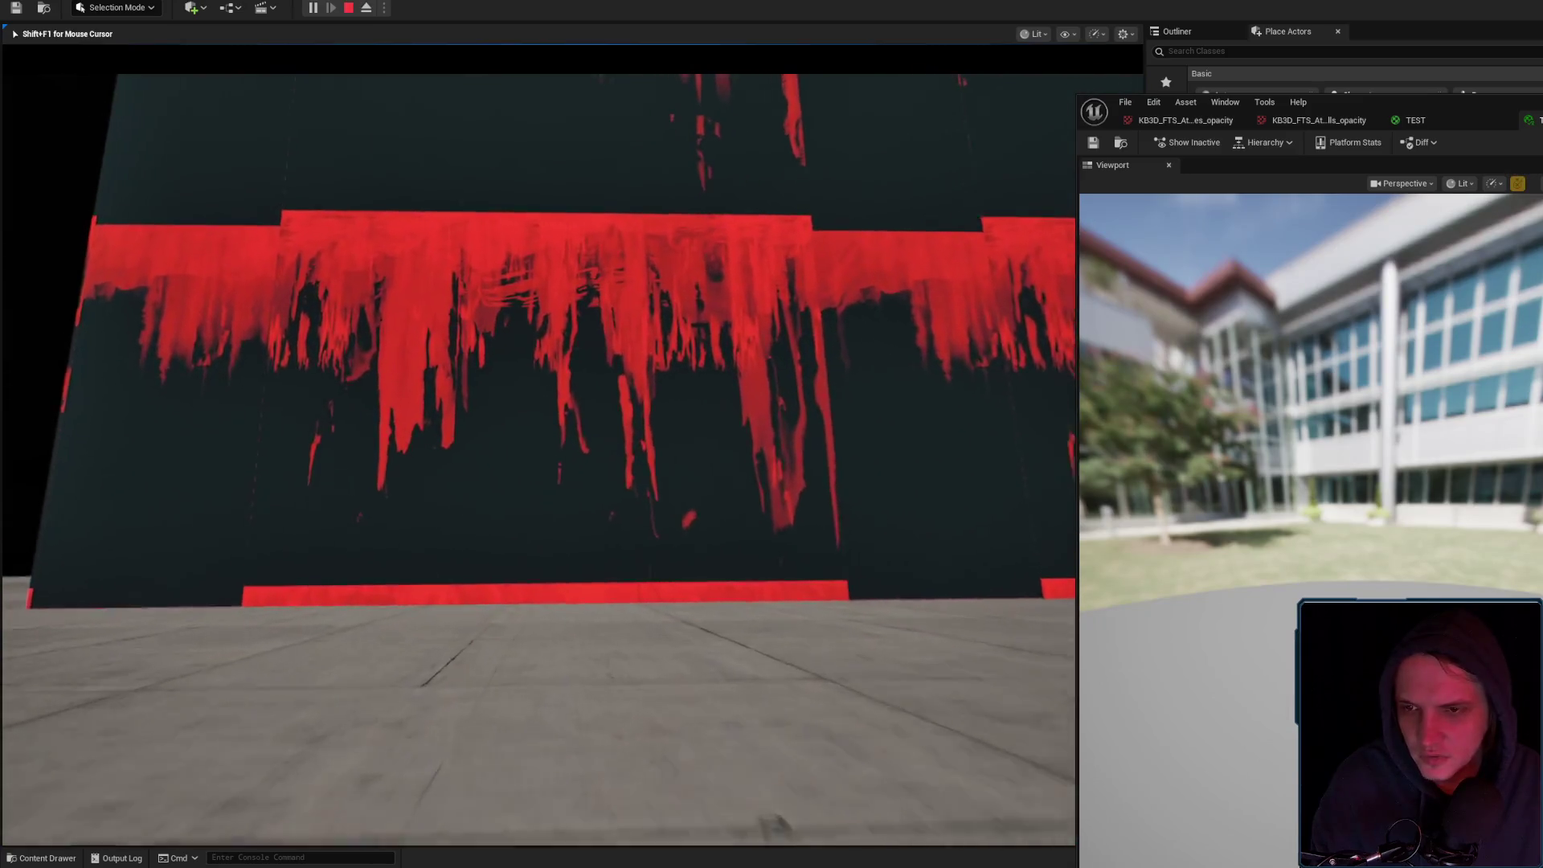
pyautogui.press('Escape')
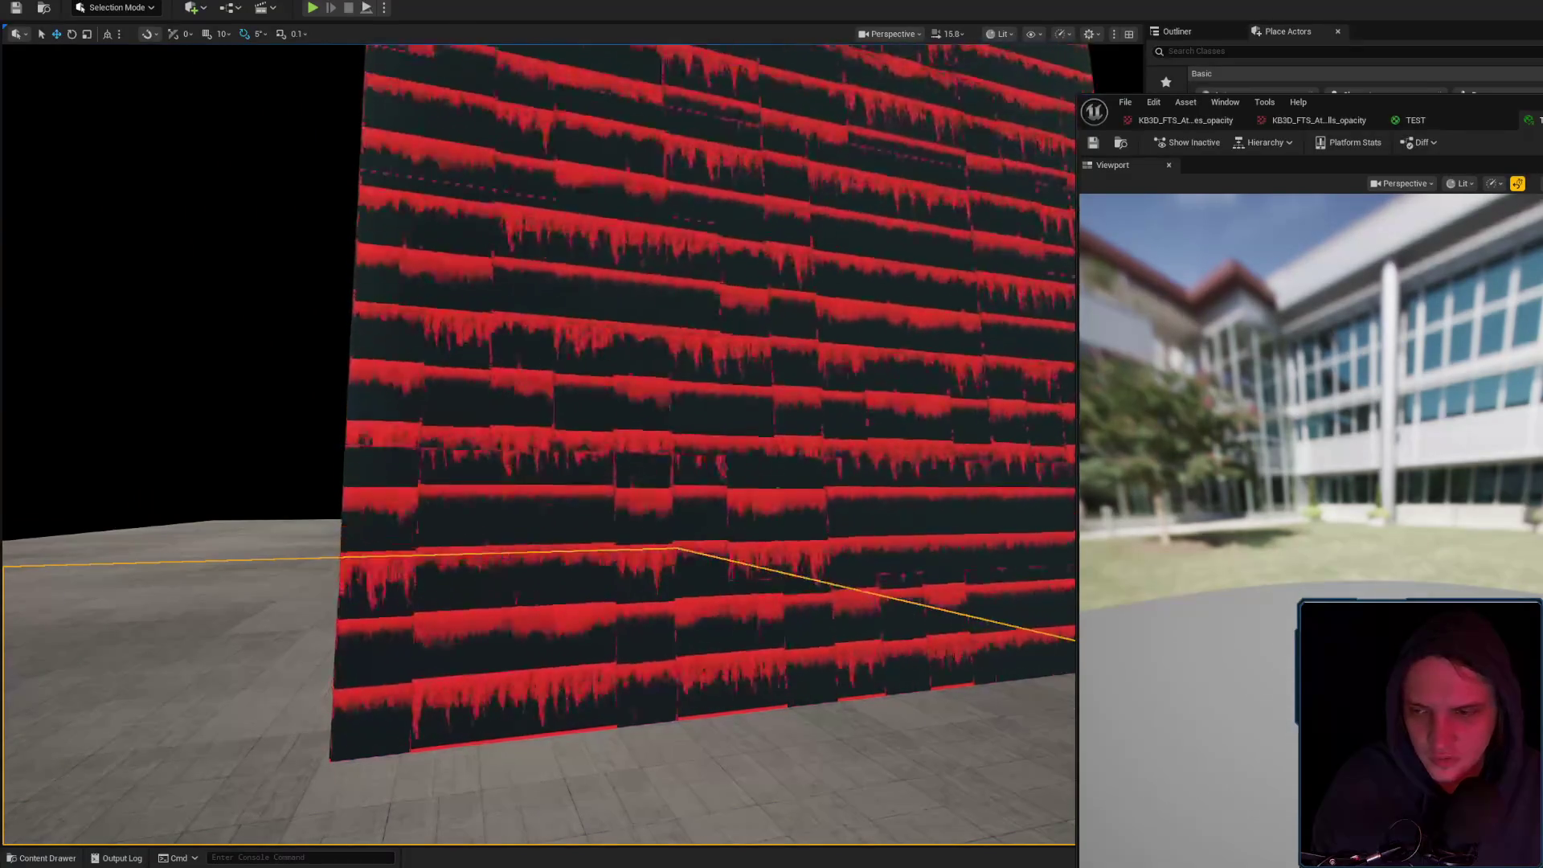
pyautogui.moveTo(680, 482)
pyautogui.mouseDown()
pyautogui.moveTo(680, 514)
pyautogui.moveTo(610, 506)
pyautogui.moveTo(680, 496)
pyautogui.mouseUp()
pyautogui.rightClick(680, 496)
pyautogui.click(720, 698)
pyautogui.press('w')
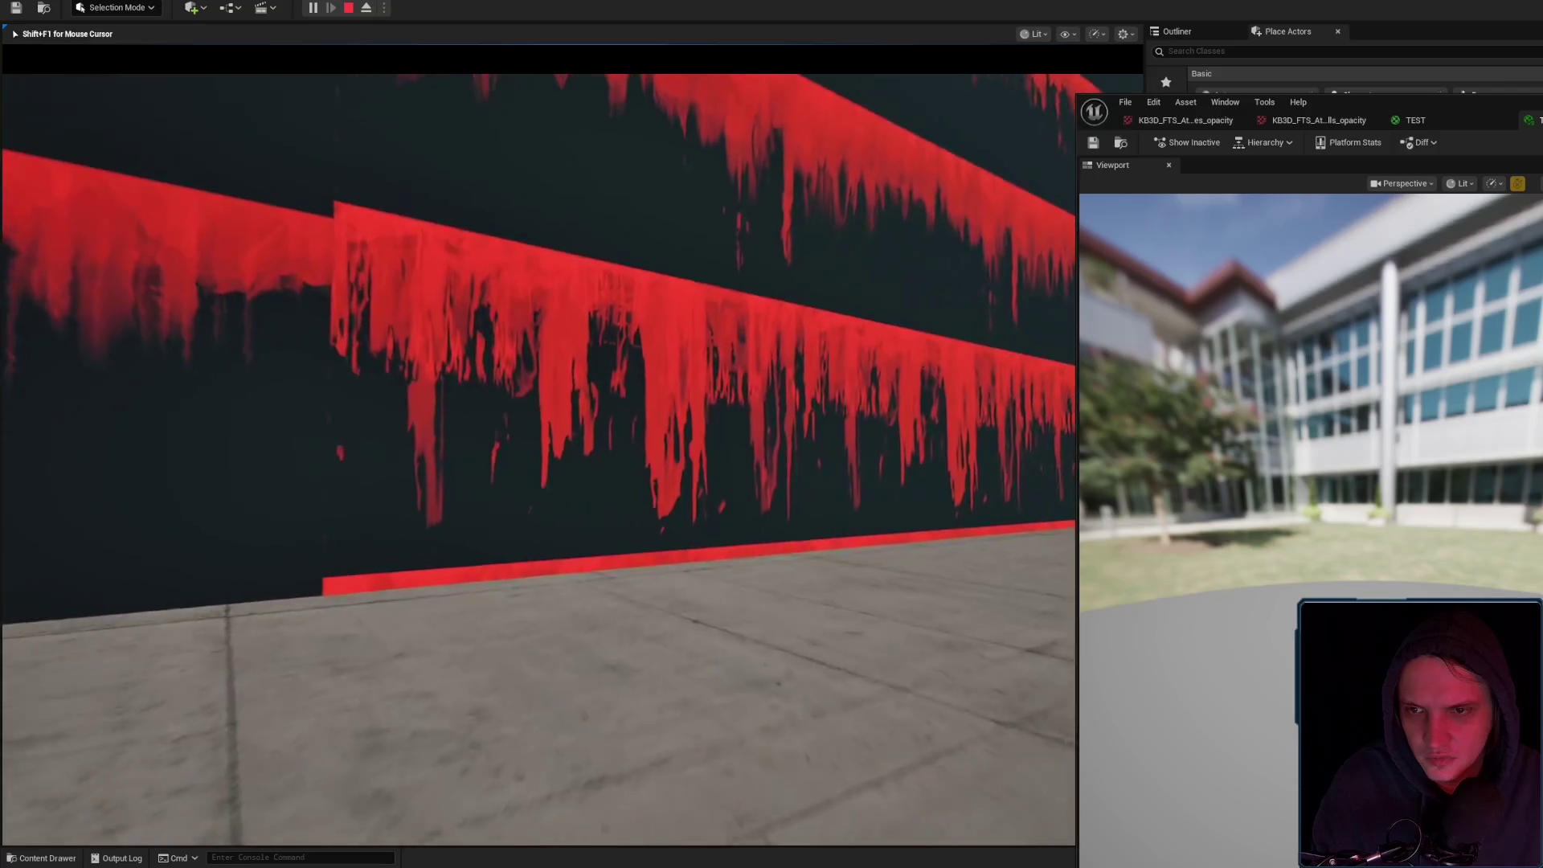
pyautogui.press('s')
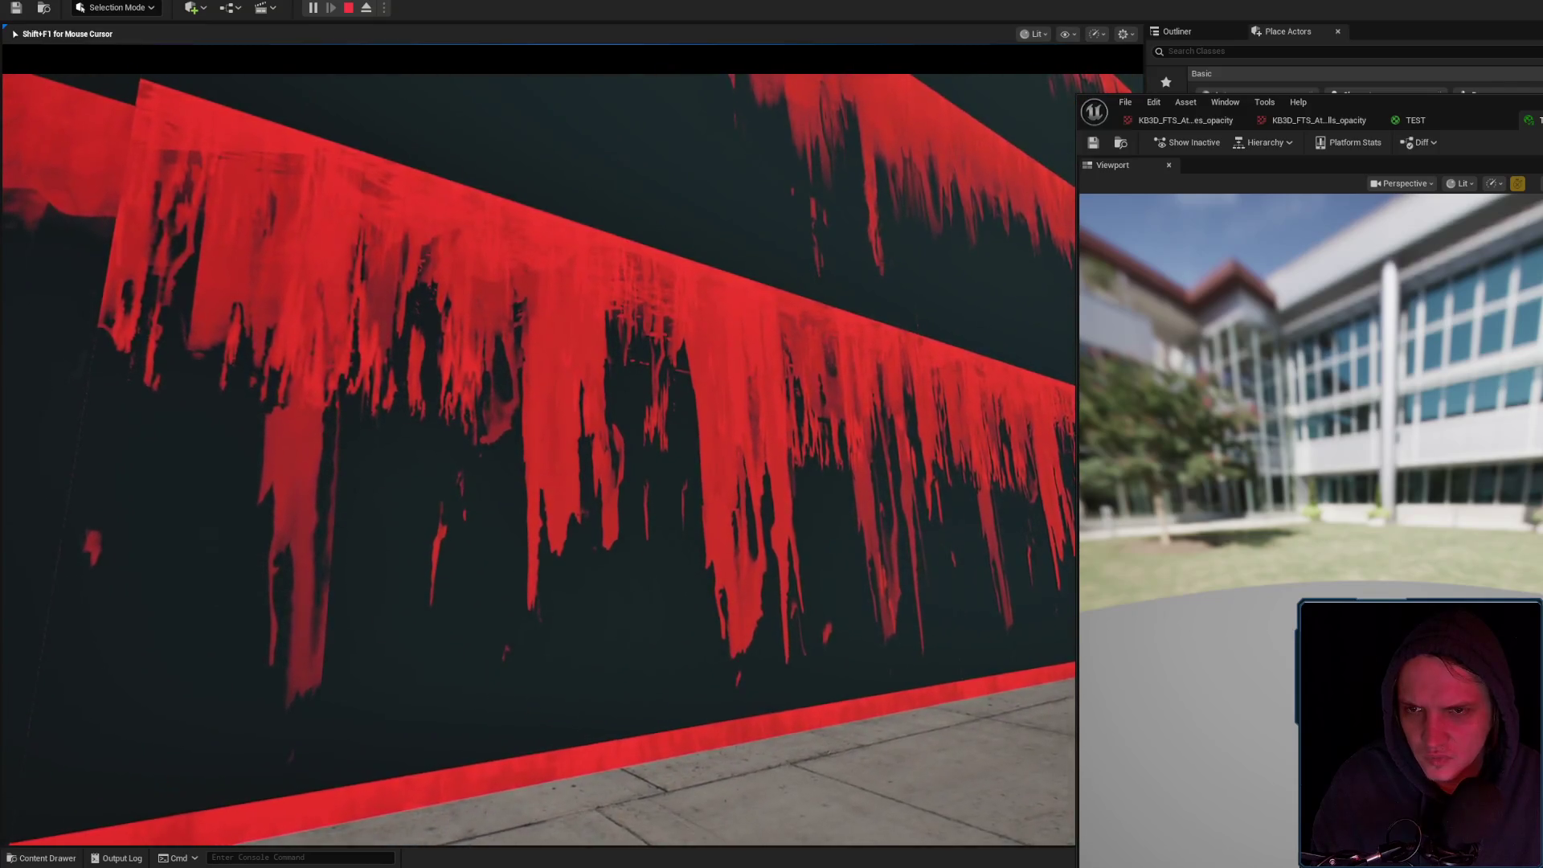
pyautogui.press('s')
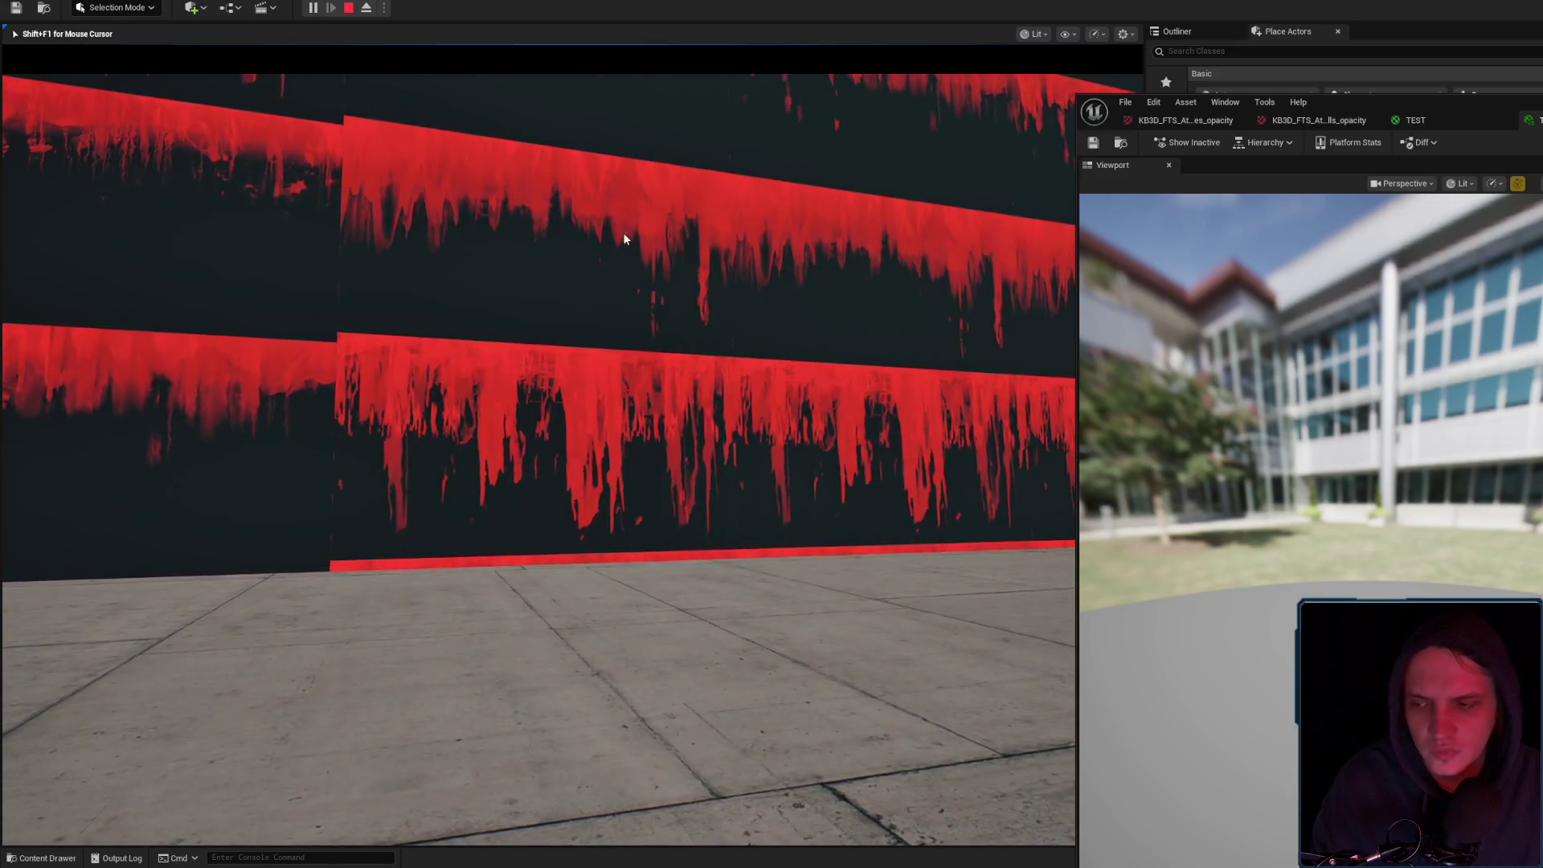
pyautogui.press('Escape')
# Frame the wall in the editor viewport and zoom in and out to inspect the drips
pyautogui.press('f')
pyautogui.scroll(-5, 538, 442)
pyautogui.scroll(5, 538, 442)
pyautogui.scroll(-3, 538, 442)
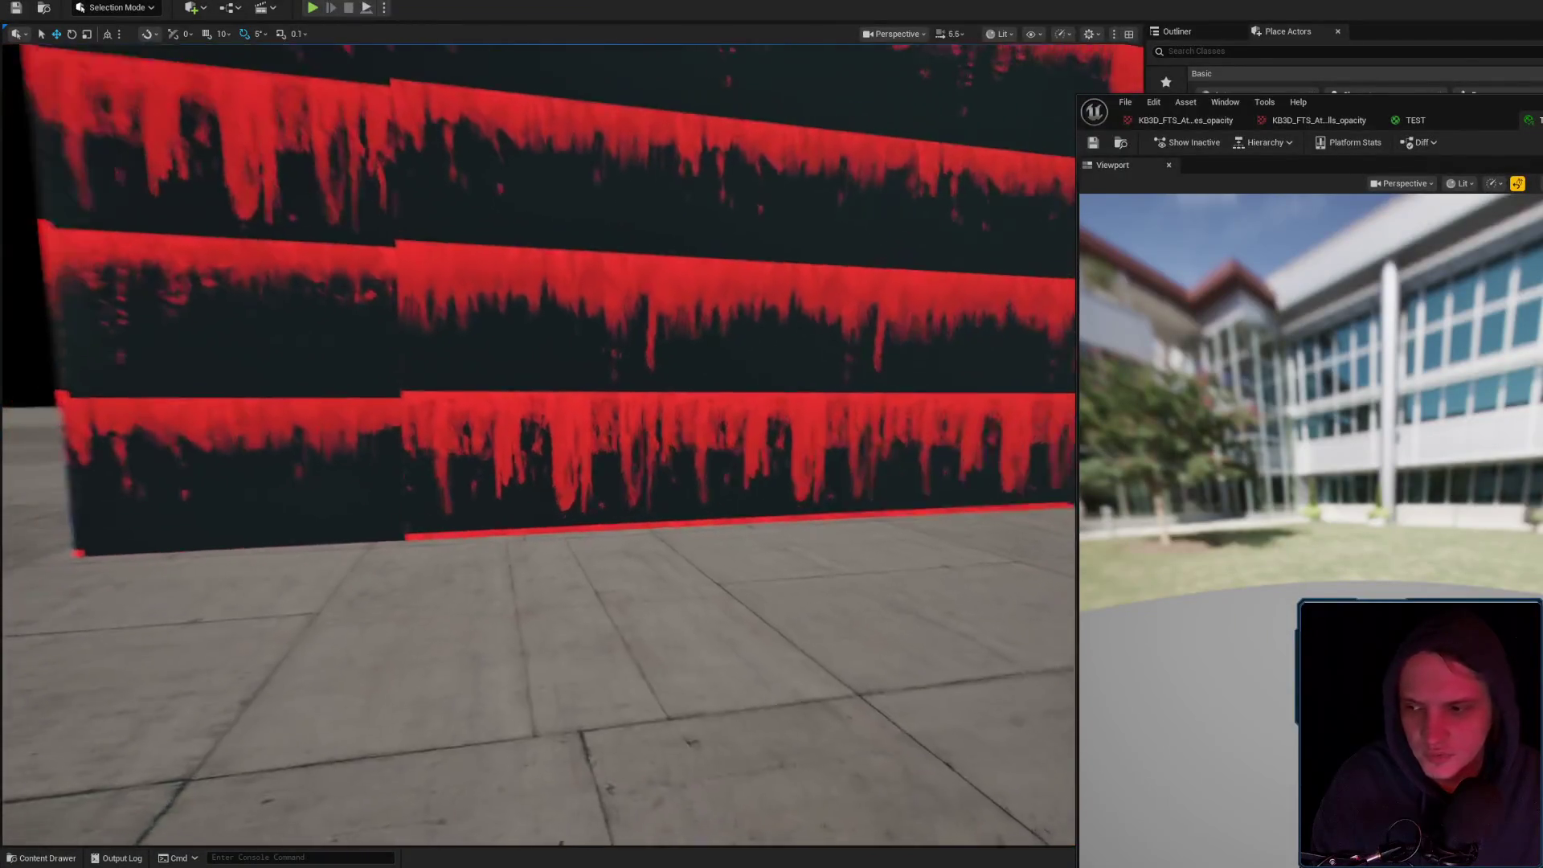
pyautogui.scroll(3, 539, 442)
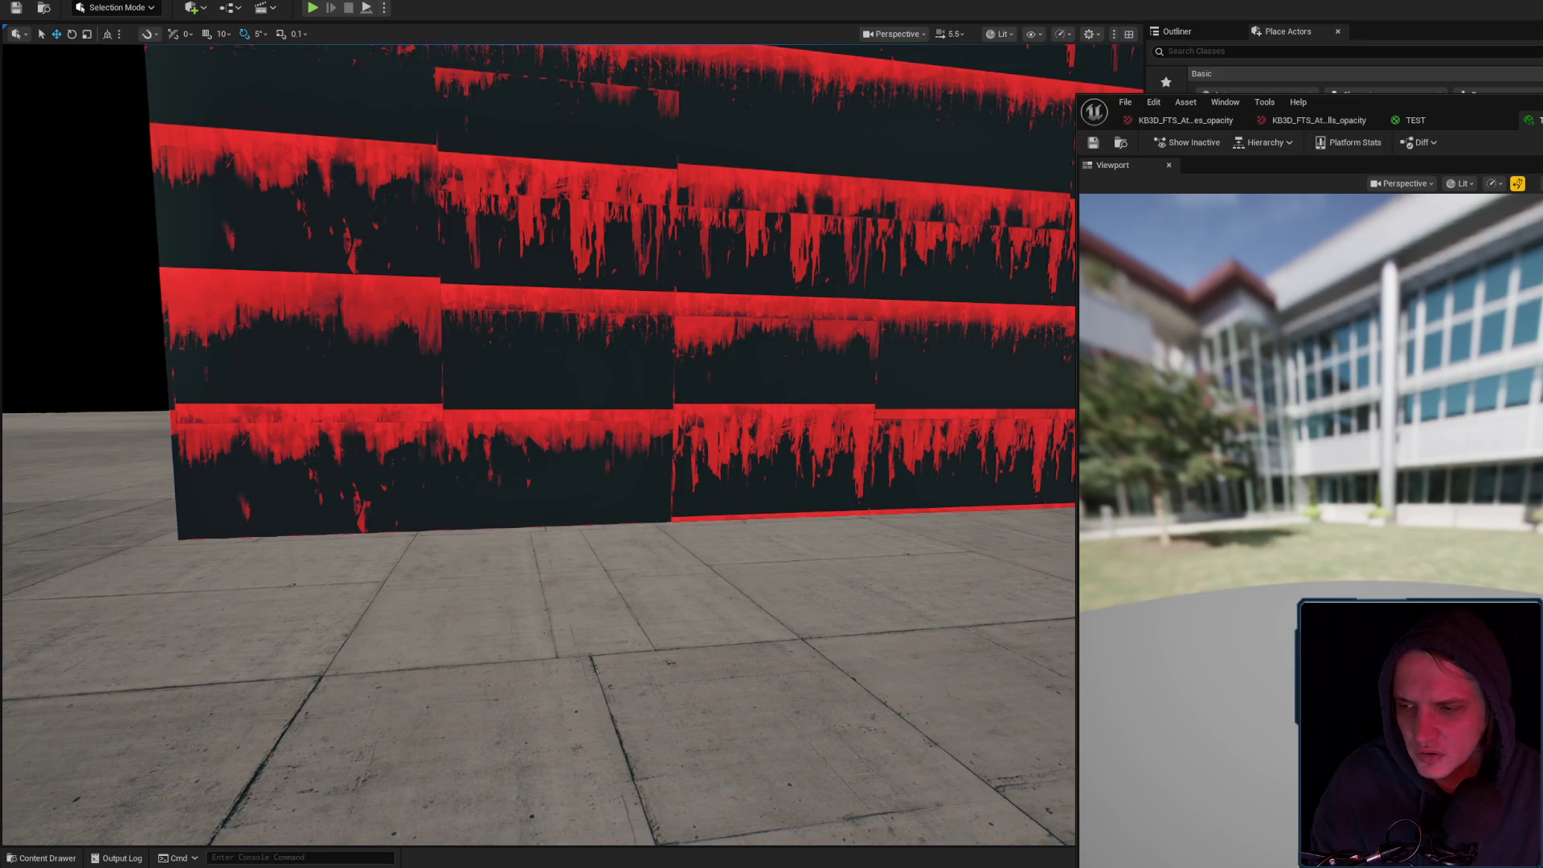
pyautogui.scroll(2, 539, 442)
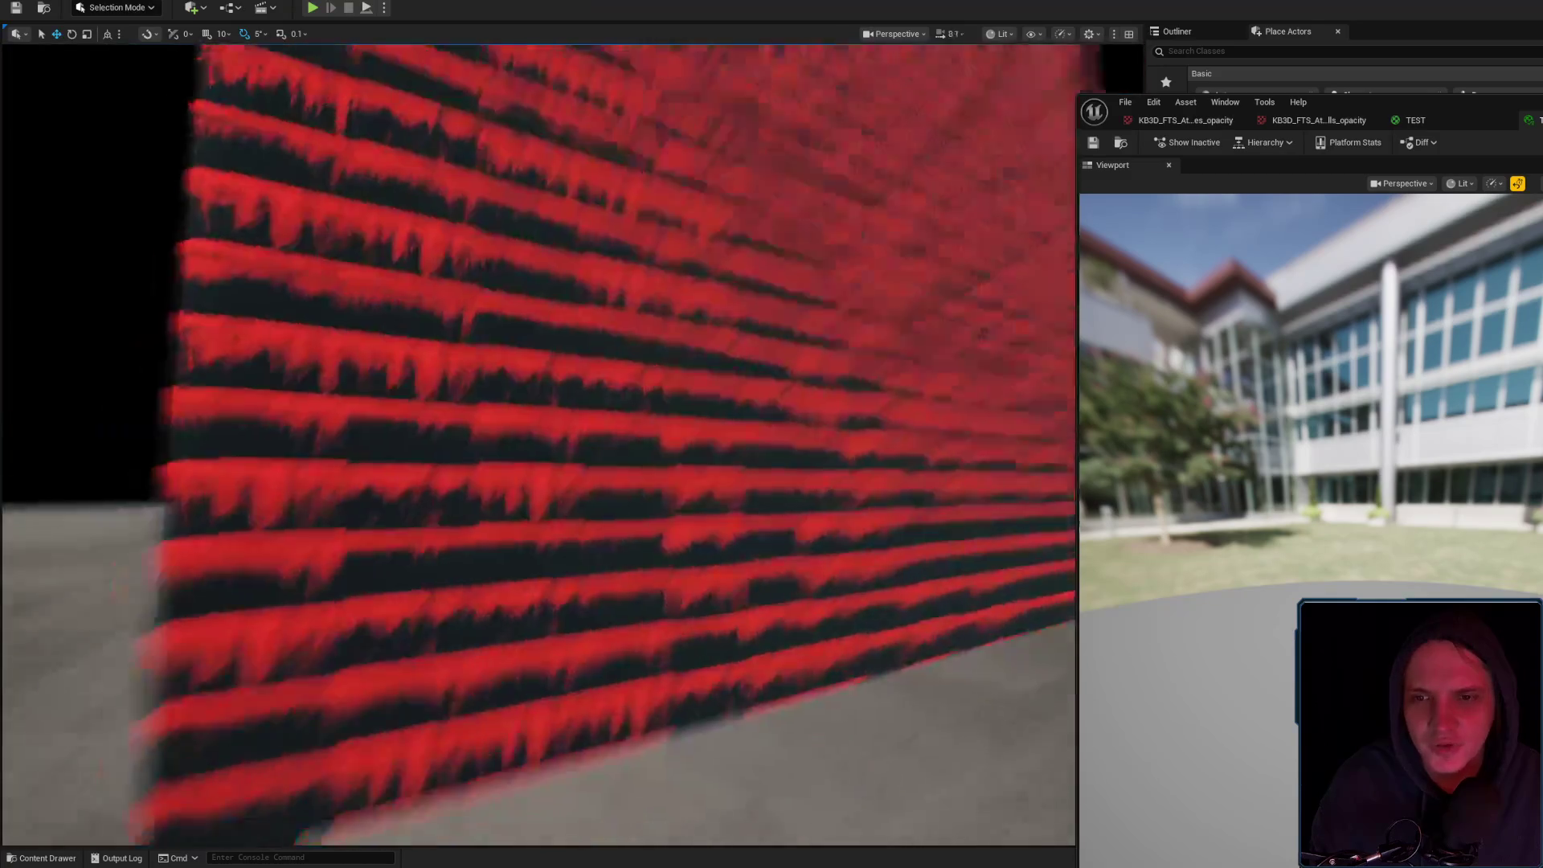
pyautogui.scroll(-1, 538, 442)
pyautogui.scroll(-3, 538, 442)
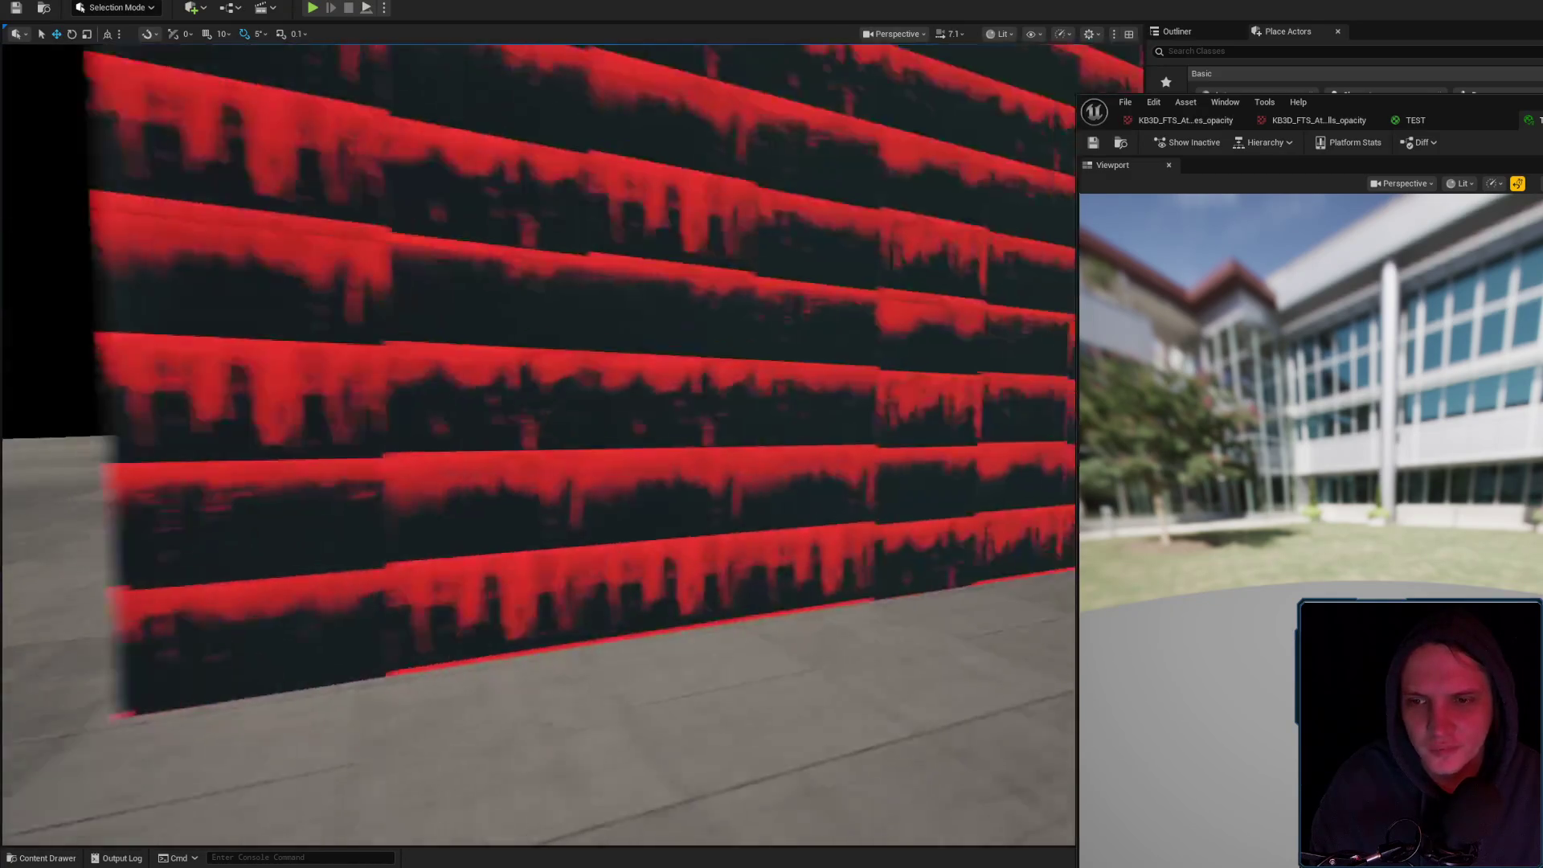
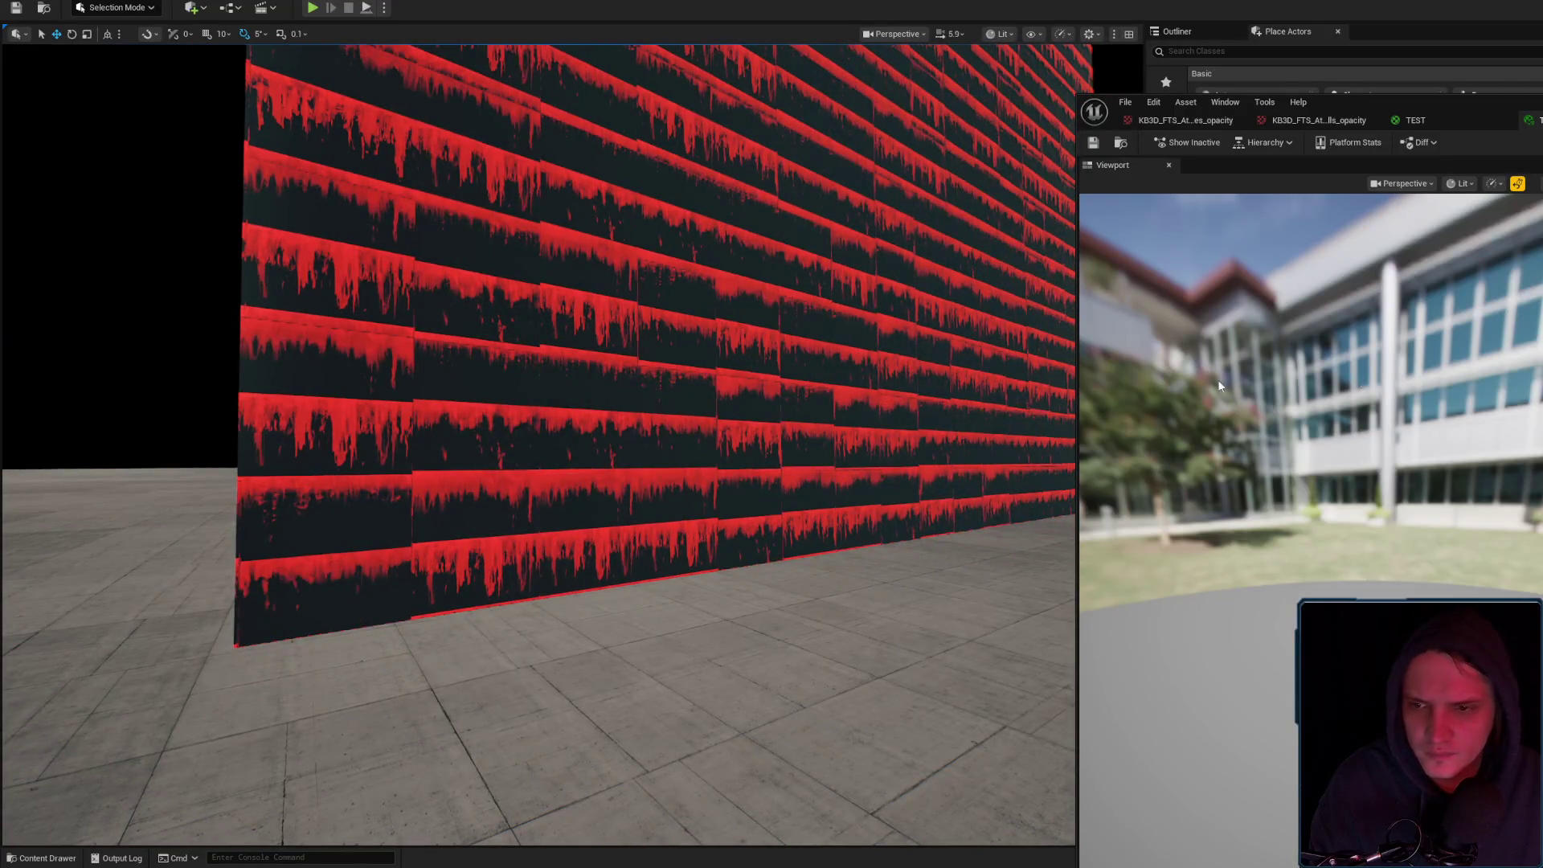
# Inspect the red-striped wall from close up and from afar, then bring up the TEST material graph
pyautogui.click(1486, 117)
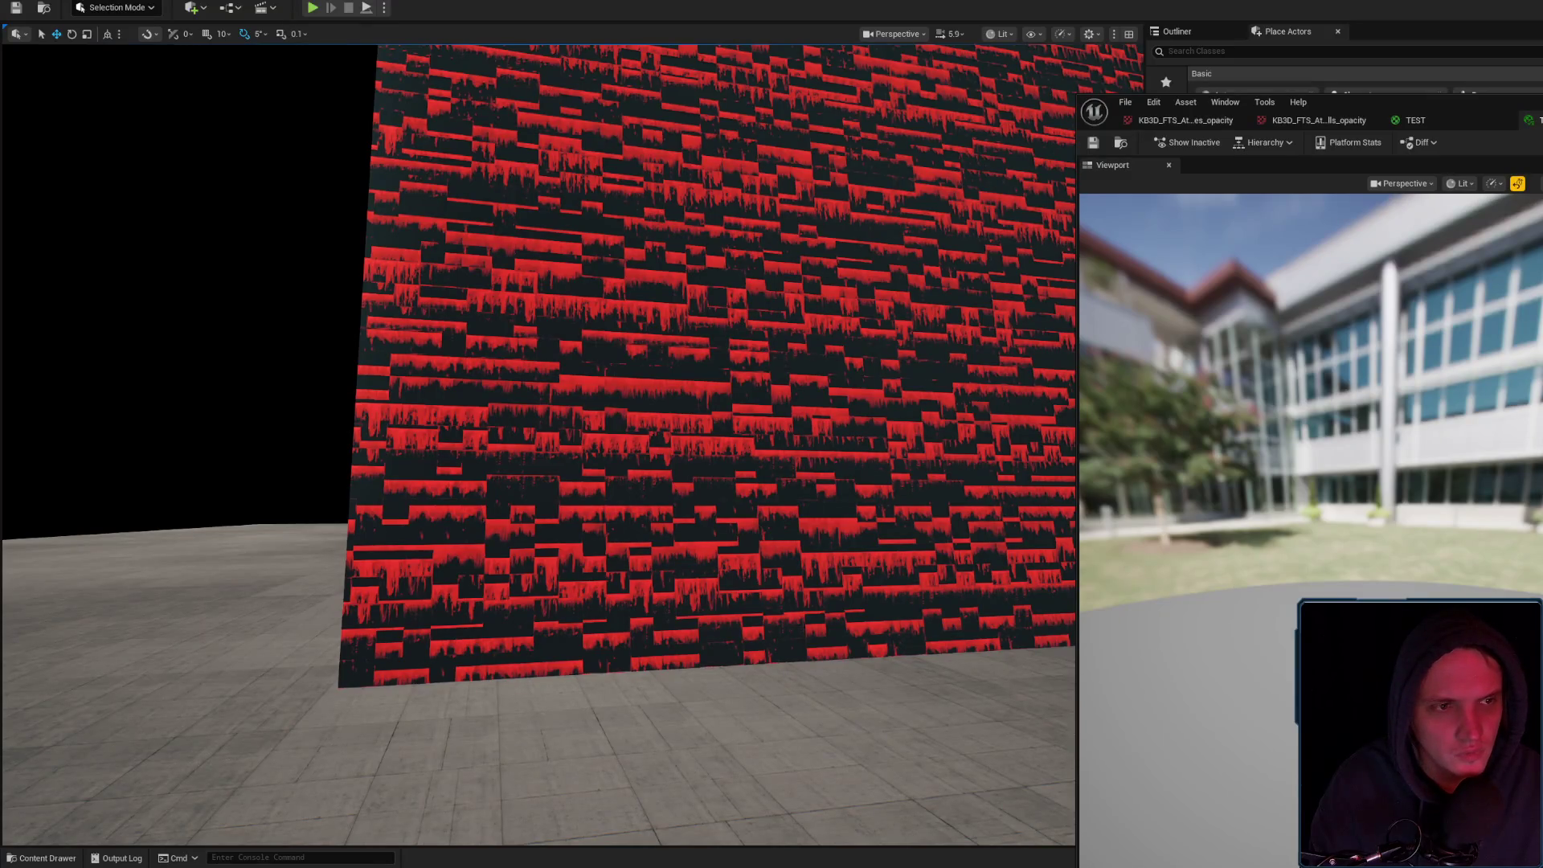
pyautogui.moveTo(879, 458)
pyautogui.mouseDown()
pyautogui.moveTo(852, 450)
pyautogui.moveTo(868, 434)
pyautogui.moveTo(880, 458)
pyautogui.mouseUp()
pyautogui.moveTo(538, 442); pyautogui.dragTo(555, 514)
pyautogui.scroll(-5, 672, 297)
pyautogui.scroll(2, 655, 289)
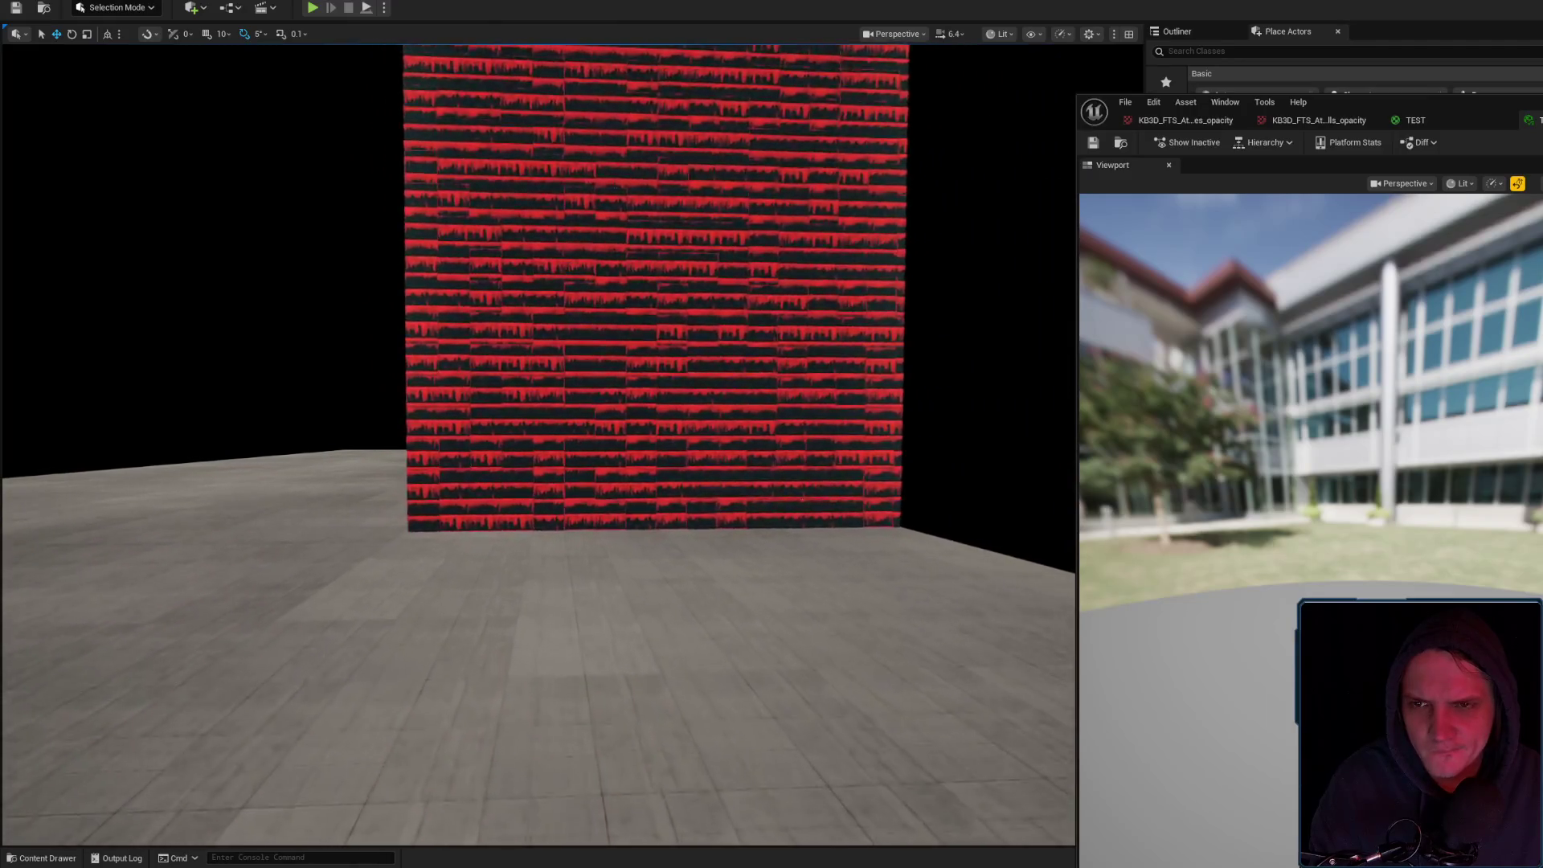
pyautogui.scroll(6, 539, 442)
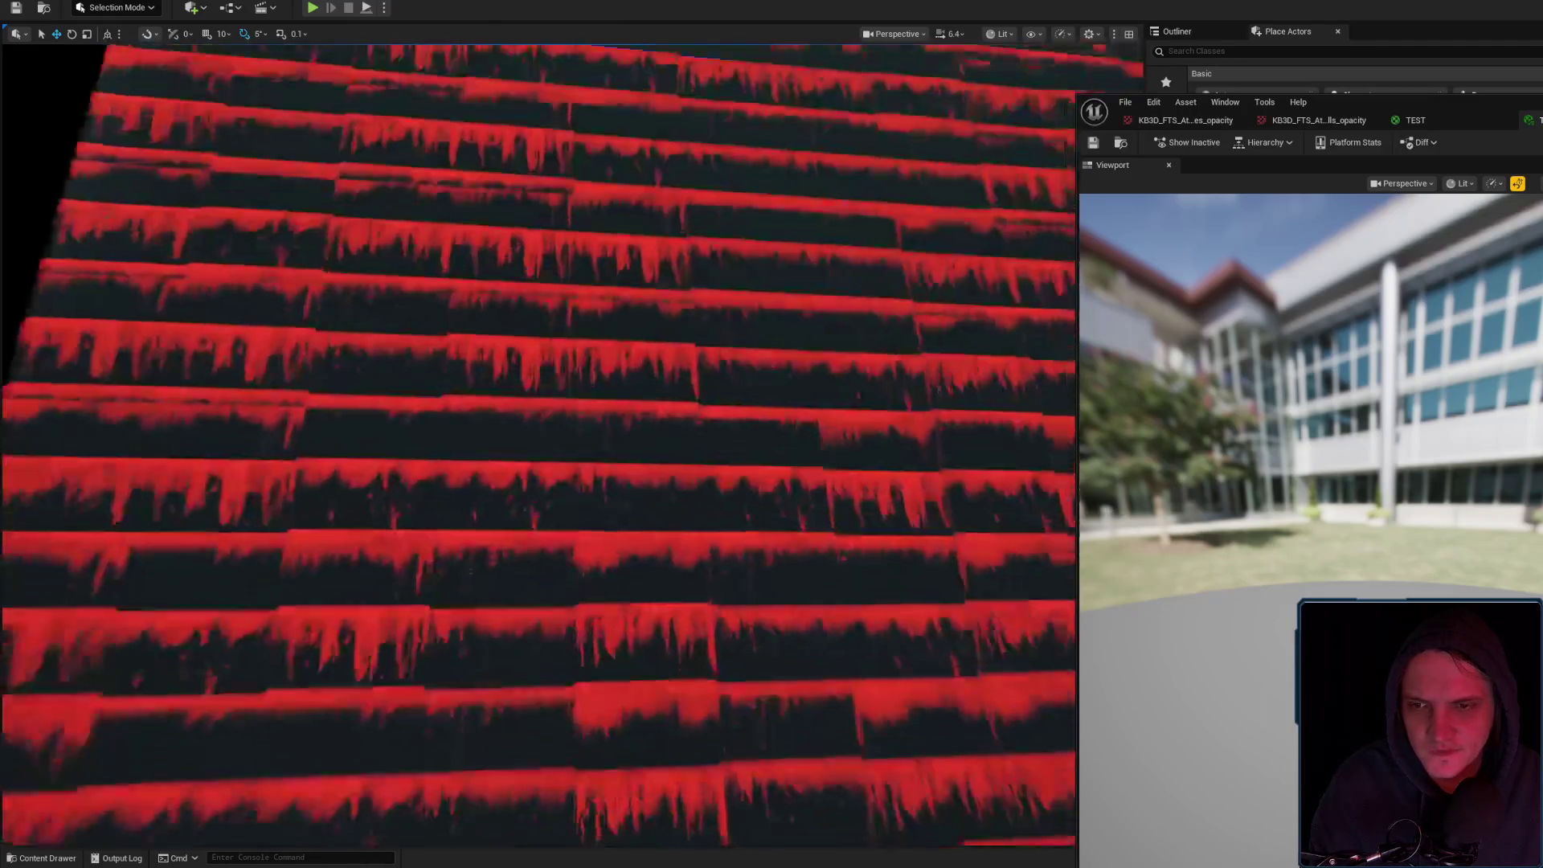
pyautogui.moveTo(539, 442); pyautogui.dragTo(547, 492)
pyautogui.click(1479, 119)
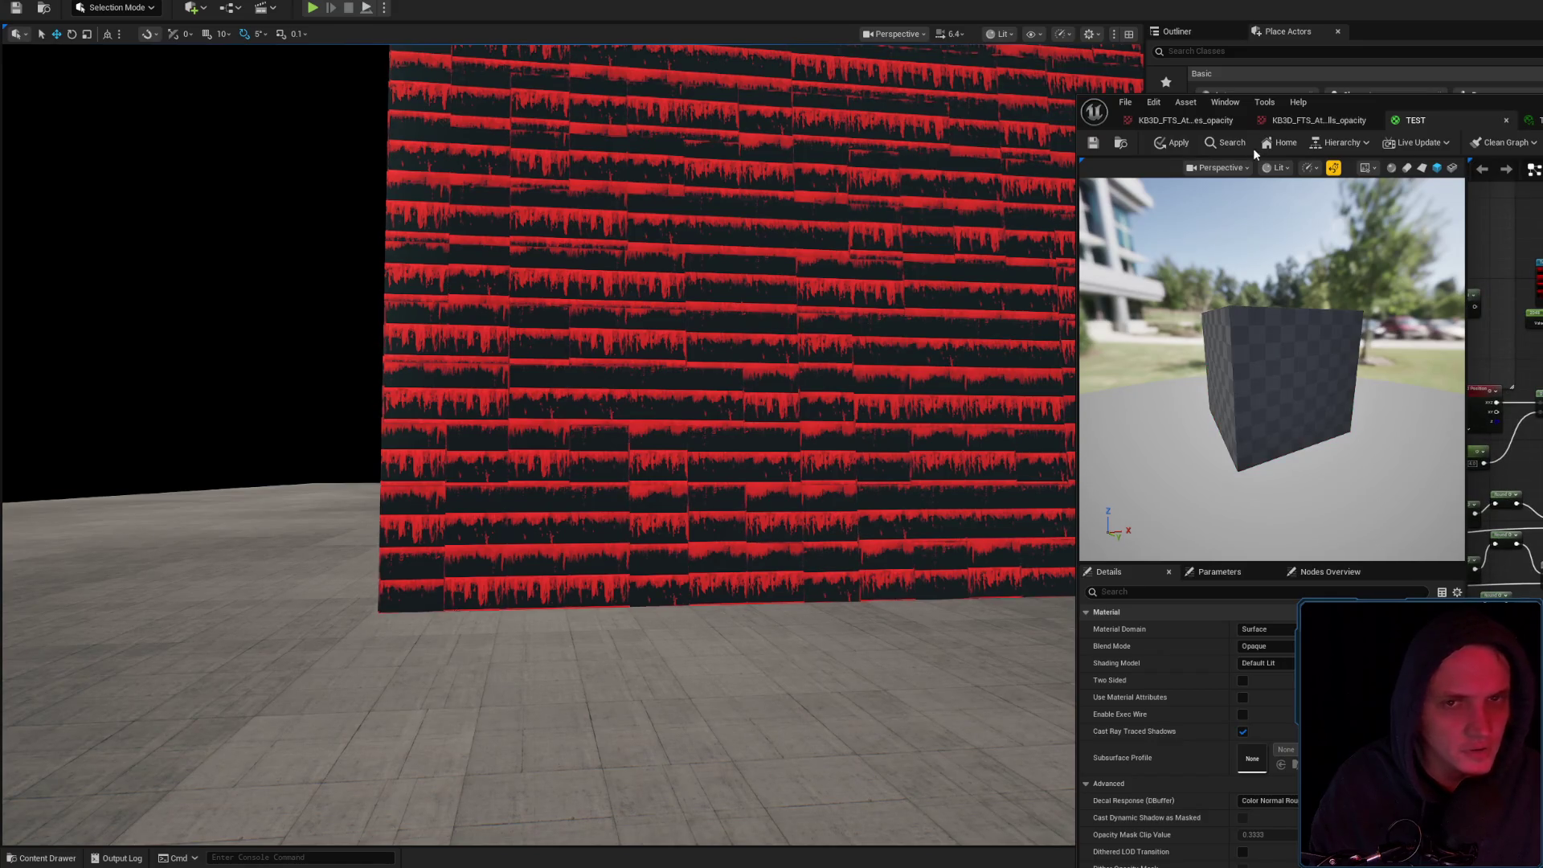
# Preview a new output connection on the wall, then undo it and reapply the previous wiring
pyautogui.click(1170, 143)
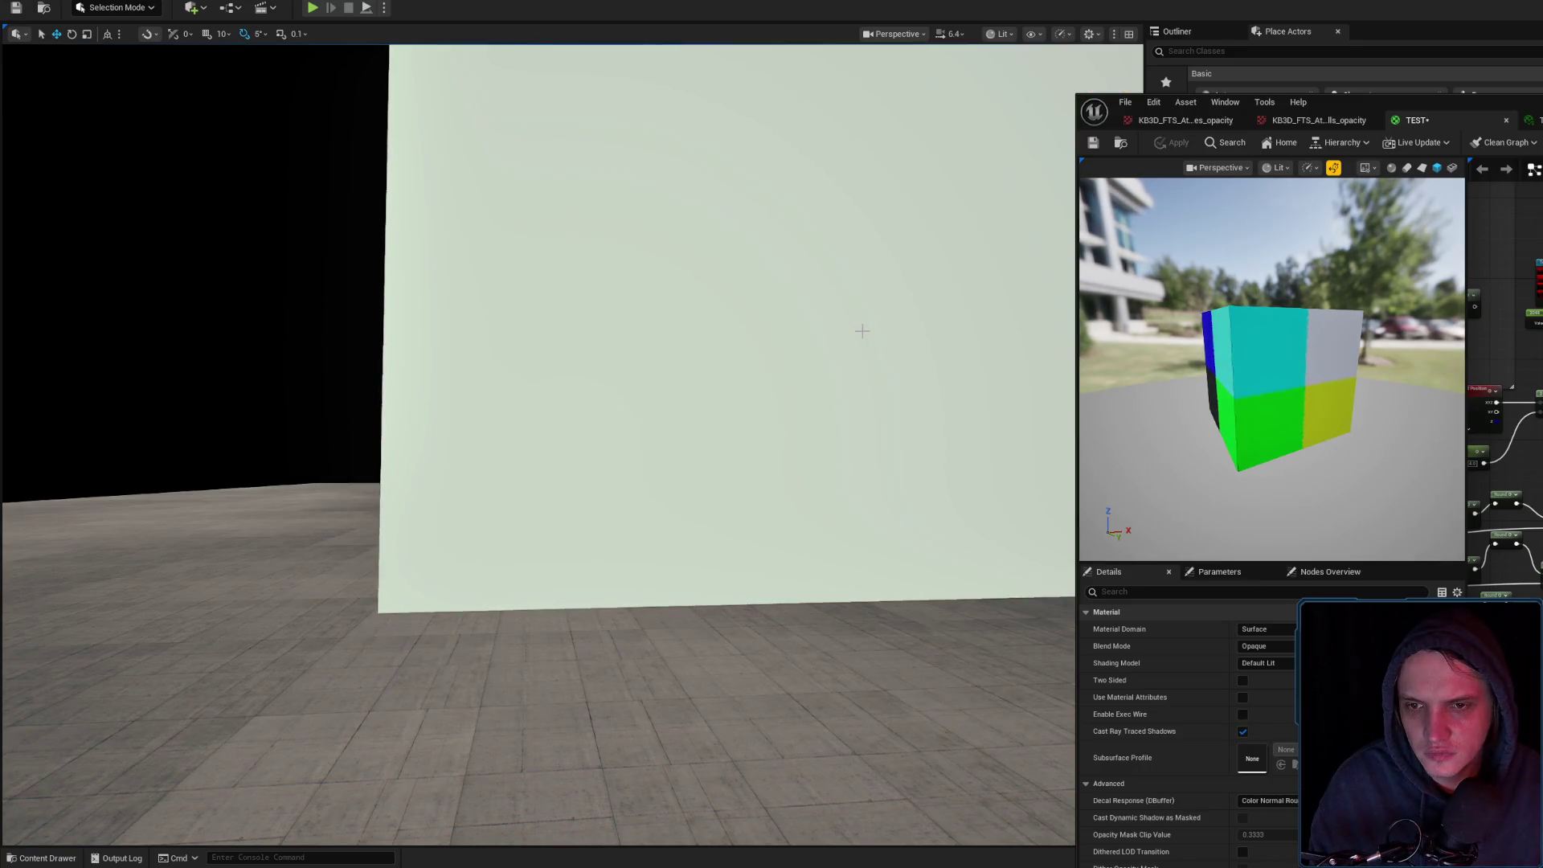
pyautogui.moveTo(861, 331); pyautogui.dragTo(861, 330)
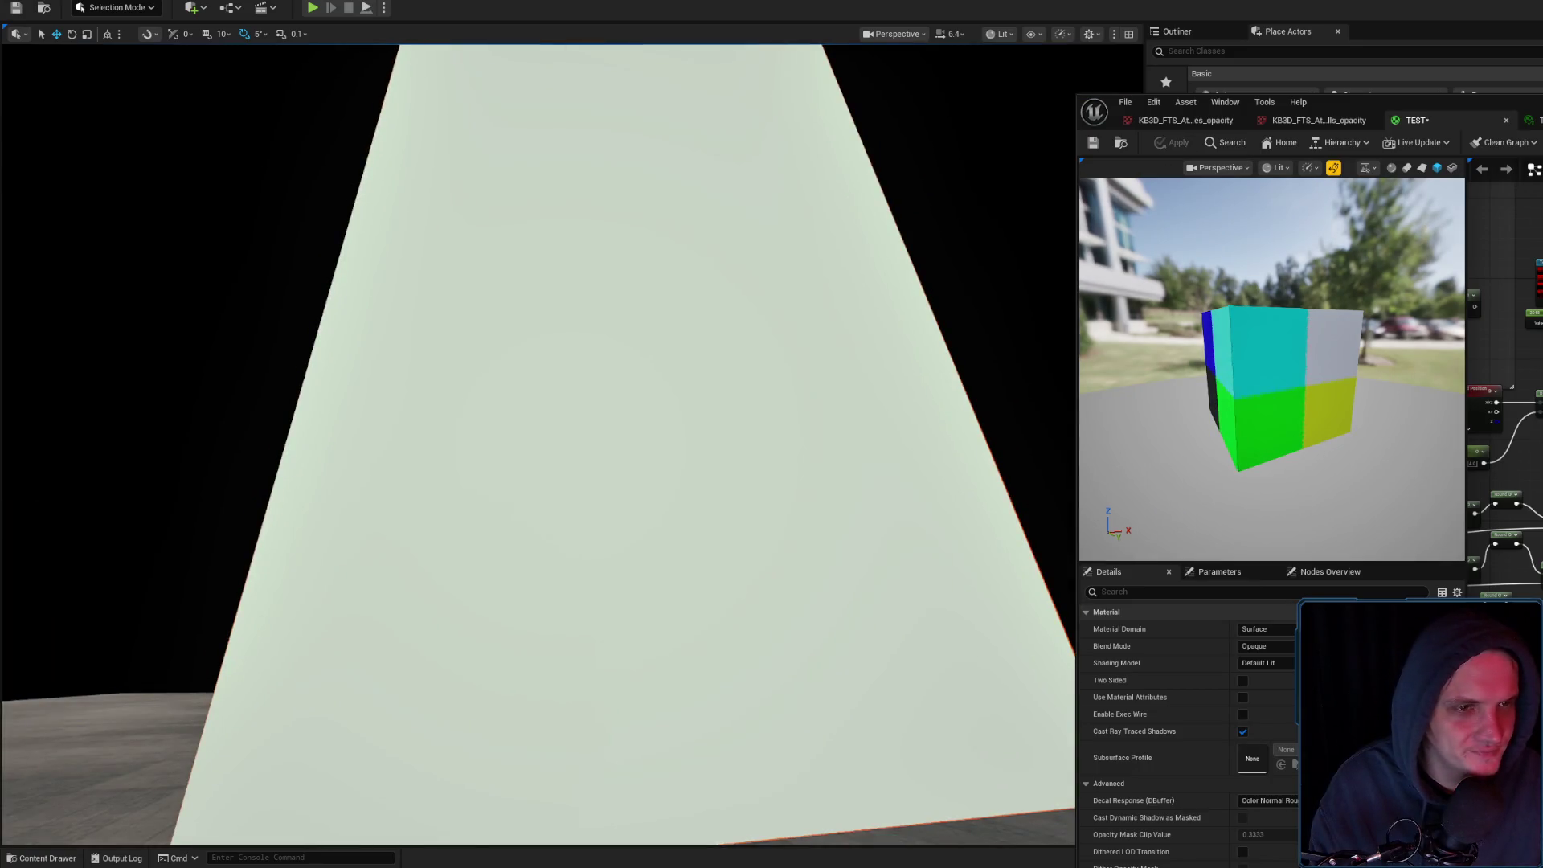
pyautogui.hotkey('ctrl', 'z')
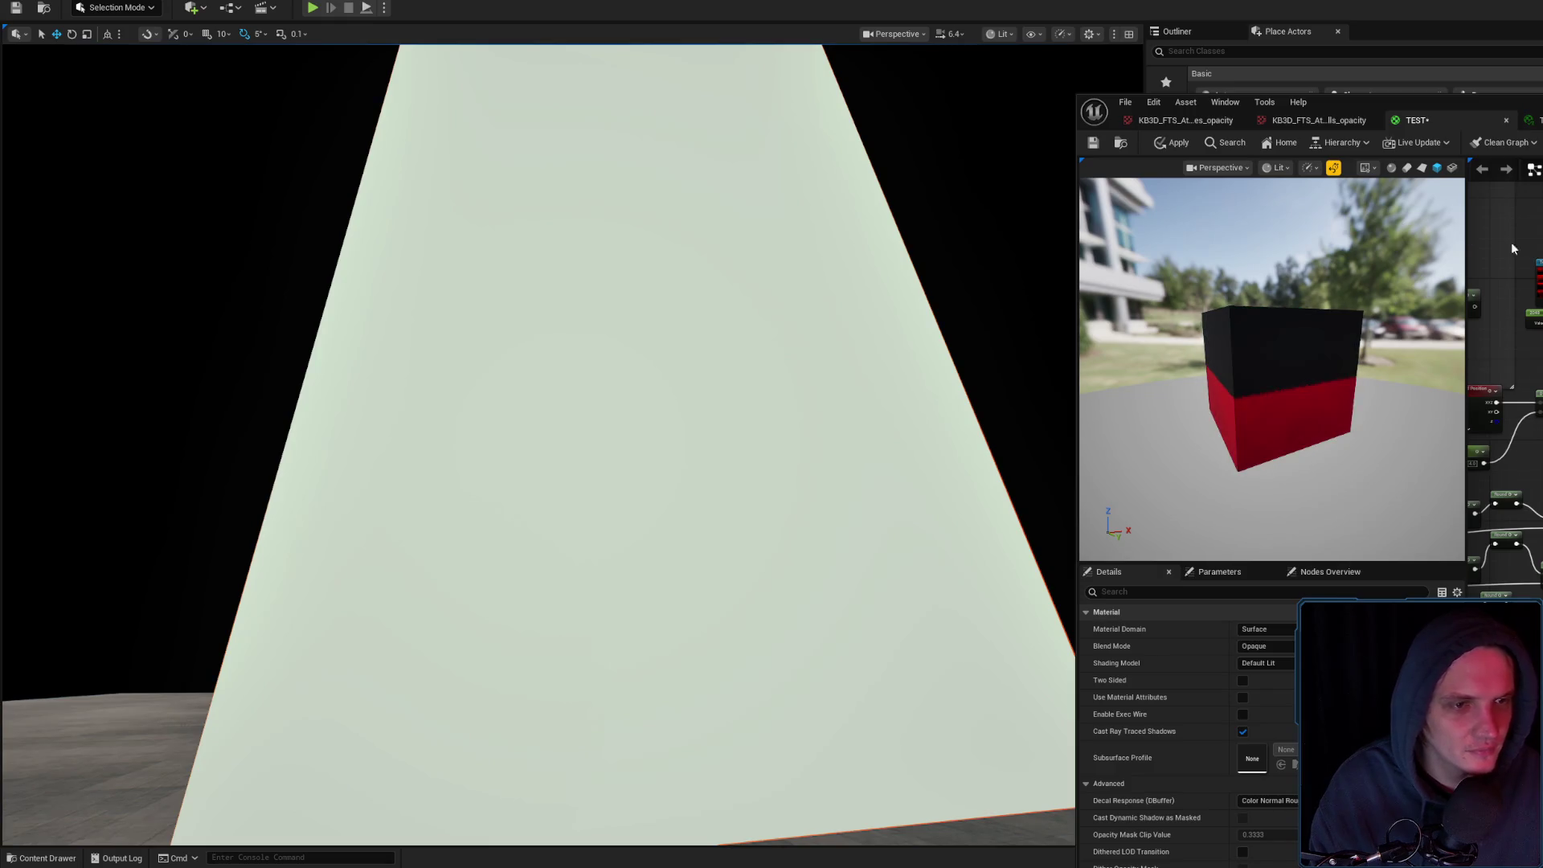
pyautogui.click(1180, 143)
pyautogui.moveTo(836, 303); pyautogui.dragTo(837, 303)
pyautogui.moveTo(819, 386); pyautogui.dragTo(818, 386)
# Check the Function Call and Add node values, compare with the material instance, and apply
pyautogui.click(1481, 663)
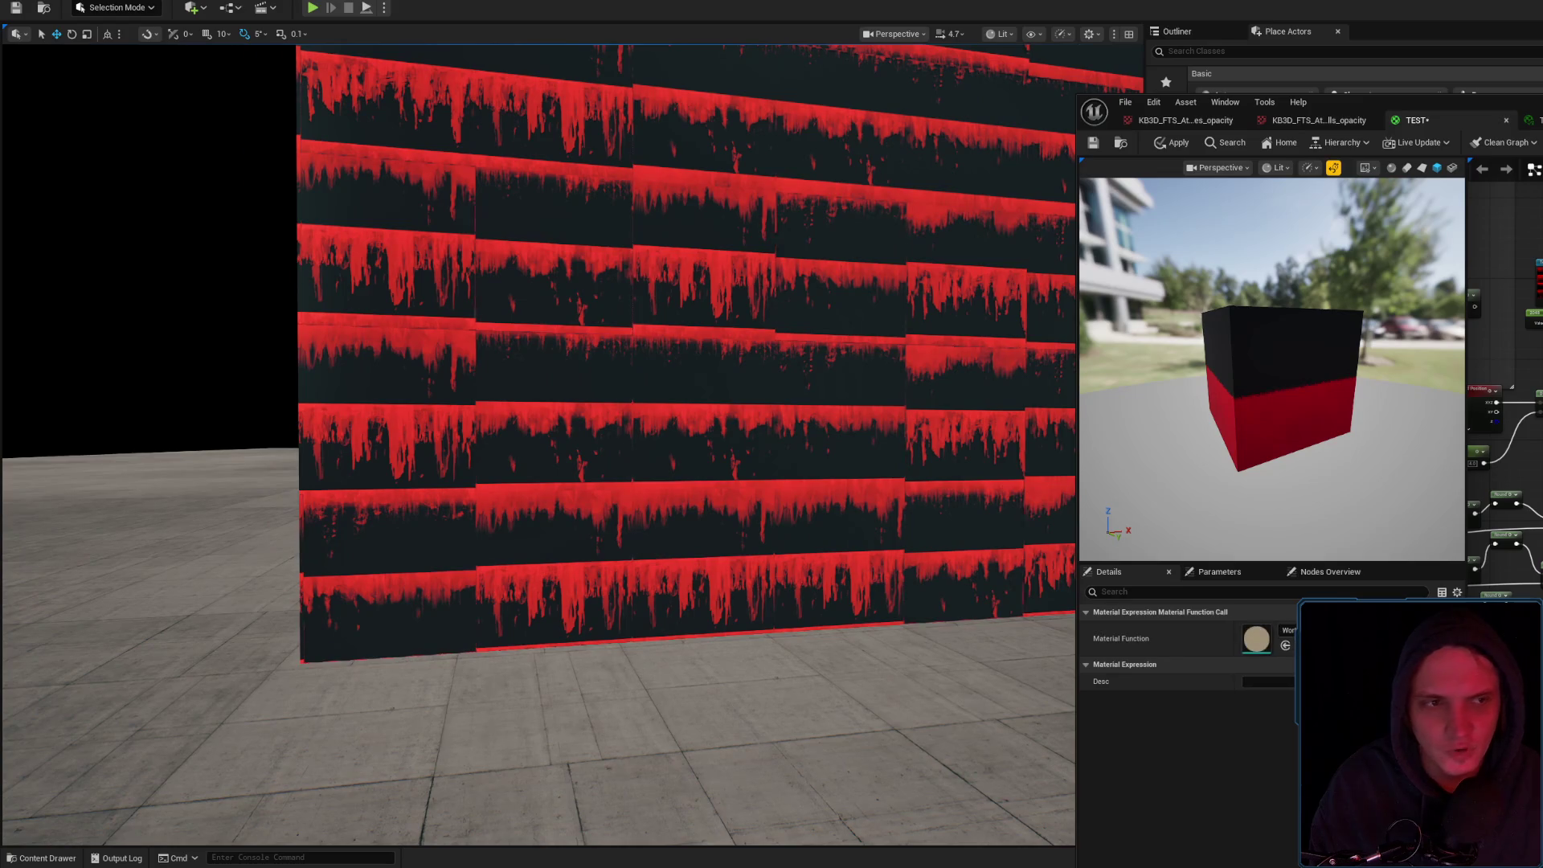
pyautogui.click(1495, 684)
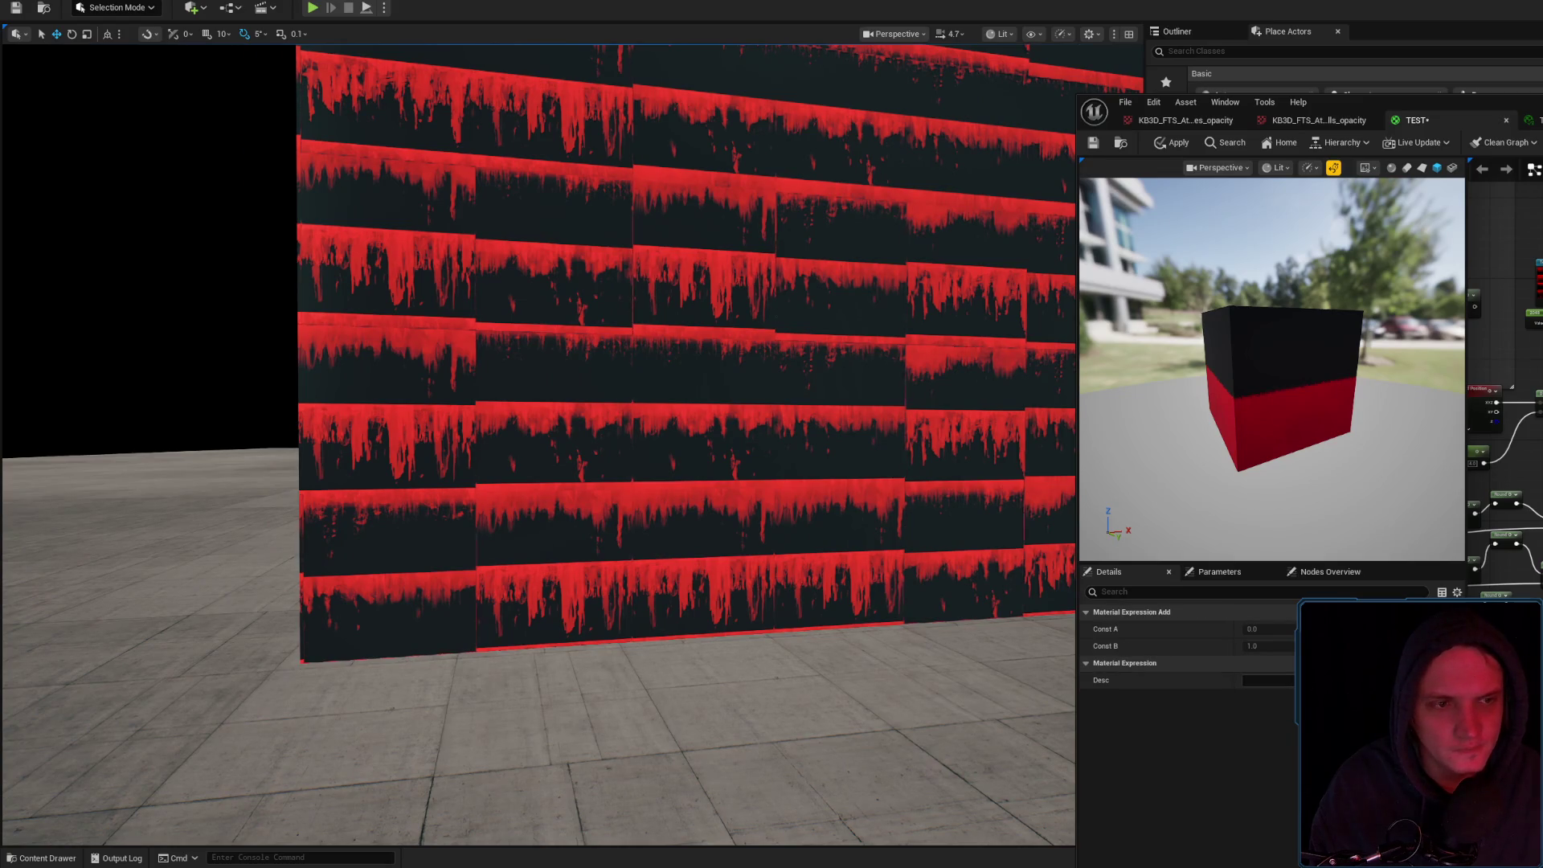
pyautogui.moveTo(833, 406)
pyautogui.mouseDown()
pyautogui.moveTo(828, 378)
pyautogui.moveTo(840, 426)
pyautogui.moveTo(836, 394)
pyautogui.moveTo(744, 402)
pyautogui.moveTo(739, 369)
pyautogui.moveTo(736, 385)
pyautogui.mouseUp()
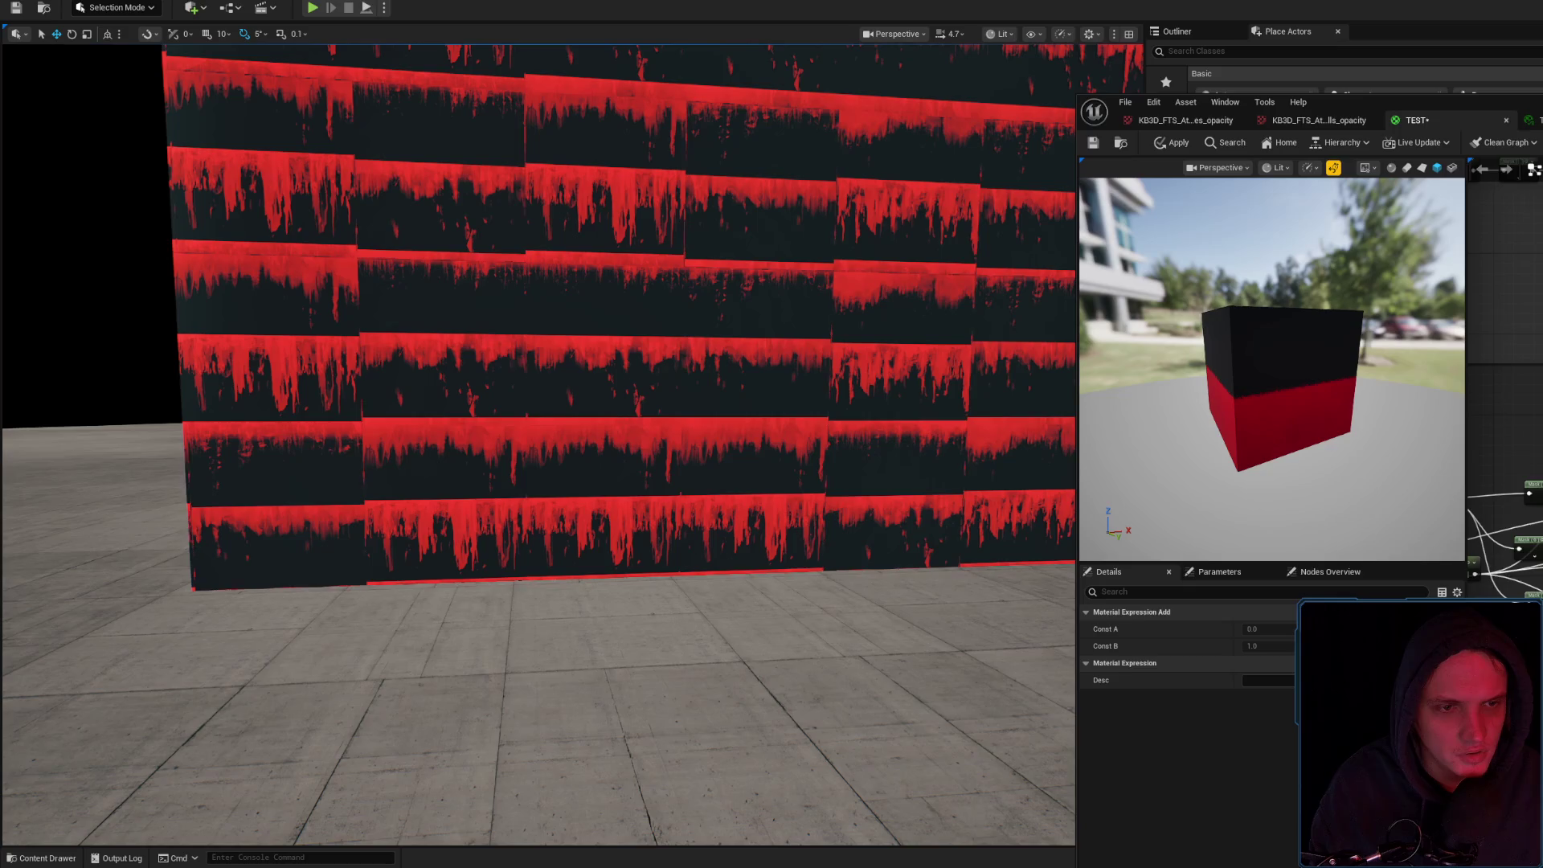
pyautogui.hotkey('ctrl', 'Tab')
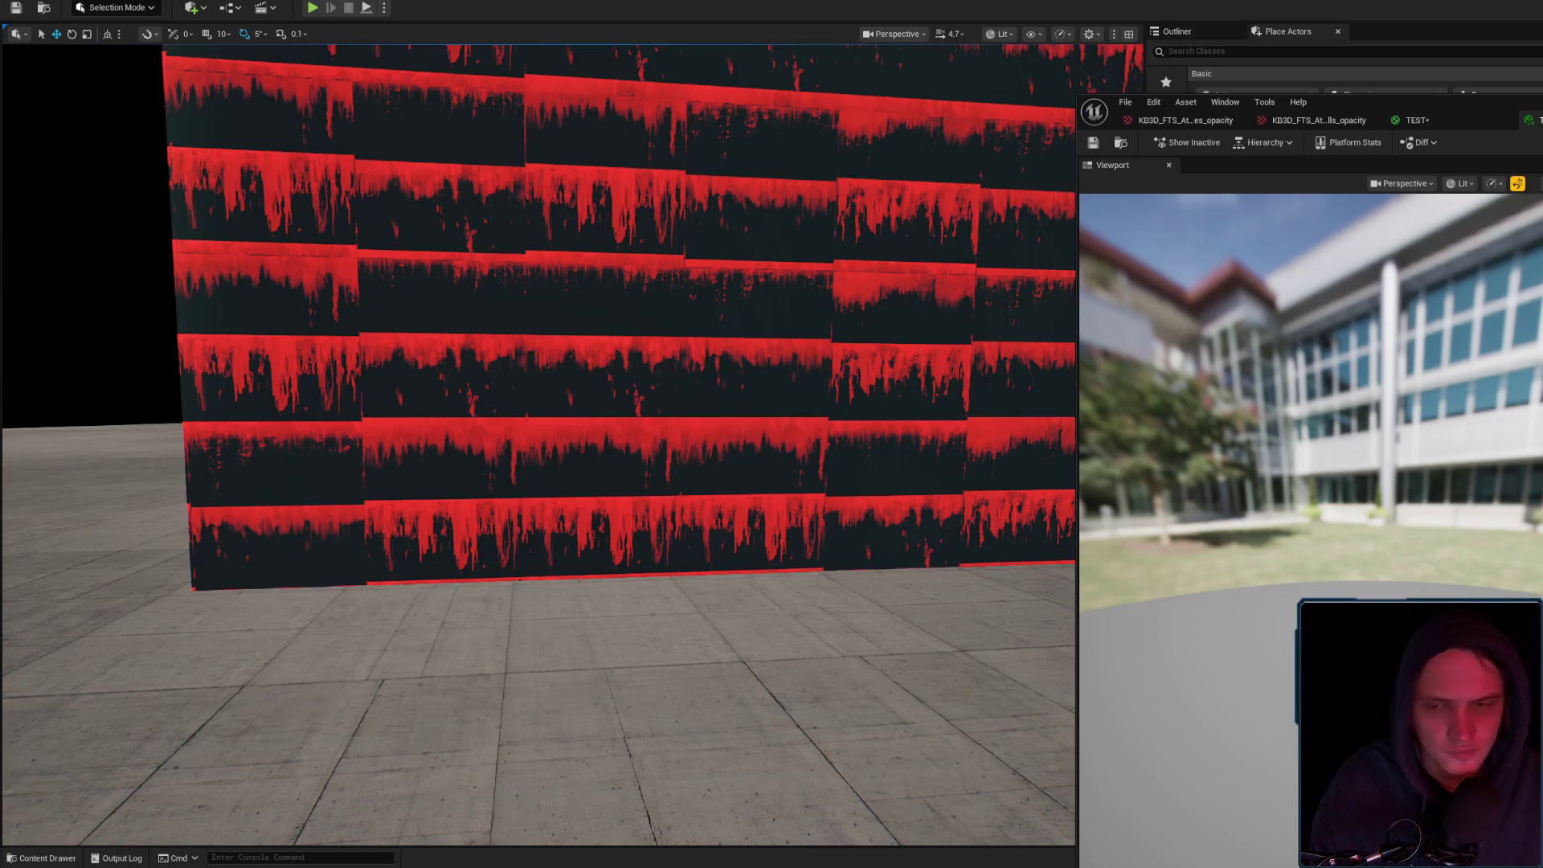
pyautogui.hotkey('ctrl', 'Tab')
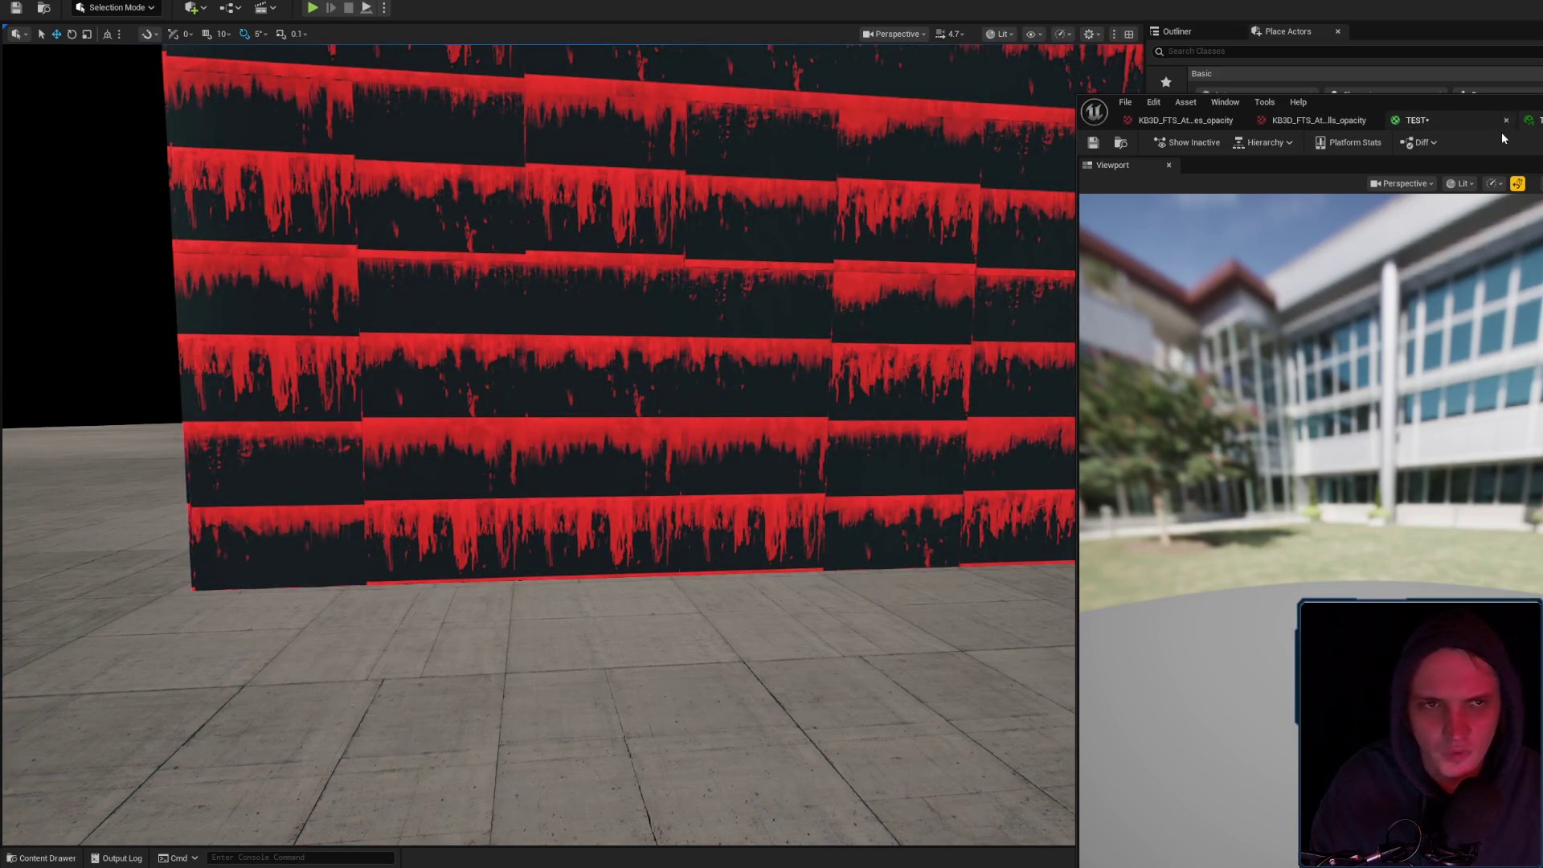
pyautogui.scroll(3, 1505, 362)
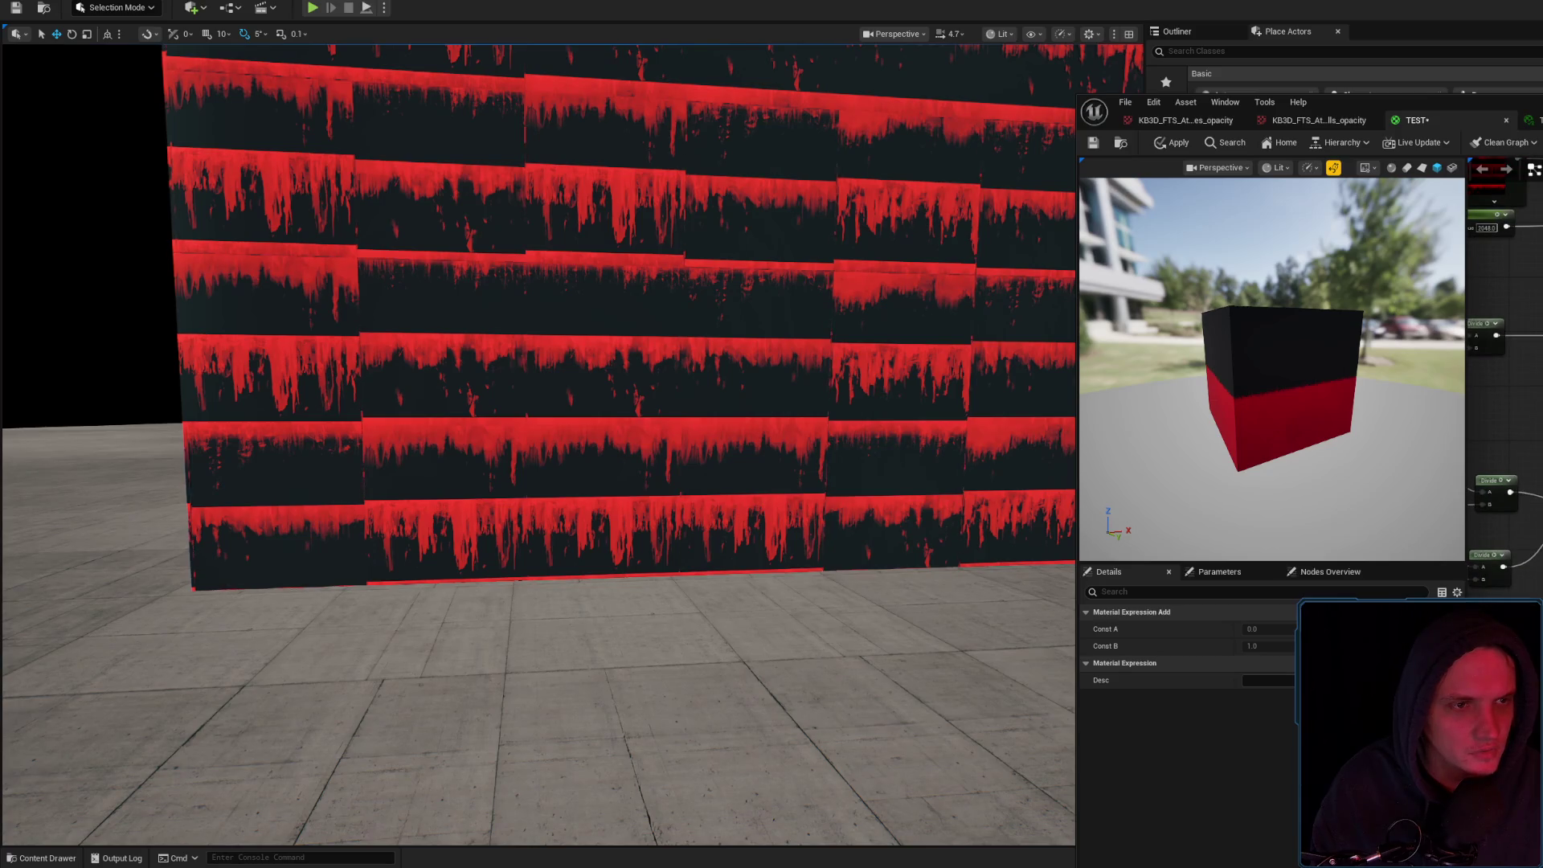
pyautogui.click(1165, 143)
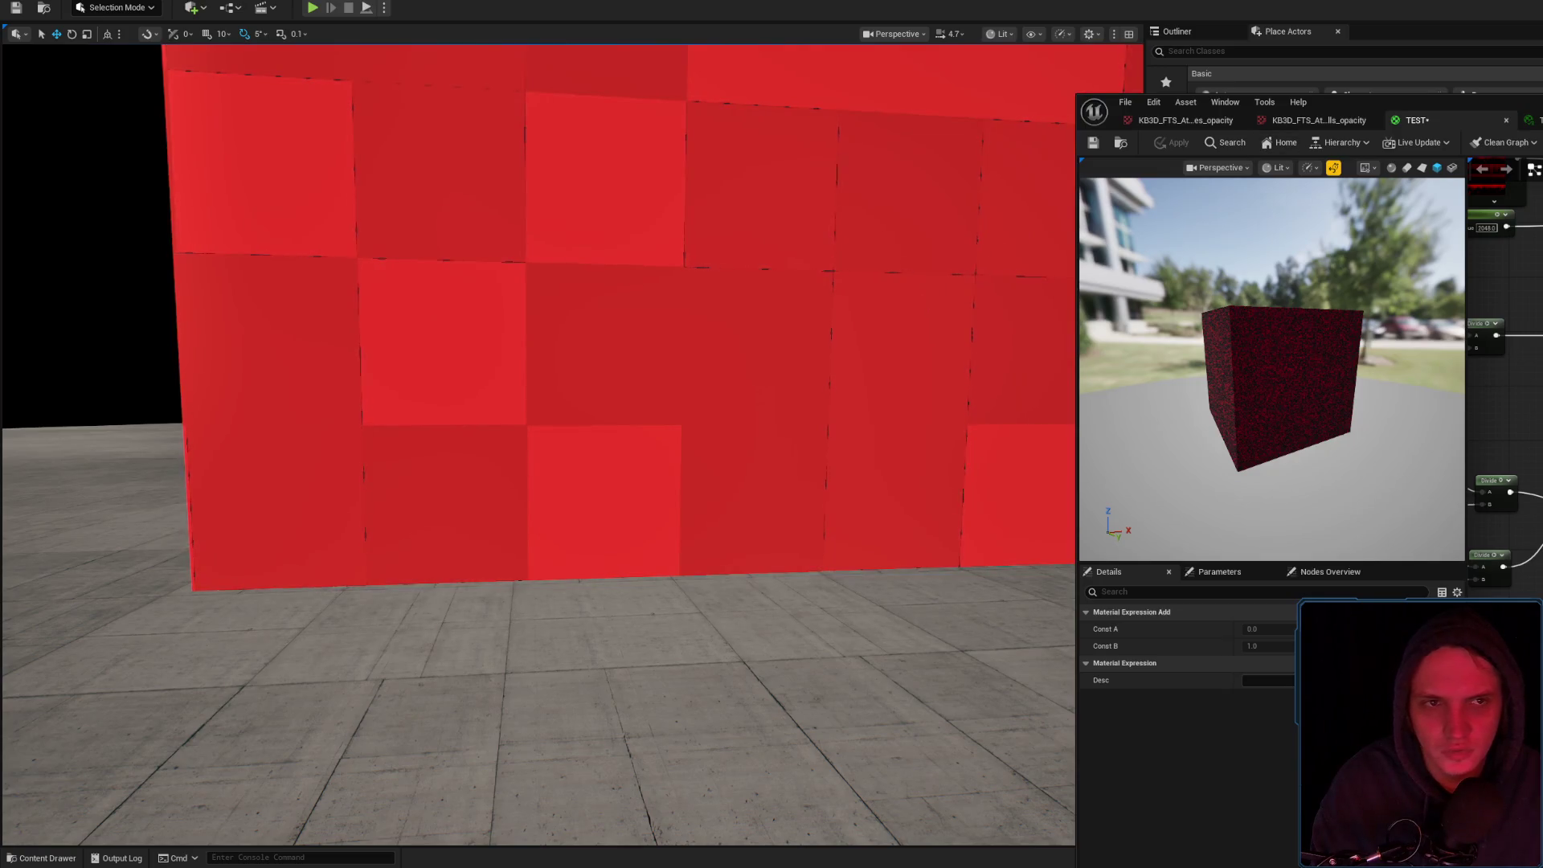
# Compare against the material instance, then apply TEST so the wall shows blocky drip stripes
pyautogui.click(1534, 120)
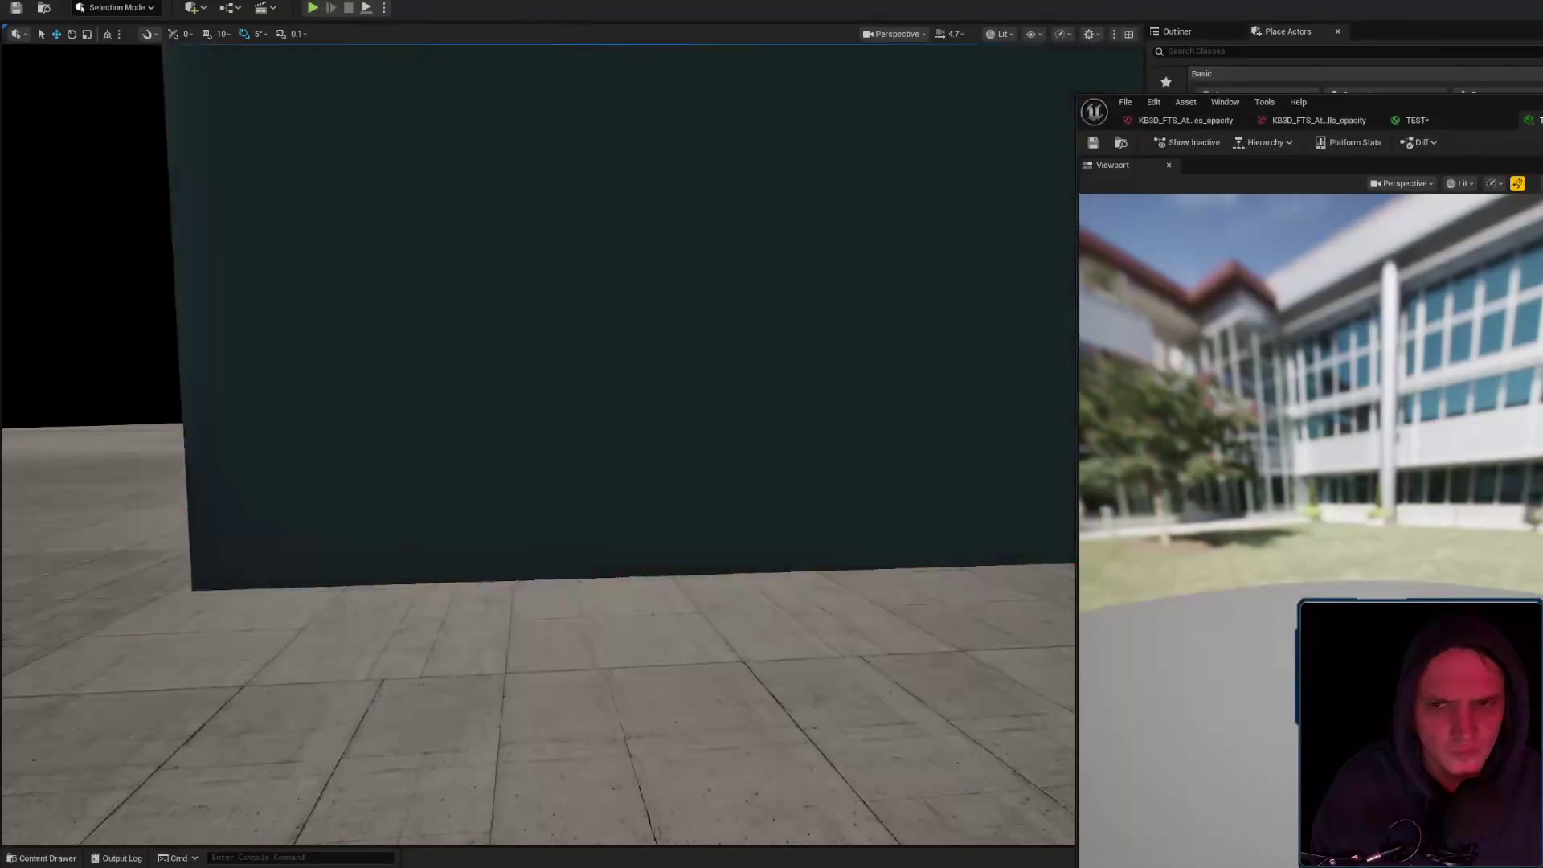
pyautogui.click(1417, 120)
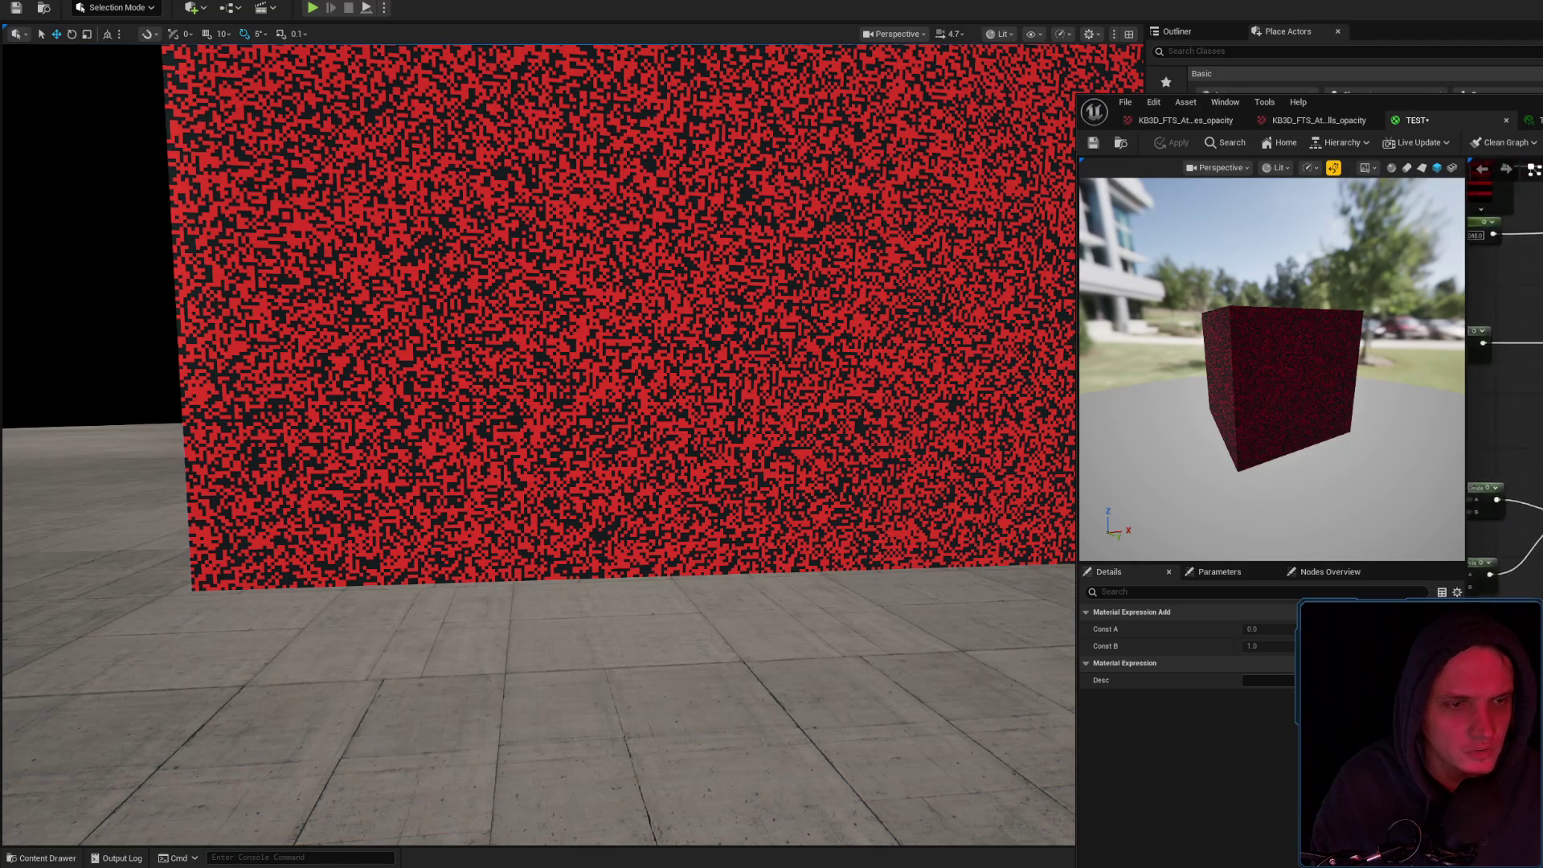
pyautogui.click(1178, 143)
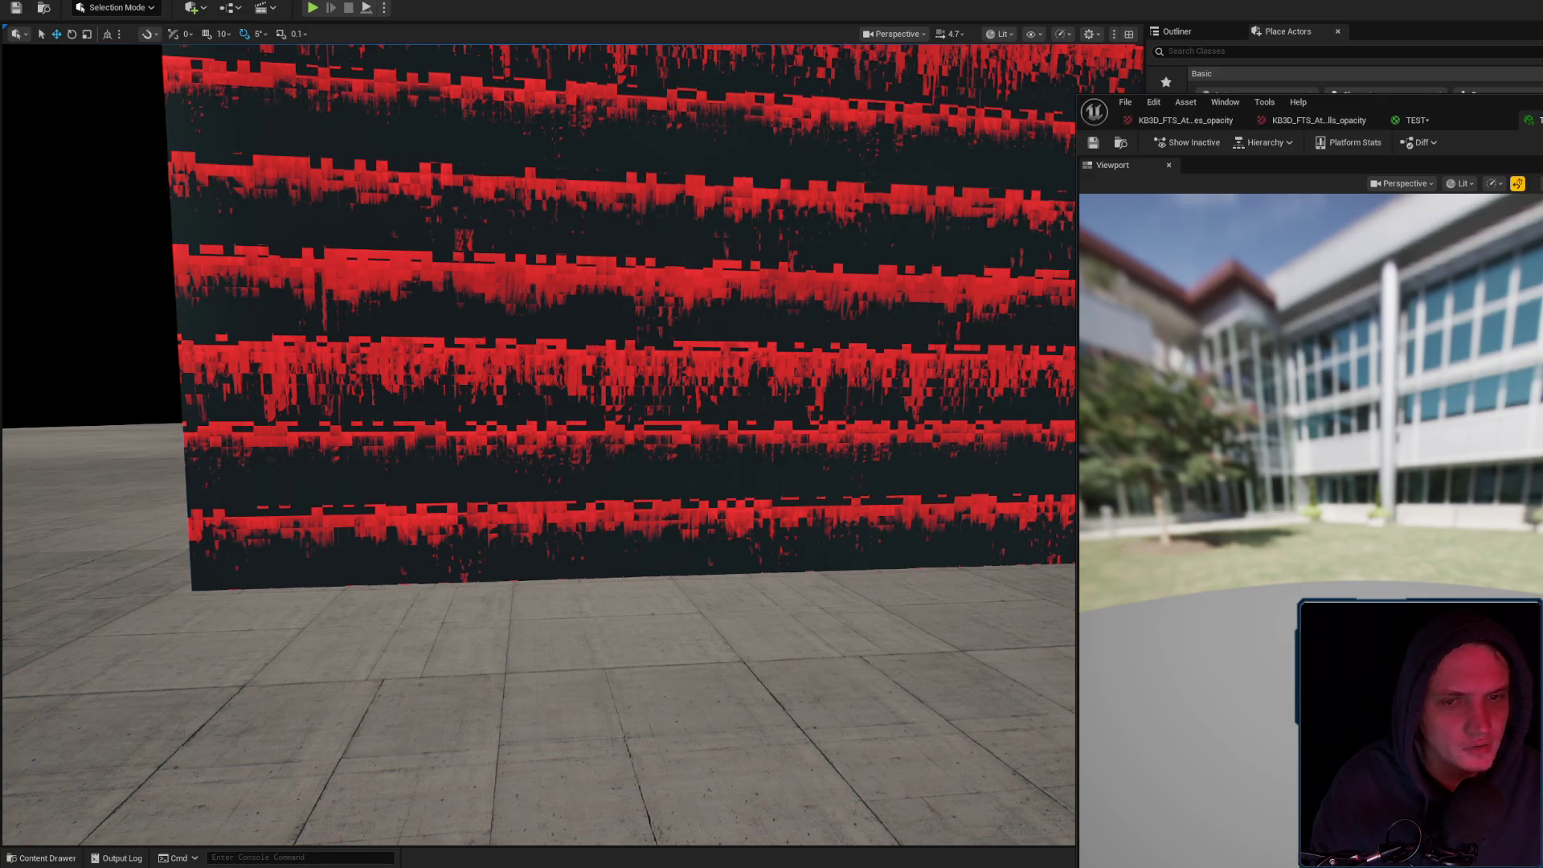
# Fly around the wall to inspect the thinner drip-stripe rows up close and at an angle
pyautogui.scroll(-5, 539, 442)
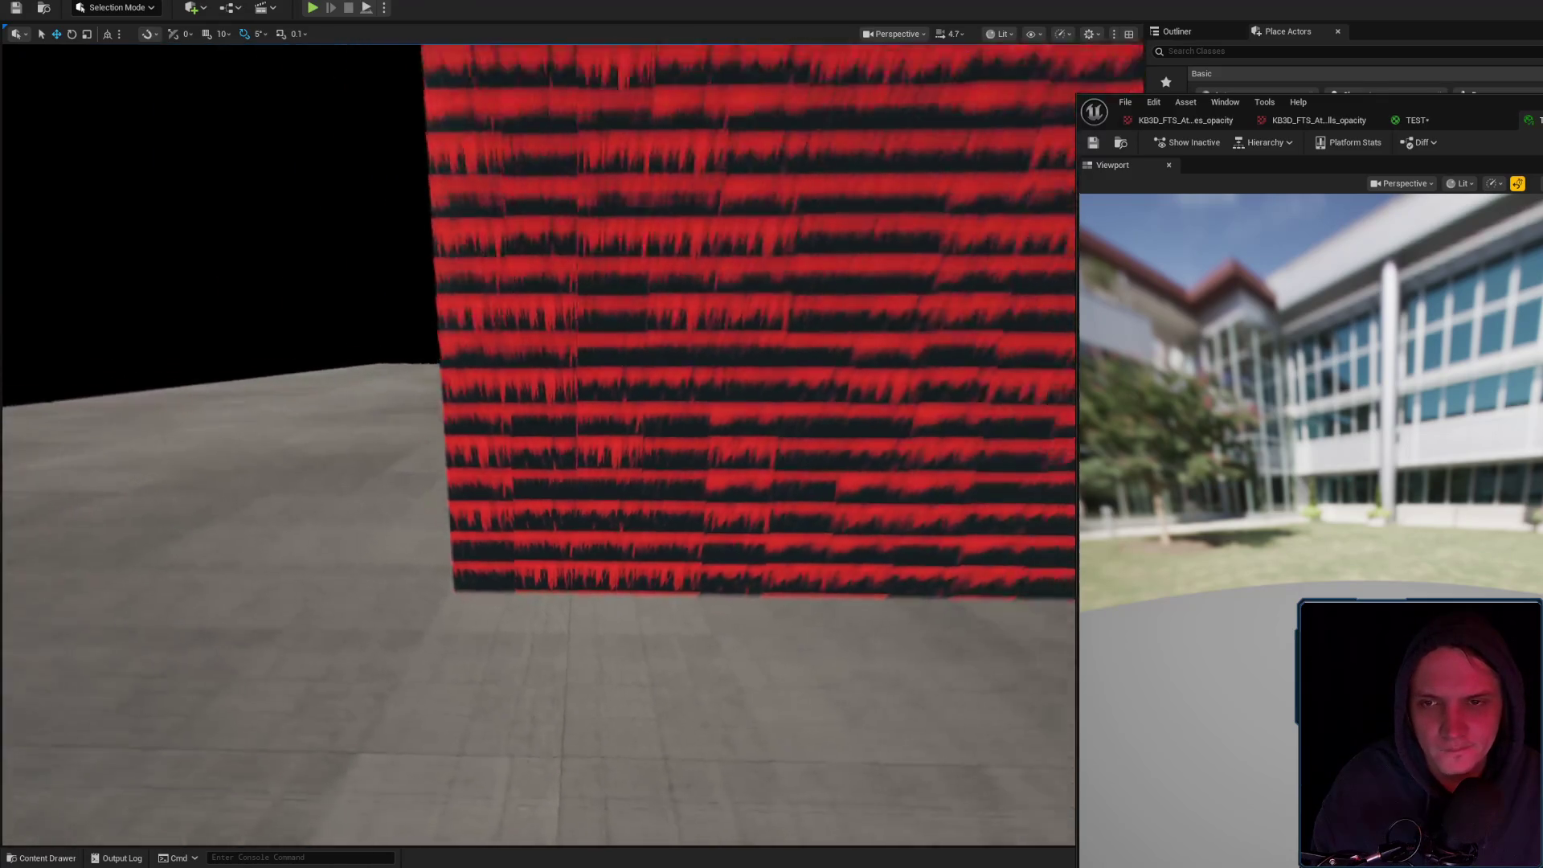
pyautogui.moveTo(539, 442)
pyautogui.mouseDown()
pyautogui.moveTo(450, 450)
pyautogui.moveTo(562, 442)
pyautogui.moveTo(514, 442)
pyautogui.moveTo(514, 401)
pyautogui.moveTo(498, 402)
pyautogui.mouseUp()
pyautogui.scroll(2, 514, 401)
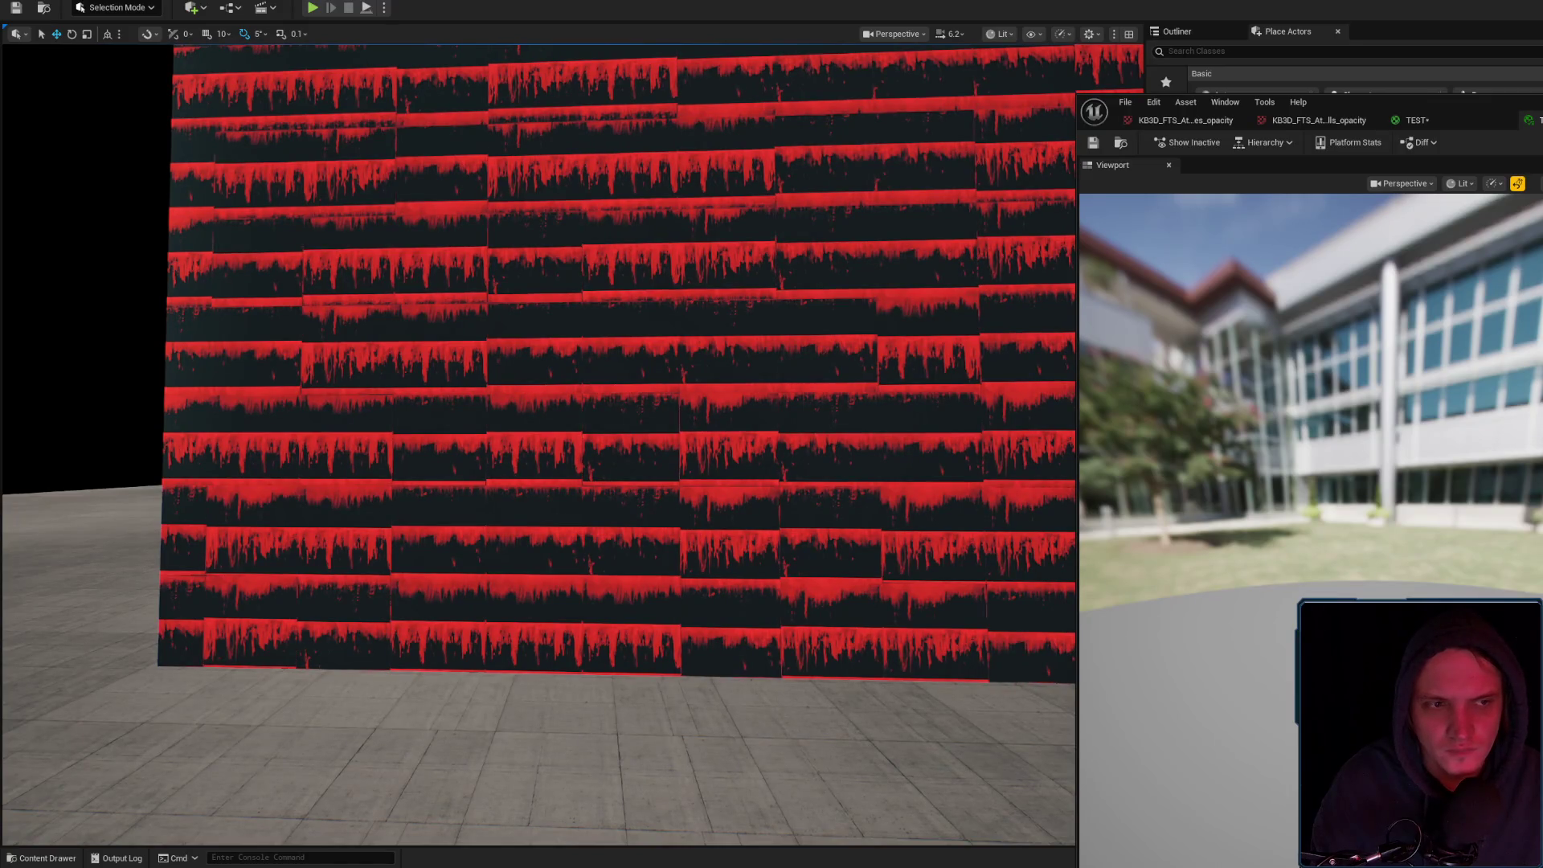
pyautogui.scroll(-5, 539, 402)
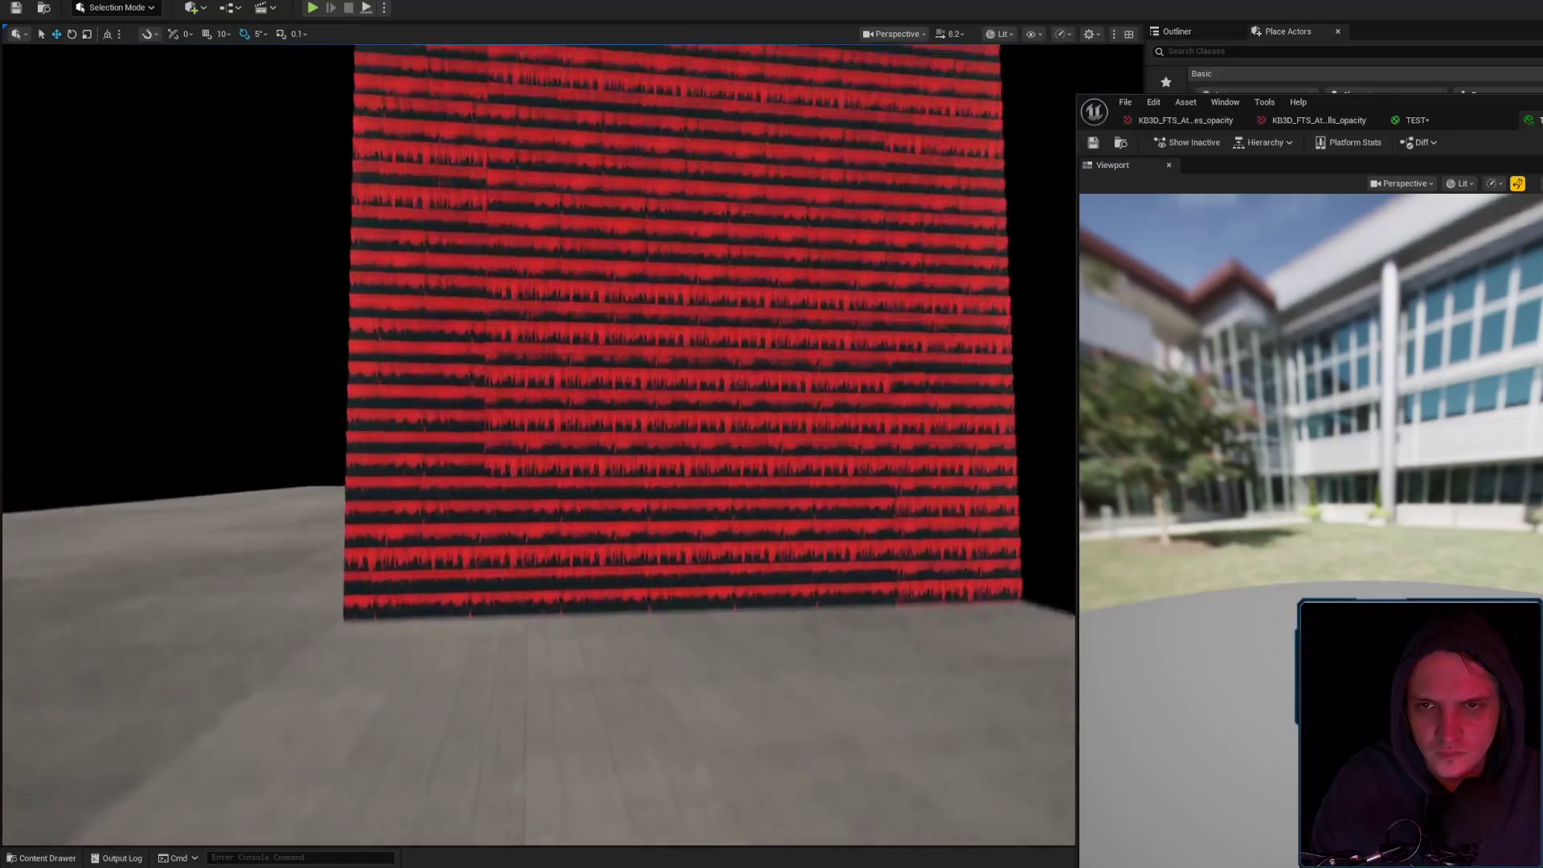
pyautogui.moveTo(538, 402)
pyautogui.mouseDown()
pyautogui.moveTo(547, 418)
pyautogui.moveTo(563, 410)
pyautogui.moveTo(595, 337)
pyautogui.moveTo(555, 366)
pyautogui.moveTo(555, 418)
pyautogui.moveTo(530, 410)
pyautogui.moveTo(530, 385)
pyautogui.moveTo(483, 398)
pyautogui.mouseUp()
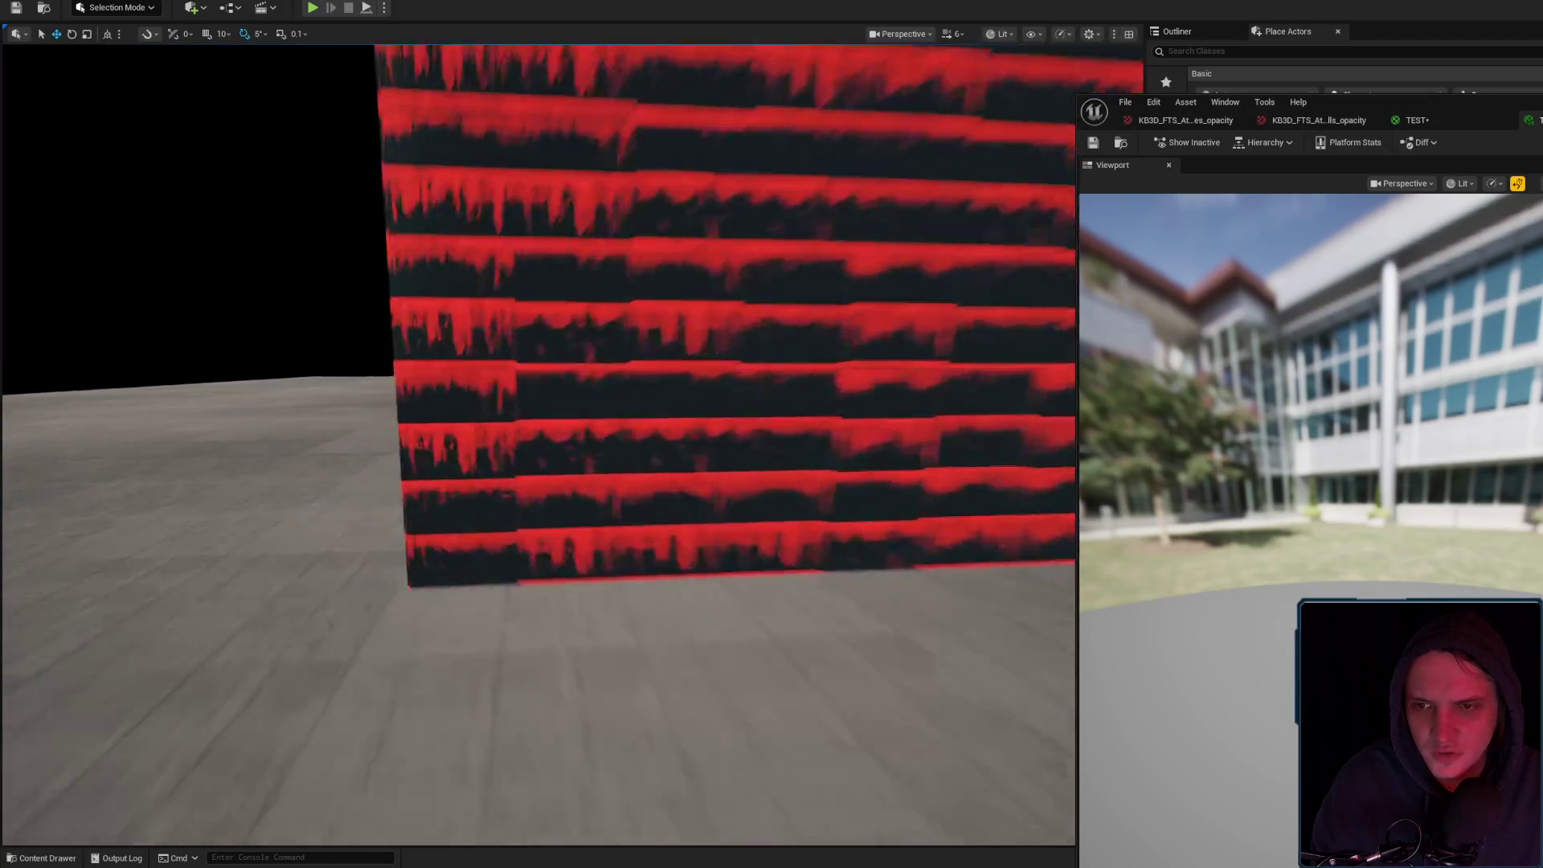
pyautogui.press('w')
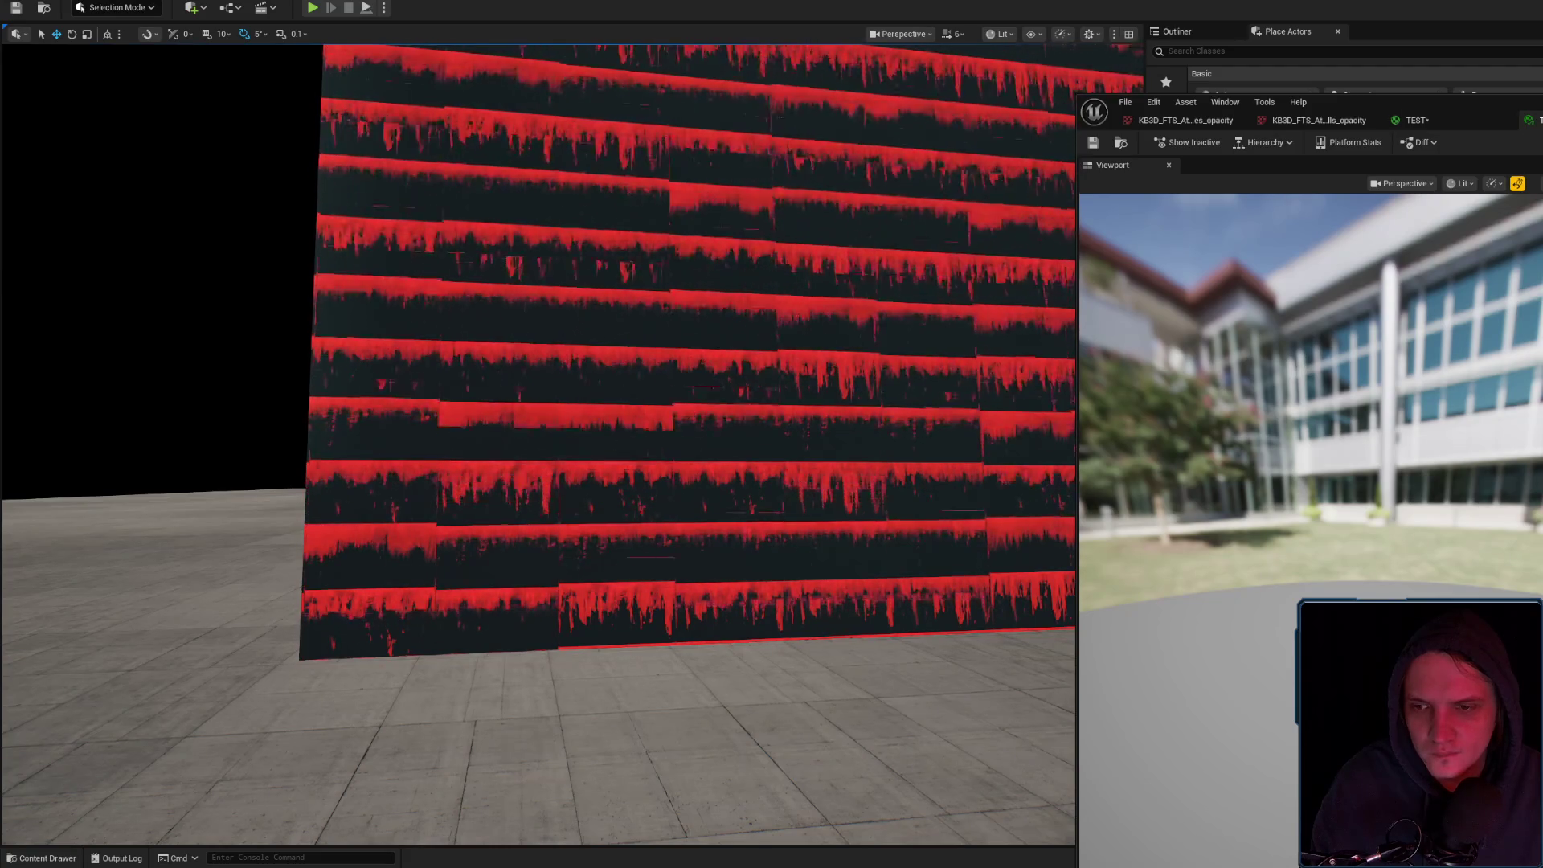
pyautogui.moveTo(872, 420)
pyautogui.mouseDown()
pyautogui.moveTo(804, 426)
pyautogui.moveTo(906, 414)
pyautogui.mouseUp()
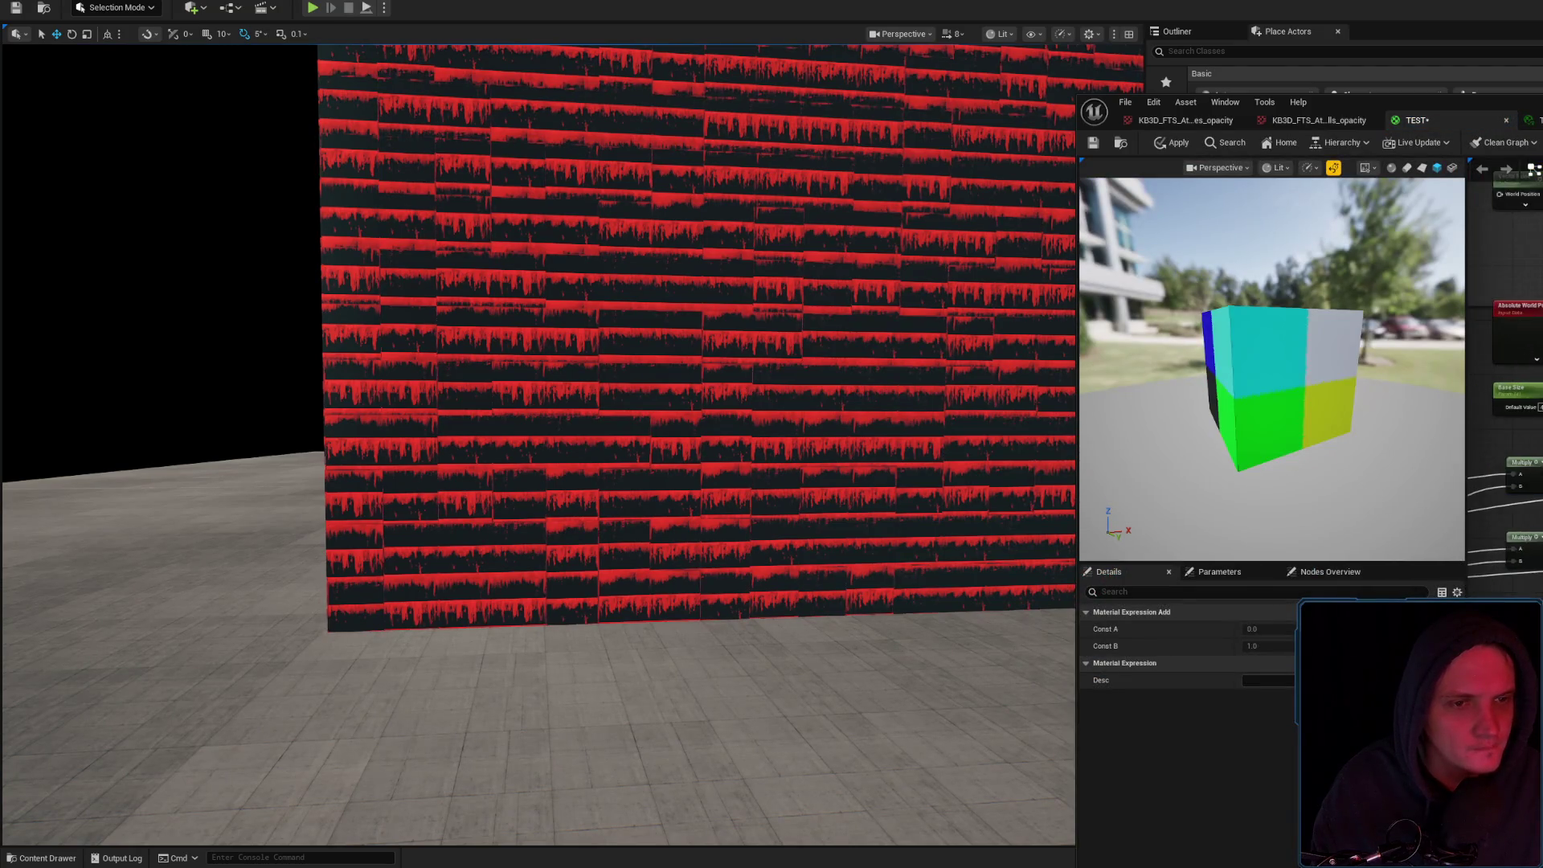
# Apply the current material and preview the multiply node's output on the cube
pyautogui.click(1152, 143)
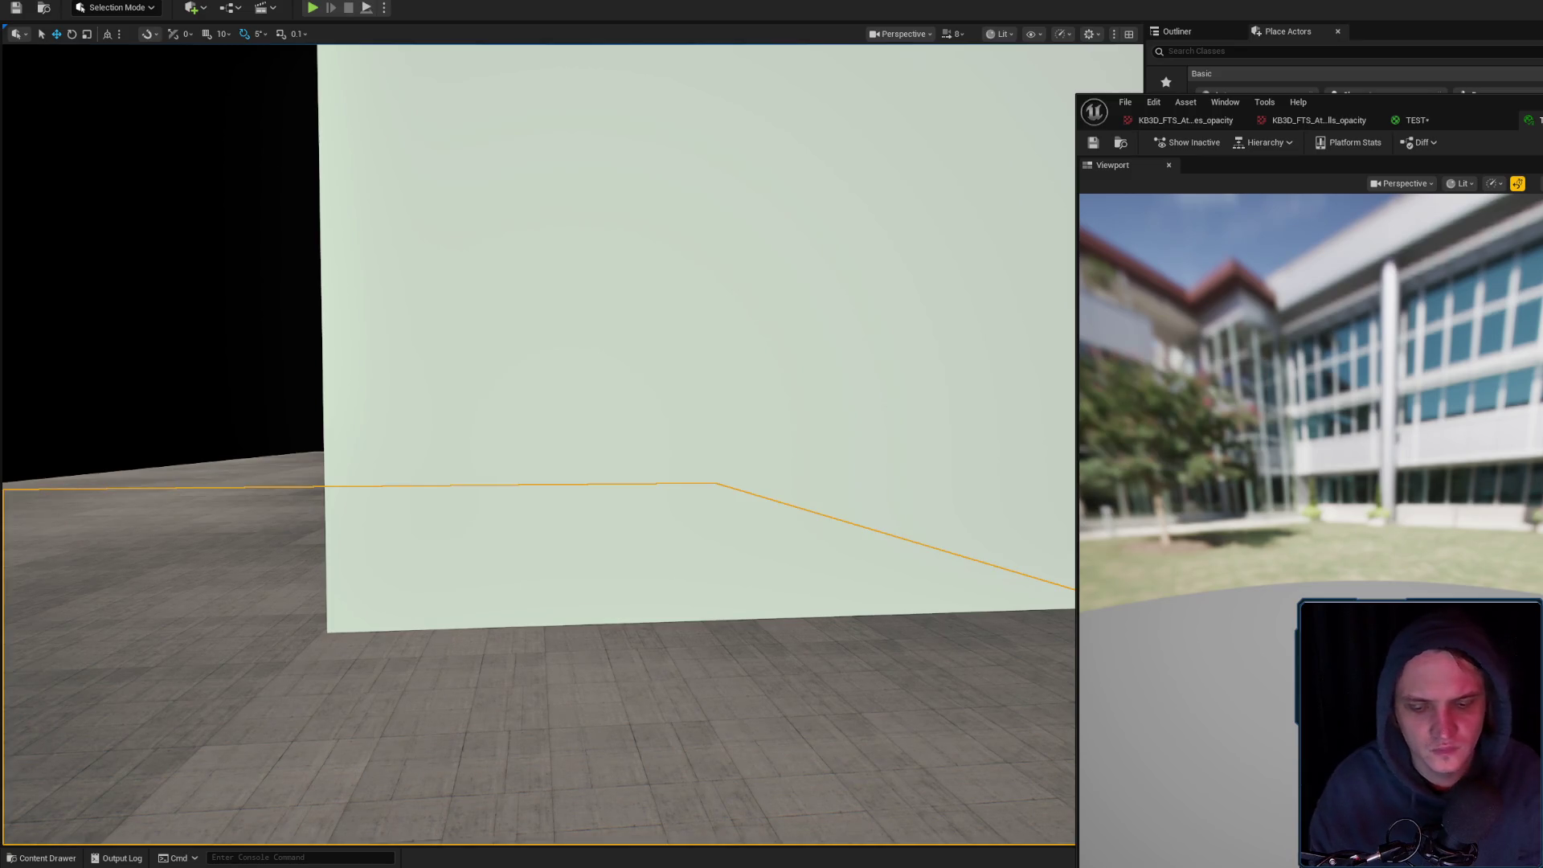
pyautogui.moveTo(498, 316)
pyautogui.mouseDown()
pyautogui.moveTo(678, 372)
pyautogui.moveTo(985, 363)
pyautogui.mouseUp()
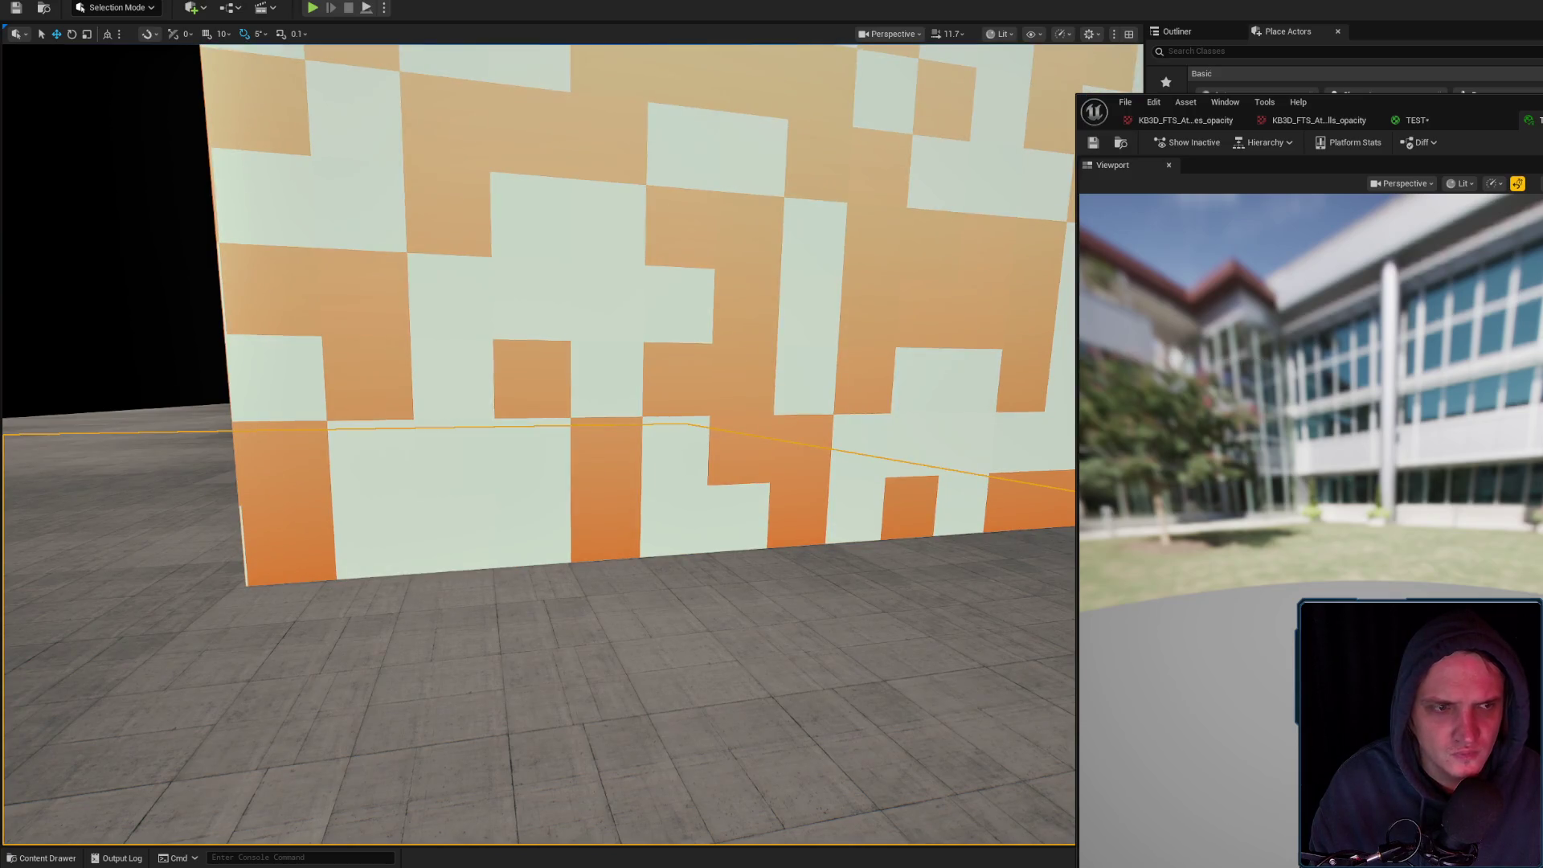
pyautogui.click(1417, 120)
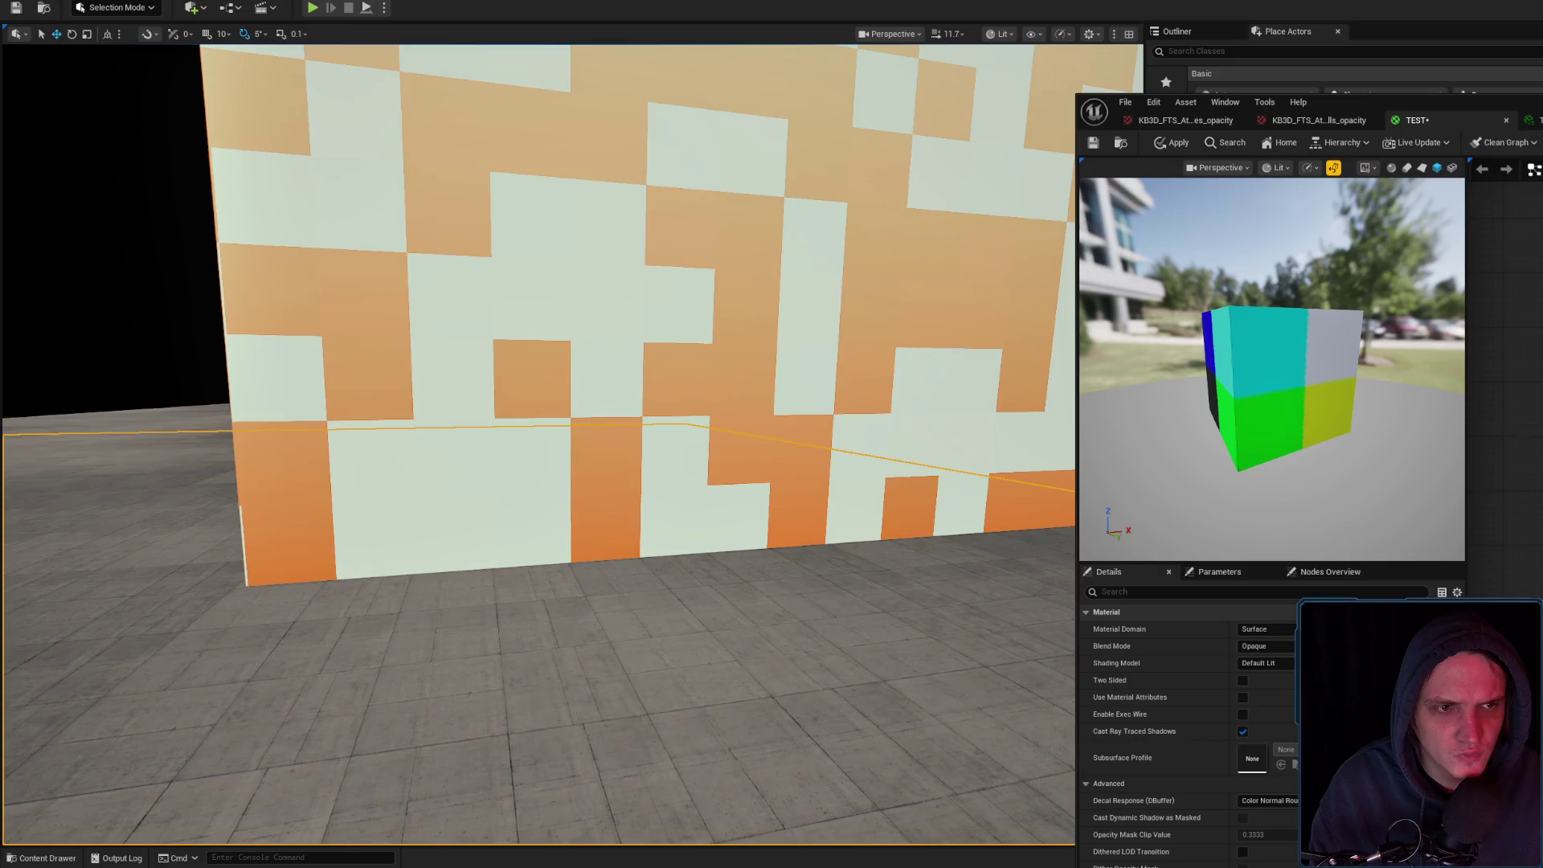
pyautogui.scroll(-2, 1524, 342)
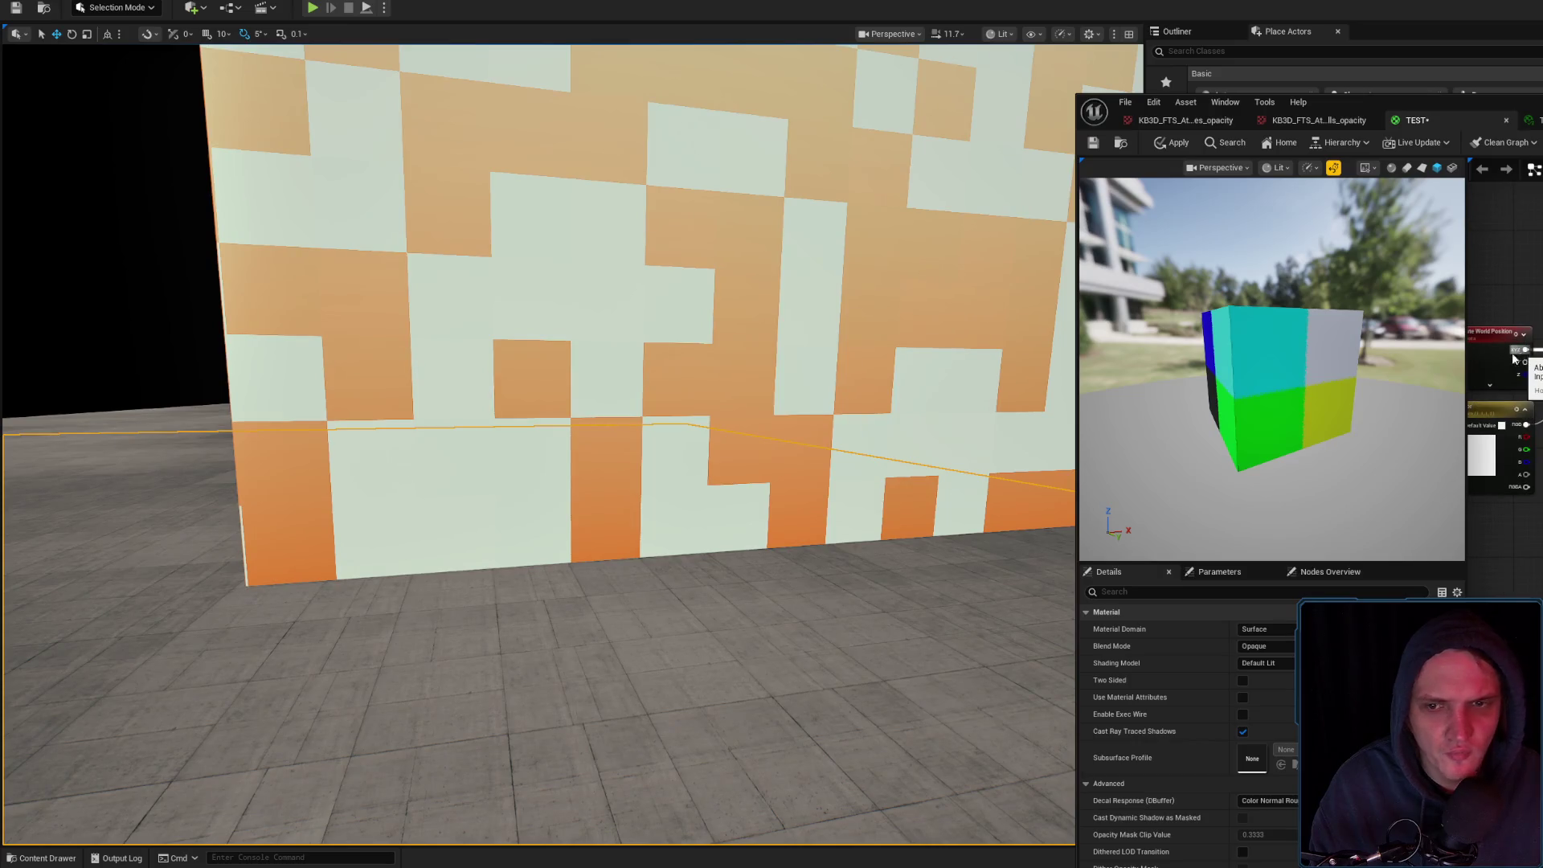
pyautogui.moveTo(966, 365); pyautogui.dragTo(1029, 360)
pyautogui.press('Escape')
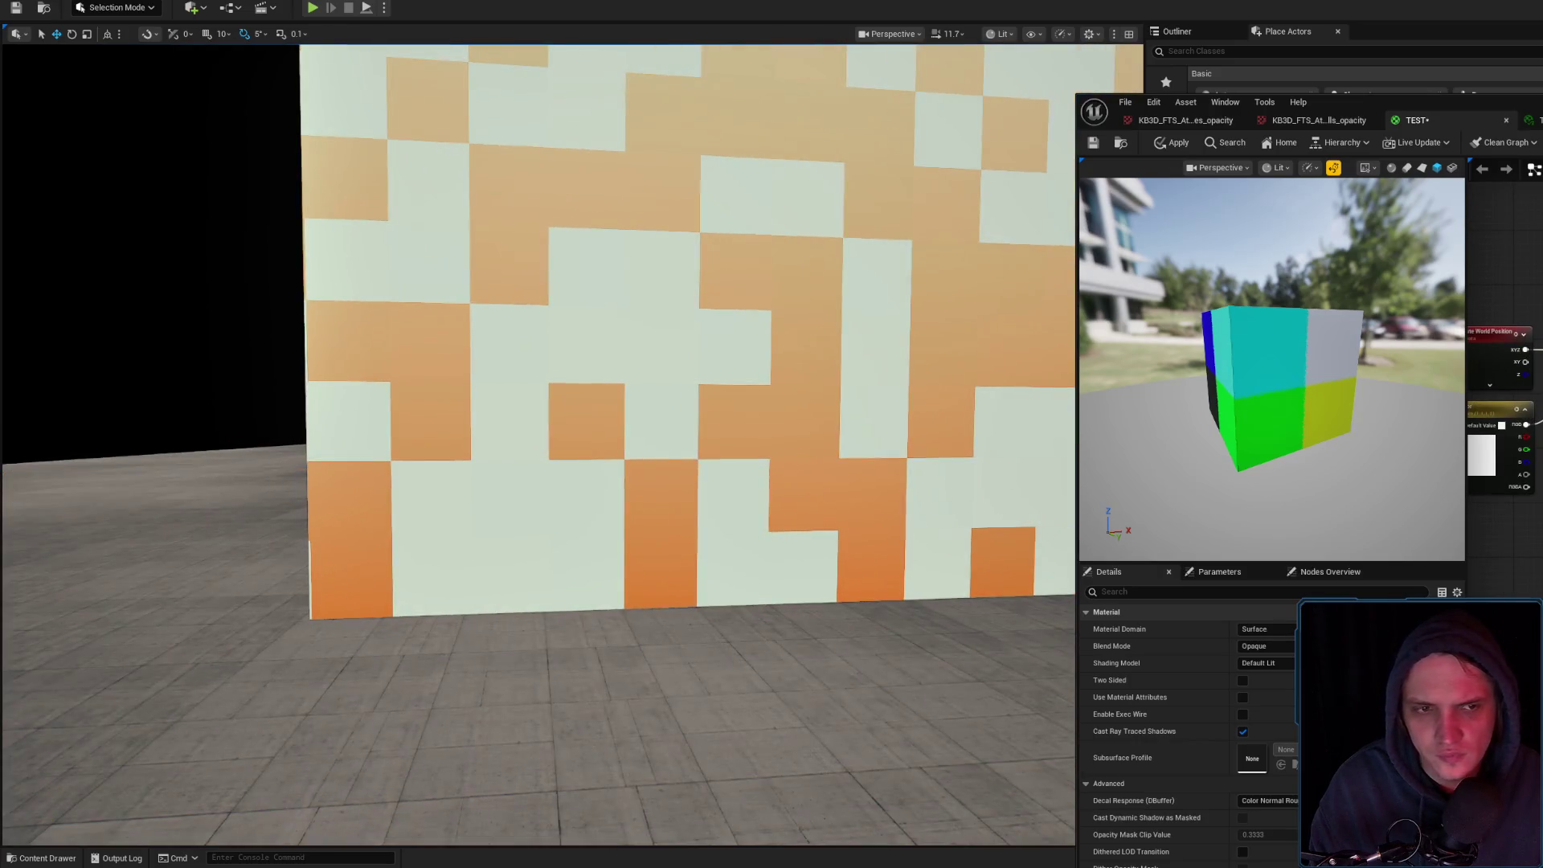
pyautogui.press('space')
pyautogui.moveTo(1270, 362); pyautogui.dragTo(1398, 354)
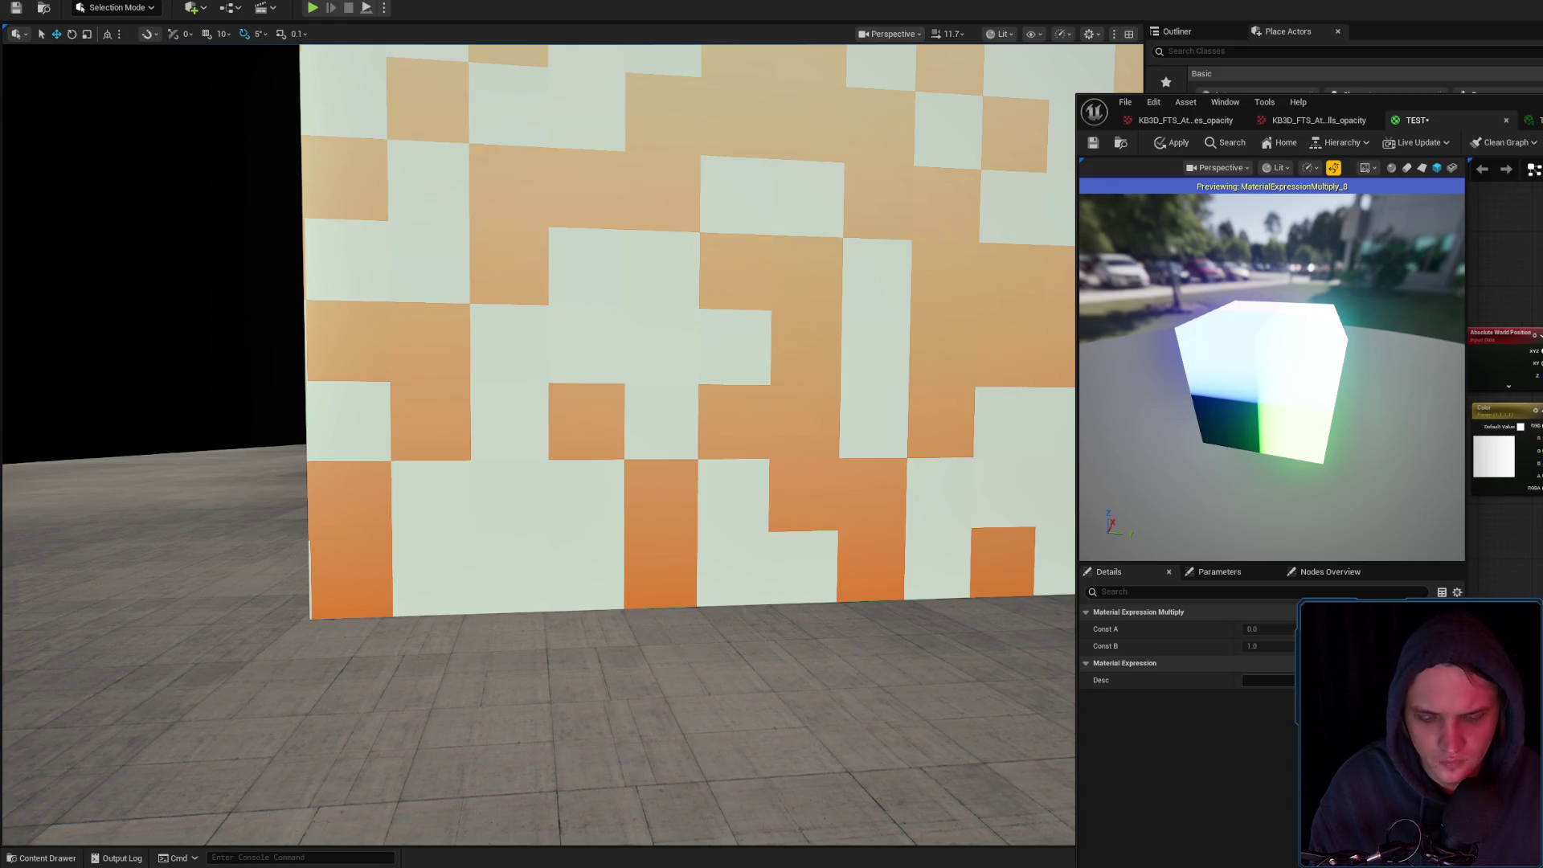
# Select the multiply node and apply so the wall shows the finer pattern
pyautogui.press('Escape')
pyautogui.click(1536, 358)
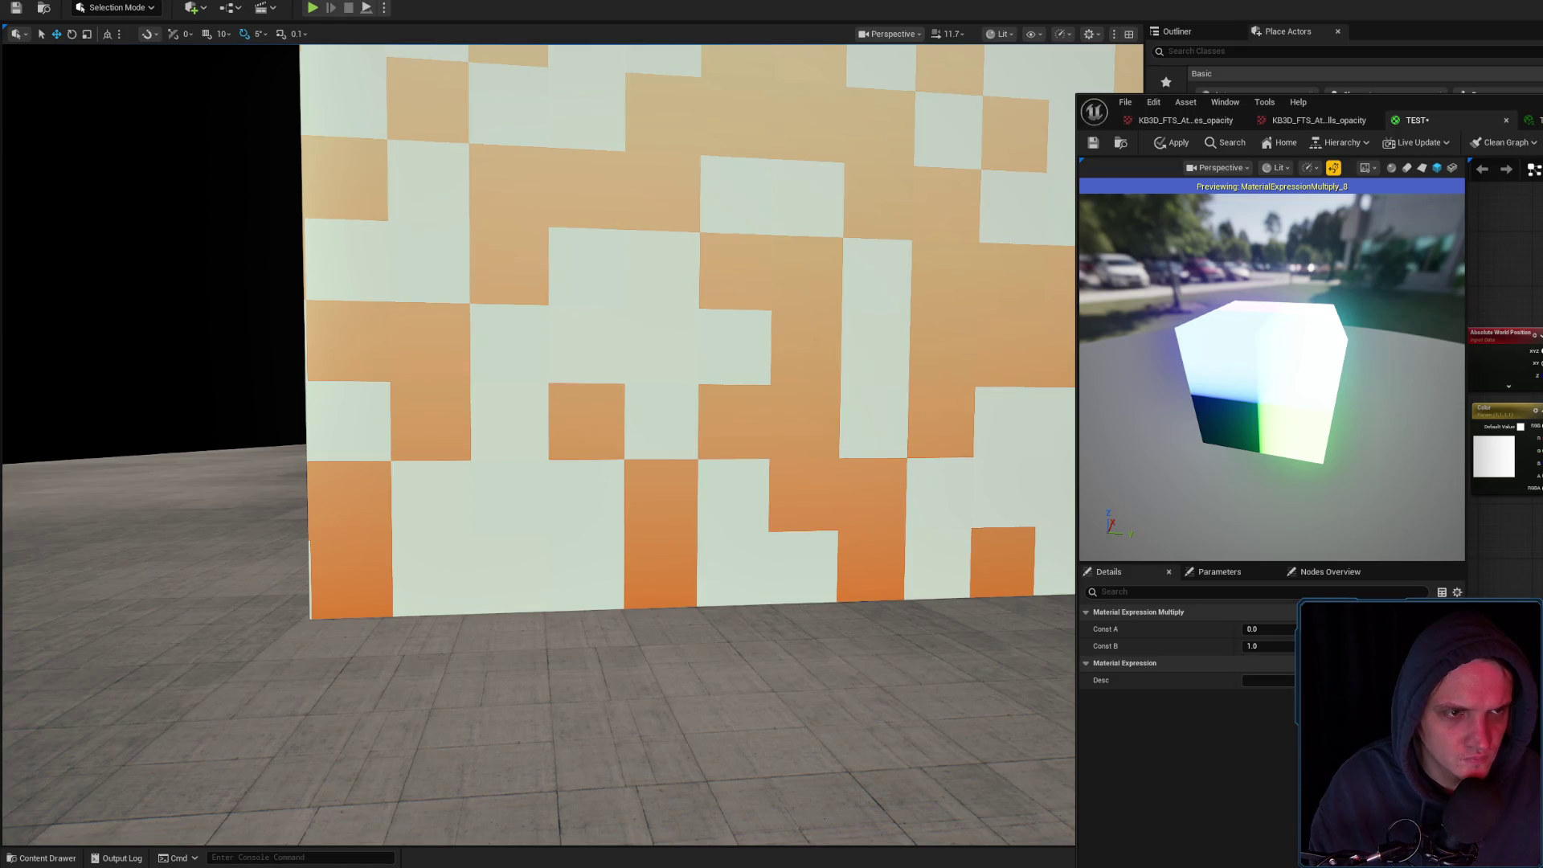
pyautogui.click(1169, 141)
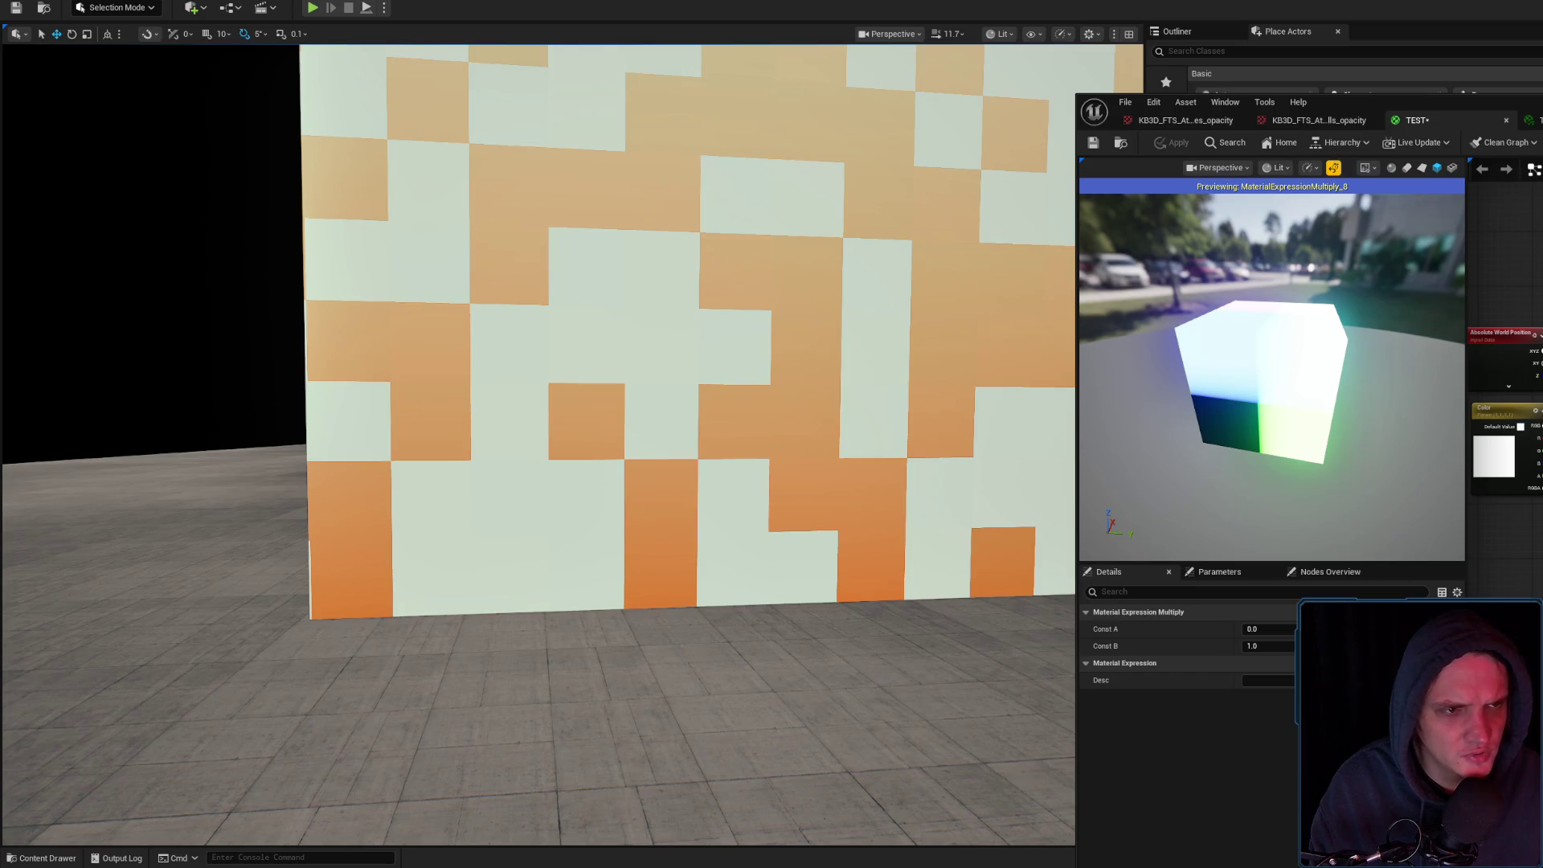
pyautogui.click(1508, 241)
pyautogui.click(1164, 145)
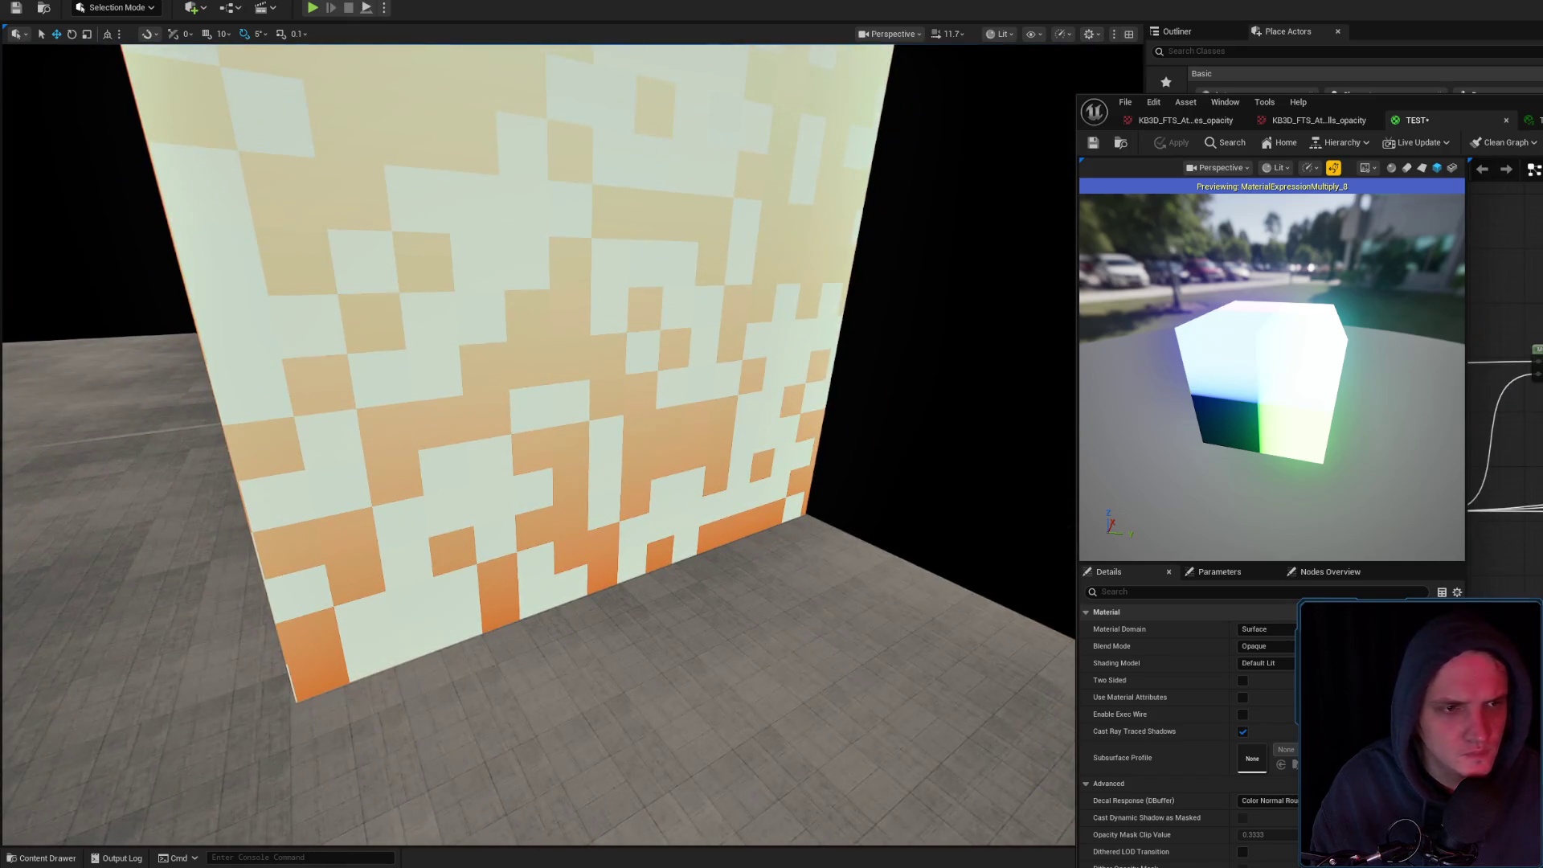
# Inspect the PatternRandom parameter, material settings and Function Call node while circling the orange-and-white wall
pyautogui.scroll(1, 1505, 418)
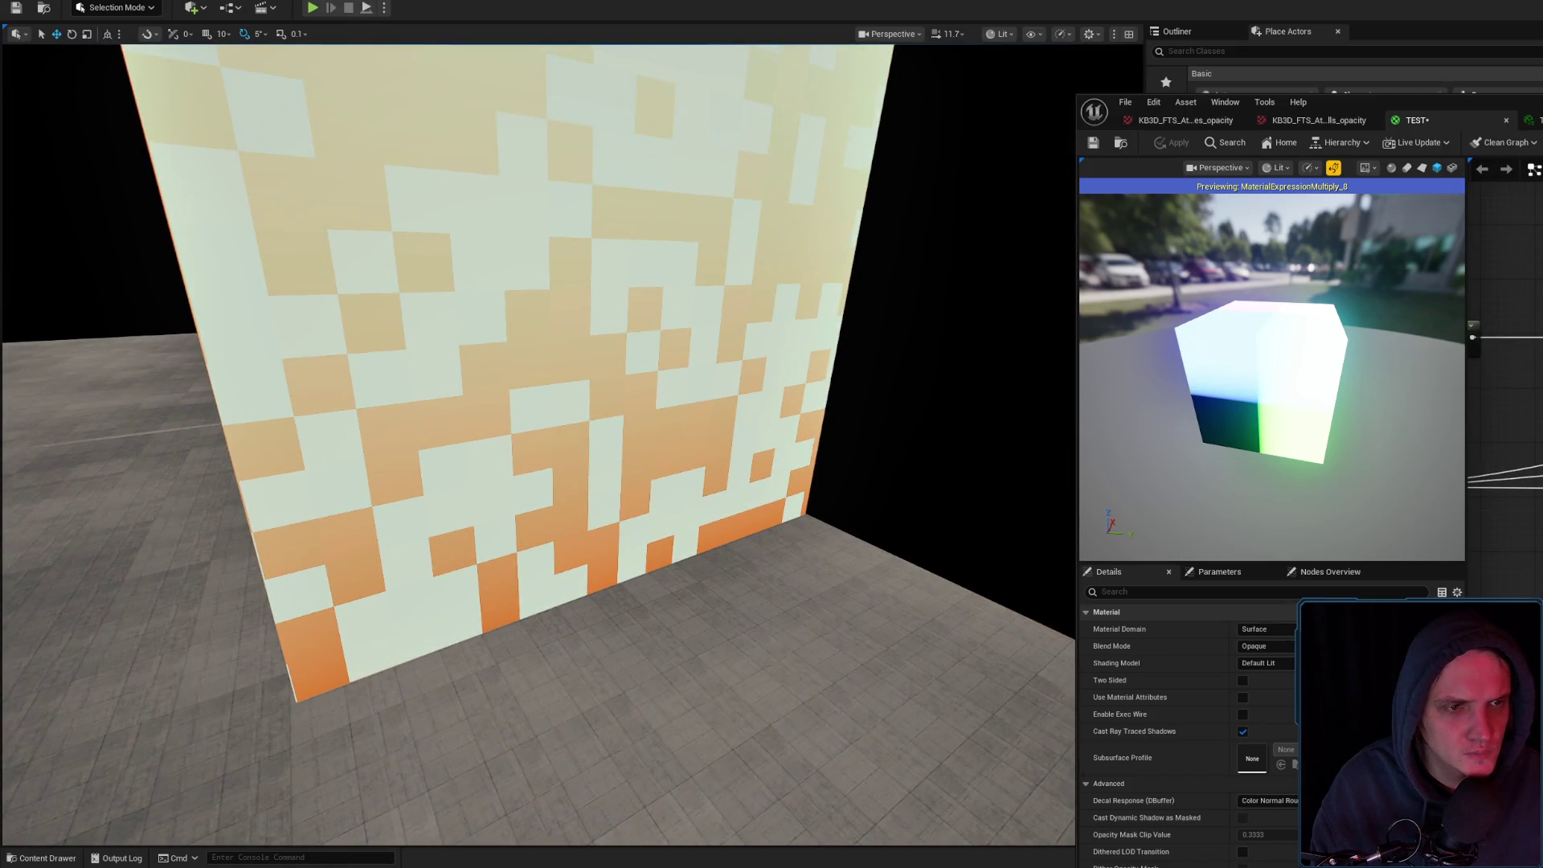
pyautogui.click(1508, 338)
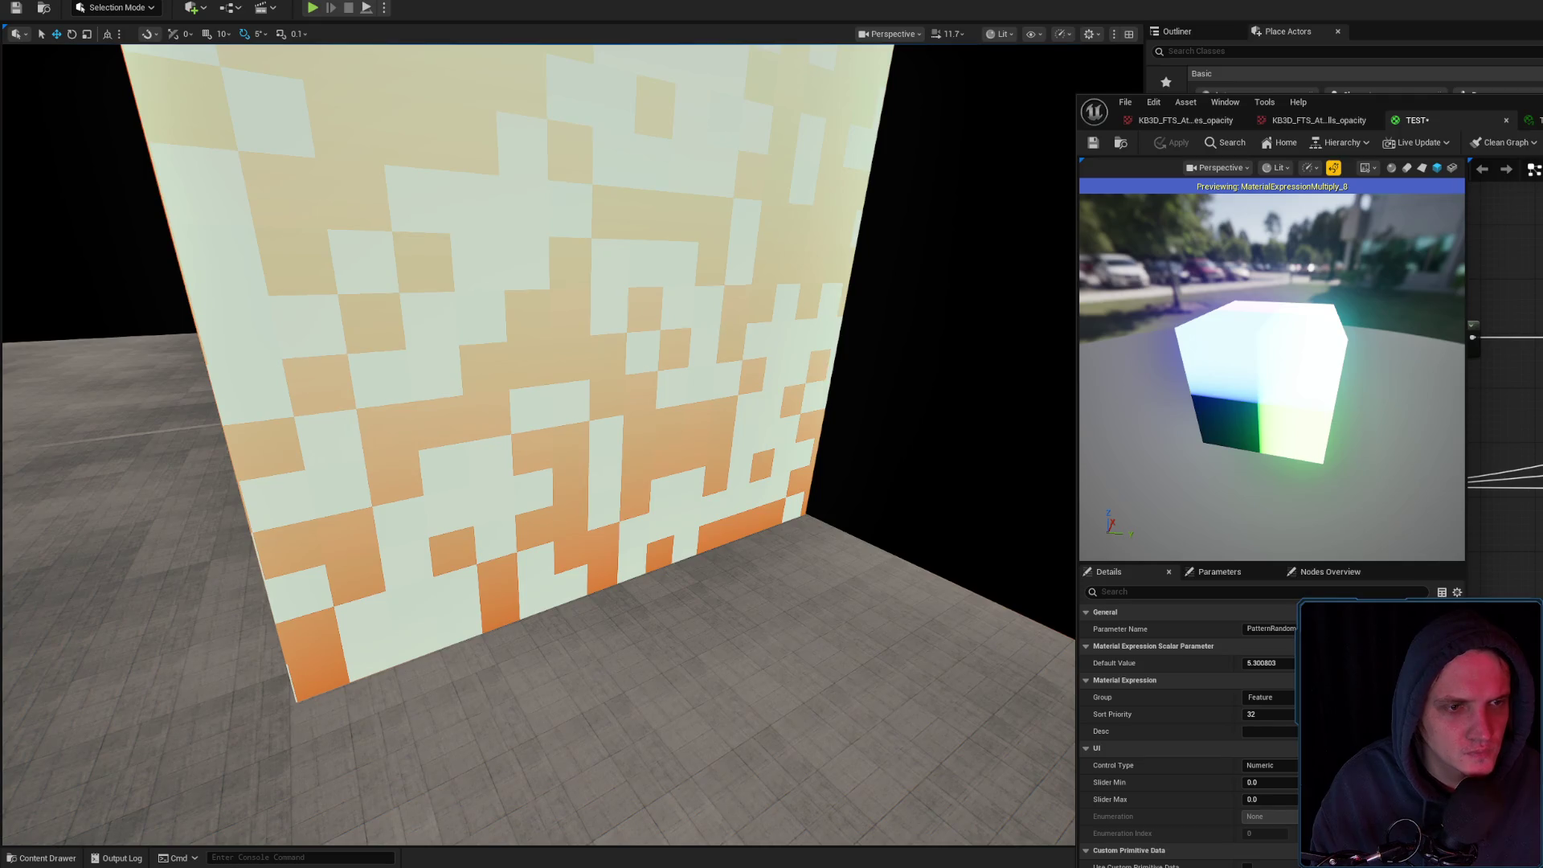
pyautogui.click(1503, 361)
pyautogui.scroll(-3, 1505, 386)
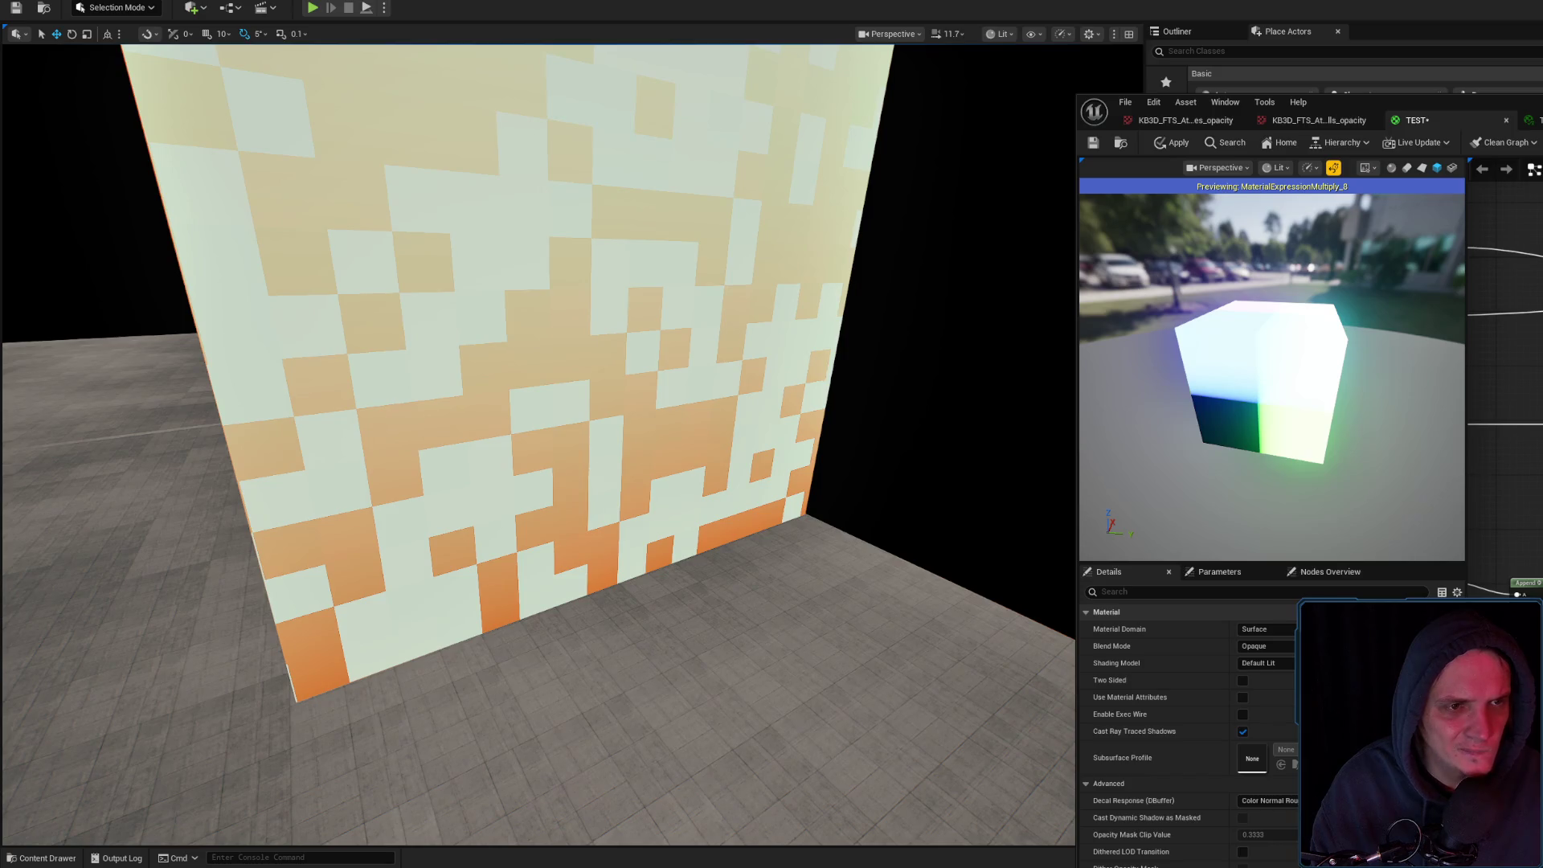
pyautogui.click(1511, 298)
pyautogui.scroll(-1, 1503, 361)
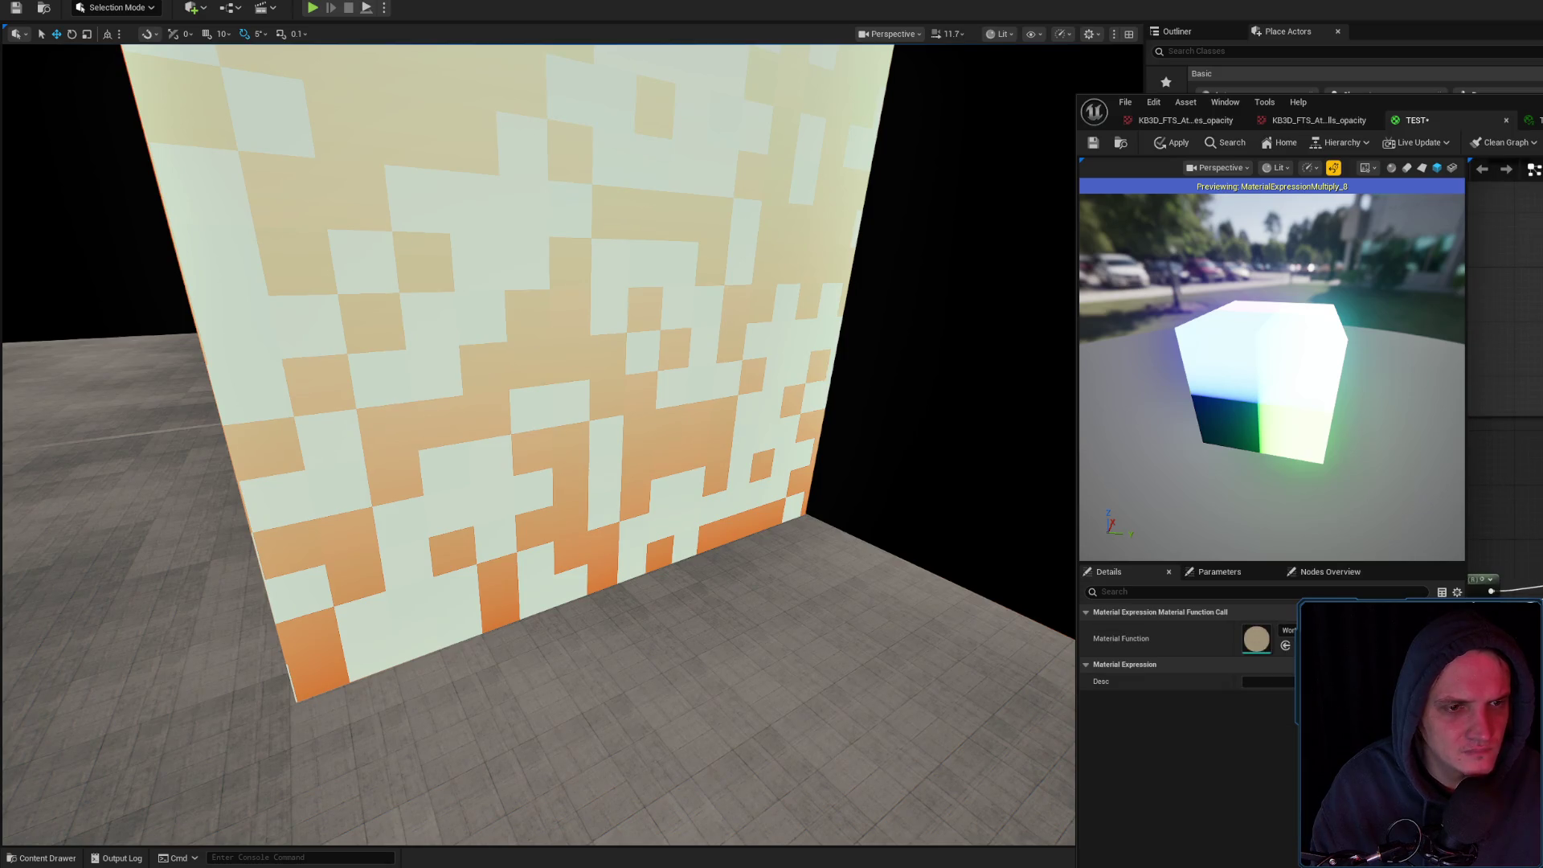
pyautogui.scroll(-2, 1505, 385)
pyautogui.moveTo(1011, 360)
pyautogui.mouseDown()
pyautogui.moveTo(988, 374)
pyautogui.moveTo(992, 346)
pyautogui.moveTo(997, 366)
pyautogui.mouseUp()
pyautogui.moveTo(986, 440); pyautogui.dragTo(986, 440)
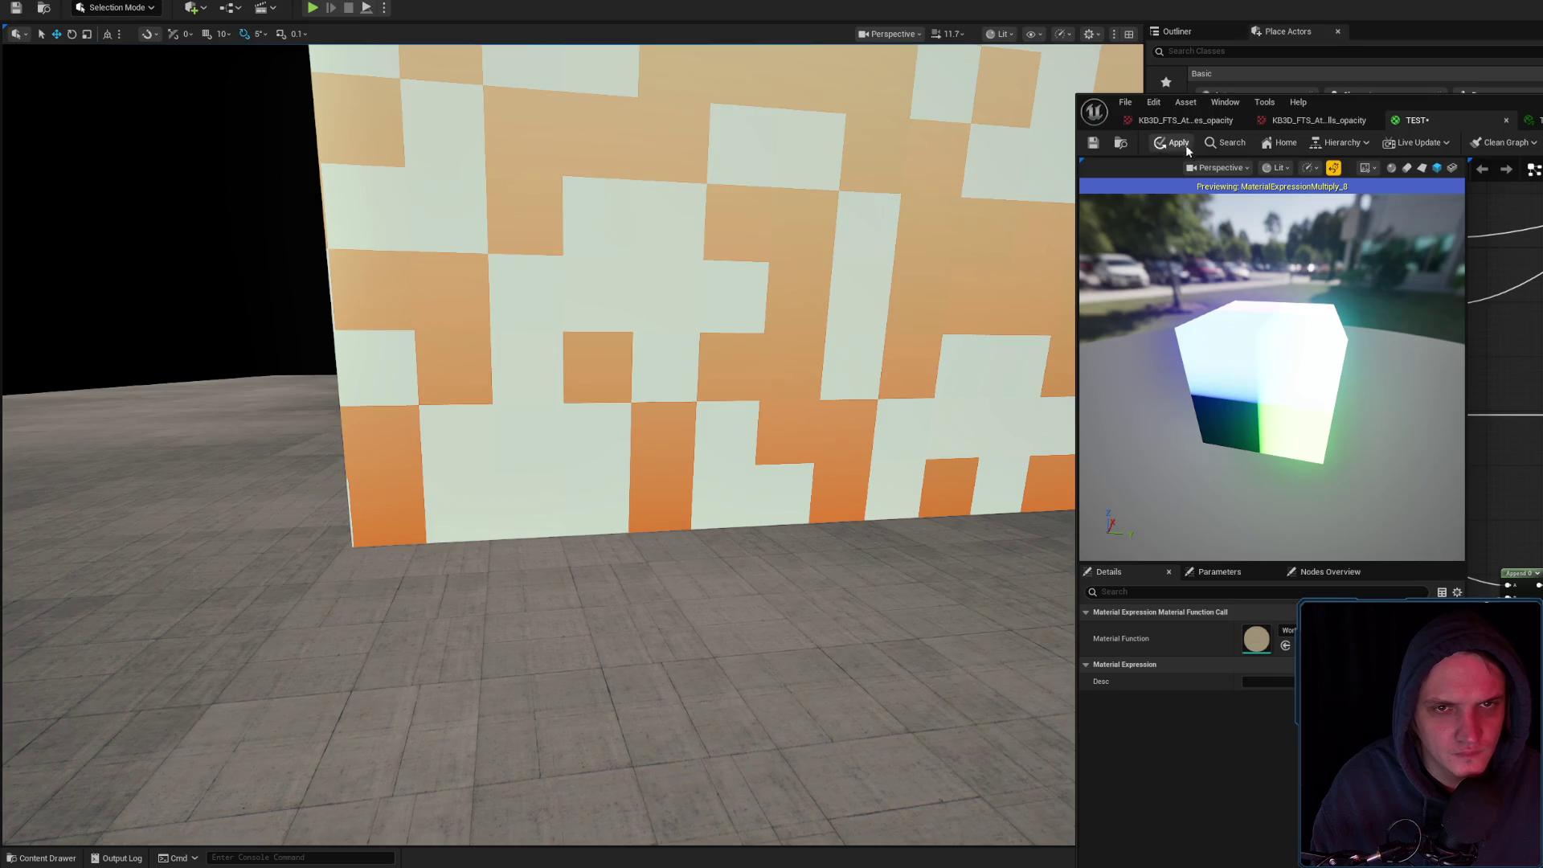
# Apply the changes and view the magenta, cyan, green, red and blue blocks from several angles
pyautogui.click(1159, 148)
pyautogui.moveTo(796, 325)
pyautogui.mouseDown()
pyautogui.moveTo(715, 333)
pyautogui.moveTo(796, 310)
pyautogui.moveTo(797, 325)
pyautogui.mouseUp()
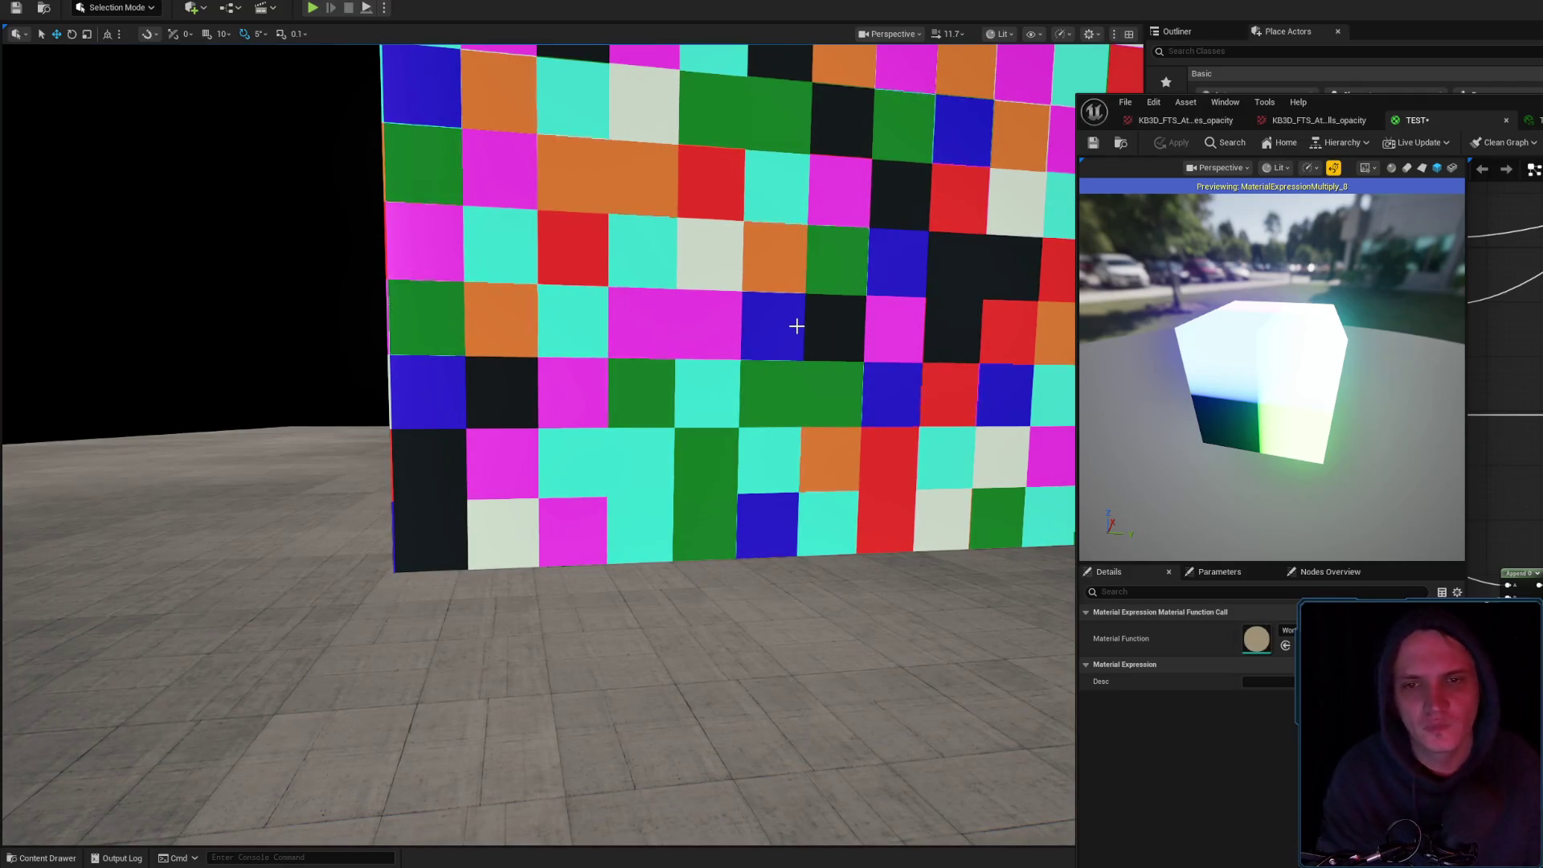
pyautogui.moveTo(795, 326)
pyautogui.mouseDown()
pyautogui.moveTo(866, 349)
pyautogui.moveTo(747, 321)
pyautogui.mouseUp()
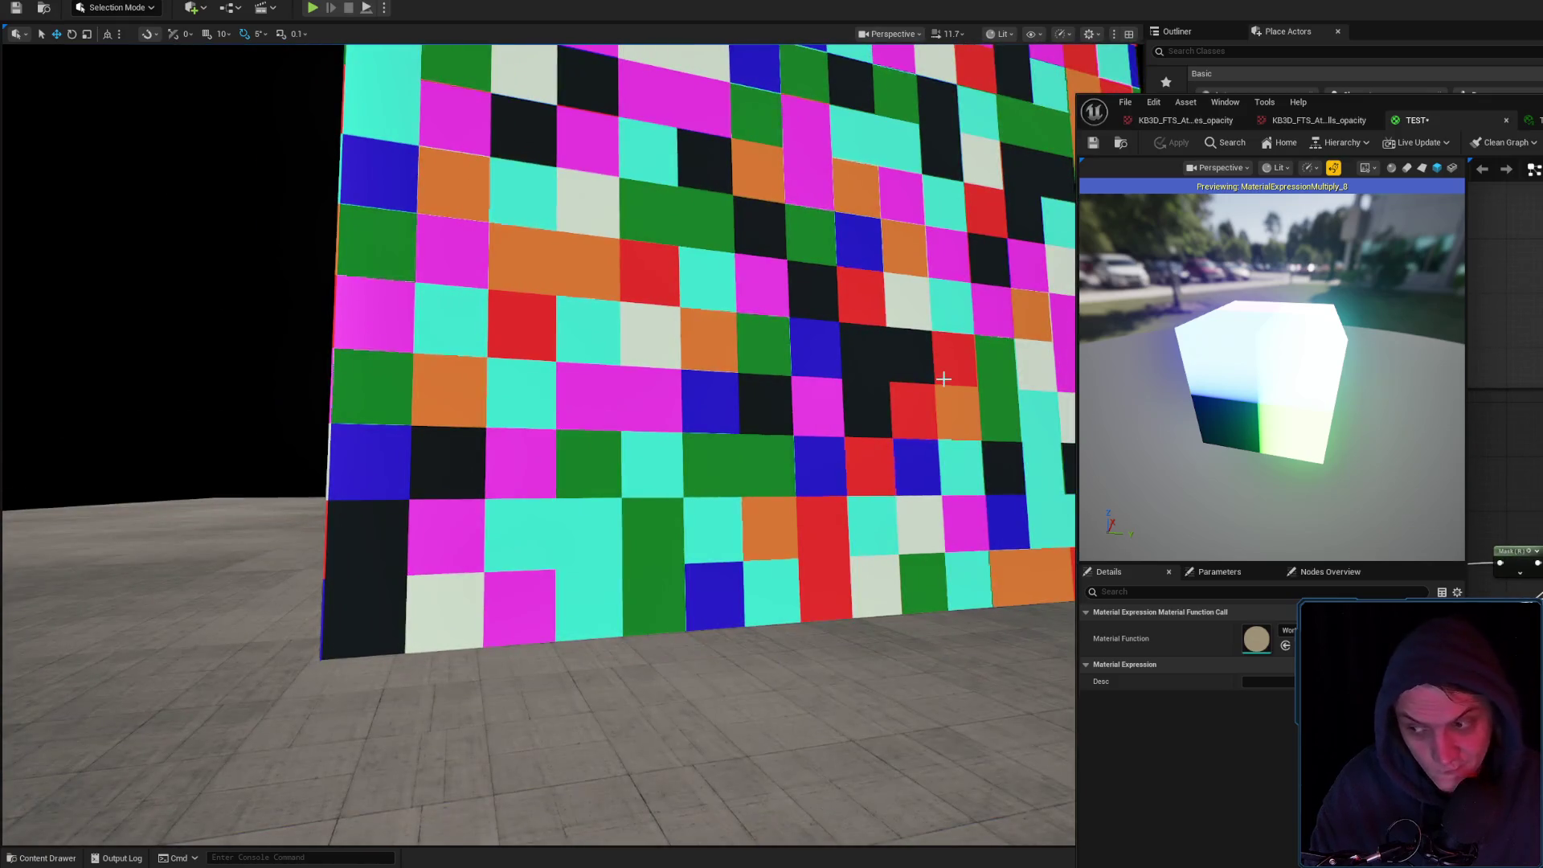
pyautogui.moveTo(943, 379); pyautogui.dragTo(900, 384)
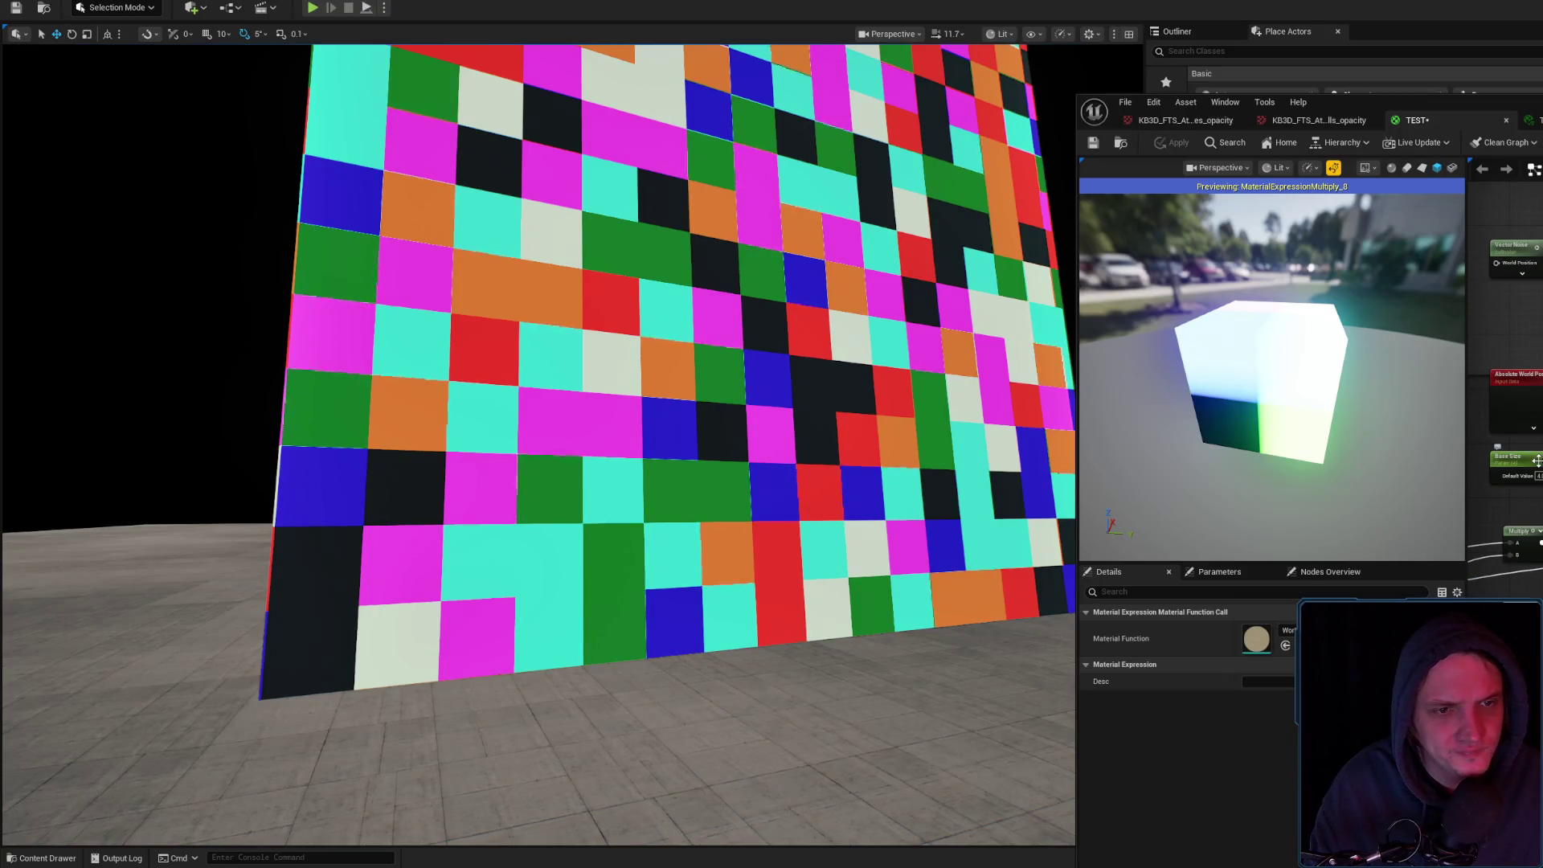
pyautogui.click(1532, 120)
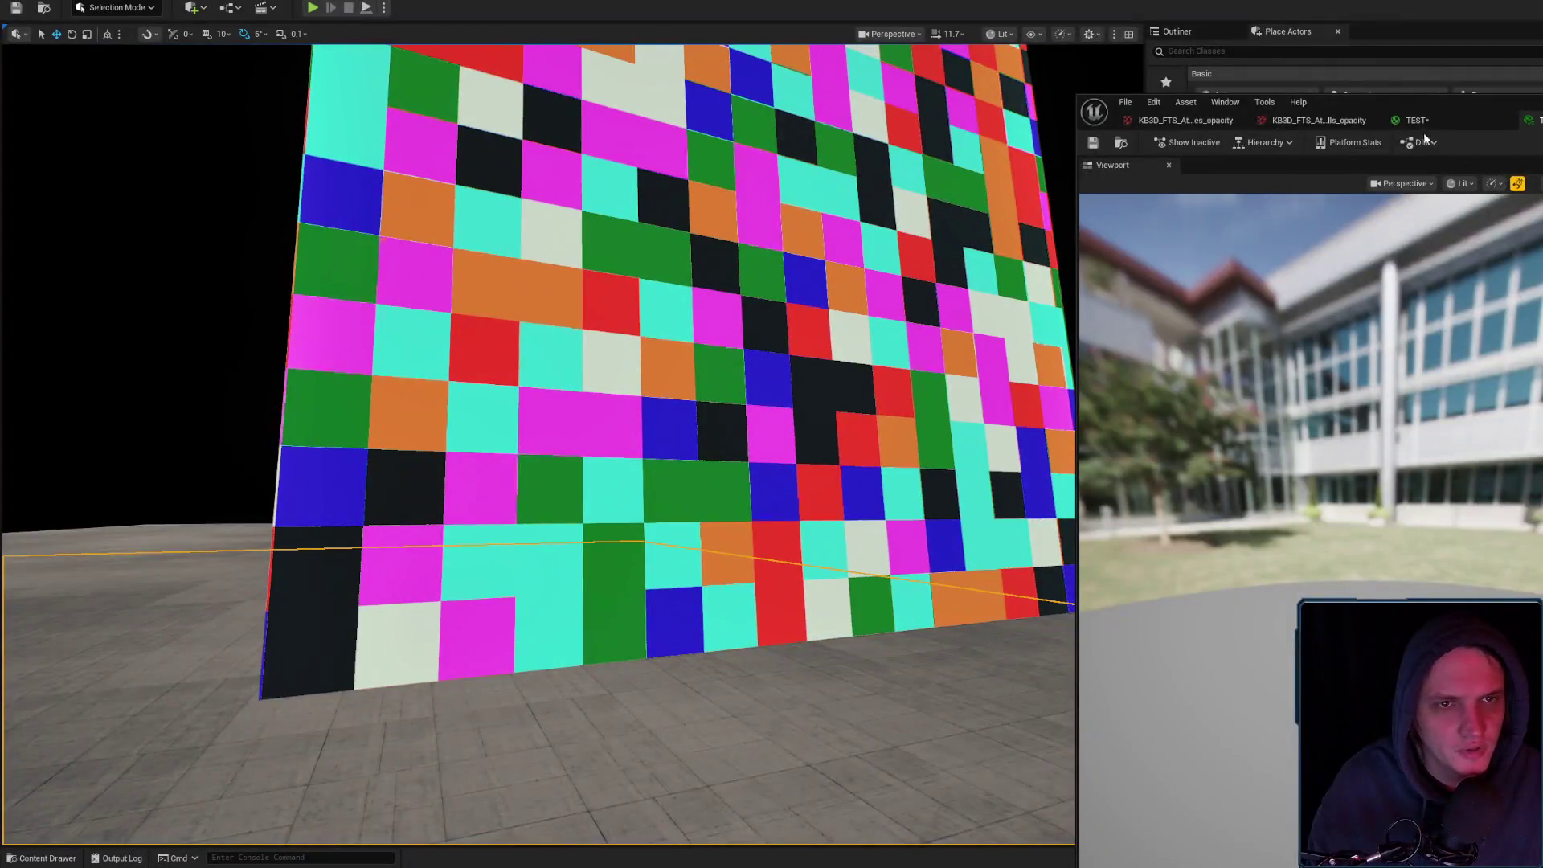
pyautogui.click(1417, 120)
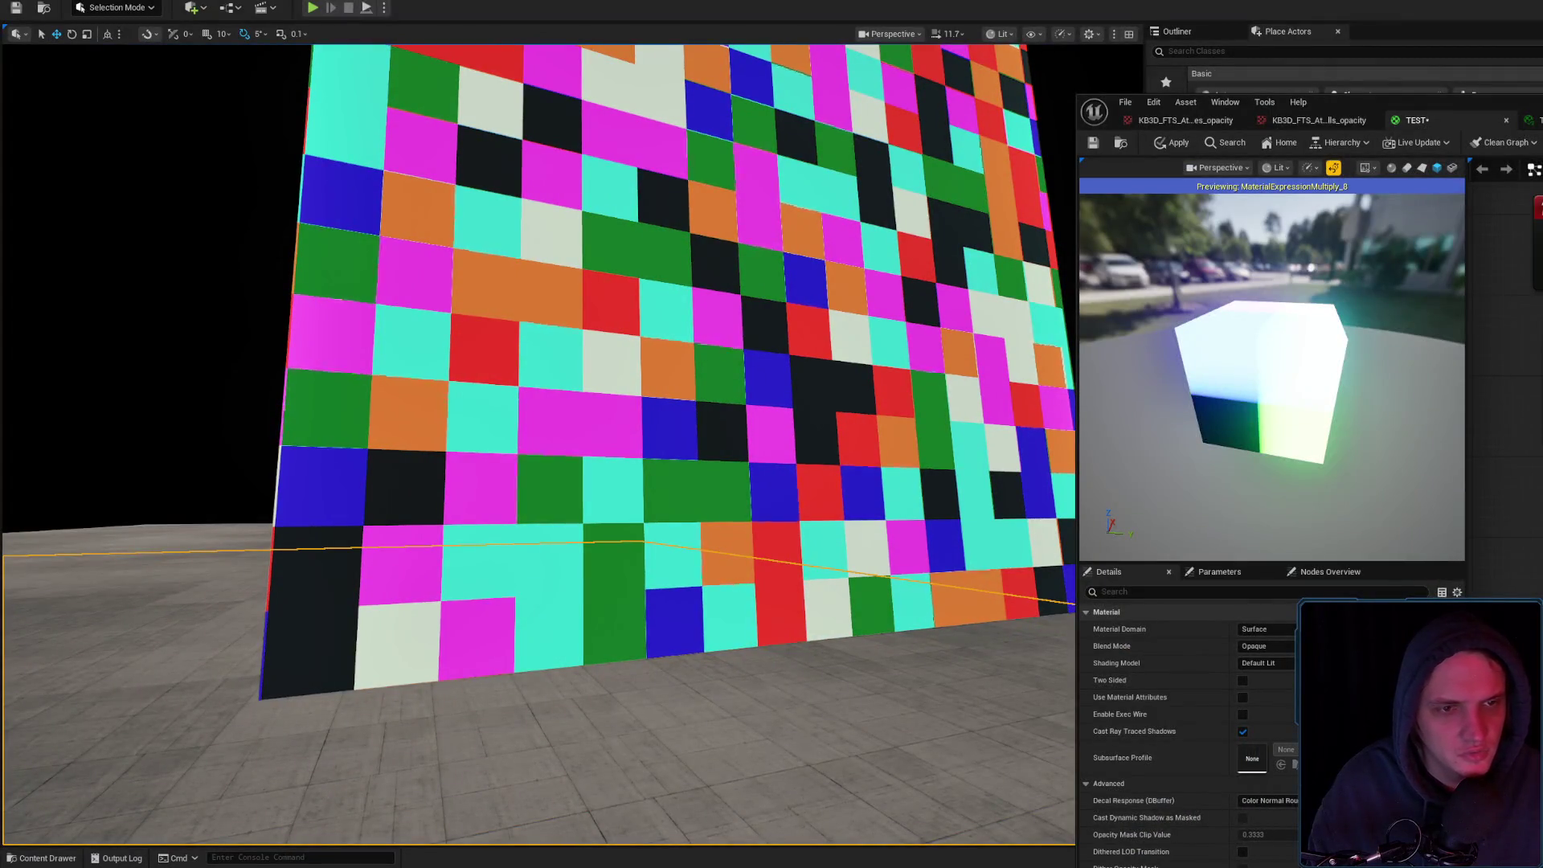
# Set the Color parameter's alpha to 0.0 and apply, turning the blocks into shades of red
pyautogui.click(1286, 732)
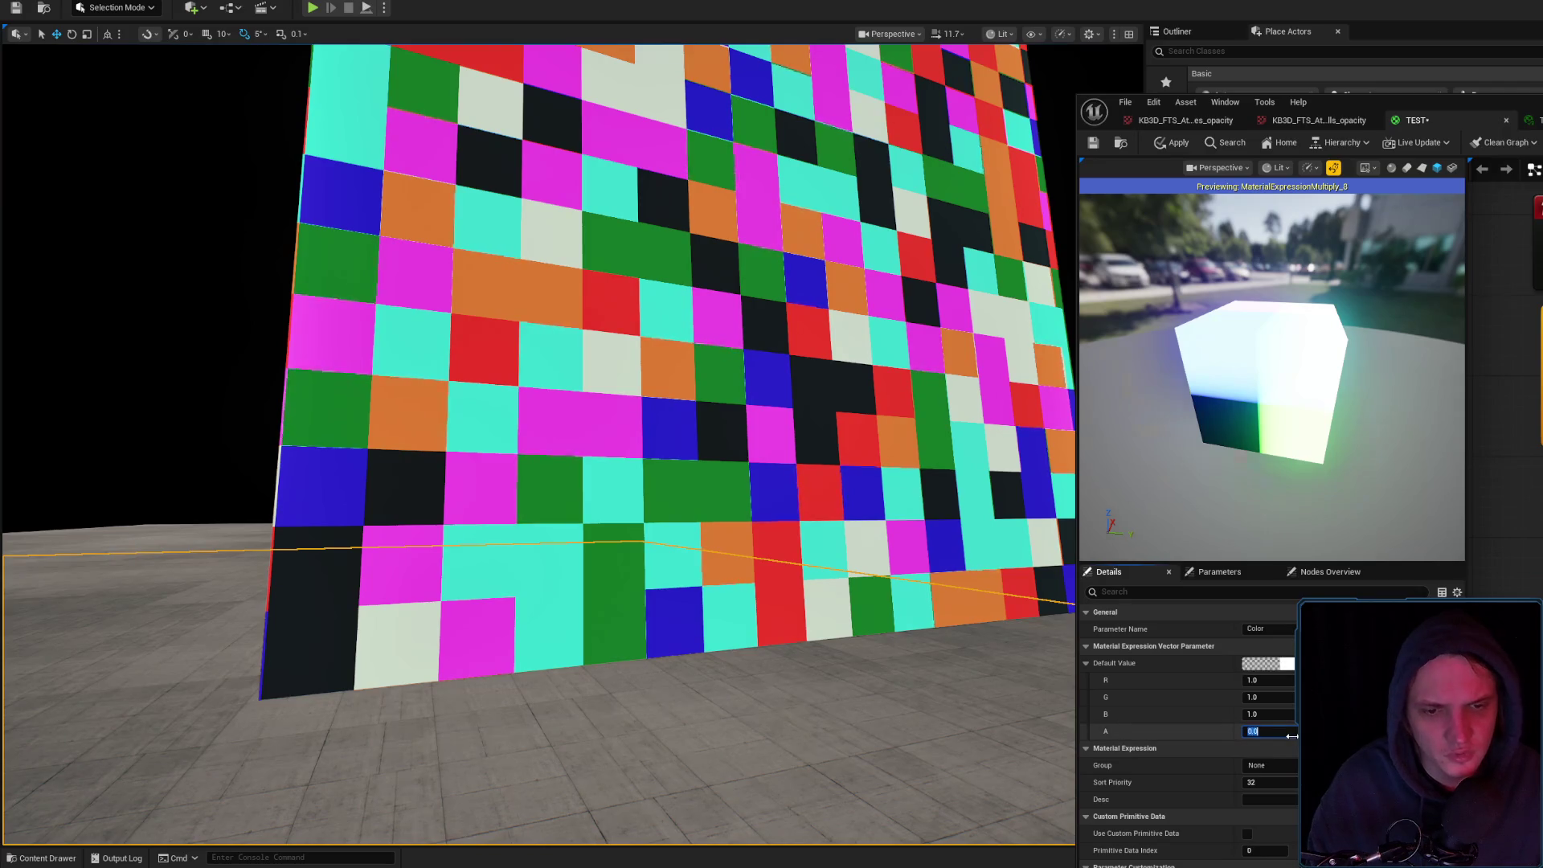
pyautogui.click(1166, 143)
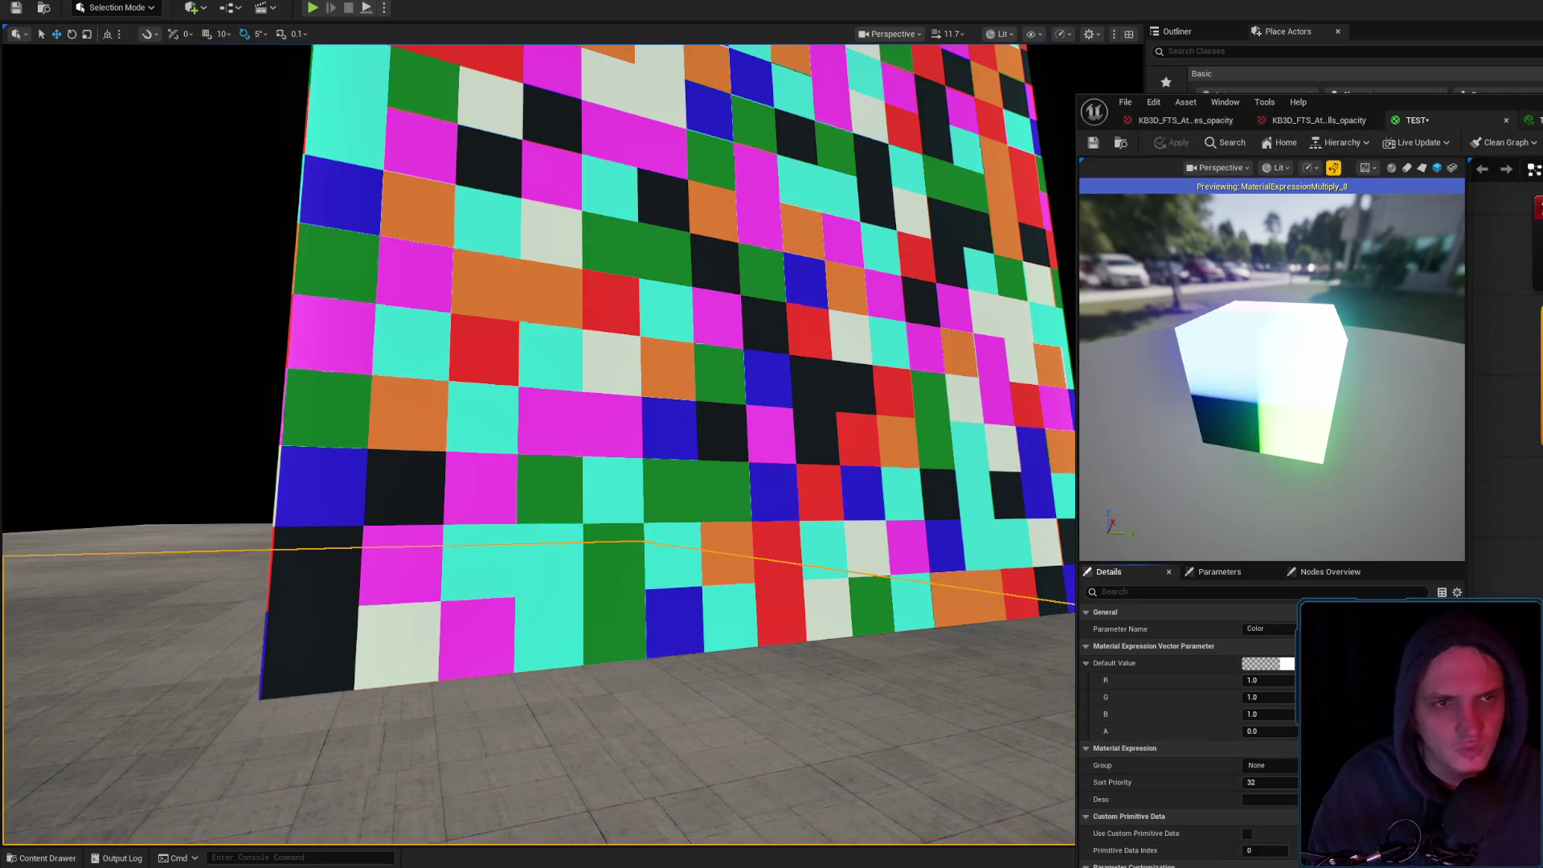
pyautogui.click(1531, 120)
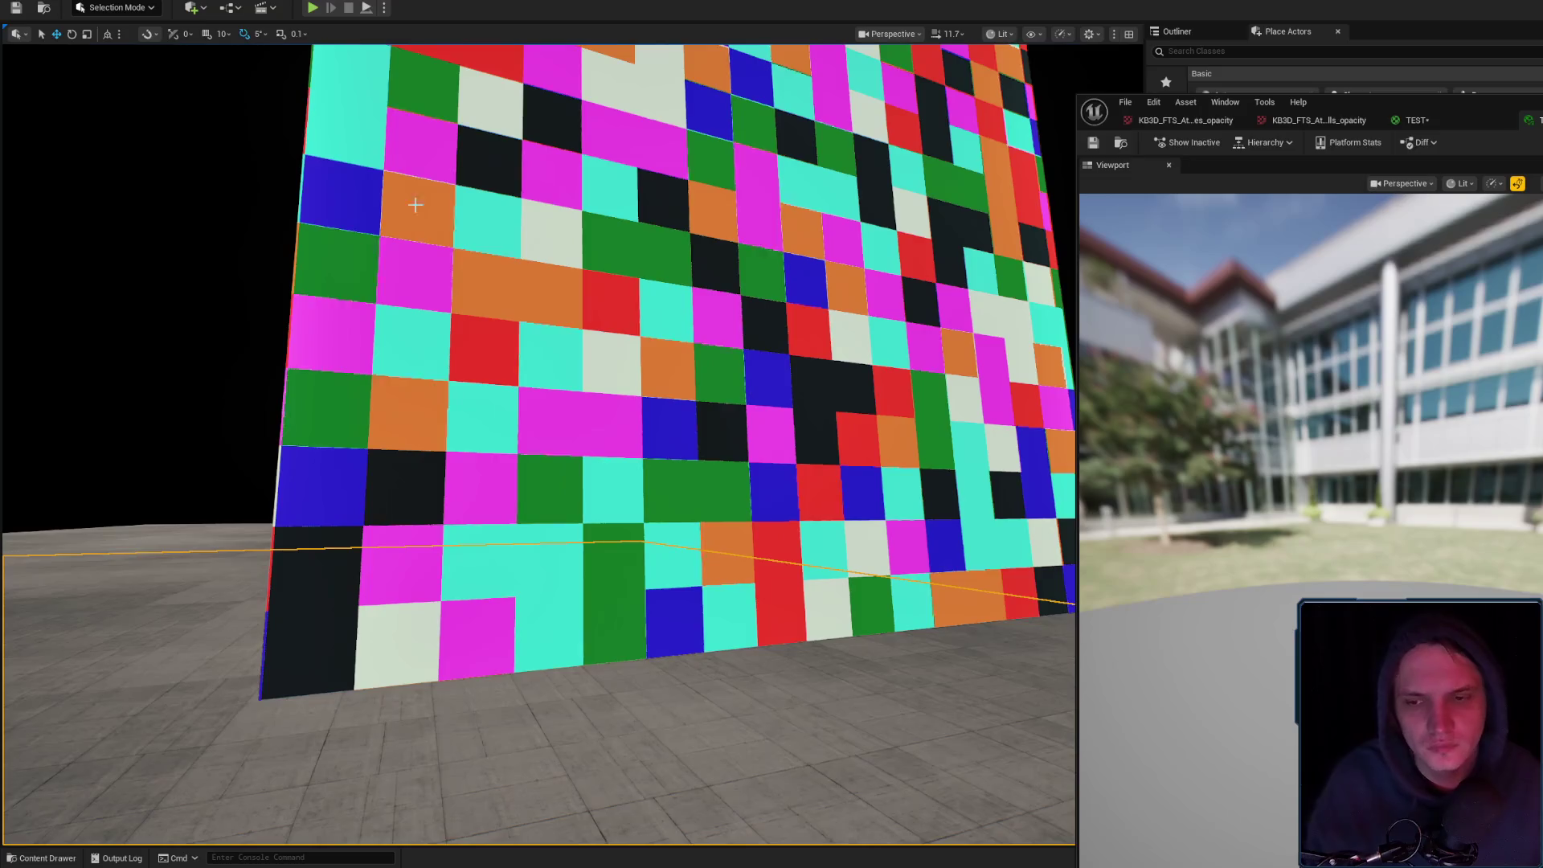
pyautogui.moveTo(415, 204)
pyautogui.mouseDown()
pyautogui.moveTo(415, 241)
pyautogui.moveTo(354, 224)
pyautogui.mouseUp()
pyautogui.click(1417, 120)
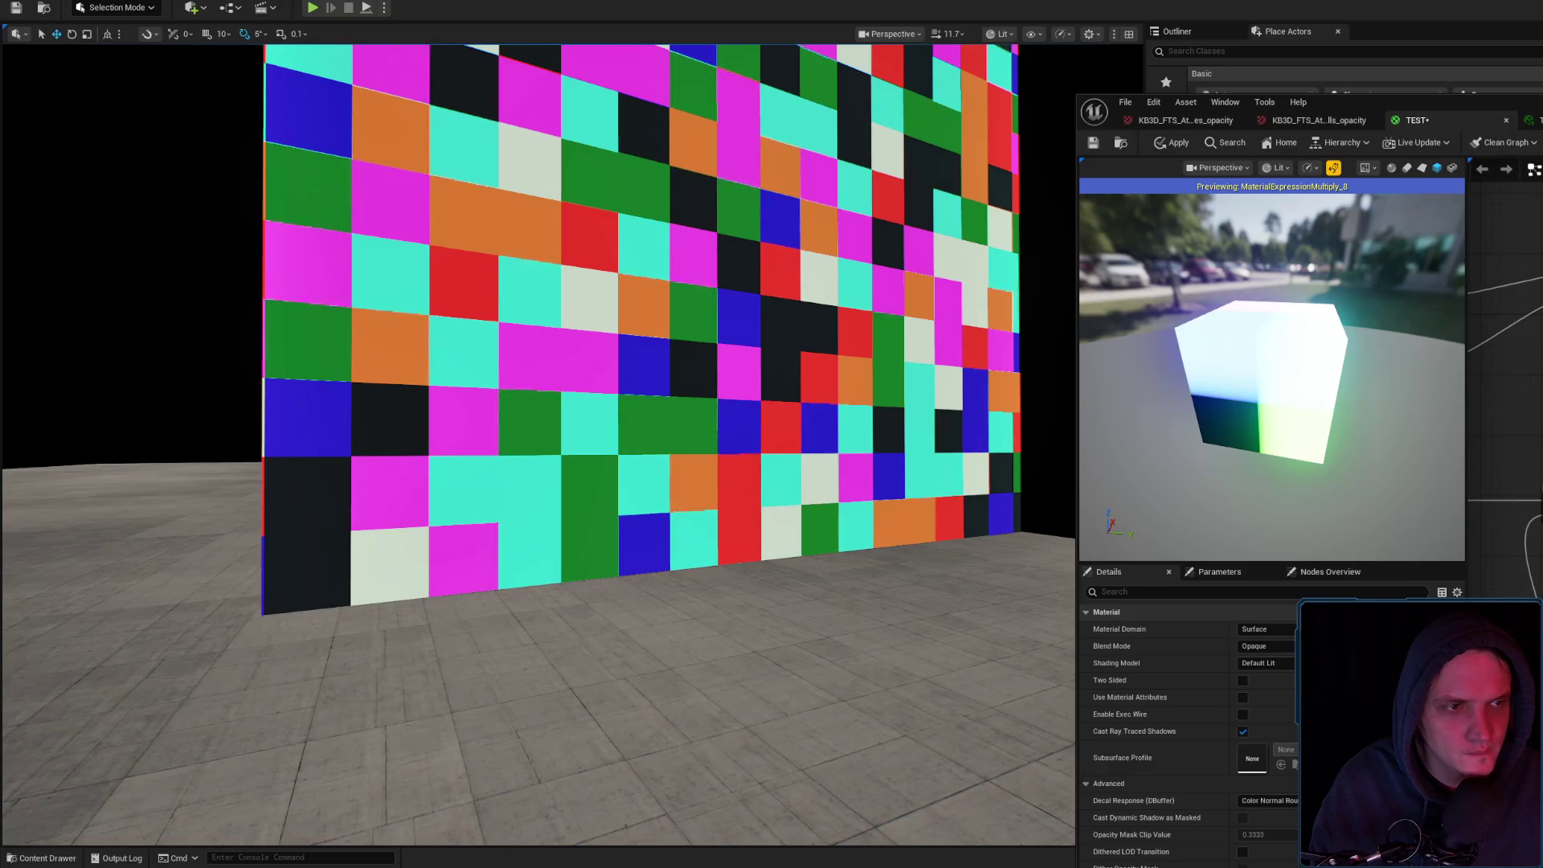
pyautogui.click(1179, 148)
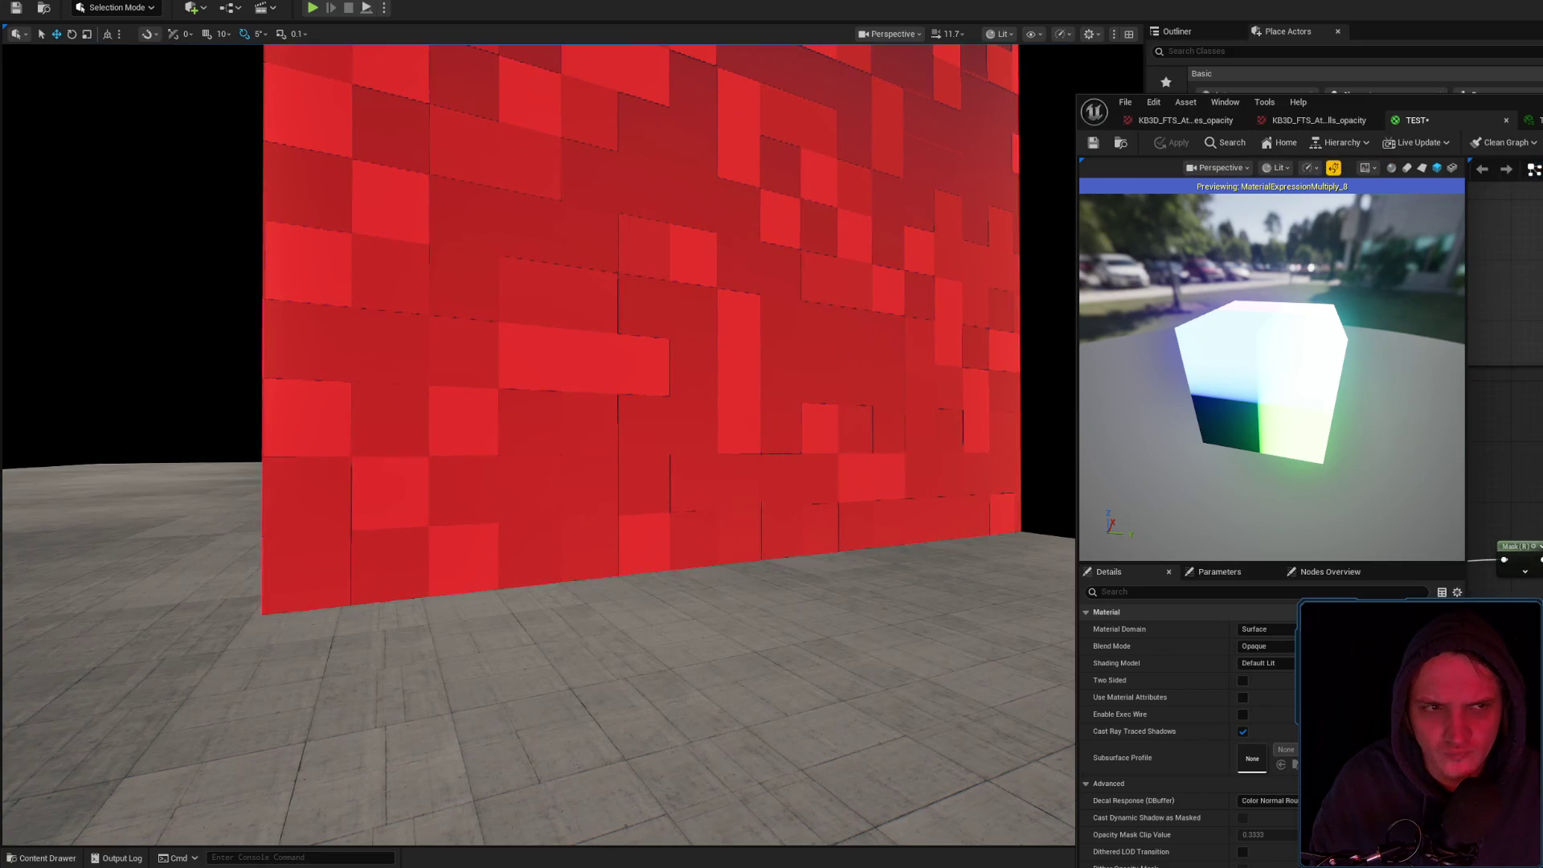
# Toggle between the TEST and rightmost editors, zooming around the wall and selecting the floor plane
pyautogui.click(1532, 120)
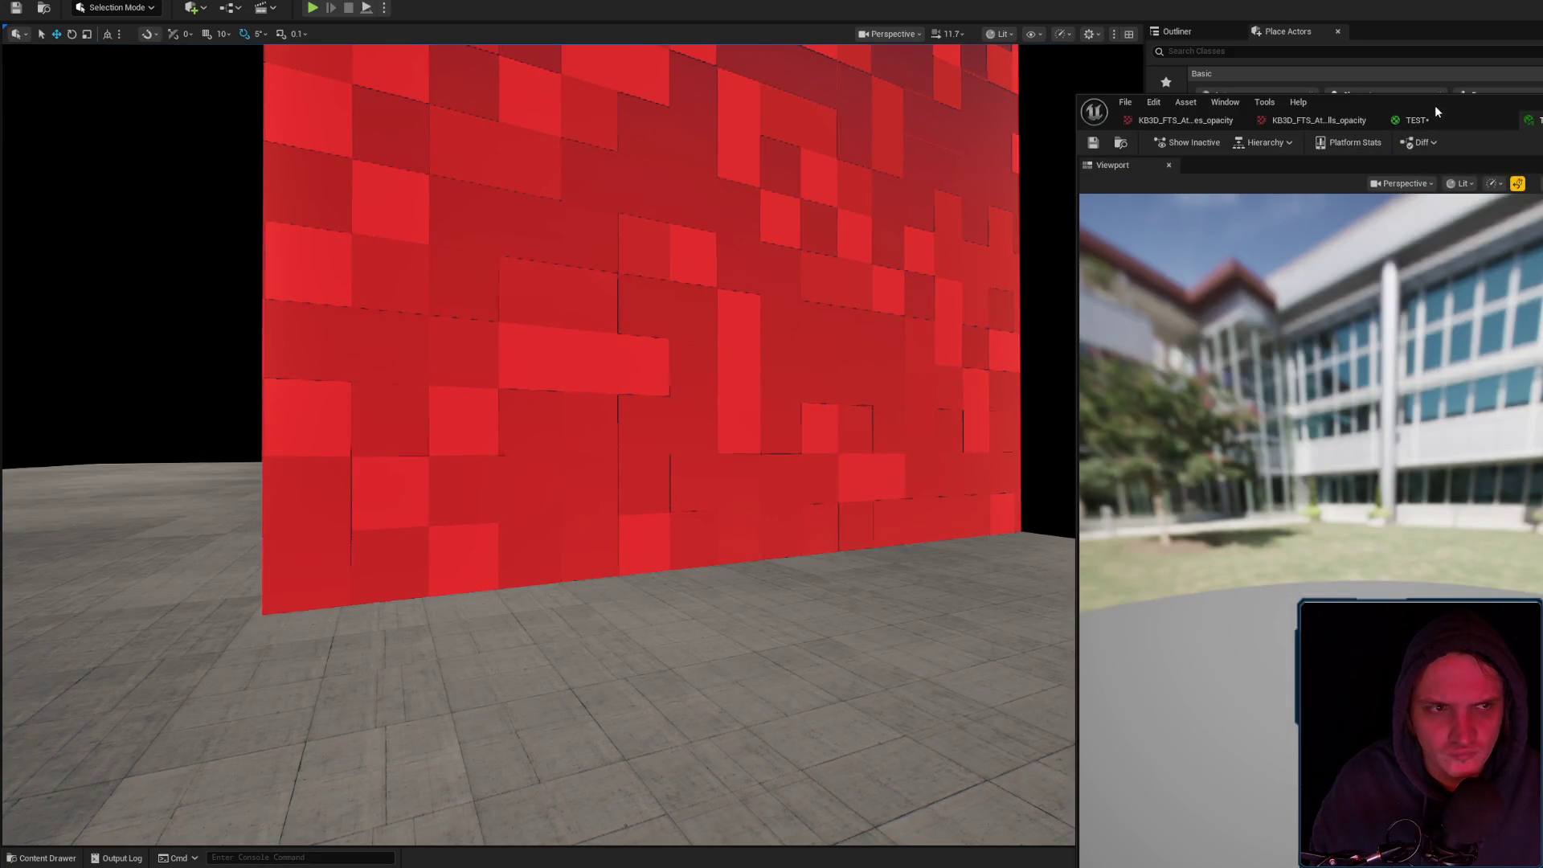
pyautogui.click(1435, 118)
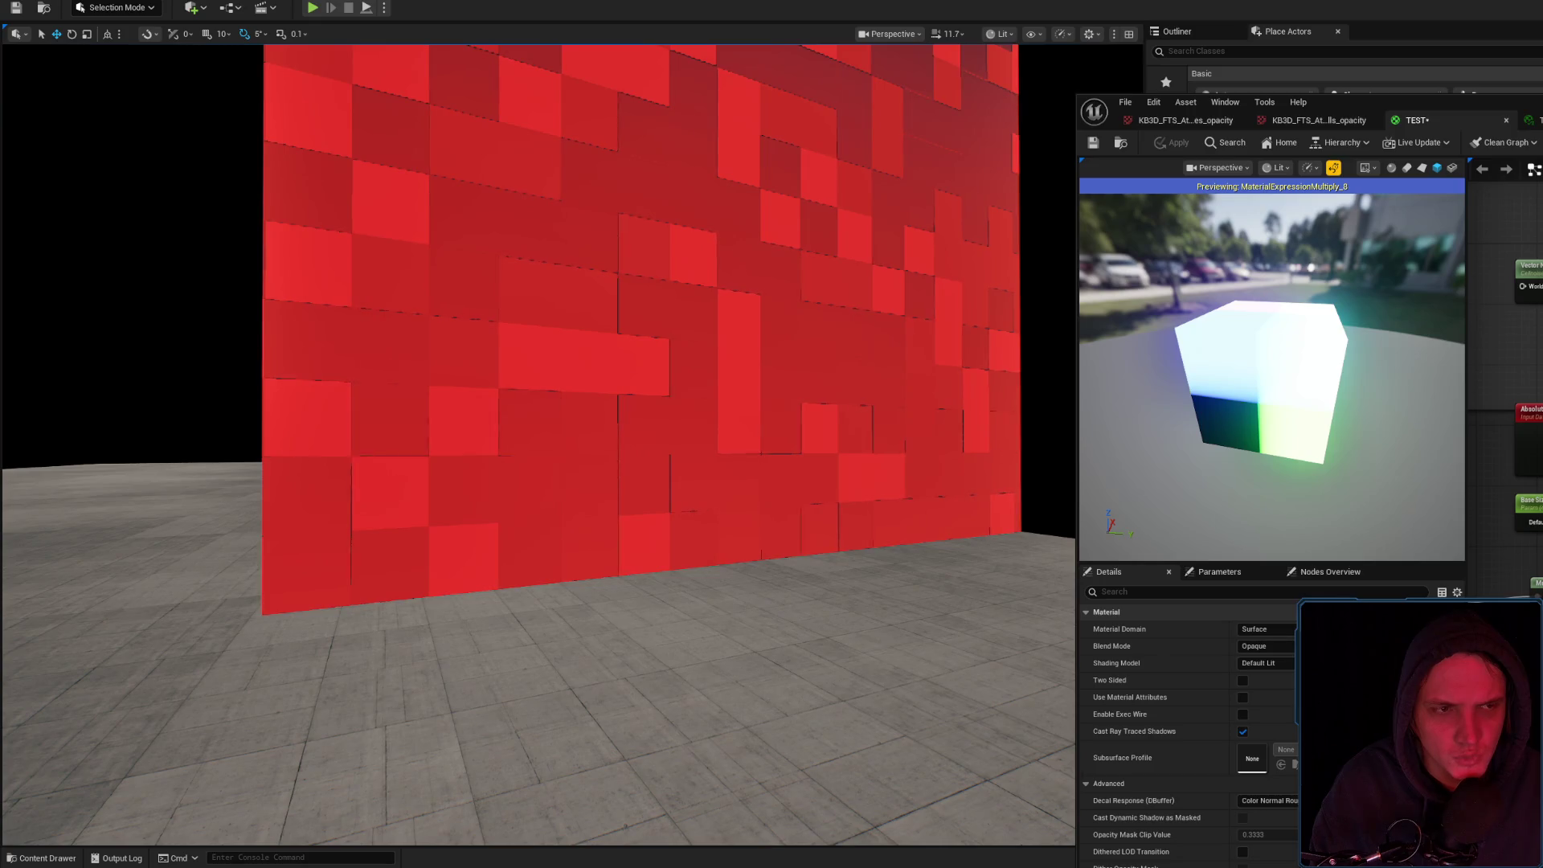
pyautogui.click(1531, 119)
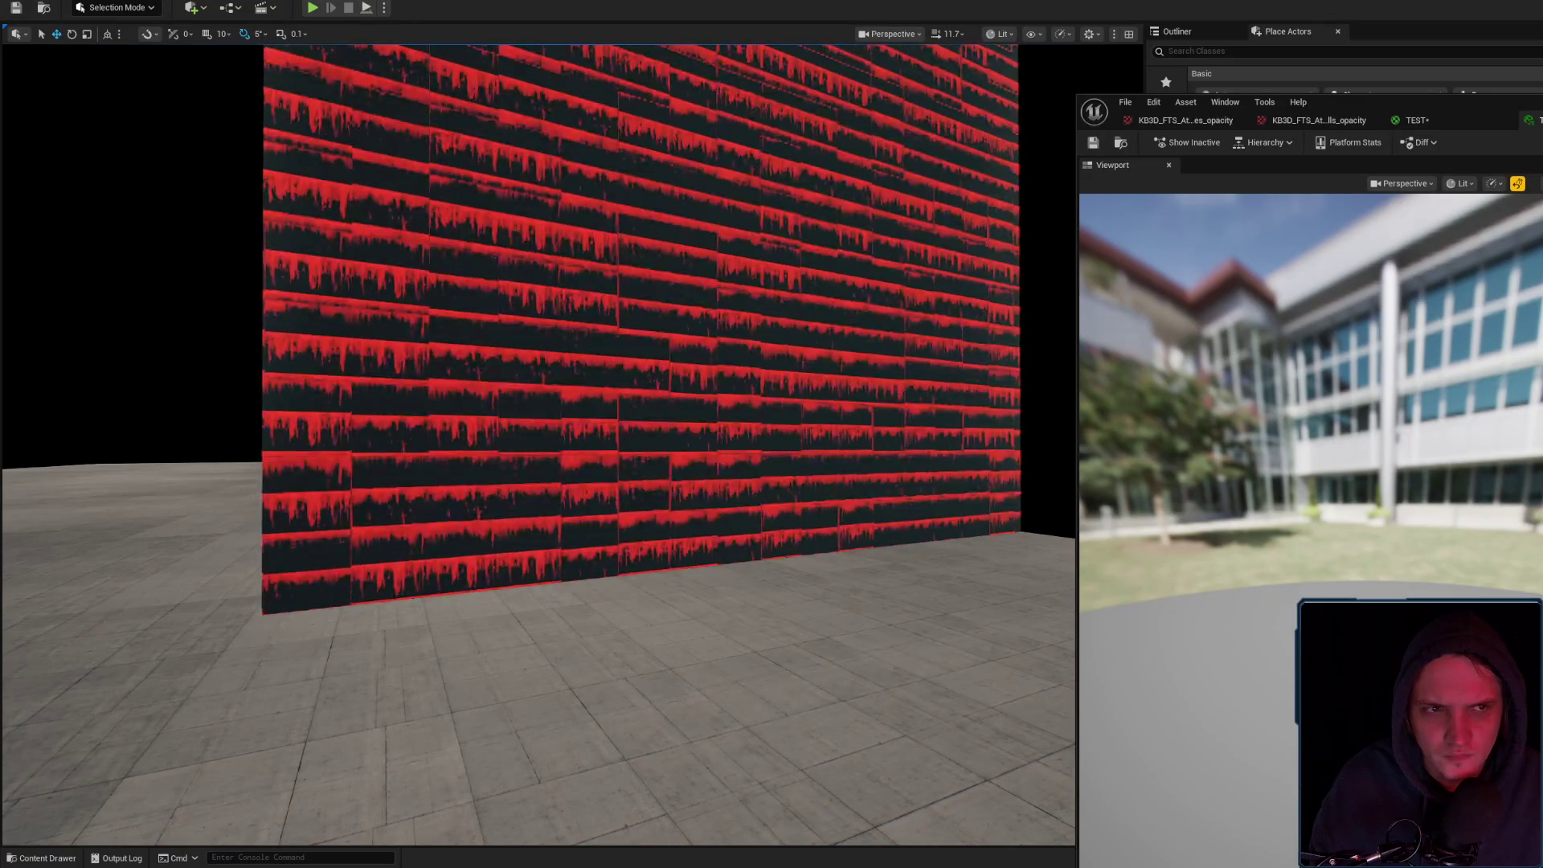
pyautogui.scroll(10, 902, 391)
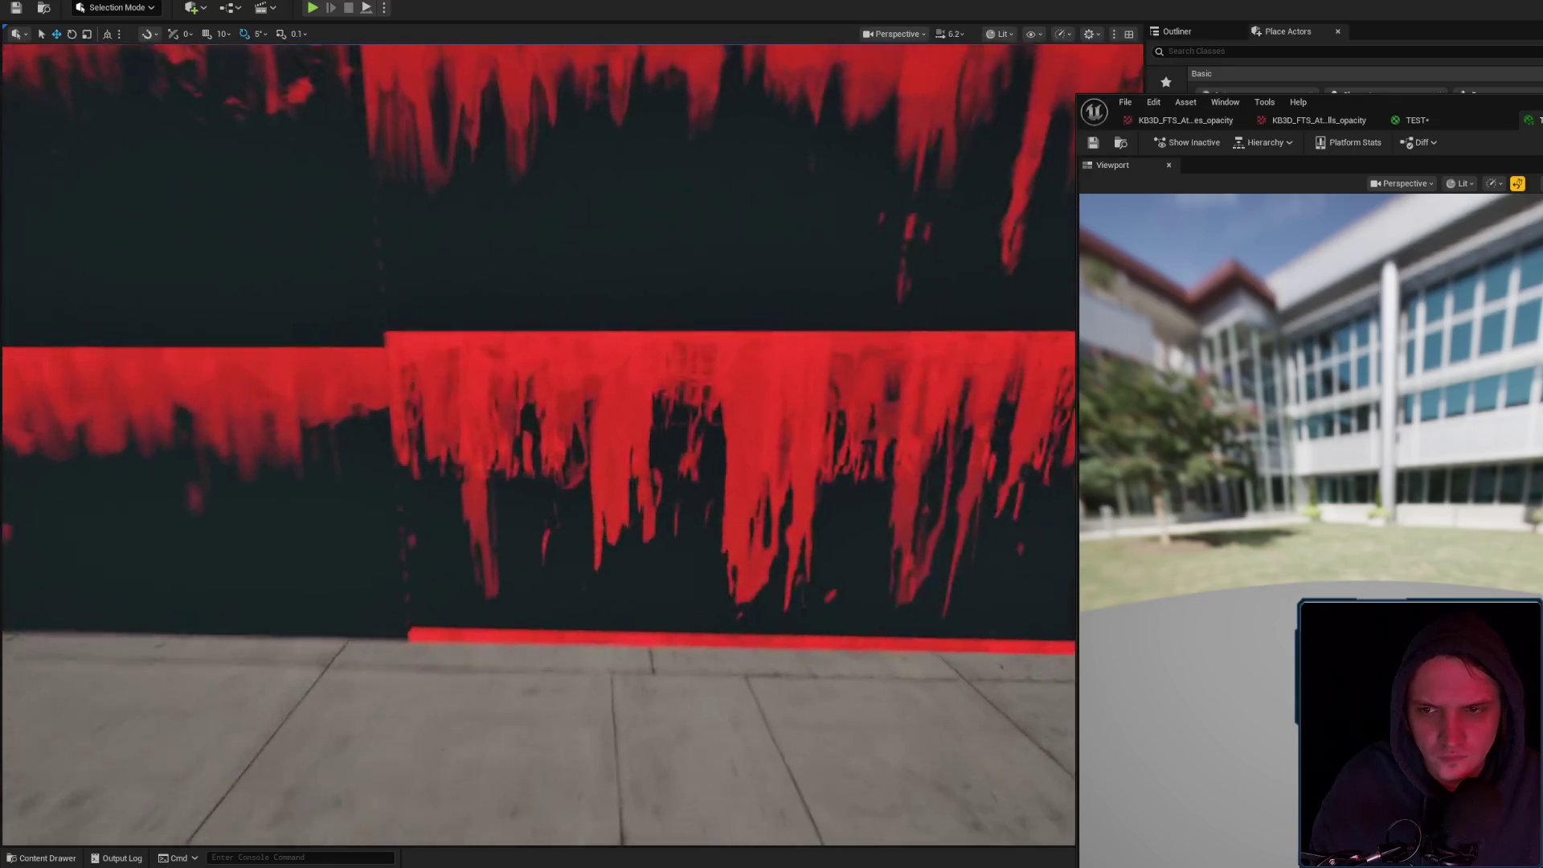
pyautogui.scroll(-5, 539, 362)
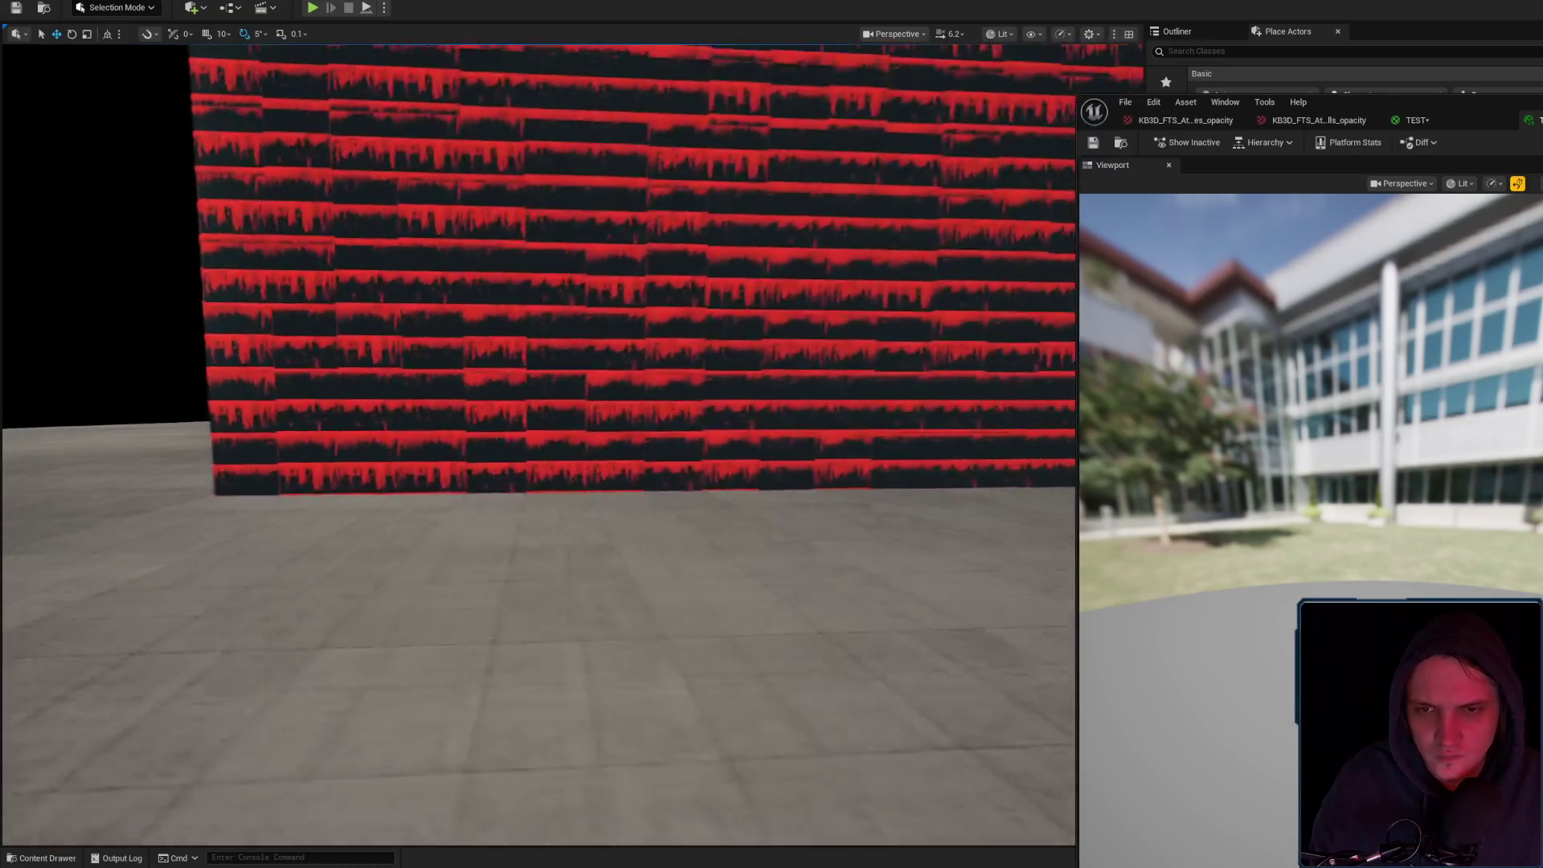
pyautogui.scroll(3, 538, 361)
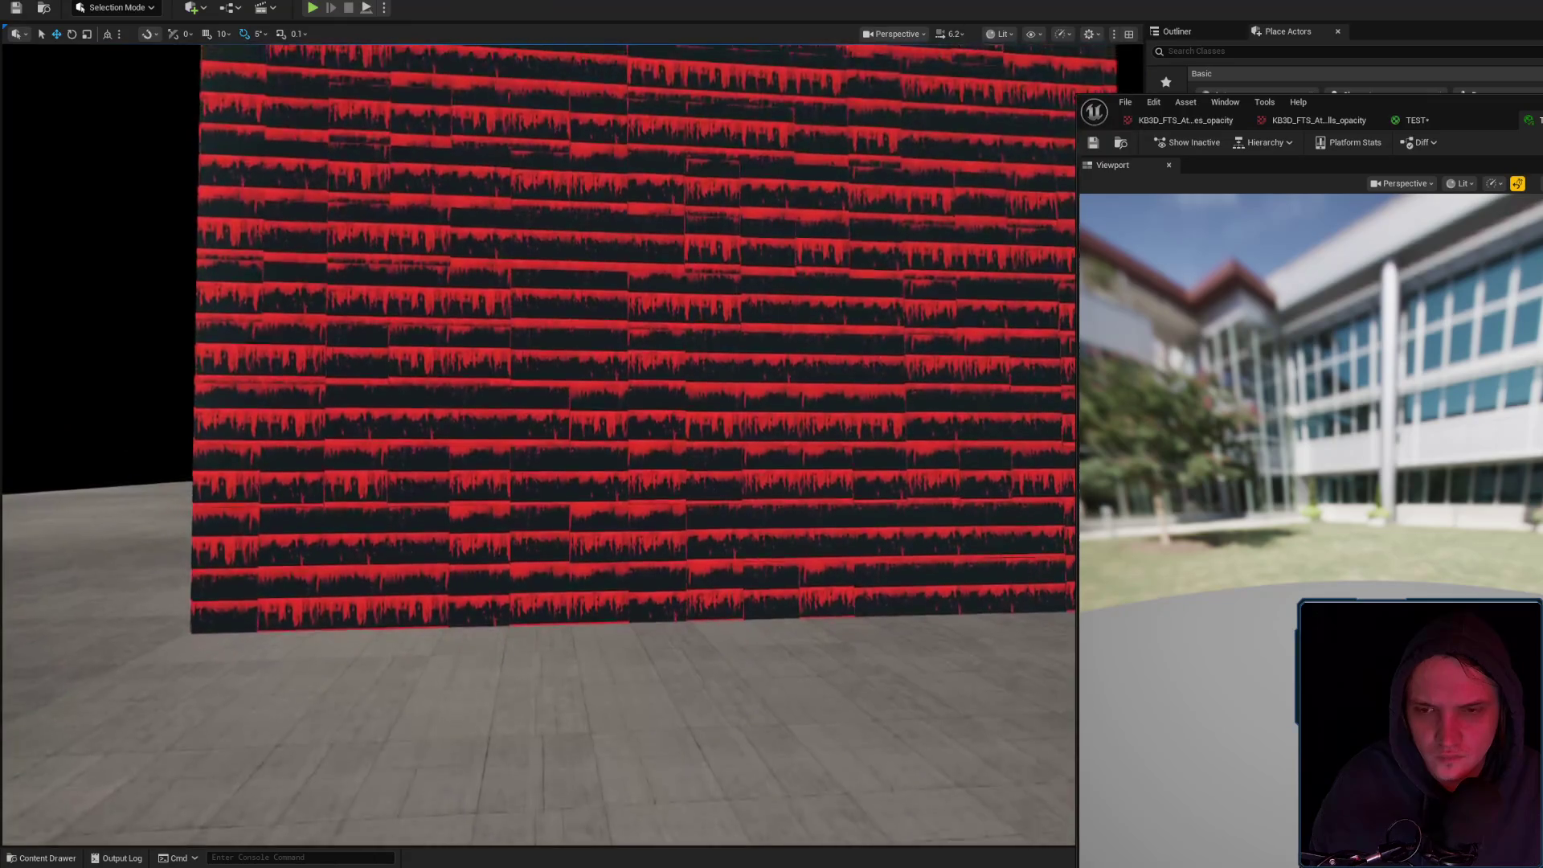
pyautogui.scroll(3, 538, 361)
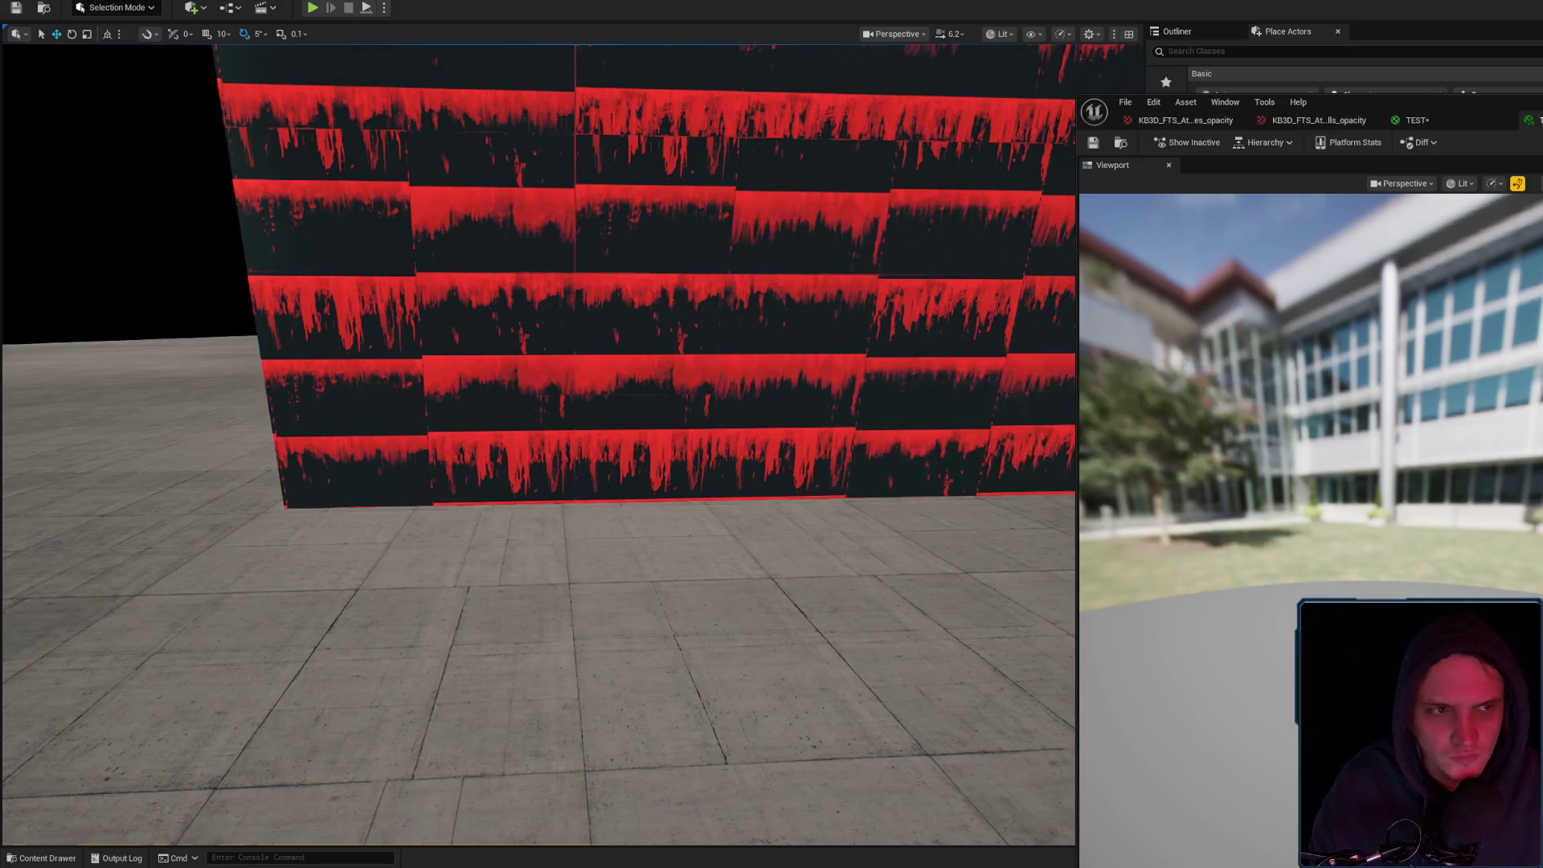
pyautogui.click(539, 643)
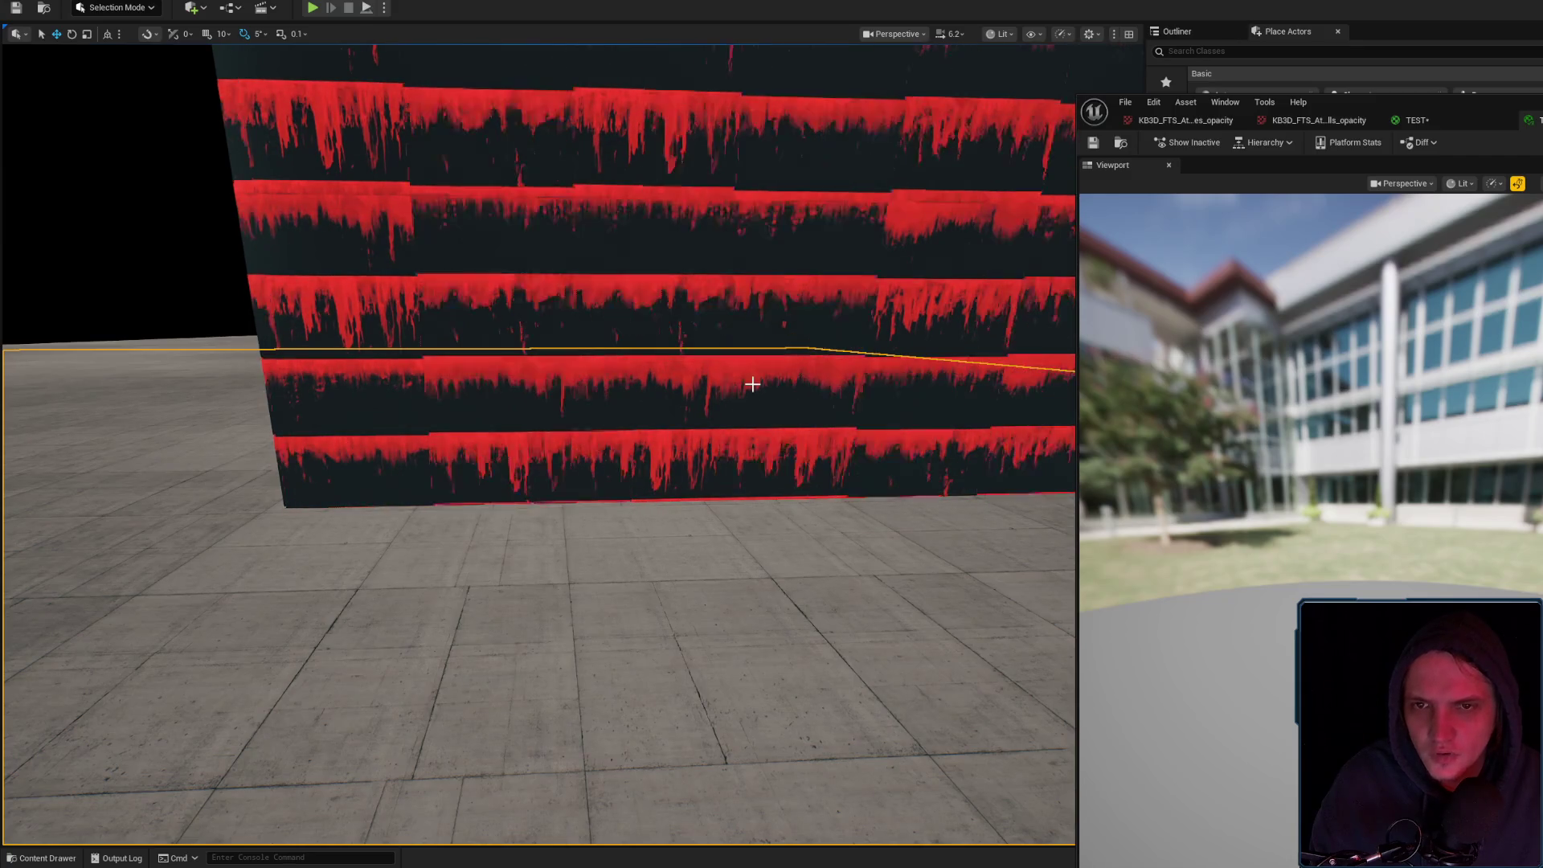
# Zoom in and out to inspect the red-and-black drip stripe blocks near and far
pyautogui.scroll(10, 752, 312)
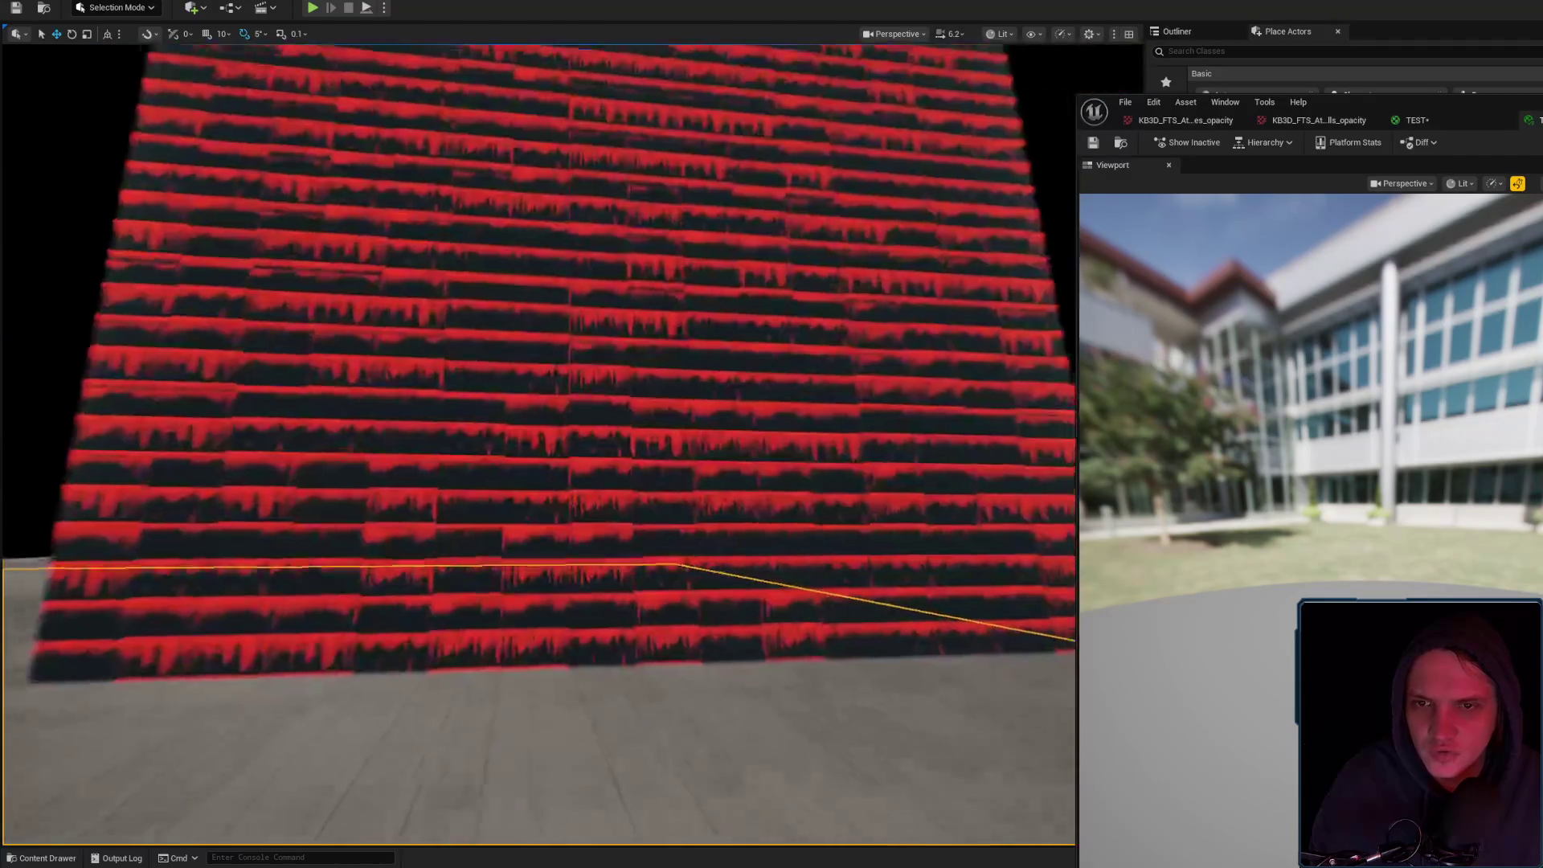
pyautogui.scroll(-6, 539, 442)
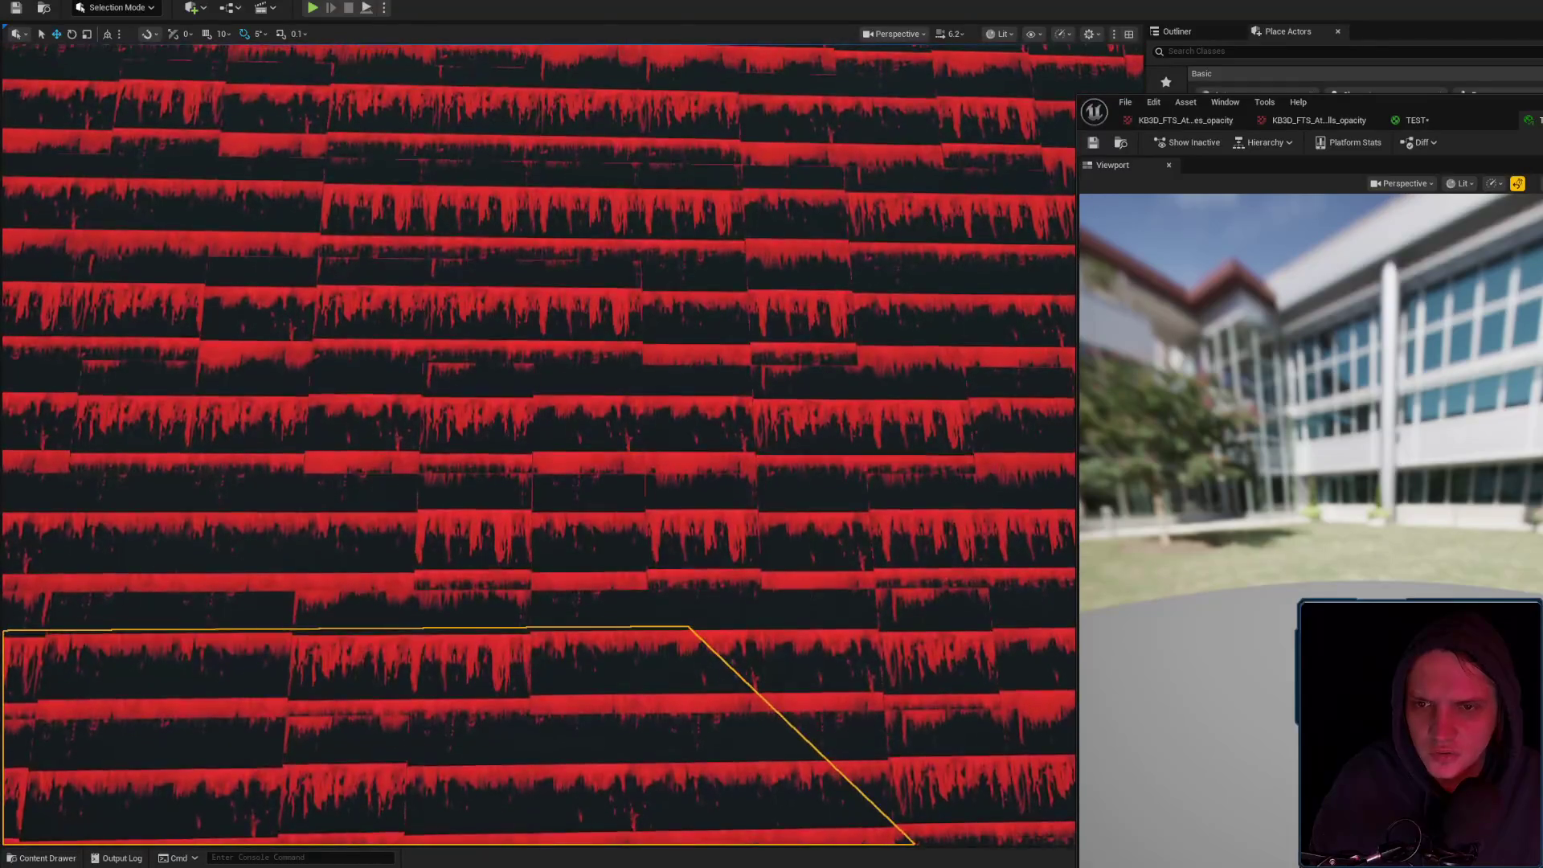
pyautogui.scroll(-4, 538, 442)
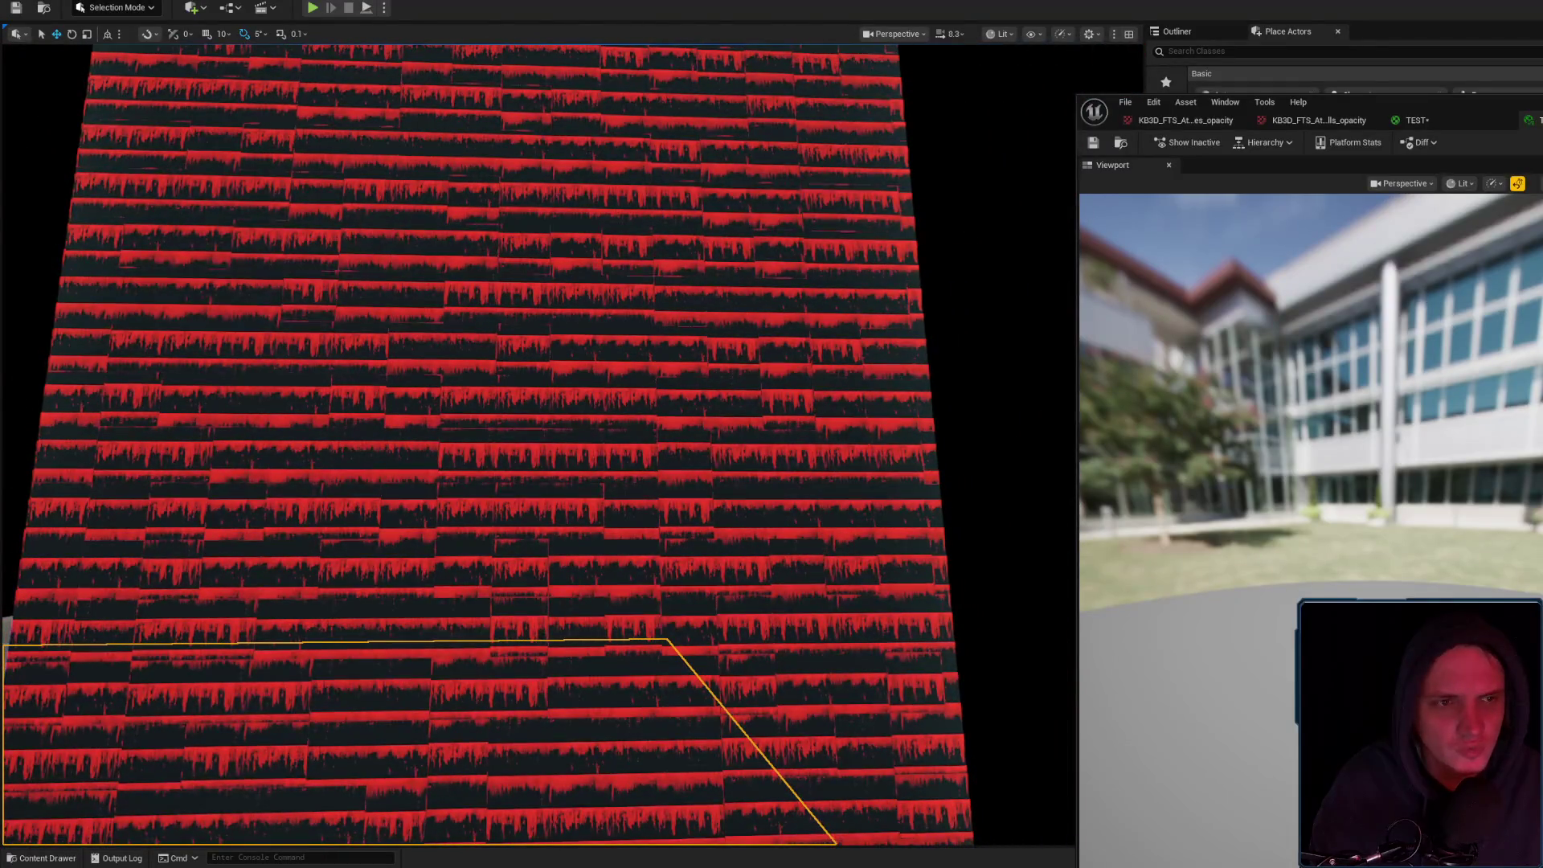
pyautogui.scroll(5, 789, 402)
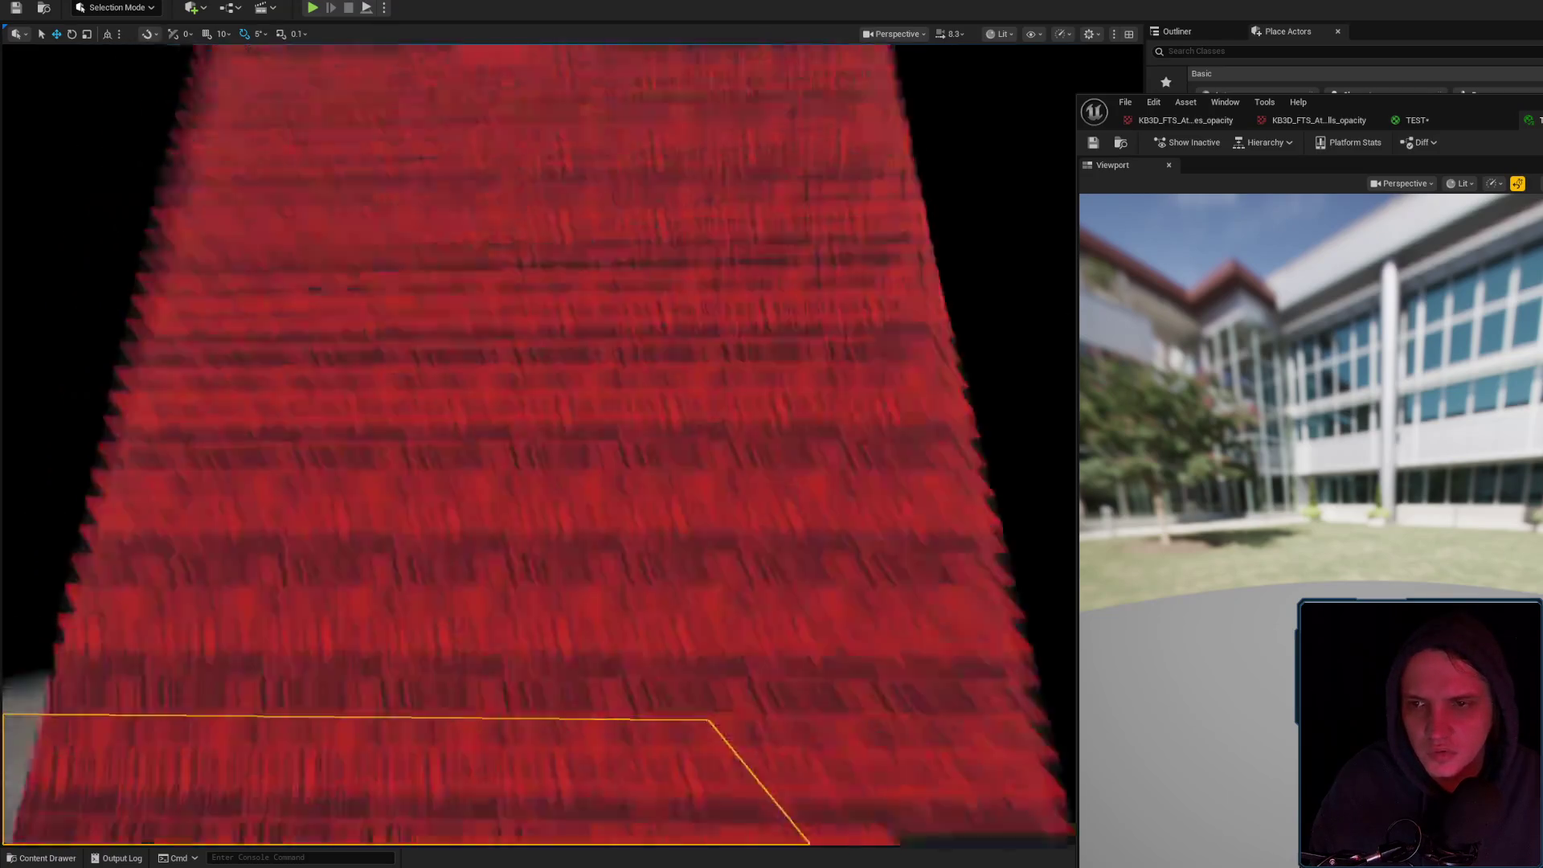
pyautogui.scroll(-5, 789, 403)
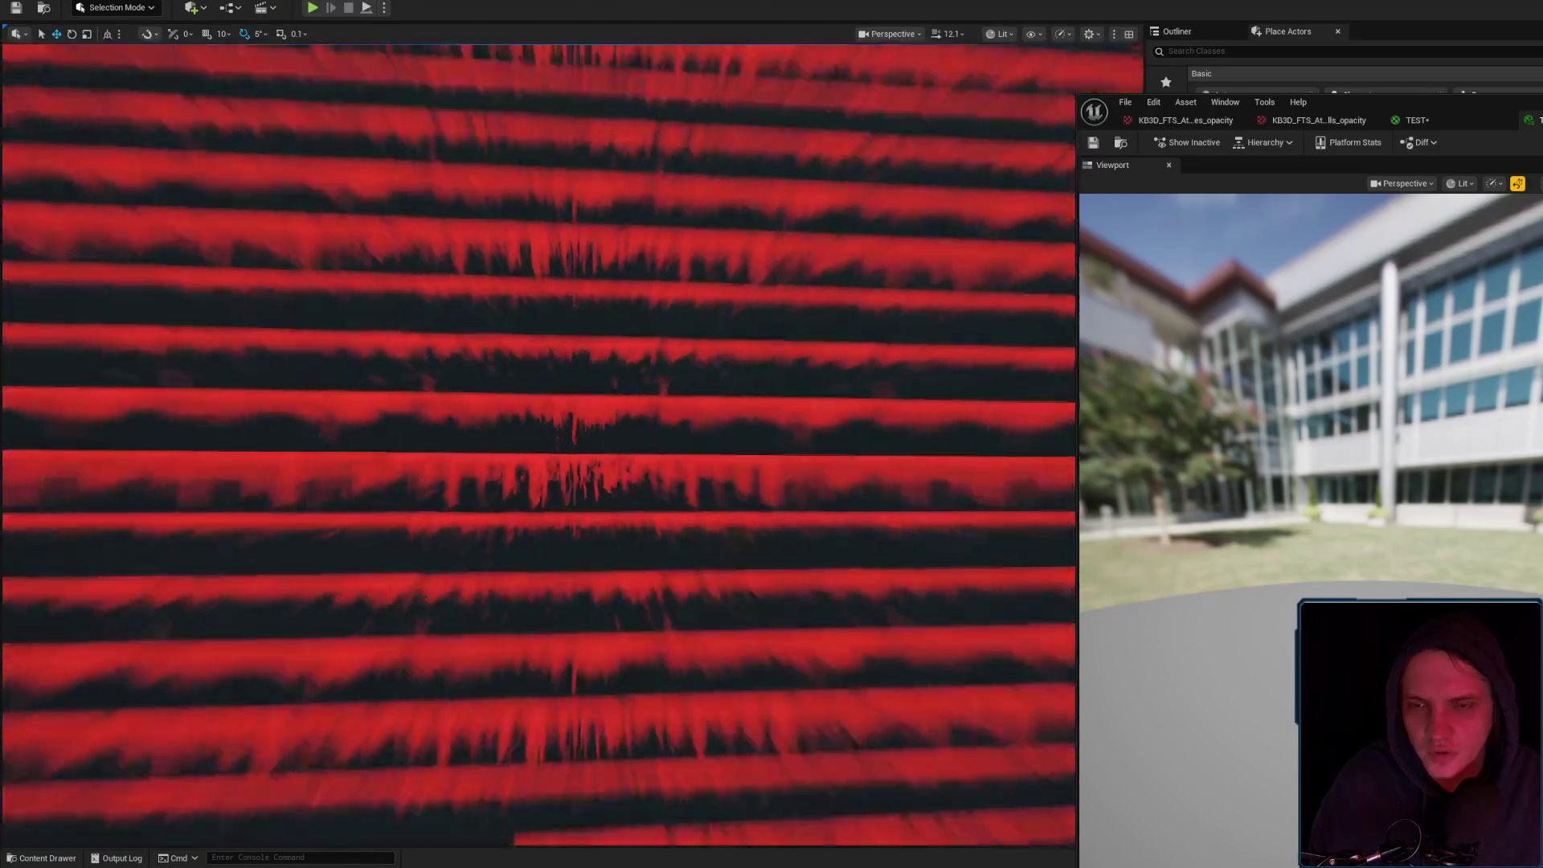
pyautogui.scroll(-4, 538, 442)
pyautogui.press('s')
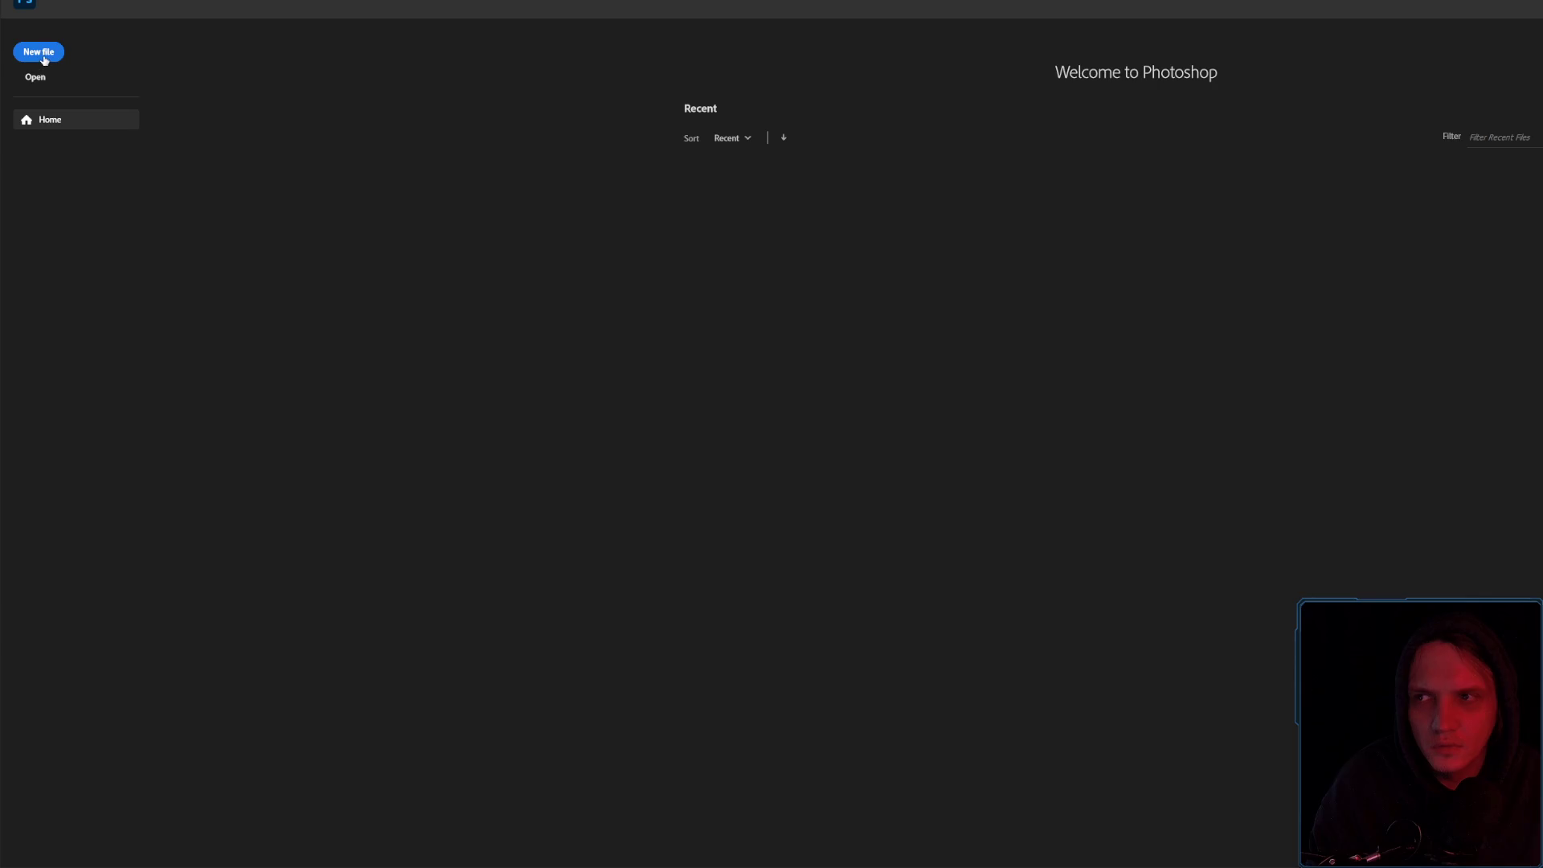
# Create a new transparent 512 × 512 px document
pyautogui.click(44, 60)
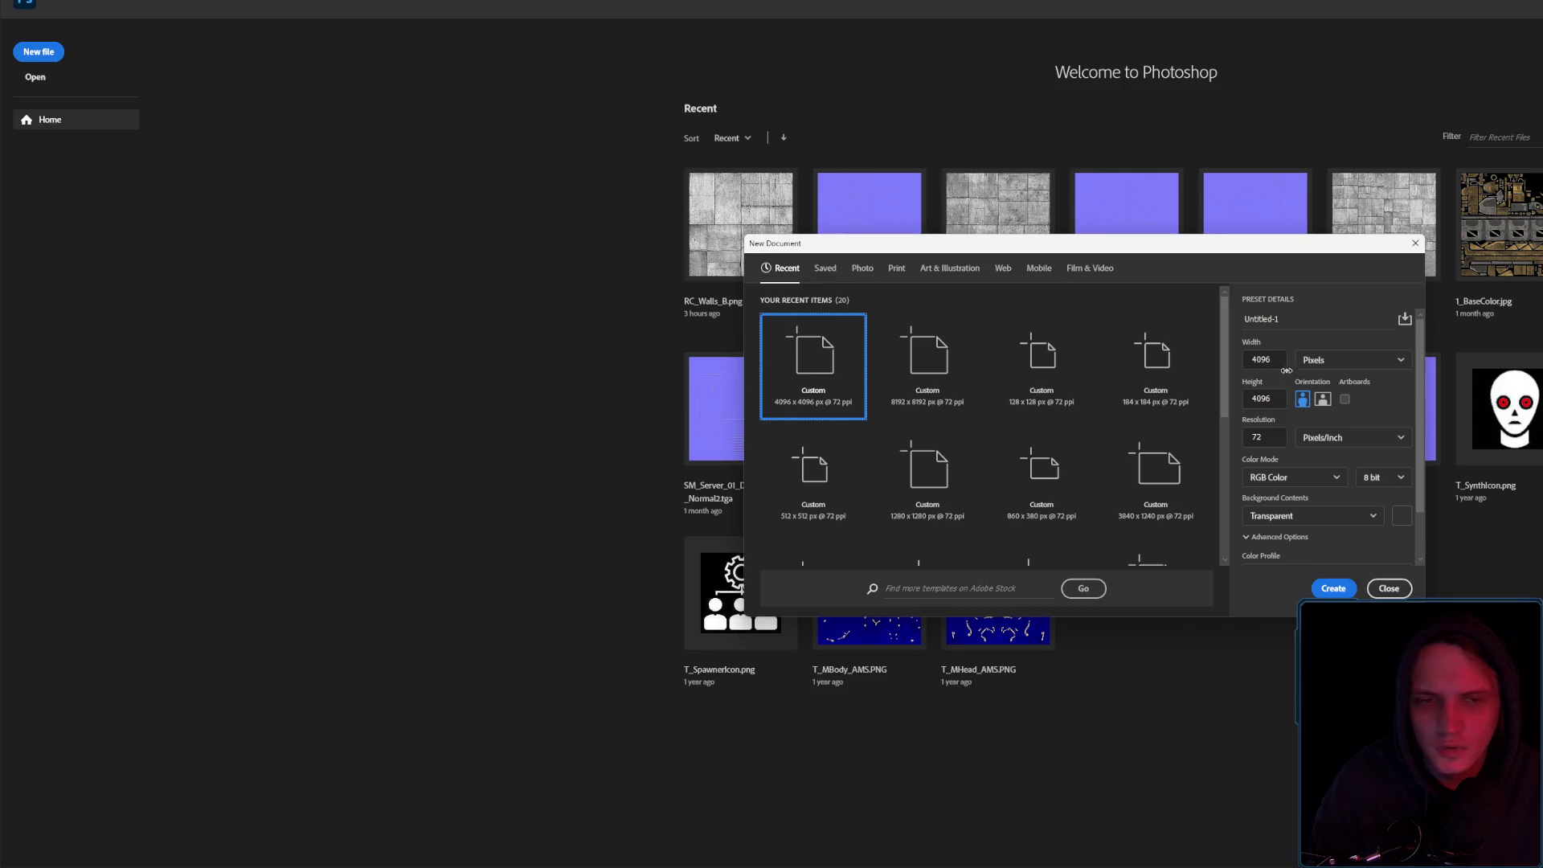
pyautogui.doubleClick(792, 487)
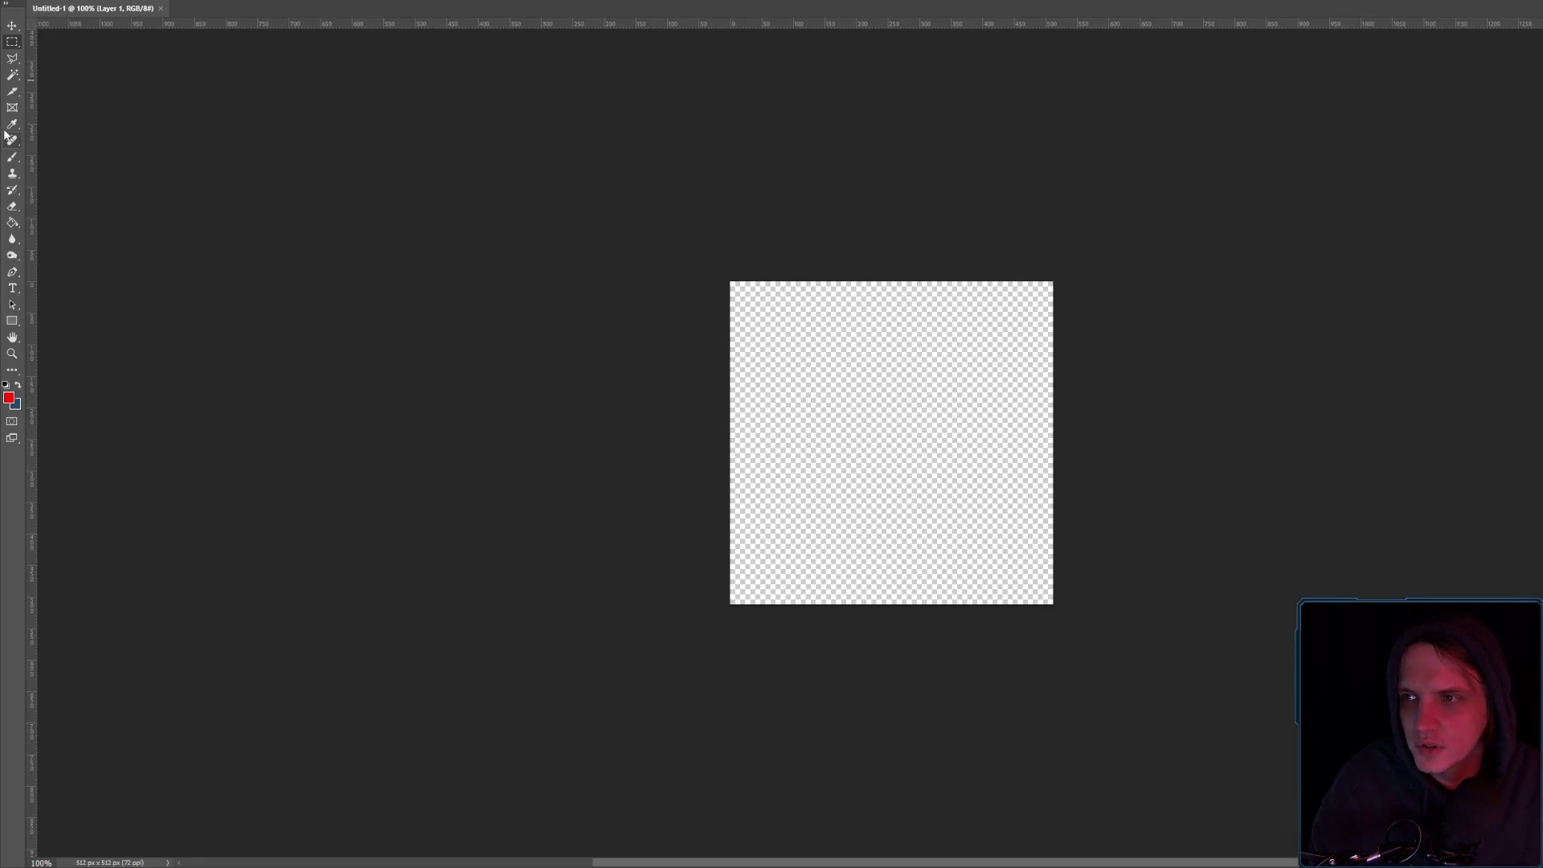
pyautogui.click(12, 126)
# Divide the canvas slice into 4 evenly spaced horizontal slices
pyautogui.click(12, 92)
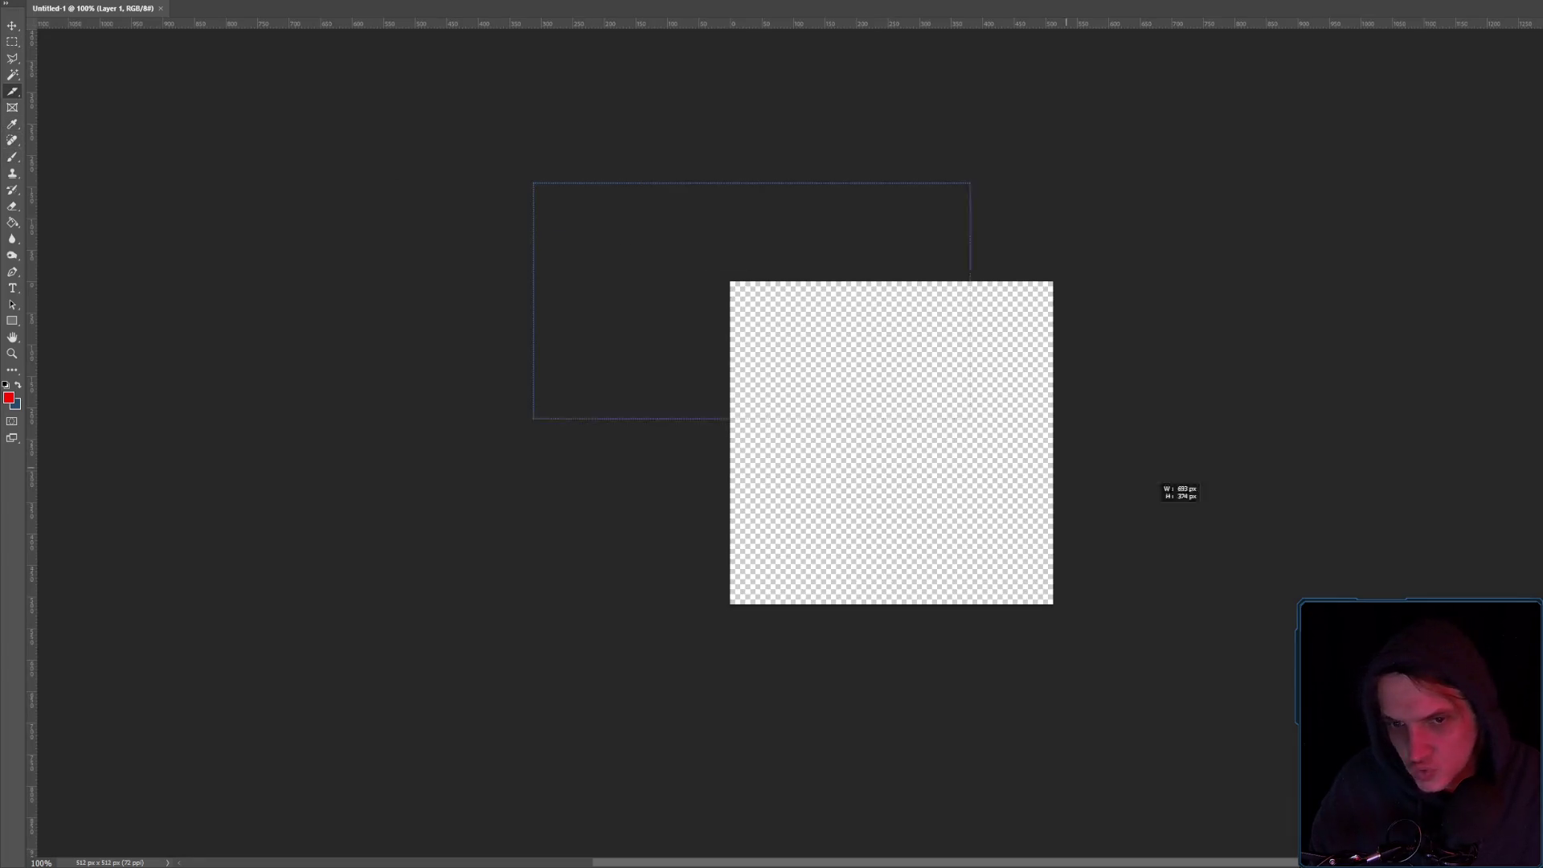
pyautogui.rightClick(1015, 419)
pyautogui.click(1049, 474)
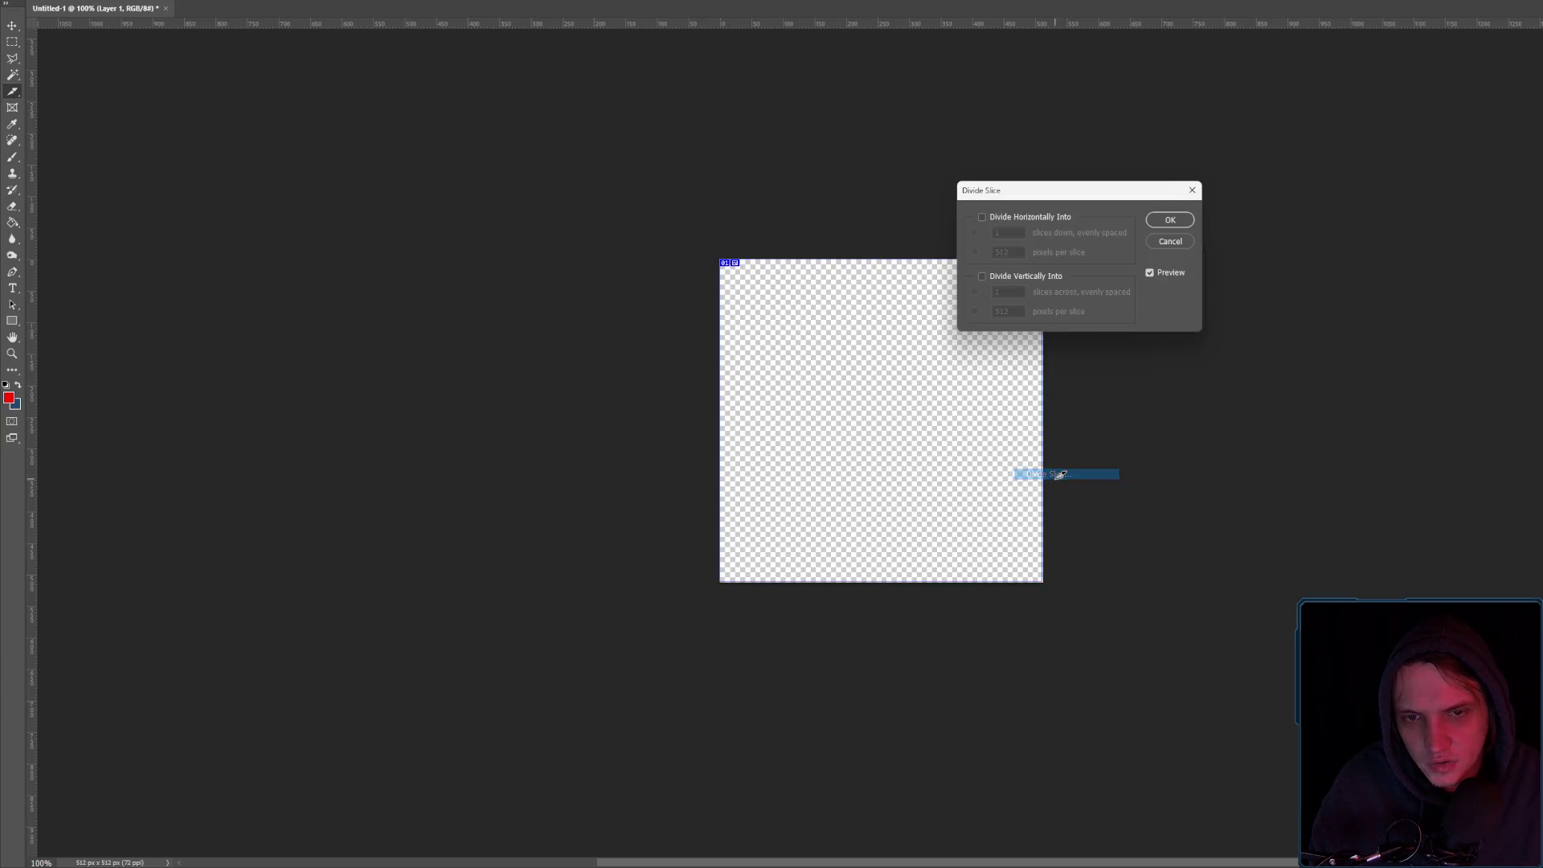
pyautogui.click(982, 277)
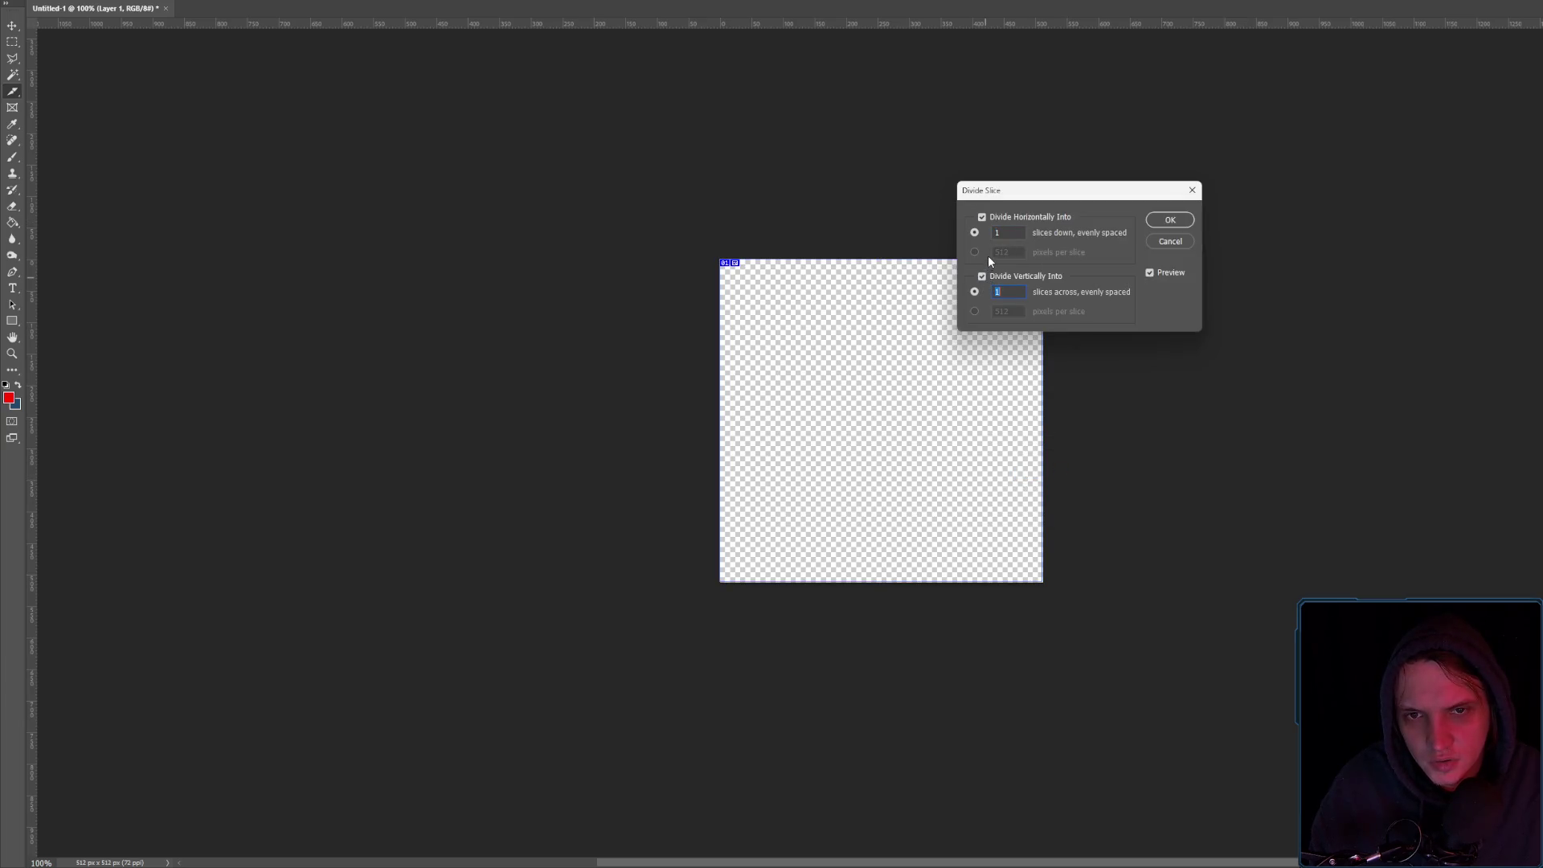
pyautogui.write('4')
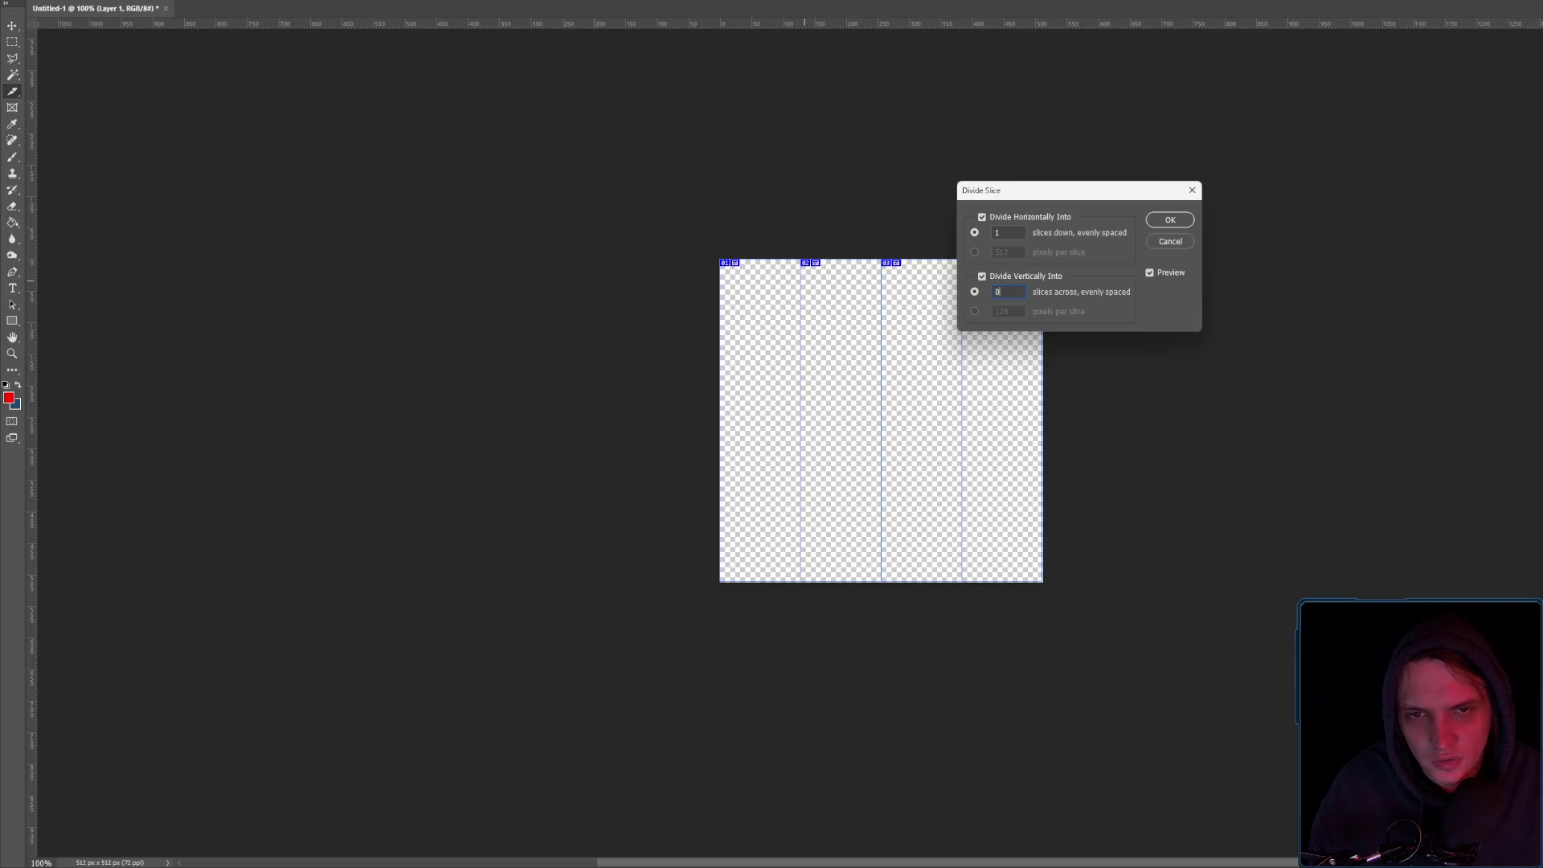
pyautogui.doubleClick(1011, 232)
pyautogui.write('4')
pyautogui.click(1170, 219)
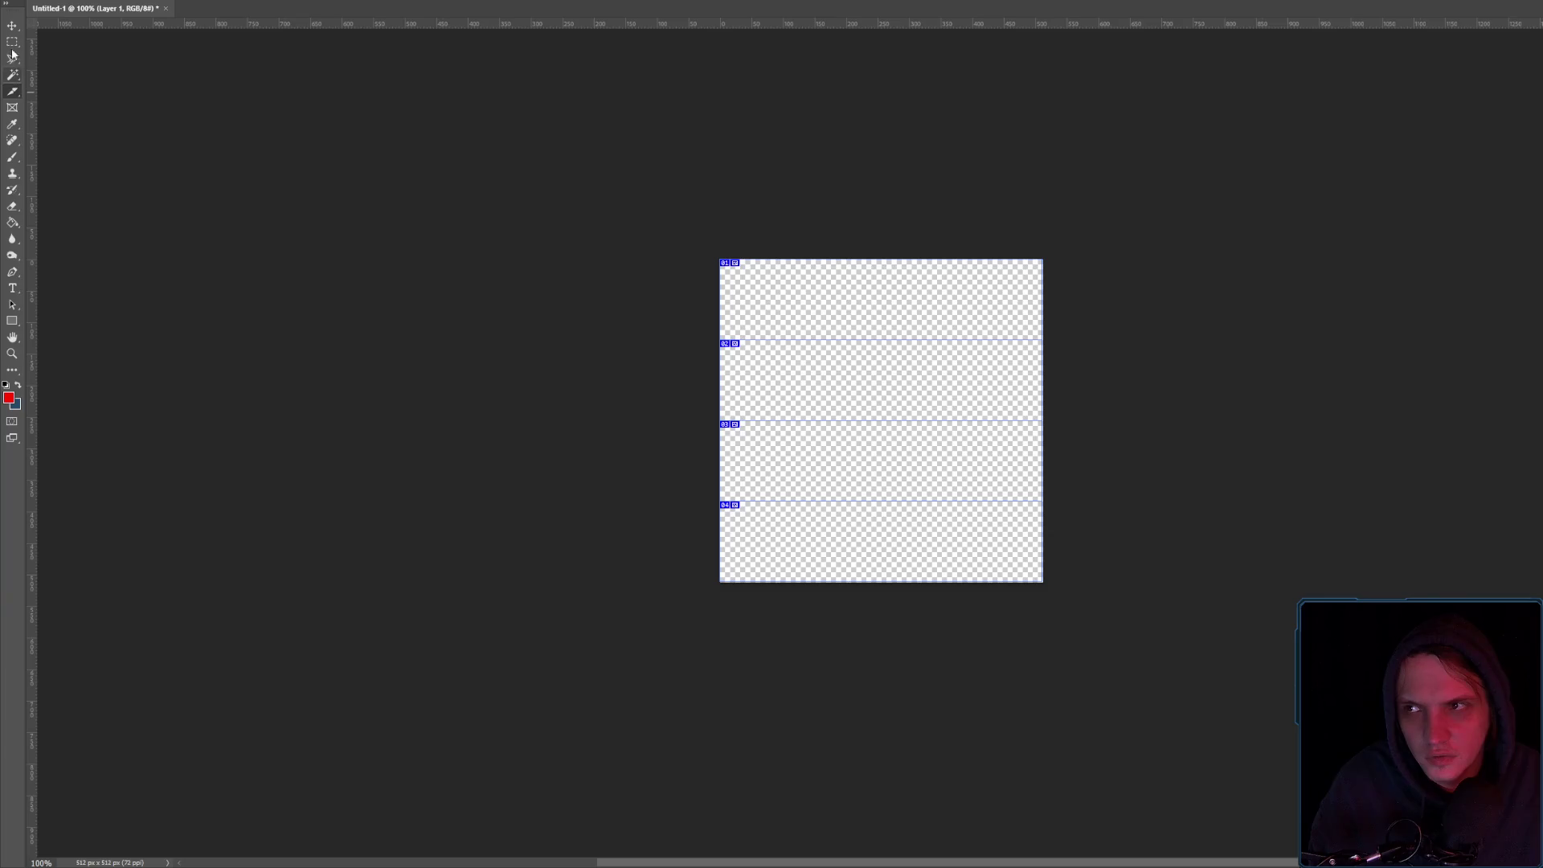
pyautogui.scroll(3, 804, 384)
# Fill the top slice red and the second slice dark blue
pyautogui.moveTo(672, 197); pyautogui.dragTo(1335, 309)
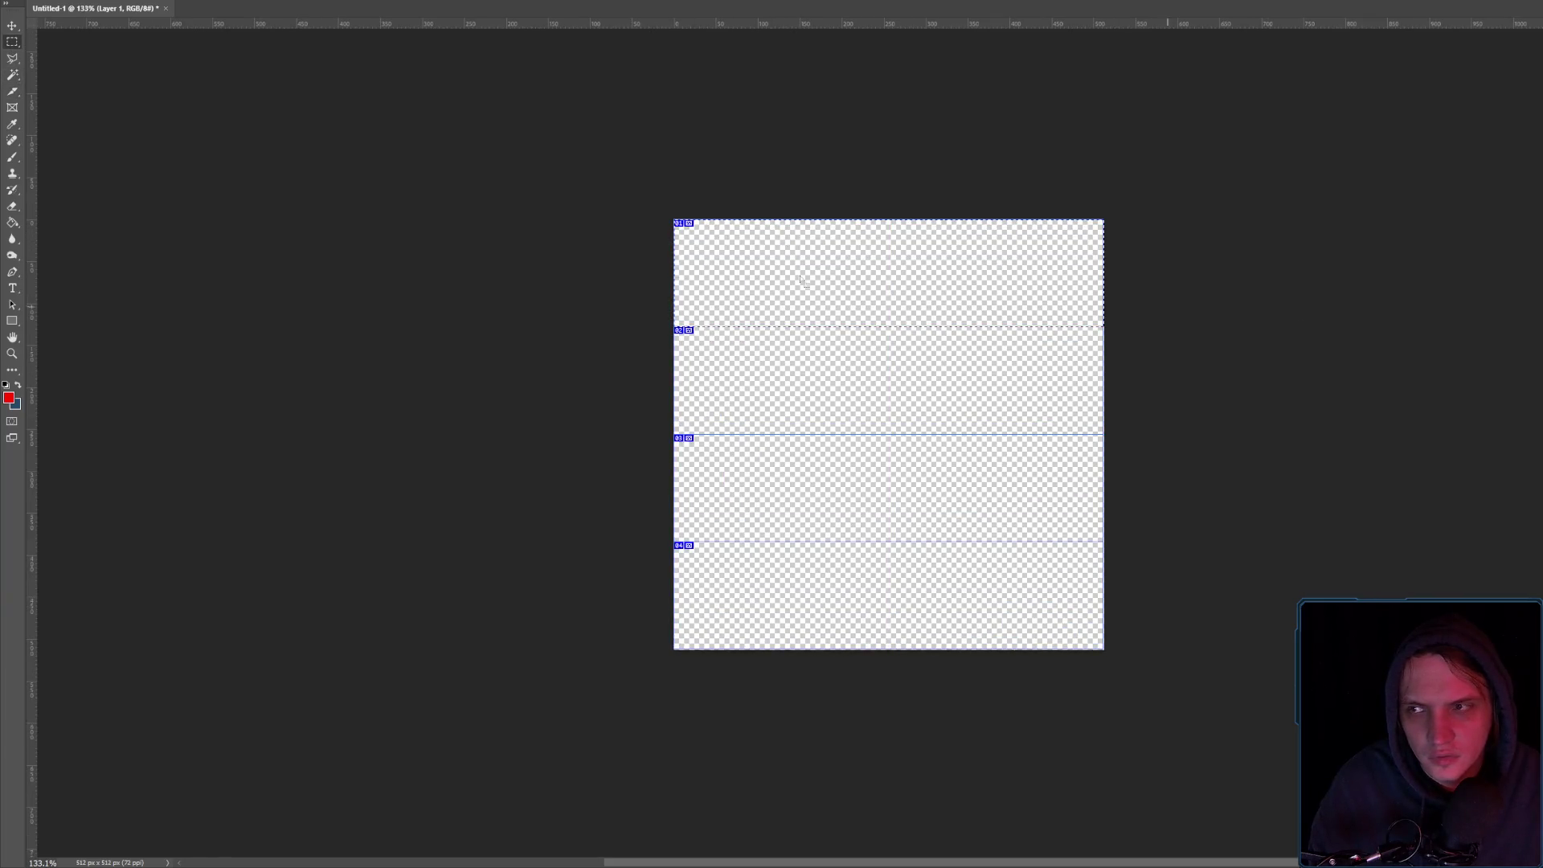
pyautogui.click(12, 221)
pyautogui.click(742, 267)
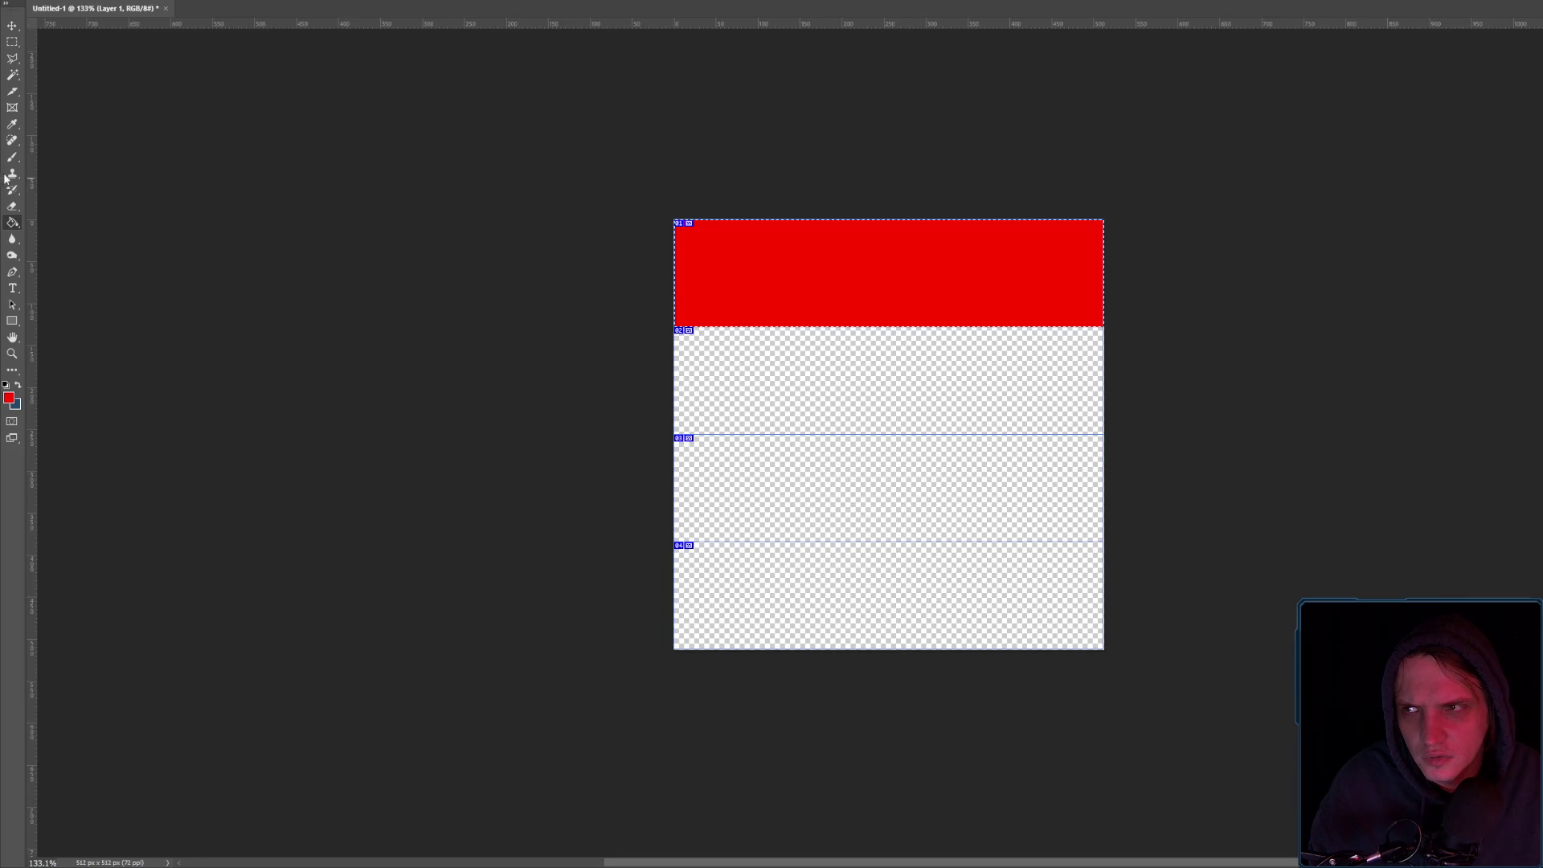
pyautogui.click(12, 41)
pyautogui.click(1233, 407)
pyautogui.moveTo(671, 328)
pyautogui.mouseDown()
pyautogui.moveTo(1188, 406)
pyautogui.moveTo(1206, 427)
pyautogui.mouseUp()
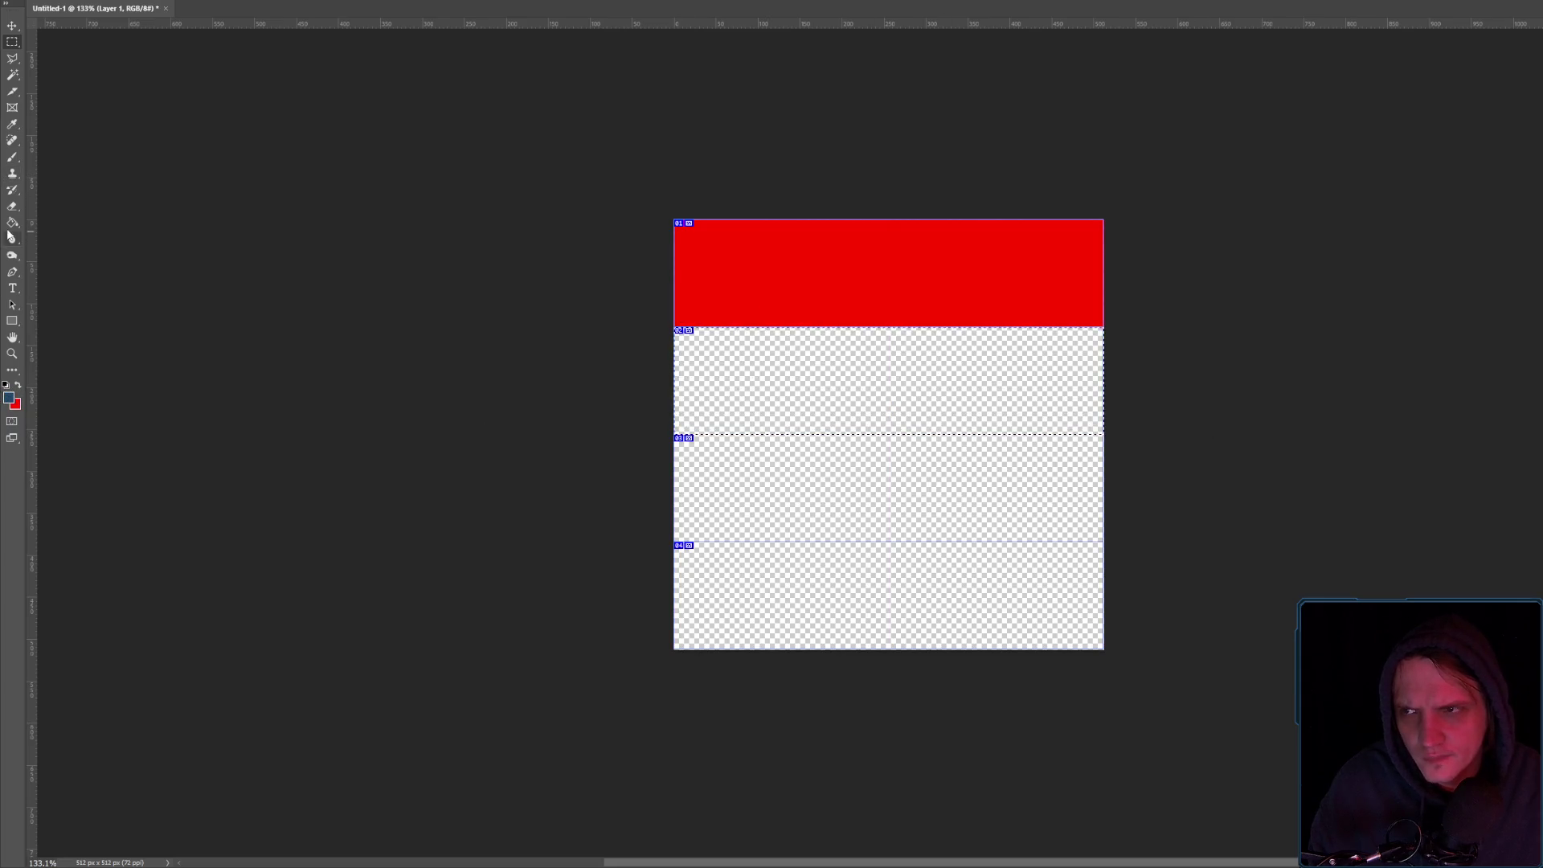
pyautogui.click(820, 381)
pyautogui.click(12, 42)
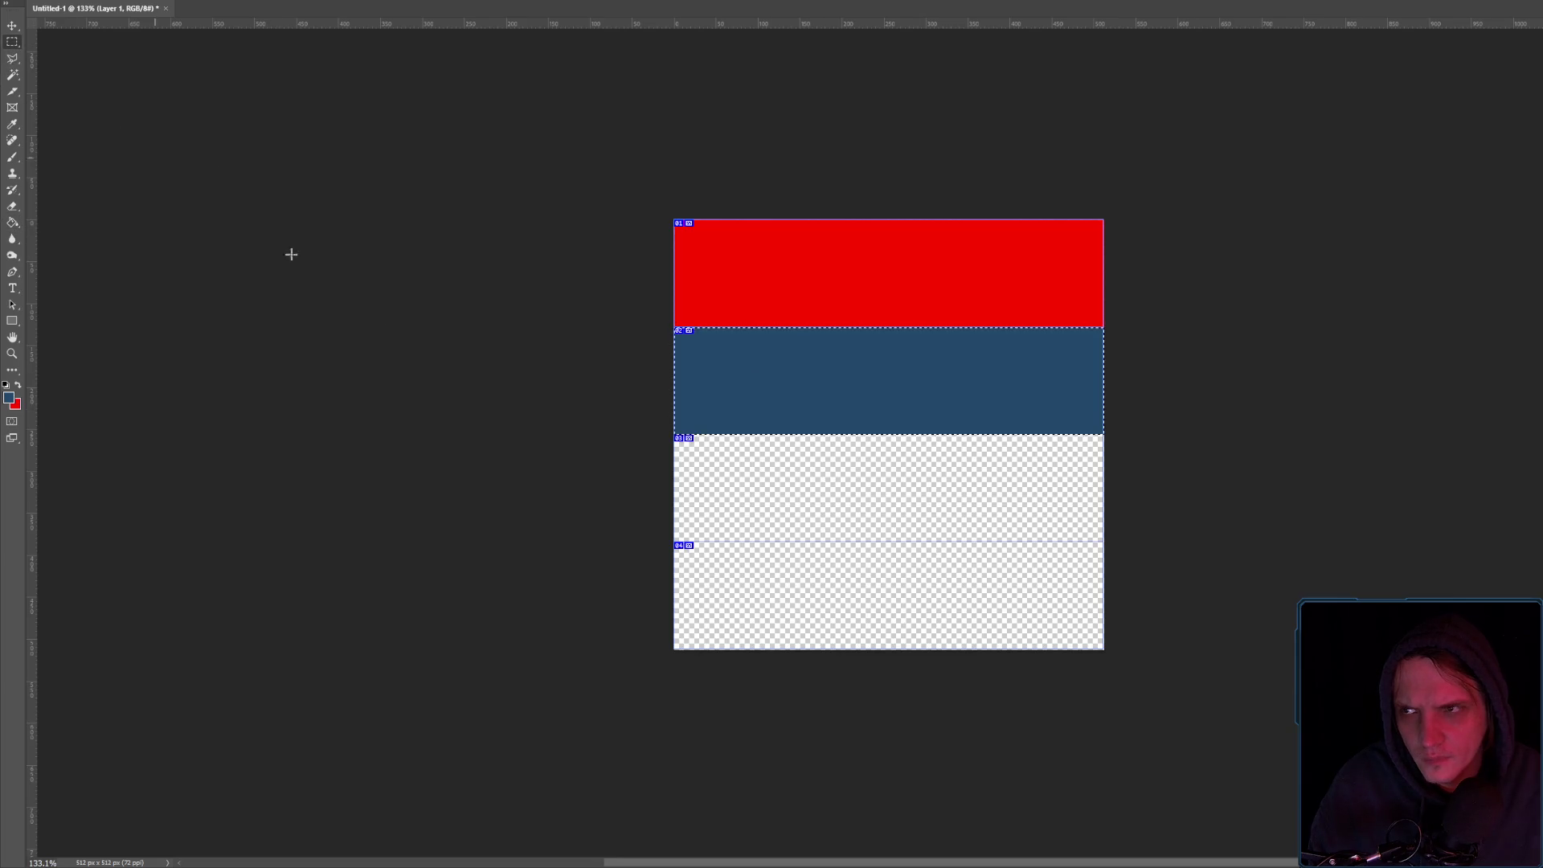
# Fill the third slice with yellow-green colour c6ff00
pyautogui.moveTo(680, 437); pyautogui.dragTo(1285, 538)
pyautogui.click(10, 398)
pyautogui.write('c6ff00')
pyautogui.press('Return')
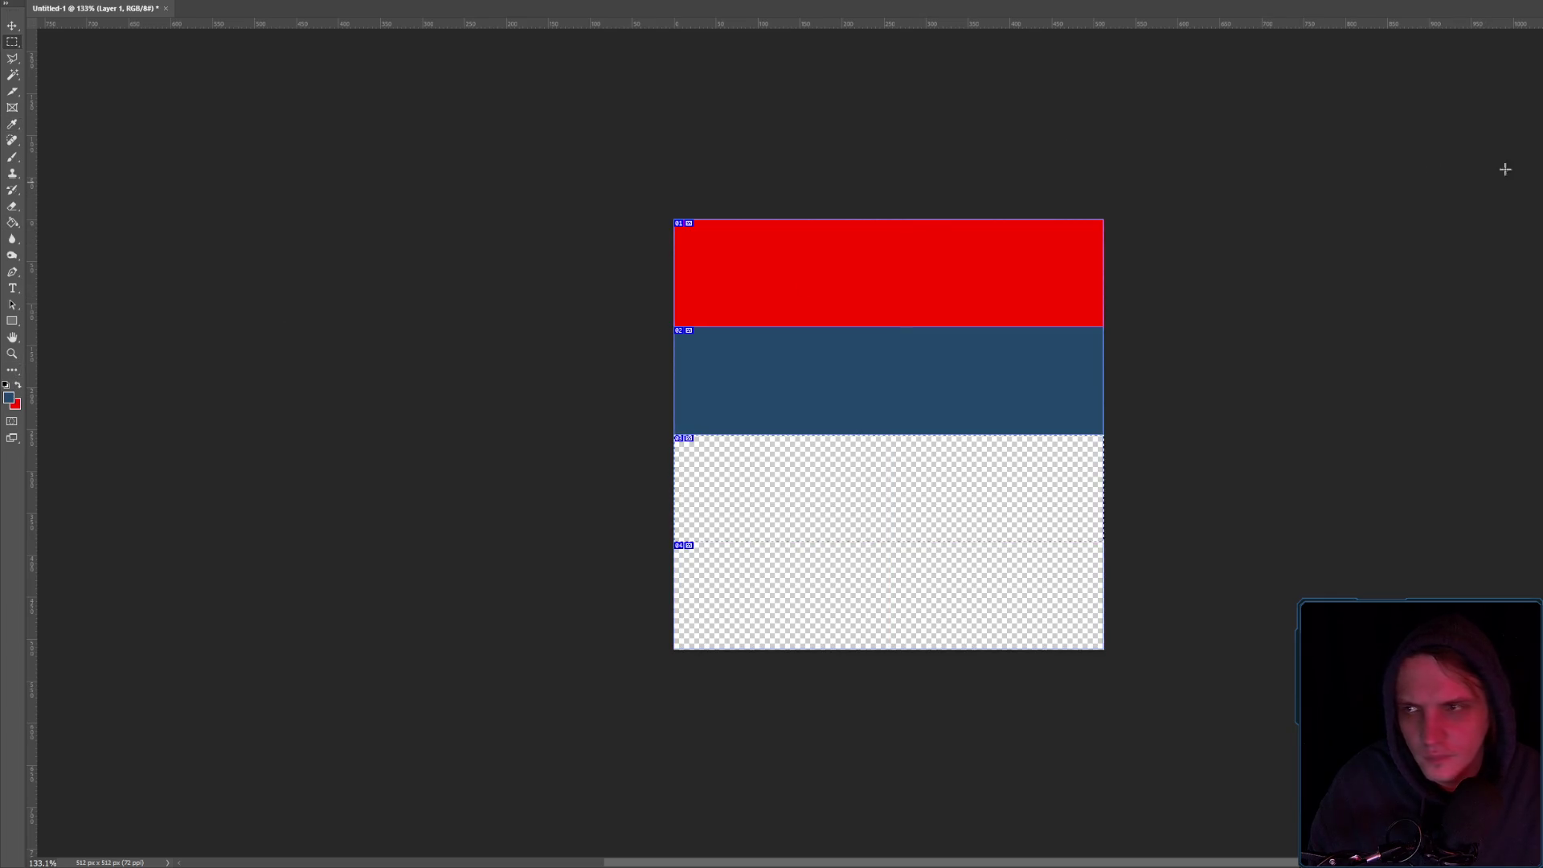
pyautogui.click(12, 222)
pyautogui.click(844, 490)
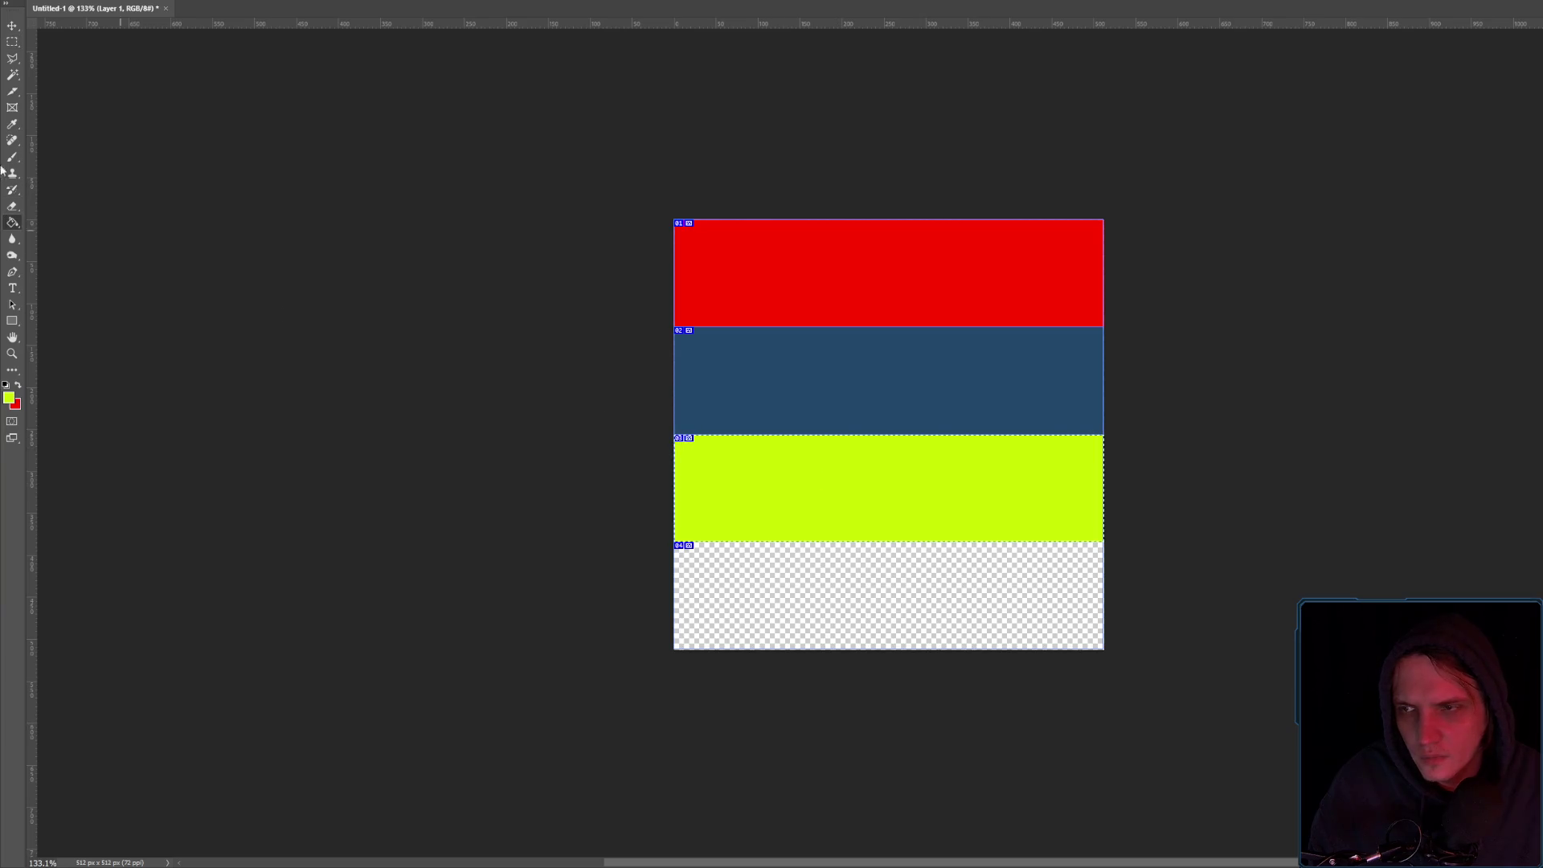
pyautogui.click(12, 42)
# Fill the bottom slice with magenta
pyautogui.moveTo(672, 547)
pyautogui.mouseDown()
pyautogui.moveTo(699, 527)
pyautogui.moveTo(1262, 675)
pyautogui.mouseUp()
pyautogui.click(10, 398)
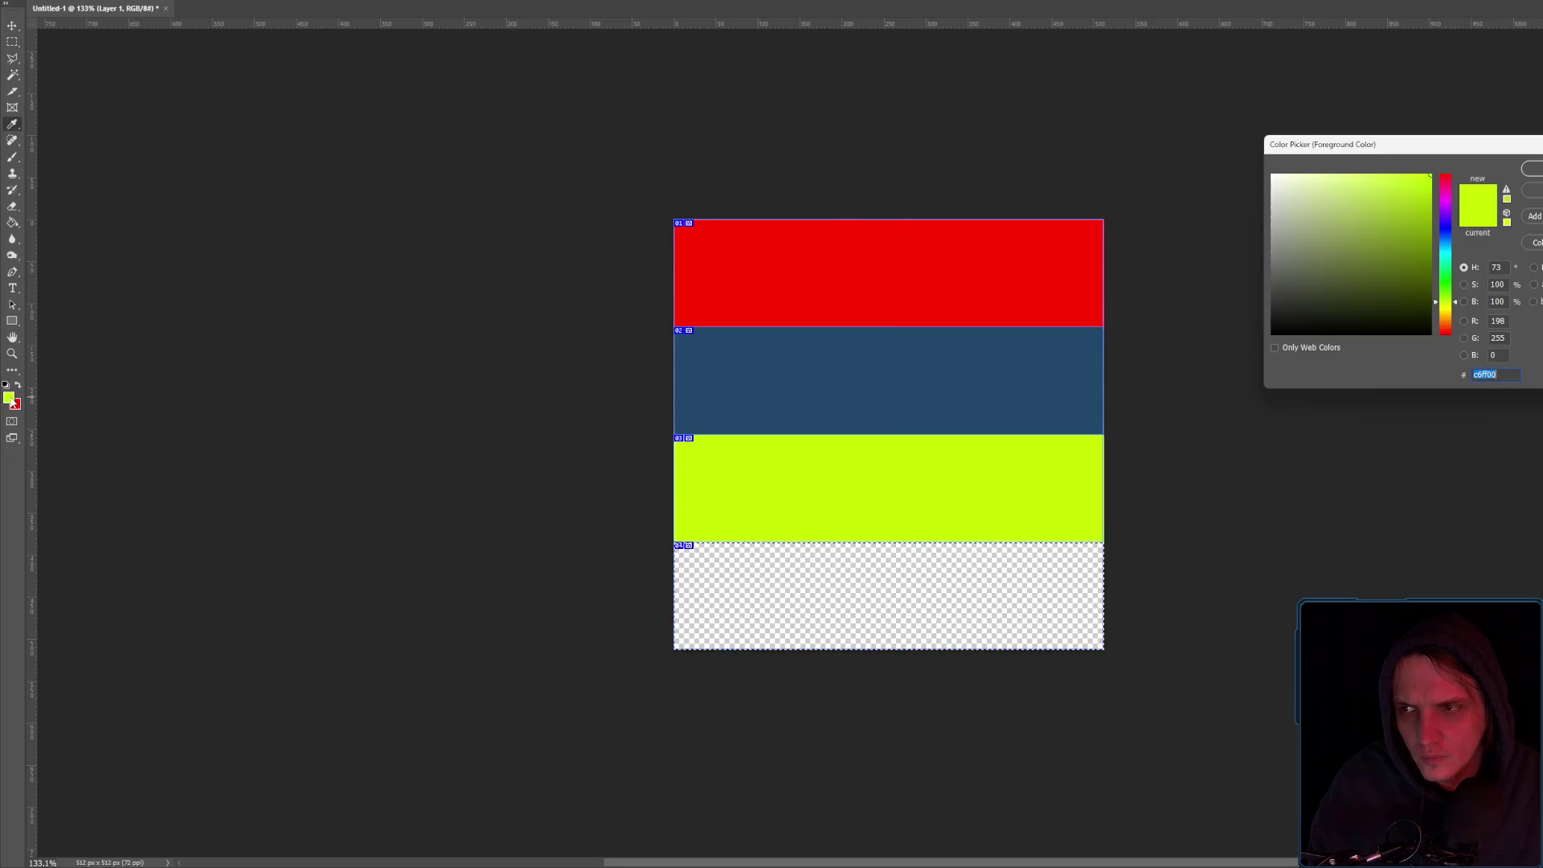
pyautogui.moveTo(1447, 298); pyautogui.dragTo(1453, 209)
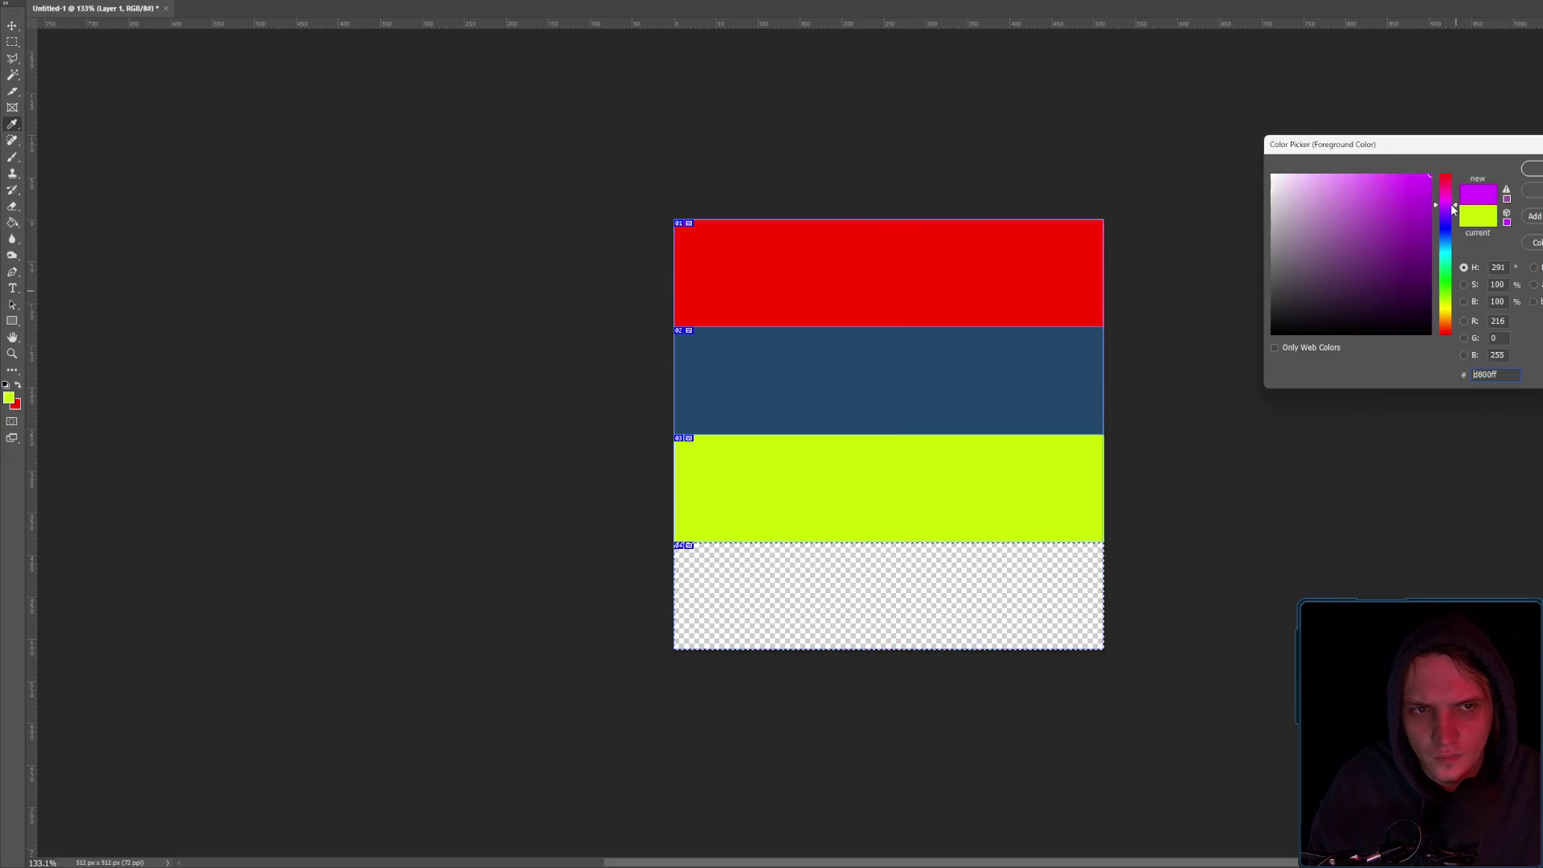
pyautogui.press('Return')
pyautogui.click(12, 222)
pyautogui.click(772, 569)
pyautogui.click(6, 44)
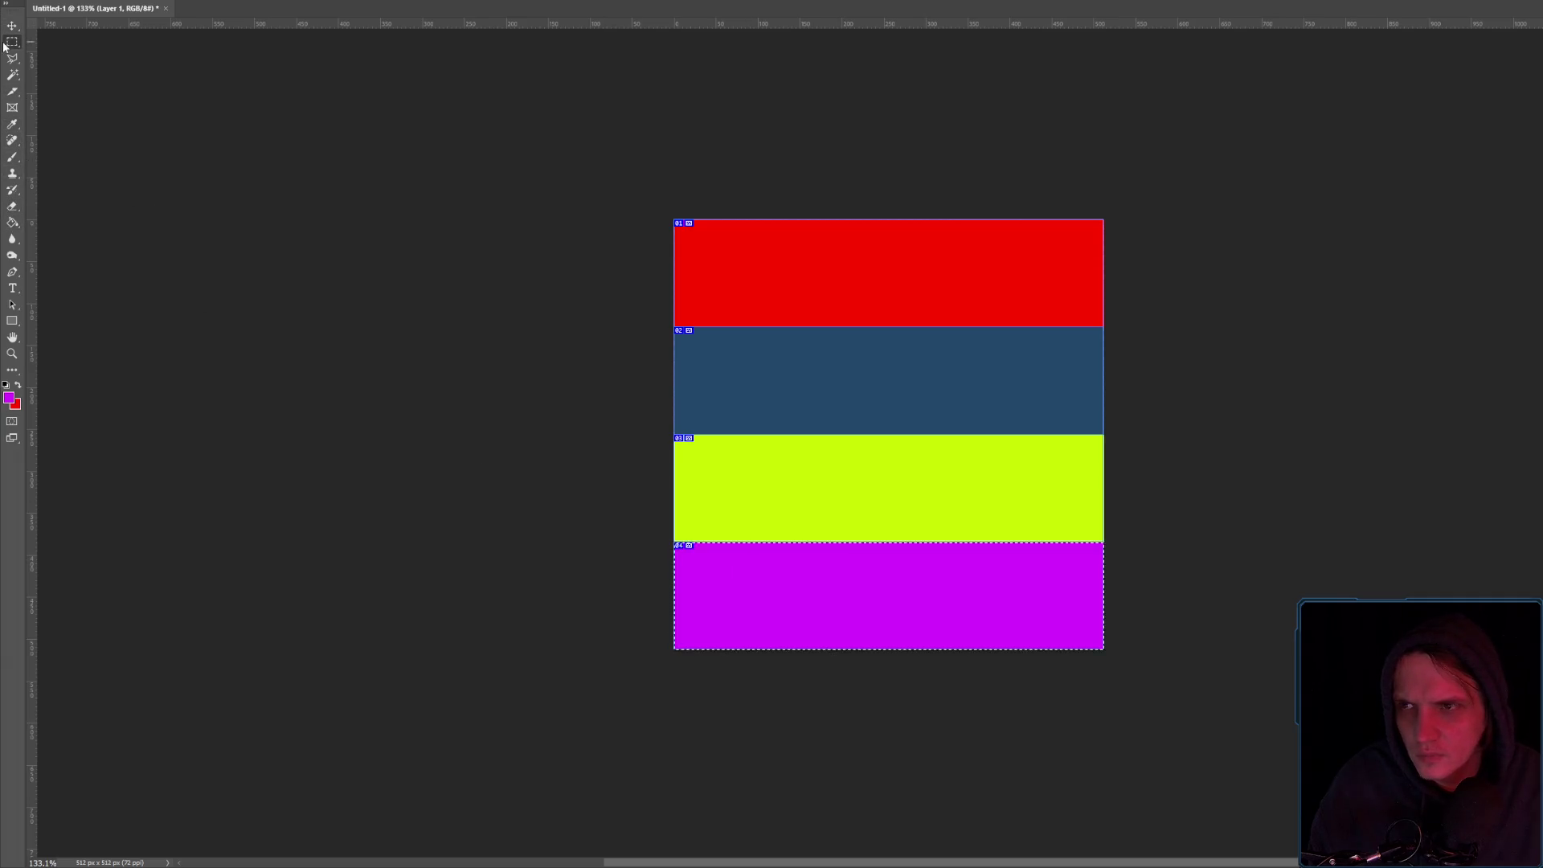
# Save the image as Untitled-1.png in the Downloads folder
pyautogui.hotkey('alt', 'f')
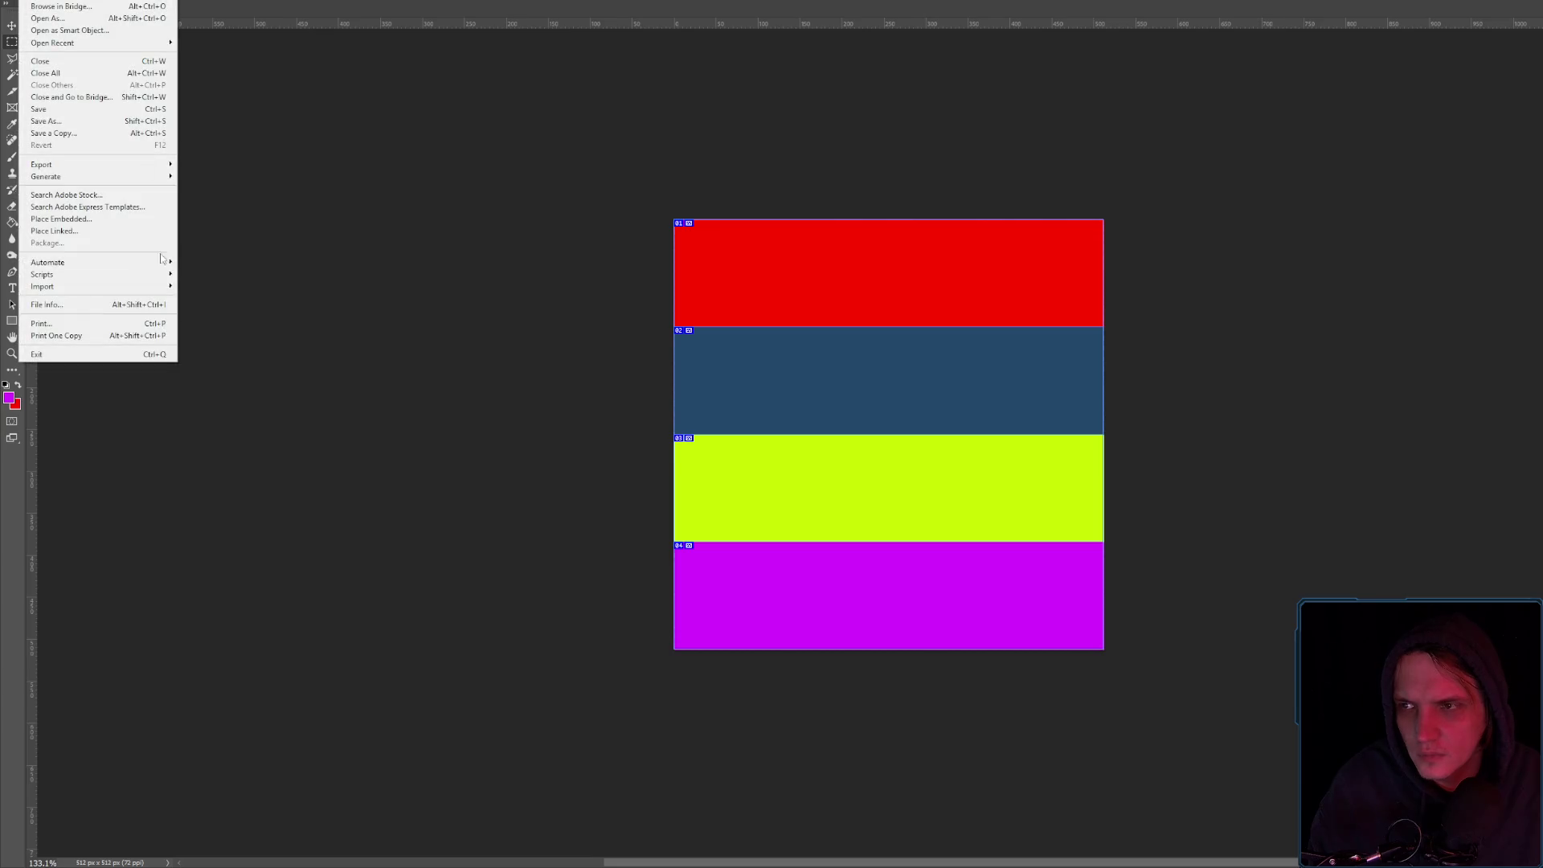
pyautogui.click(123, 120)
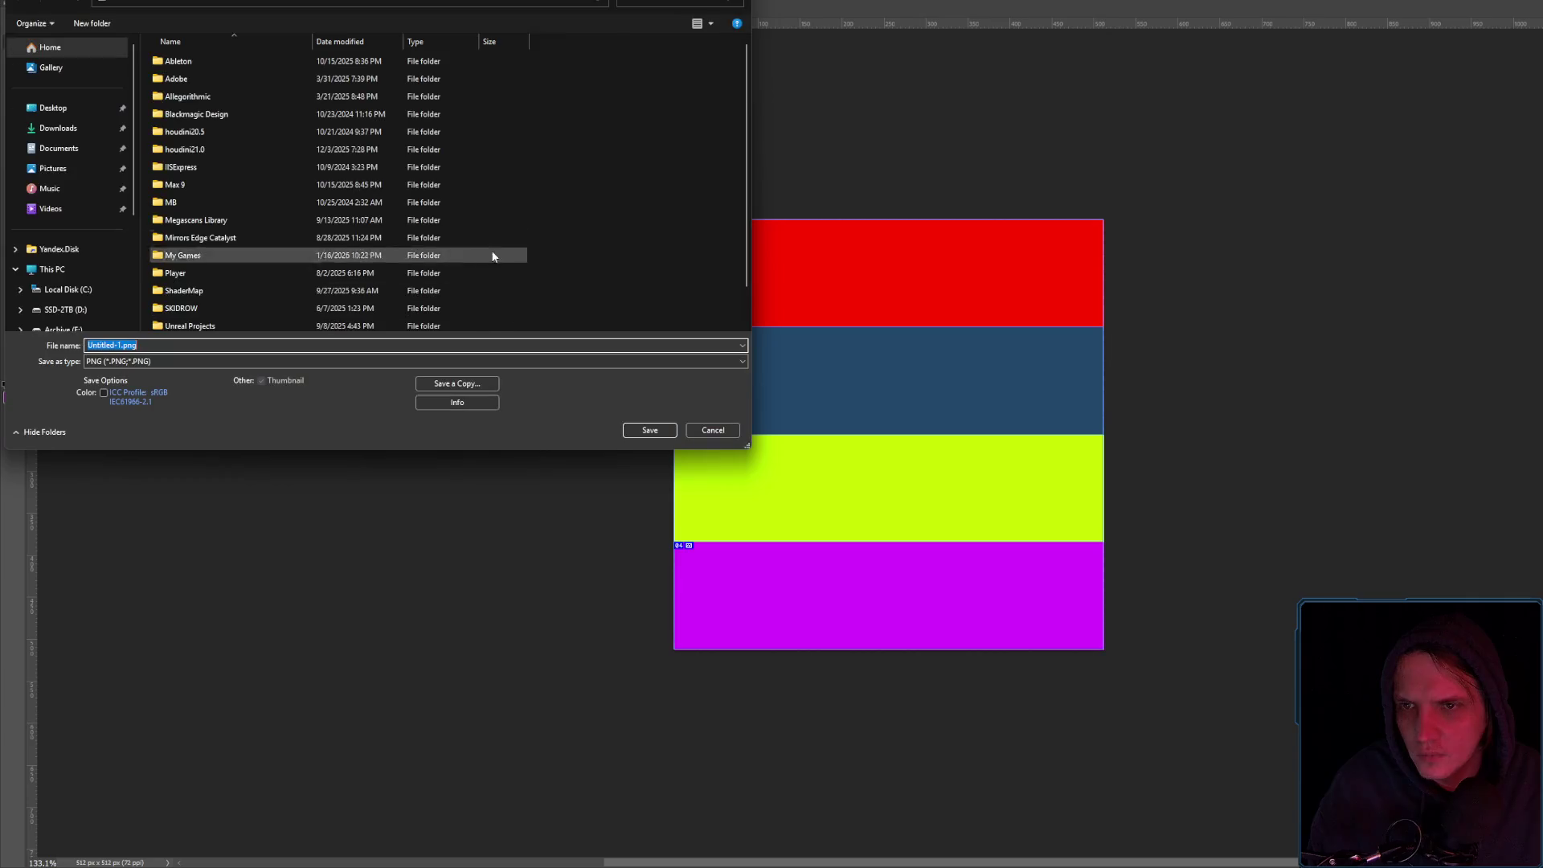
pyautogui.click(56, 128)
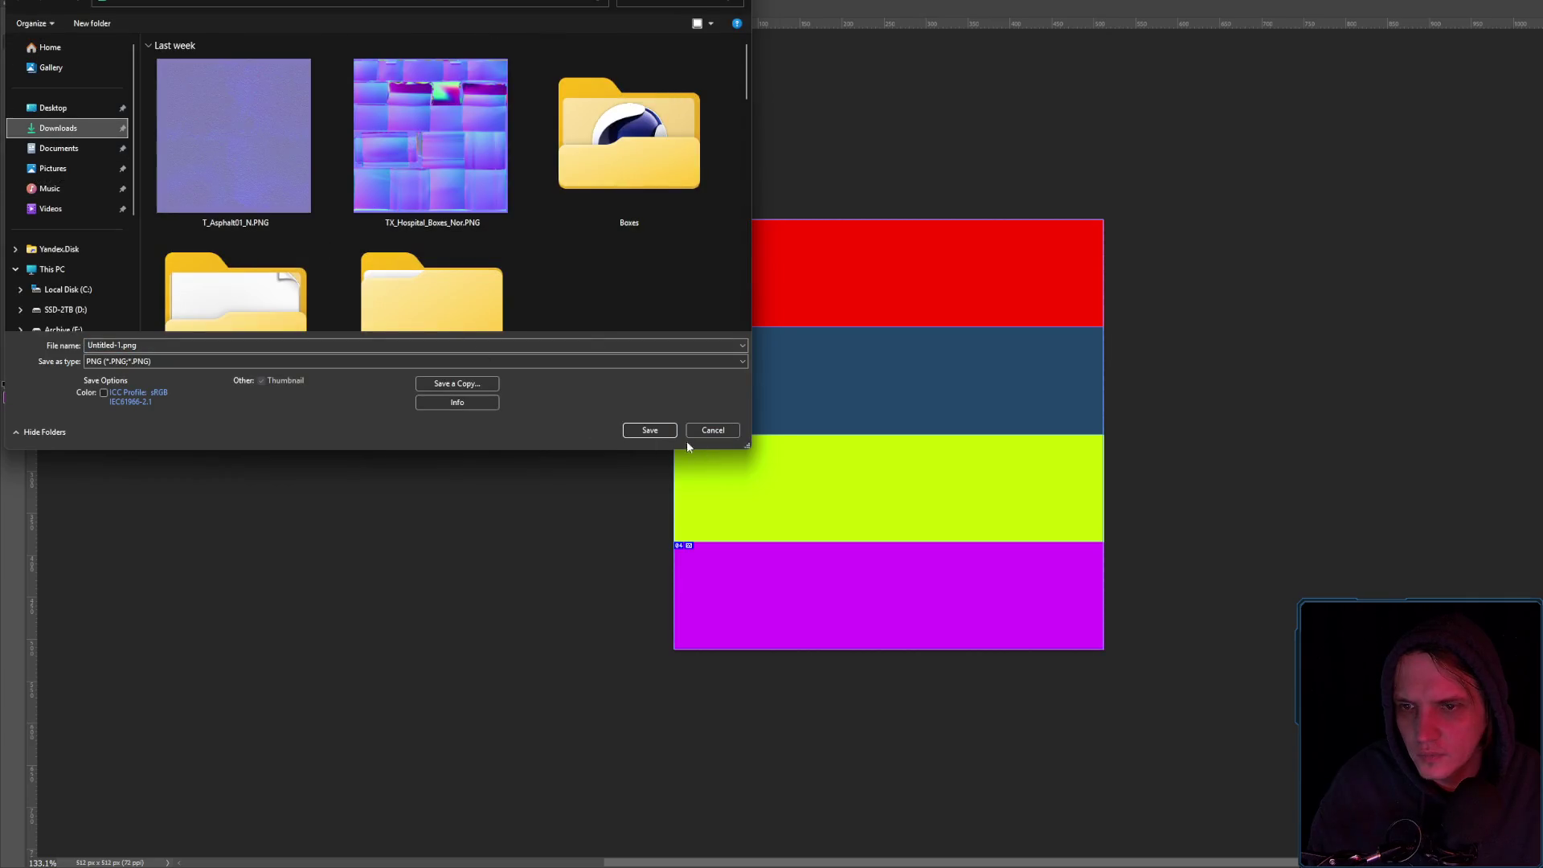
pyautogui.click(672, 431)
pyautogui.click(1146, 233)
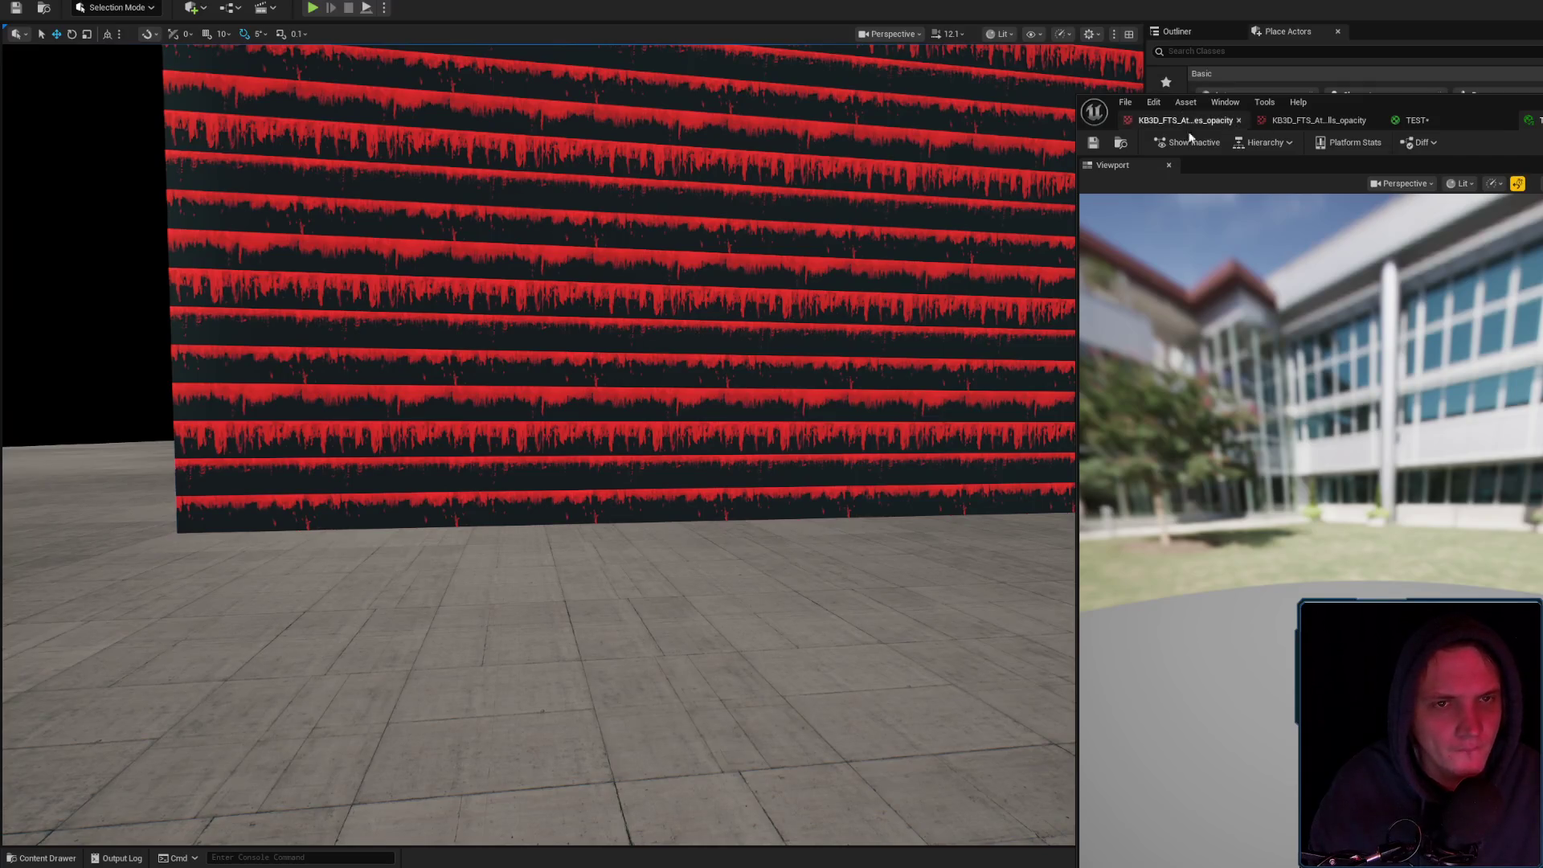
# Import Untitled-1.png, assign it to the wall material's Texture Sample, and apply the change
pyautogui.hotkey('ctrl', 'space')
pyautogui.press('super+e')
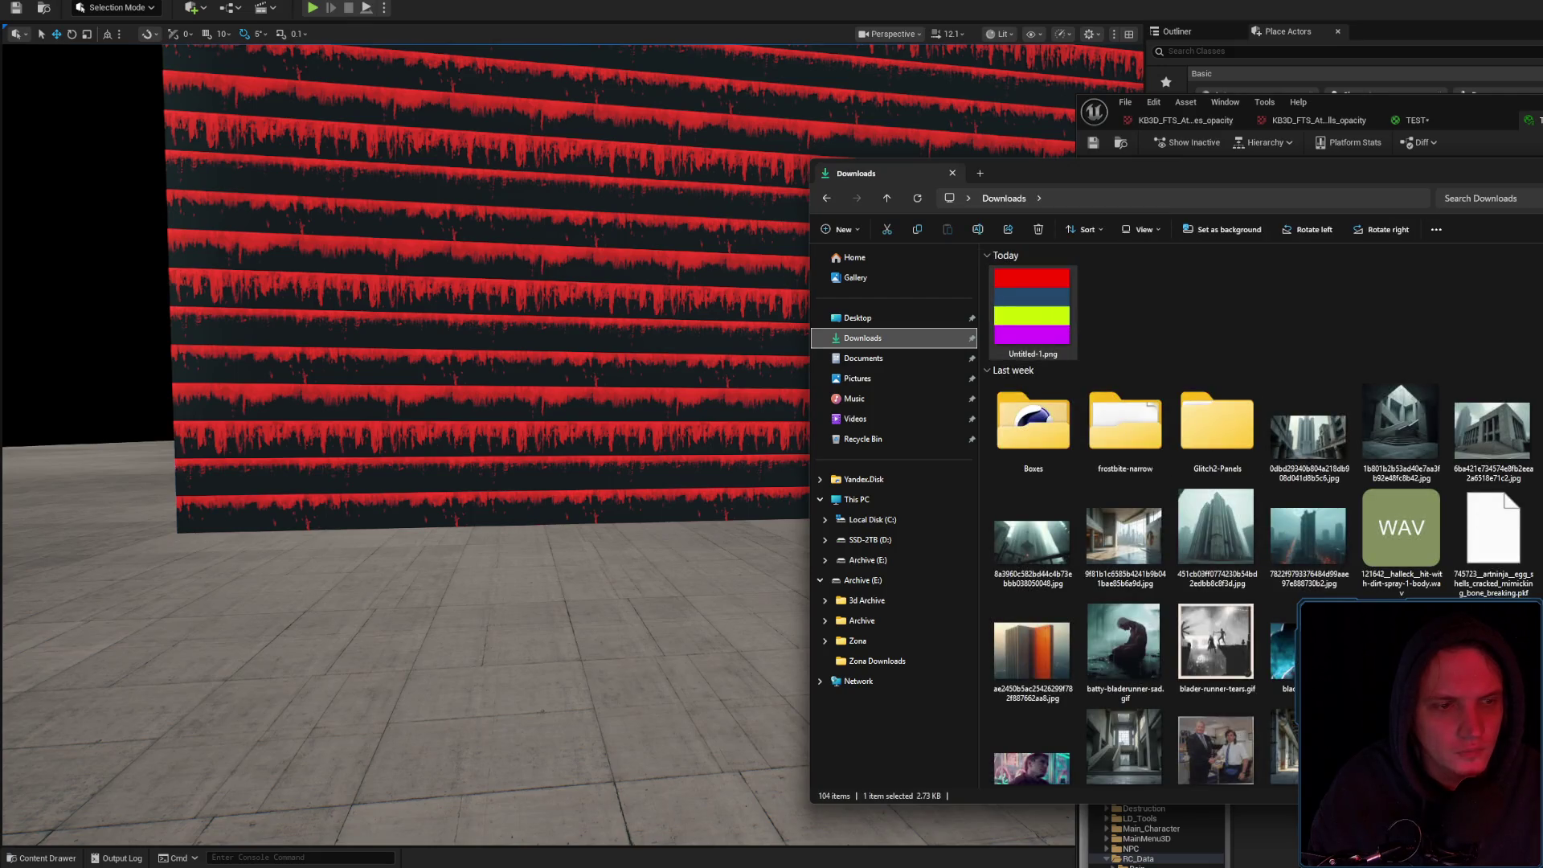
pyautogui.hotkey('alt', 'Tab')
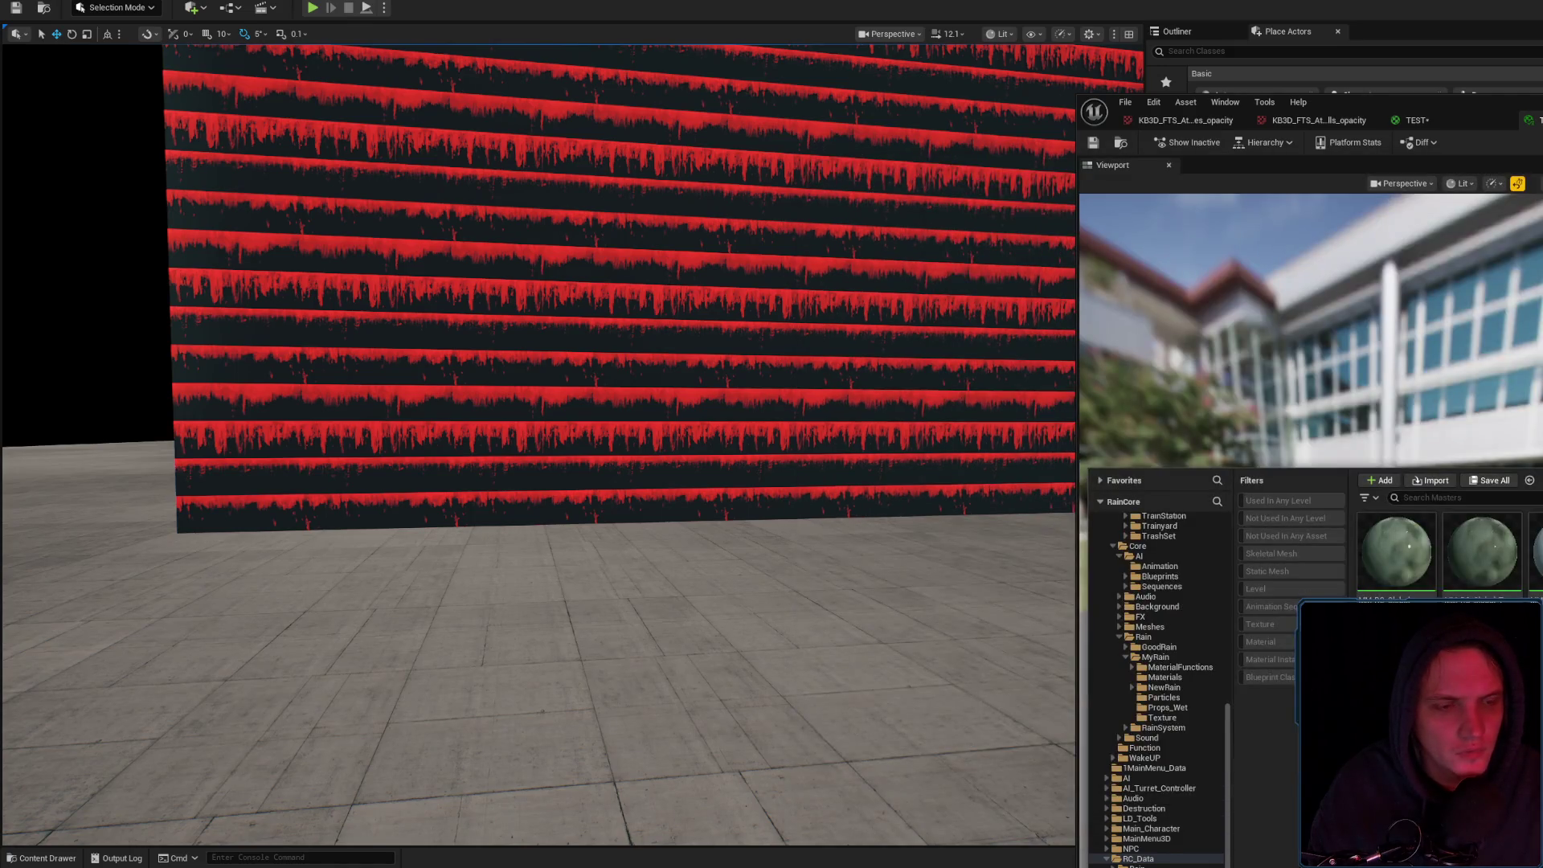
pyautogui.moveTo(1542, 241)
pyautogui.mouseDown()
pyautogui.moveTo(1423, 120)
pyautogui.moveTo(1438, 164)
pyautogui.moveTo(1535, 201)
pyautogui.moveTo(1539, 241)
pyautogui.mouseUp()
pyautogui.click(1122, 142)
pyautogui.click(1171, 145)
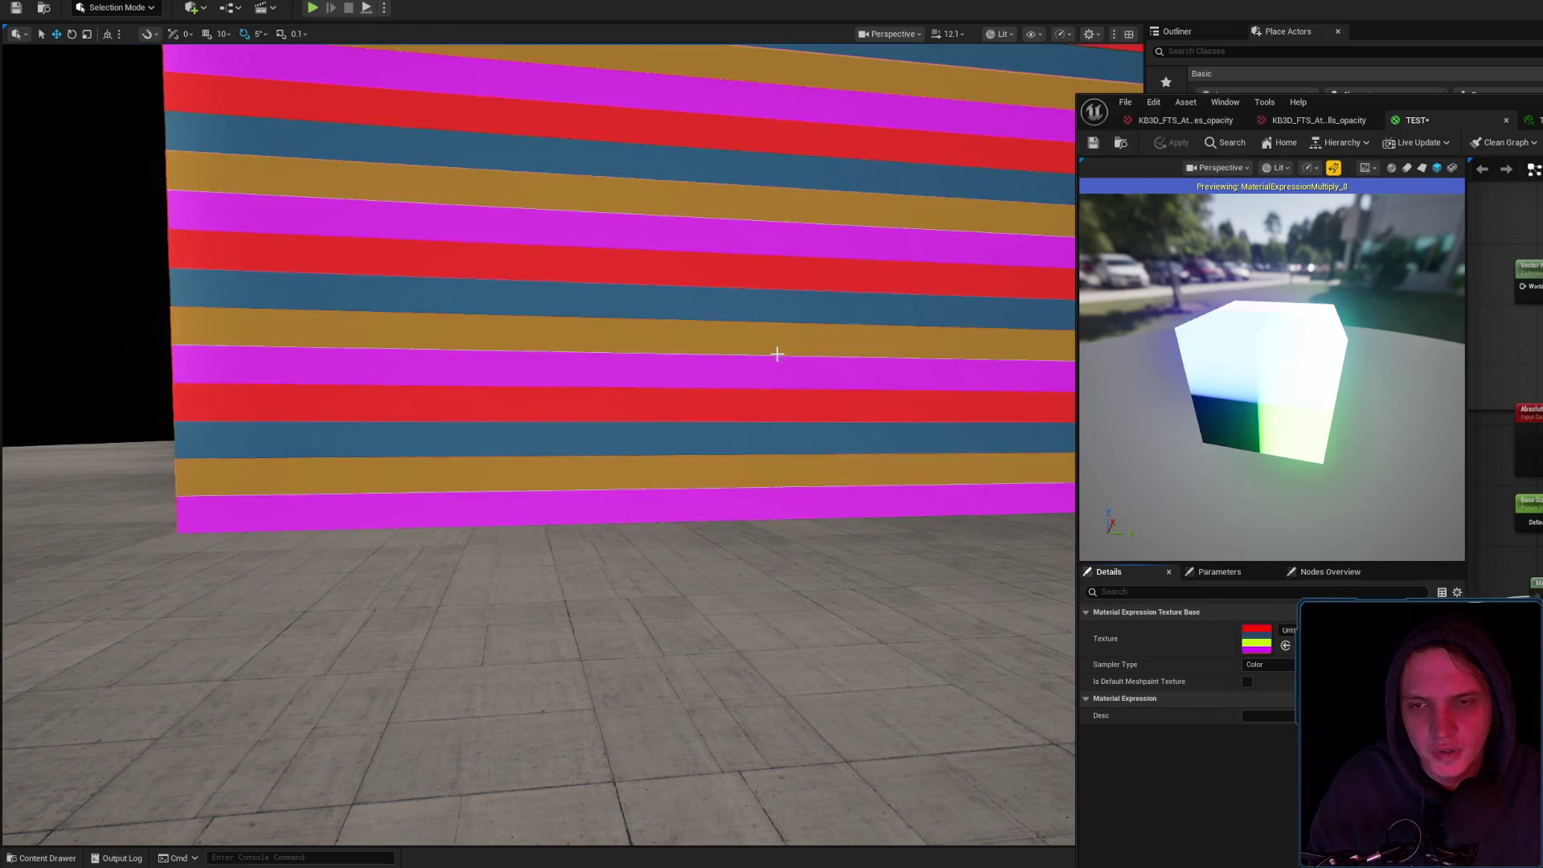
# Inspect the wall's repeating red, blue, gold and magenta stripes, then open the 512×512 Untitled-1 texture
pyautogui.moveTo(775, 348)
pyautogui.mouseDown()
pyautogui.moveTo(724, 354)
pyautogui.moveTo(804, 354)
pyautogui.moveTo(748, 346)
pyautogui.mouseUp()
pyautogui.press('w')
pyautogui.scroll(-2, 538, 442)
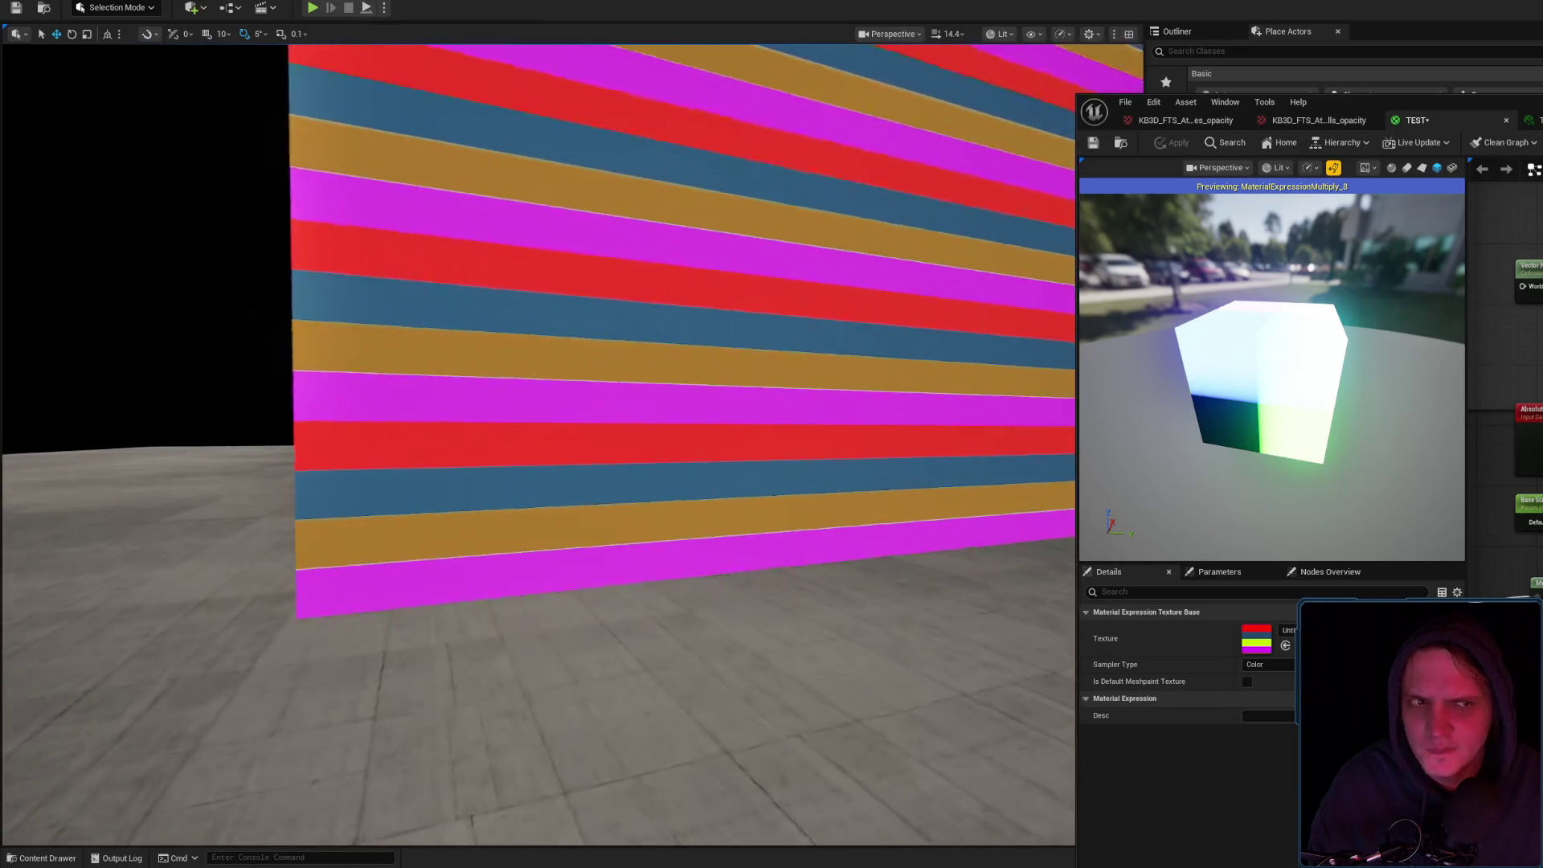
pyautogui.scroll(-2, 538, 443)
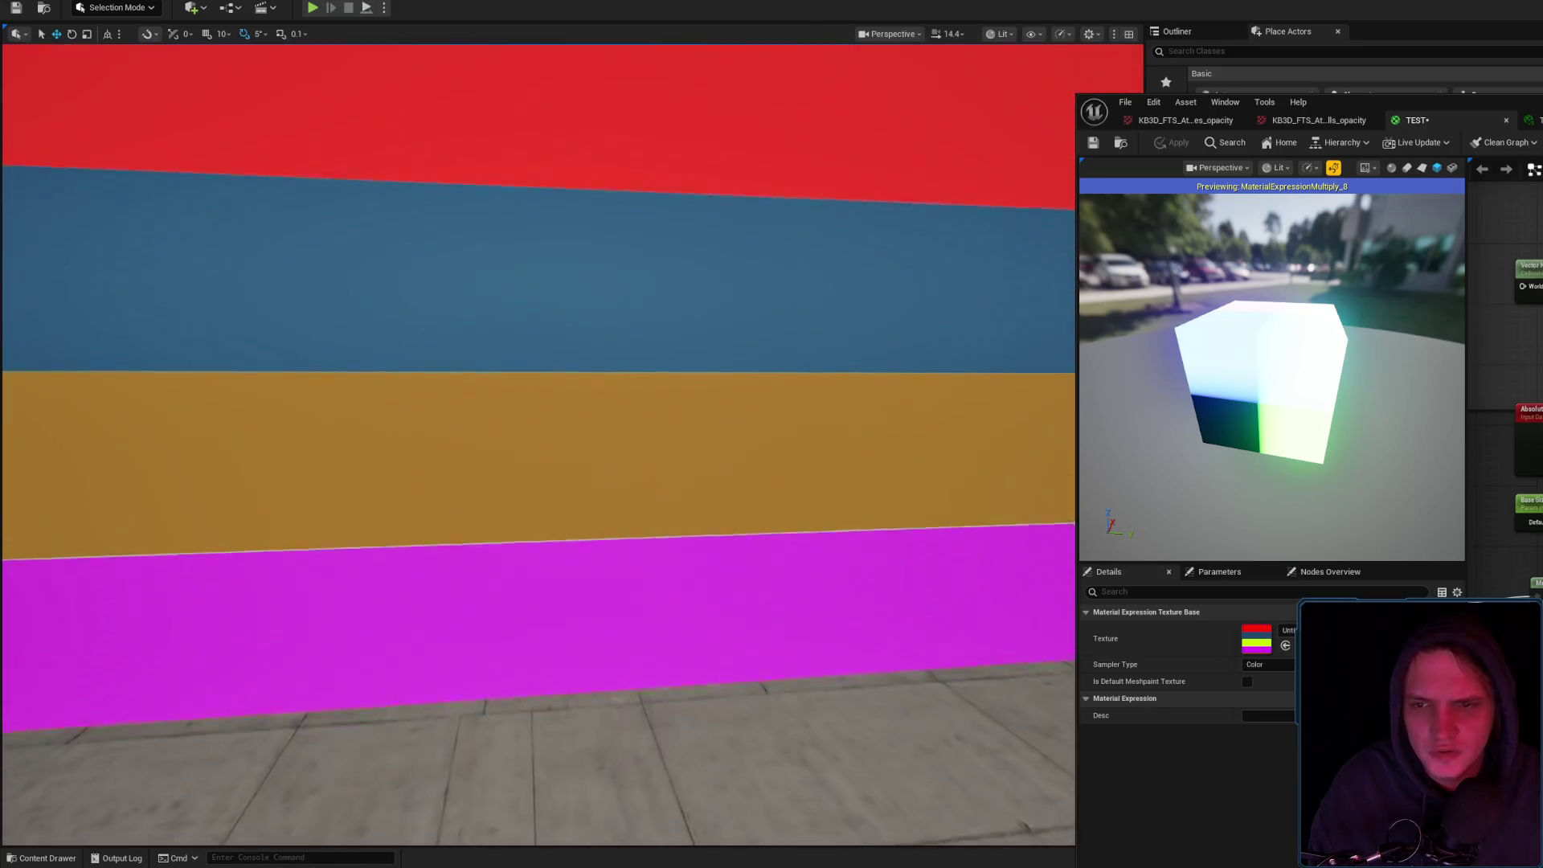
pyautogui.press('s')
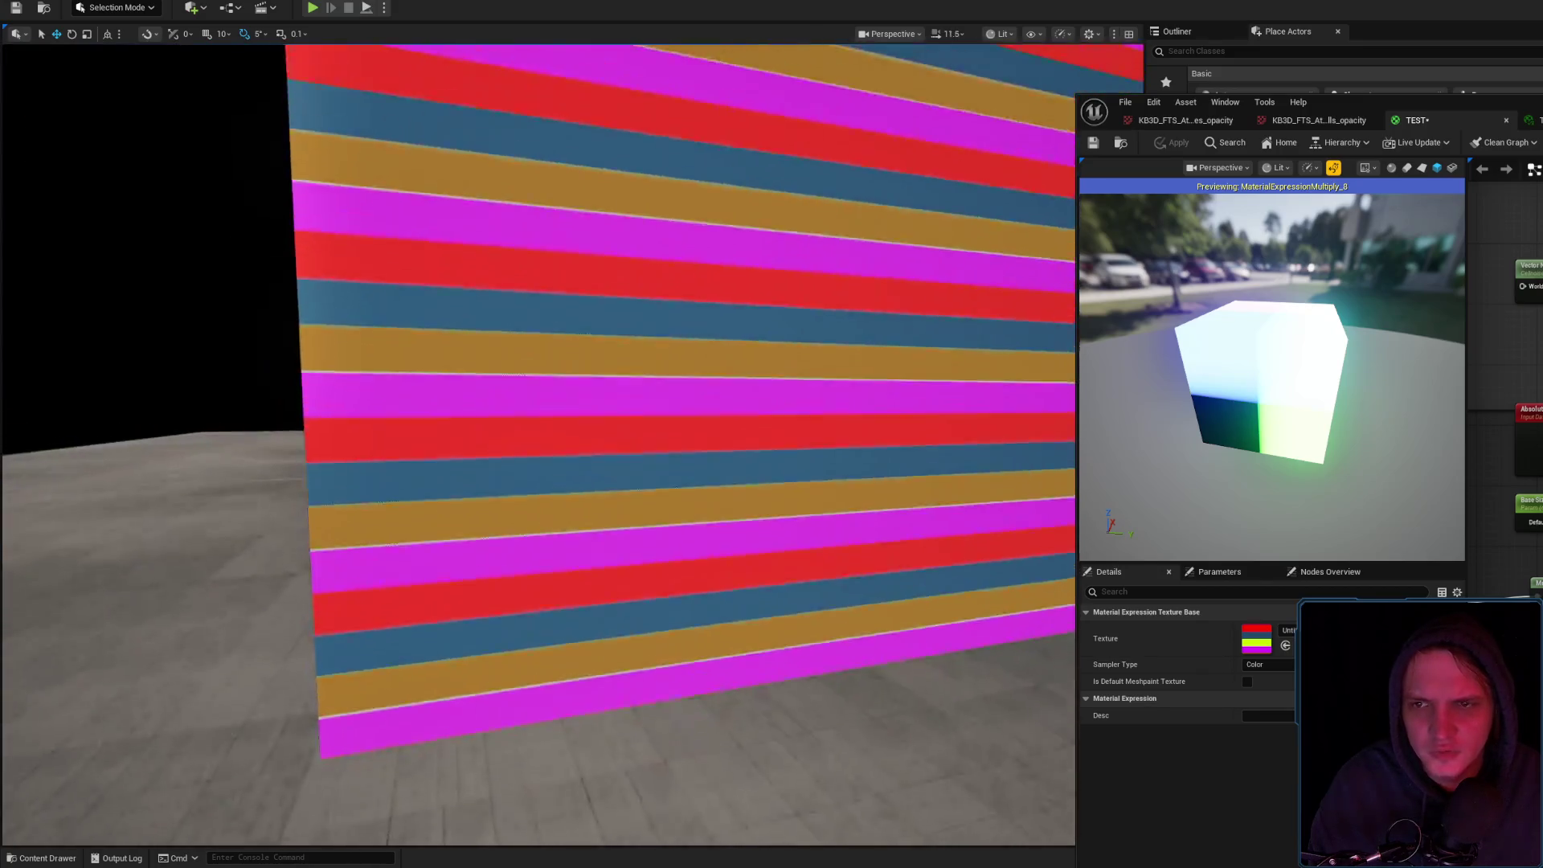
pyautogui.scroll(1, 539, 442)
pyautogui.press('w')
pyautogui.scroll(-2, 539, 442)
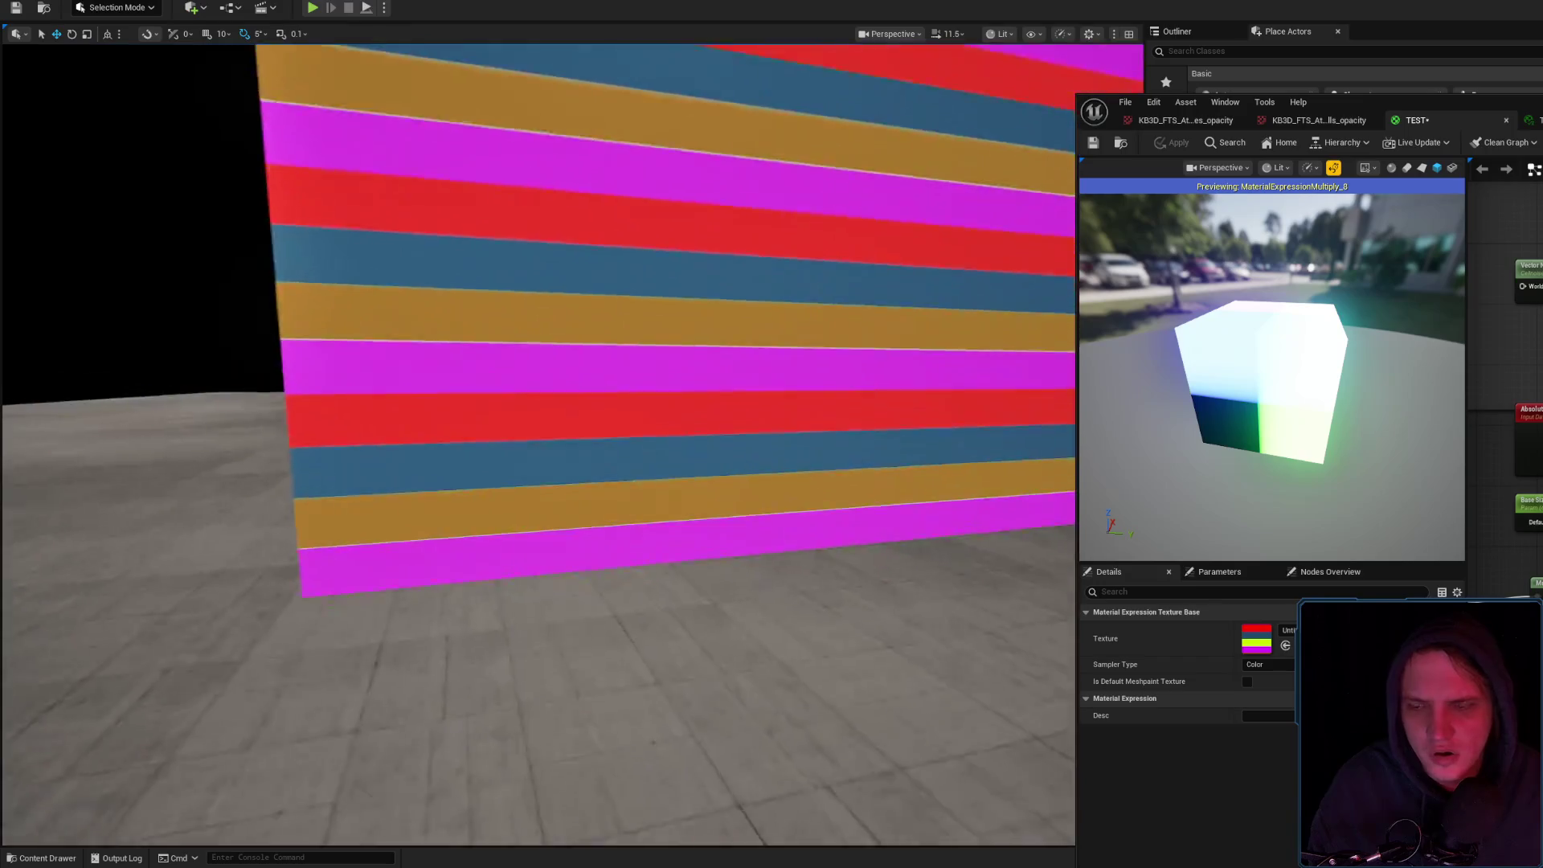
pyautogui.scroll(-3, 539, 442)
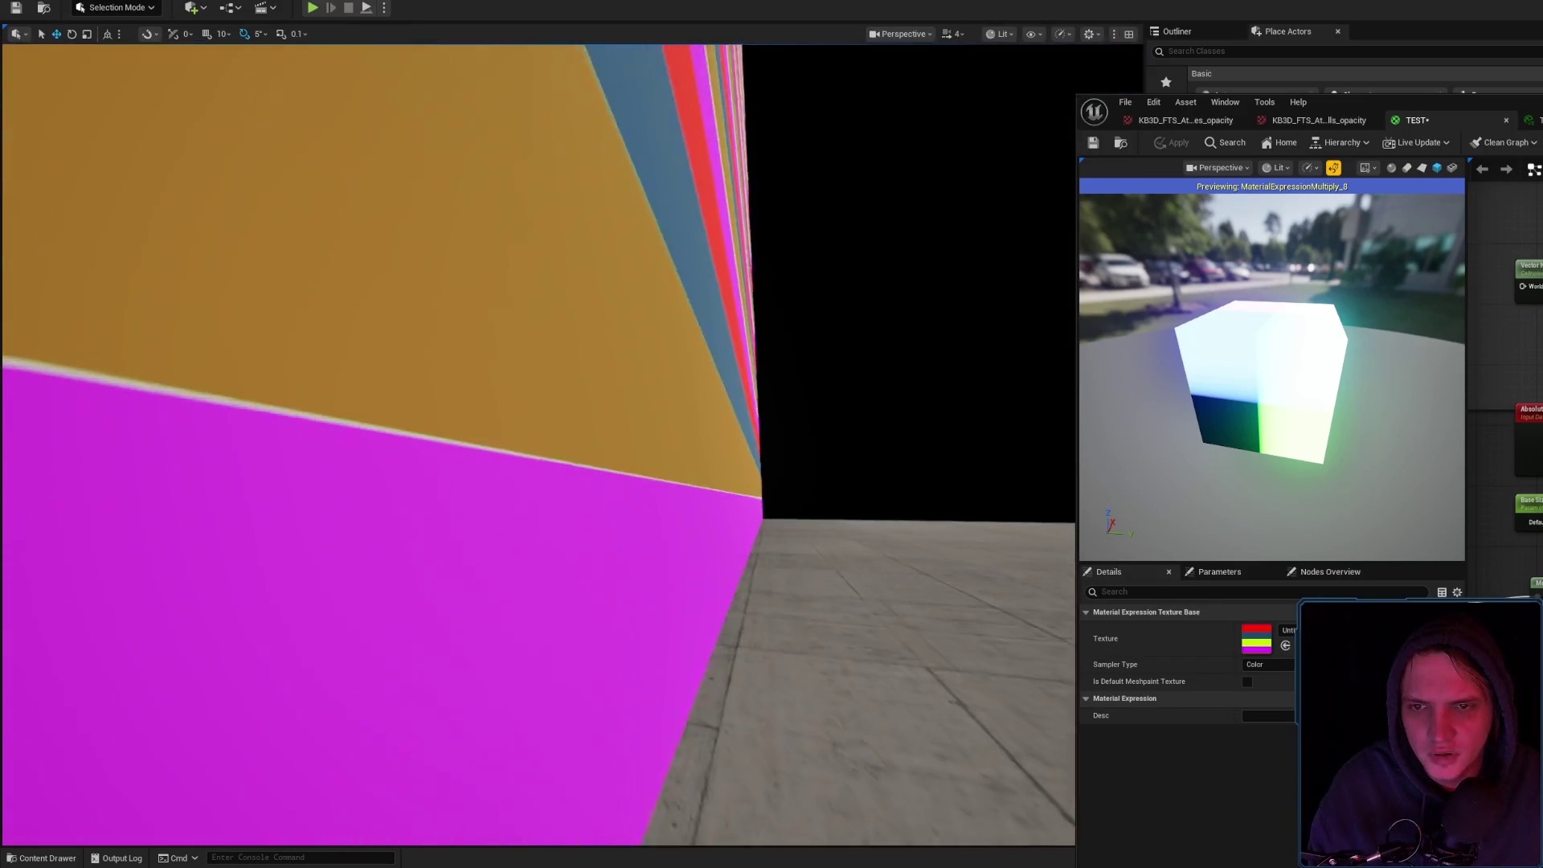
pyautogui.press('s')
pyautogui.scroll(1, 538, 442)
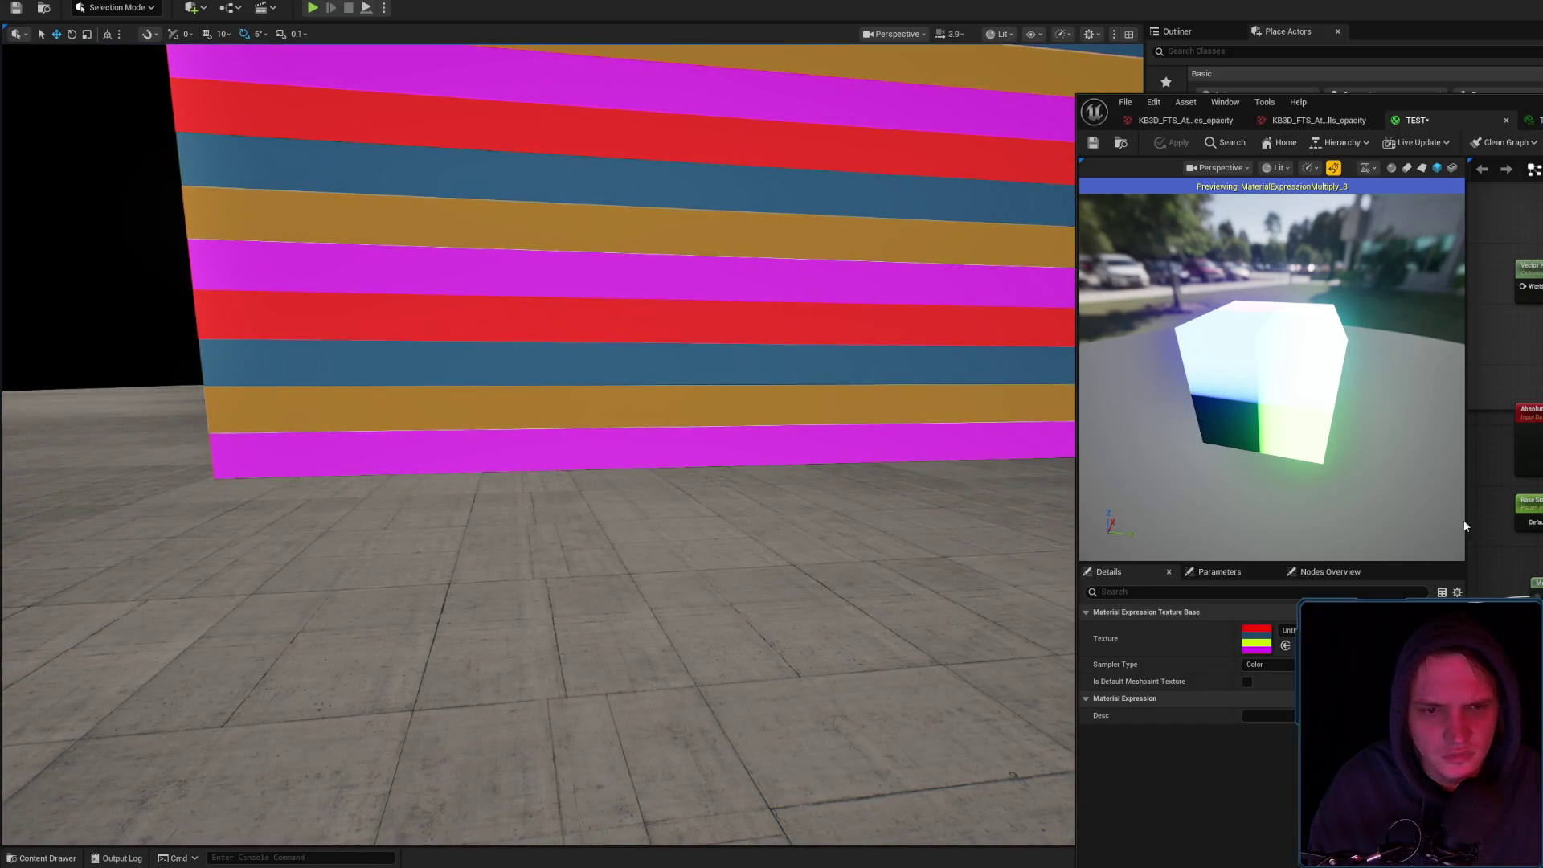
pyautogui.doubleClick(1264, 641)
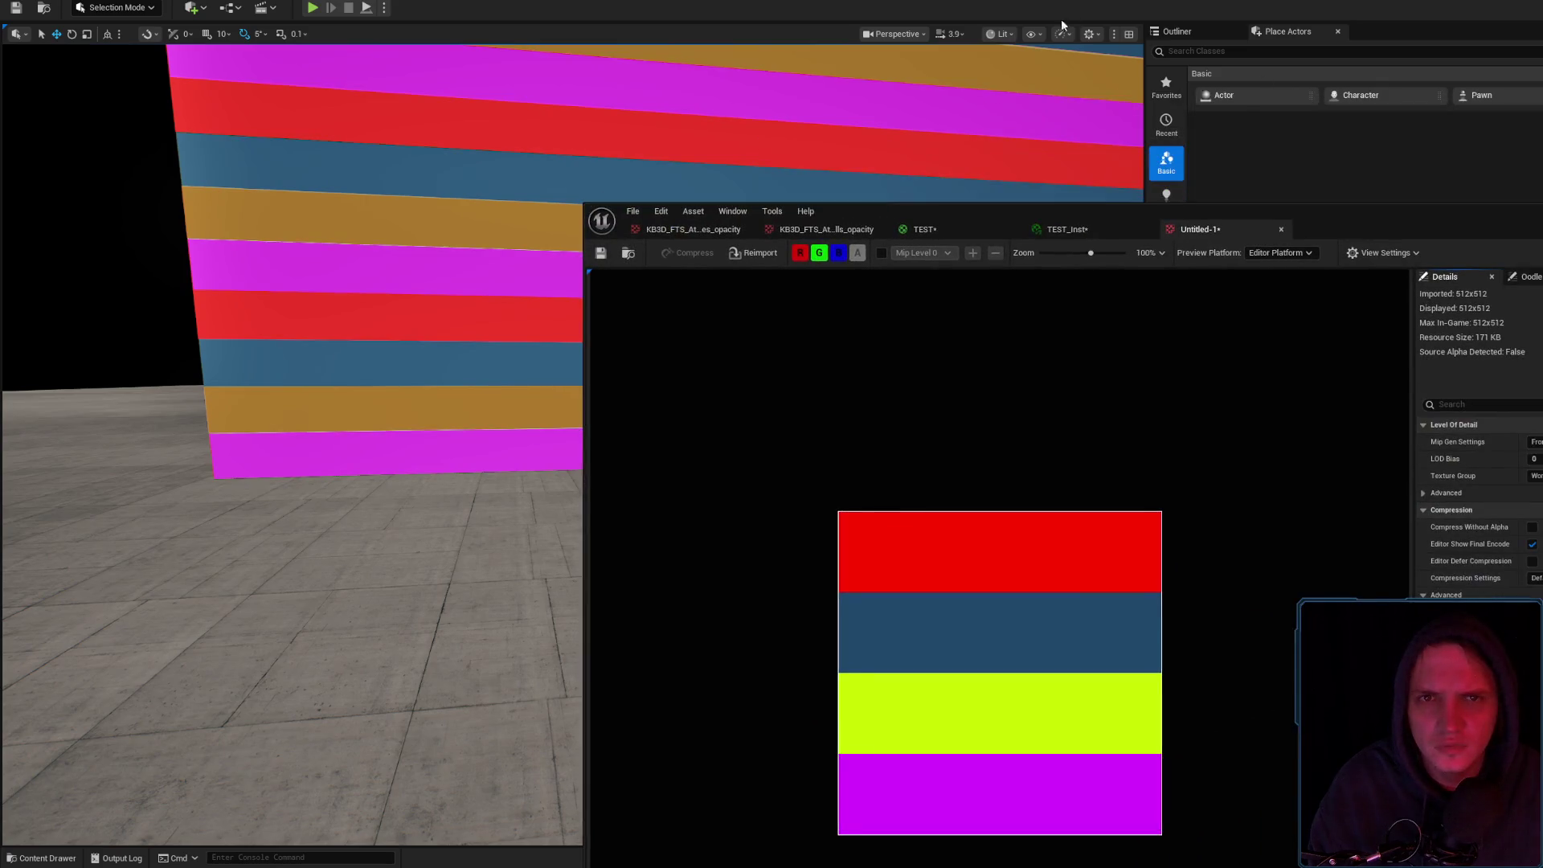
# Switch the level viewport to Unlit to check the stripe colours without lighting
pyautogui.click(1002, 33)
pyautogui.click(1014, 97)
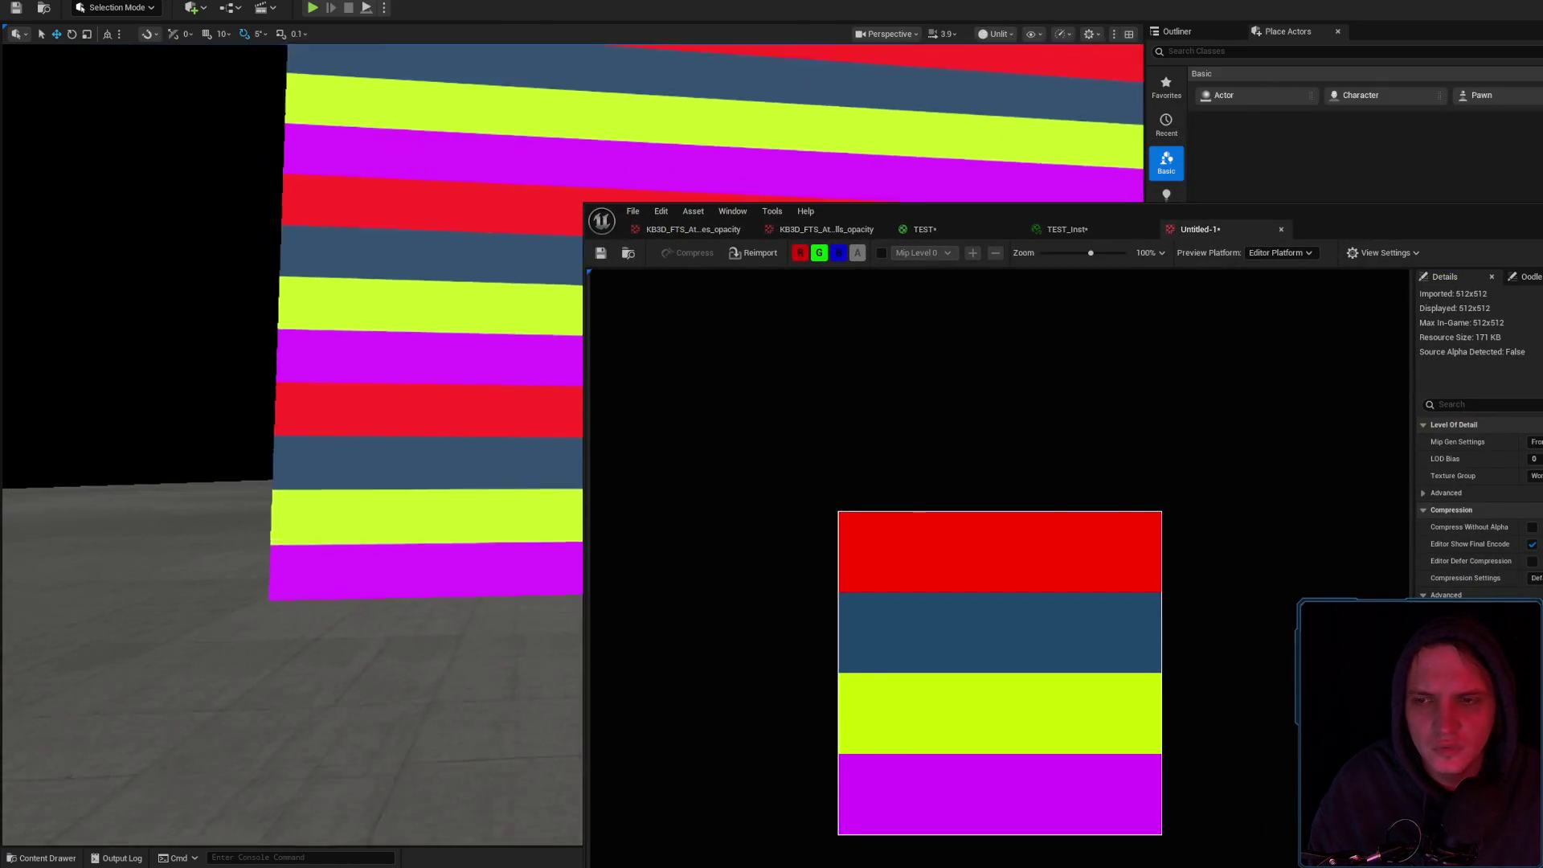
pyautogui.moveTo(1355, 214)
pyautogui.mouseDown()
pyautogui.moveTo(1542, 88)
pyautogui.moveTo(1542, 70)
pyautogui.mouseUp()
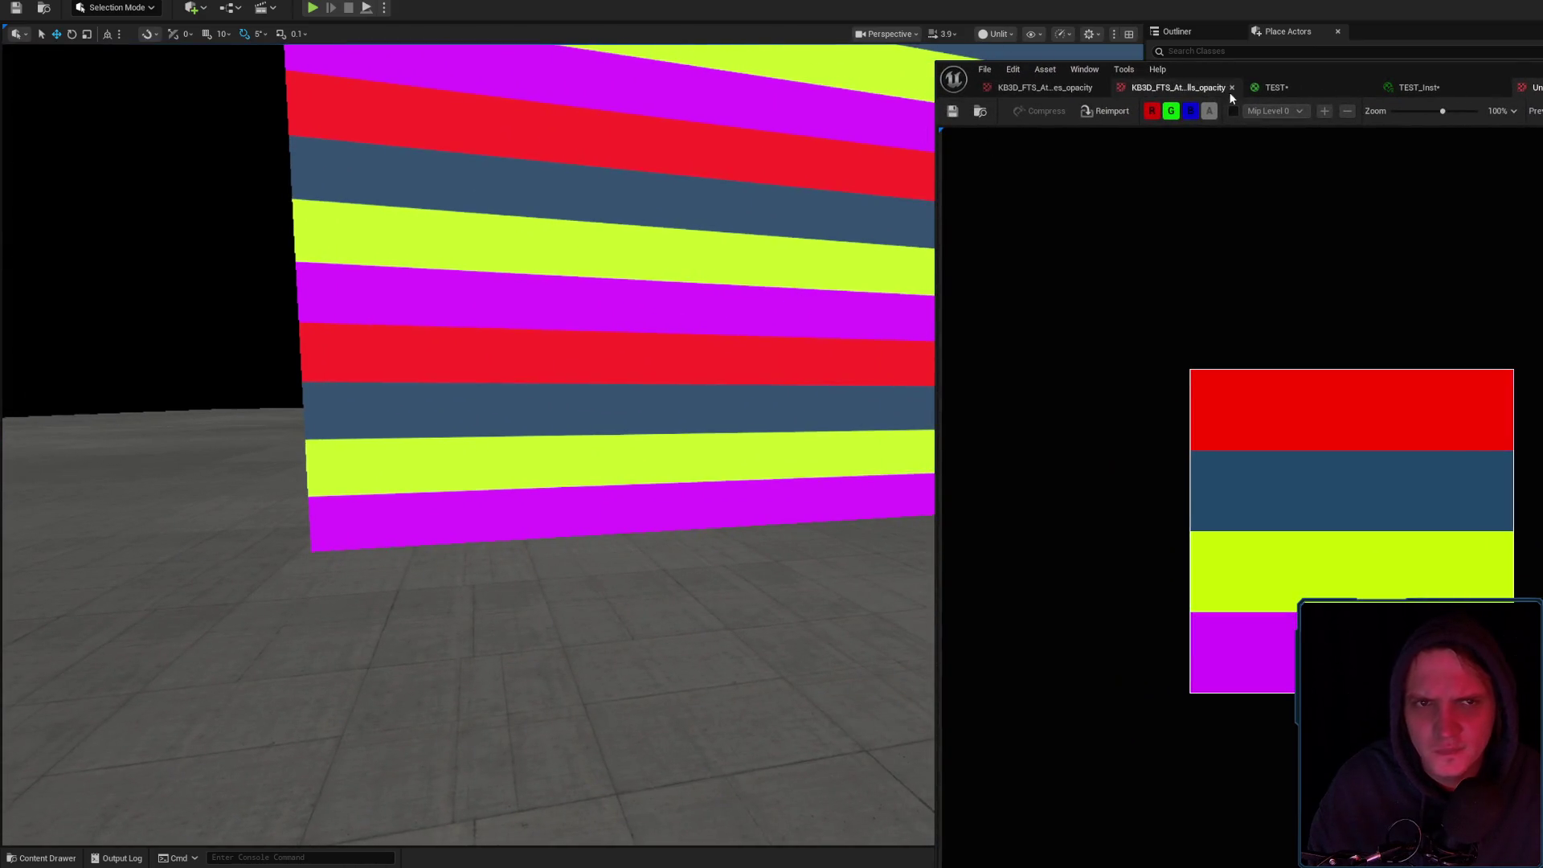
pyautogui.click(1031, 33)
# Return the viewport to Lit, then bring up and save the TEST_Inst material instance
pyautogui.click(995, 34)
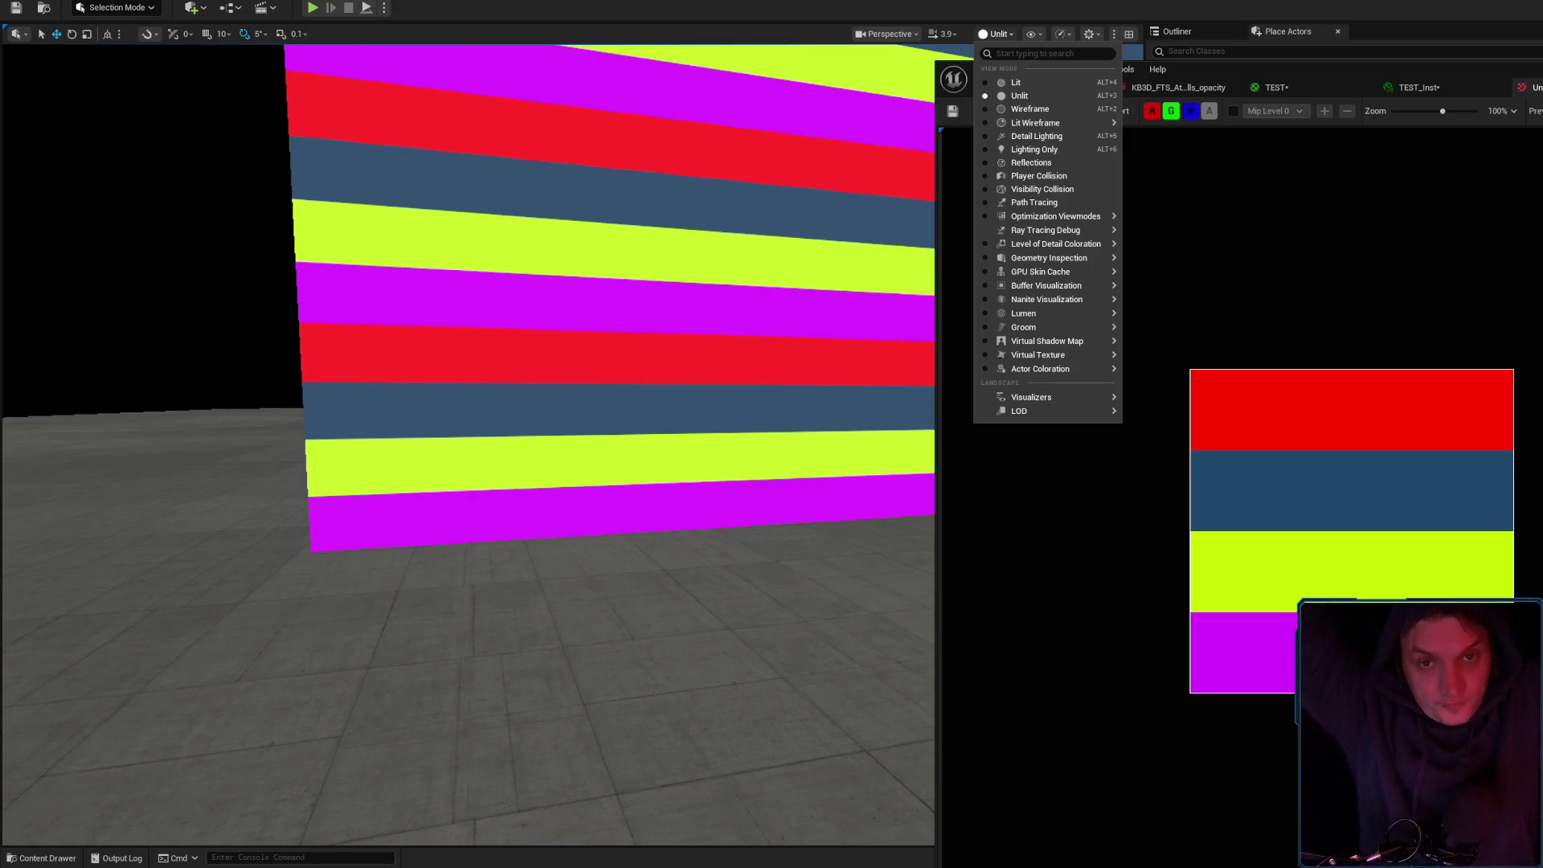
pyautogui.rightClick(1005, 87)
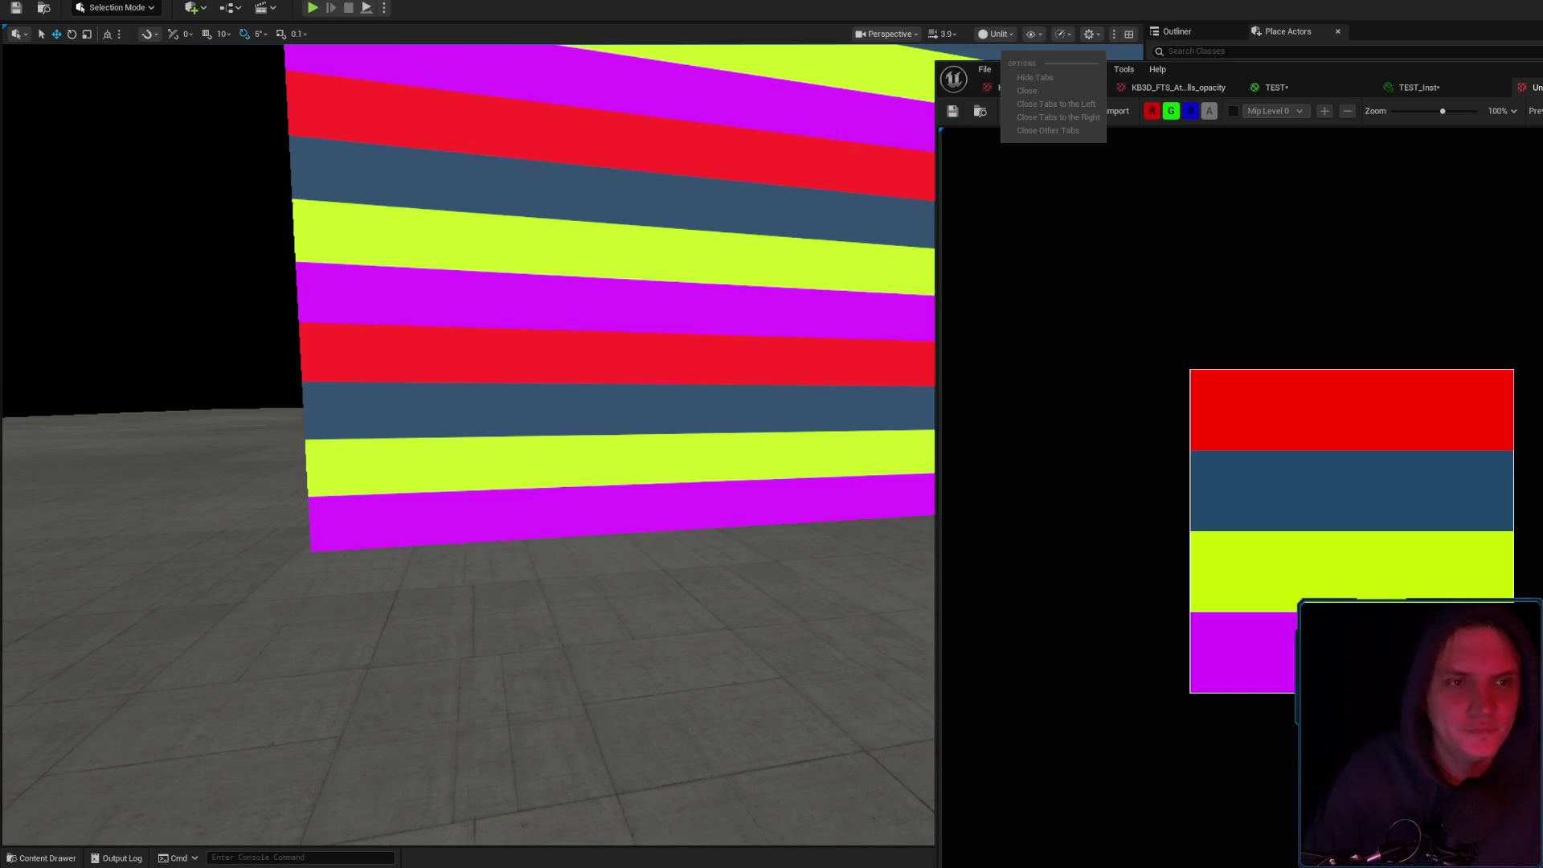
pyautogui.press('Escape')
pyautogui.click(997, 34)
pyautogui.click(1009, 83)
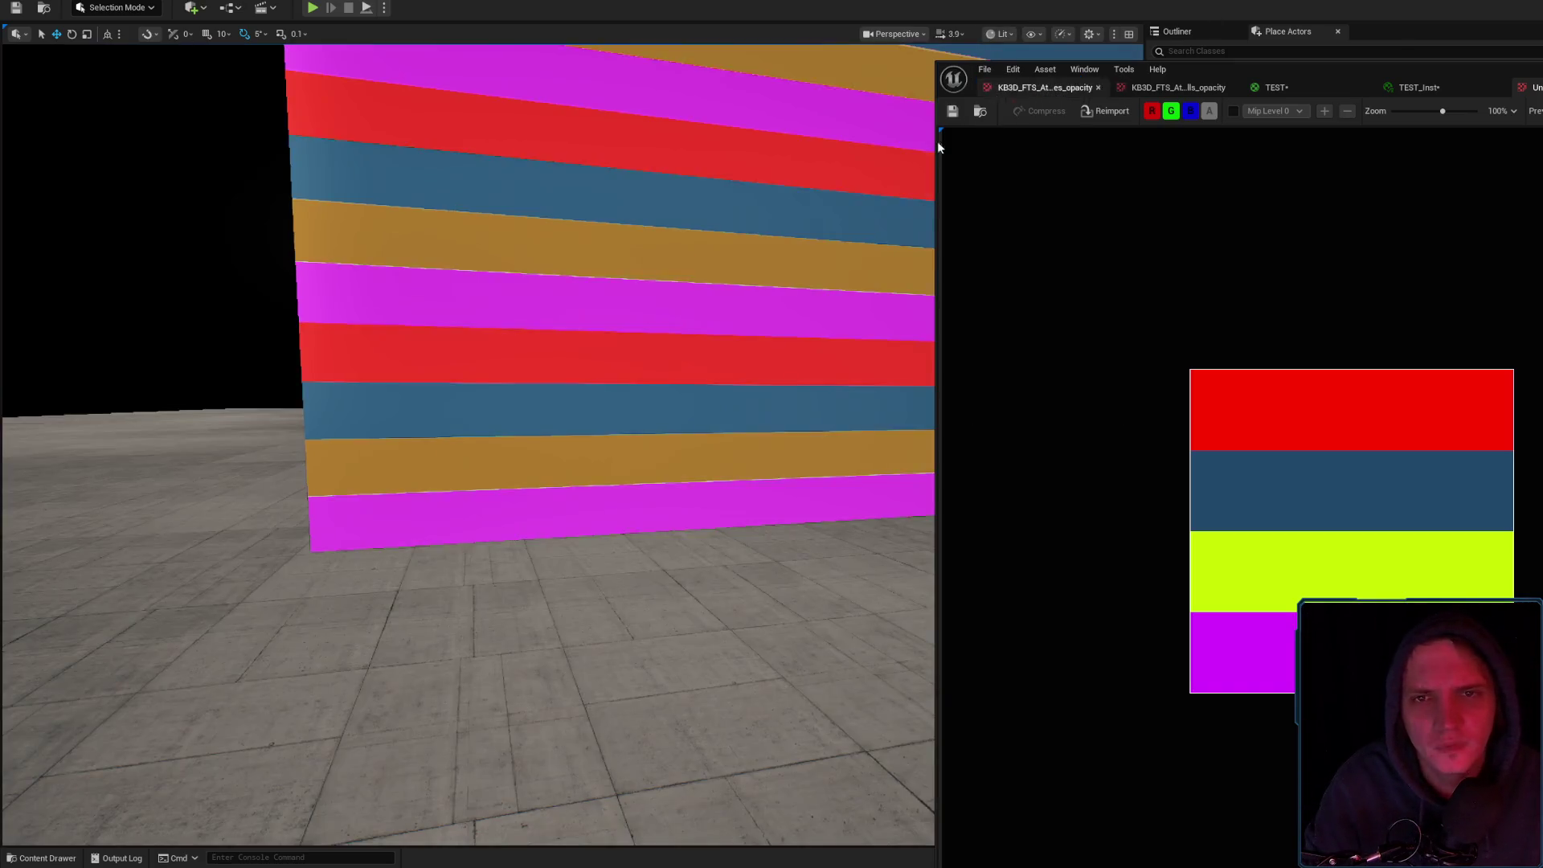
pyautogui.scroll(-5, 468, 444)
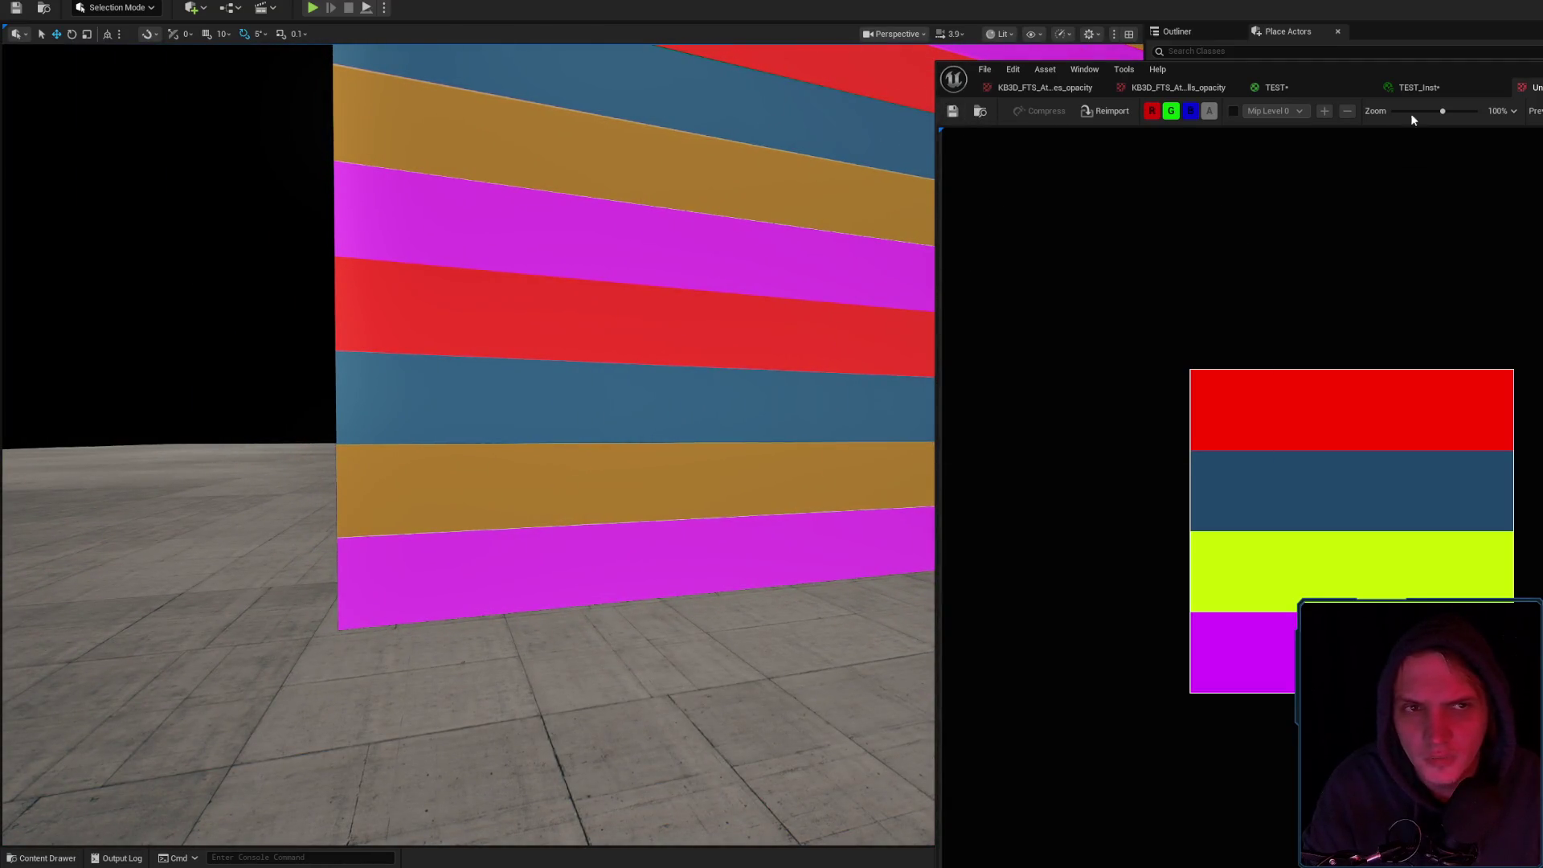
pyautogui.click(1418, 87)
pyautogui.click(953, 110)
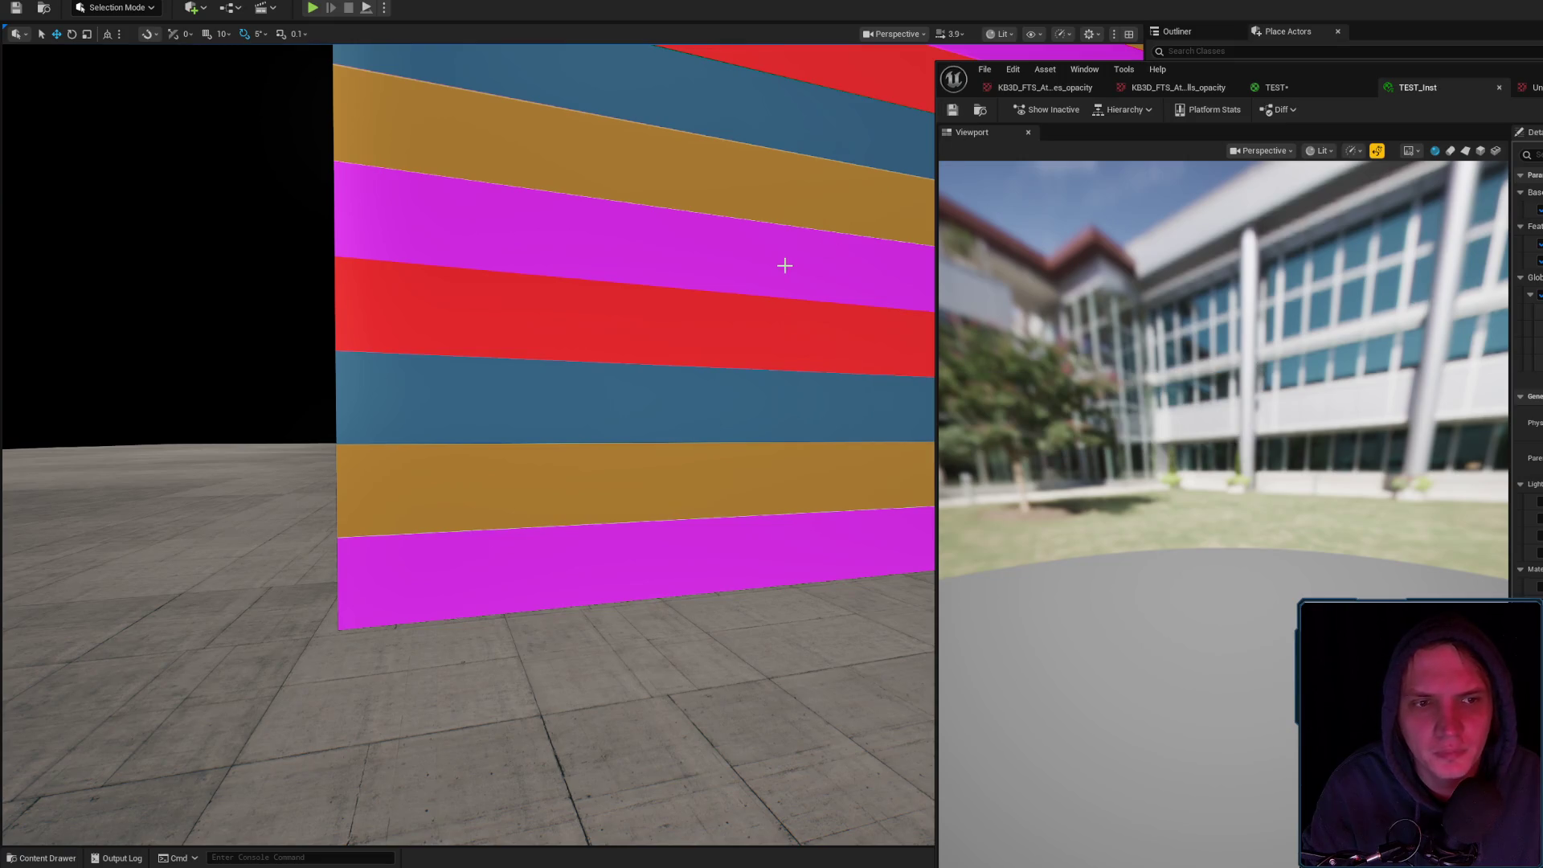
# Fly the camera along the wall to inspect the stripes broken into jagged, randomly offset blocks
pyautogui.scroll(3, 733, 330)
pyautogui.press('s')
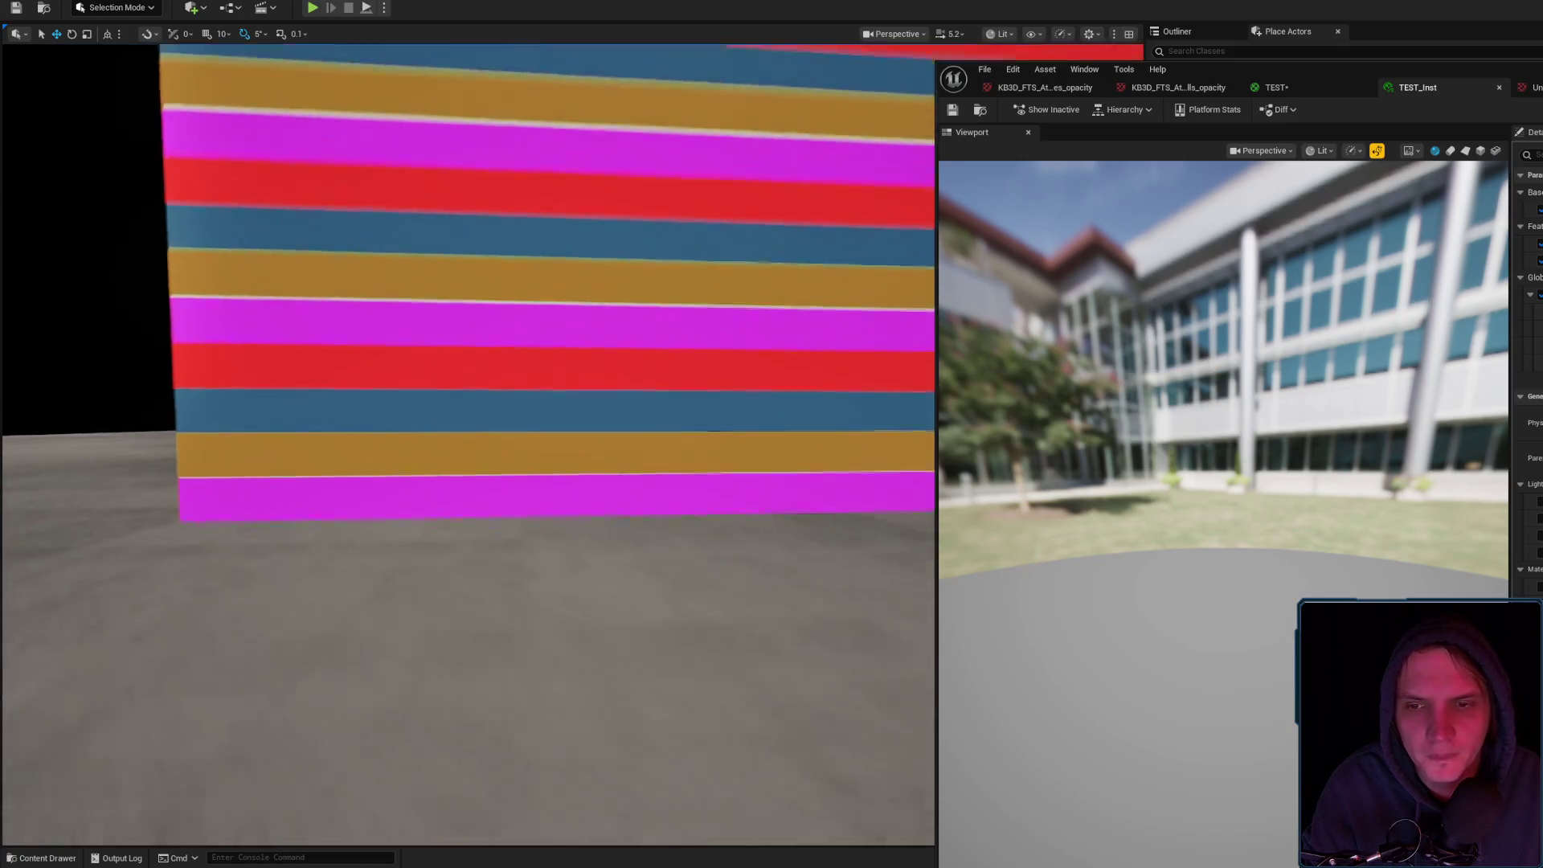
pyautogui.press('a')
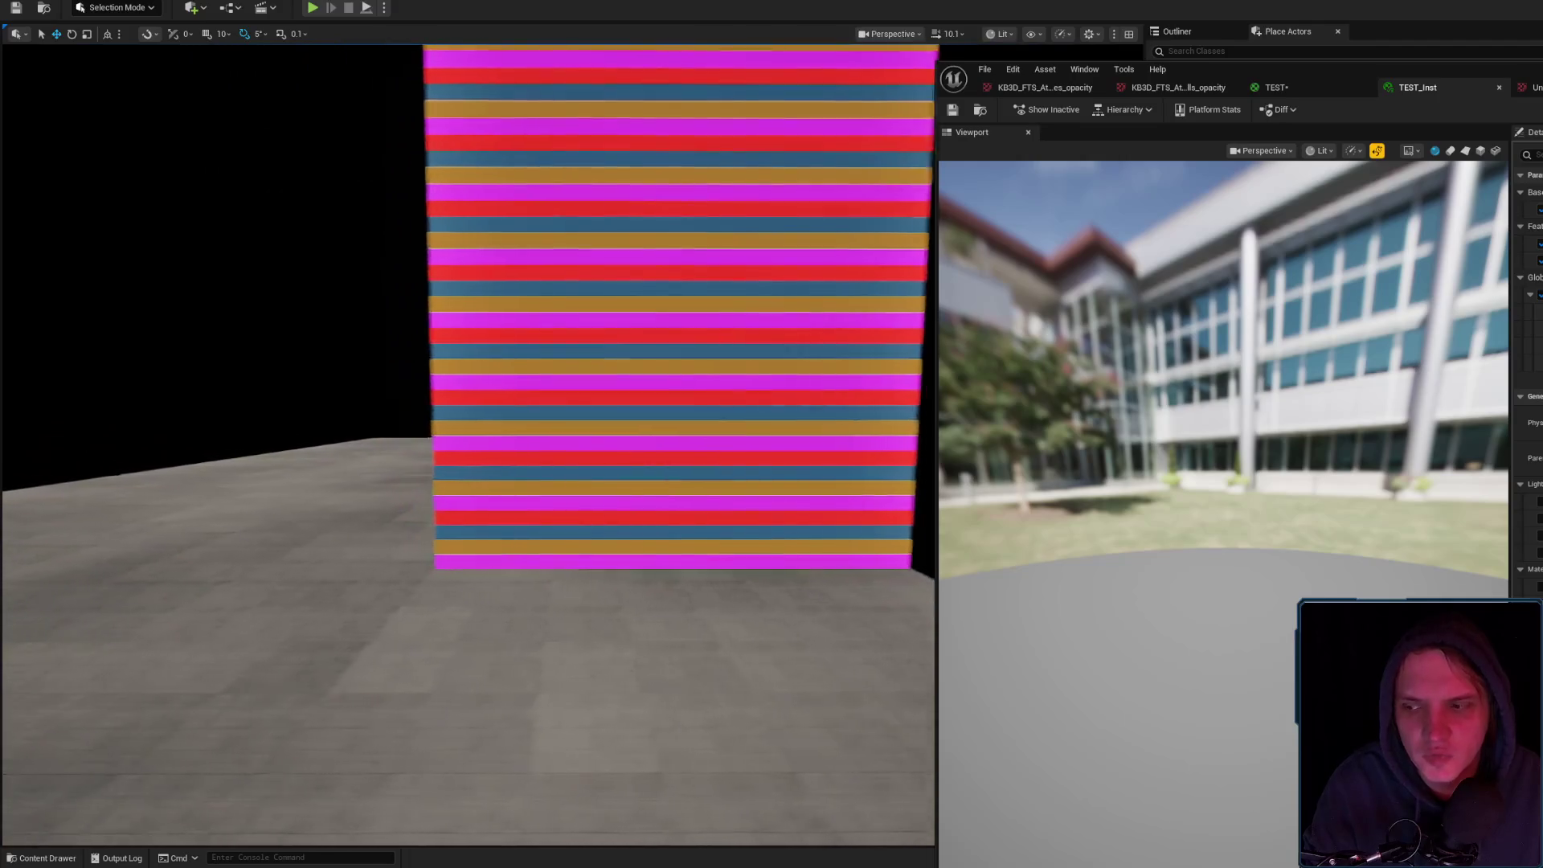
pyautogui.press('w')
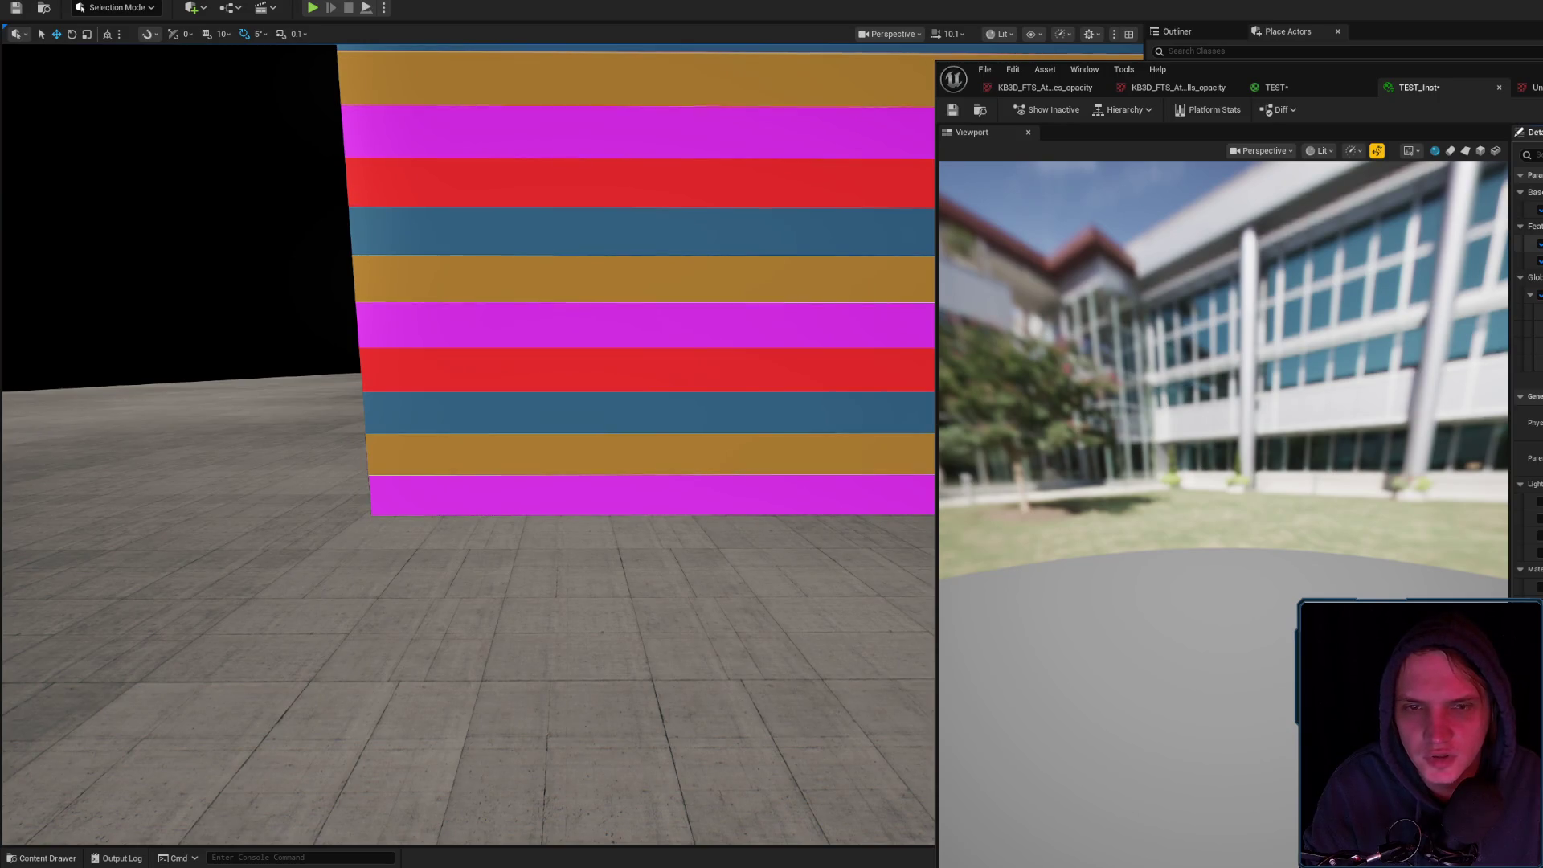
pyautogui.press('s')
pyautogui.press('w')
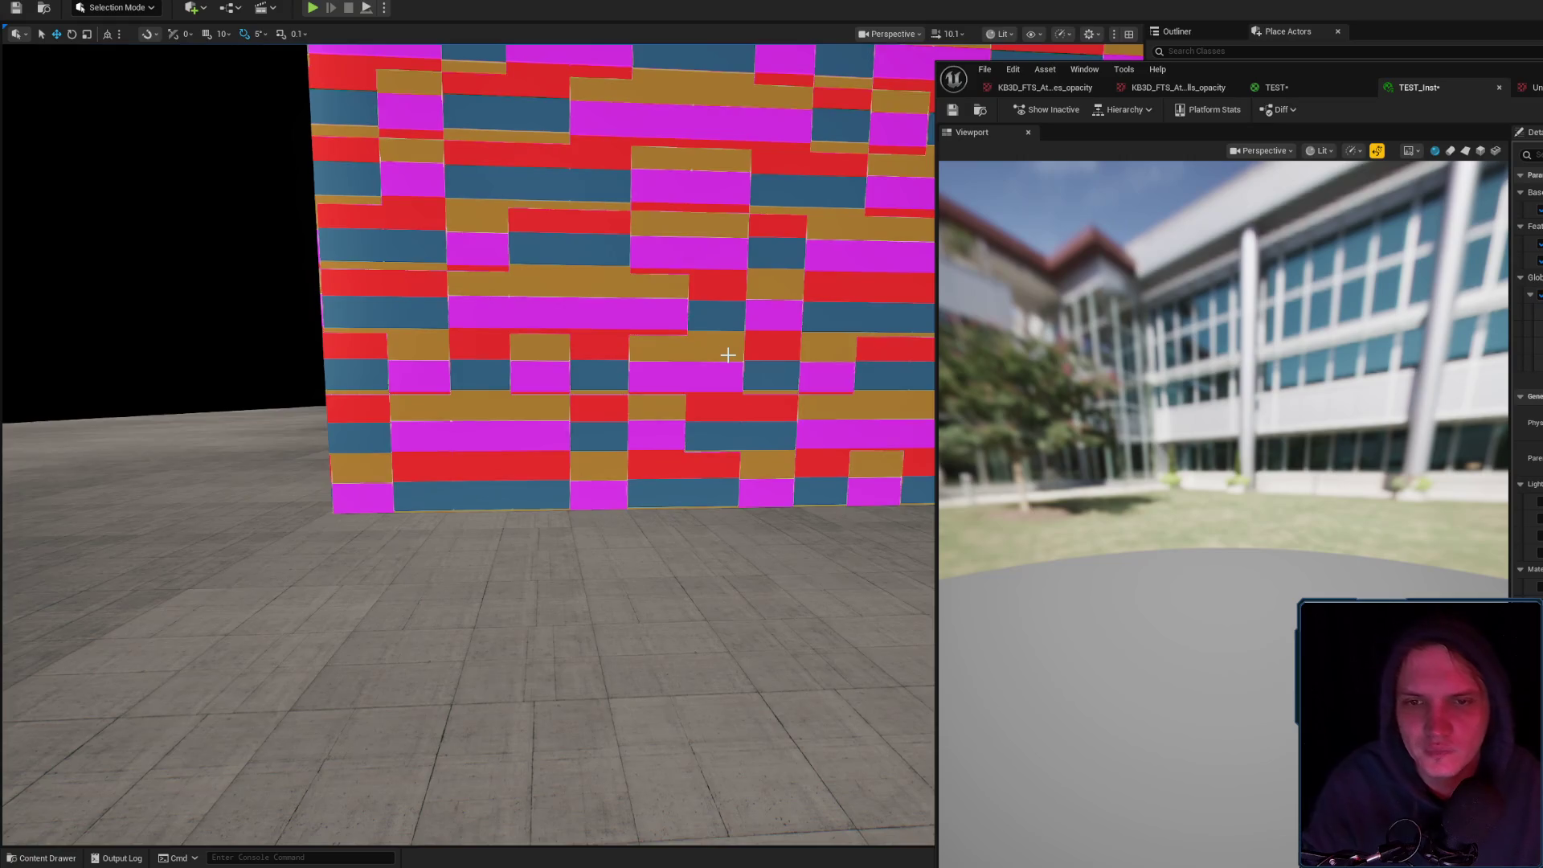
pyautogui.press('s')
pyautogui.press('w')
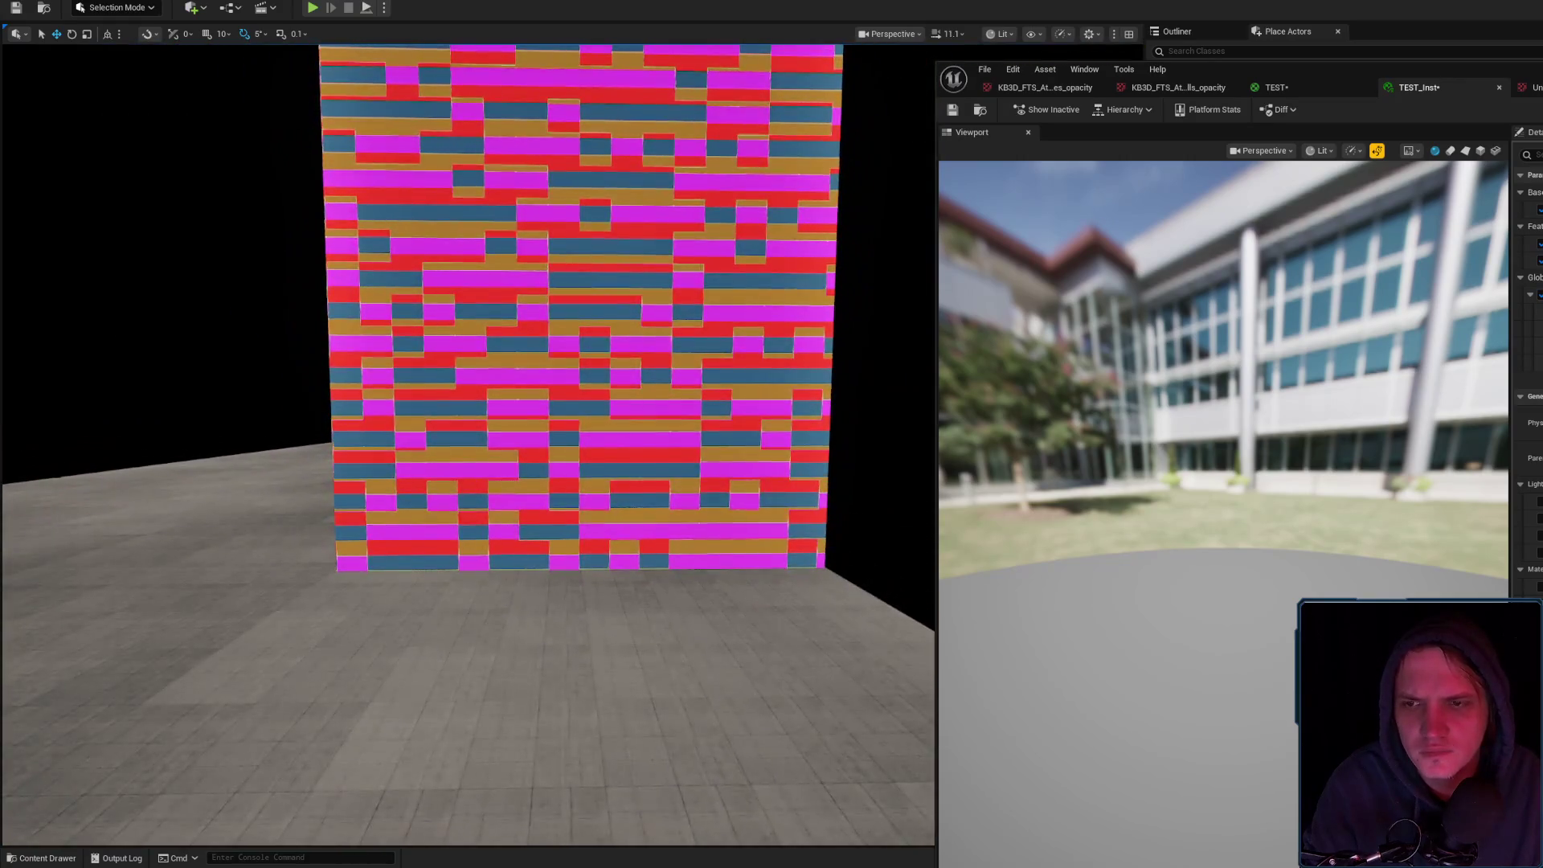
pyautogui.press('w')
pyautogui.press('s')
pyautogui.press('w')
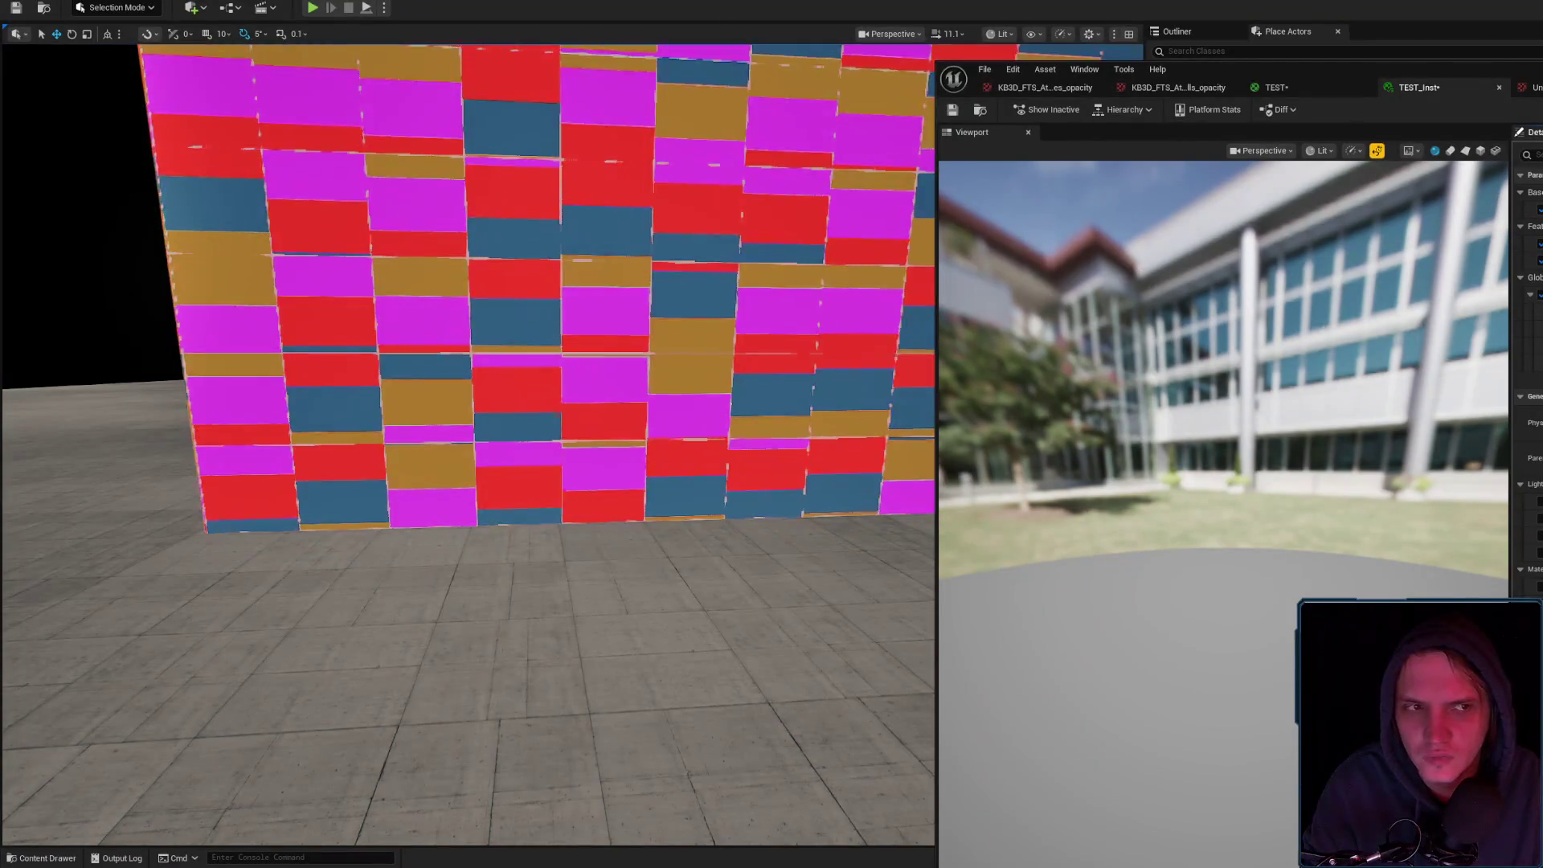
pyautogui.moveTo(466, 643)
pyautogui.mouseDown()
pyautogui.moveTo(467, 619)
pyautogui.moveTo(454, 631)
pyautogui.moveTo(426, 607)
pyautogui.mouseUp()
pyautogui.scroll(-5, 466, 442)
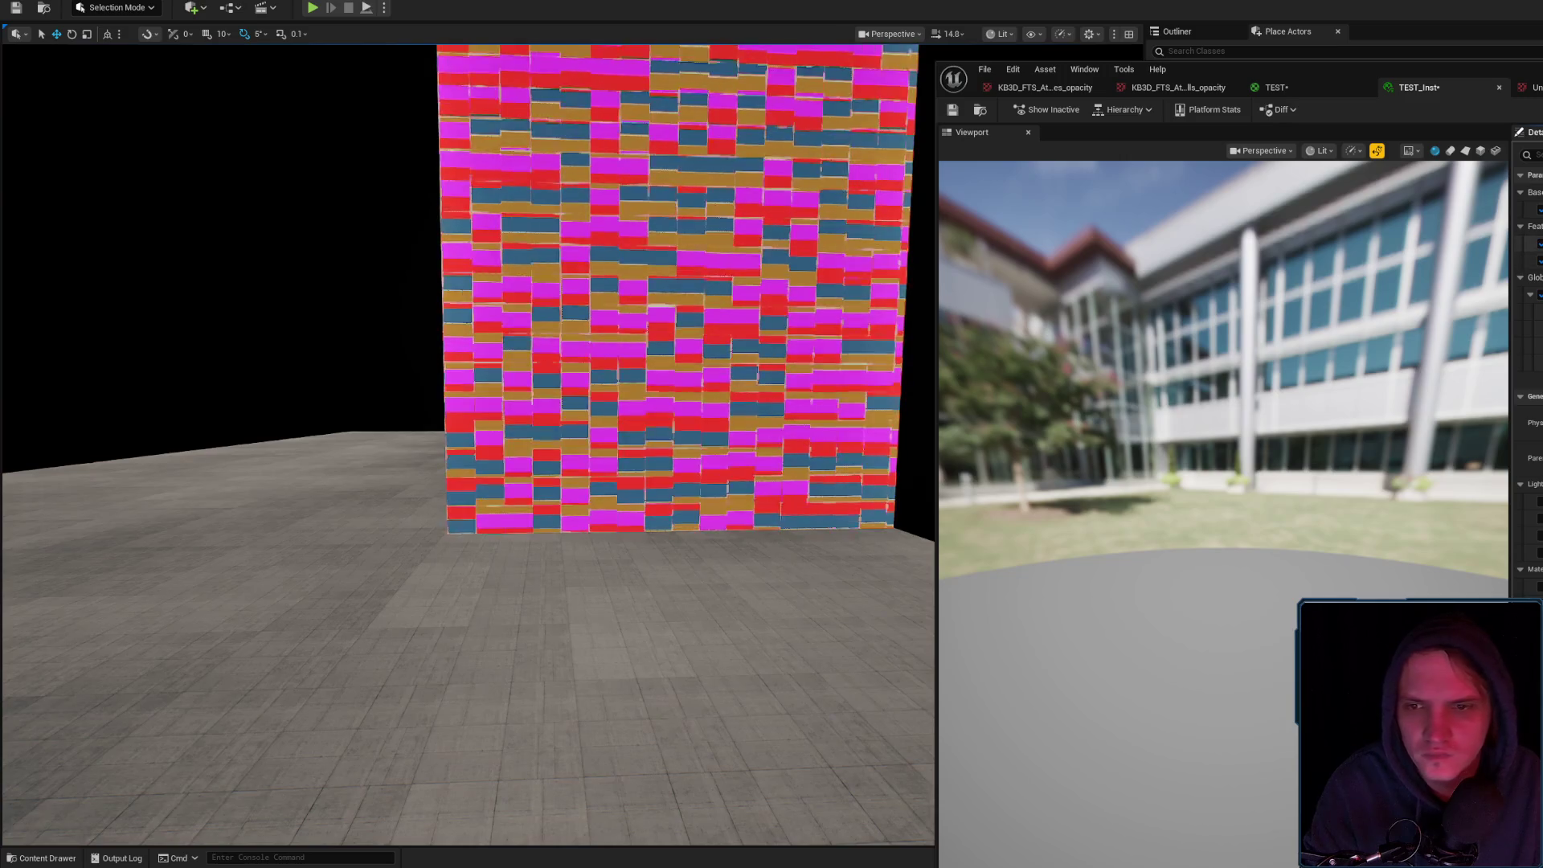
pyautogui.scroll(5, 514, 443)
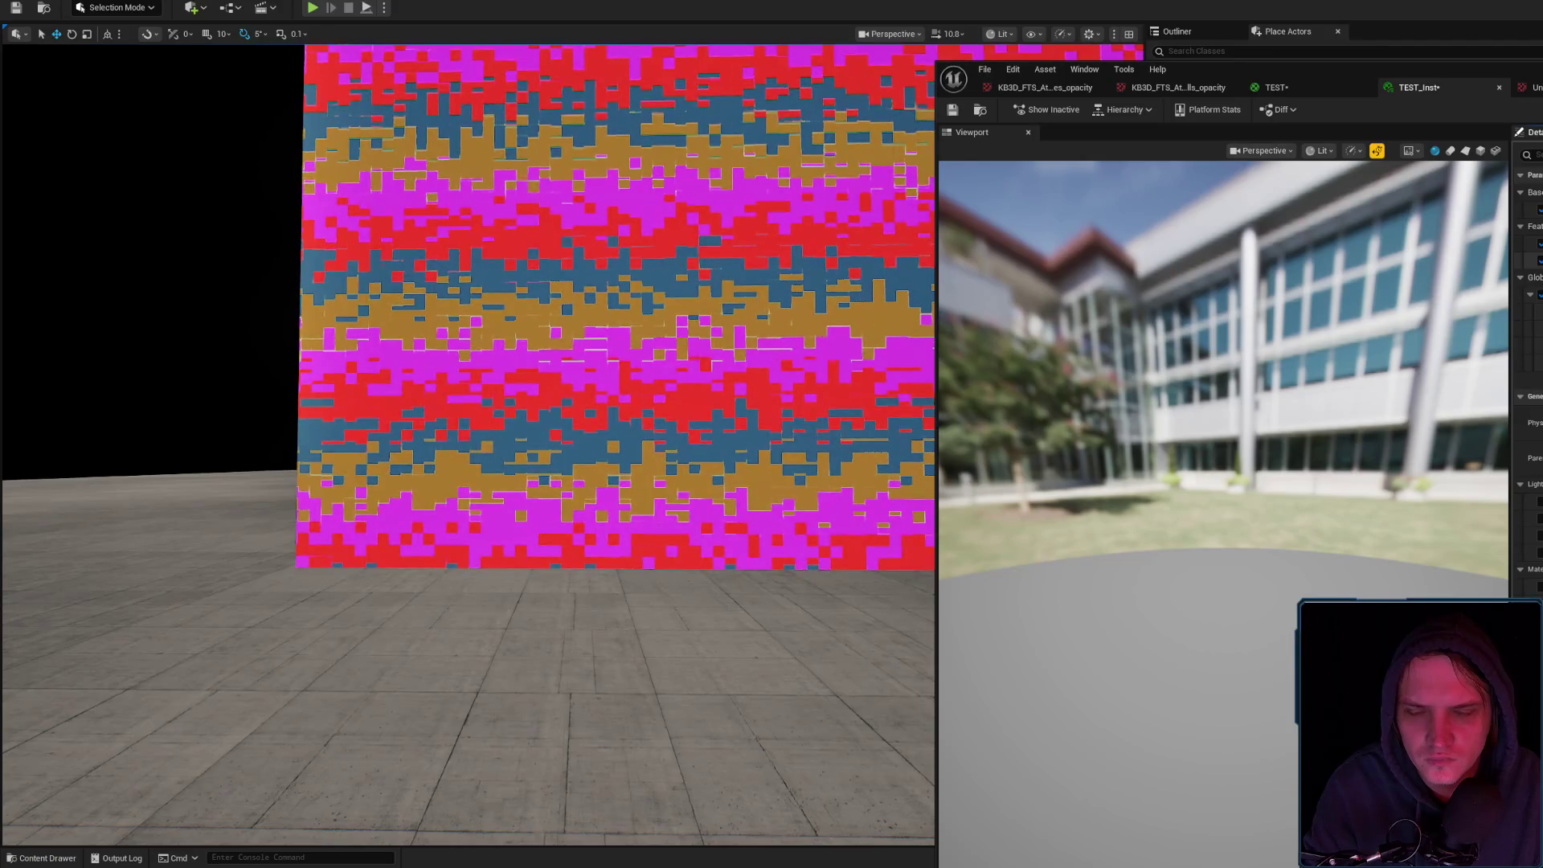
pyautogui.moveTo(418, 405)
pyautogui.mouseDown()
pyautogui.moveTo(579, 401)
pyautogui.moveTo(555, 402)
pyautogui.mouseUp()
pyautogui.scroll(-2, 498, 402)
pyautogui.scroll(-5, 515, 404)
pyautogui.scroll(5, 499, 404)
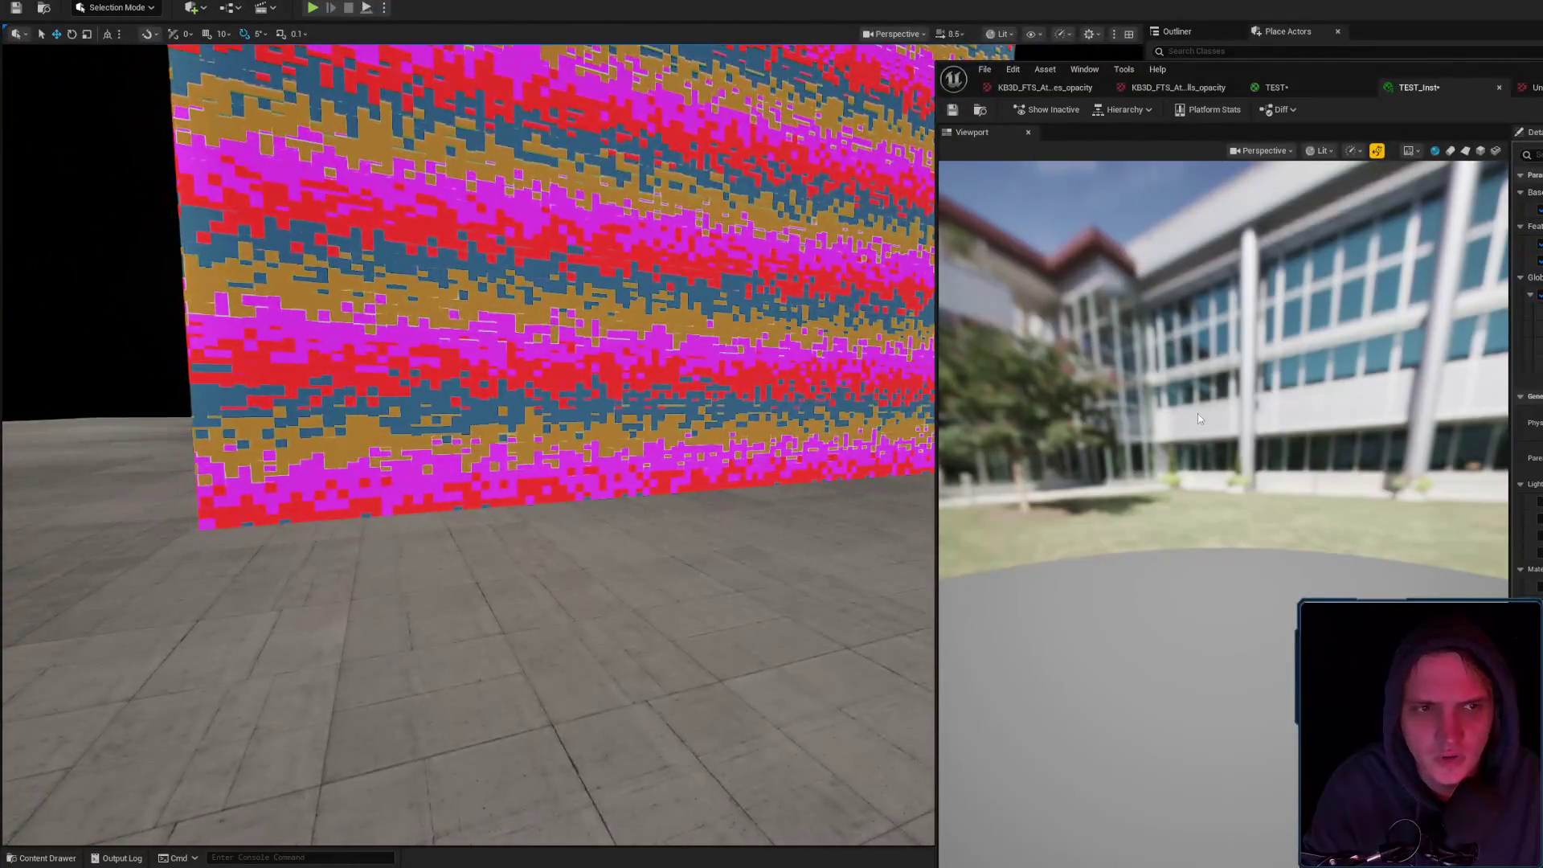
pyautogui.click(1277, 86)
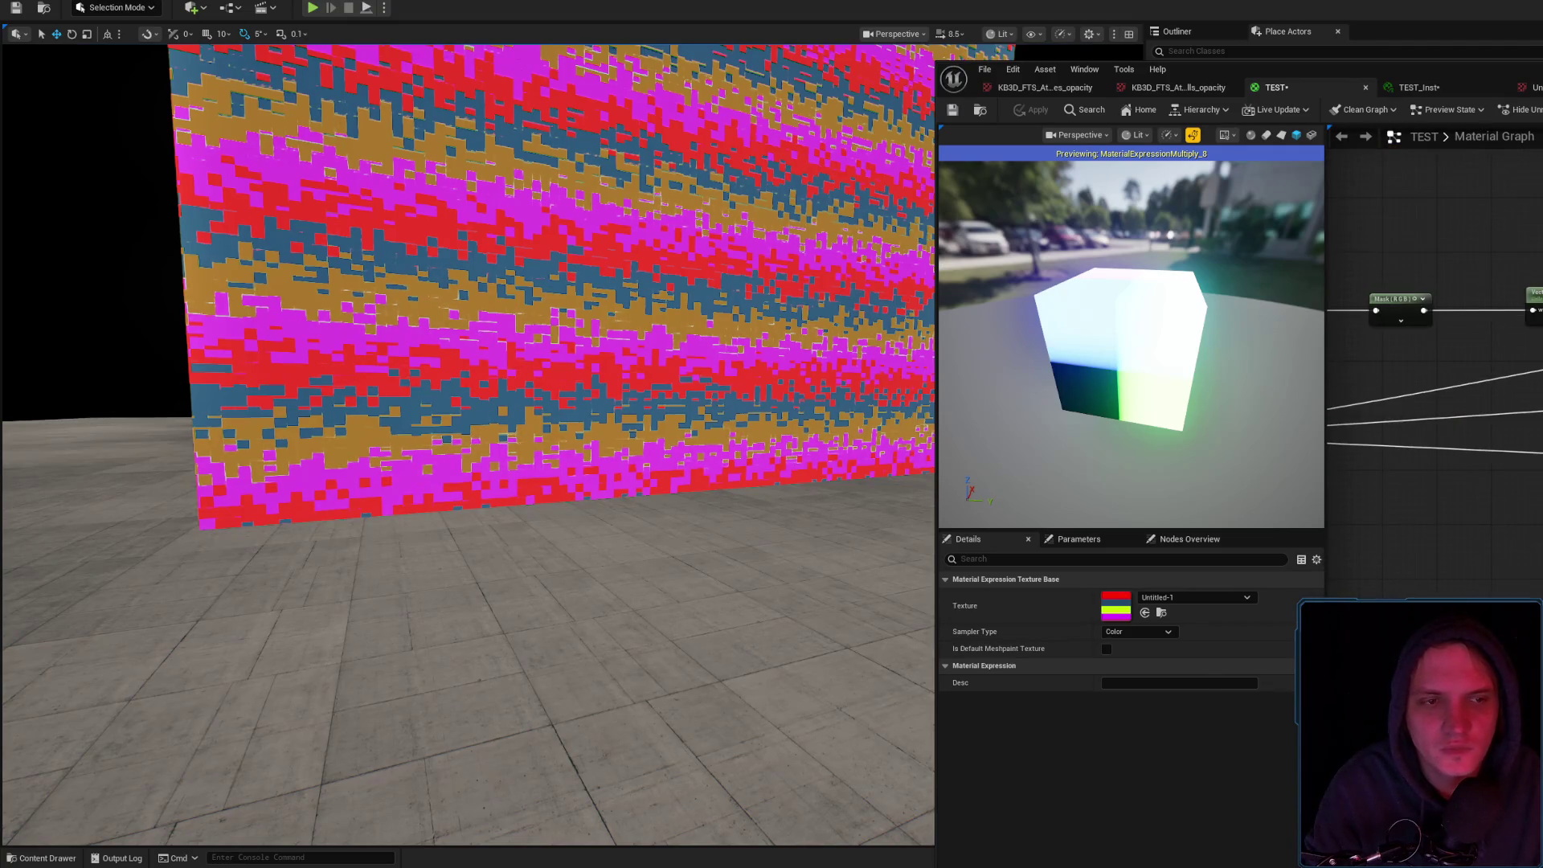
pyautogui.click(1501, 518)
pyautogui.moveTo(732, 318); pyautogui.dragTo(731, 318)
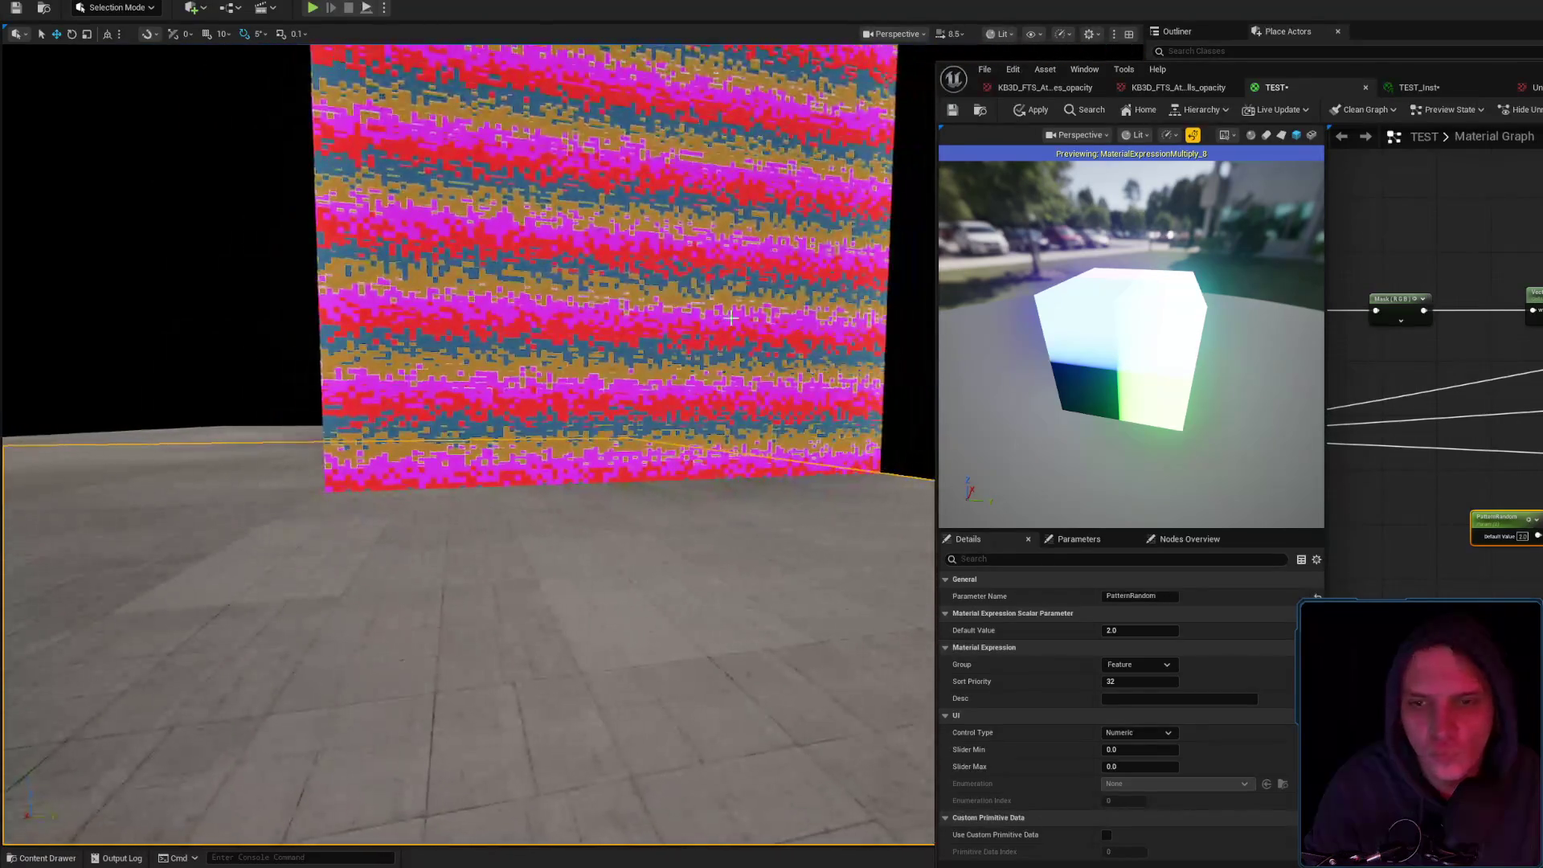
pyautogui.moveTo(1439, 241); pyautogui.dragTo(1439, 338)
pyautogui.moveTo(1439, 241); pyautogui.dragTo(1358, 422)
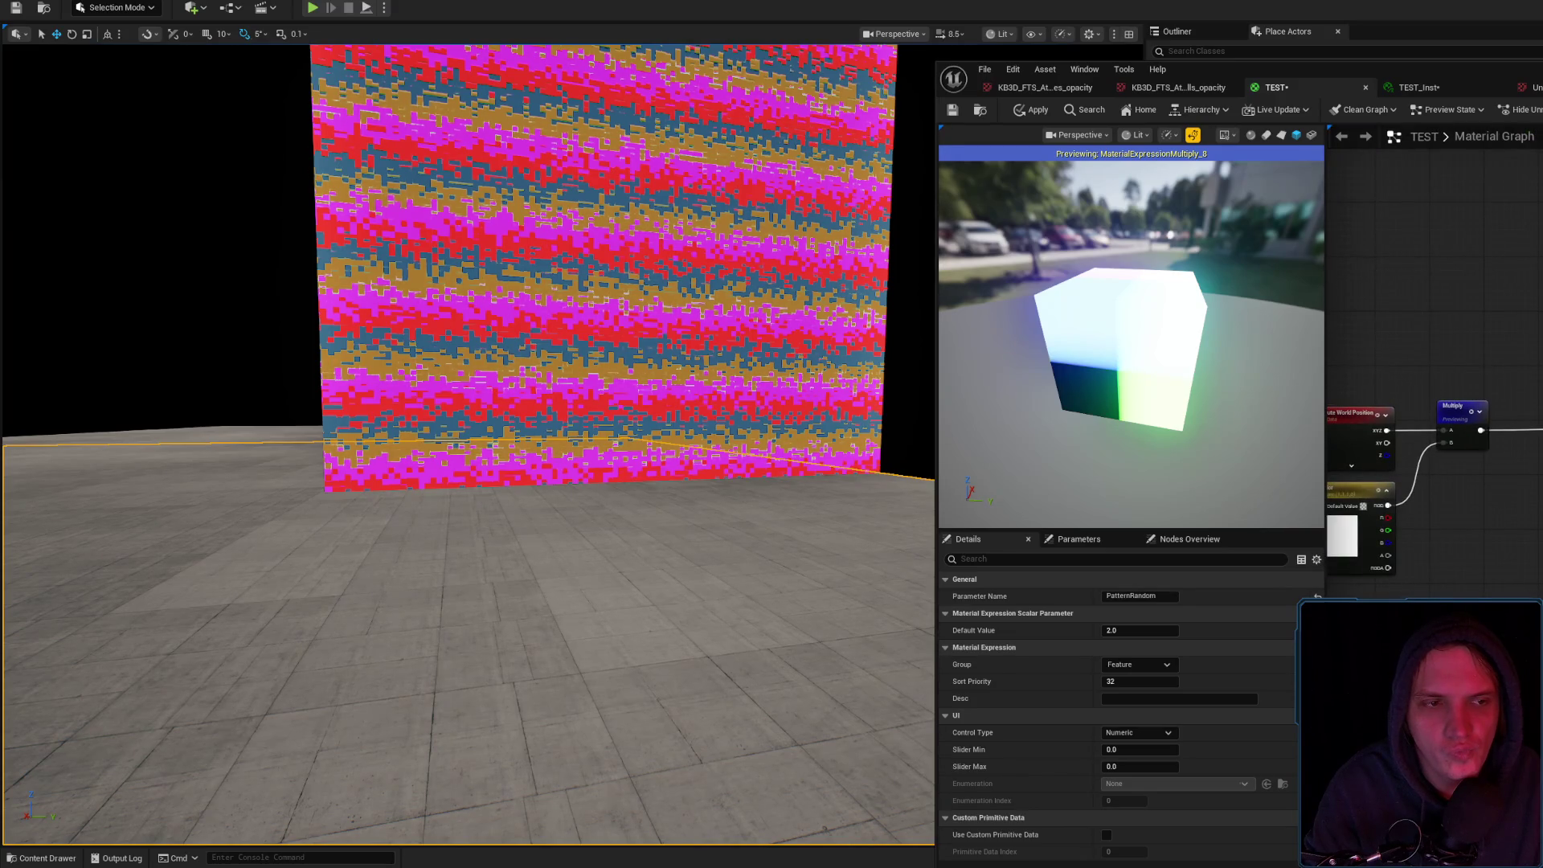
pyautogui.moveTo(1435, 321); pyautogui.dragTo(1326, 313)
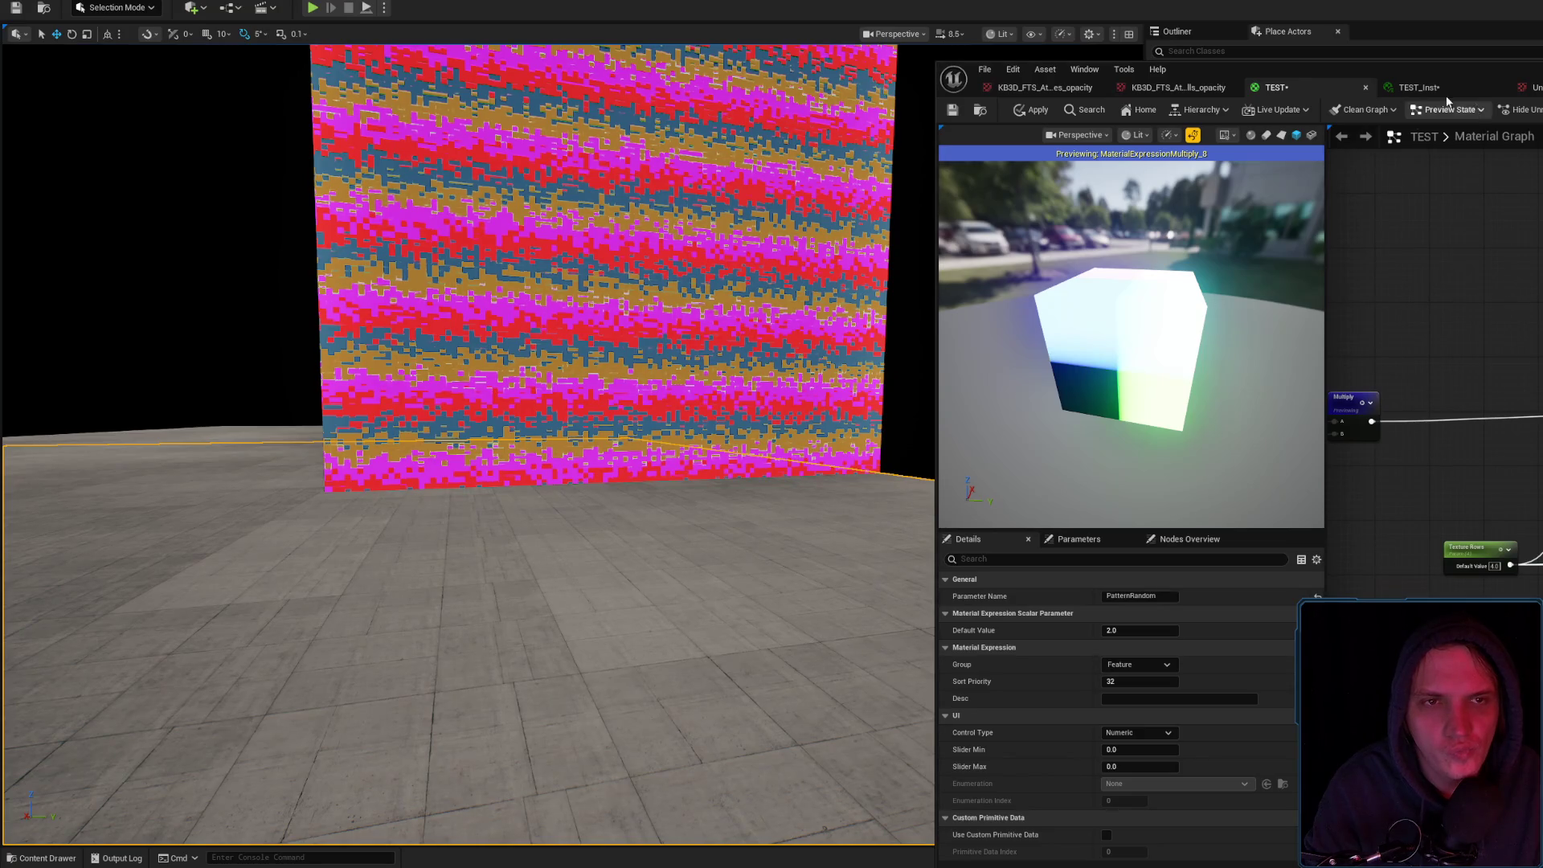
pyautogui.click(1451, 87)
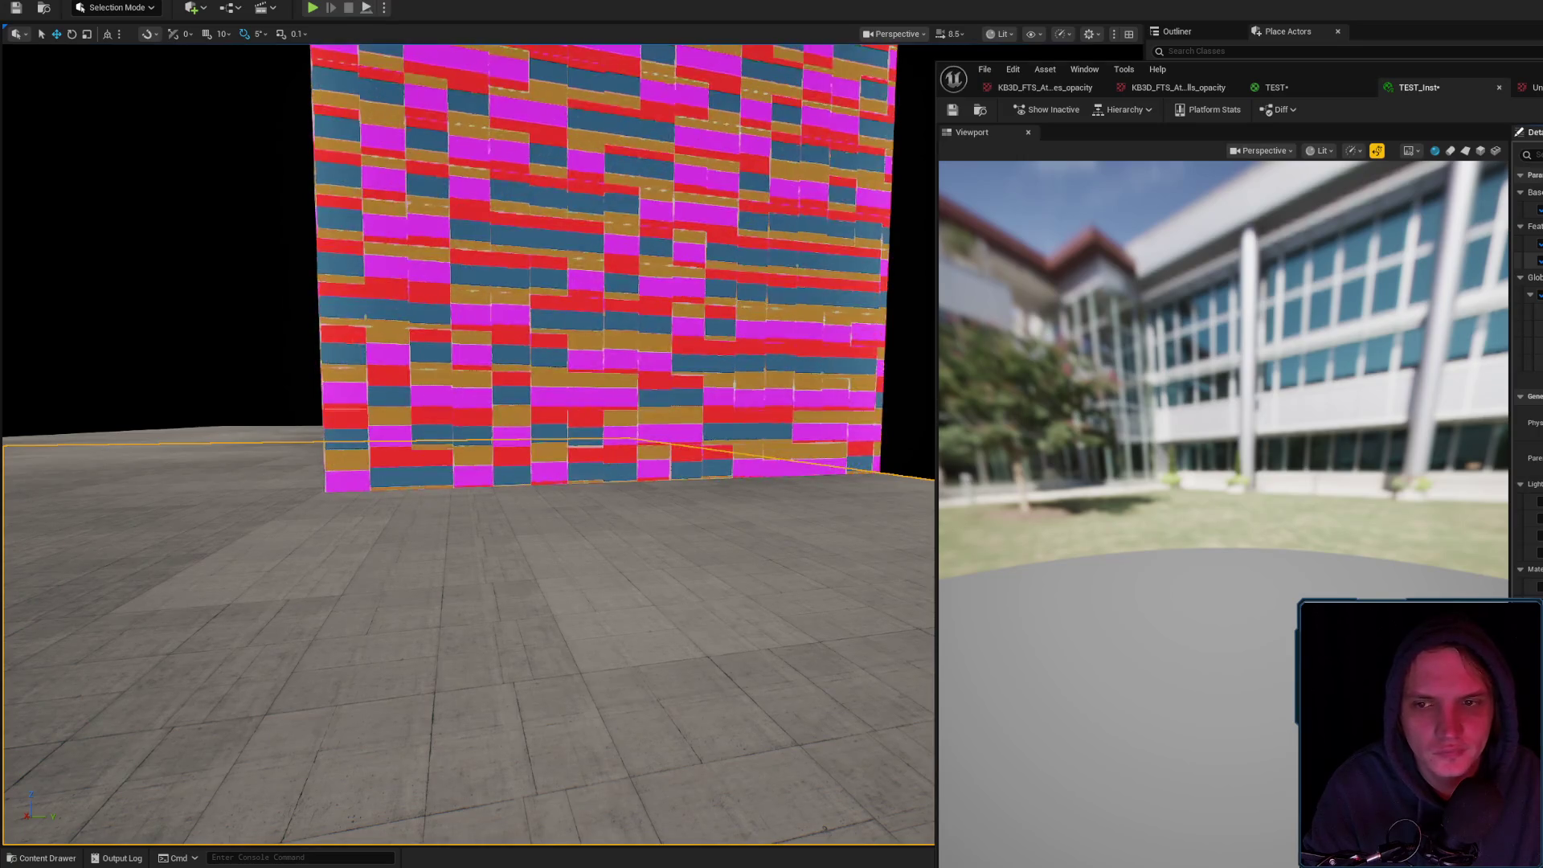
# Fly close to the wall's large gold, red, magenta and blue blocks, then reopen the Untitled-1 texture
pyautogui.moveTo(724, 361); pyautogui.dragTo(785, 323)
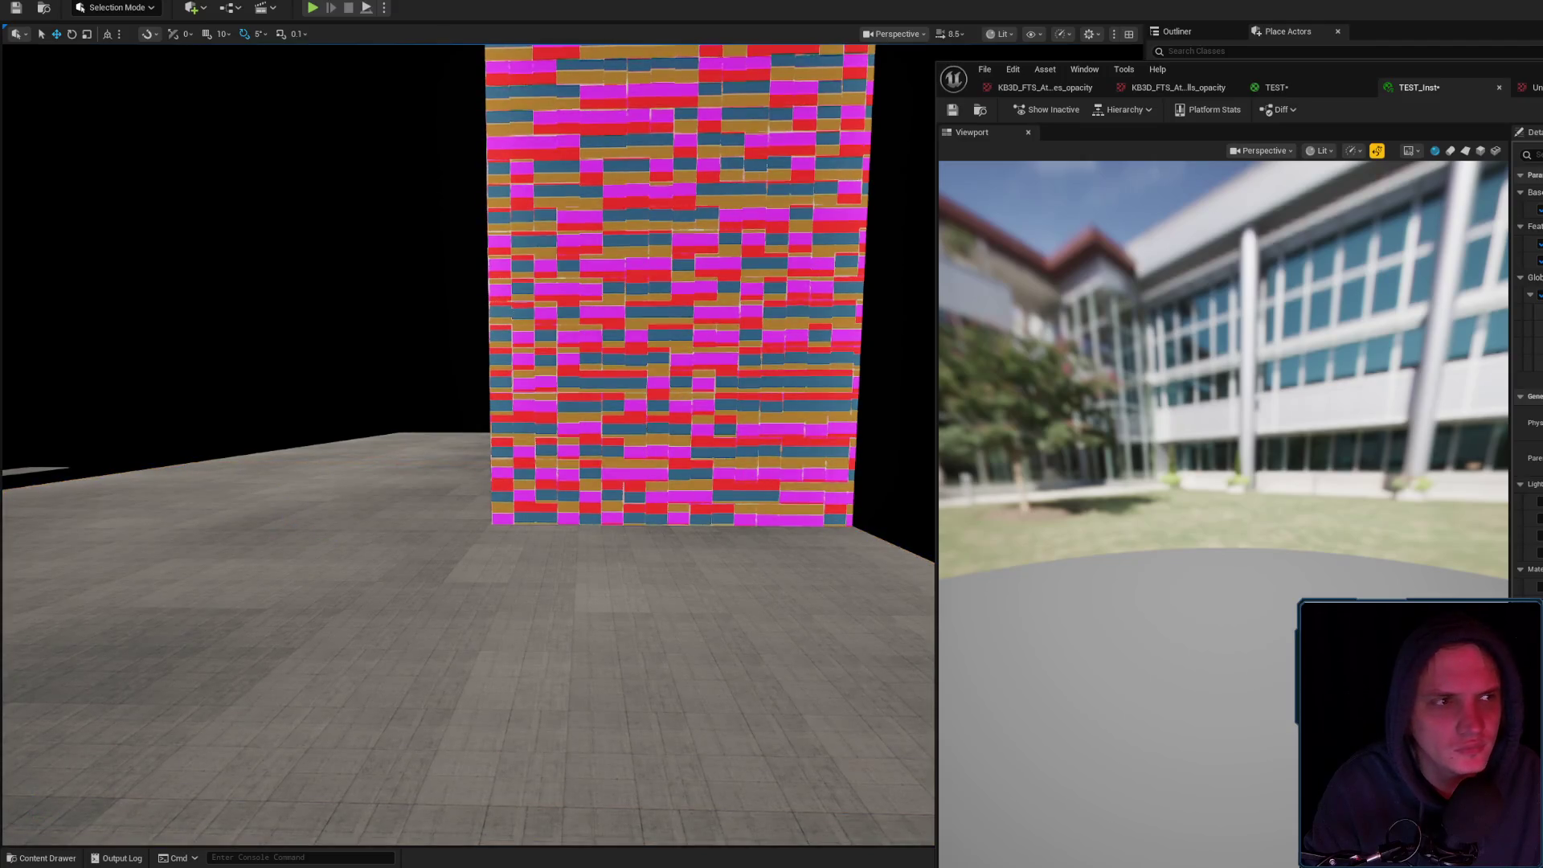
pyautogui.hotkey('alt', 'Tab')
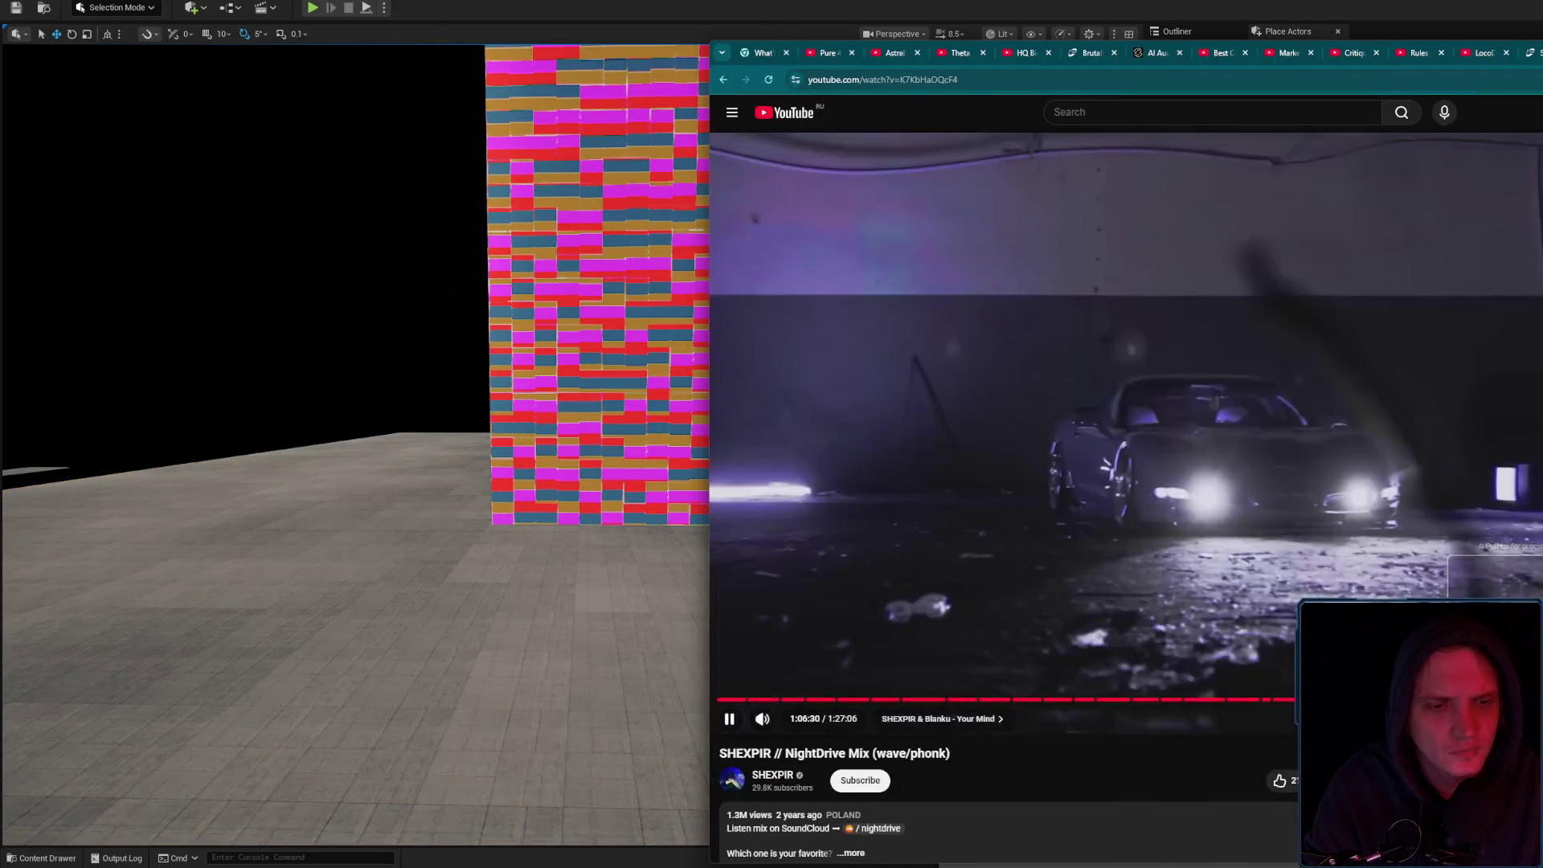
pyautogui.hotkey('alt', 'Tab')
pyautogui.moveTo(482, 482); pyautogui.dragTo(531, 434)
pyautogui.press('w')
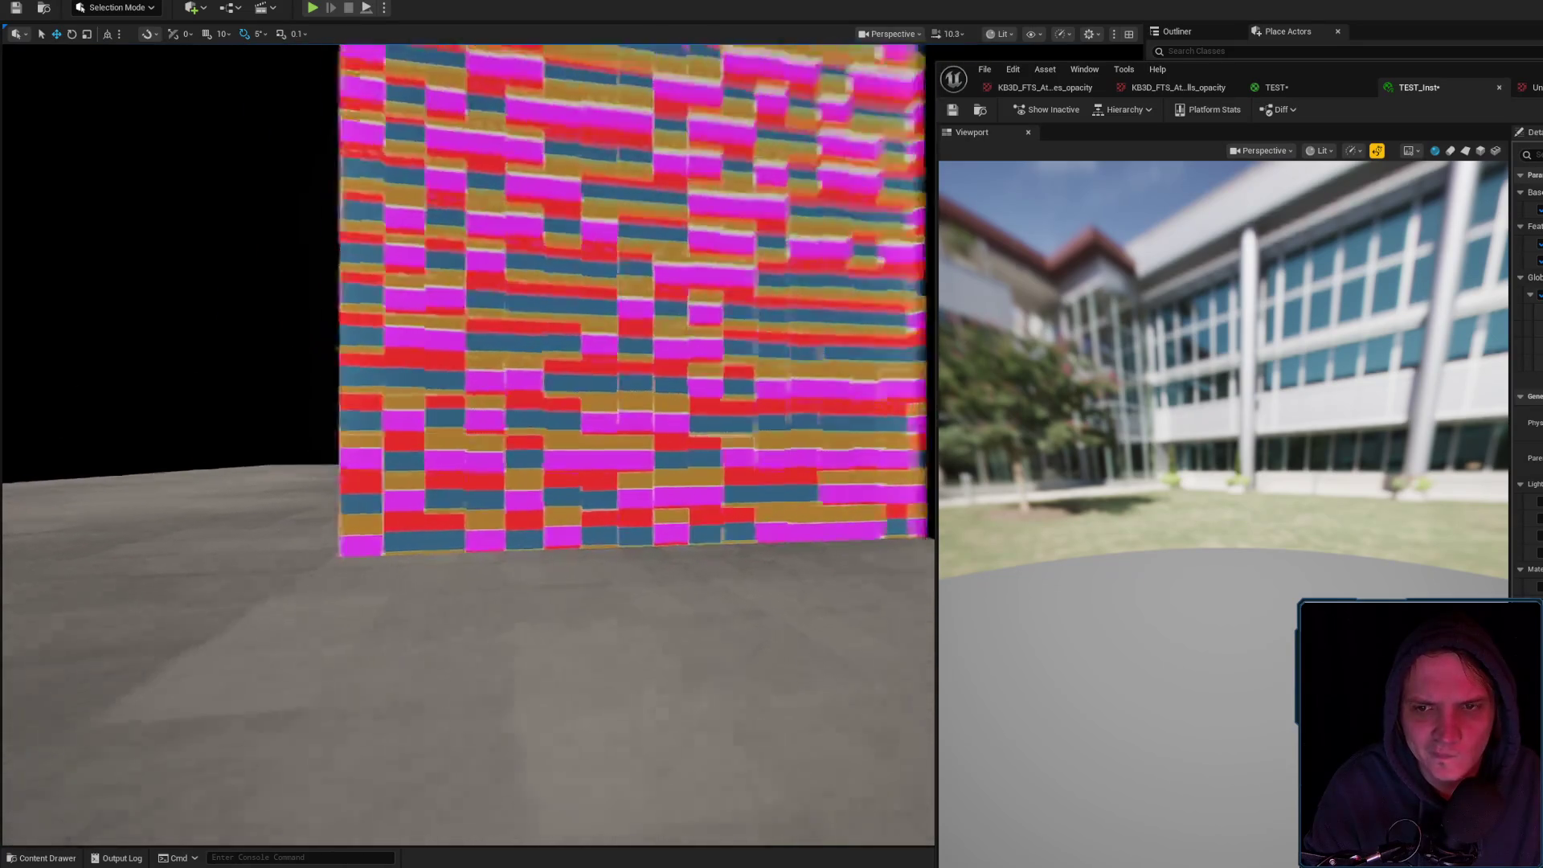
pyautogui.scroll(-2, 468, 444)
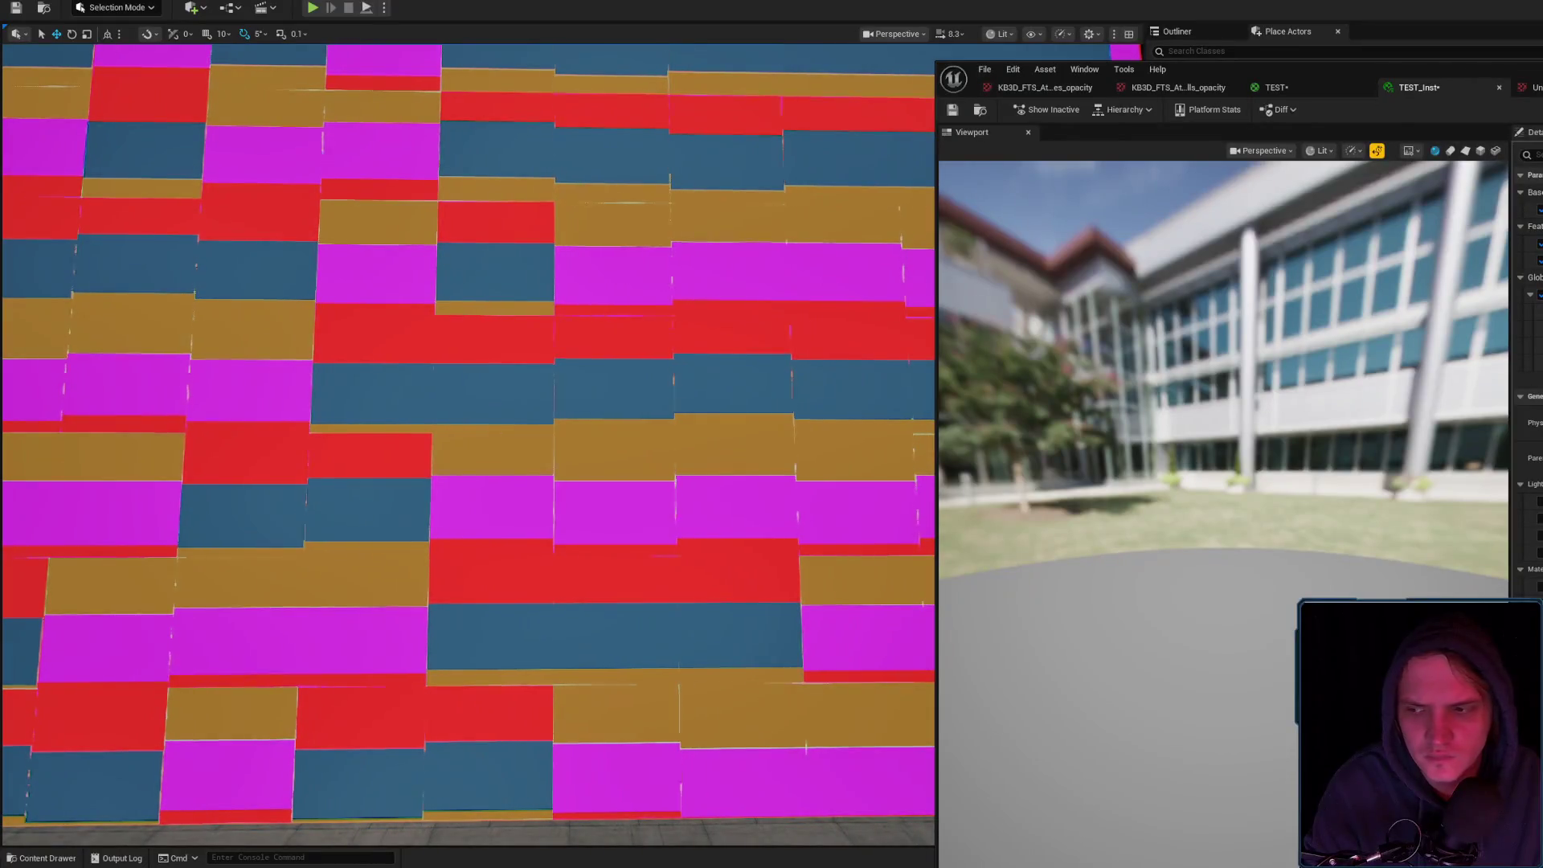
pyautogui.press('s')
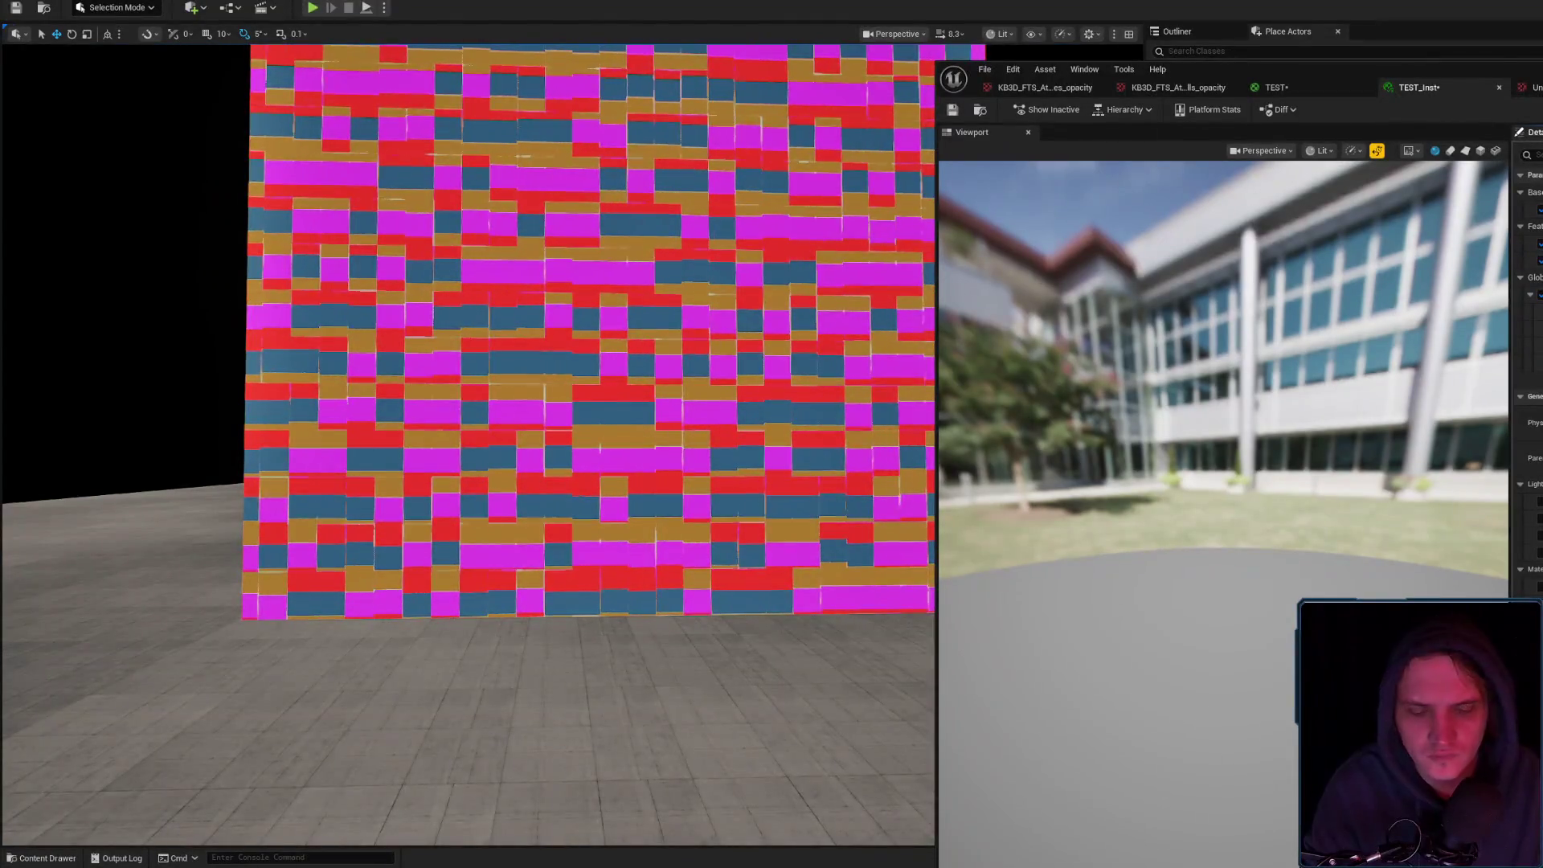
pyautogui.scroll(-2, 468, 442)
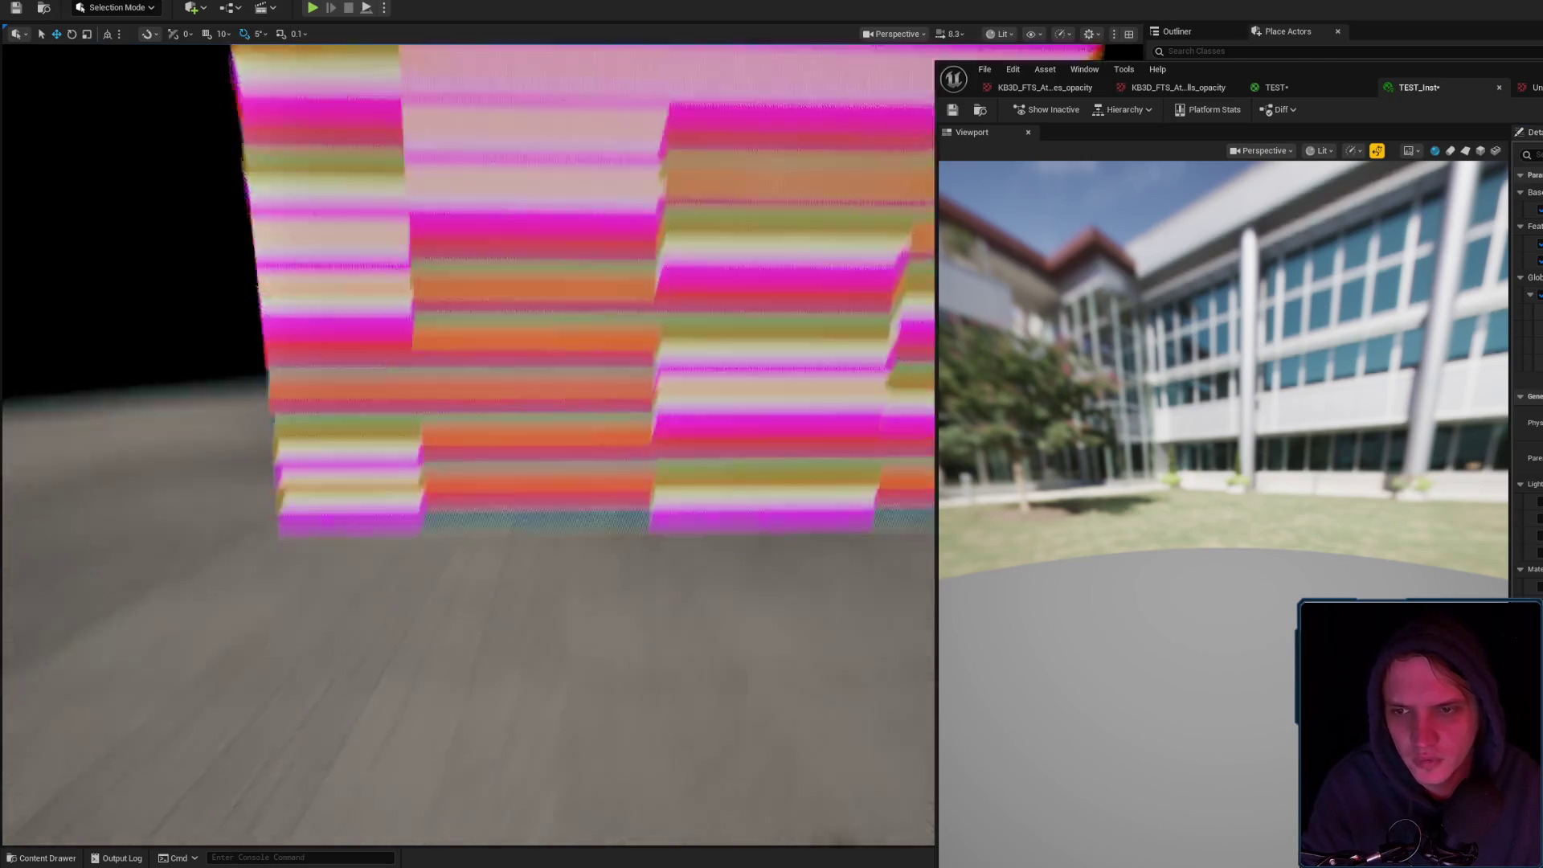
pyautogui.scroll(-1, 468, 442)
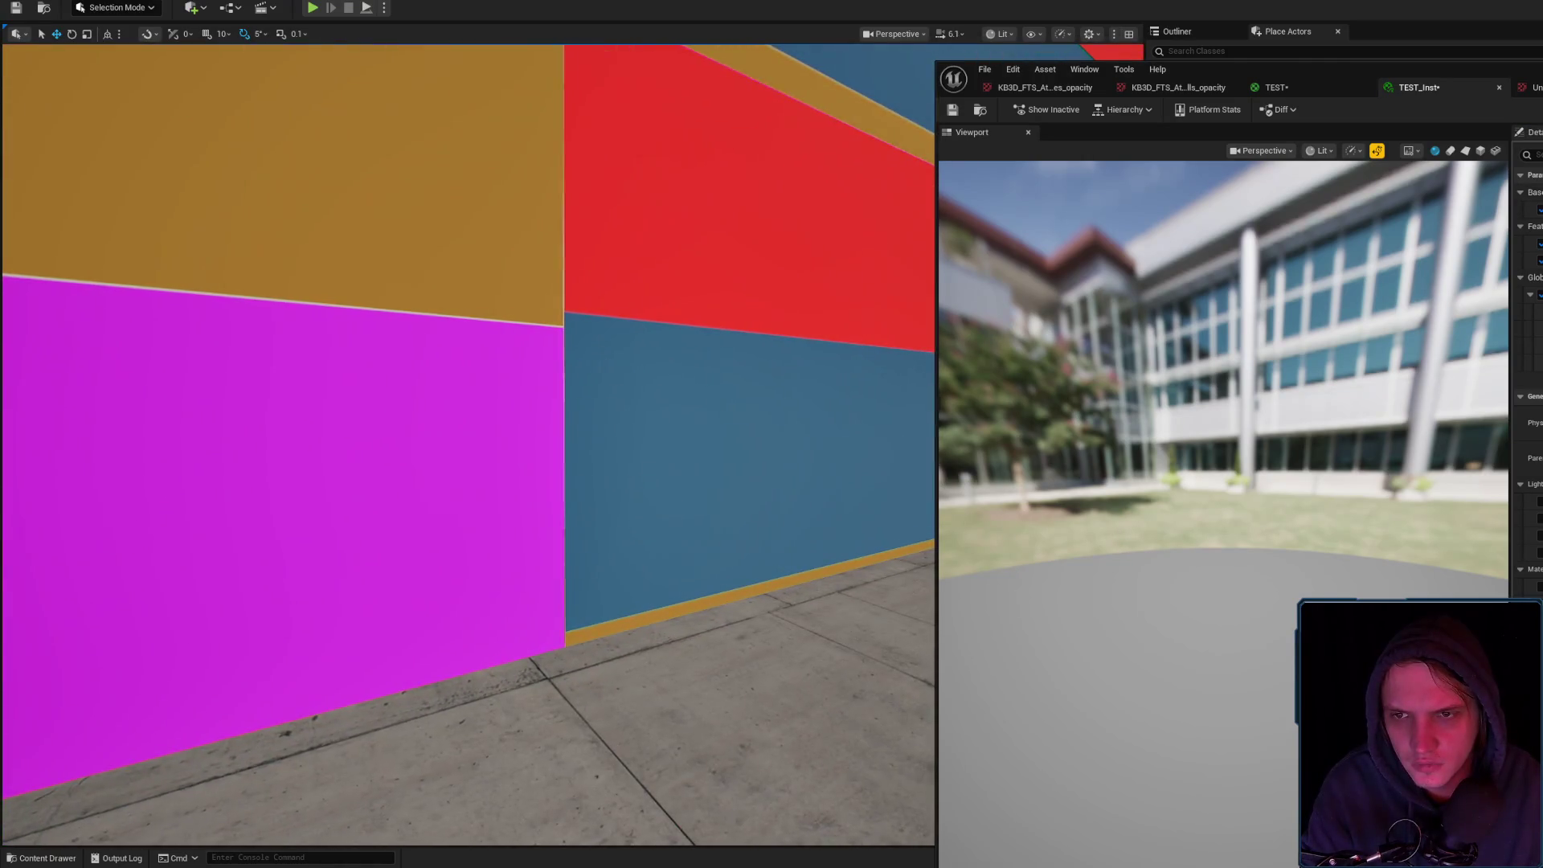
pyautogui.scroll(-1, 468, 442)
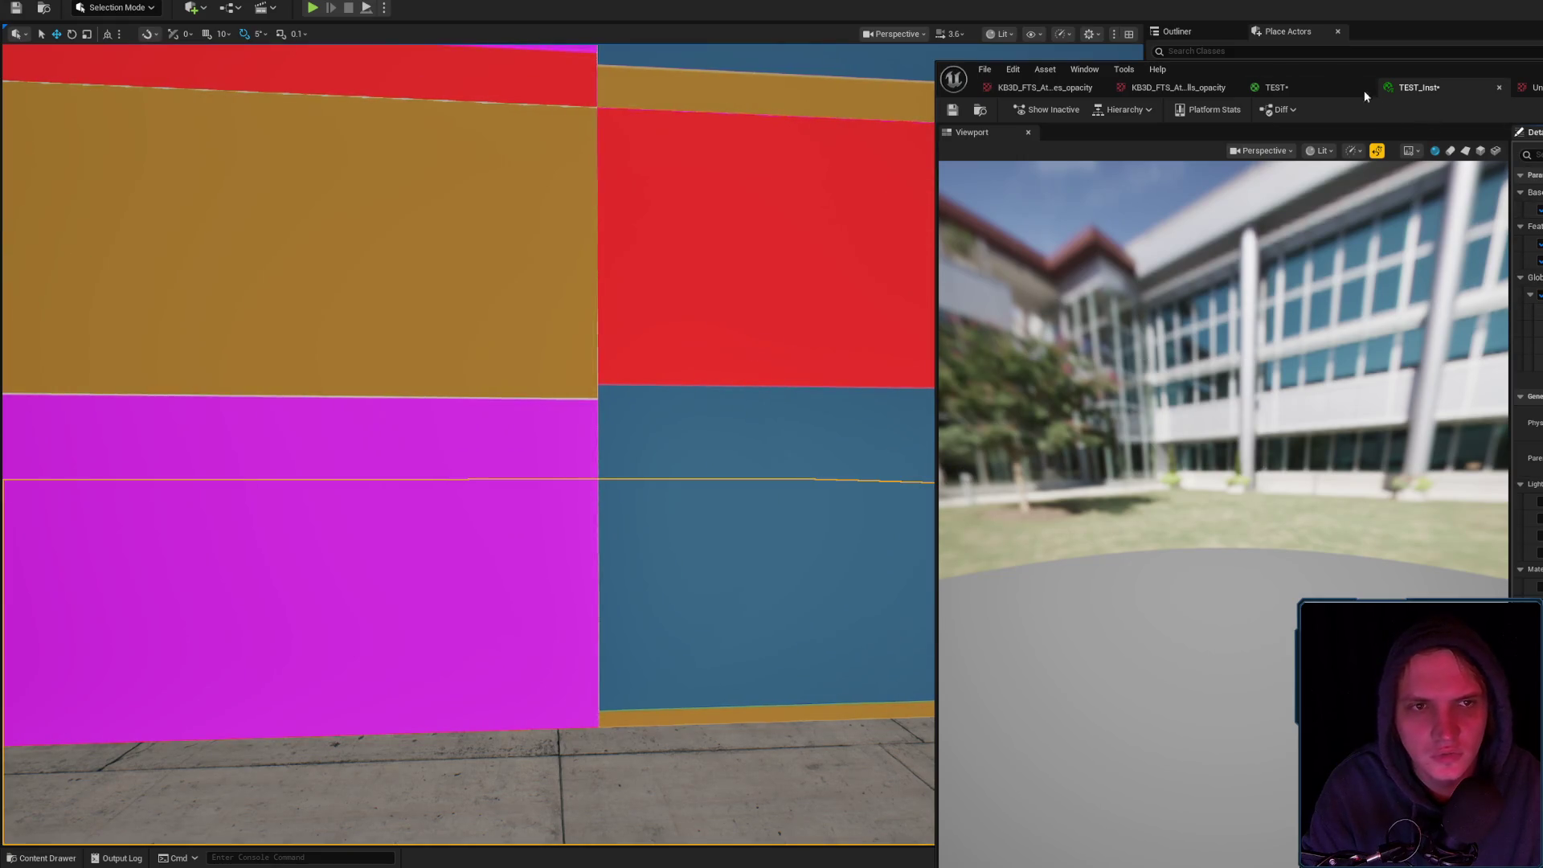
pyautogui.click(1532, 87)
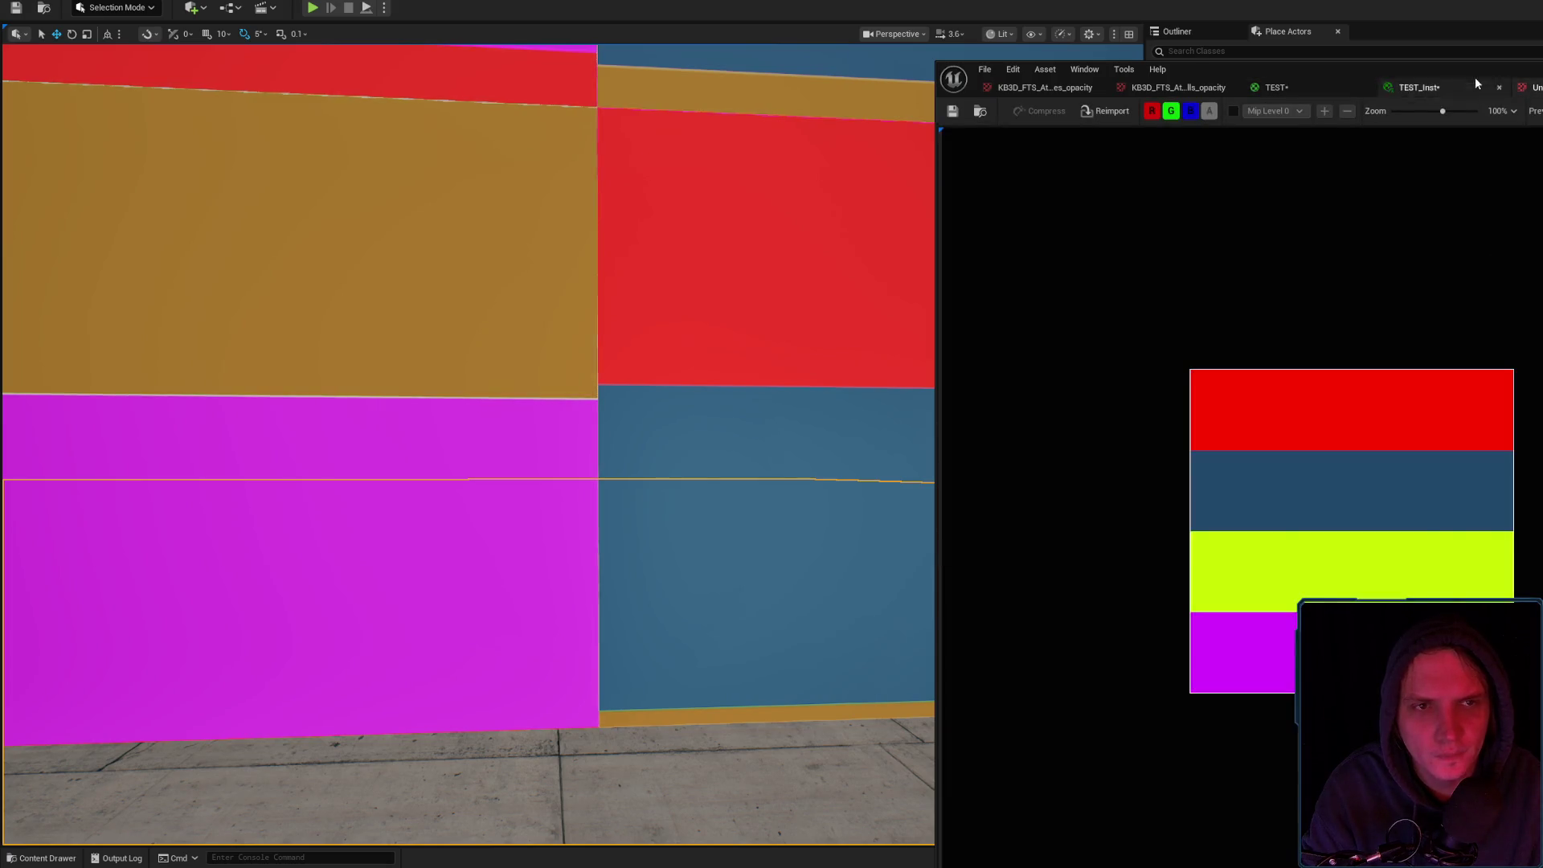
# Open the base TEST material graph and pan to the Mask and PatternRandom nodes
pyautogui.click(1470, 89)
pyautogui.click(1324, 89)
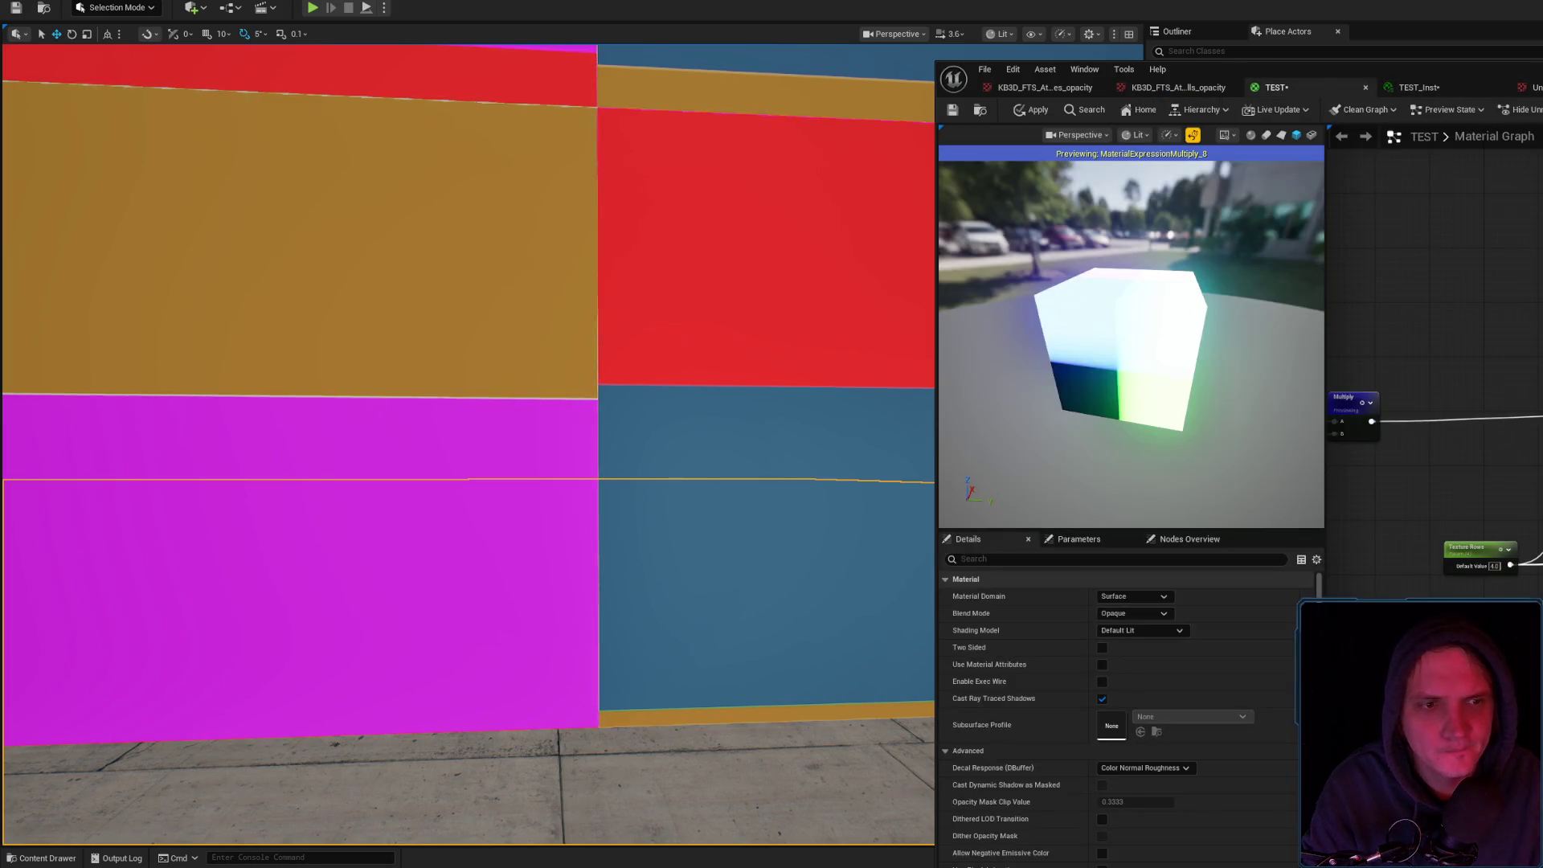
pyautogui.moveTo(1472, 361)
pyautogui.mouseDown()
pyautogui.moveTo(1439, 338)
pyautogui.moveTo(1472, 360)
pyautogui.moveTo(1472, 483)
pyautogui.moveTo(1395, 556)
pyautogui.mouseUp()
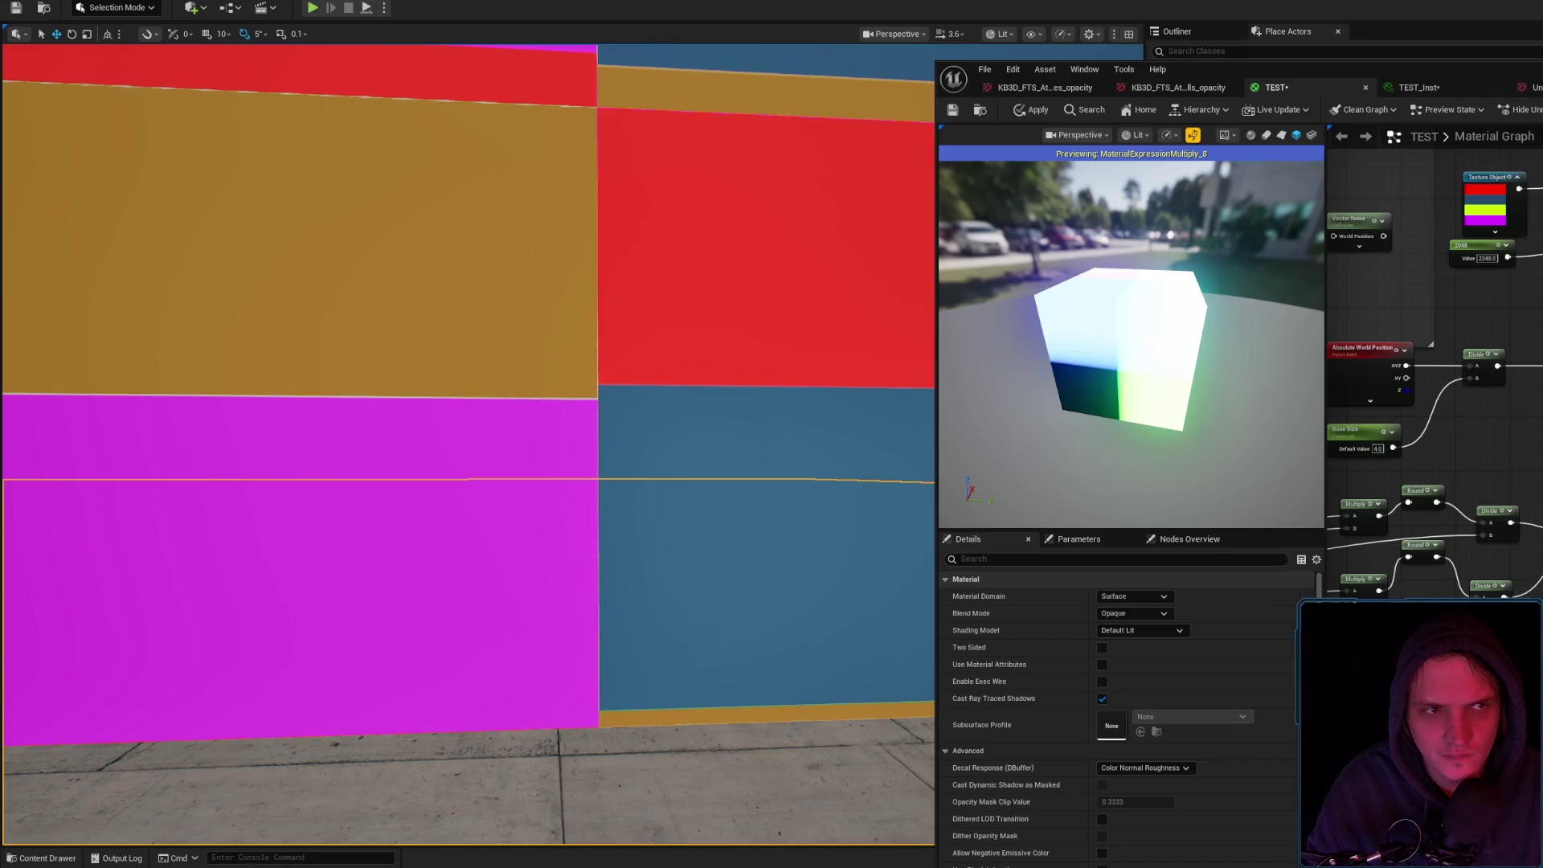
pyautogui.scroll(-5, 700, 362)
pyautogui.scroll(5, 678, 373)
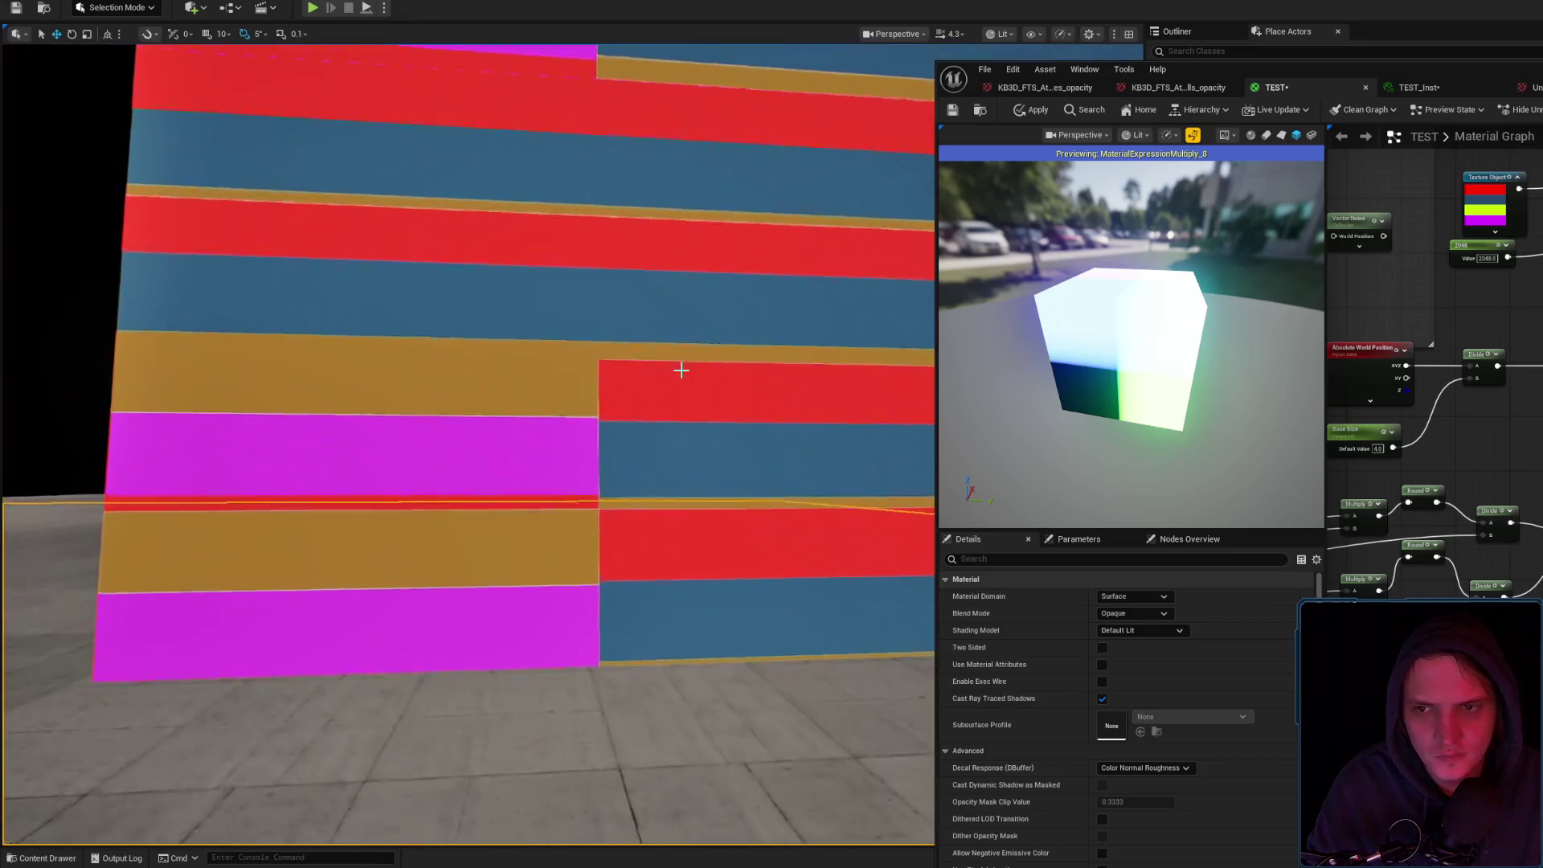
pyautogui.scroll(-3, 678, 373)
pyautogui.scroll(4, 678, 373)
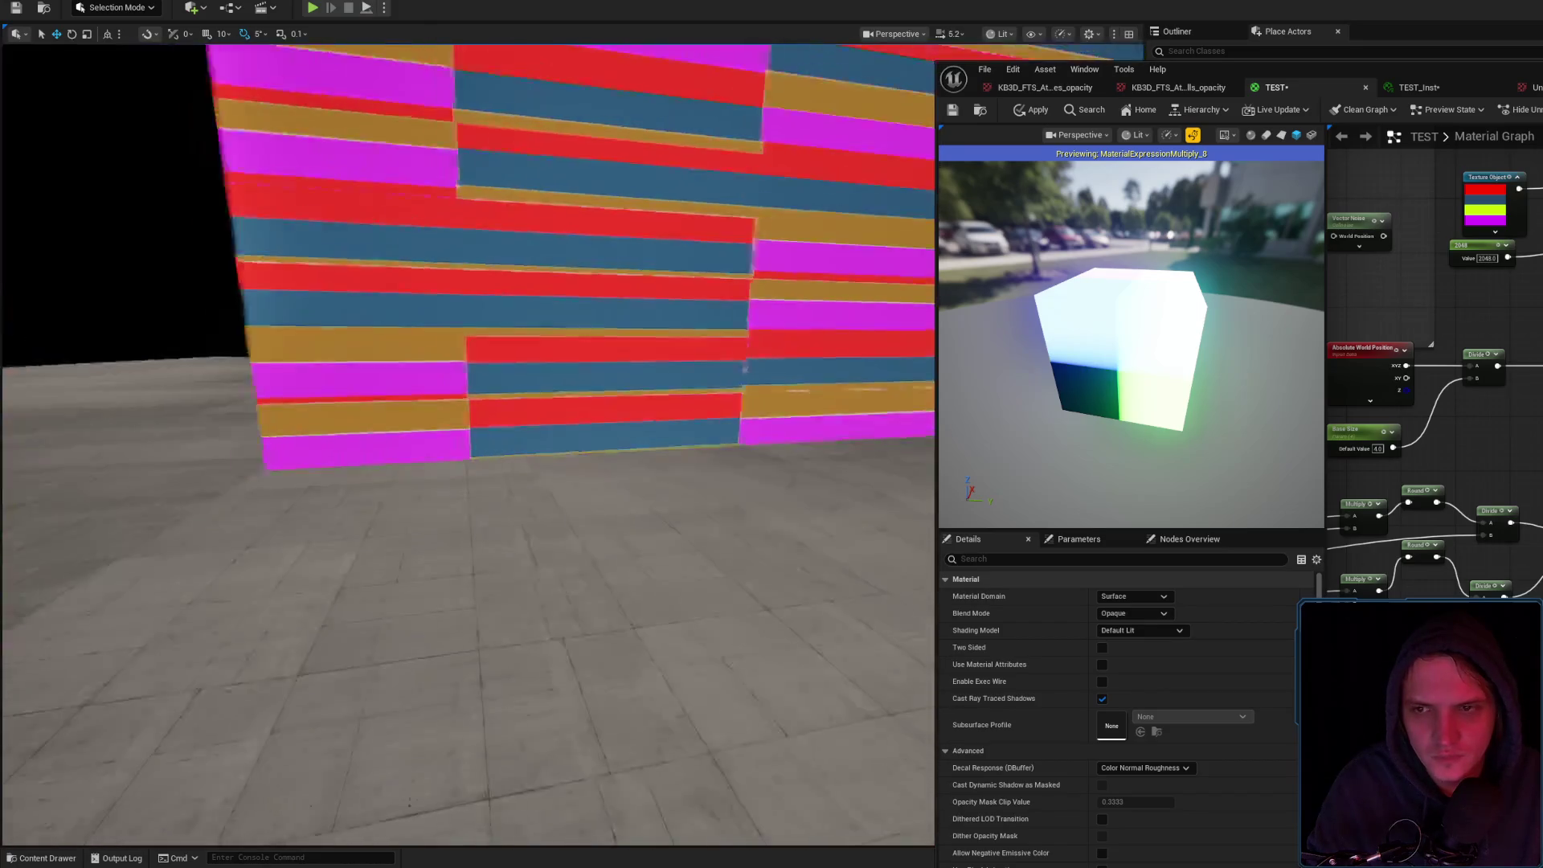
pyautogui.scroll(5, 677, 372)
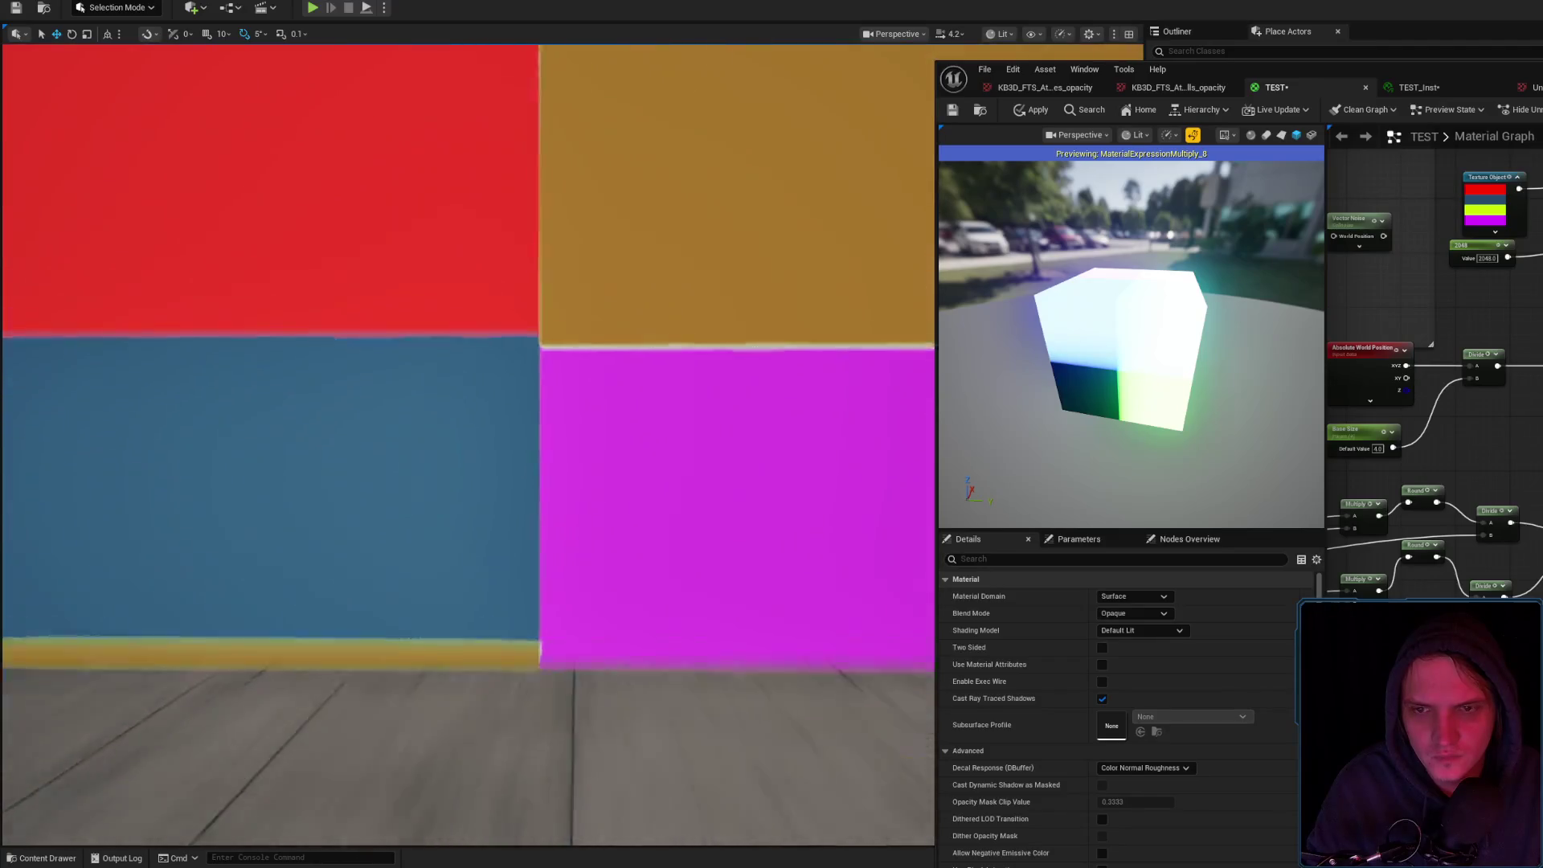
pyautogui.scroll(3, 1434, 322)
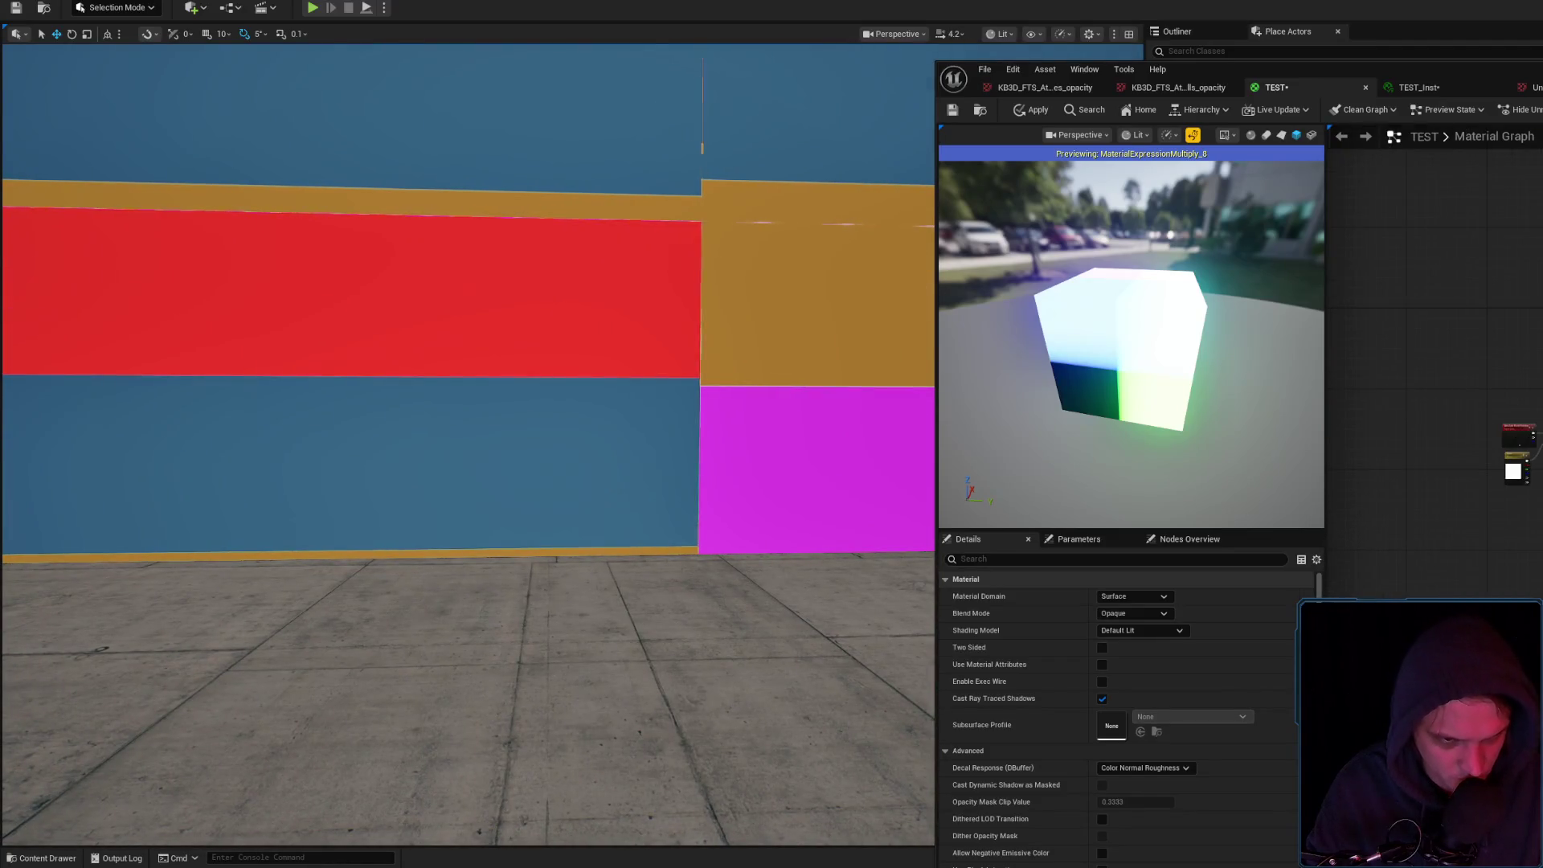
pyautogui.scroll(-2, 1435, 354)
pyautogui.scroll(2, 1447, 353)
# Adjust the Vector Noise node, apply, and bring the world position and rounding nodes into view
pyautogui.click(1456, 355)
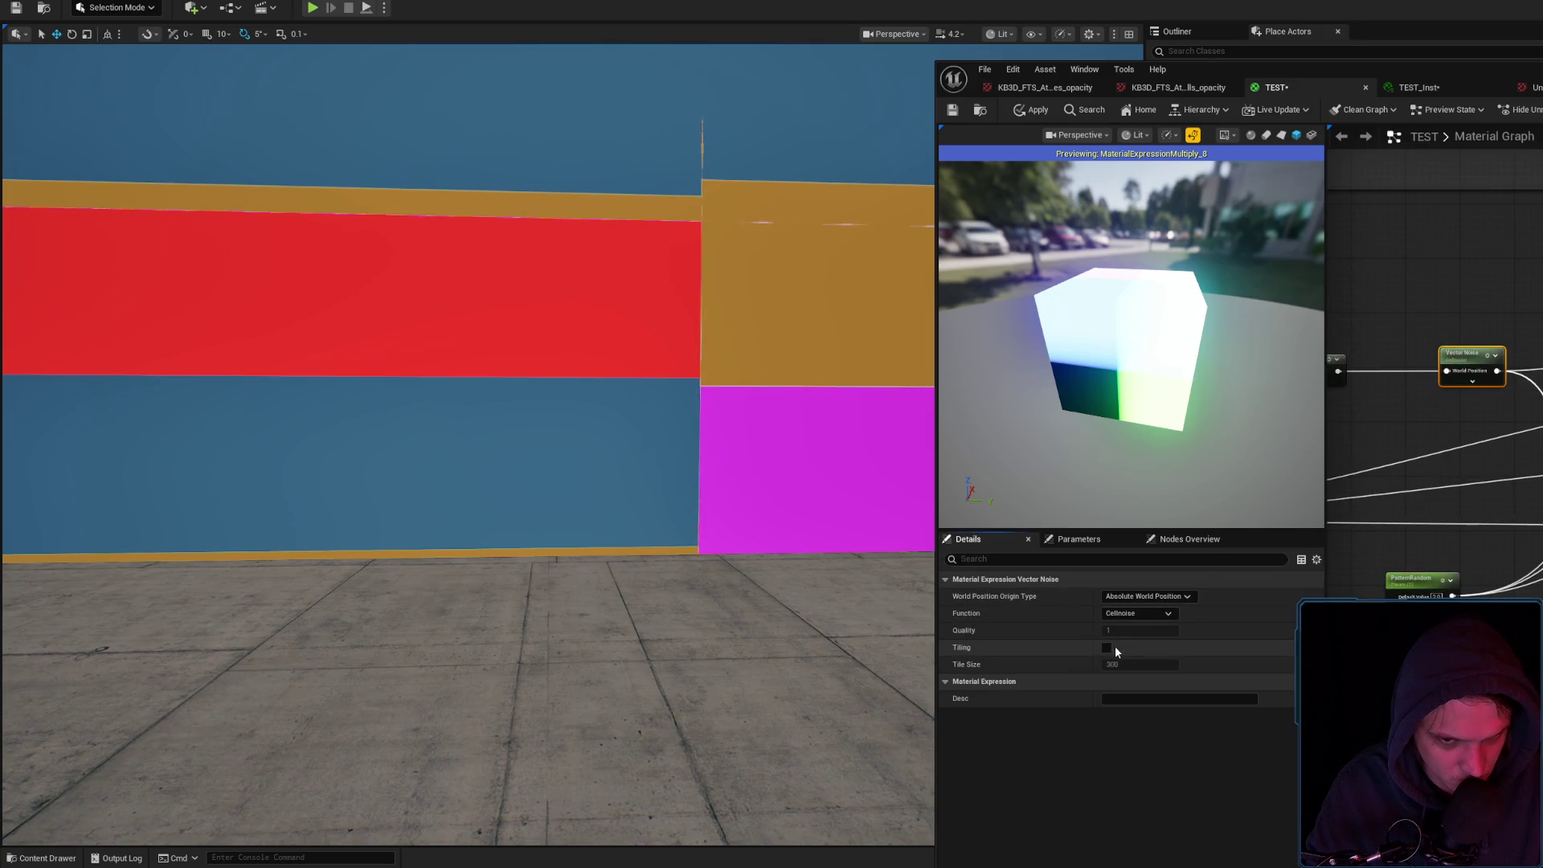
pyautogui.click(1035, 111)
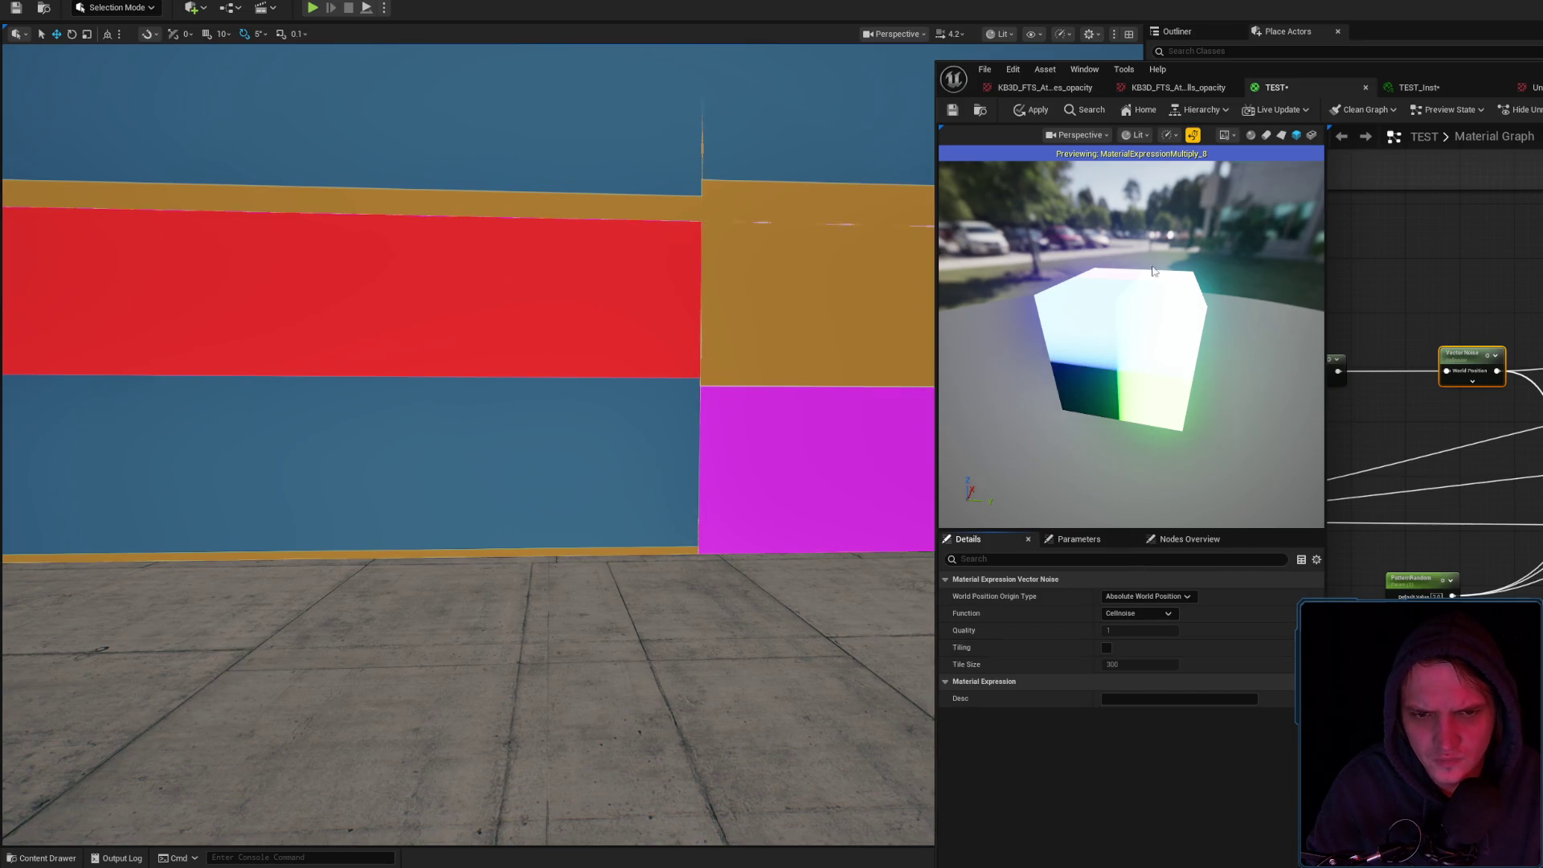
pyautogui.moveTo(541, 507)
pyautogui.mouseDown()
pyautogui.moveTo(541, 450)
pyautogui.moveTo(474, 497)
pyautogui.moveTo(463, 462)
pyautogui.mouseUp()
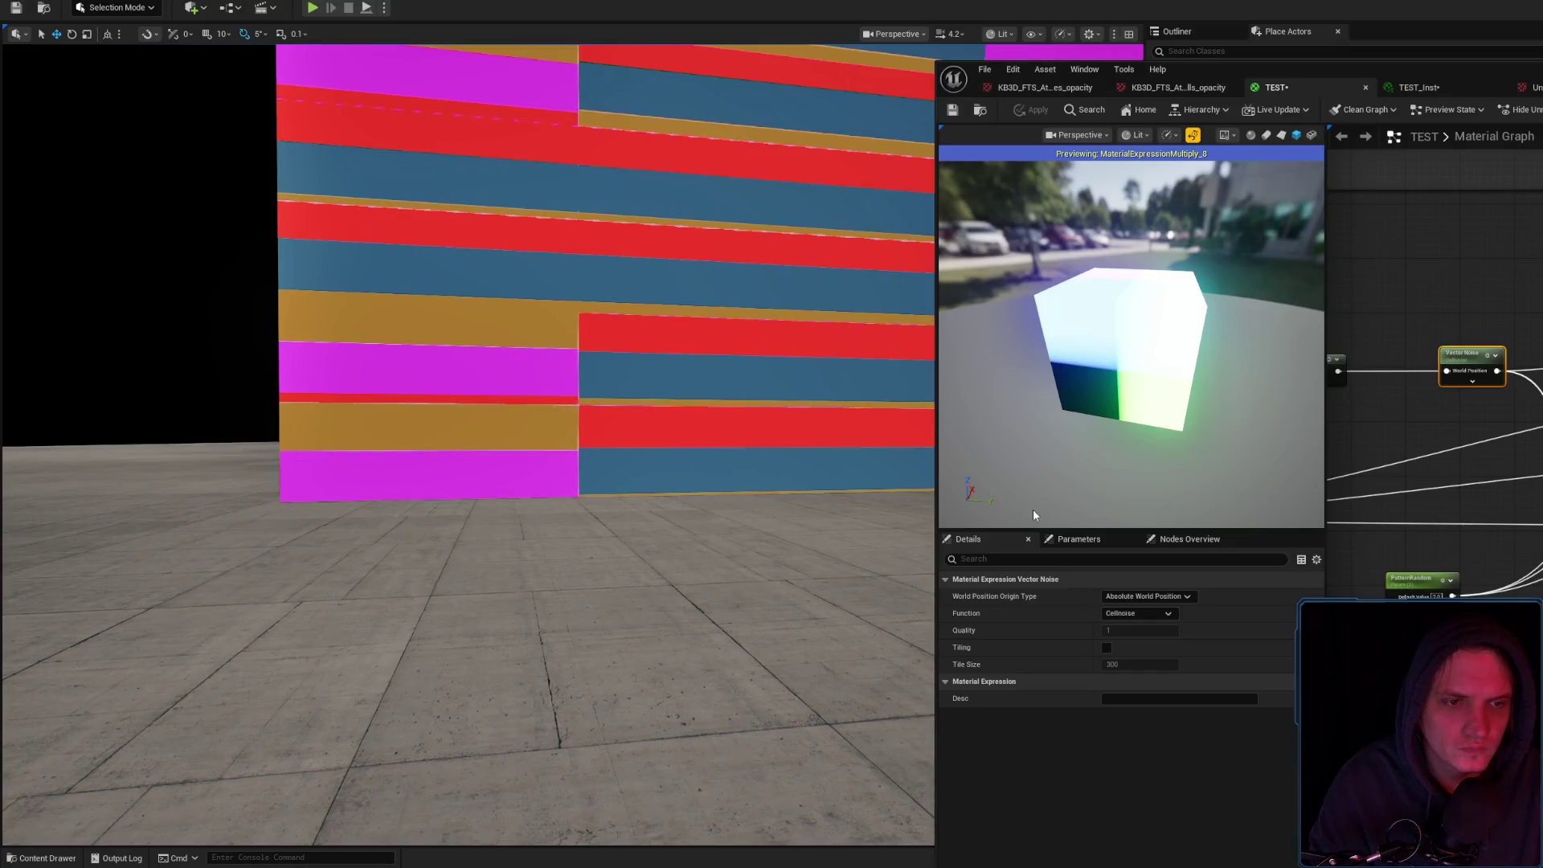
pyautogui.moveTo(1471, 370)
pyautogui.mouseDown()
pyautogui.moveTo(1396, 159)
pyautogui.moveTo(1533, 203)
pyautogui.mouseUp()
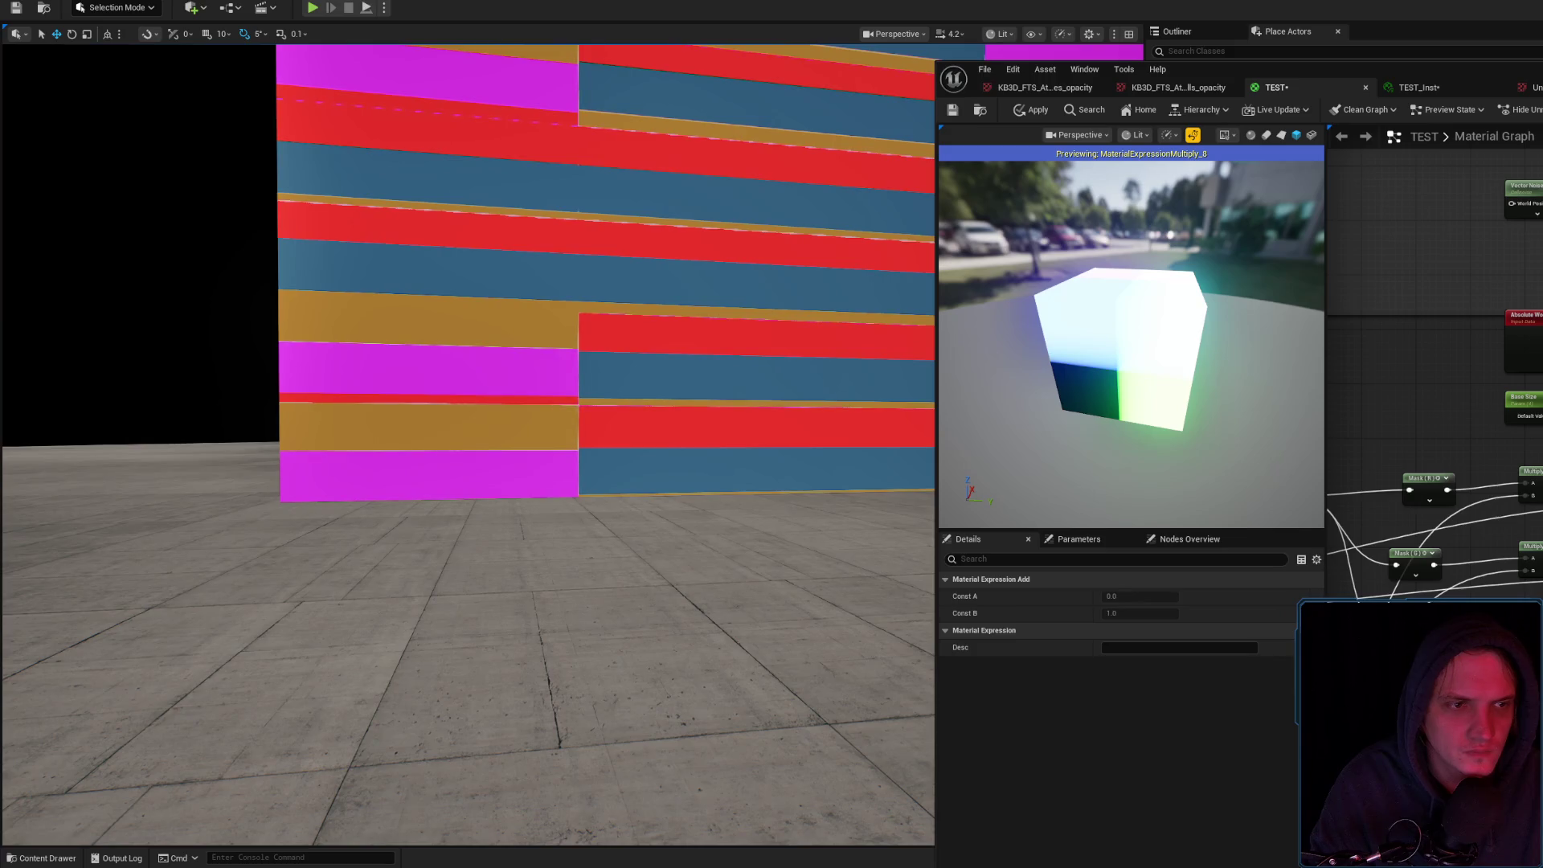
# Apply the TEST material edits and fly around the wall's offset red, orange and magenta blocks
pyautogui.moveTo(1533, 203); pyautogui.dragTo(1375, 243)
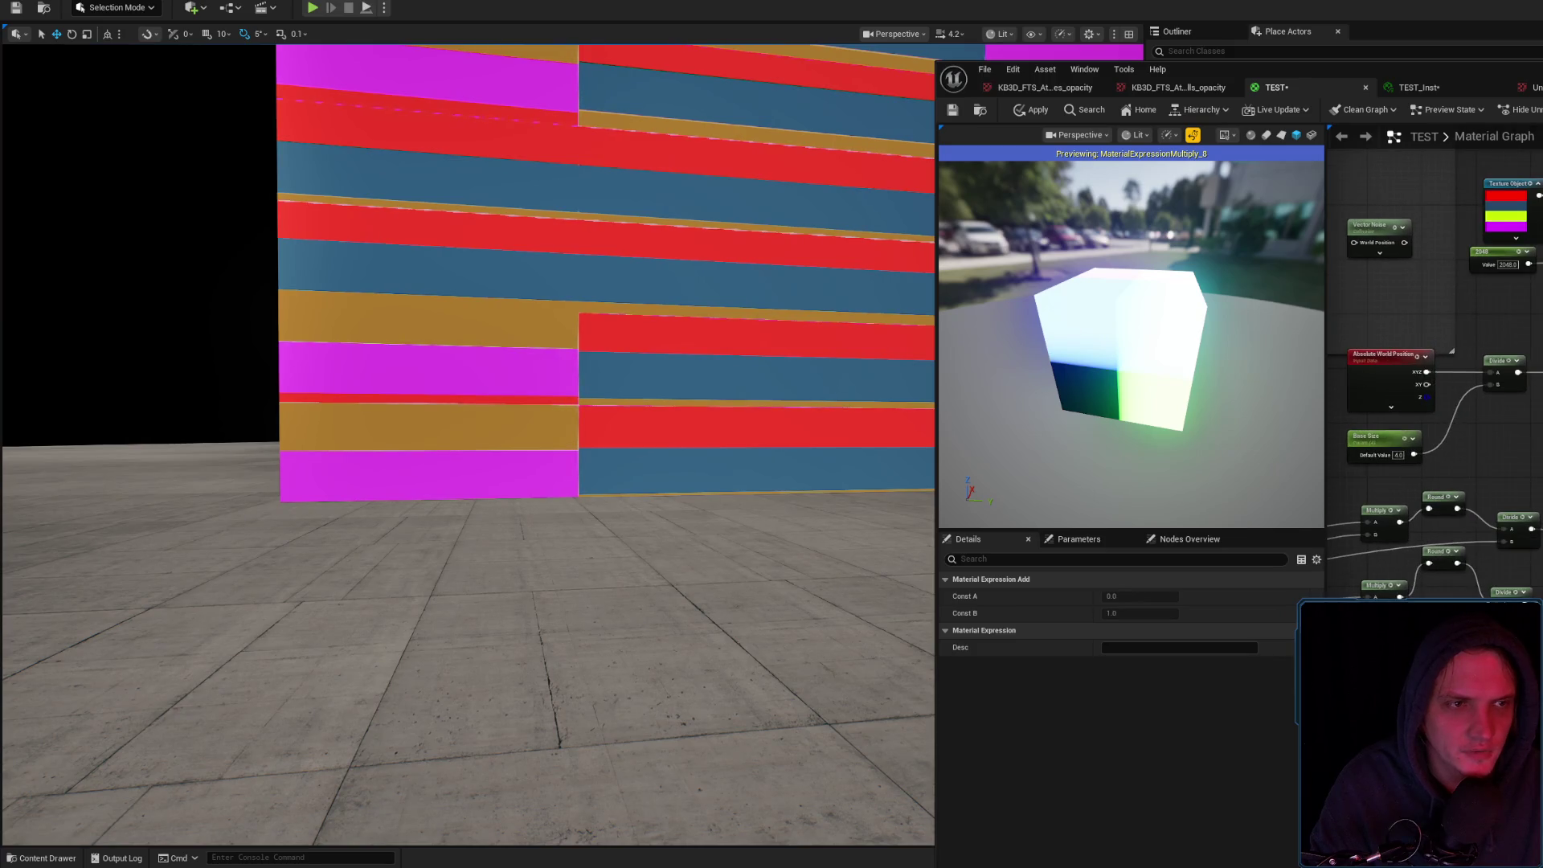
pyautogui.click(1039, 111)
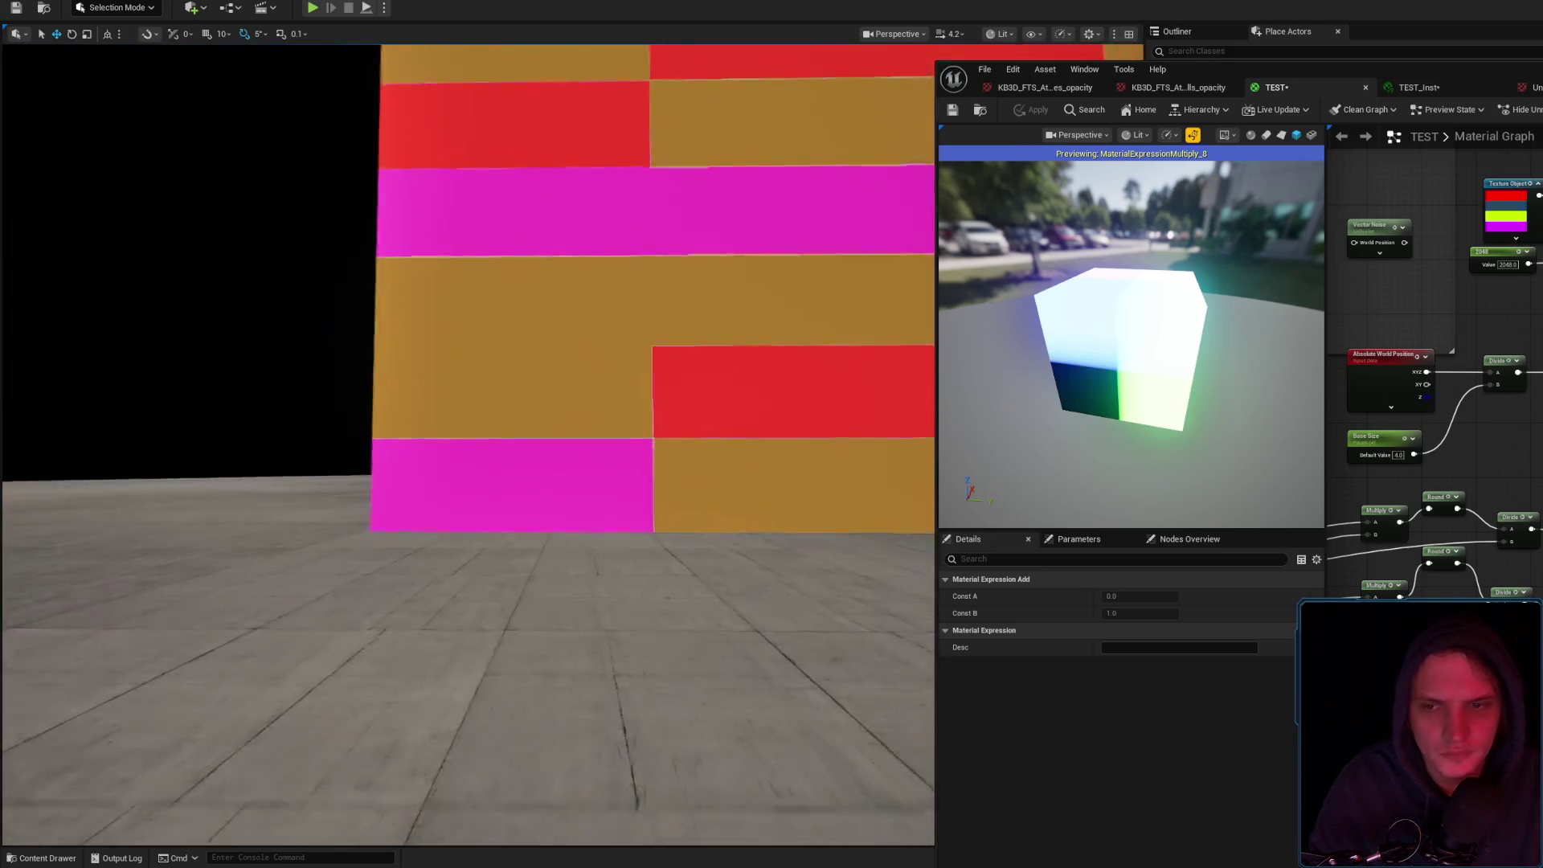
pyautogui.scroll(3, 468, 445)
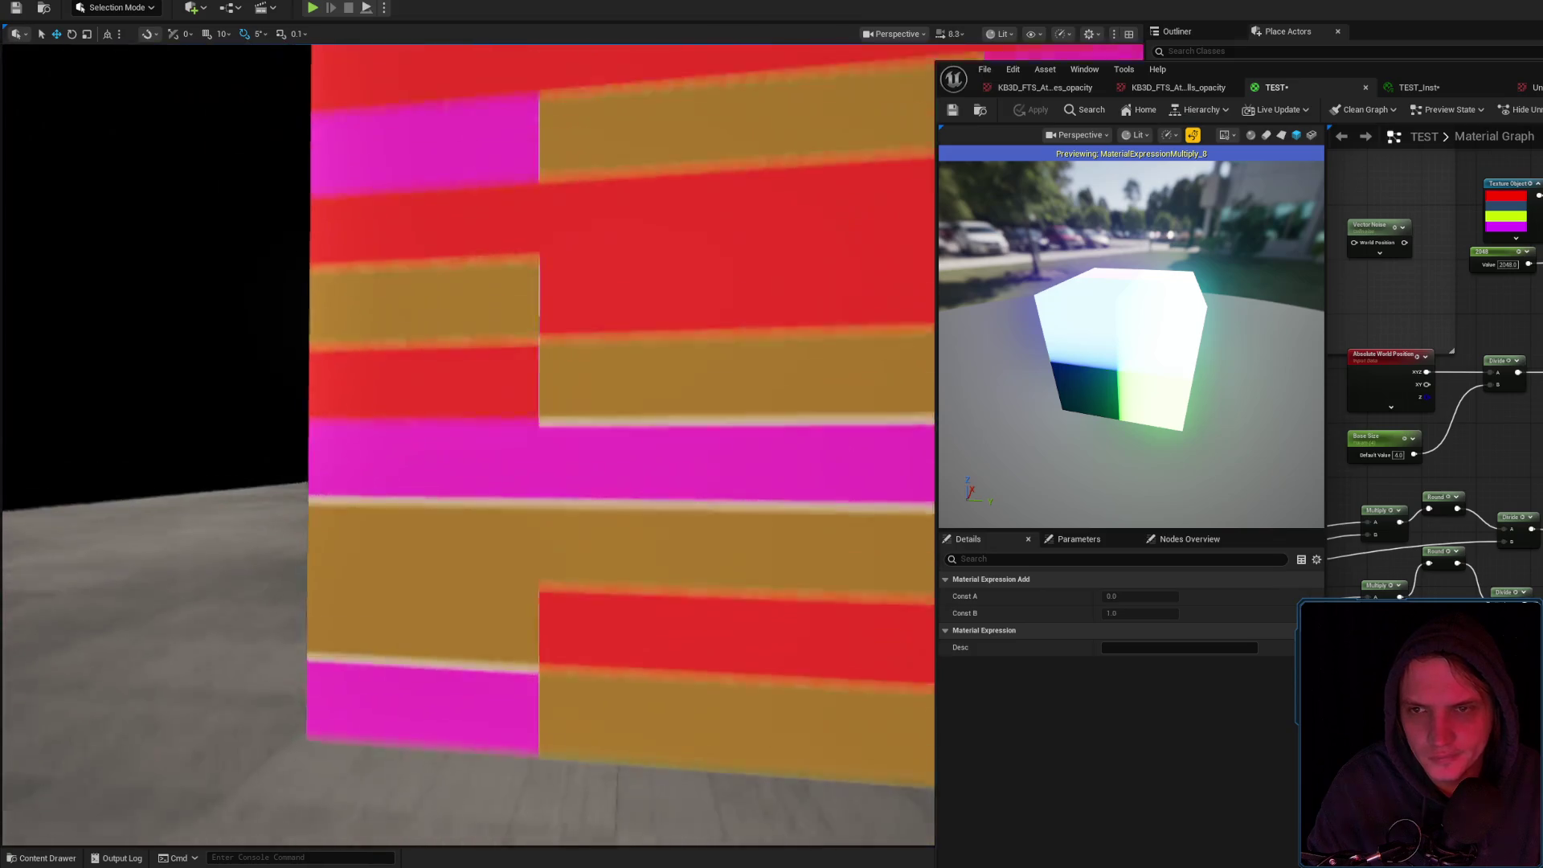
pyautogui.press('s')
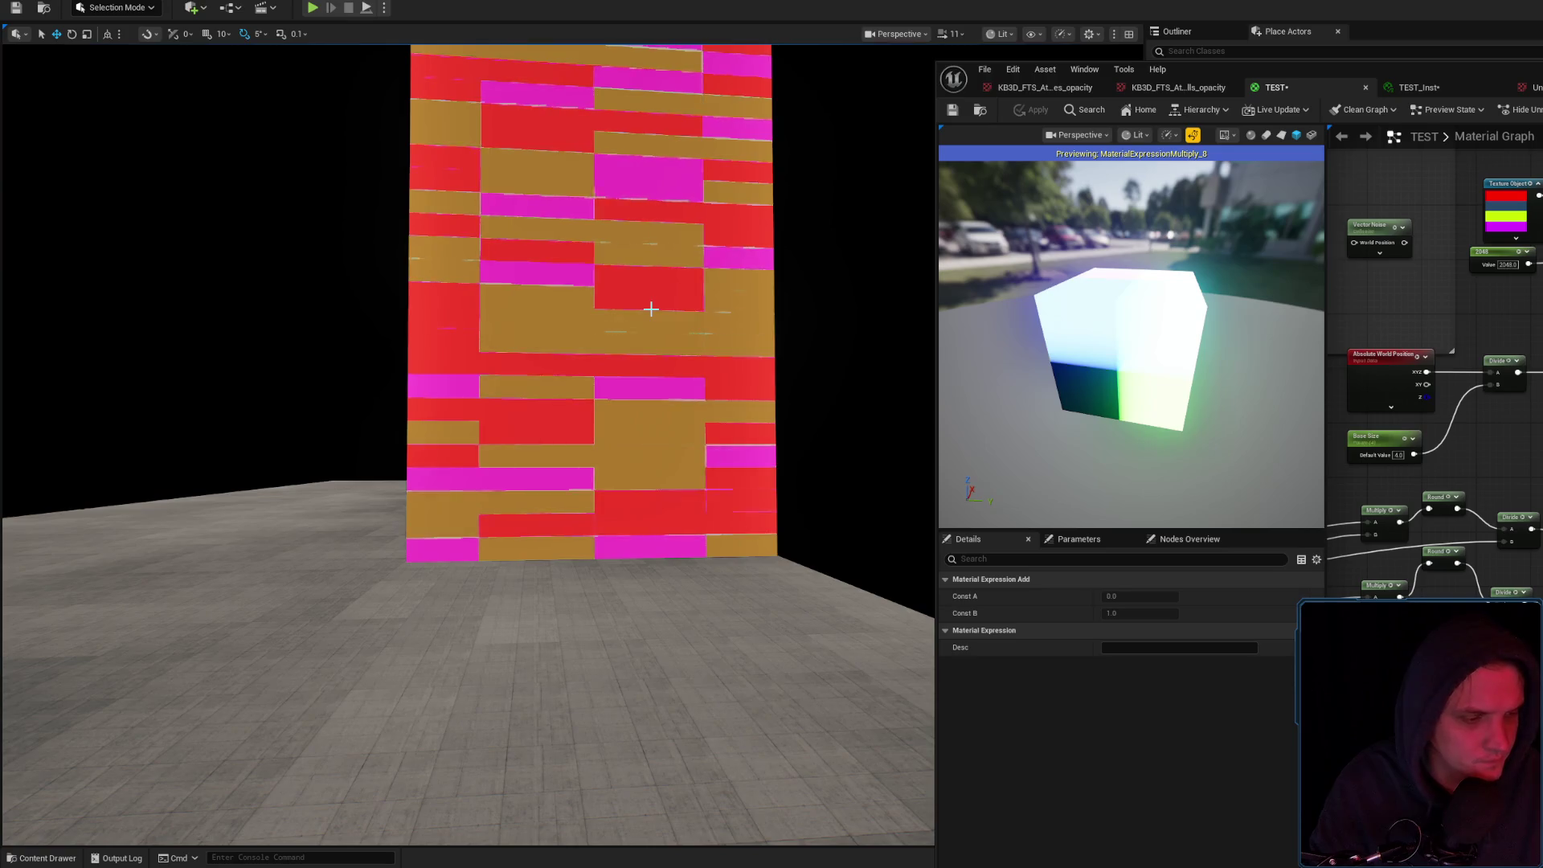
pyautogui.press('w')
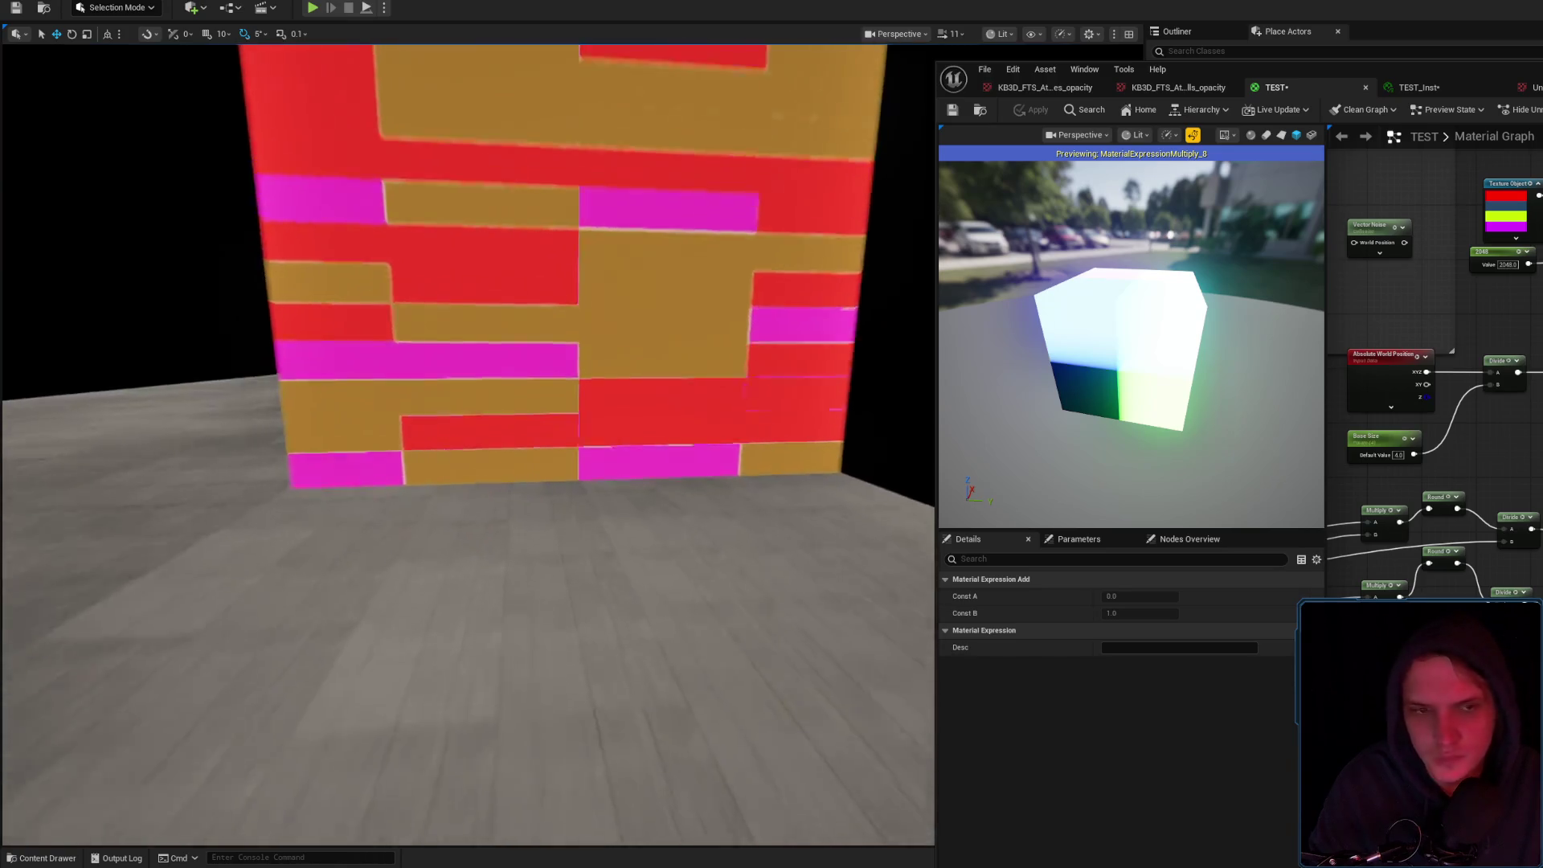
pyautogui.press('w')
pyautogui.scroll(-3, 469, 444)
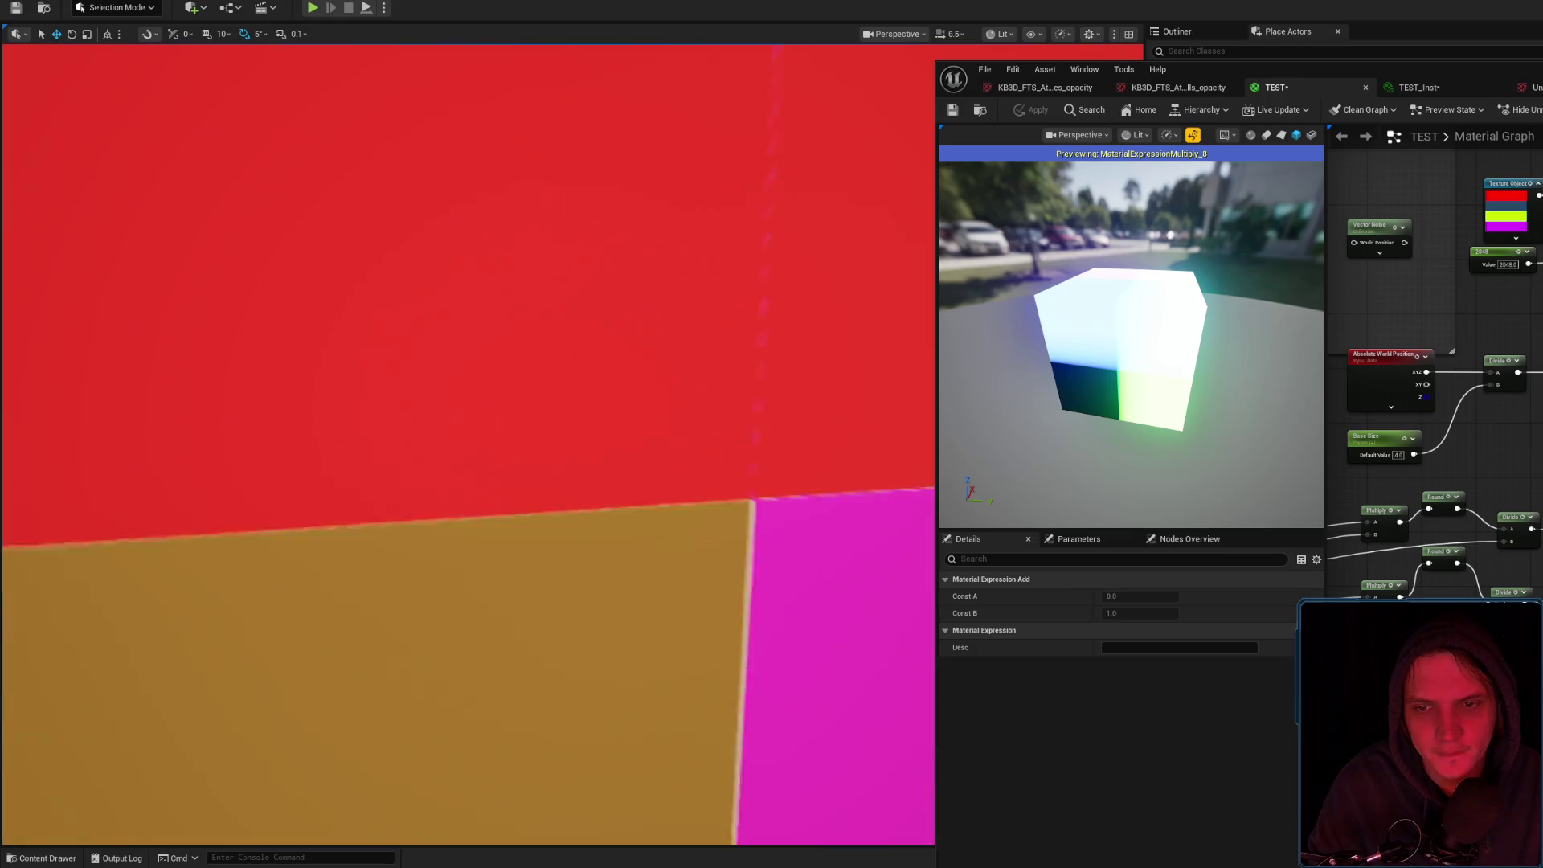
pyautogui.press('s')
pyautogui.scroll(2, 468, 444)
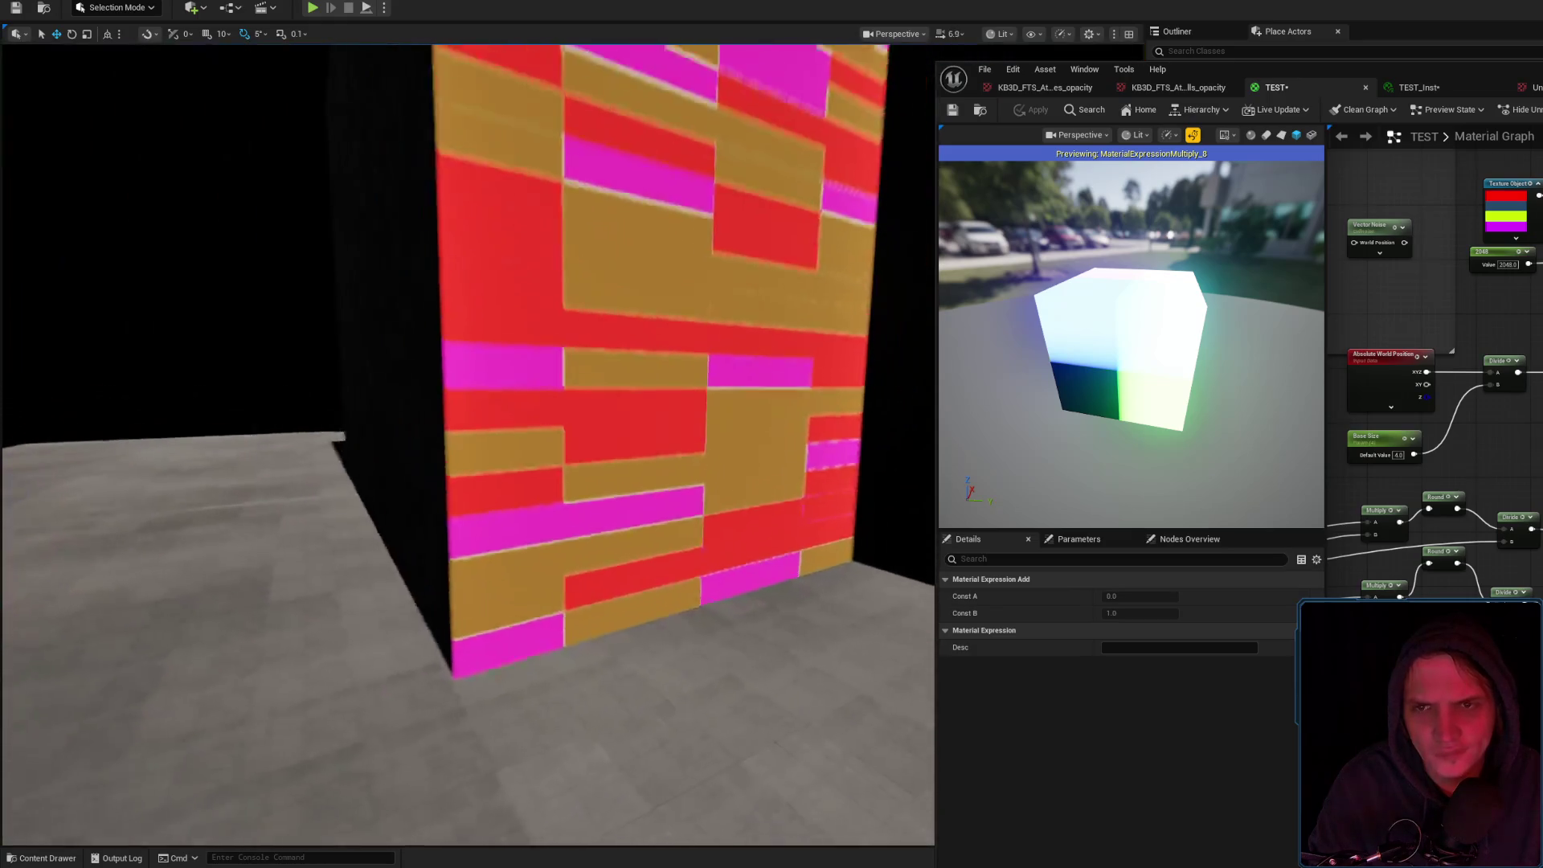
pyautogui.press('w')
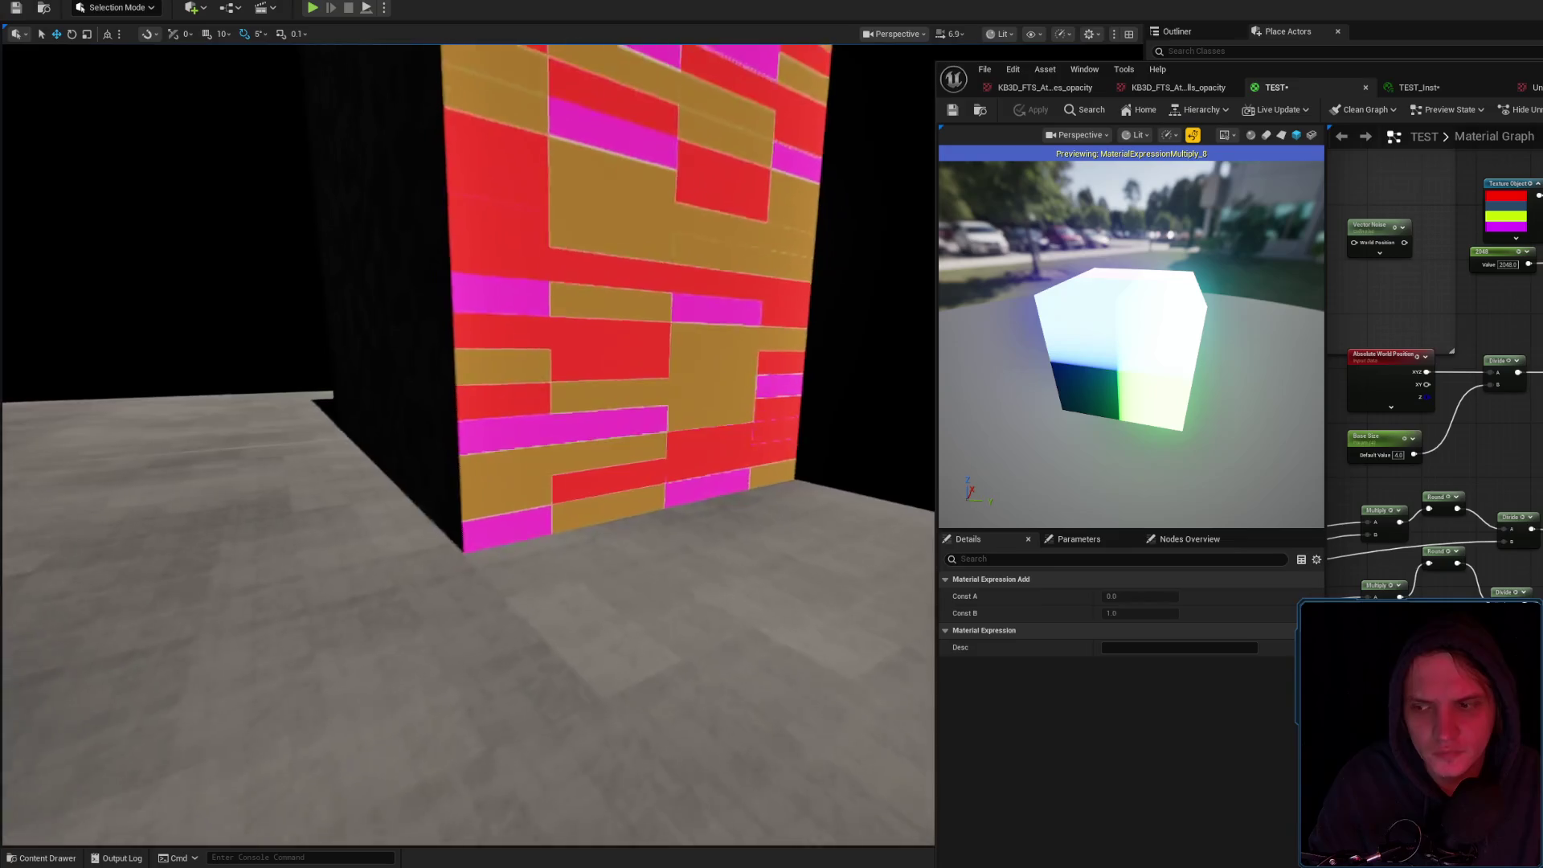
pyautogui.press('s')
pyautogui.scroll(2, 468, 444)
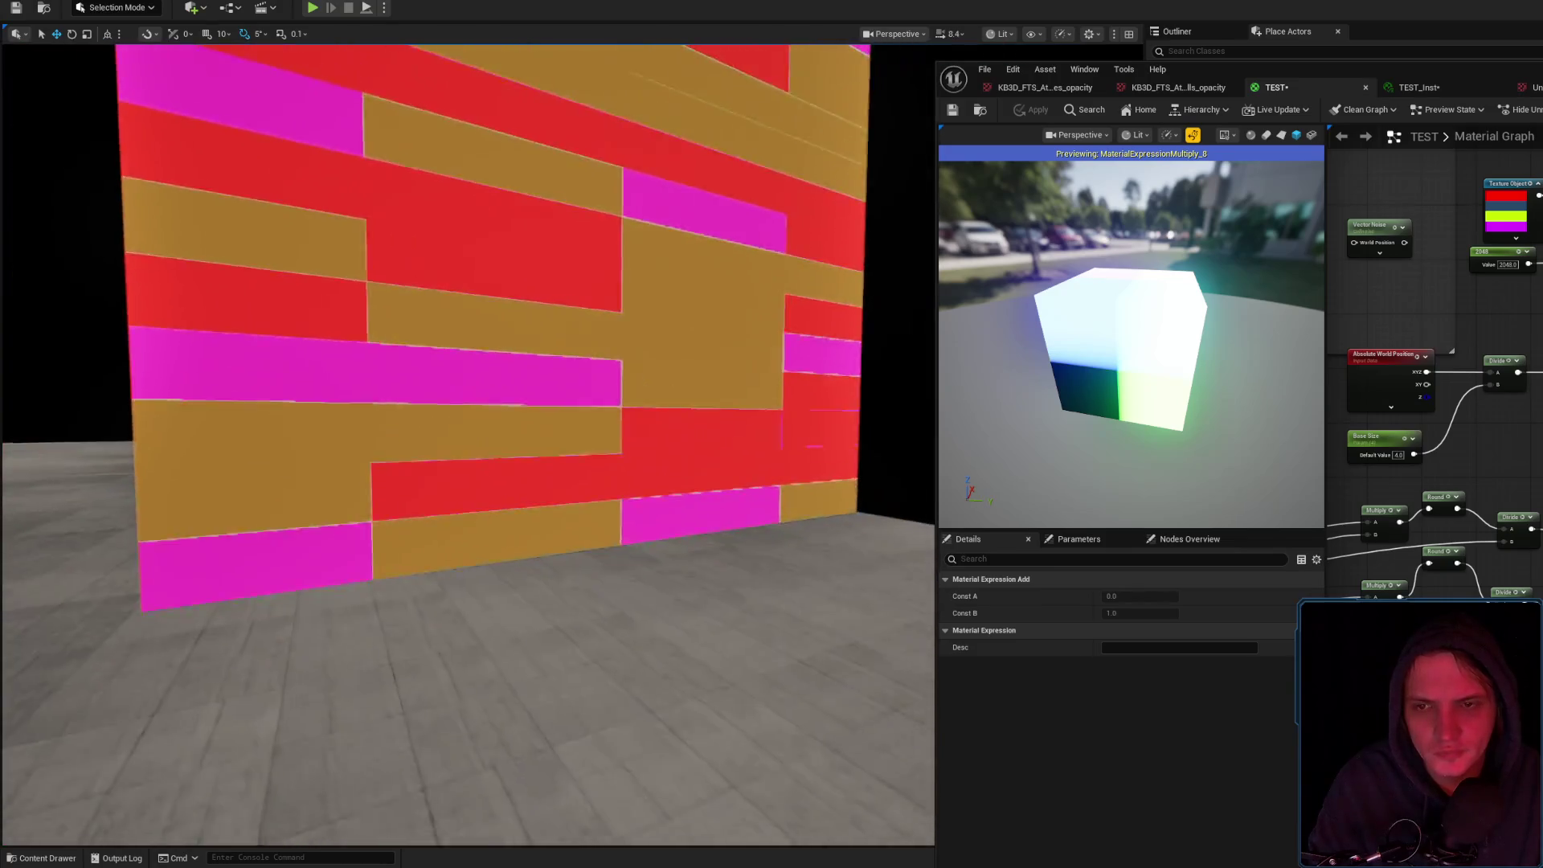
pyautogui.press('w')
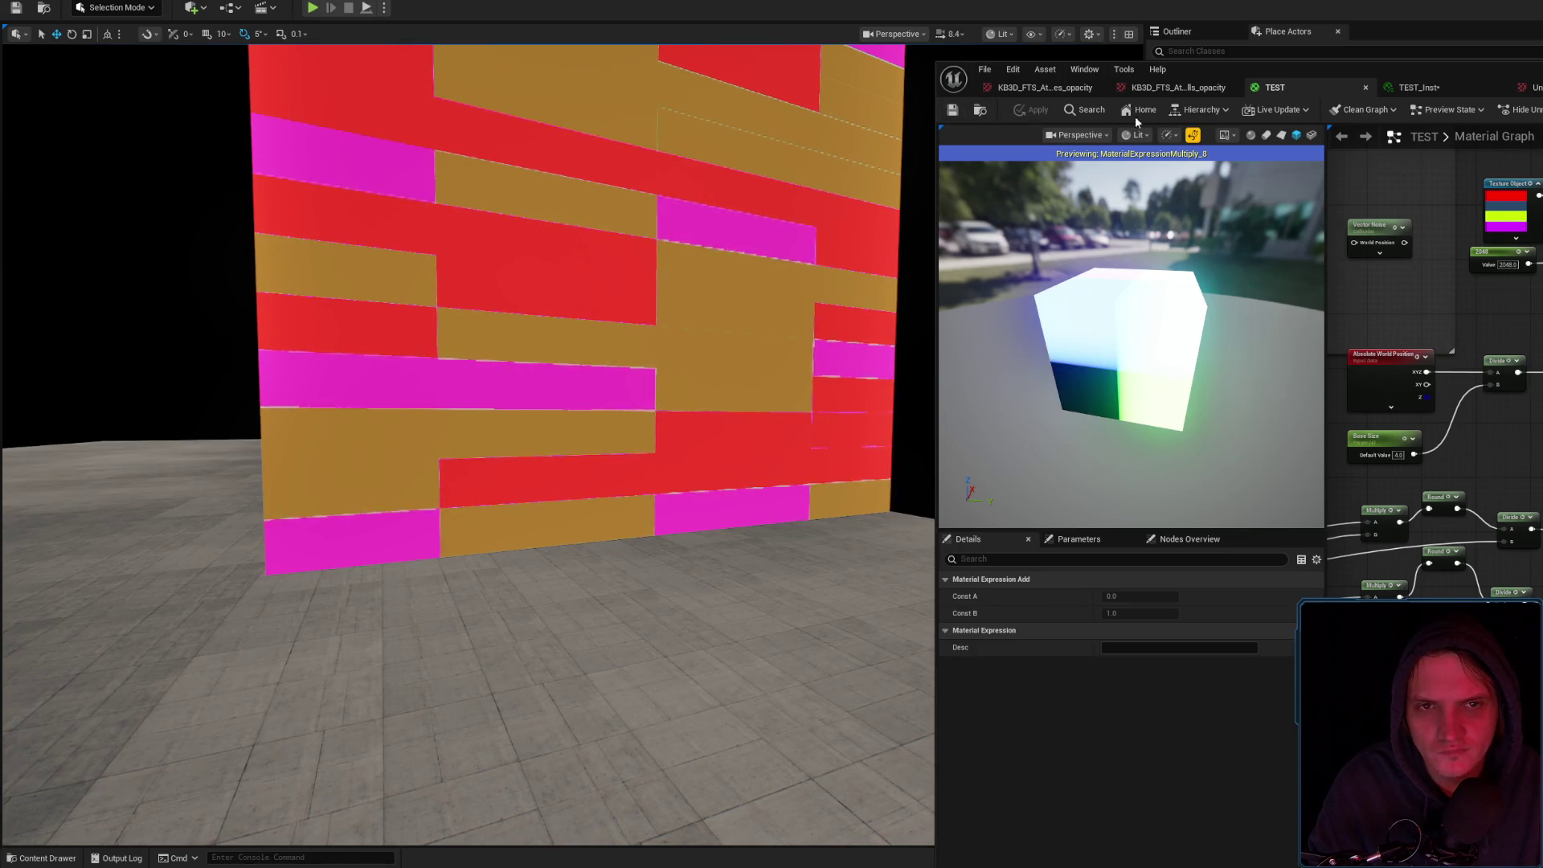
# Toggle the viewport to Unlit to check the block colours, then back to Lit
pyautogui.click(1002, 36)
pyautogui.click(1029, 94)
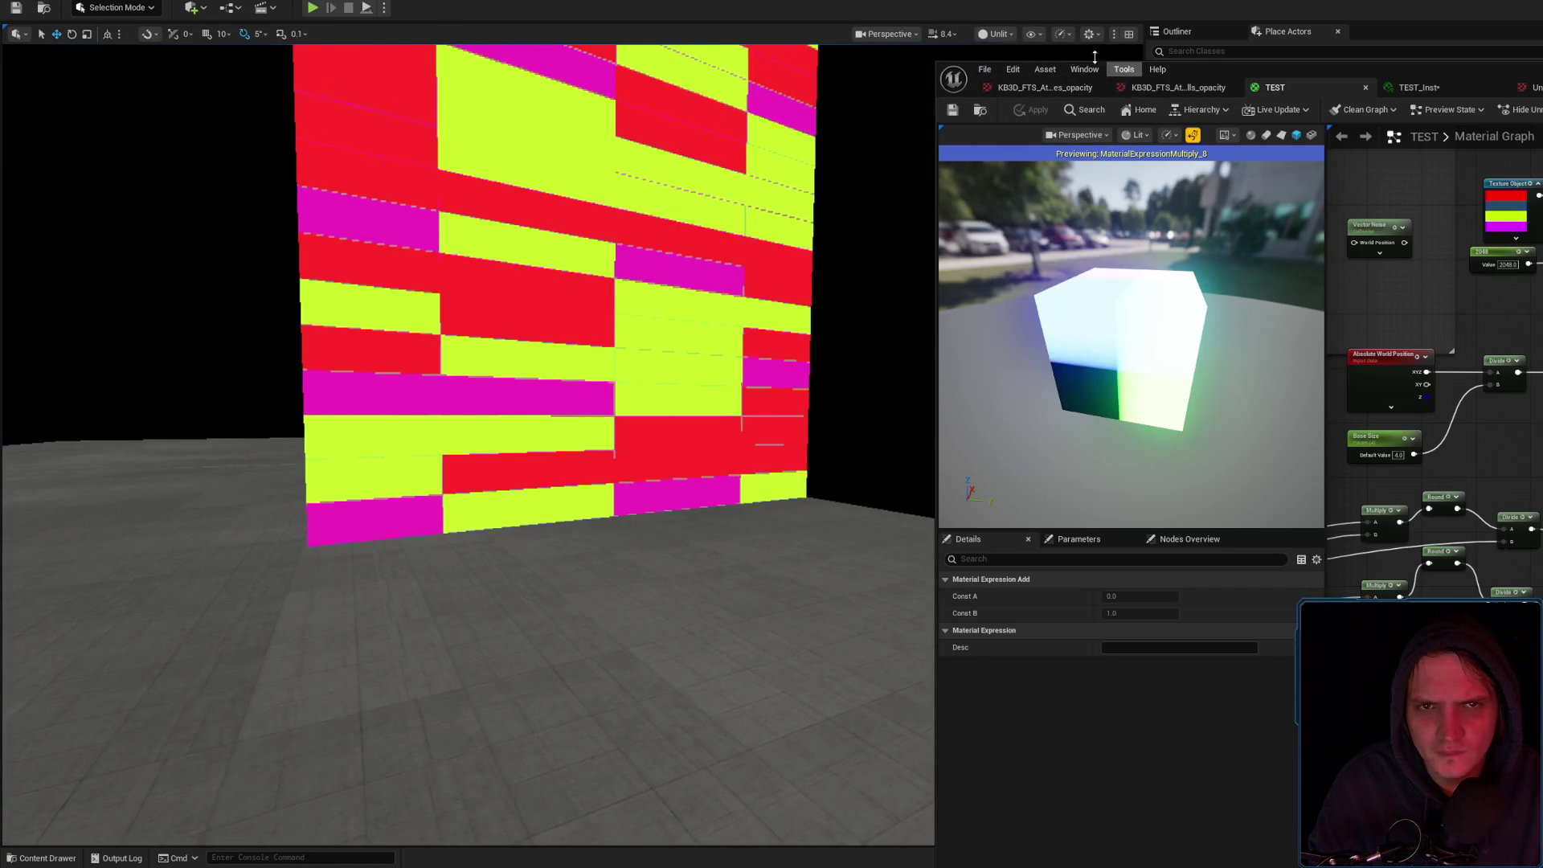
pyautogui.click(997, 34)
pyautogui.click(1011, 77)
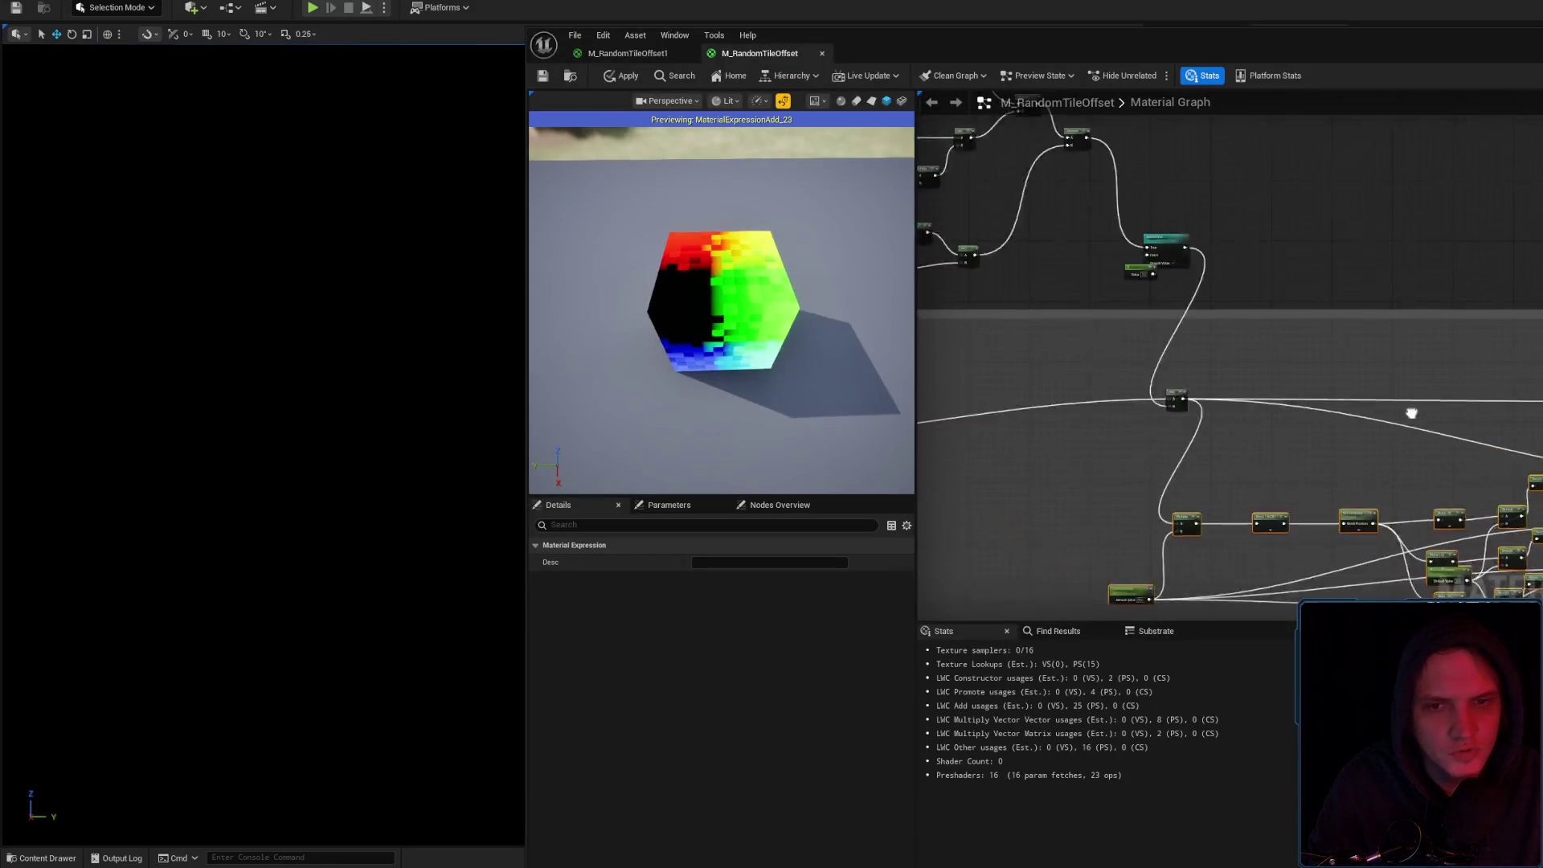
# Zoom in and marquee-select the Divide, Abs and Floor nodes in M_RandomTileOffset, then close its editor
pyautogui.scroll(5, 1345, 400)
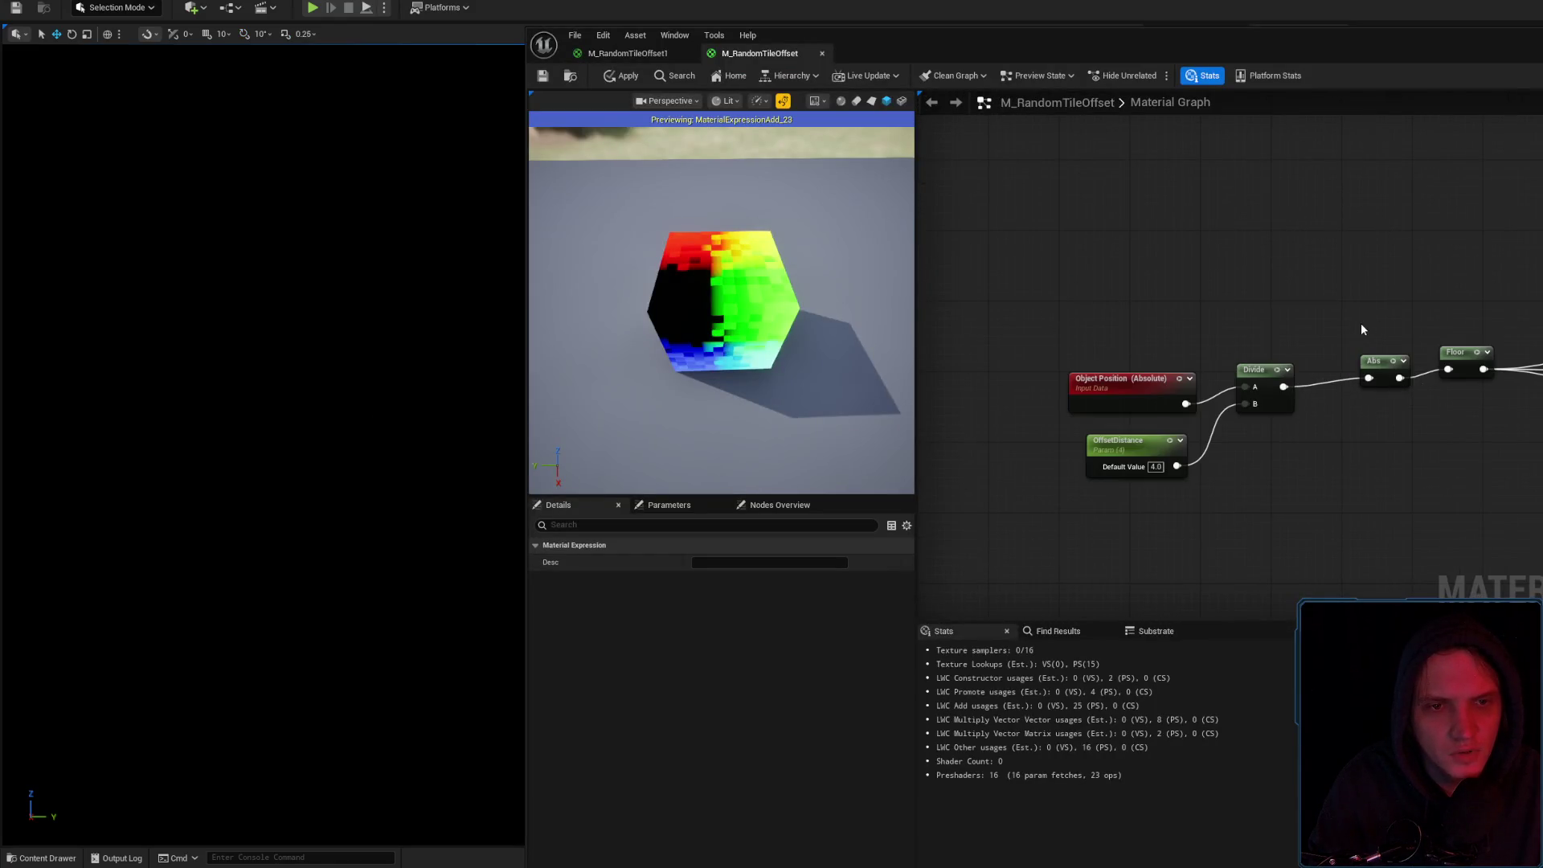
pyautogui.moveTo(1176, 265)
pyautogui.mouseDown()
pyautogui.moveTo(1378, 453)
pyautogui.moveTo(1217, 325)
pyautogui.mouseUp()
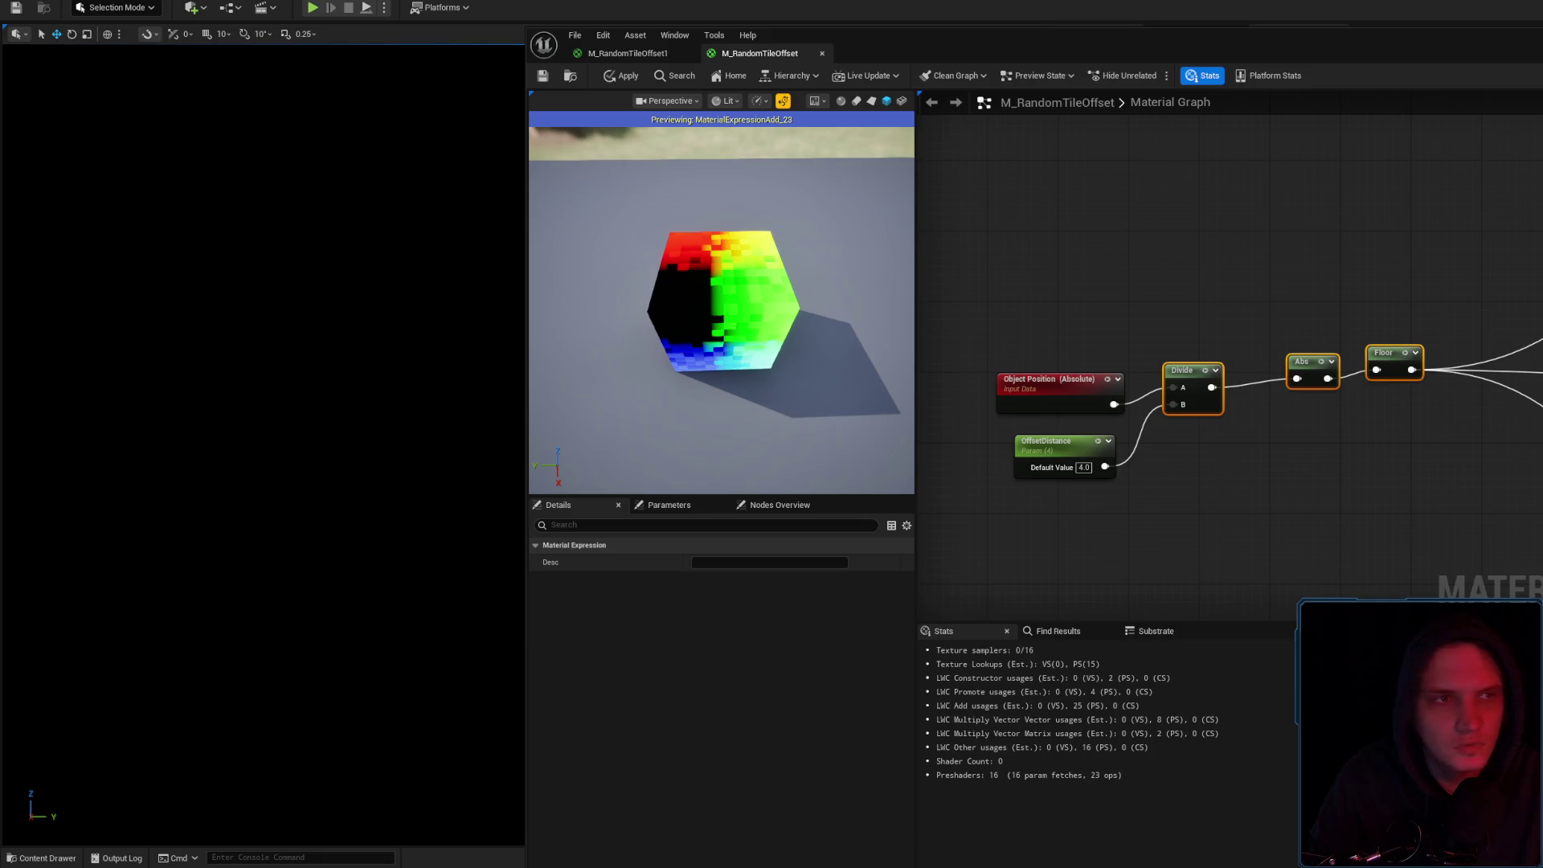
pyautogui.click(644, 51)
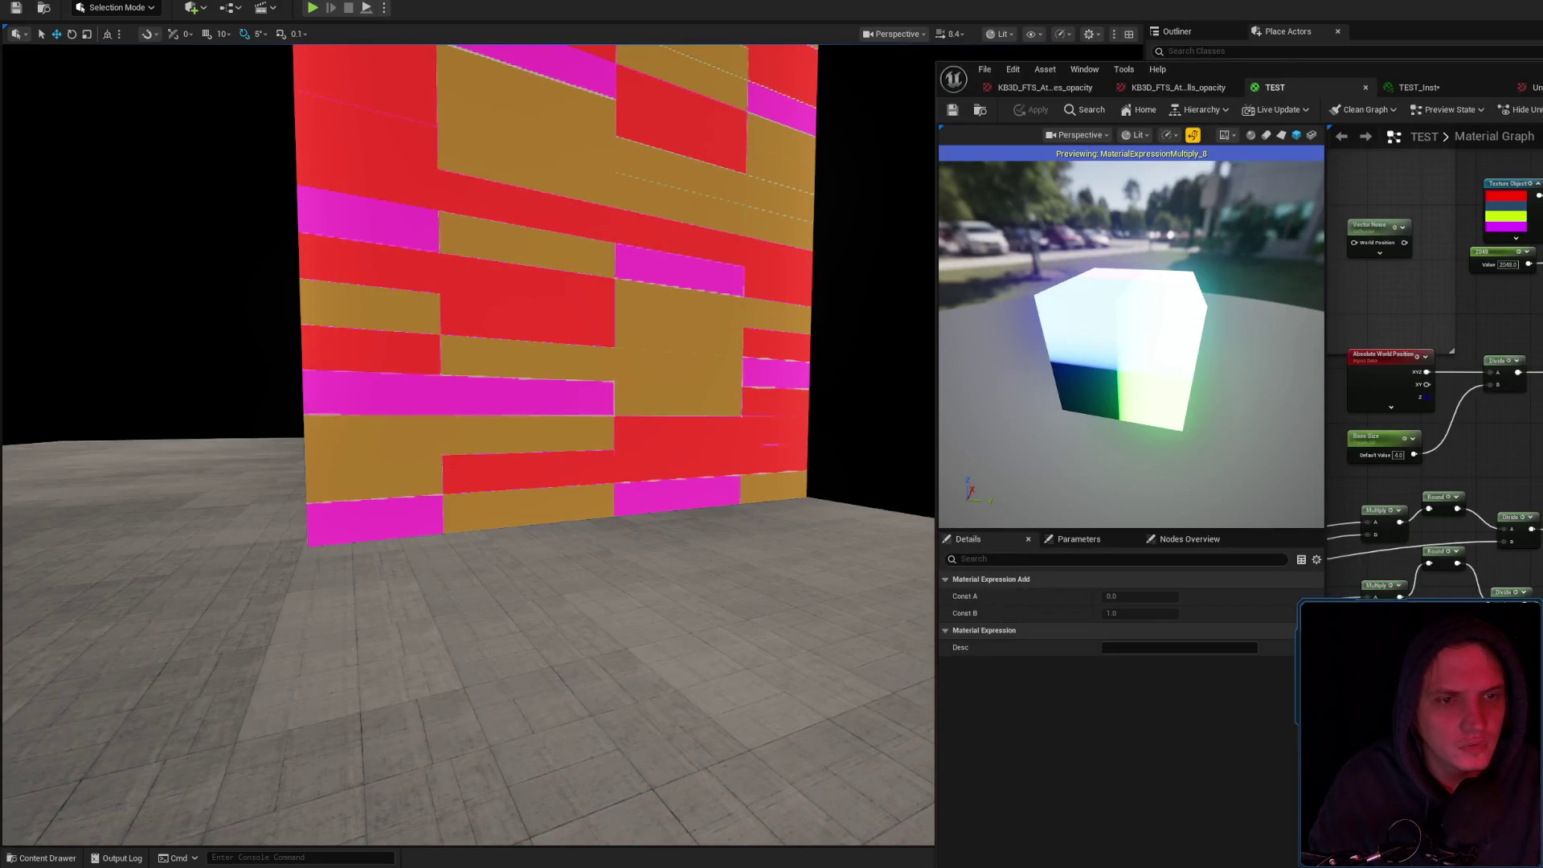
# Delete the extra Divide node from the TEST material and apply it to the wall
pyautogui.click(1515, 364)
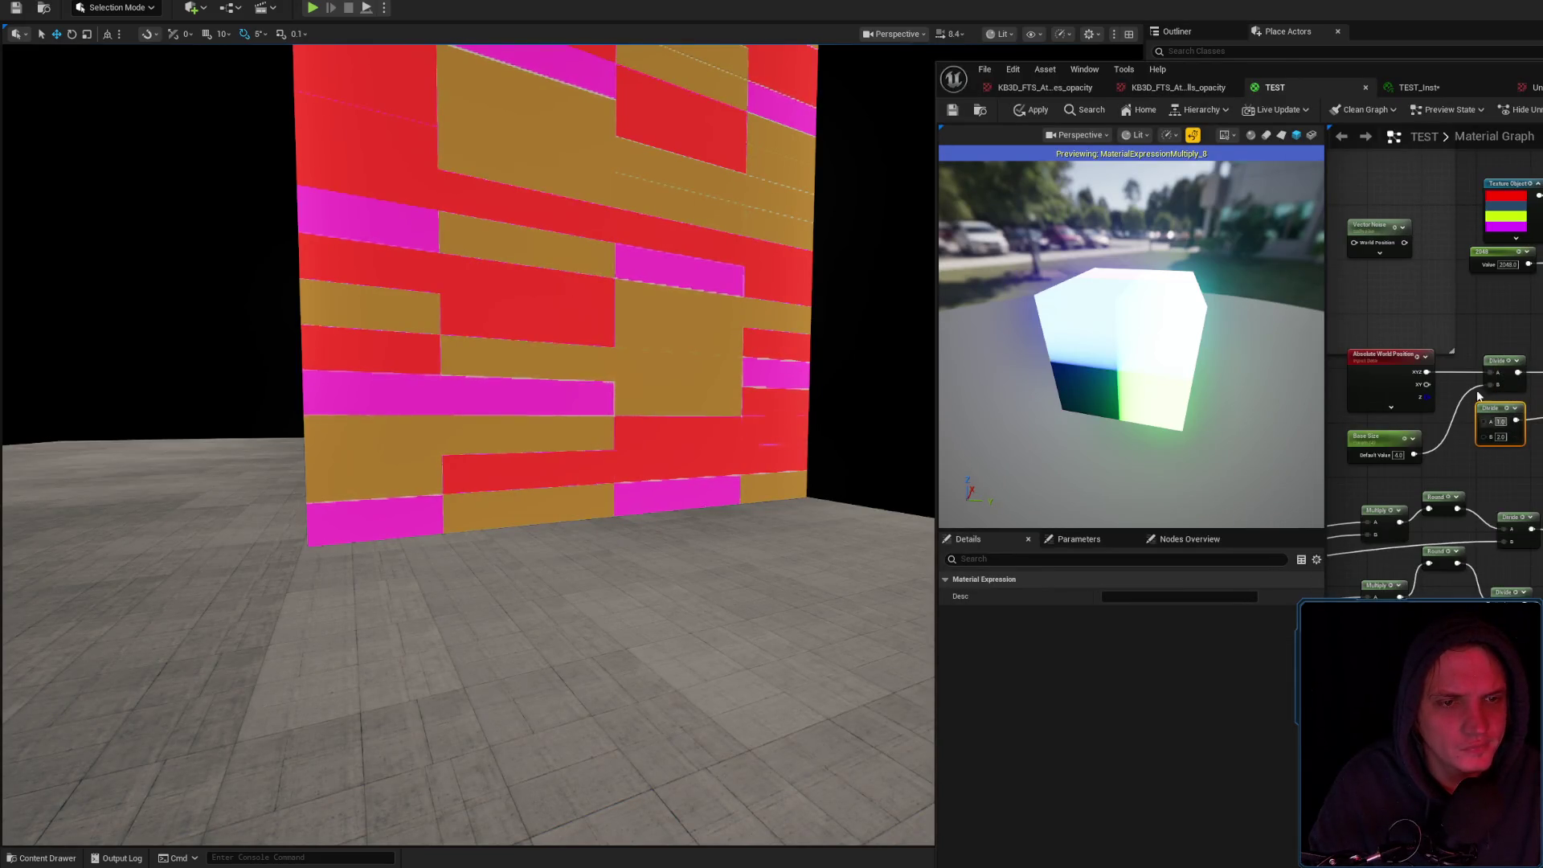
pyautogui.press('Delete')
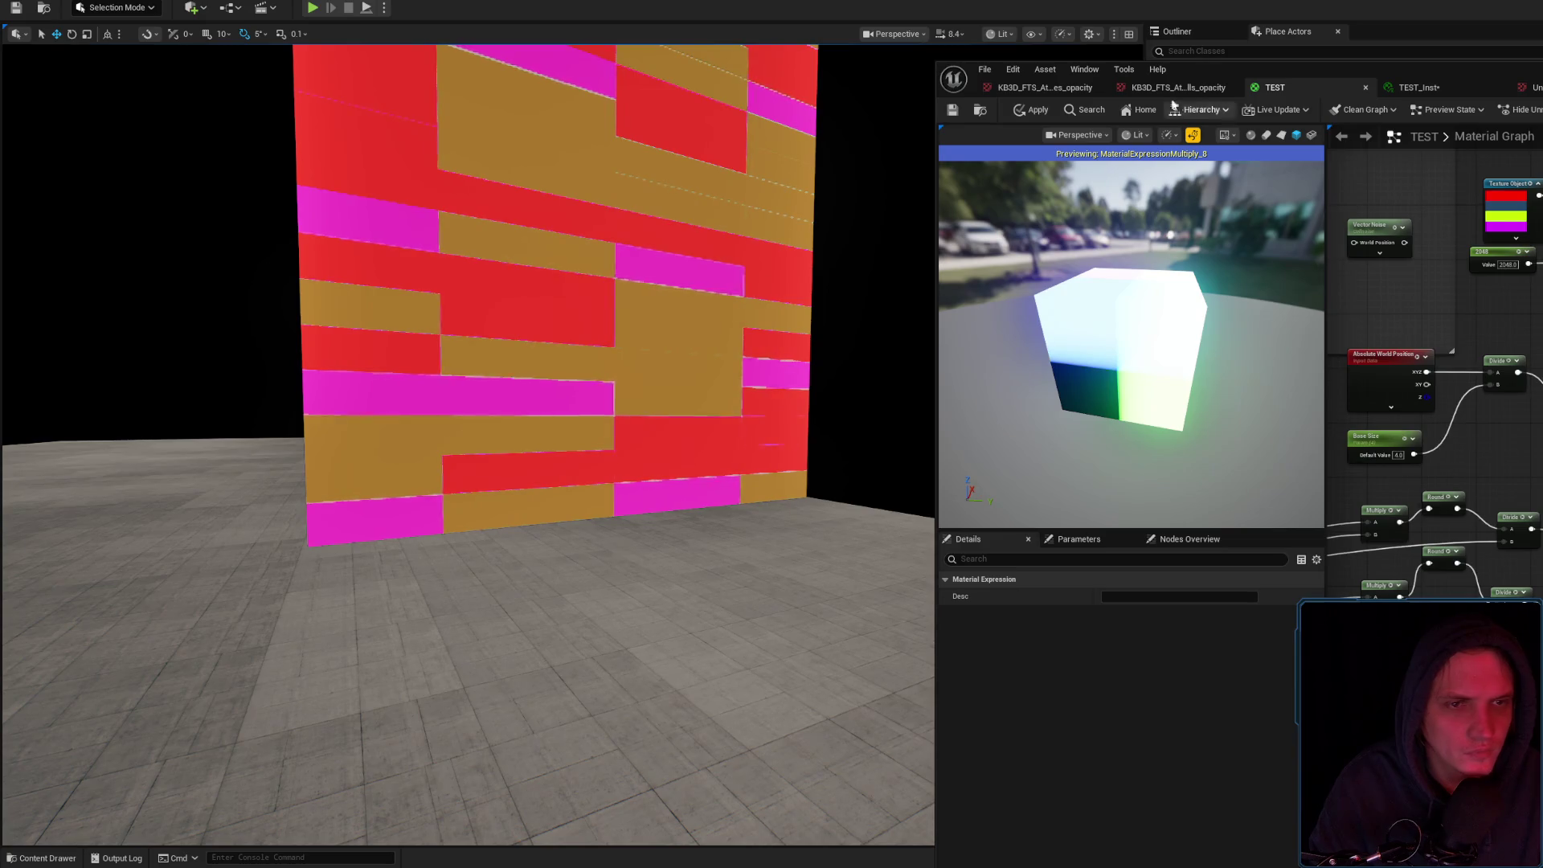
pyautogui.click(1032, 109)
pyautogui.moveTo(667, 397)
pyautogui.mouseDown()
pyautogui.moveTo(618, 313)
pyautogui.moveTo(619, 393)
pyautogui.mouseUp()
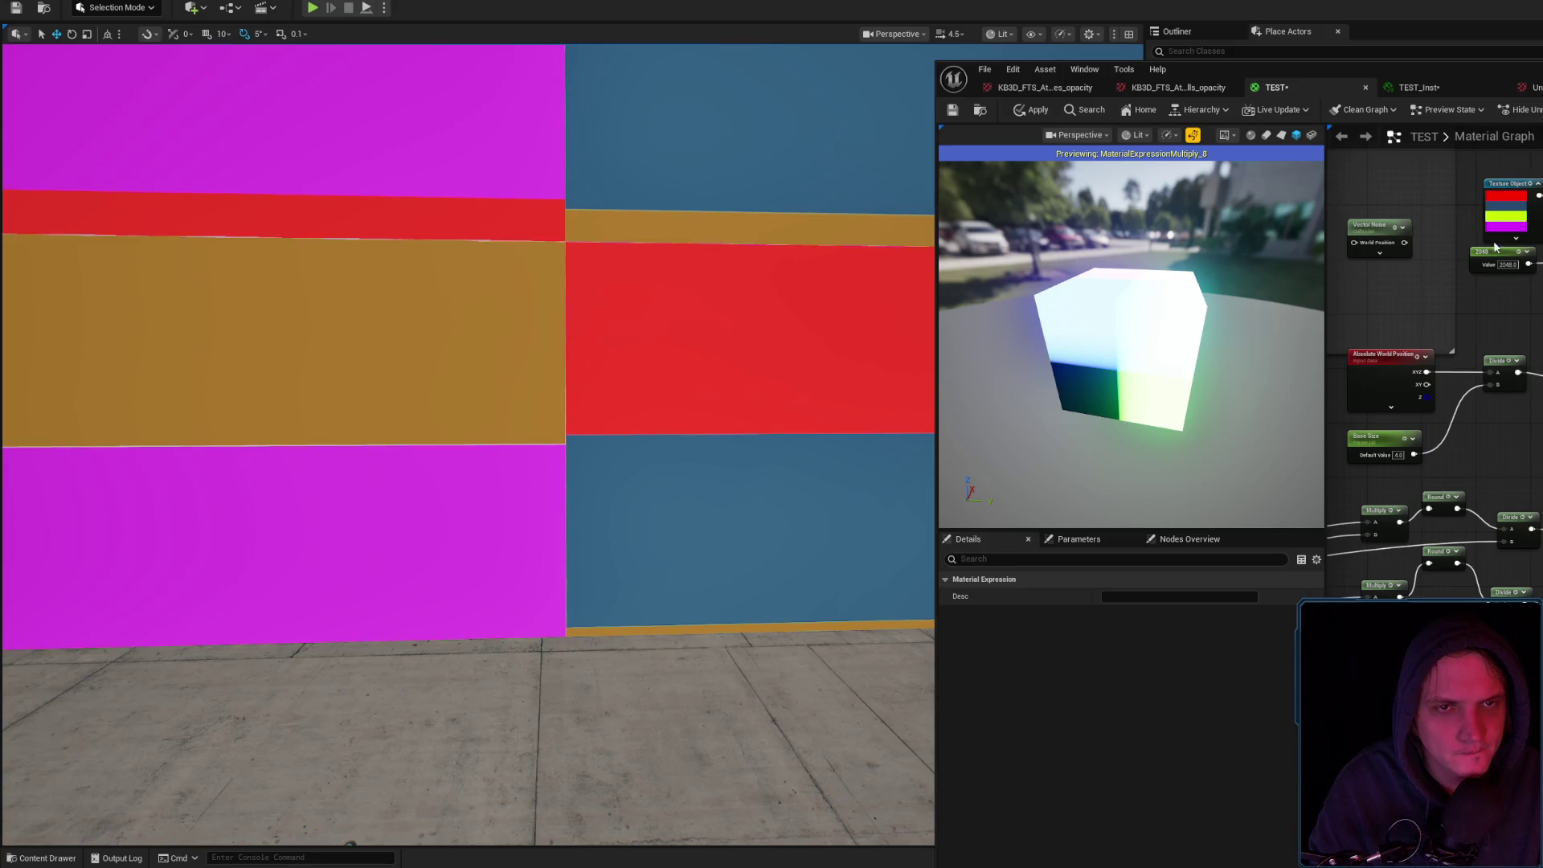
# Bring up TEST_Inst and view the wall's restored four colours head-on
pyautogui.moveTo(1535, 72)
pyautogui.mouseDown()
pyautogui.moveTo(1236, 222)
pyautogui.moveTo(1542, 20)
pyautogui.moveTo(1542, 41)
pyautogui.mouseUp()
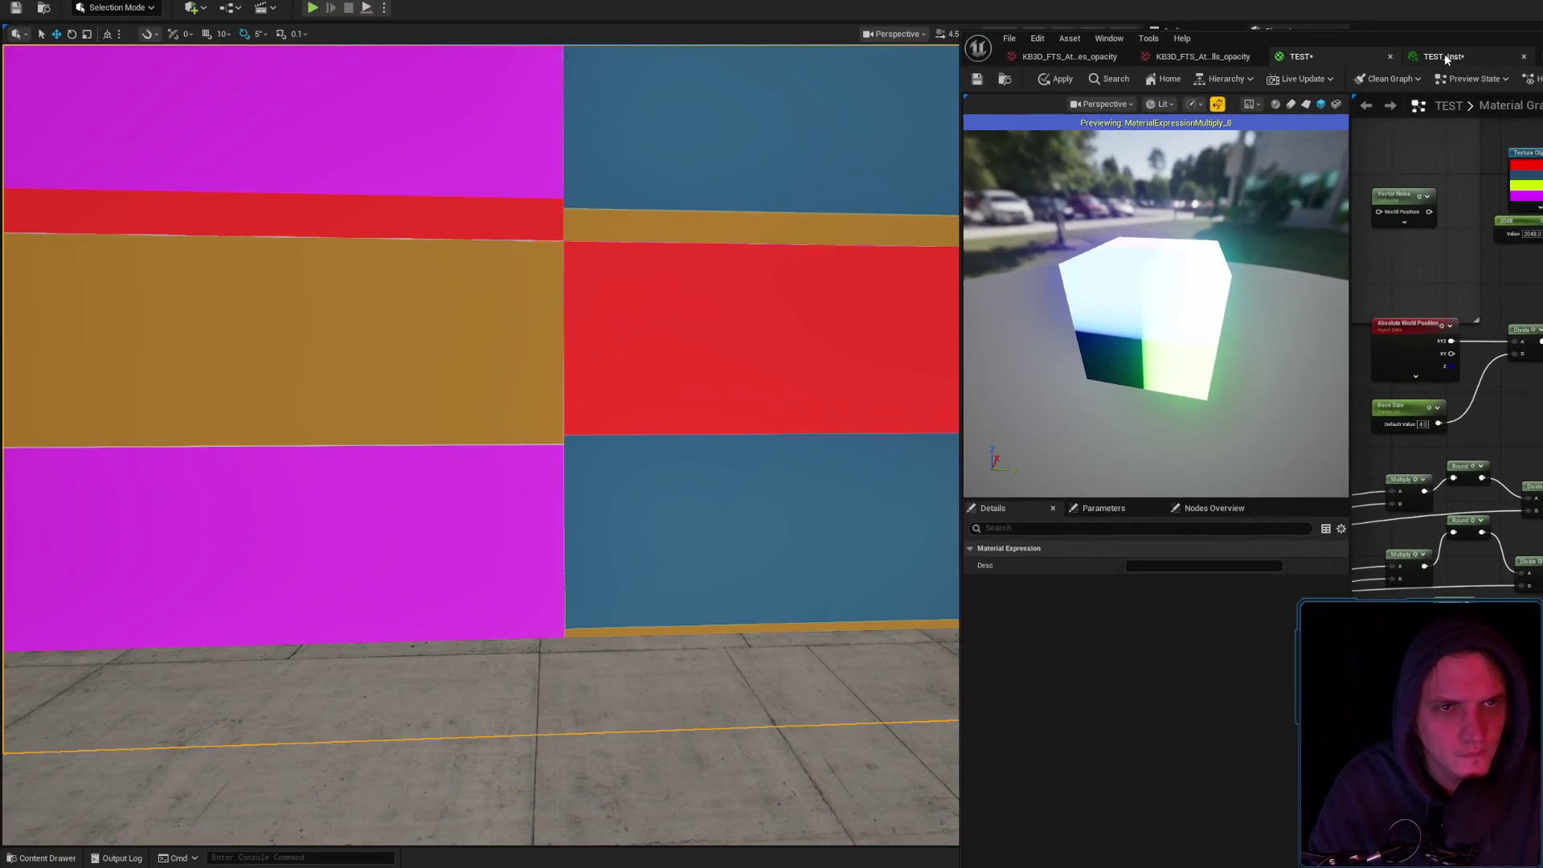
pyautogui.click(1445, 58)
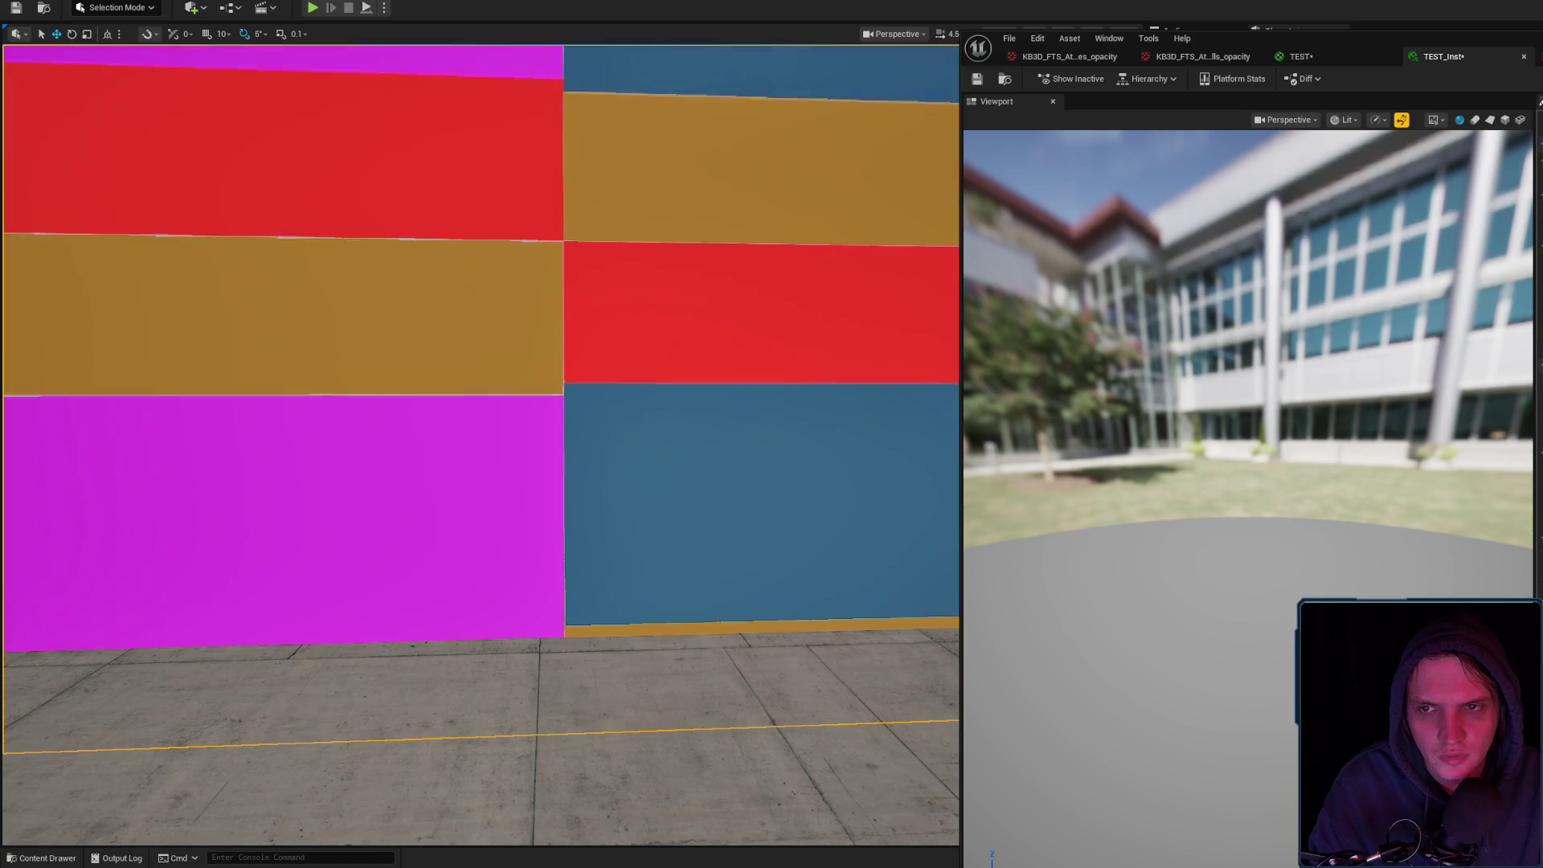
pyautogui.press('s')
pyautogui.scroll(2, 581, 366)
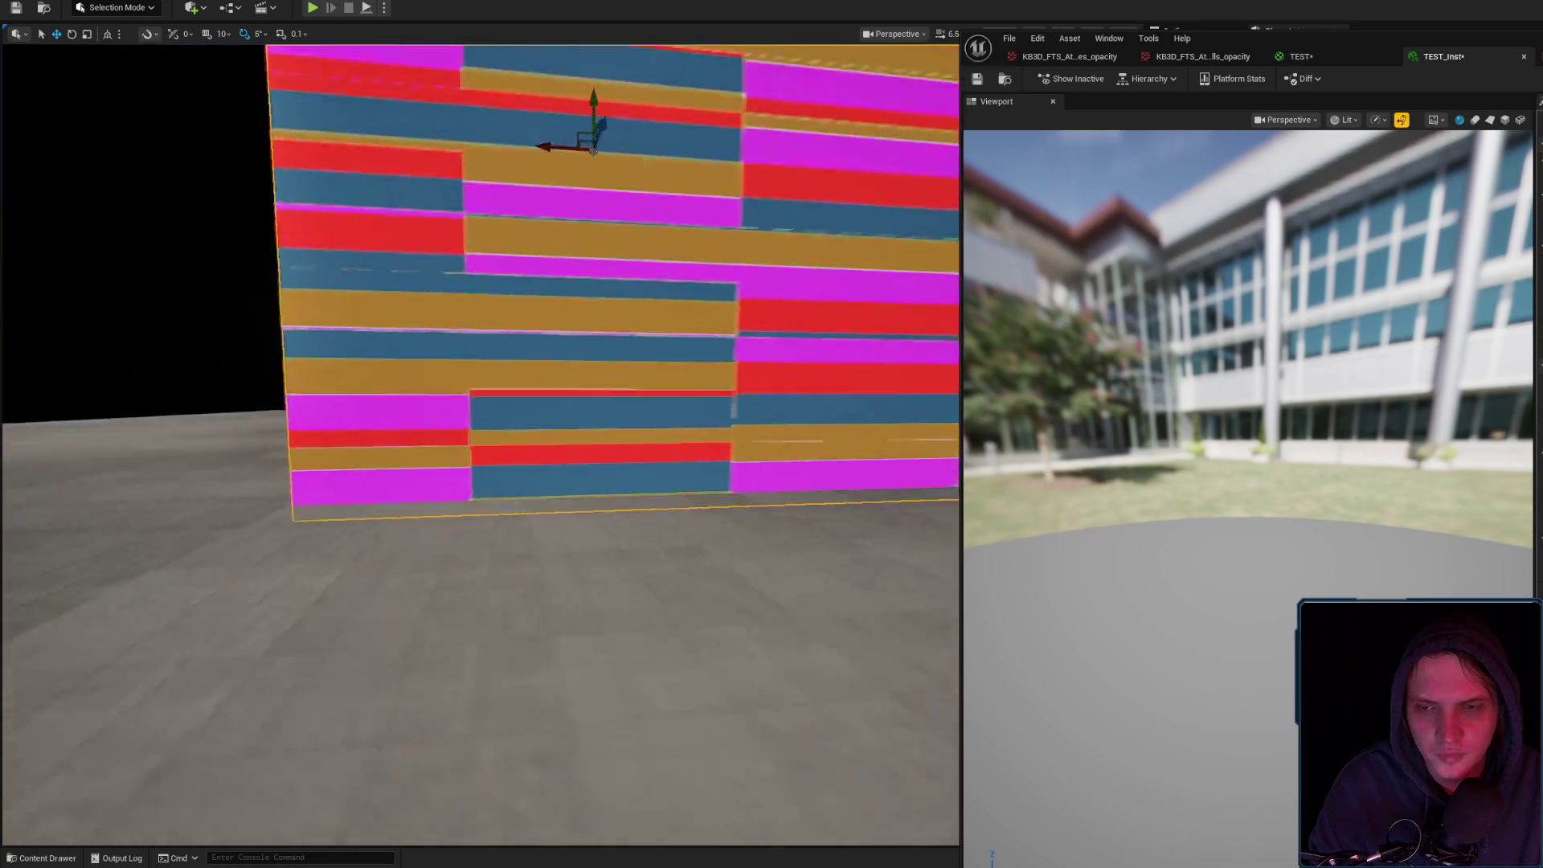
pyautogui.moveTo(581, 365); pyautogui.dragTo(575, 368)
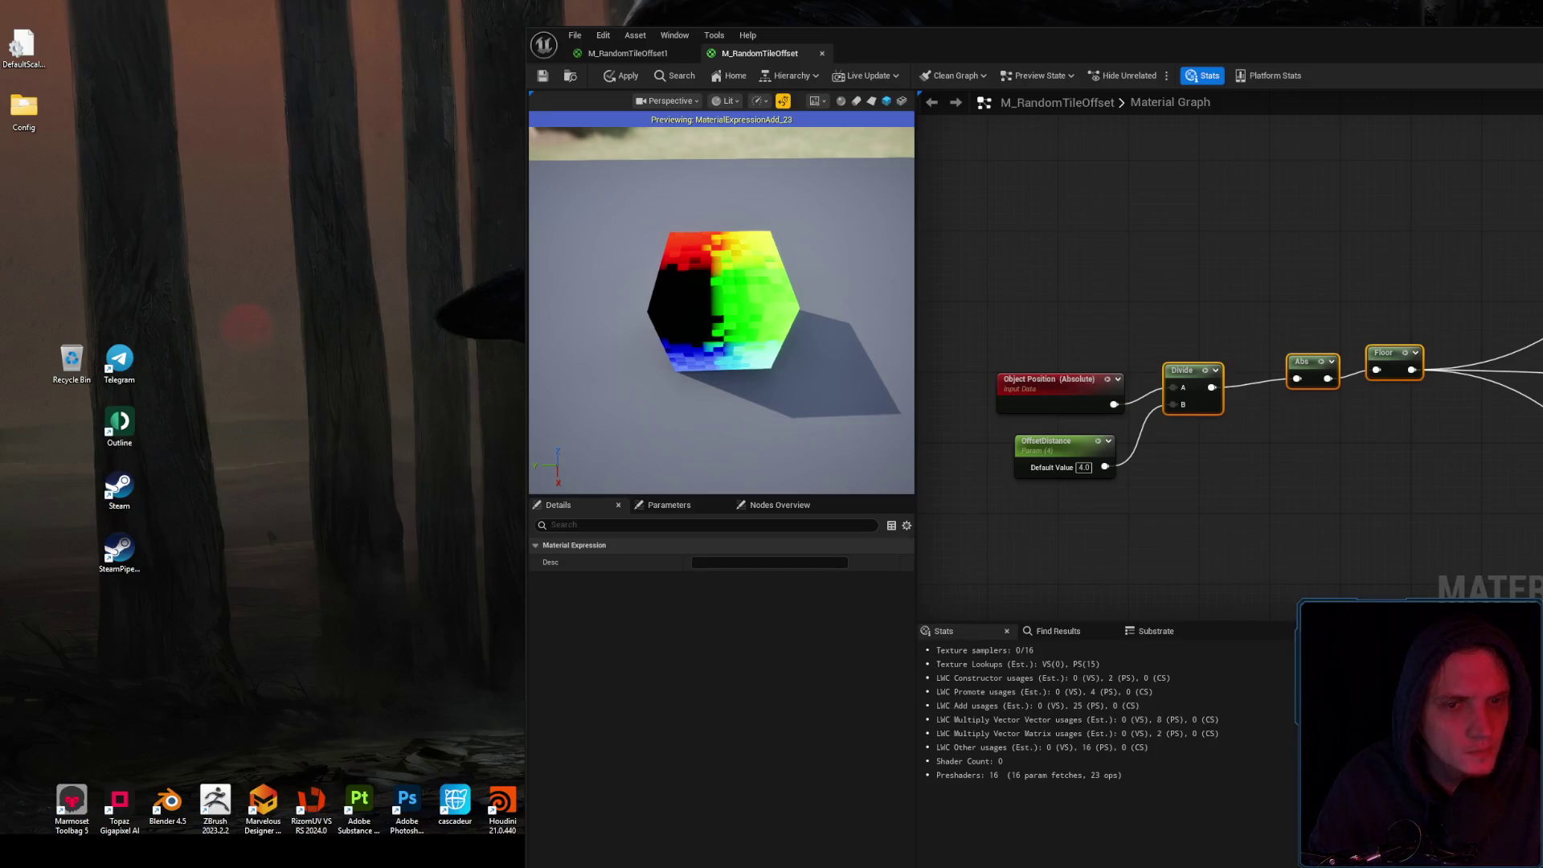
# Zoom and pan through M_RandomTileOffset's graph following the Add node wiring, then hide its editor
pyautogui.scroll(-3, 1102, 423)
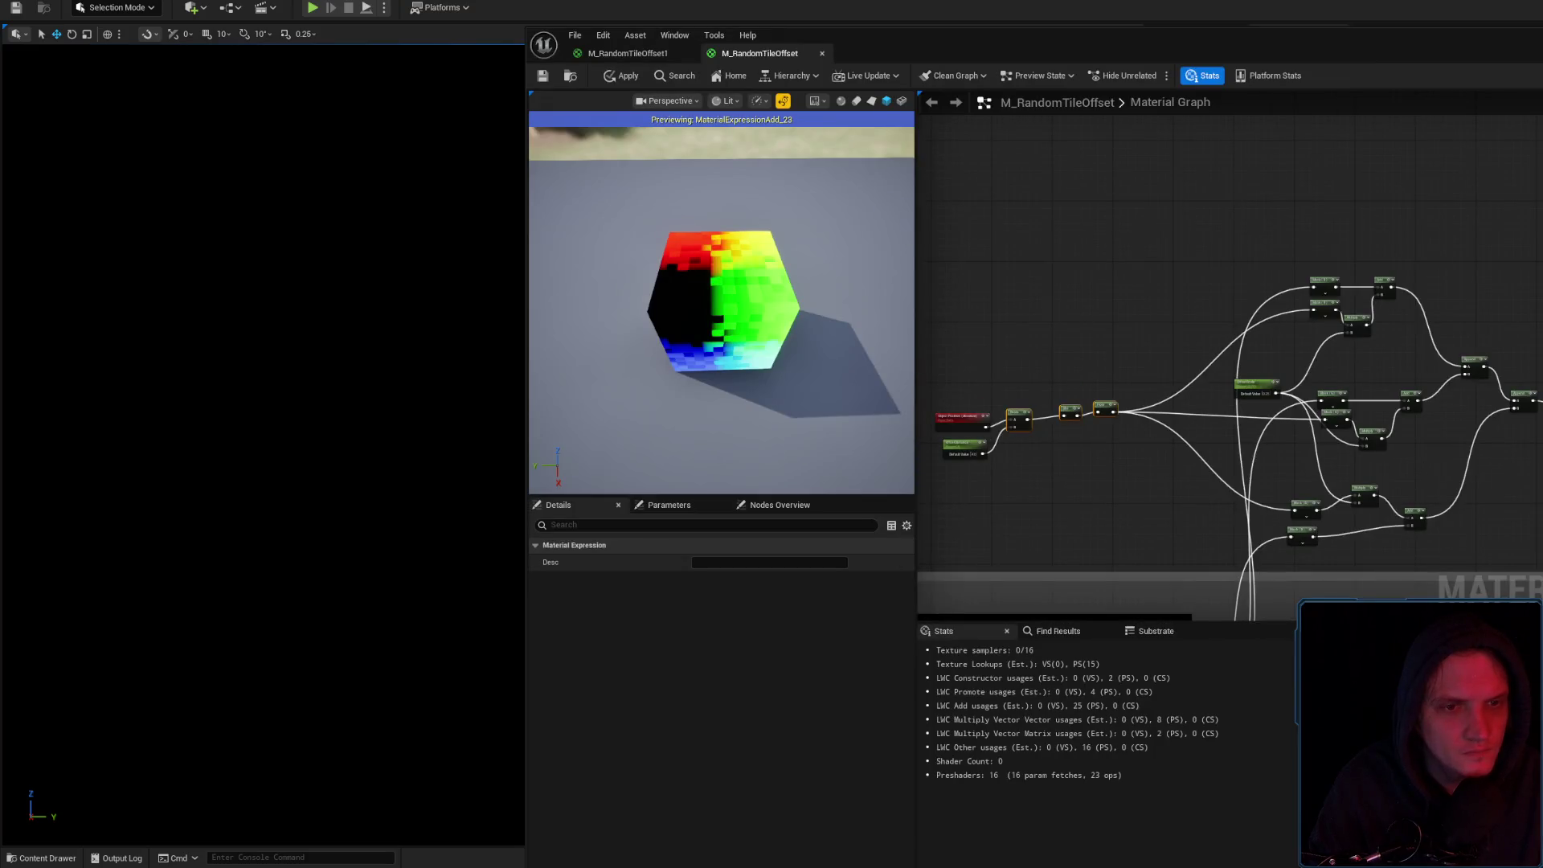
pyautogui.scroll(1, 1437, 465)
pyautogui.scroll(1, 1216, 398)
pyautogui.scroll(2, 1289, 428)
pyautogui.scroll(1, 1174, 315)
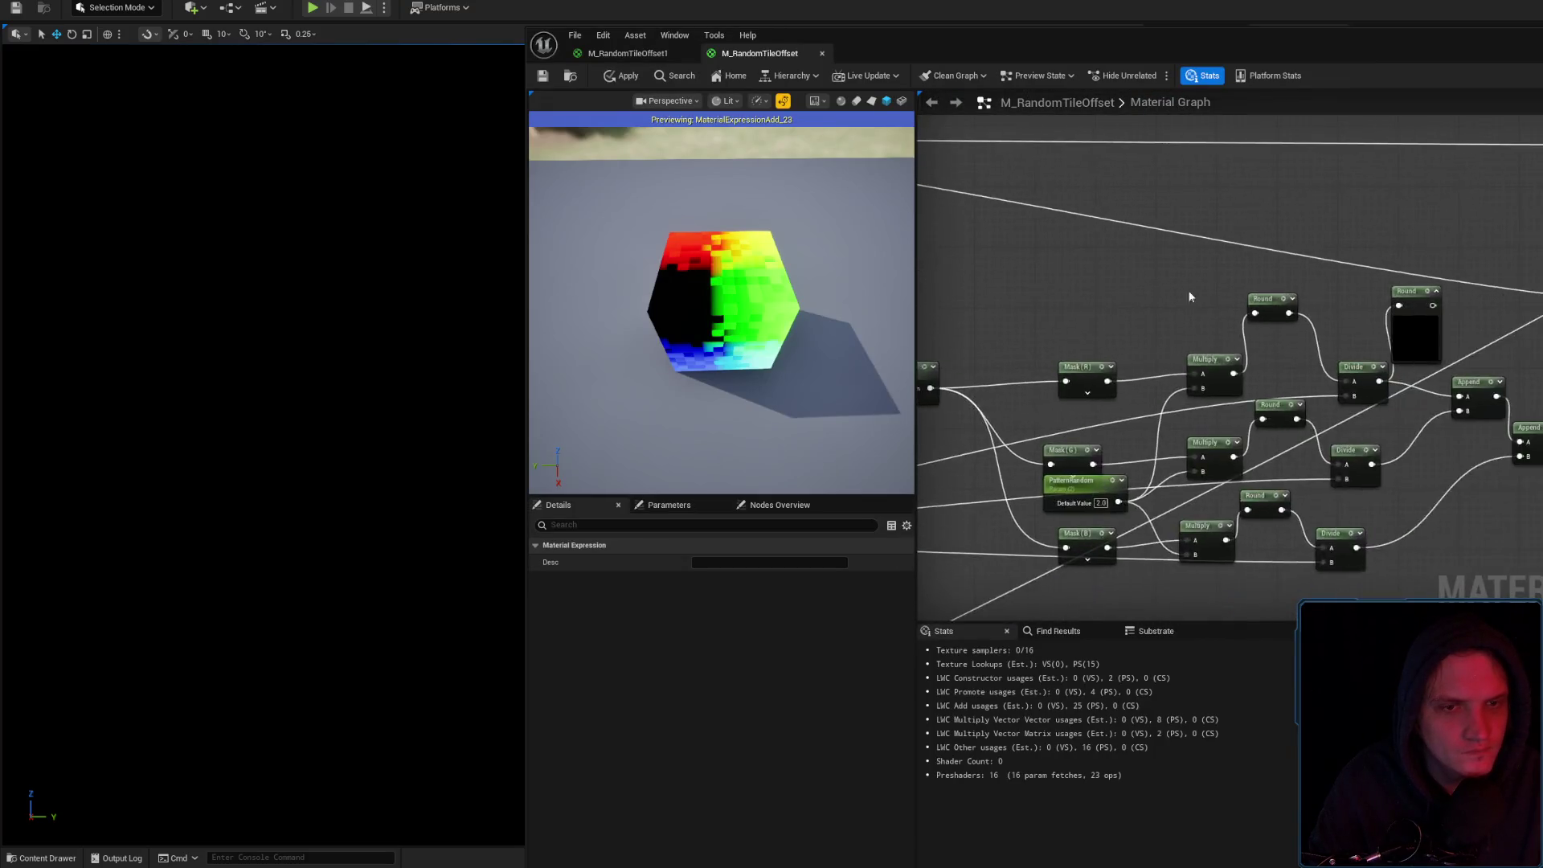
pyautogui.moveTo(1102, 293); pyautogui.dragTo(1369, 385)
pyautogui.moveTo(1251, 340)
pyautogui.mouseDown()
pyautogui.moveTo(1417, 263)
pyautogui.moveTo(1172, 279)
pyautogui.mouseUp()
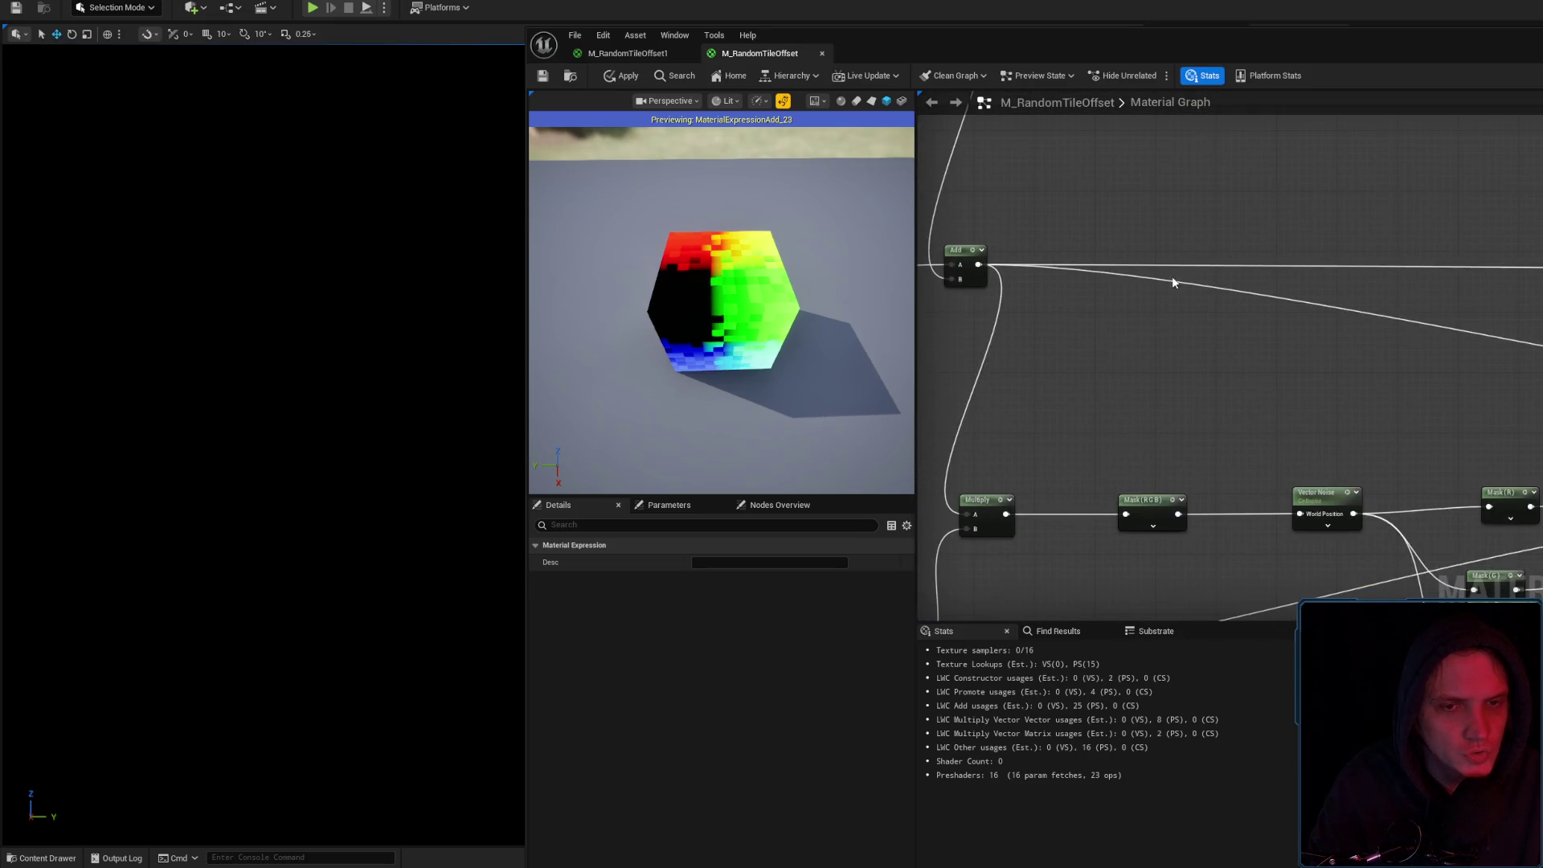
pyautogui.scroll(-2, 1169, 285)
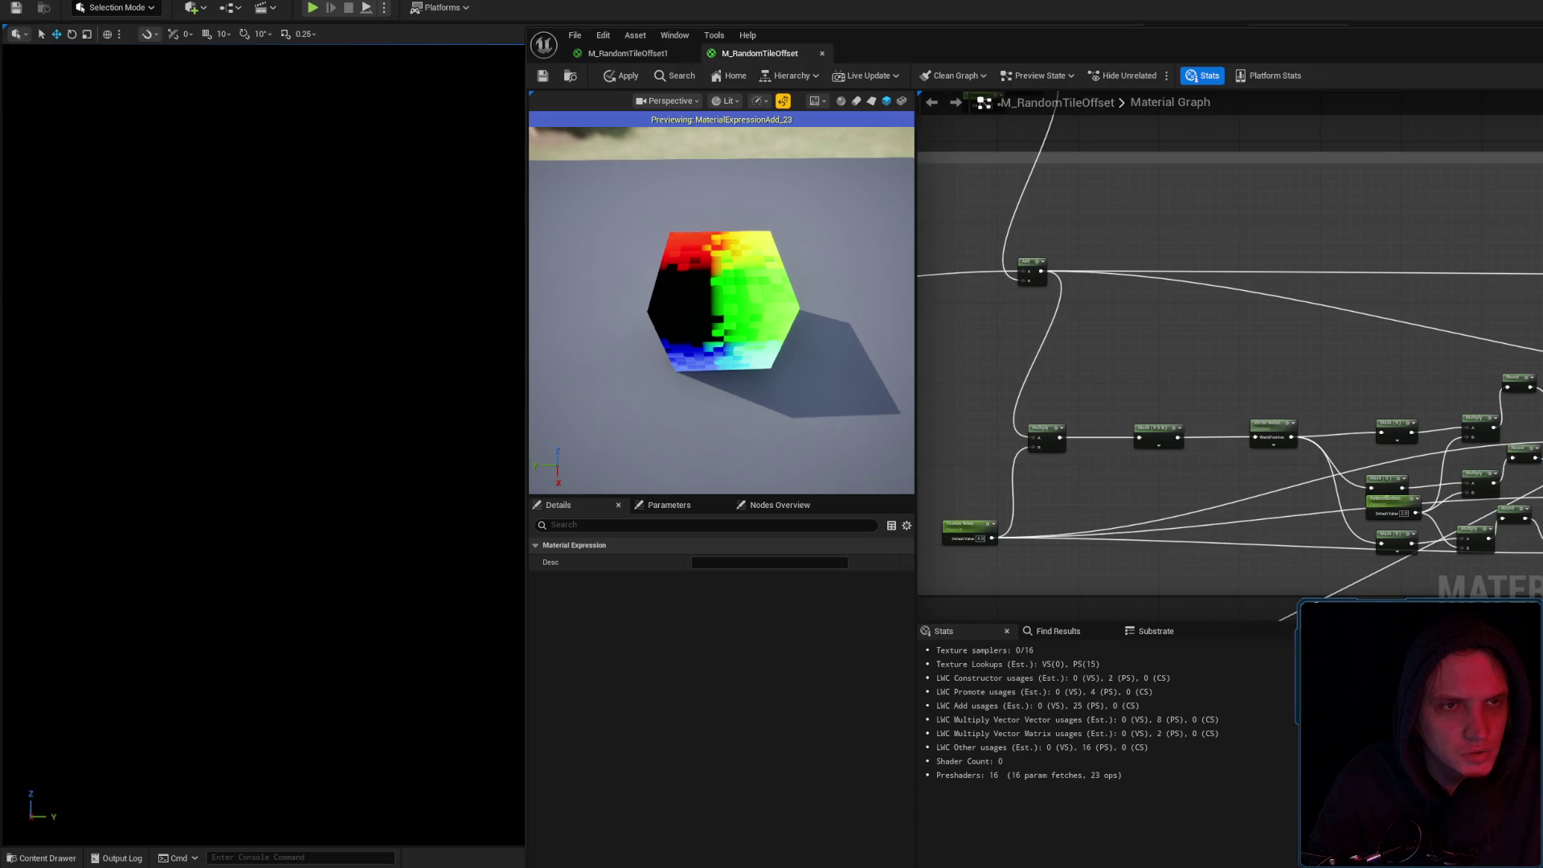
pyautogui.hotkey('alt', 'Tab')
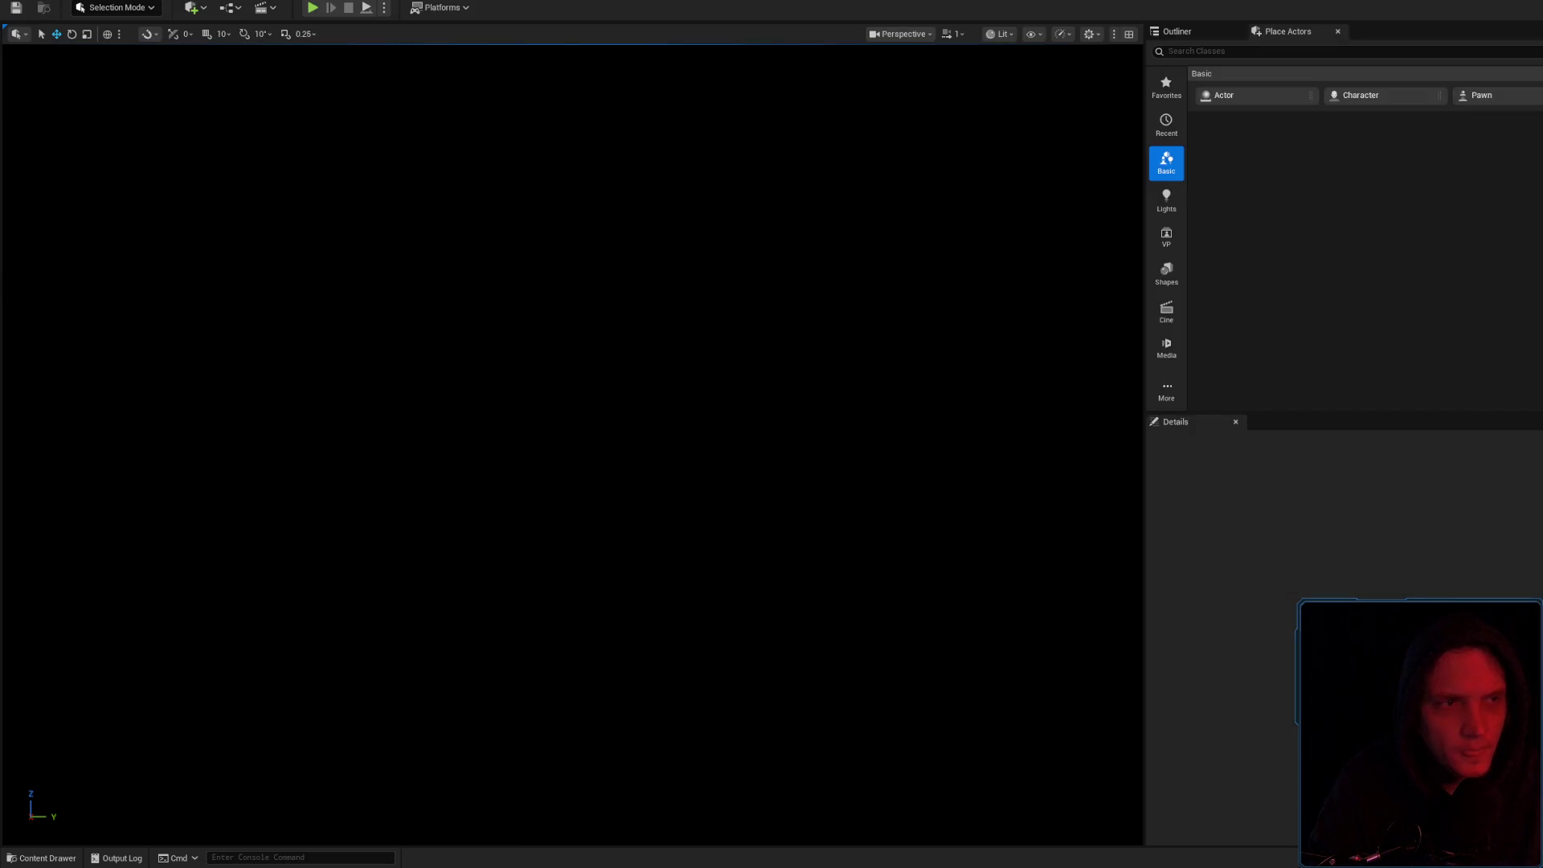
pyautogui.hotkey('alt', 'Tab')
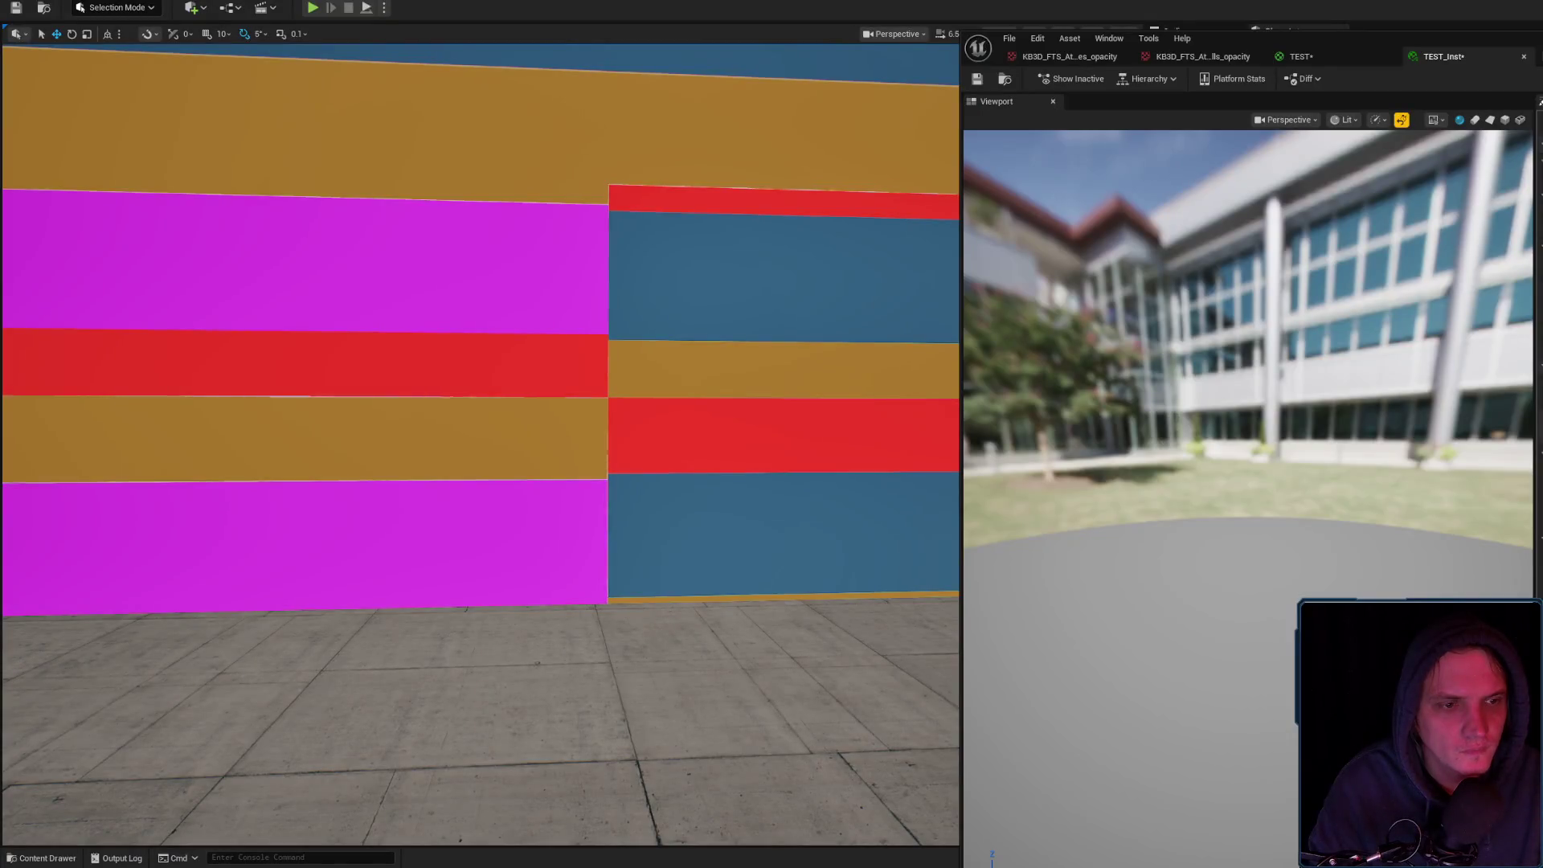
# Return to the TEST material graph and undo the stray Absolute World Position node
pyautogui.click(1296, 57)
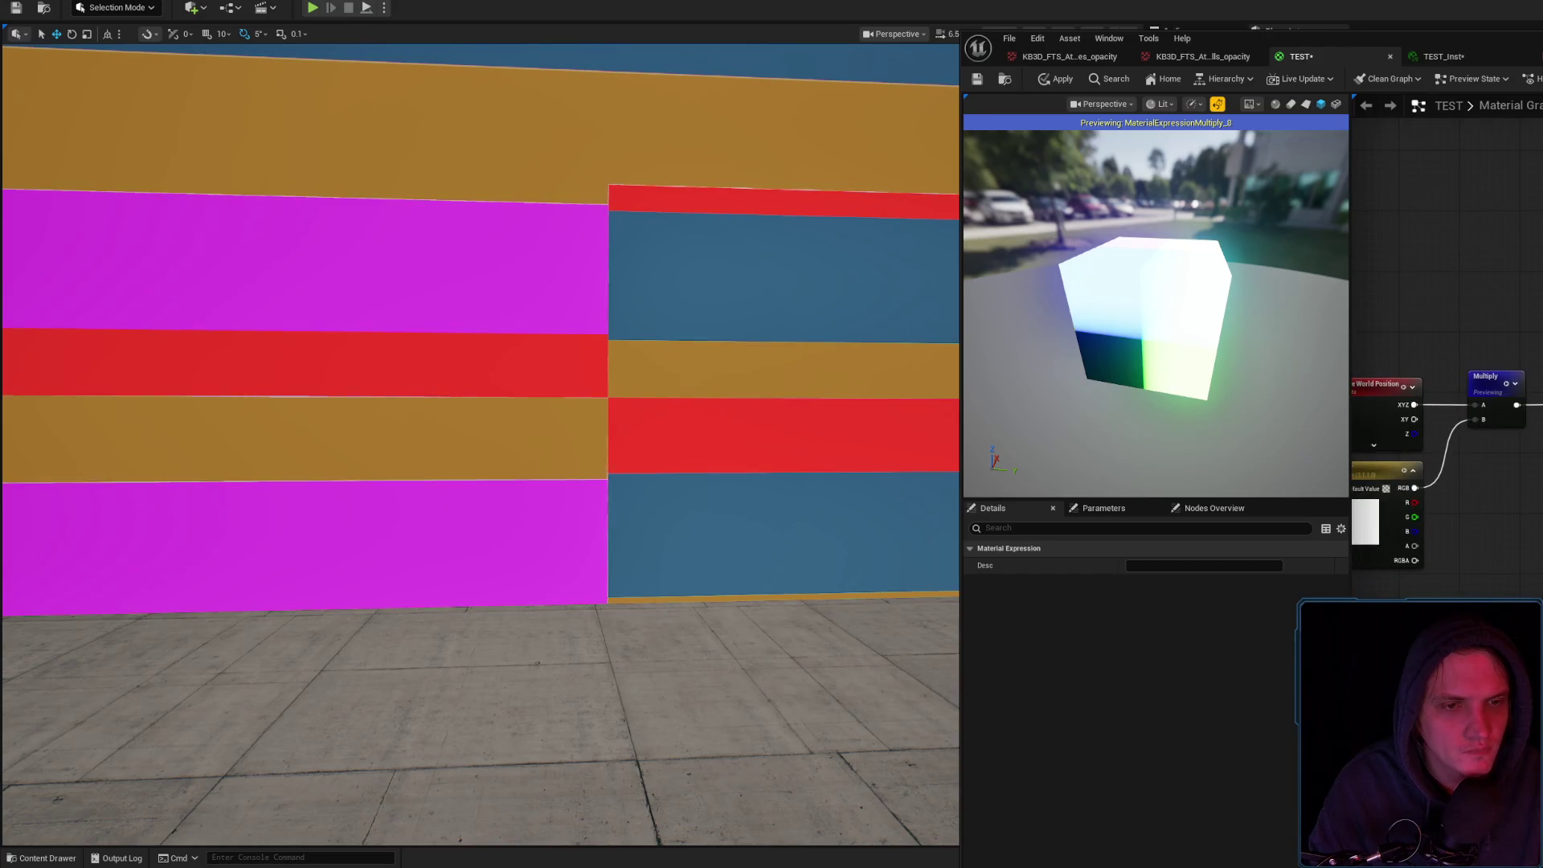
pyautogui.press('Escape')
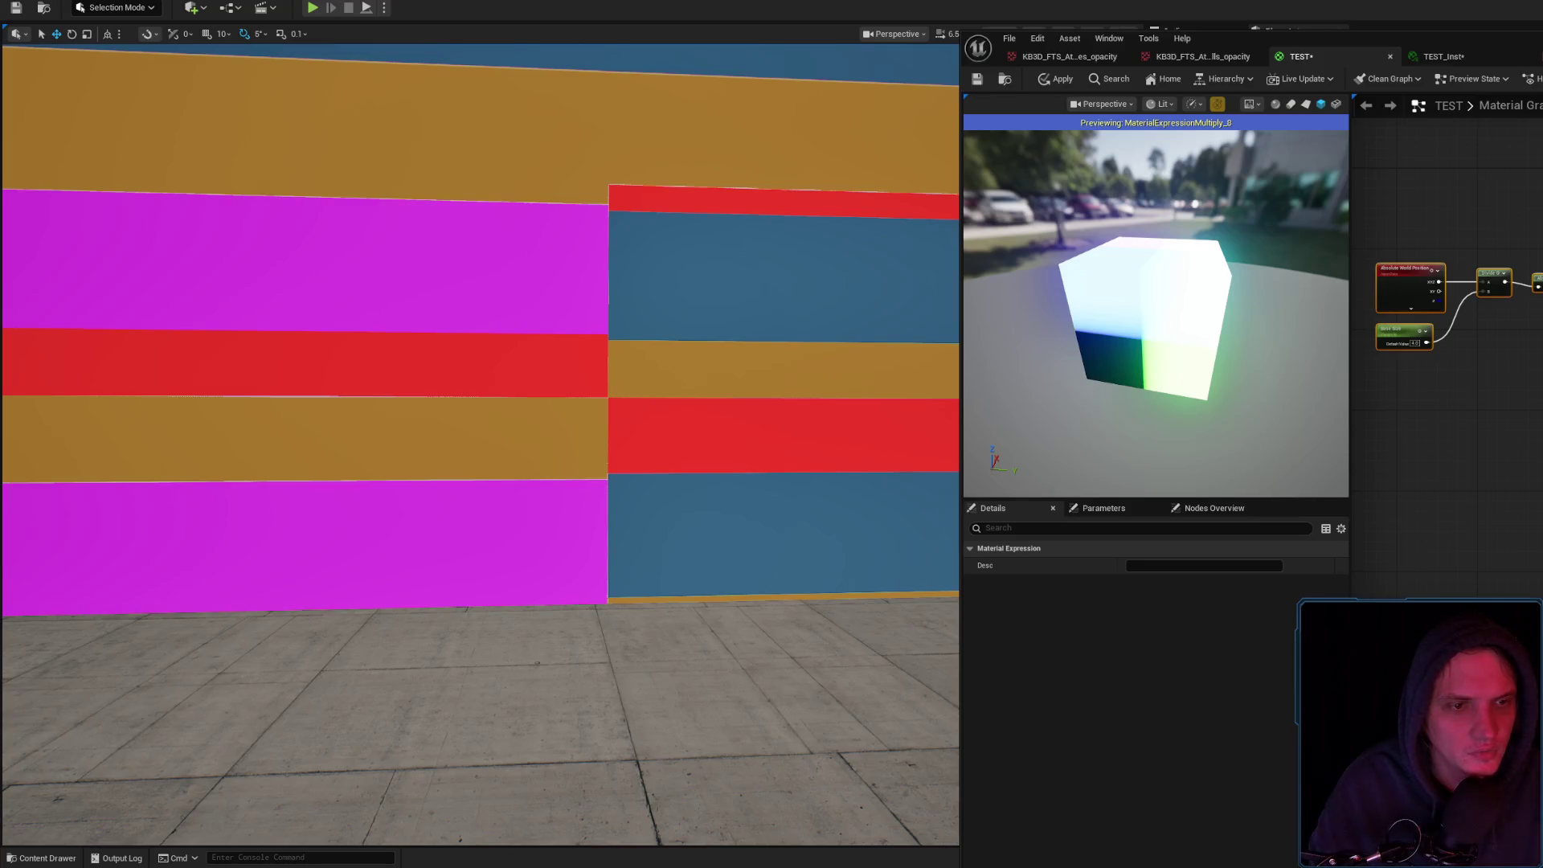
pyautogui.press('Escape')
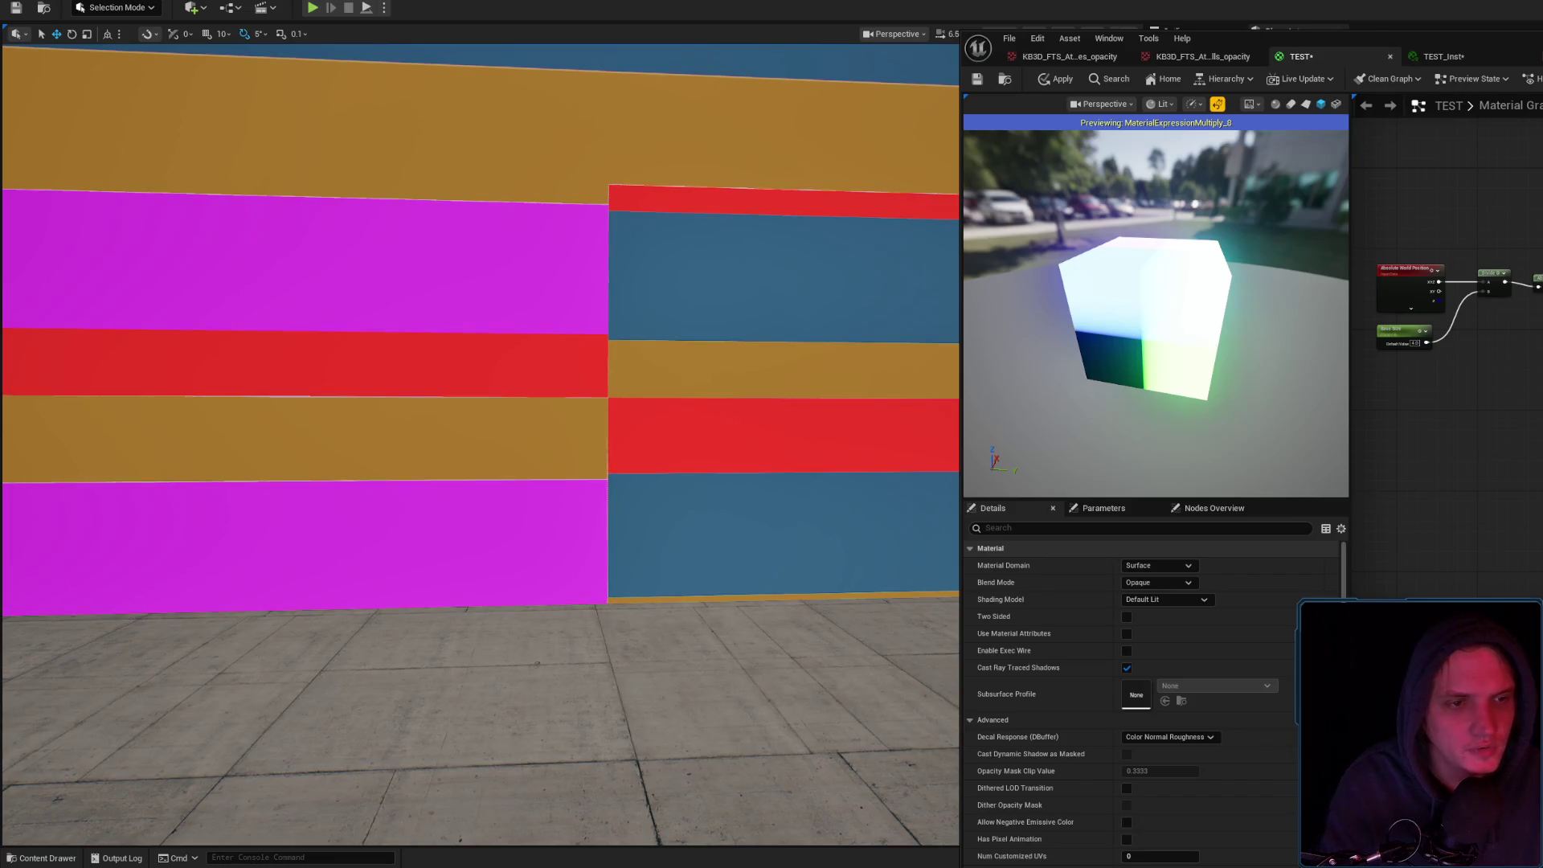
pyautogui.hotkey('ctrl', 'v')
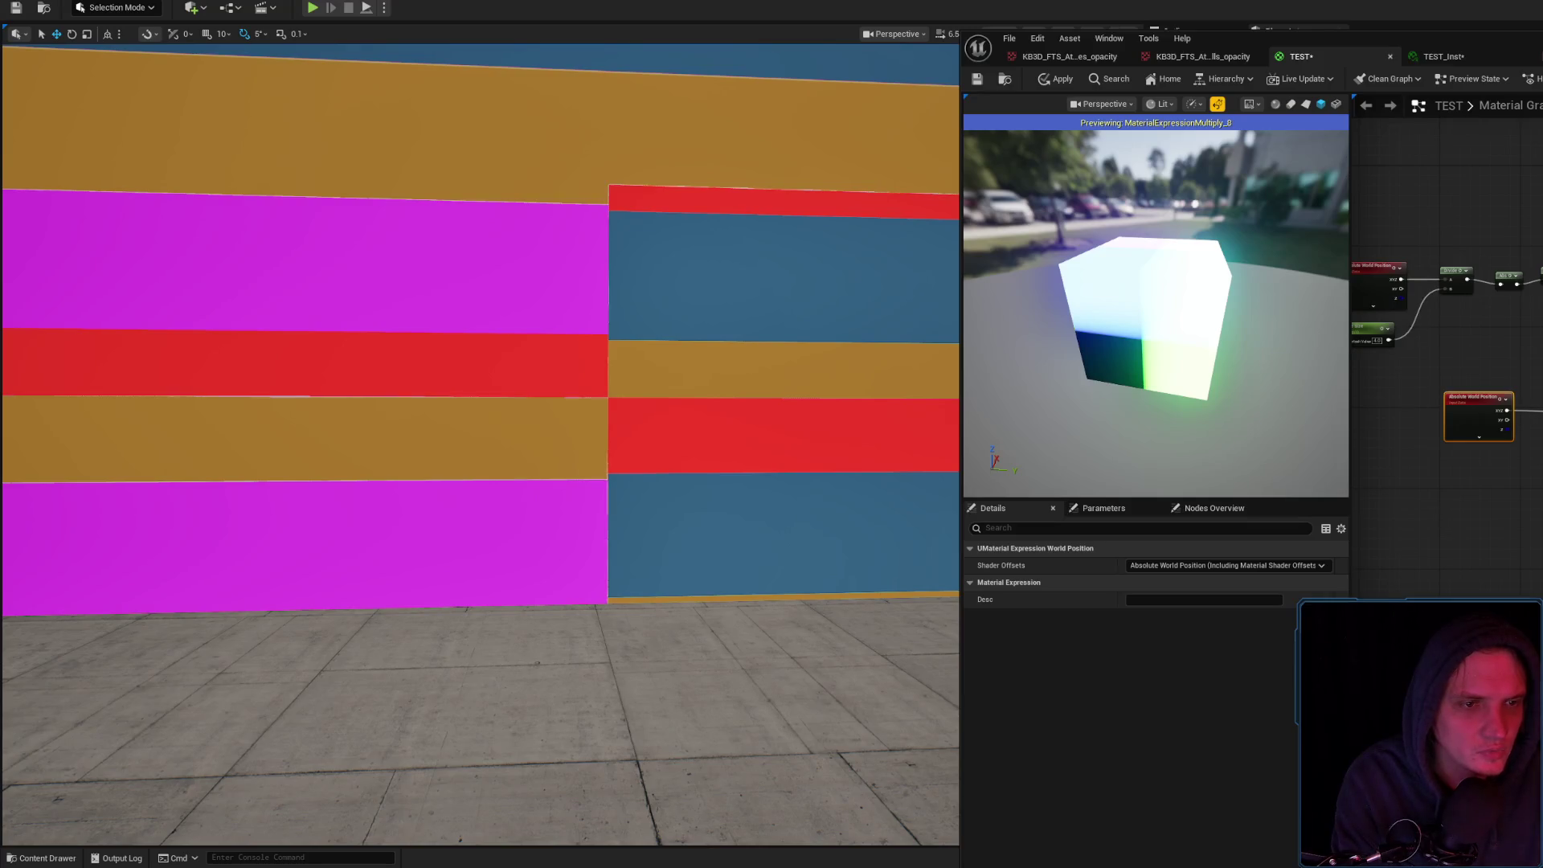
pyautogui.hotkey('ctrl', 'z')
pyautogui.hotkey('ctrl', 'z')
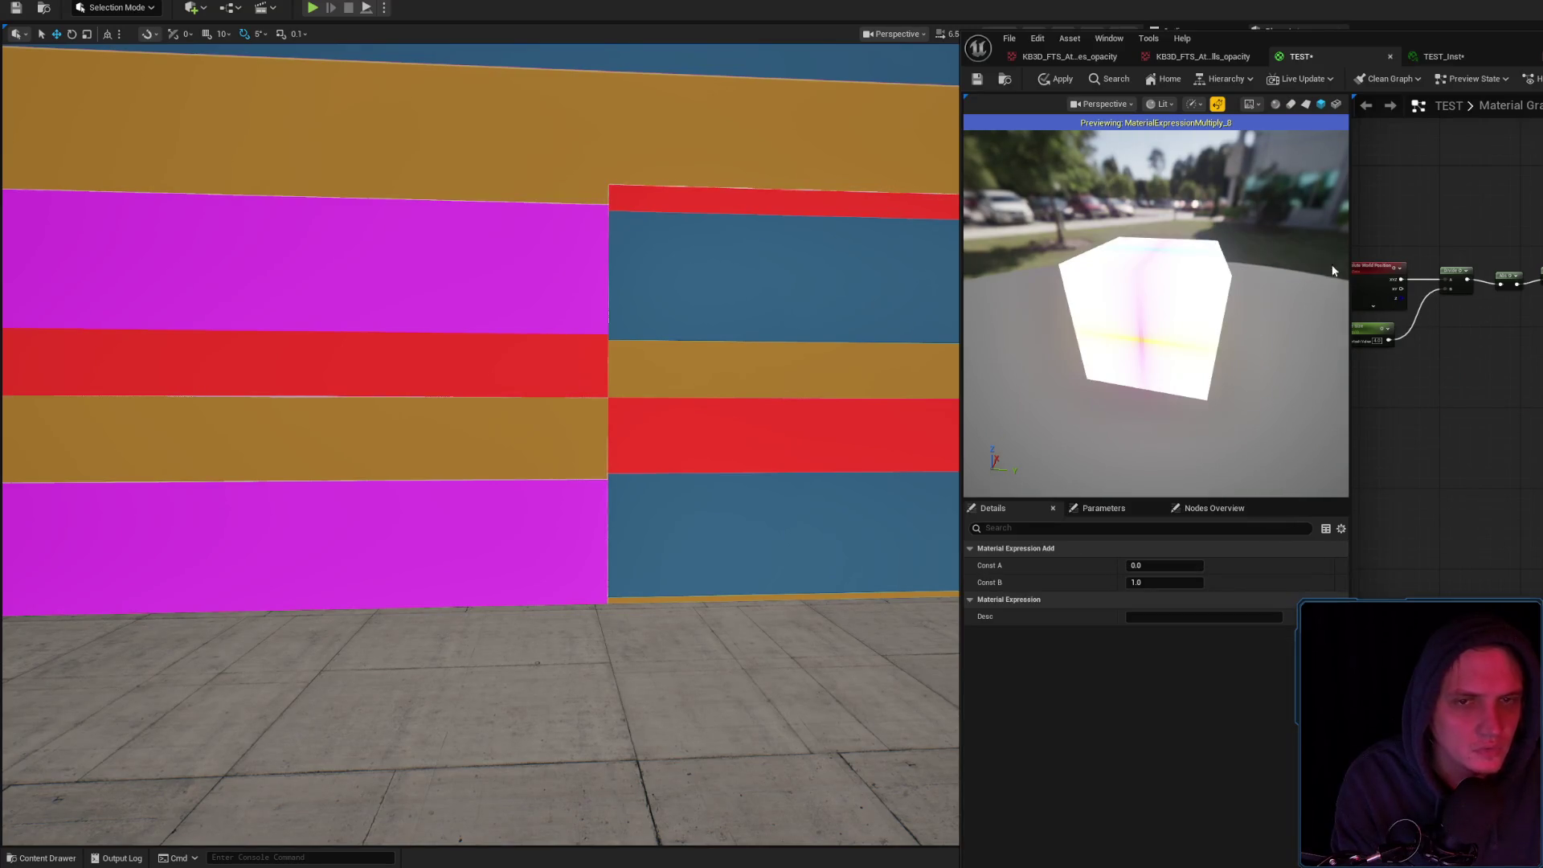
# Apply the material changes and fly along the wall to check the offset blocks
pyautogui.click(1419, 296)
pyautogui.click(1056, 79)
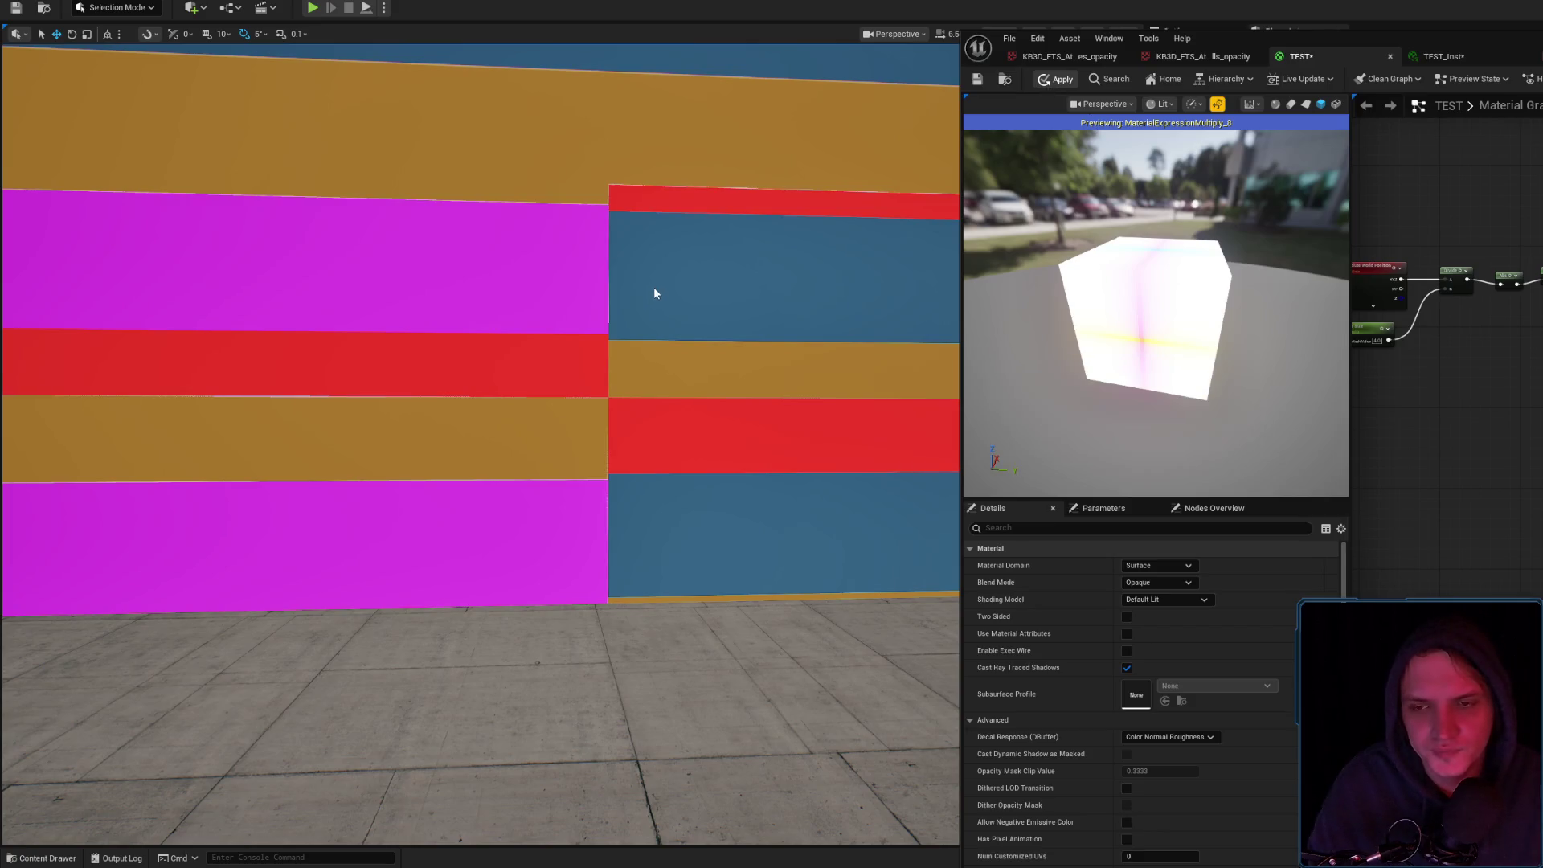
pyautogui.press('d')
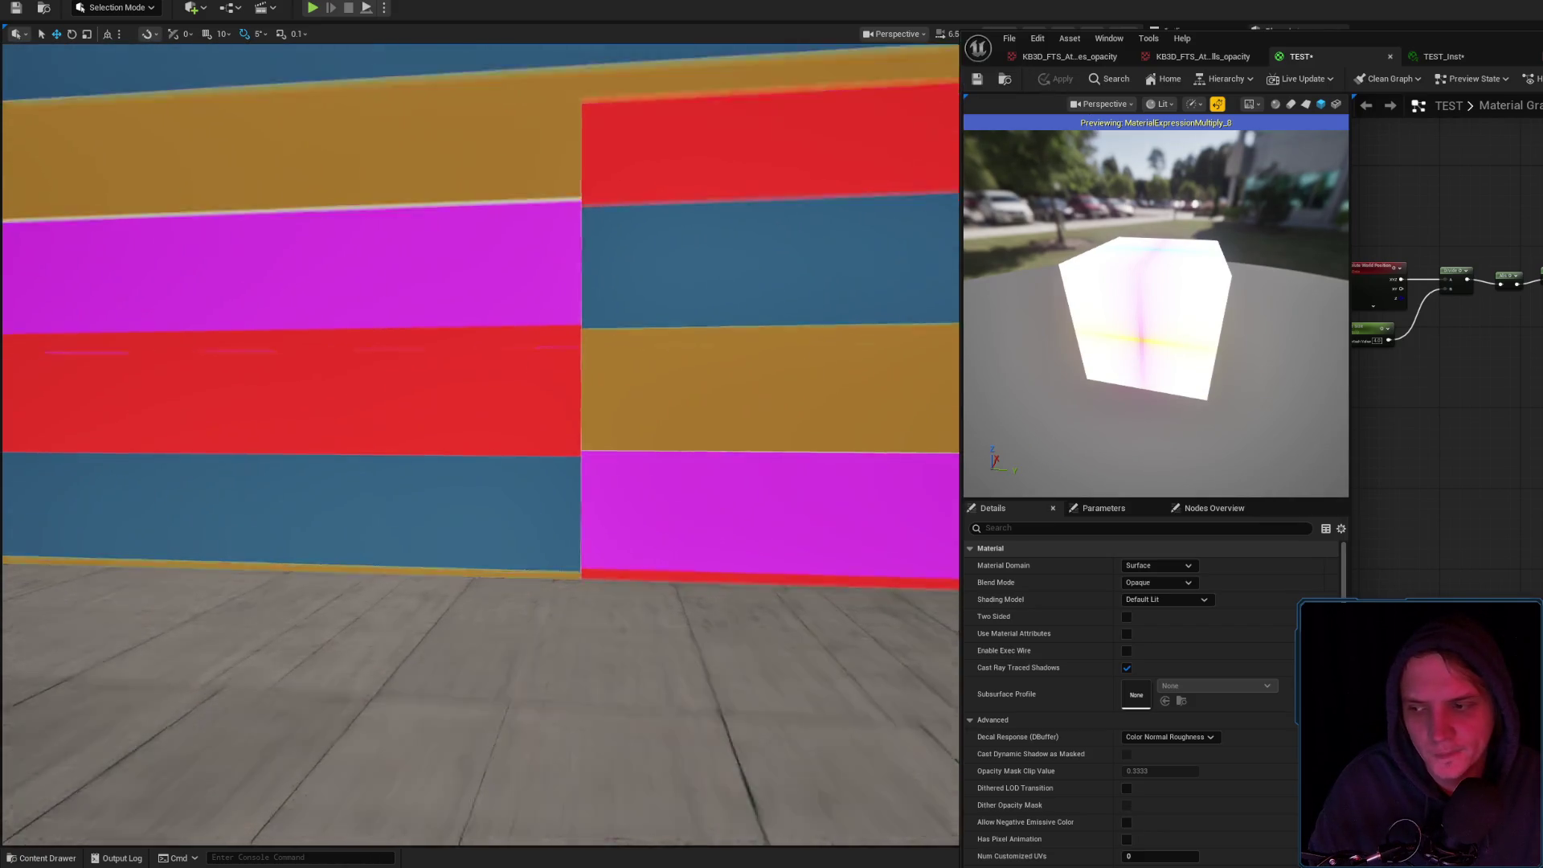
pyautogui.press('w')
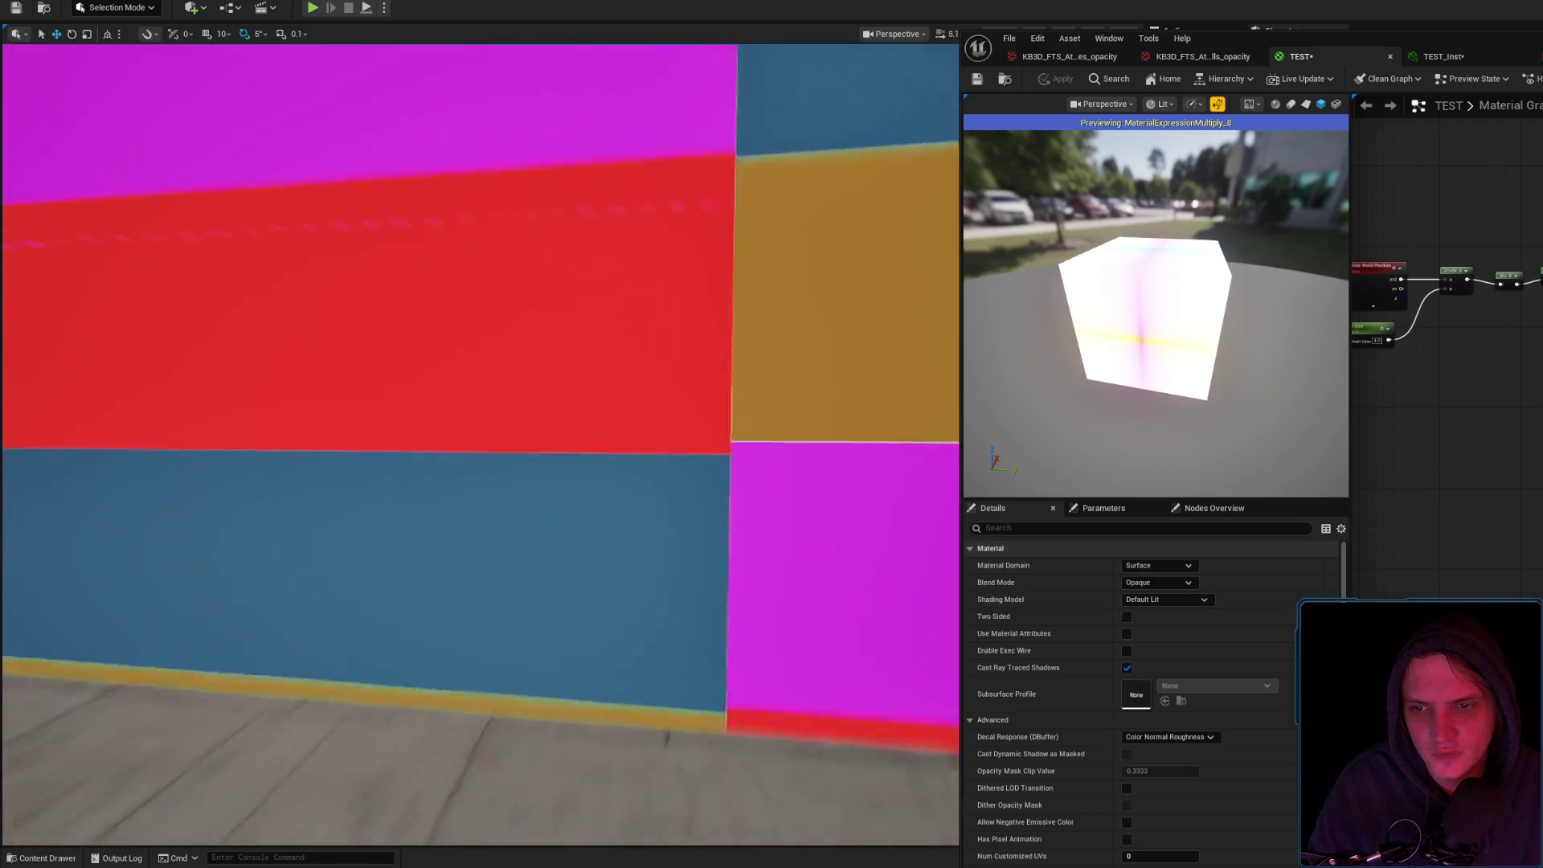
pyautogui.press('s')
pyautogui.press('w')
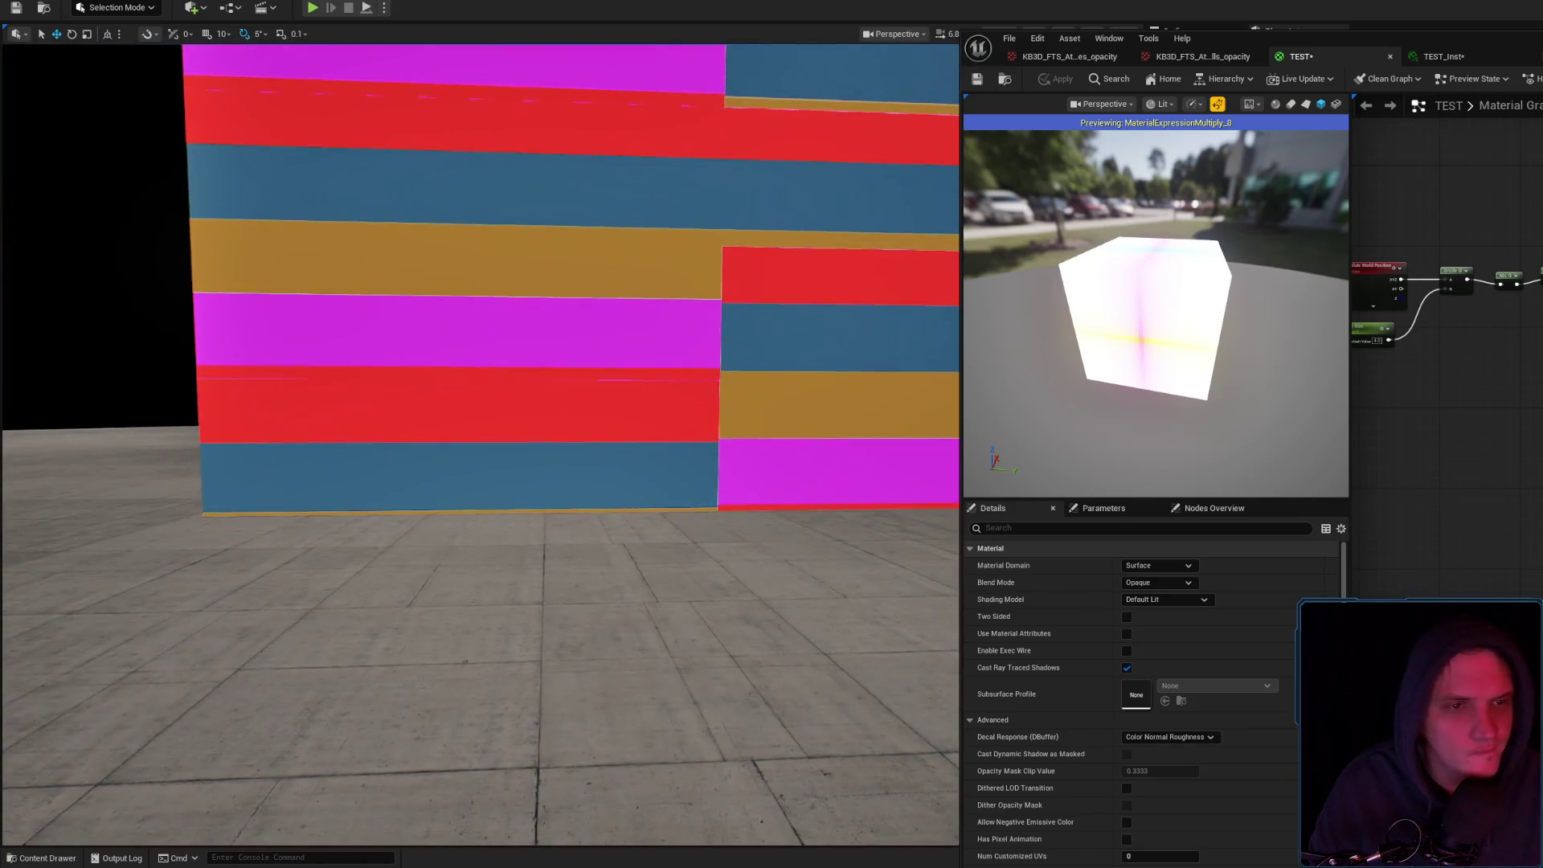
# Stop previewing the Multiply node and paste a Color vector parameter node into the graph
pyautogui.press('space')
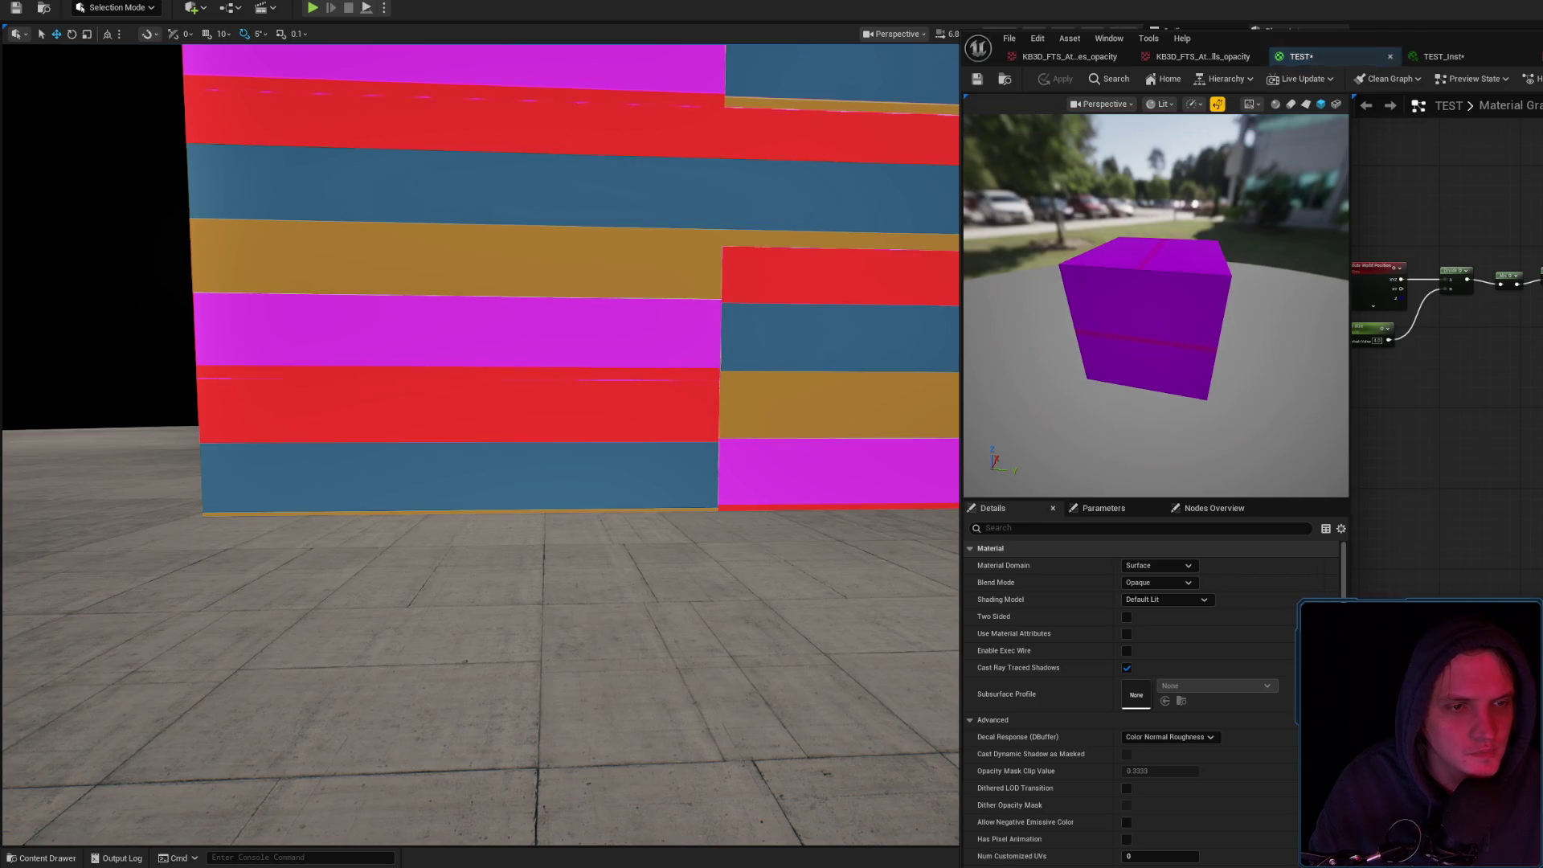
pyautogui.hotkey('ctrl', 'v')
pyautogui.moveTo(1540, 331); pyautogui.dragTo(1484, 324)
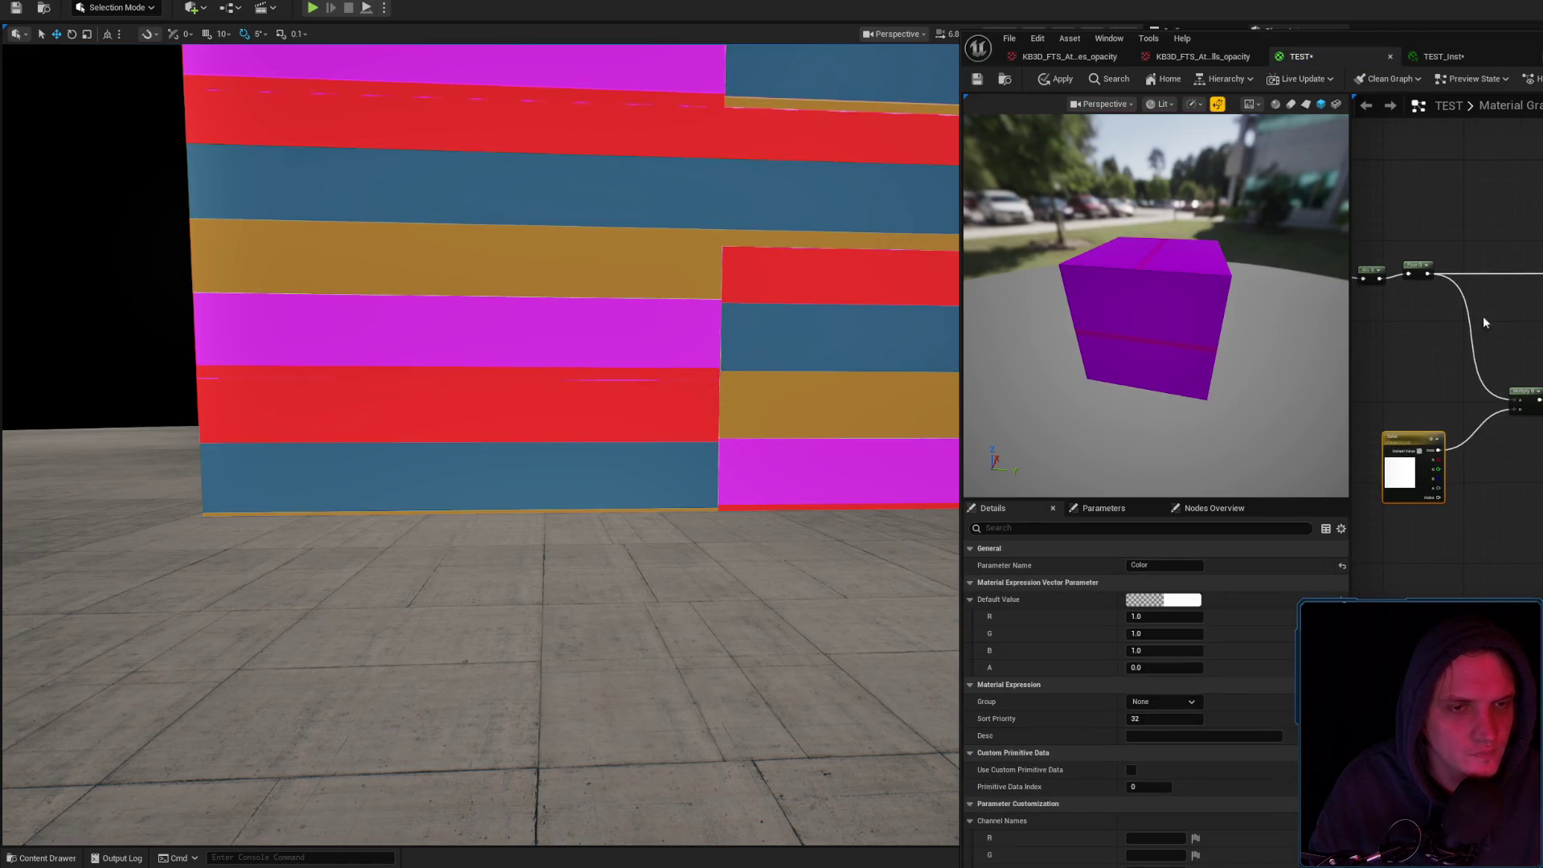
# Apply the material, fly around the wall's offset red, blue, gold and magenta blocks, then bring up TEST_Inst
pyautogui.click(1055, 78)
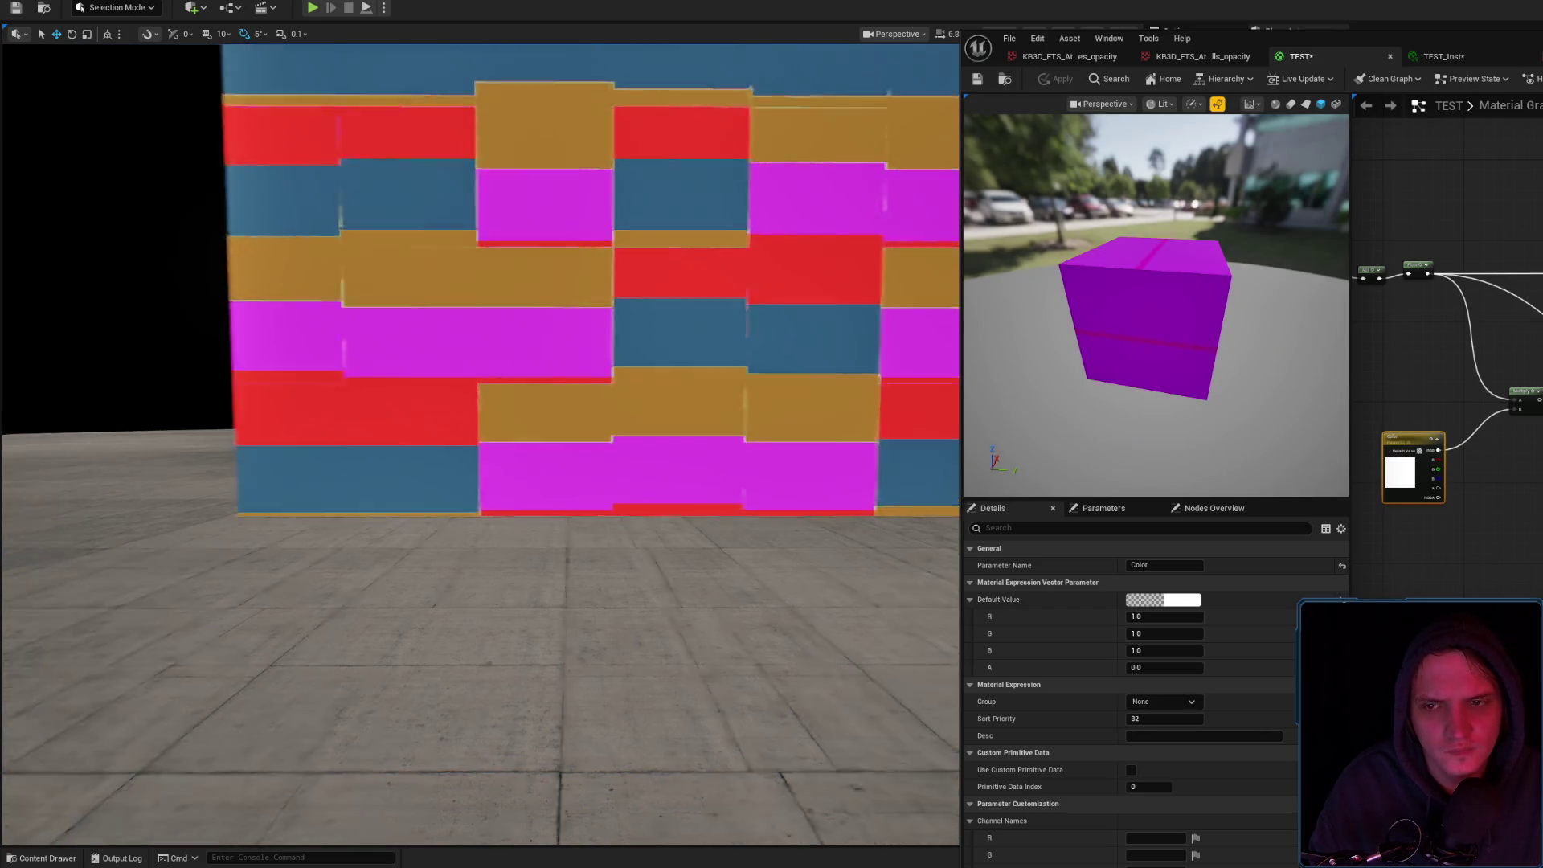
pyautogui.press('w')
pyautogui.press('w')
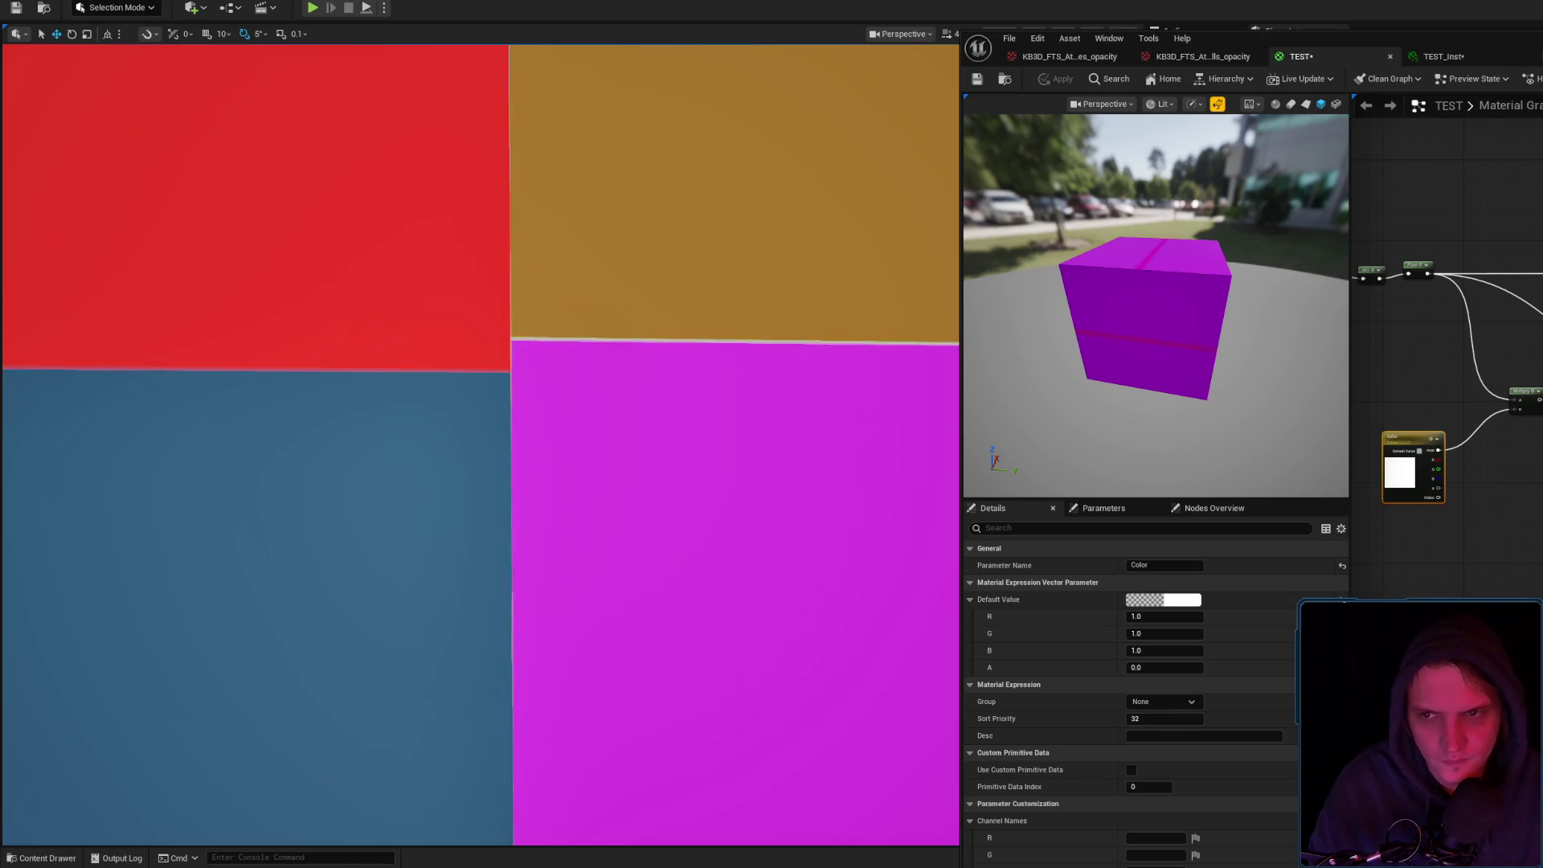
pyautogui.press('s')
pyautogui.press('a')
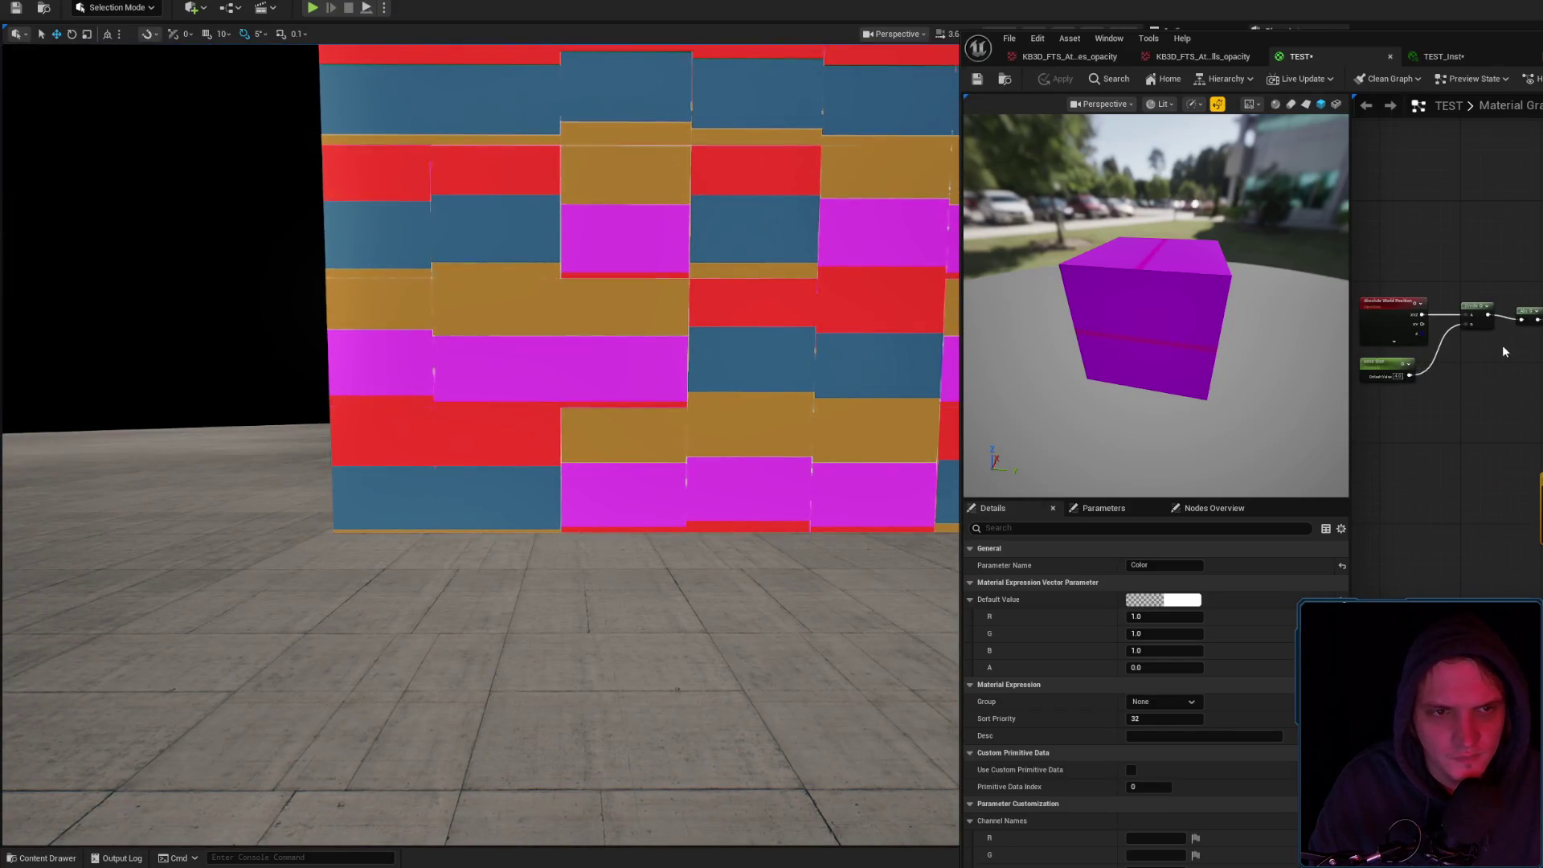
pyautogui.click(1457, 58)
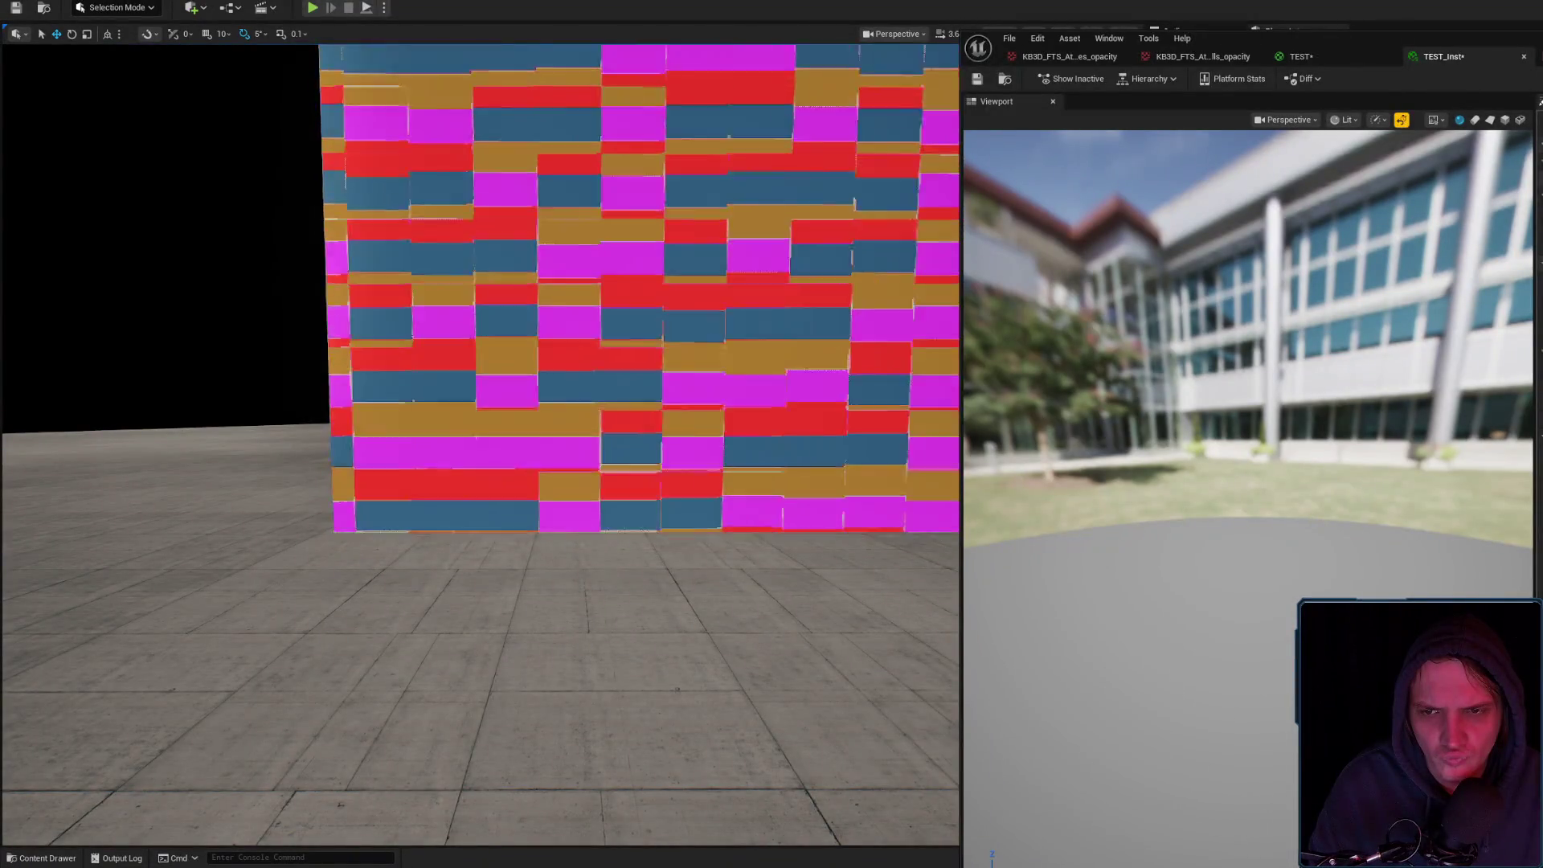
# Apply the latest TEST material edits to the wall
pyautogui.scroll(5, 483, 402)
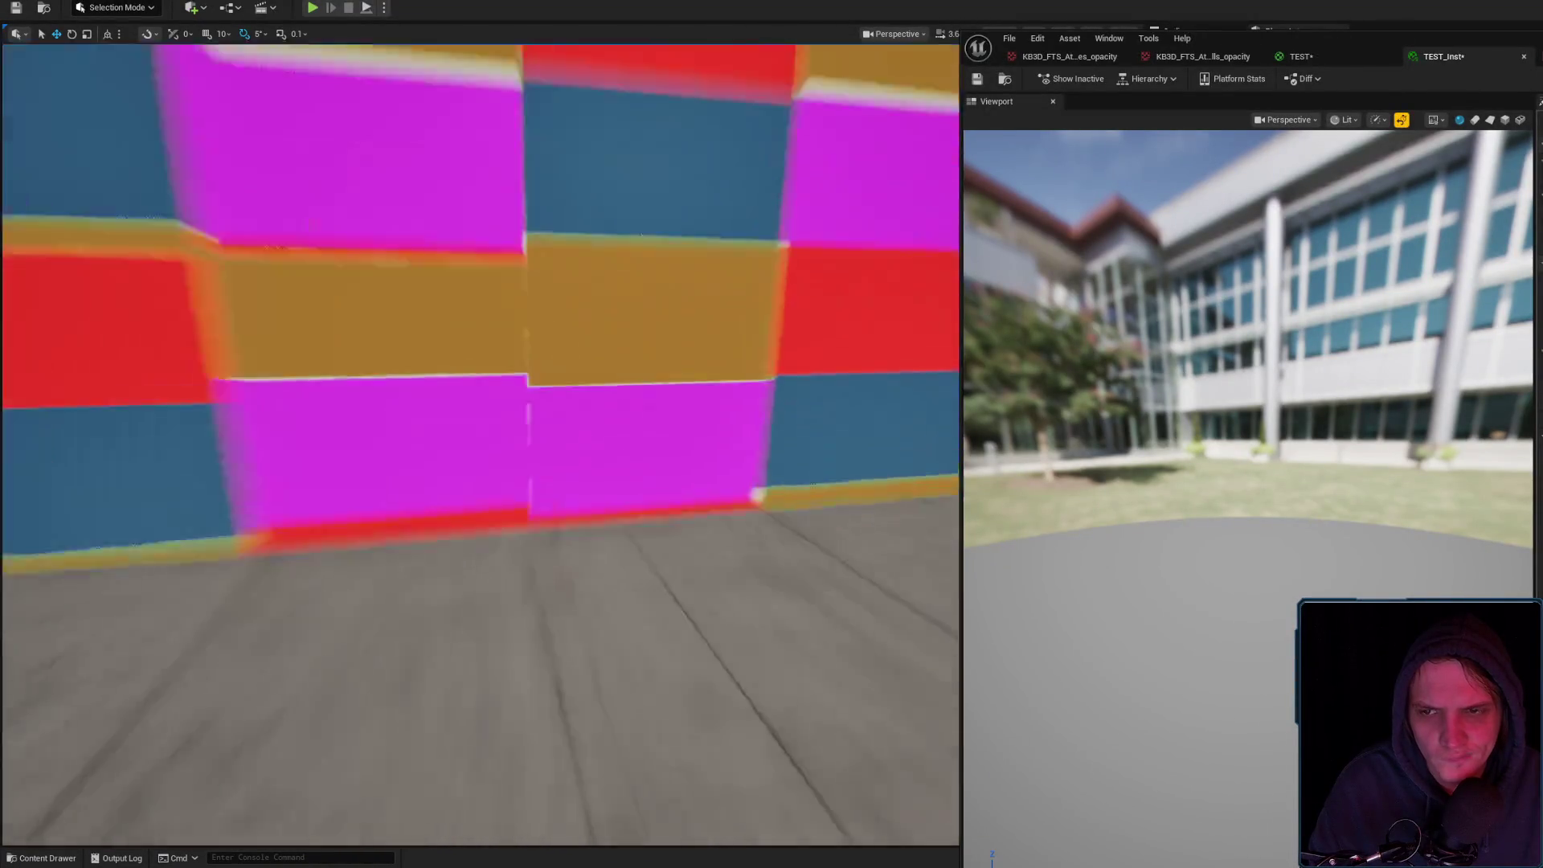
pyautogui.scroll(-3, 558, 469)
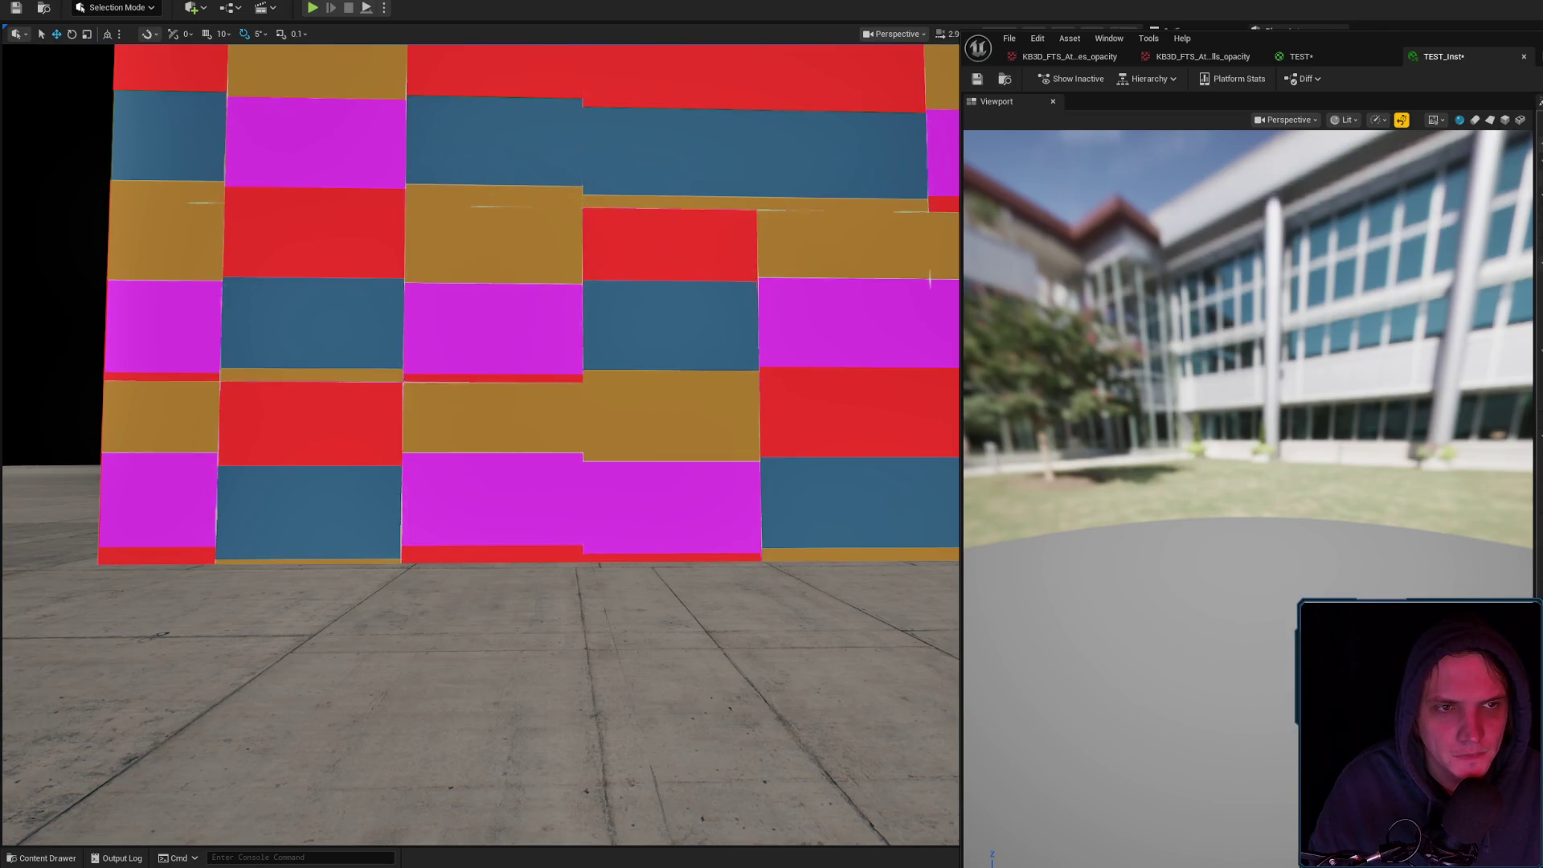
pyautogui.click(1459, 56)
pyautogui.click(1296, 56)
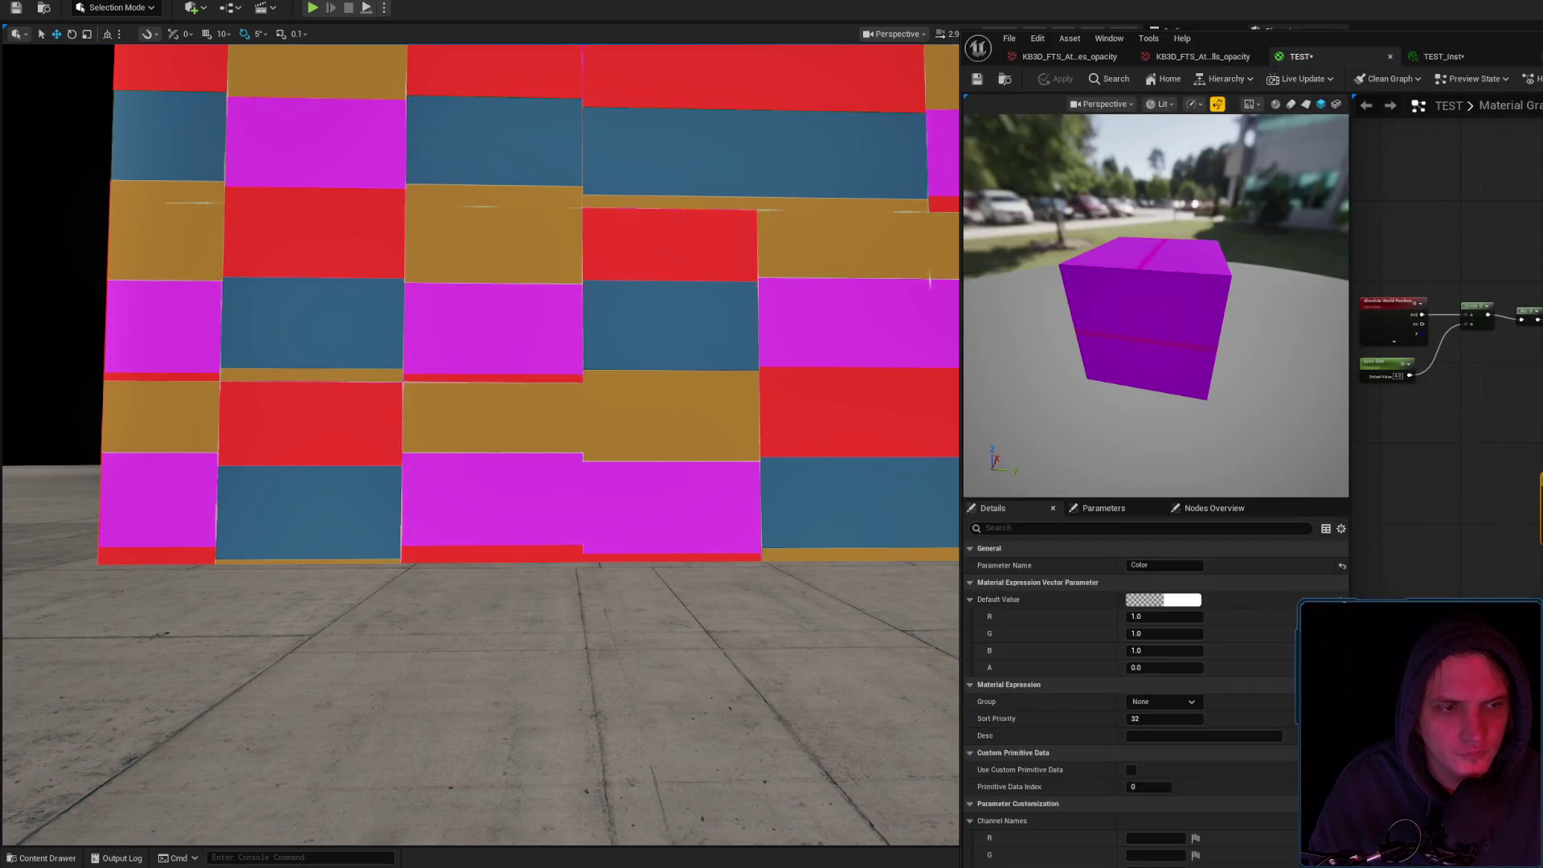
pyautogui.click(1059, 77)
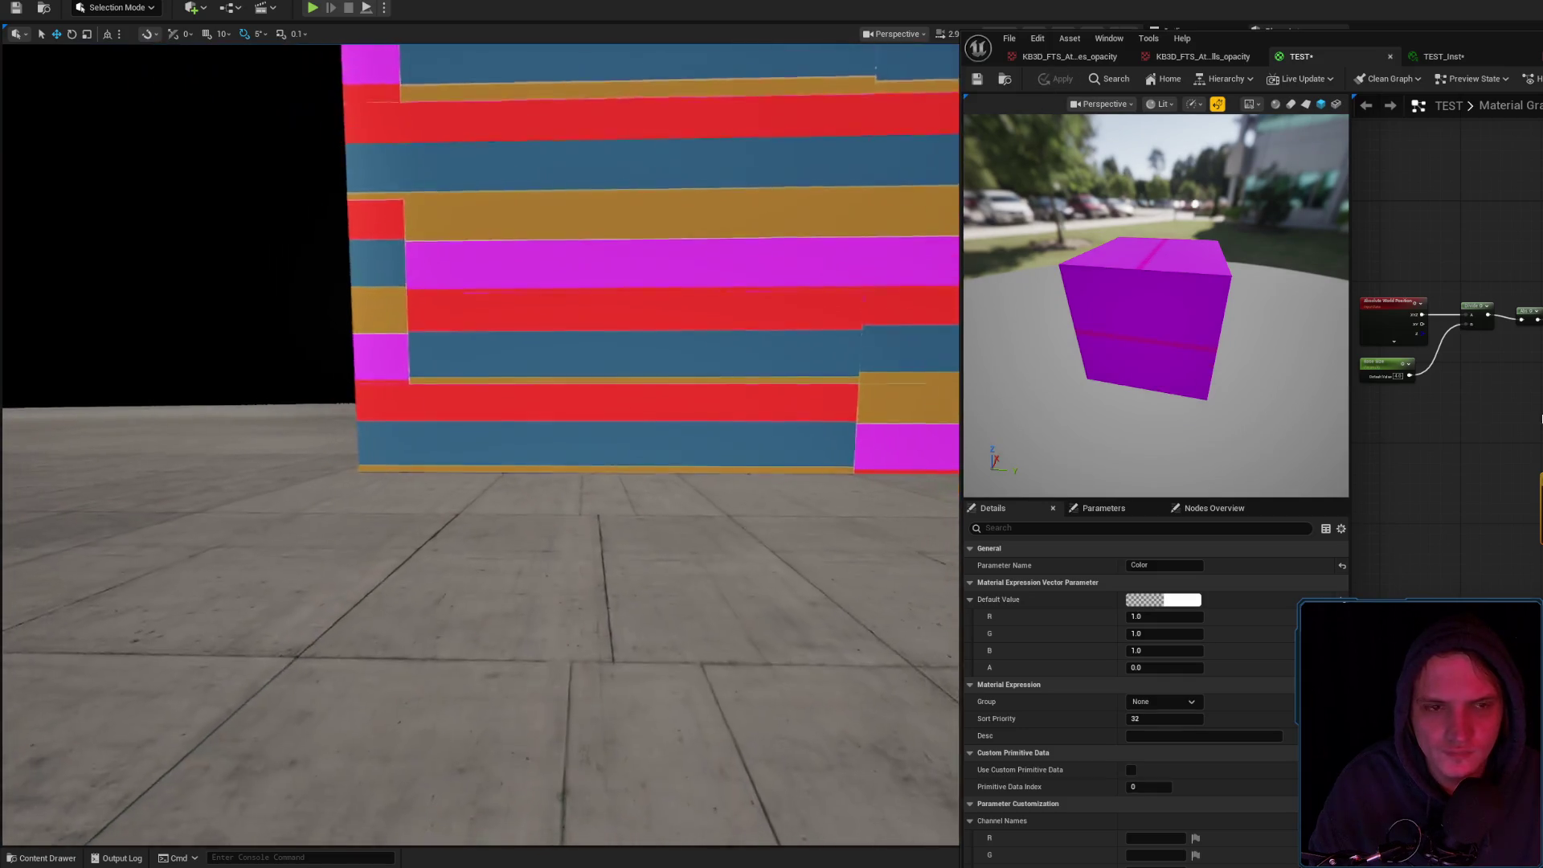
# Check the wall's offset horizontal colour stripes from several distances, then return to the TEST graph
pyautogui.click(1447, 57)
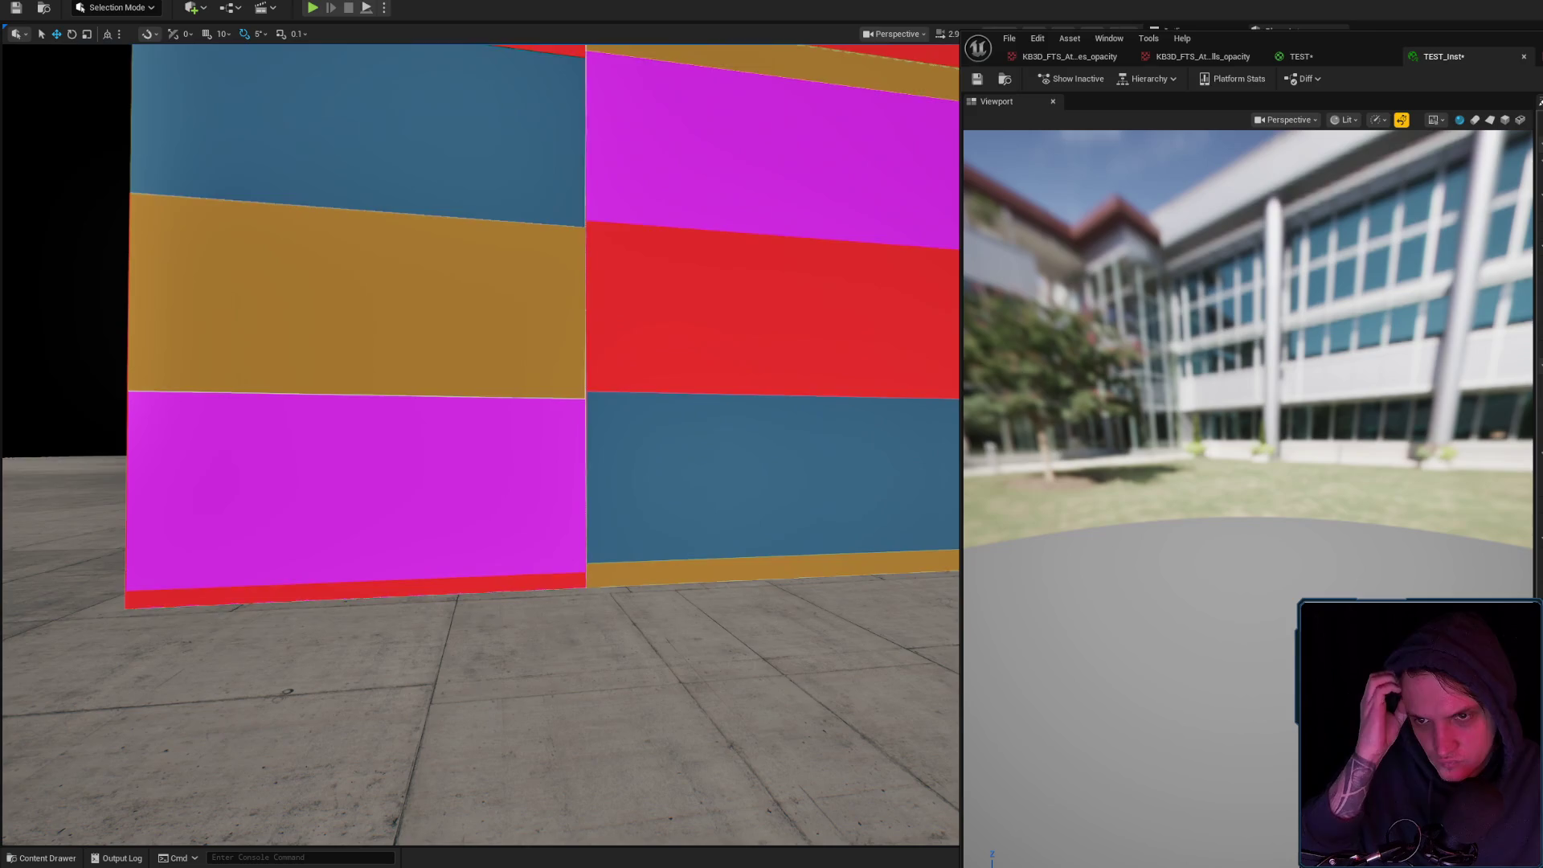
pyautogui.scroll(-5, 481, 442)
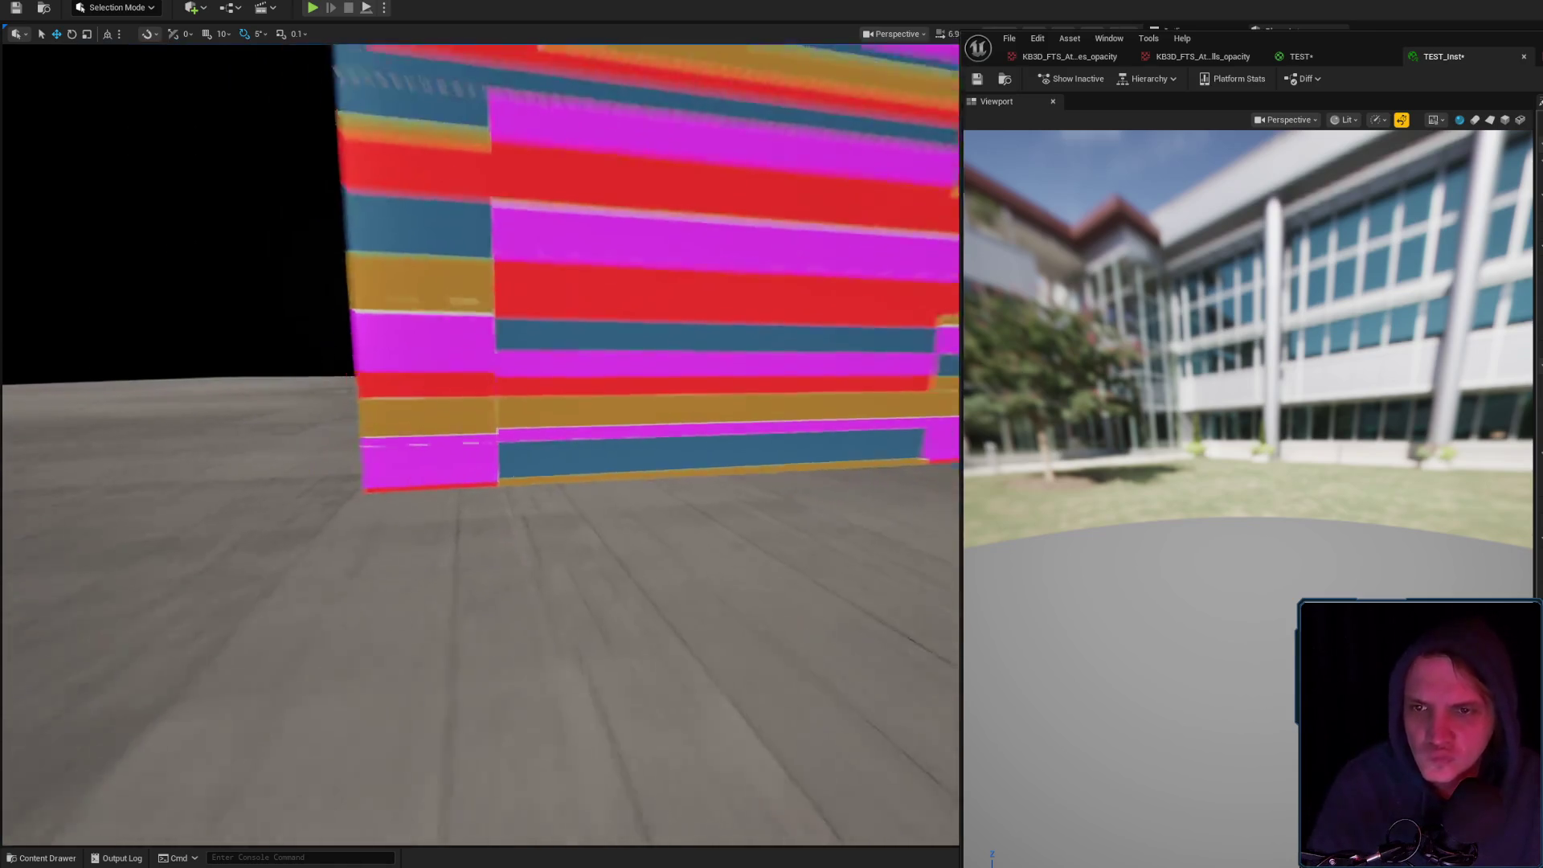
pyautogui.press('s')
pyautogui.press('w')
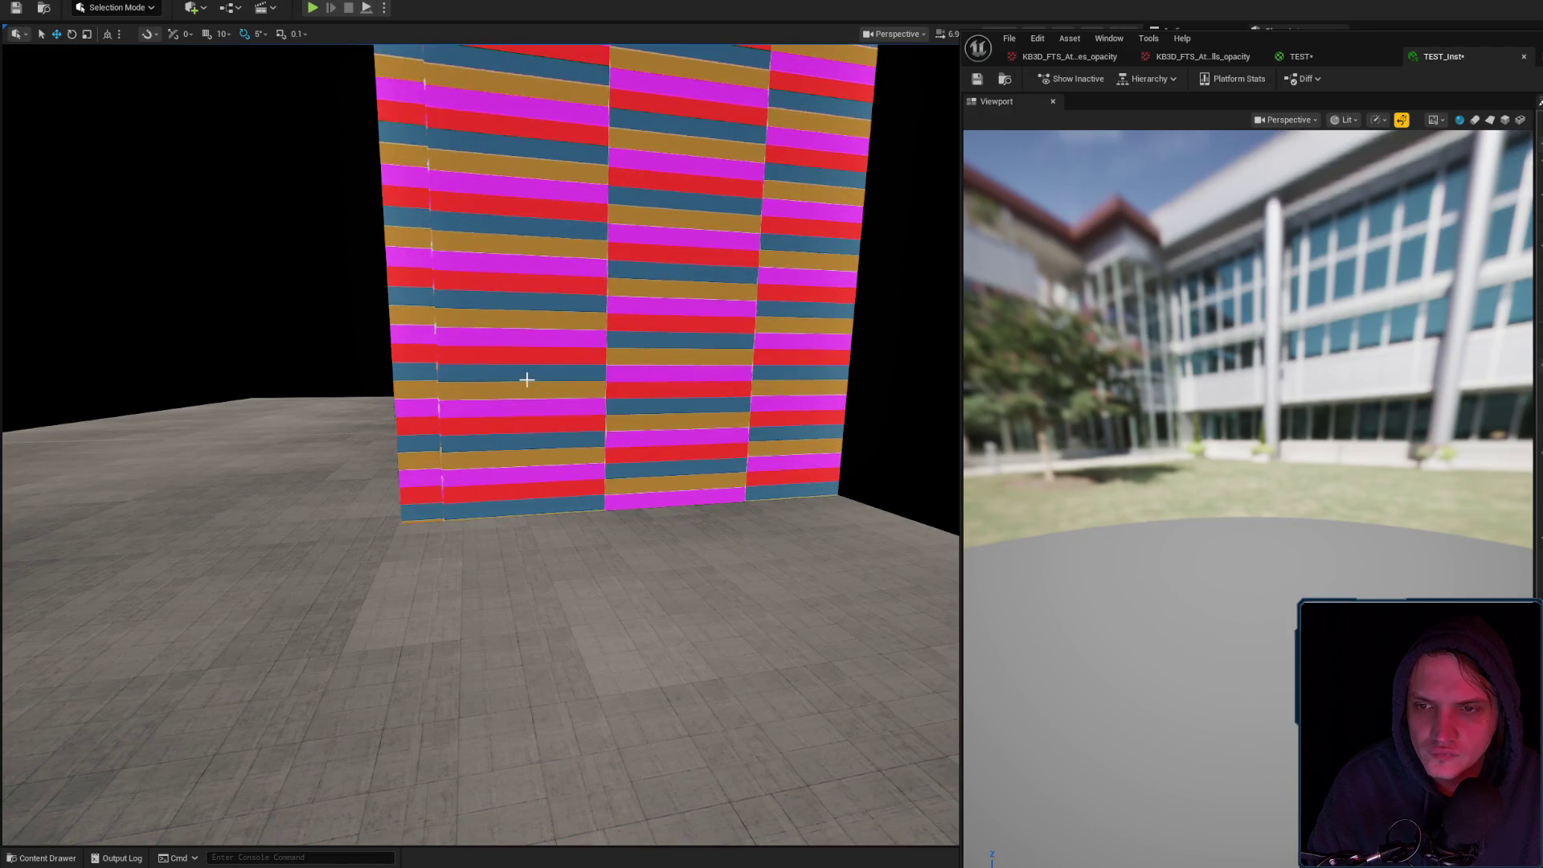
pyautogui.scroll(10, 530, 378)
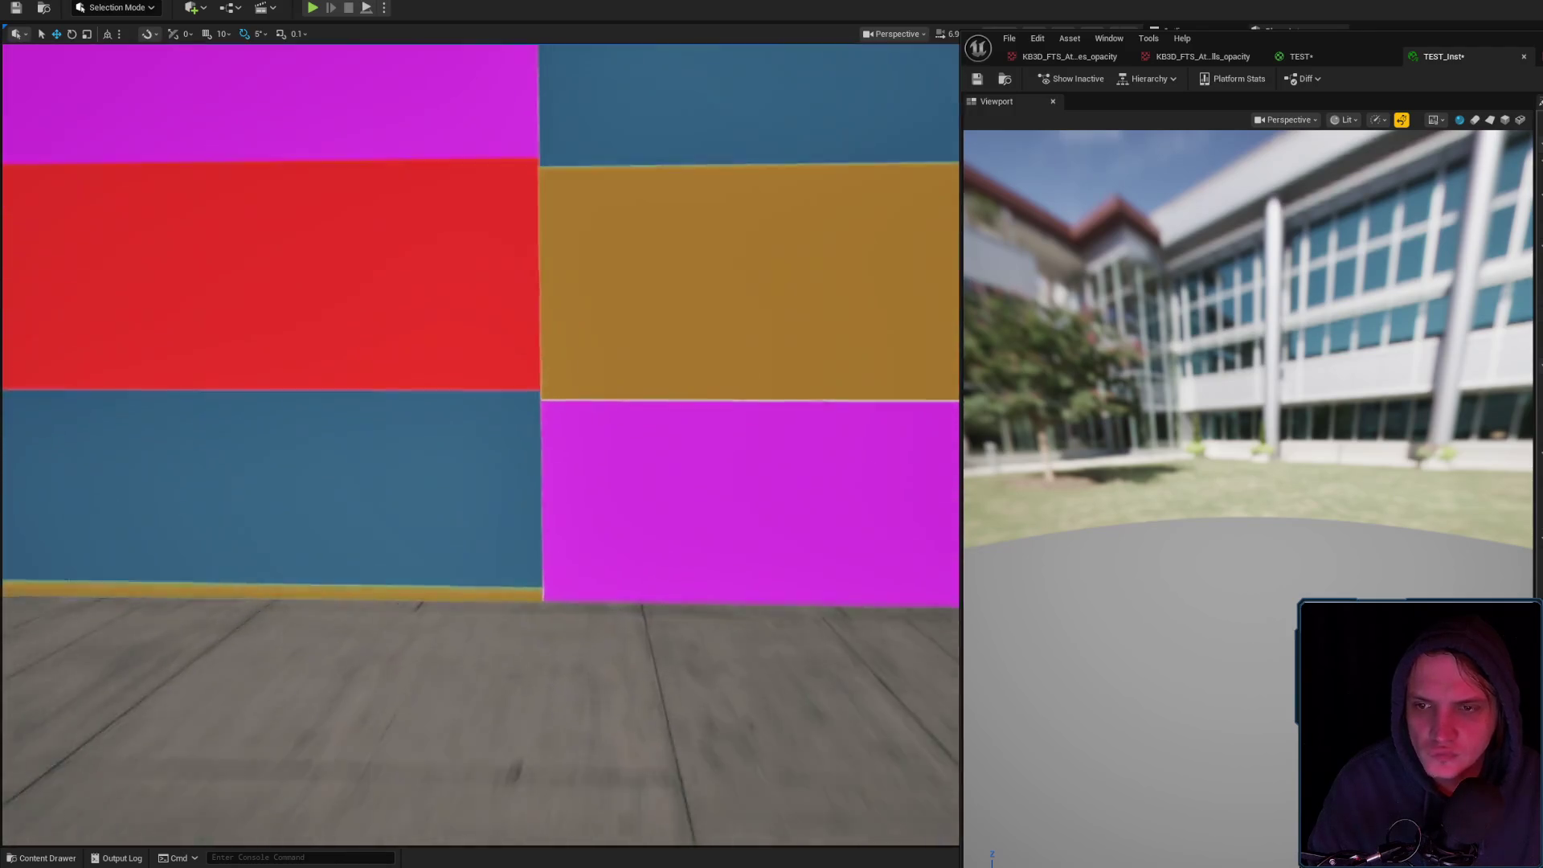
pyautogui.scroll(3, 630, 354)
pyautogui.click(1320, 56)
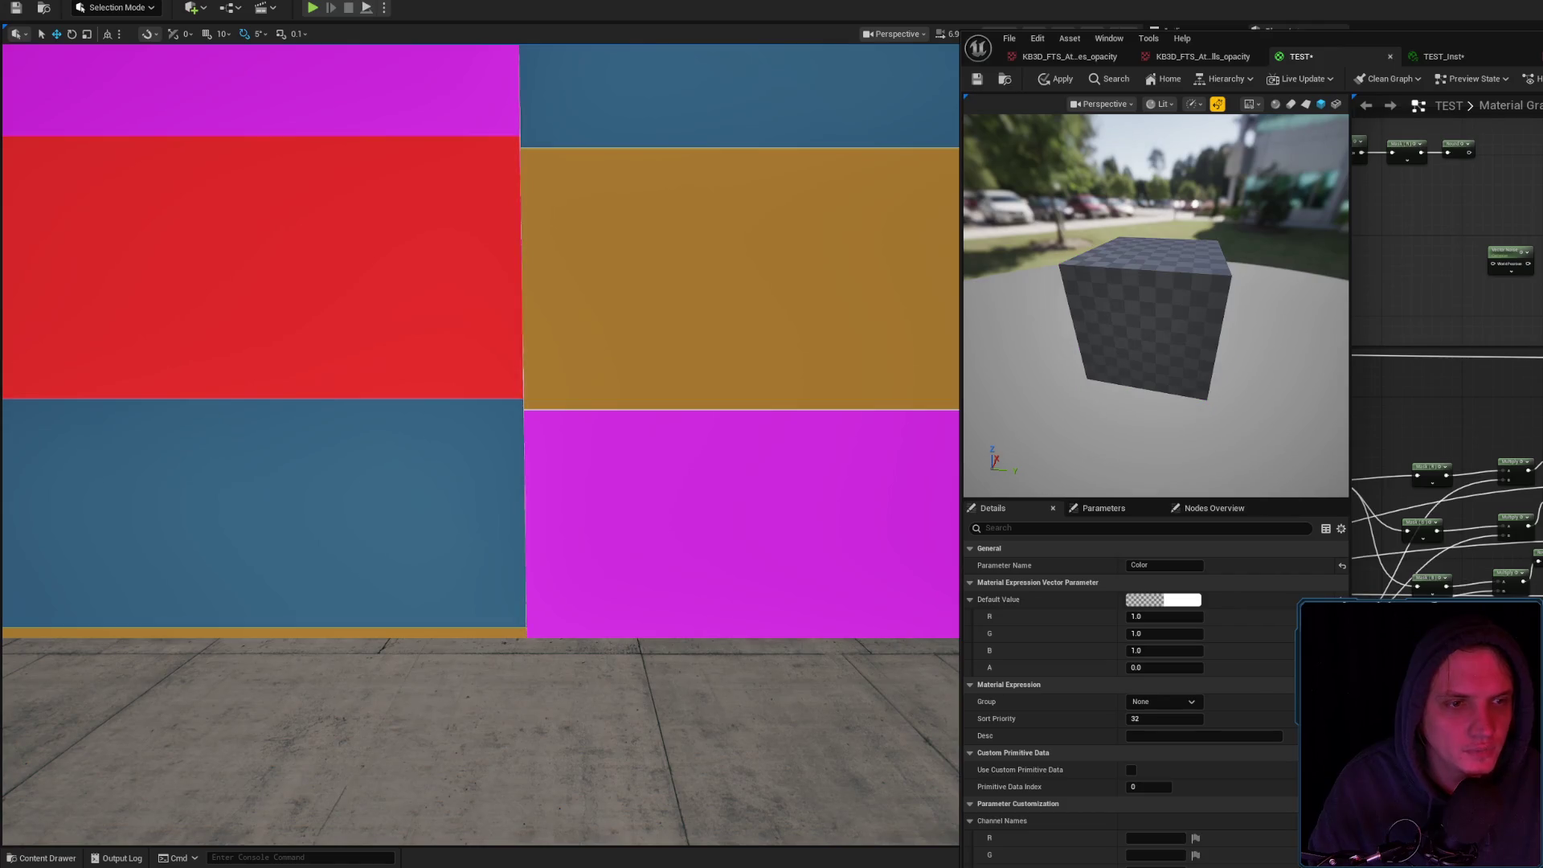
# Apply the material and view the wall's offset coloured blocks from afar and up close
pyautogui.click(1056, 80)
pyautogui.moveTo(831, 283)
pyautogui.mouseDown()
pyautogui.moveTo(764, 346)
pyautogui.moveTo(764, 370)
pyautogui.moveTo(723, 370)
pyautogui.moveTo(691, 338)
pyautogui.moveTo(659, 358)
pyautogui.moveTo(659, 402)
pyautogui.moveTo(659, 354)
pyautogui.moveTo(679, 338)
pyautogui.moveTo(675, 377)
pyautogui.moveTo(683, 323)
pyautogui.mouseUp()
pyautogui.click(1443, 57)
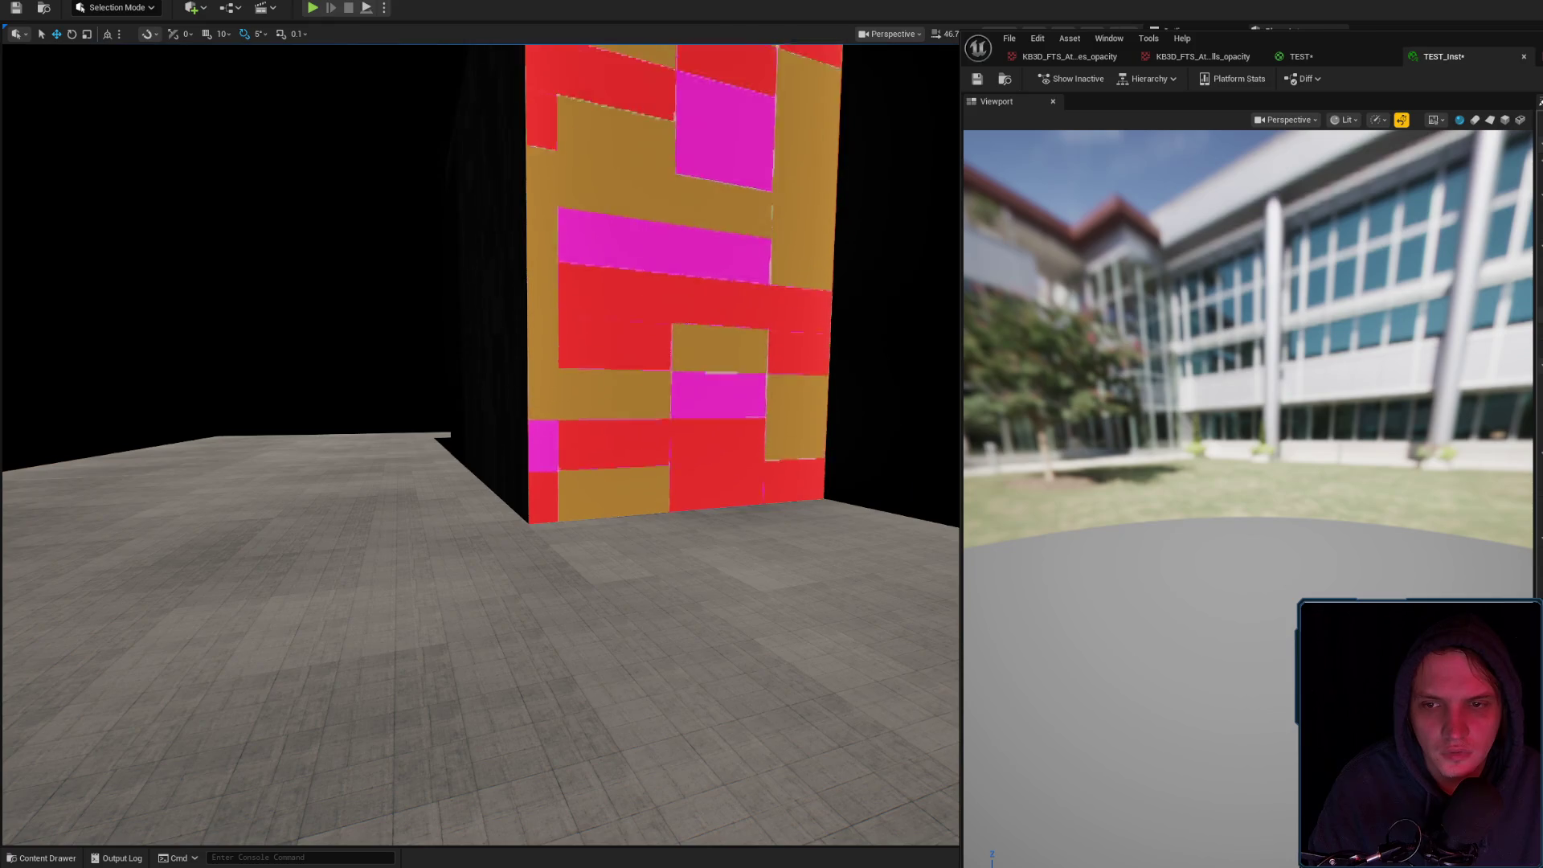
pyautogui.click(1396, 58)
pyautogui.click(1422, 684)
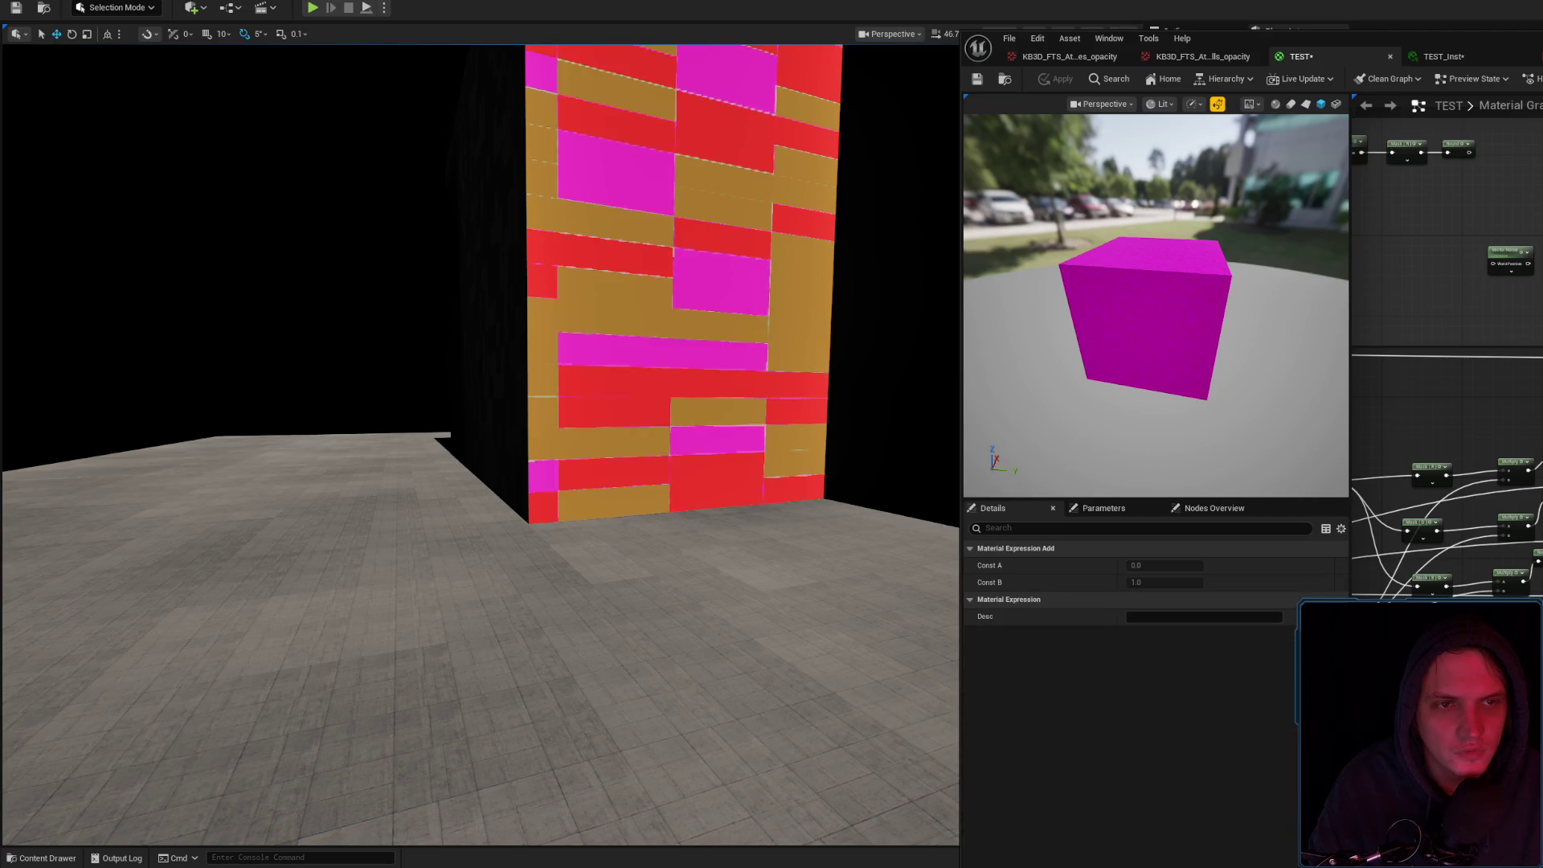
pyautogui.click(1467, 63)
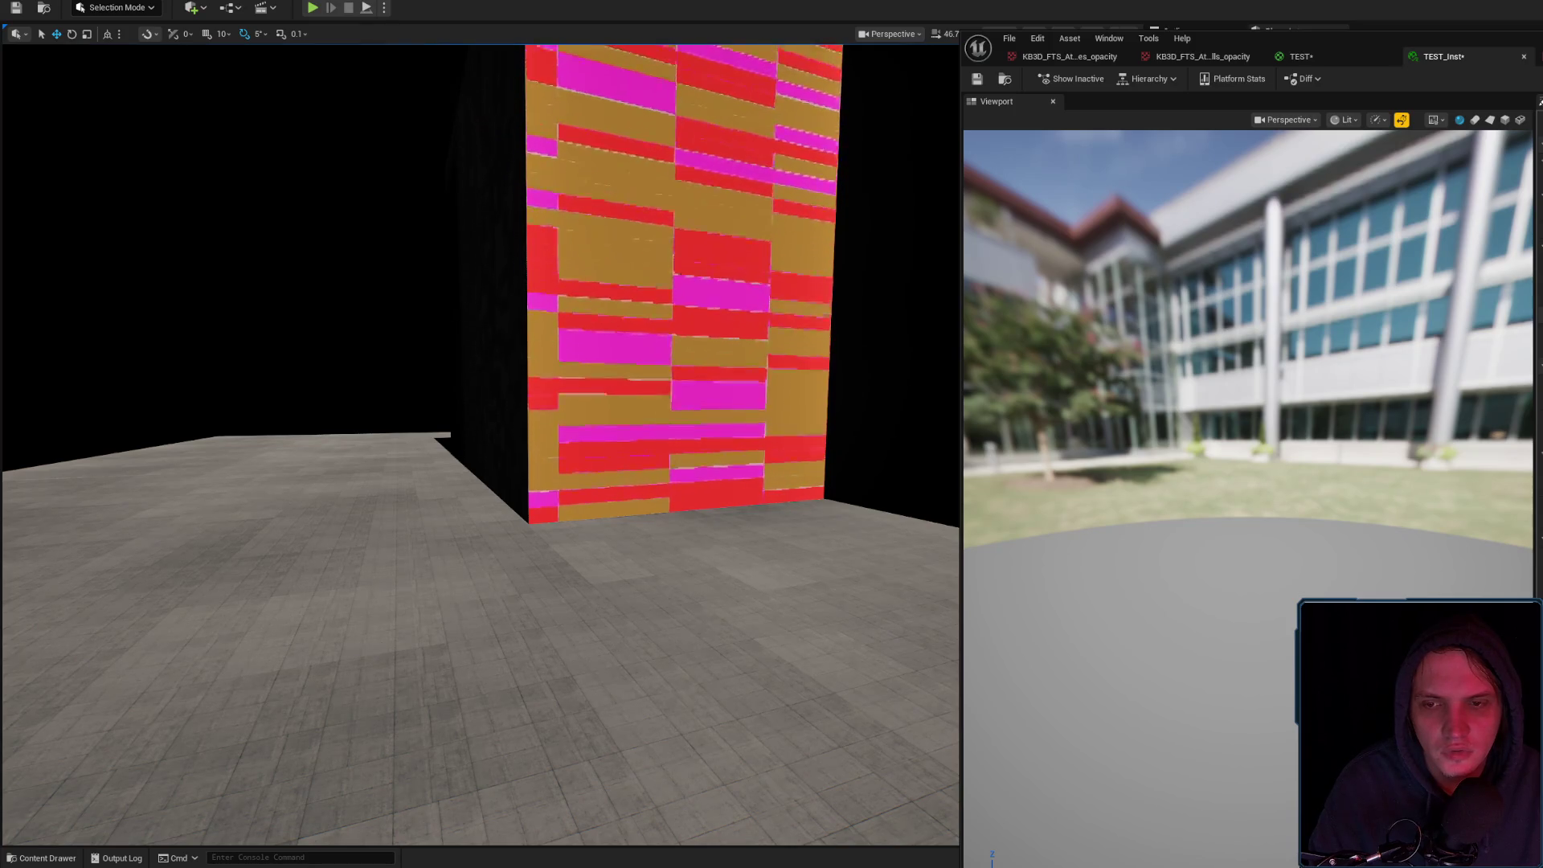
pyautogui.press('w')
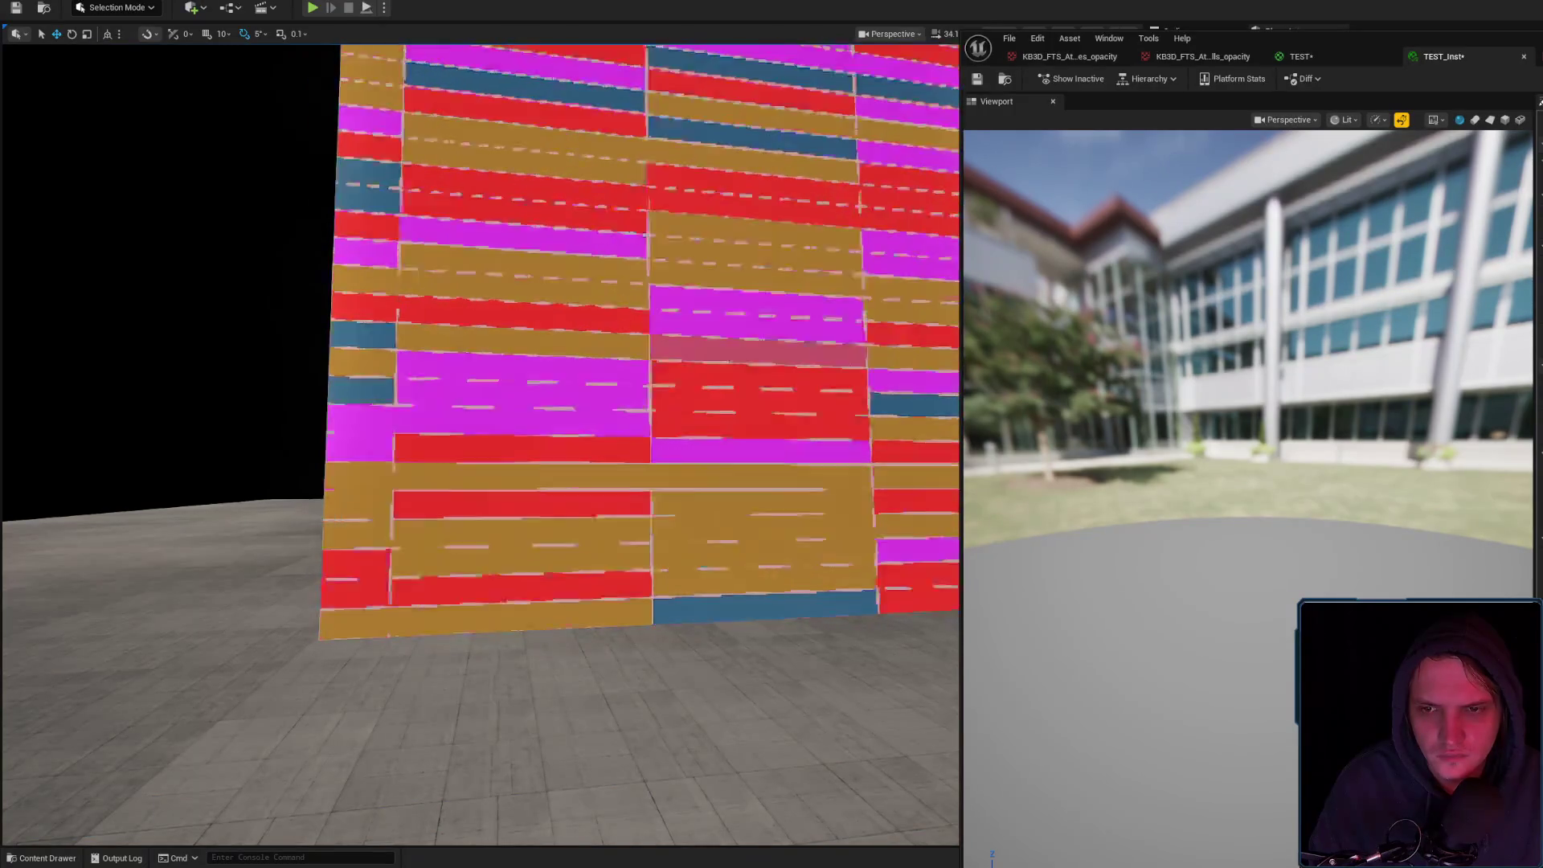
pyautogui.moveTo(671, 469)
pyautogui.mouseDown()
pyautogui.moveTo(671, 514)
pyautogui.moveTo(655, 523)
pyautogui.moveTo(671, 468)
pyautogui.mouseUp()
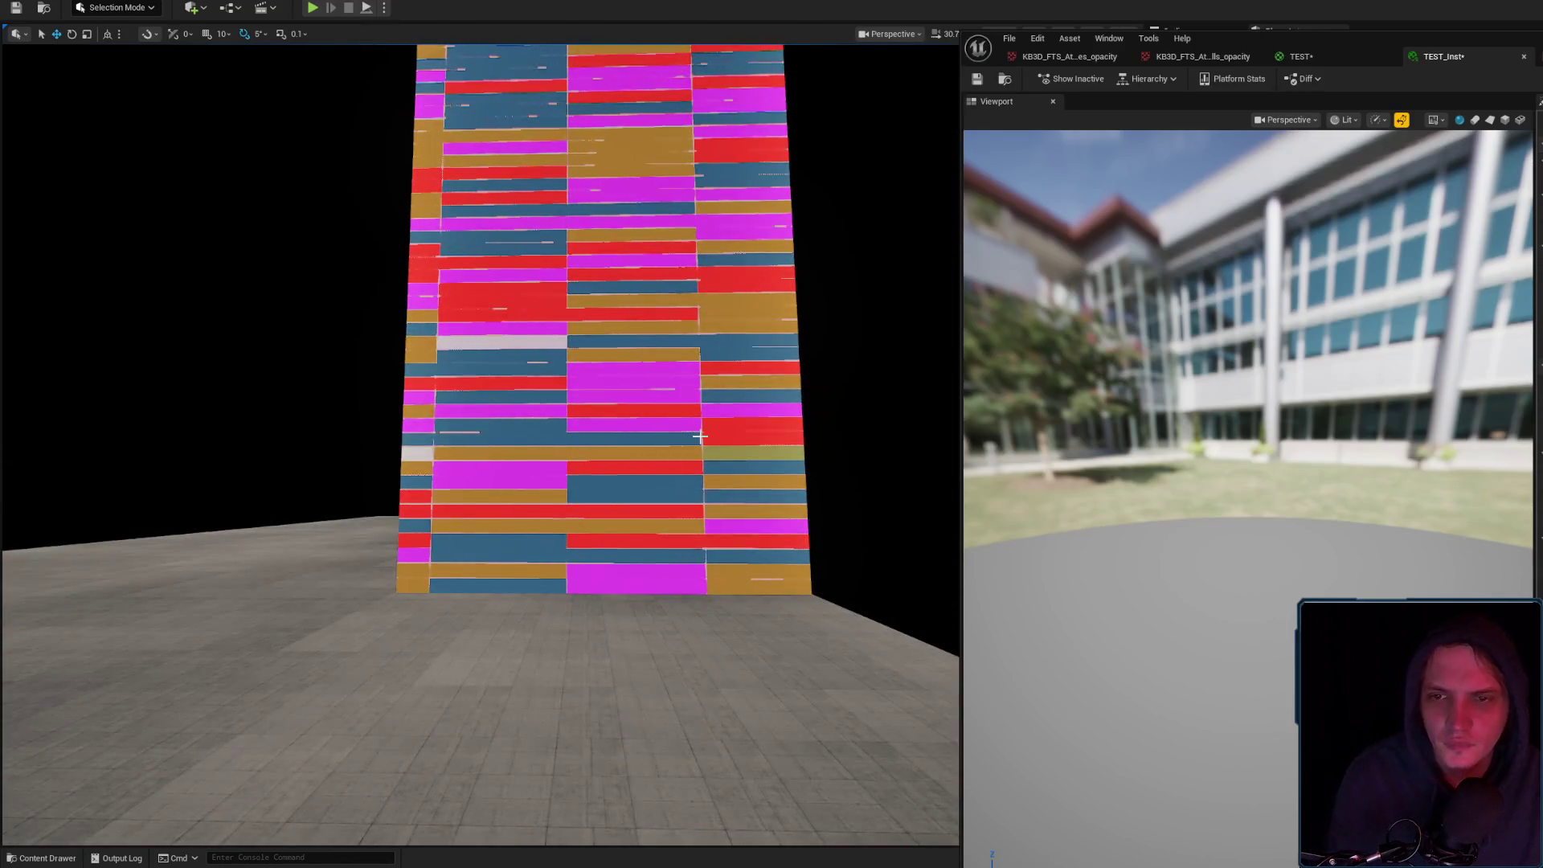
pyautogui.moveTo(700, 436); pyautogui.dragTo(731, 439)
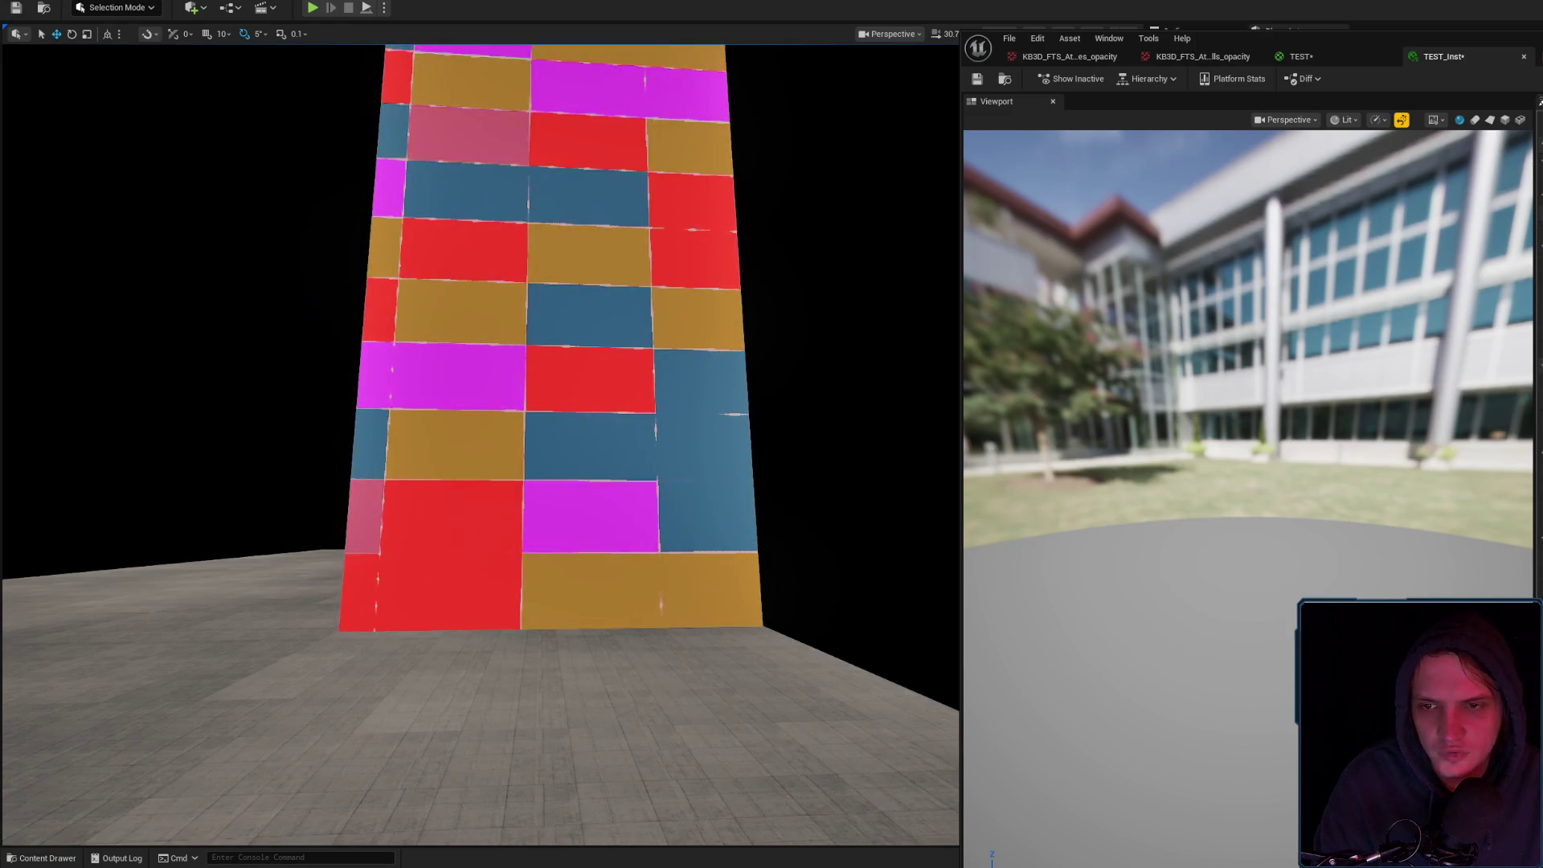
# Move the Texture Object and 2048 Constant nodes next to each other in the TEST graph
pyautogui.click(1298, 56)
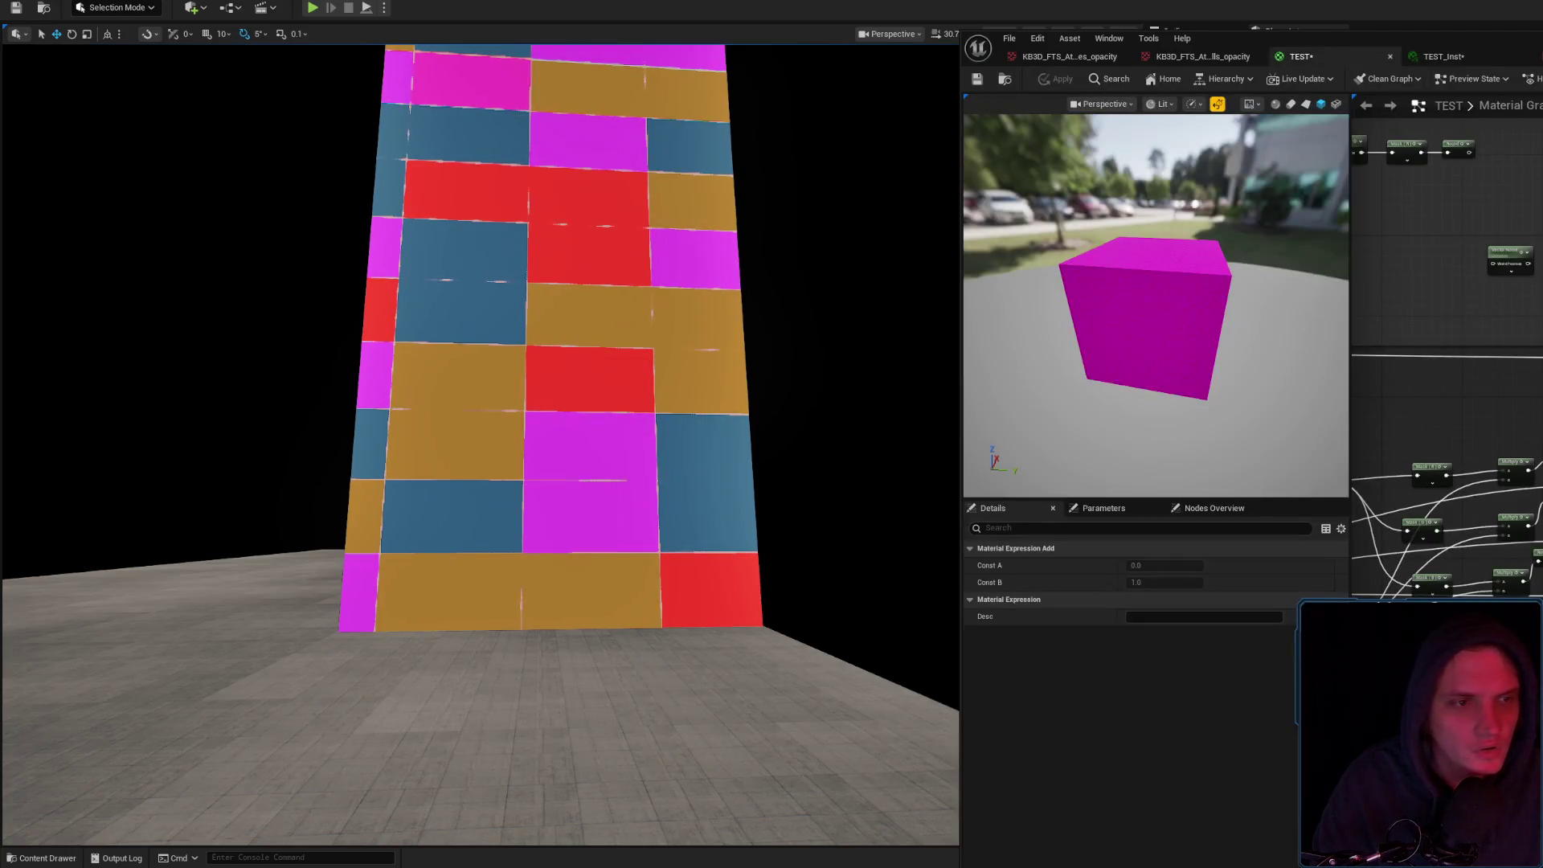
pyautogui.click(1518, 347)
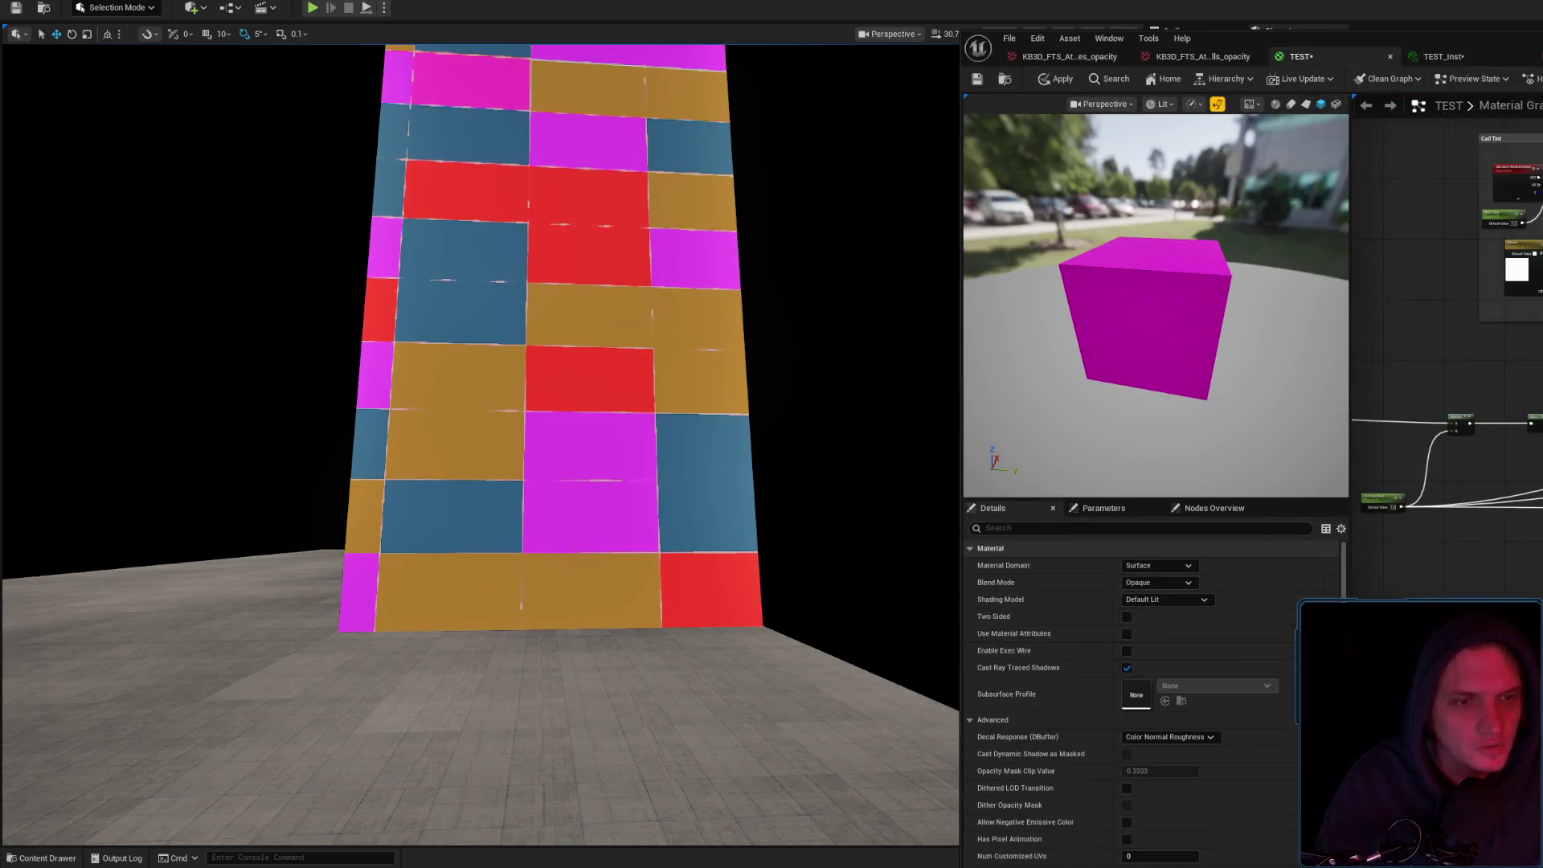
pyautogui.scroll(-5, 1518, 347)
pyautogui.hotkey('ctrl', 'a')
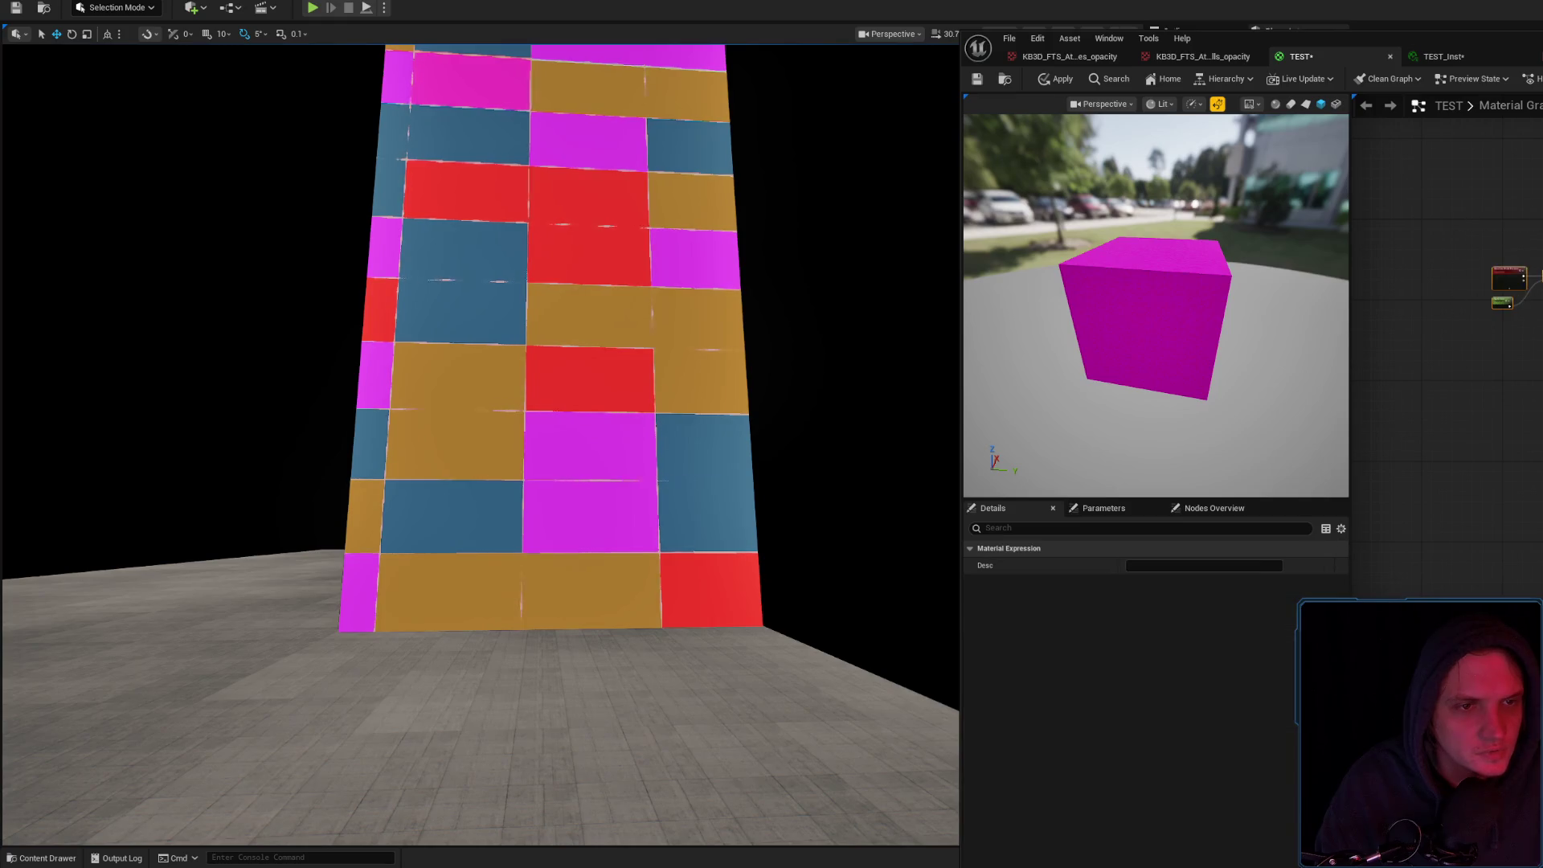
pyautogui.press('Home')
pyautogui.scroll(4, 1519, 346)
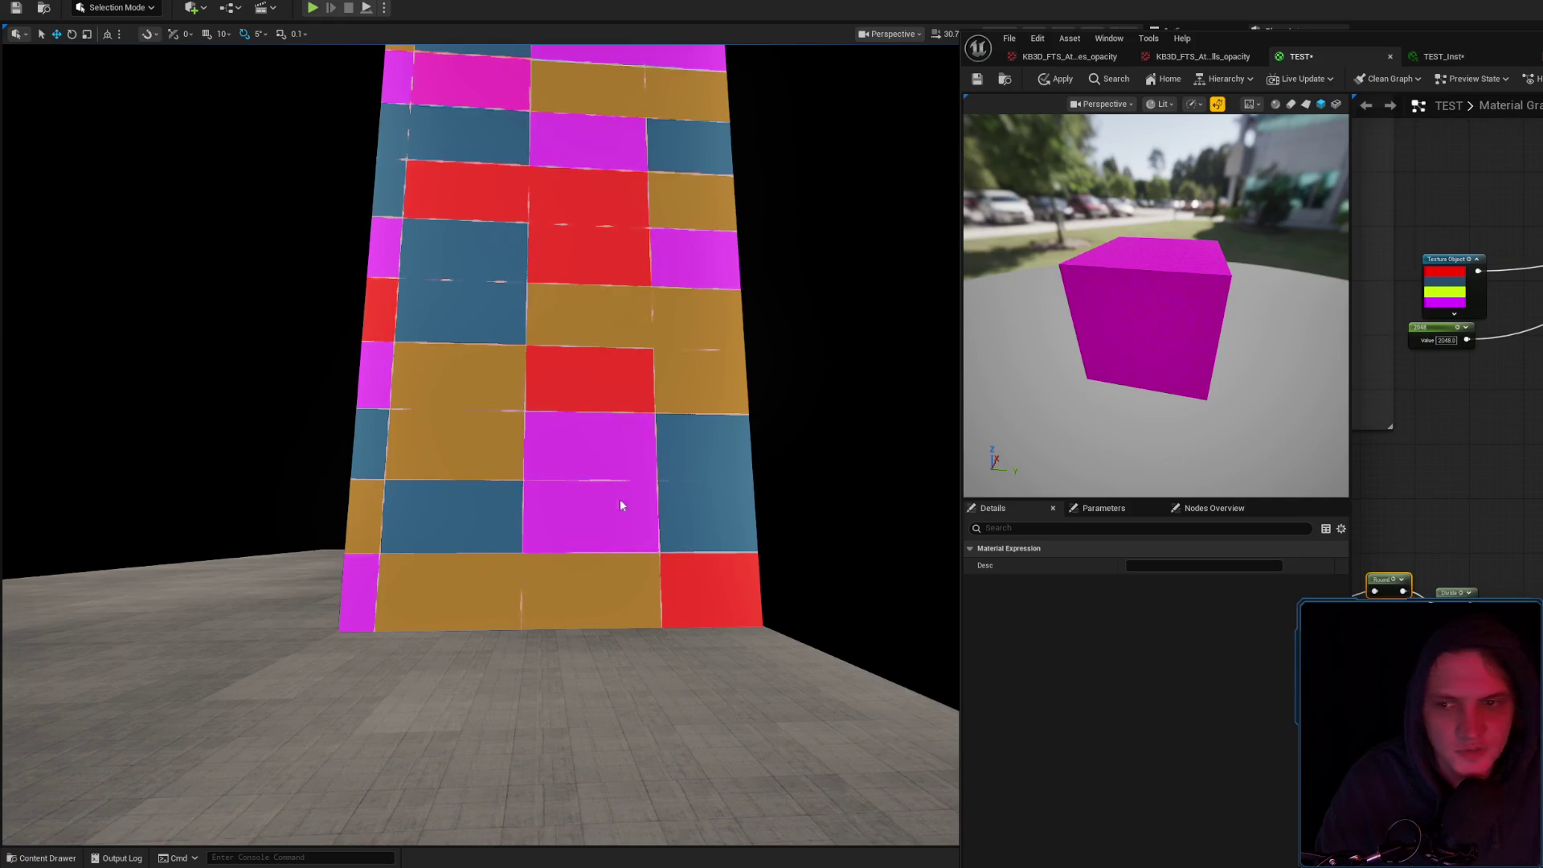
pyautogui.scroll(2, 778, 488)
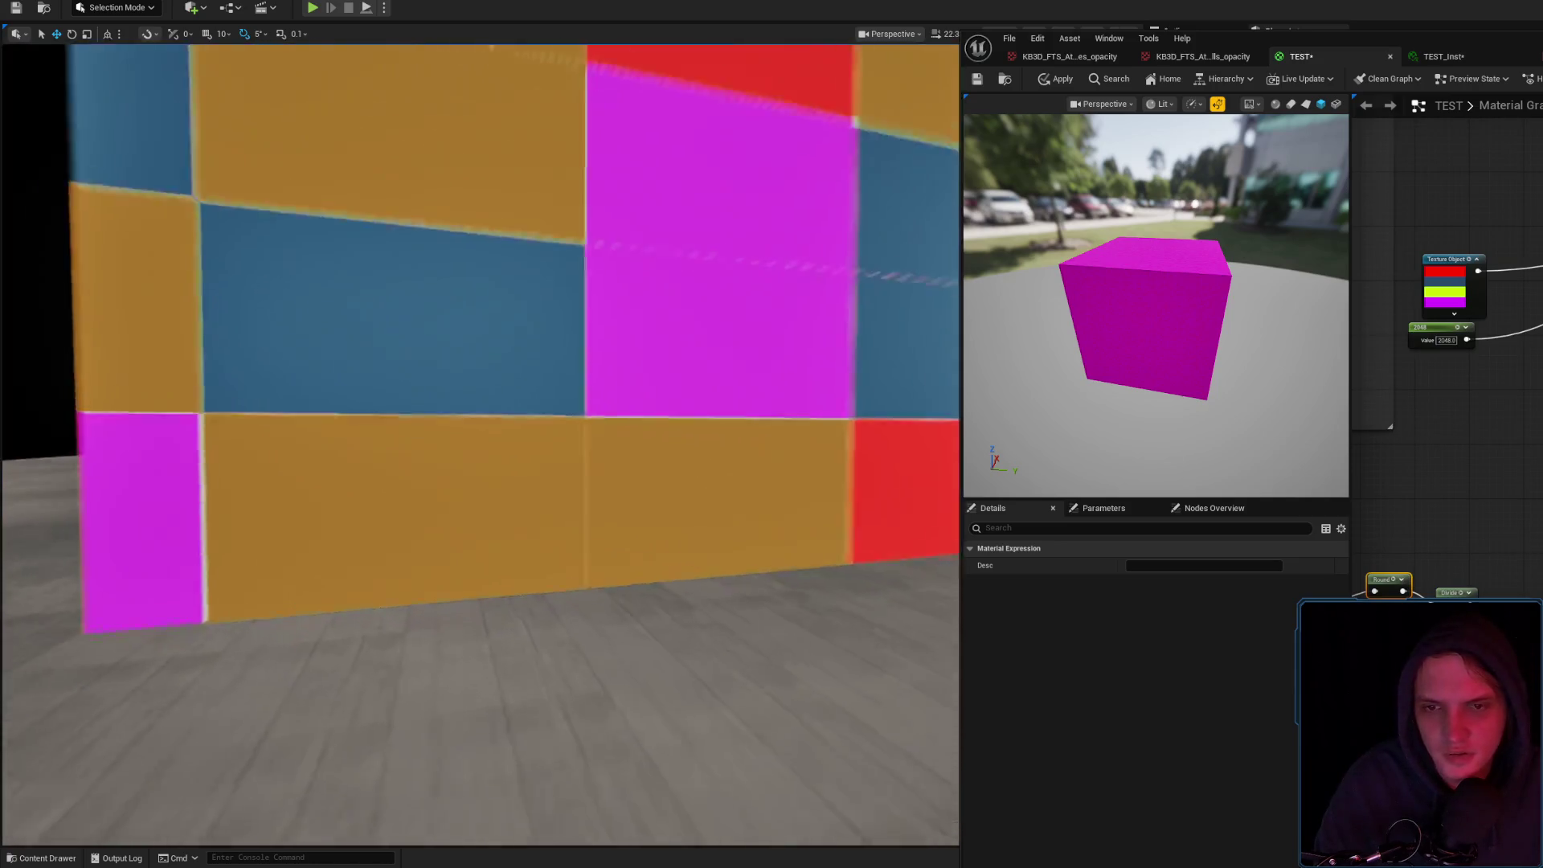
pyautogui.moveTo(1458, 288); pyautogui.dragTo(1457, 261)
pyautogui.moveTo(1443, 326); pyautogui.dragTo(1457, 298)
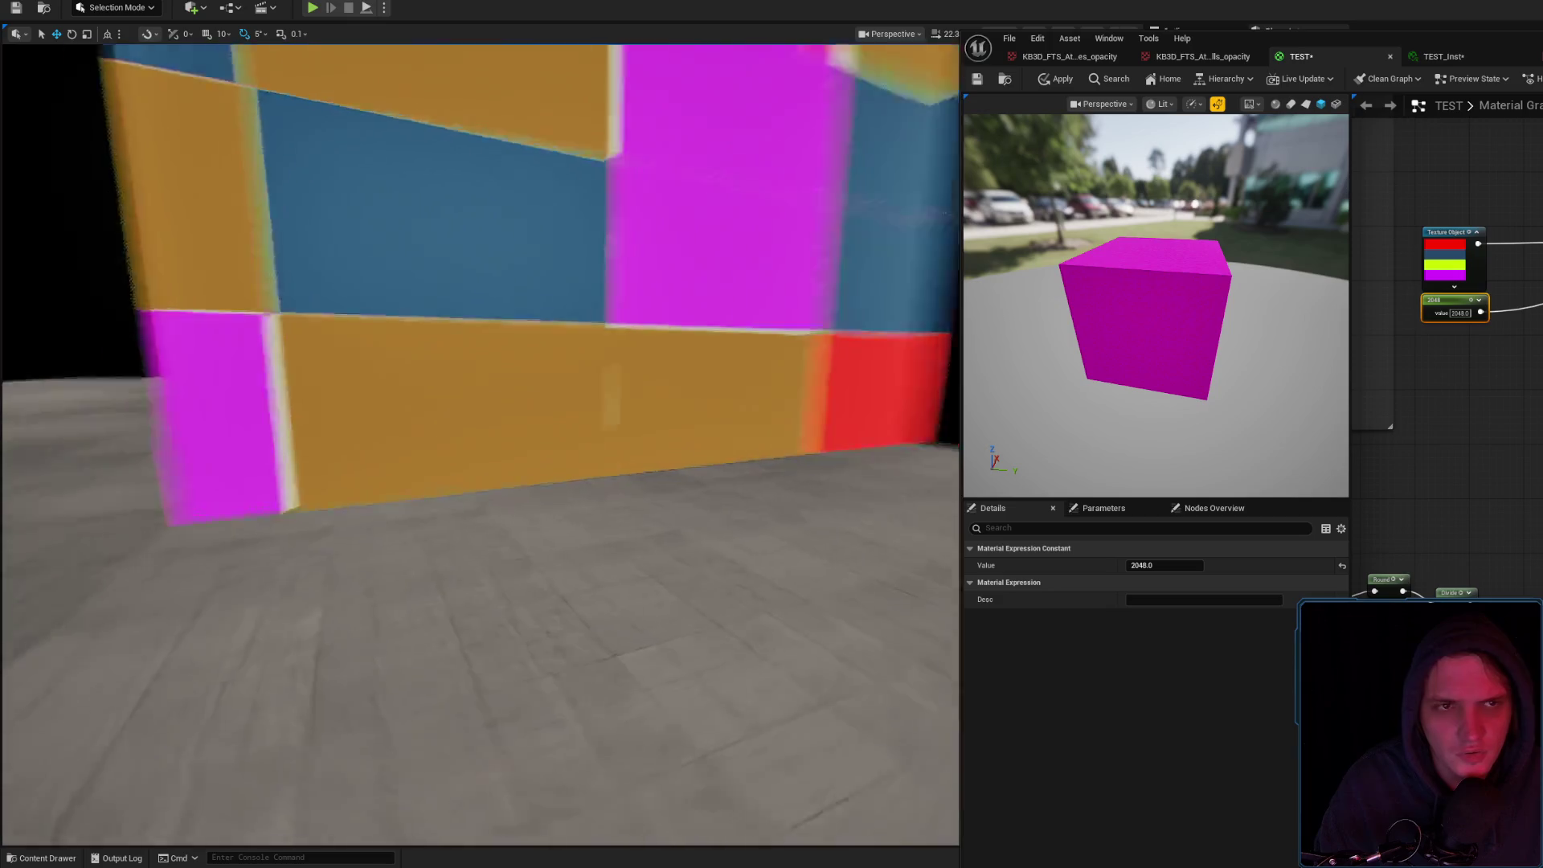
# Look over TEST_Inst and the two opacity atlas textures, then return to the Texture Object node
pyautogui.click(1439, 58)
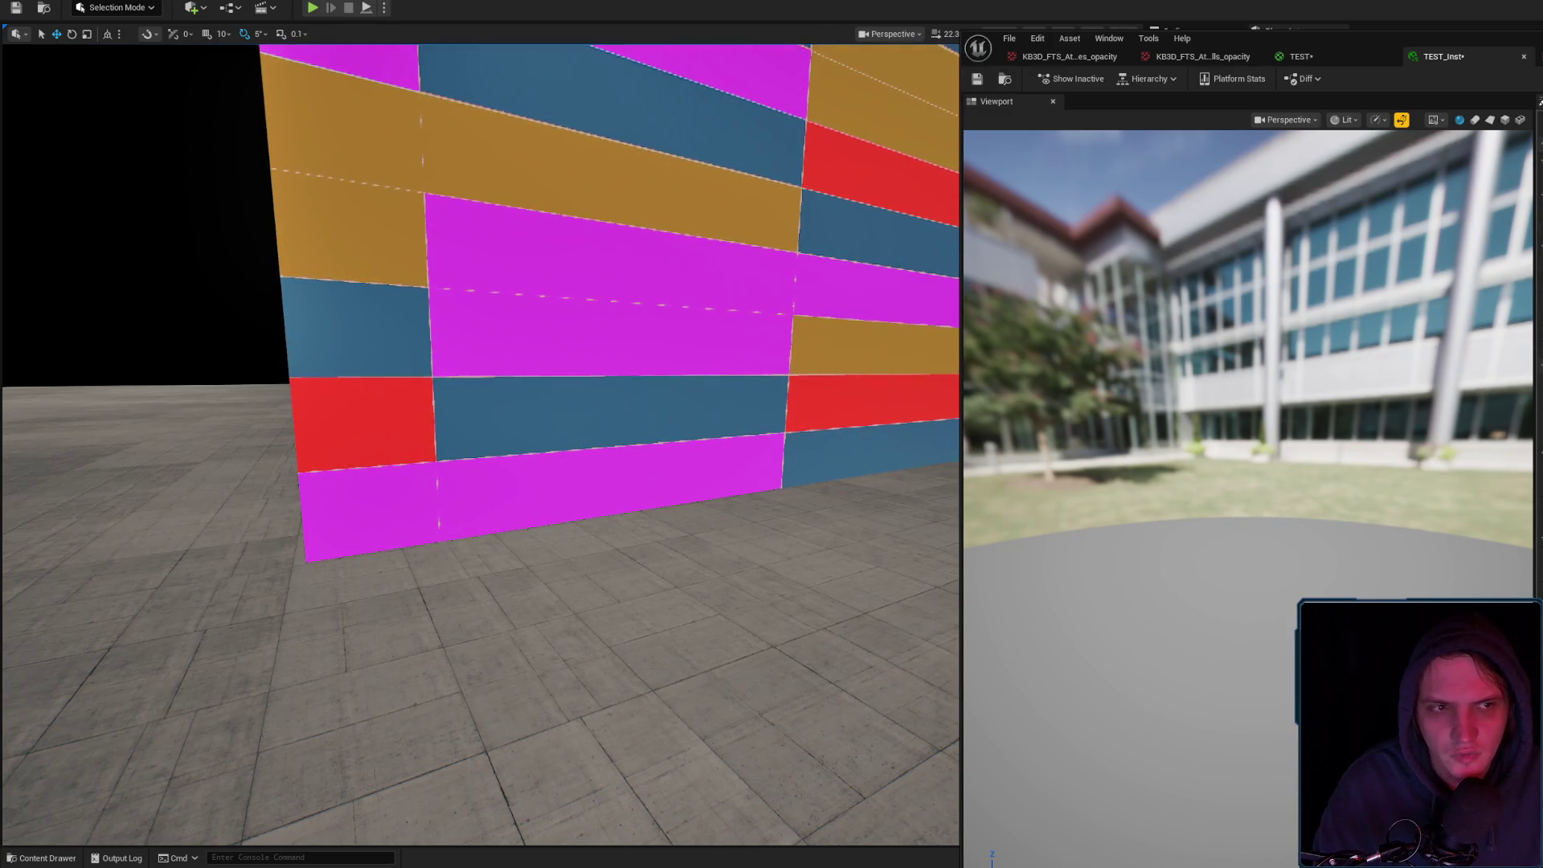
pyautogui.click(1172, 56)
pyautogui.click(1069, 56)
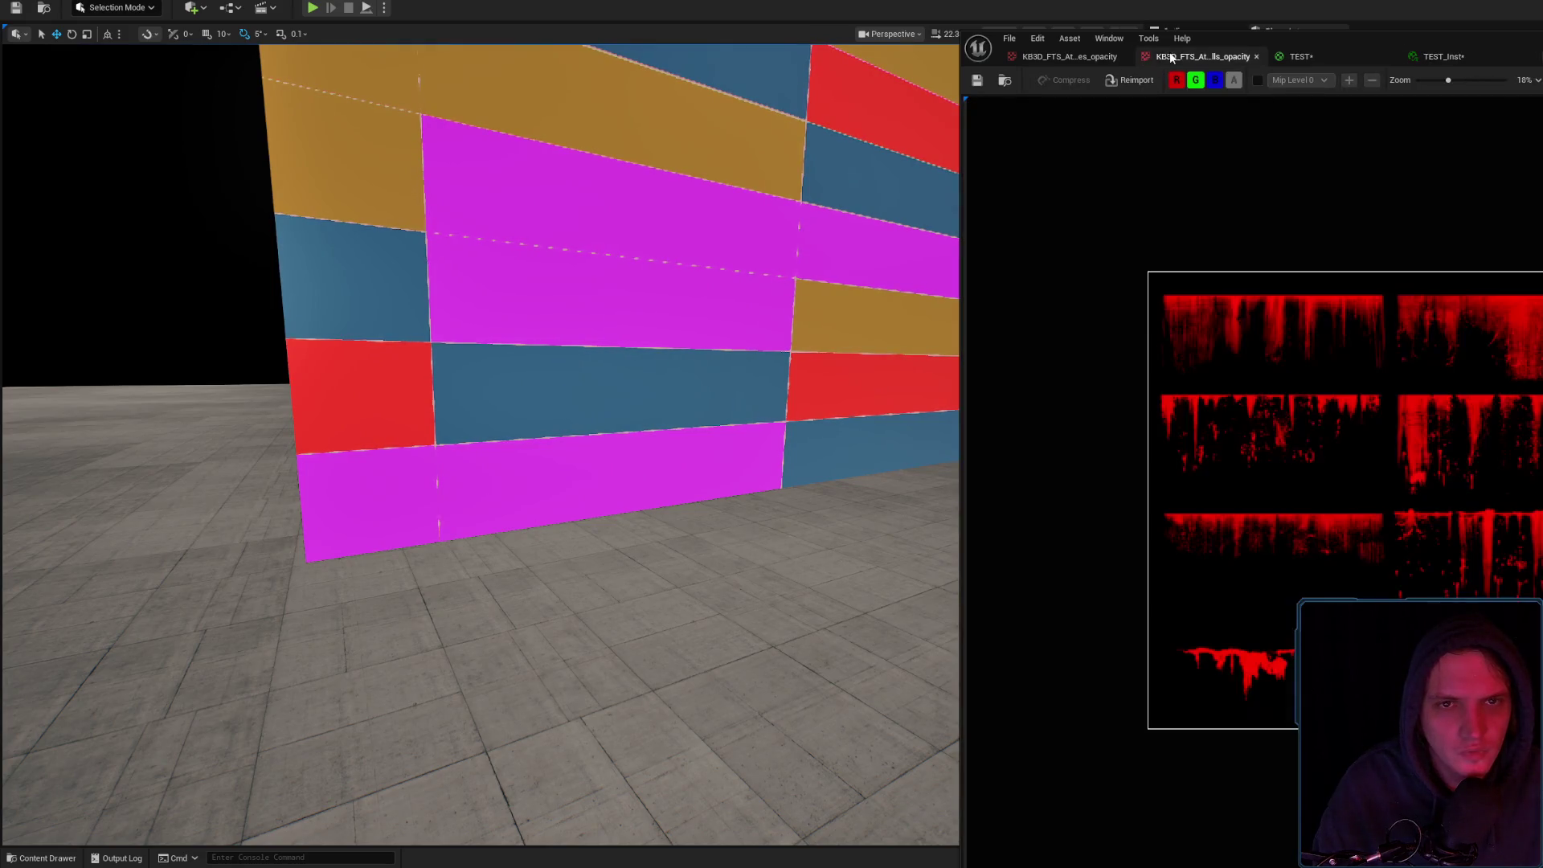
pyautogui.click(1005, 81)
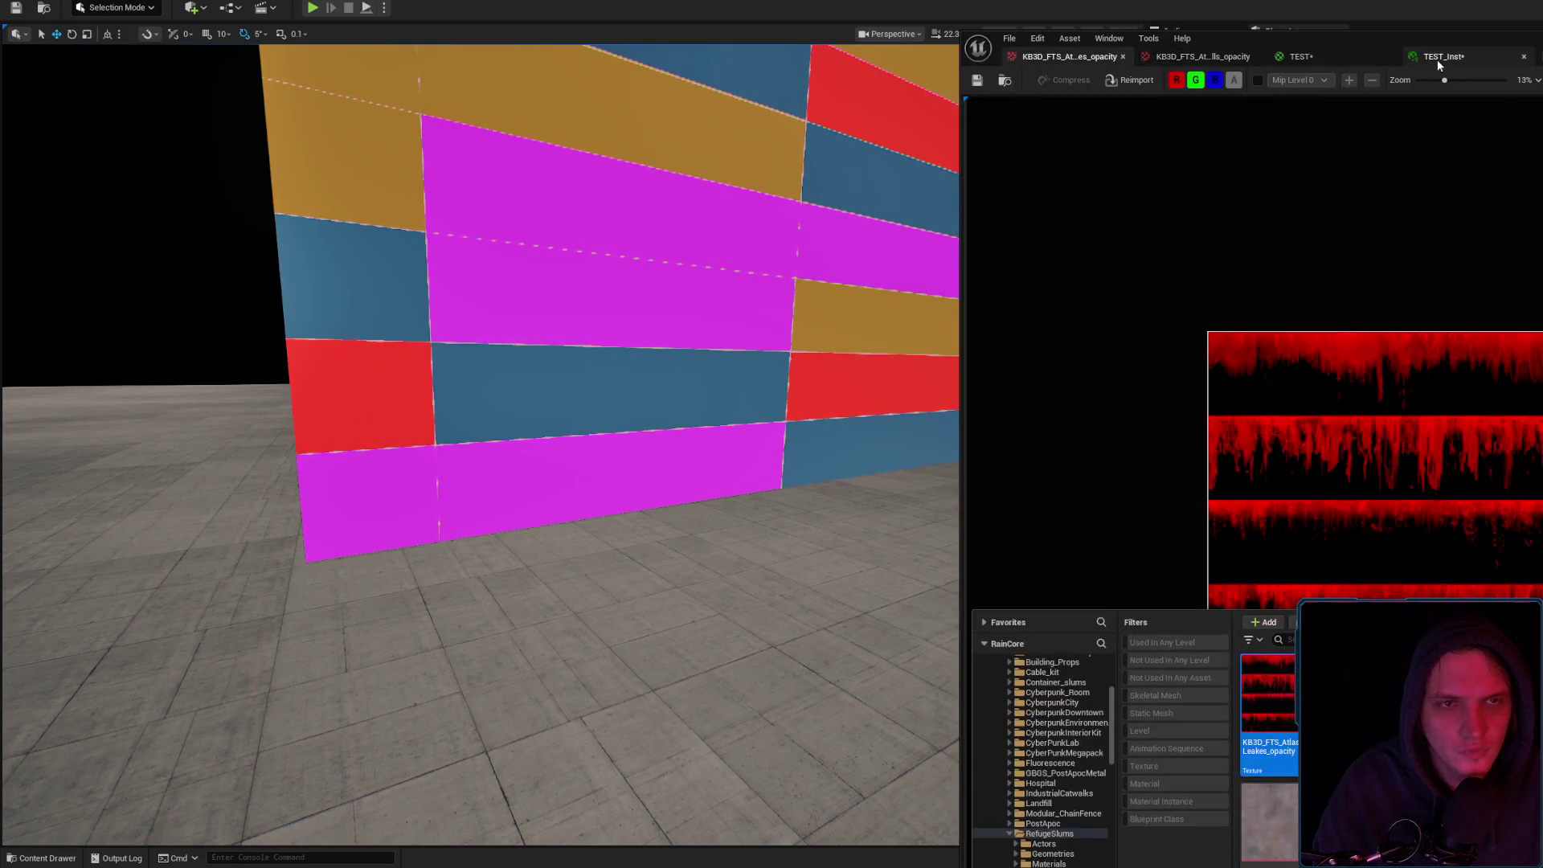
pyautogui.click(1438, 60)
pyautogui.click(1295, 57)
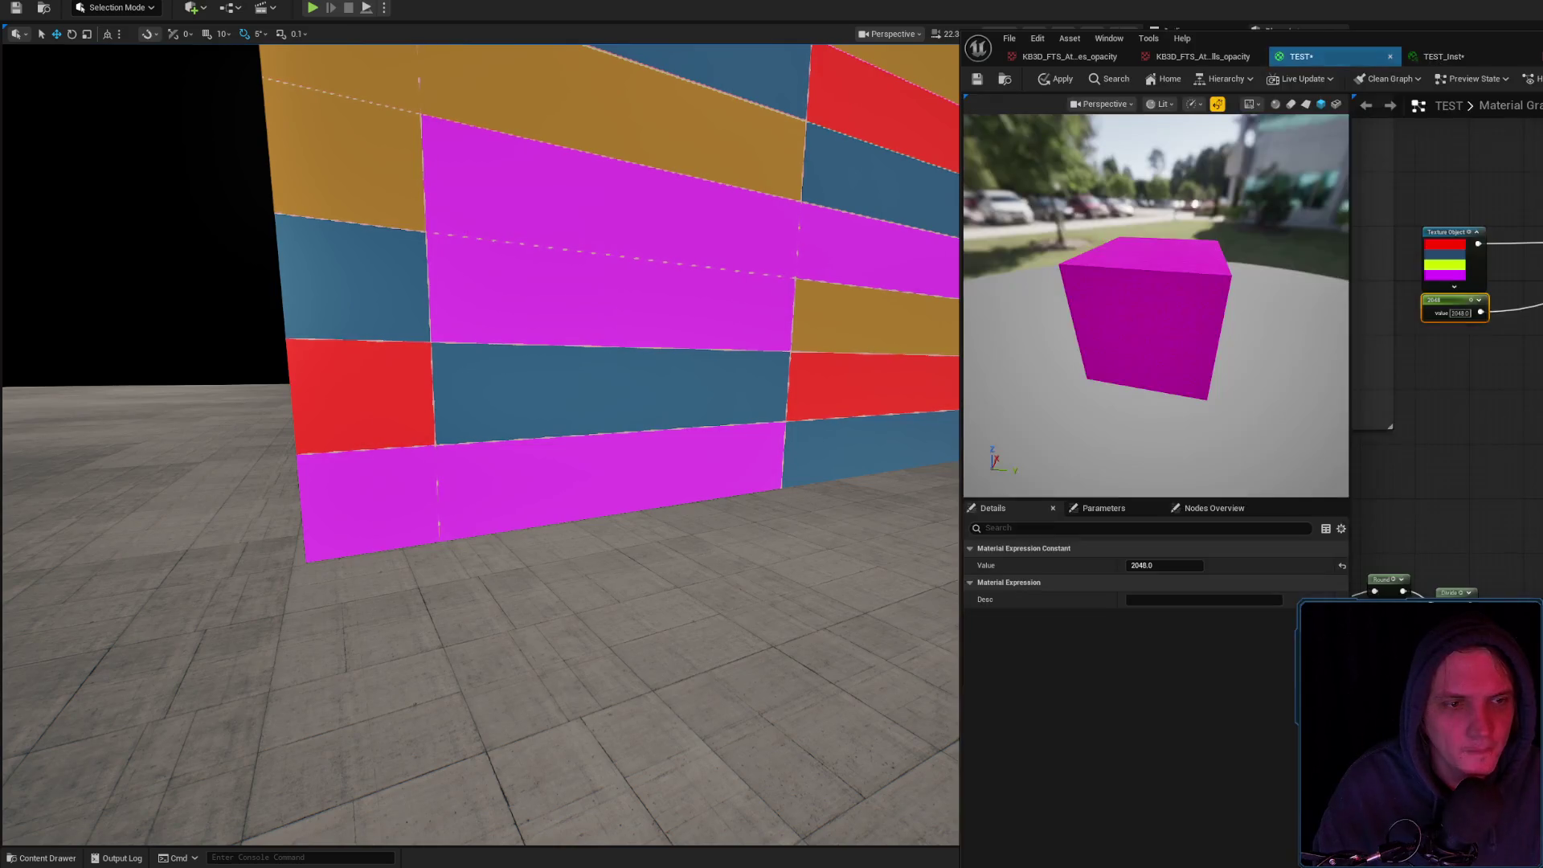
pyautogui.rightClick(1451, 263)
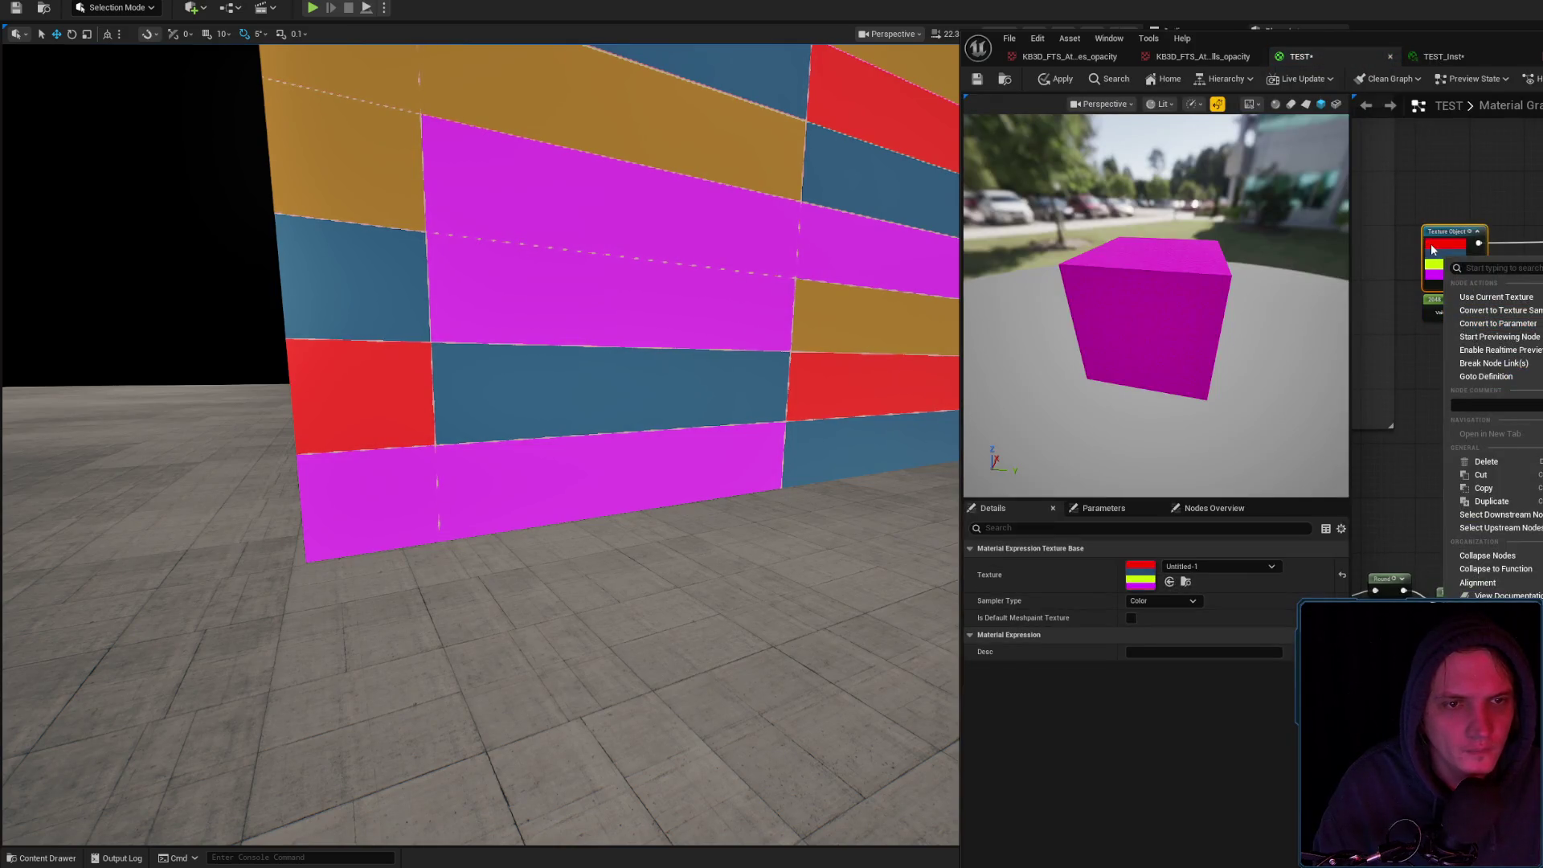
# Put KB3D_FTS_AtlasLeakes_opacity into the Texture Object, apply it, and view the red-block wall
pyautogui.press('Escape')
pyautogui.click(1170, 581)
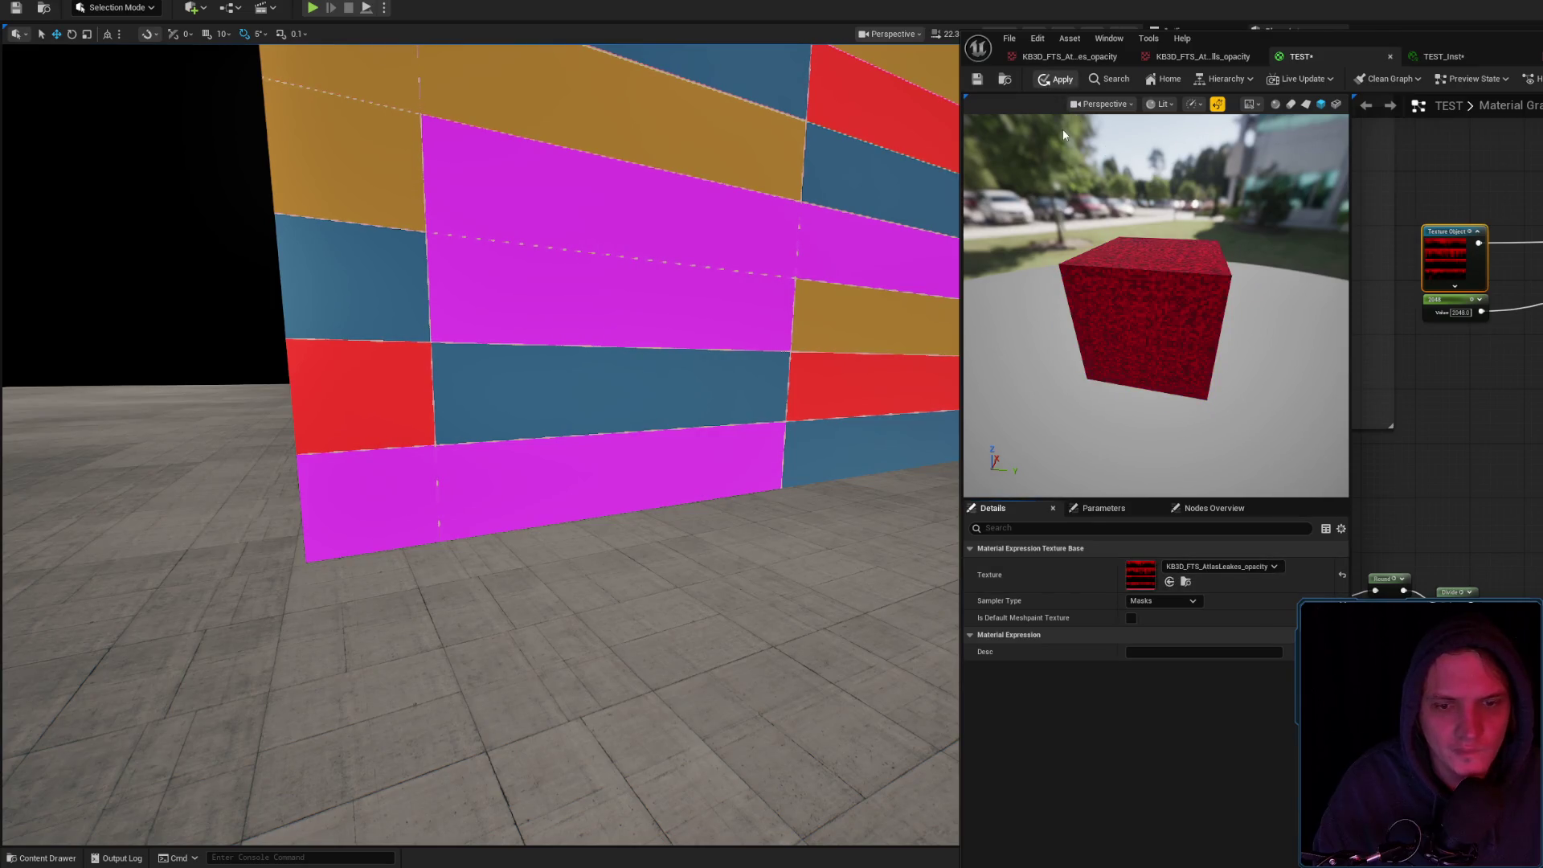
pyautogui.click(1057, 79)
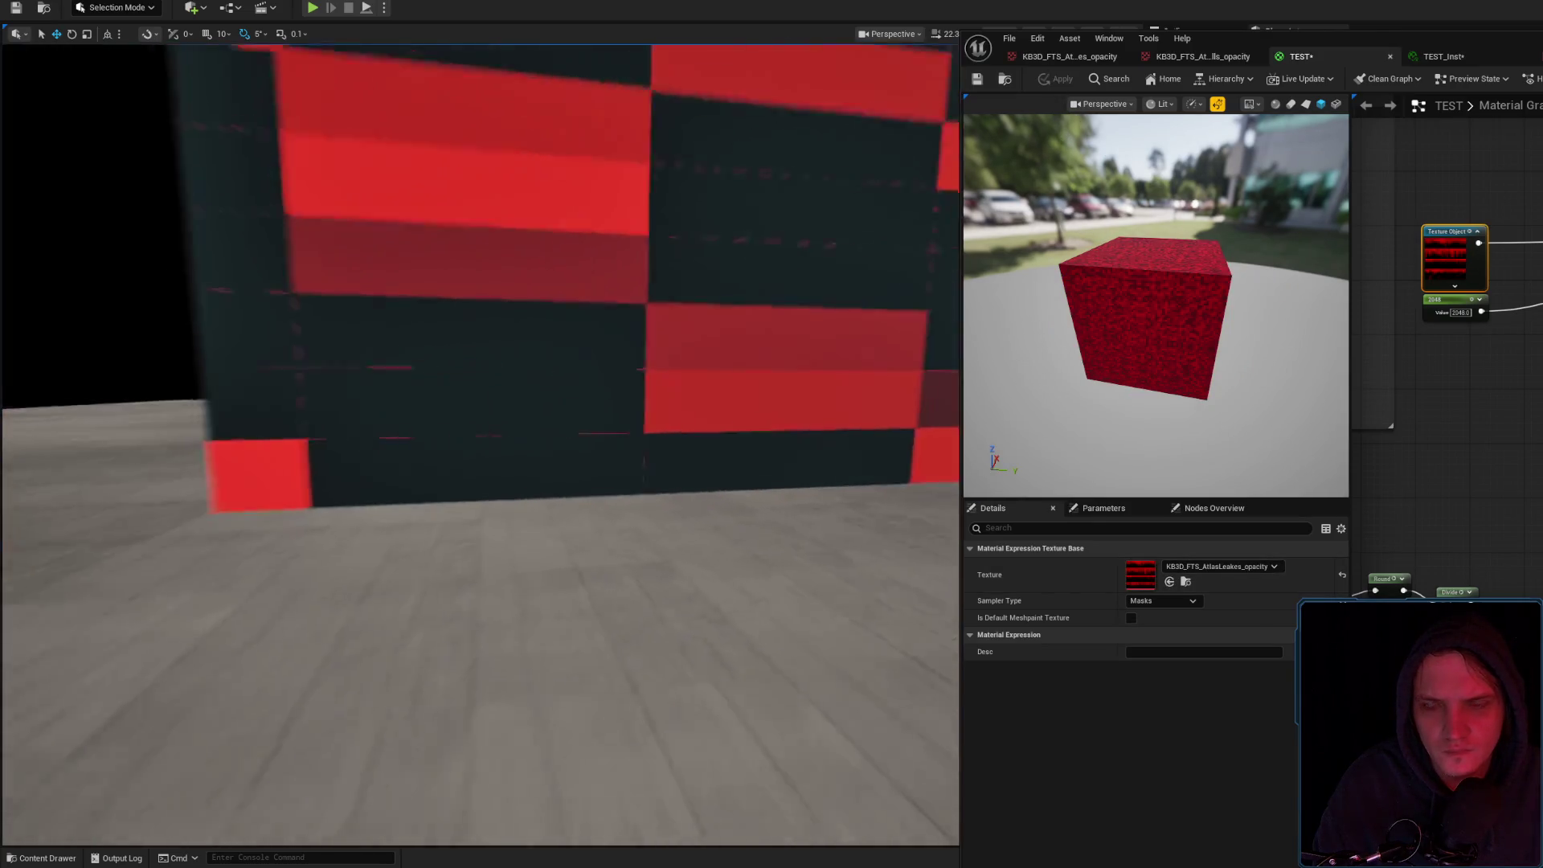
pyautogui.press('s')
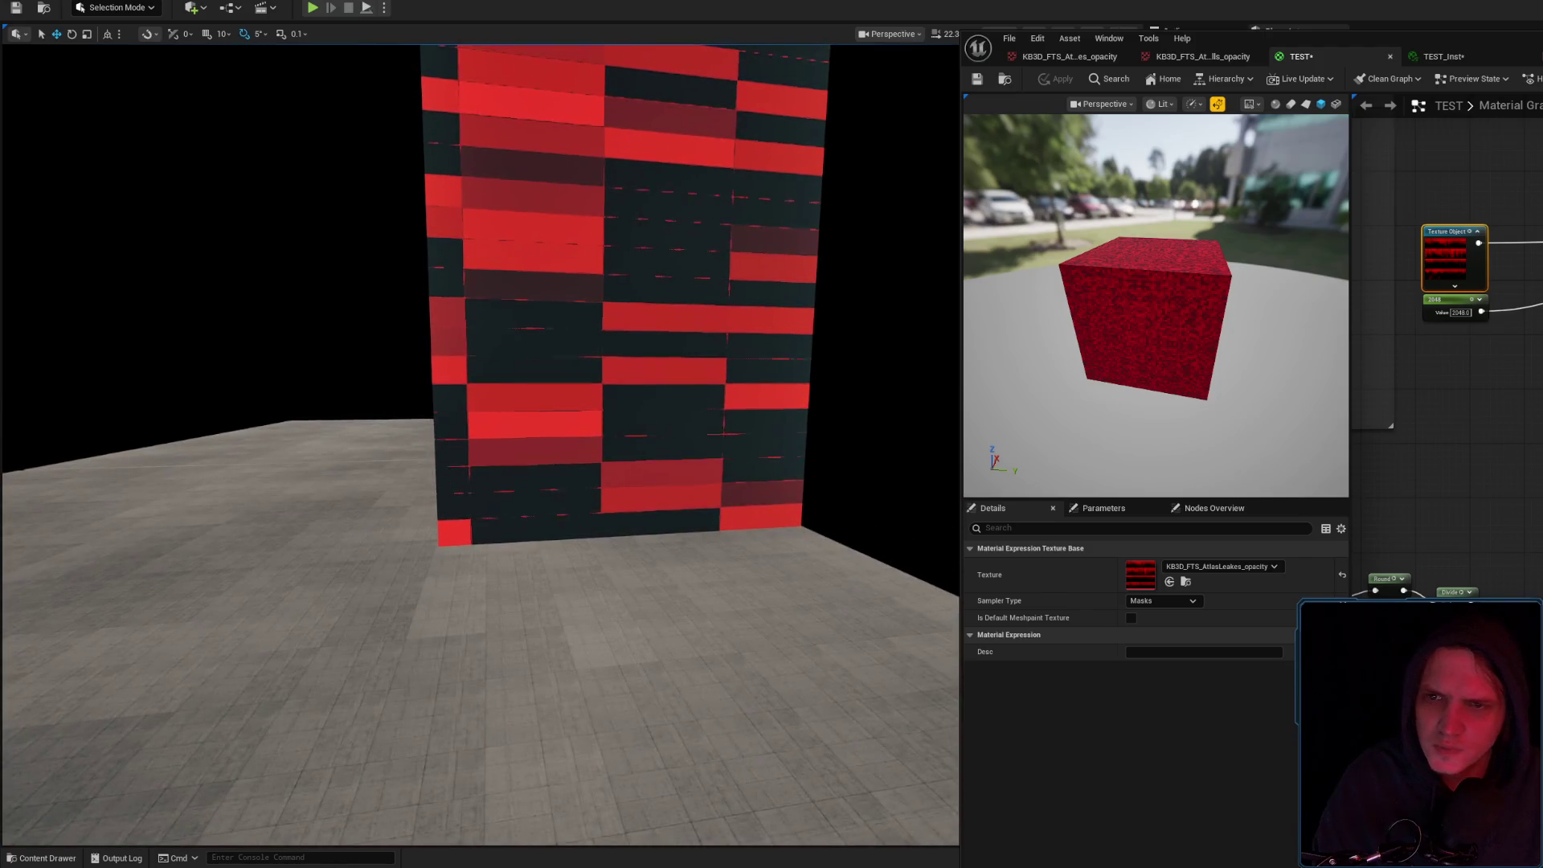
pyautogui.press('w')
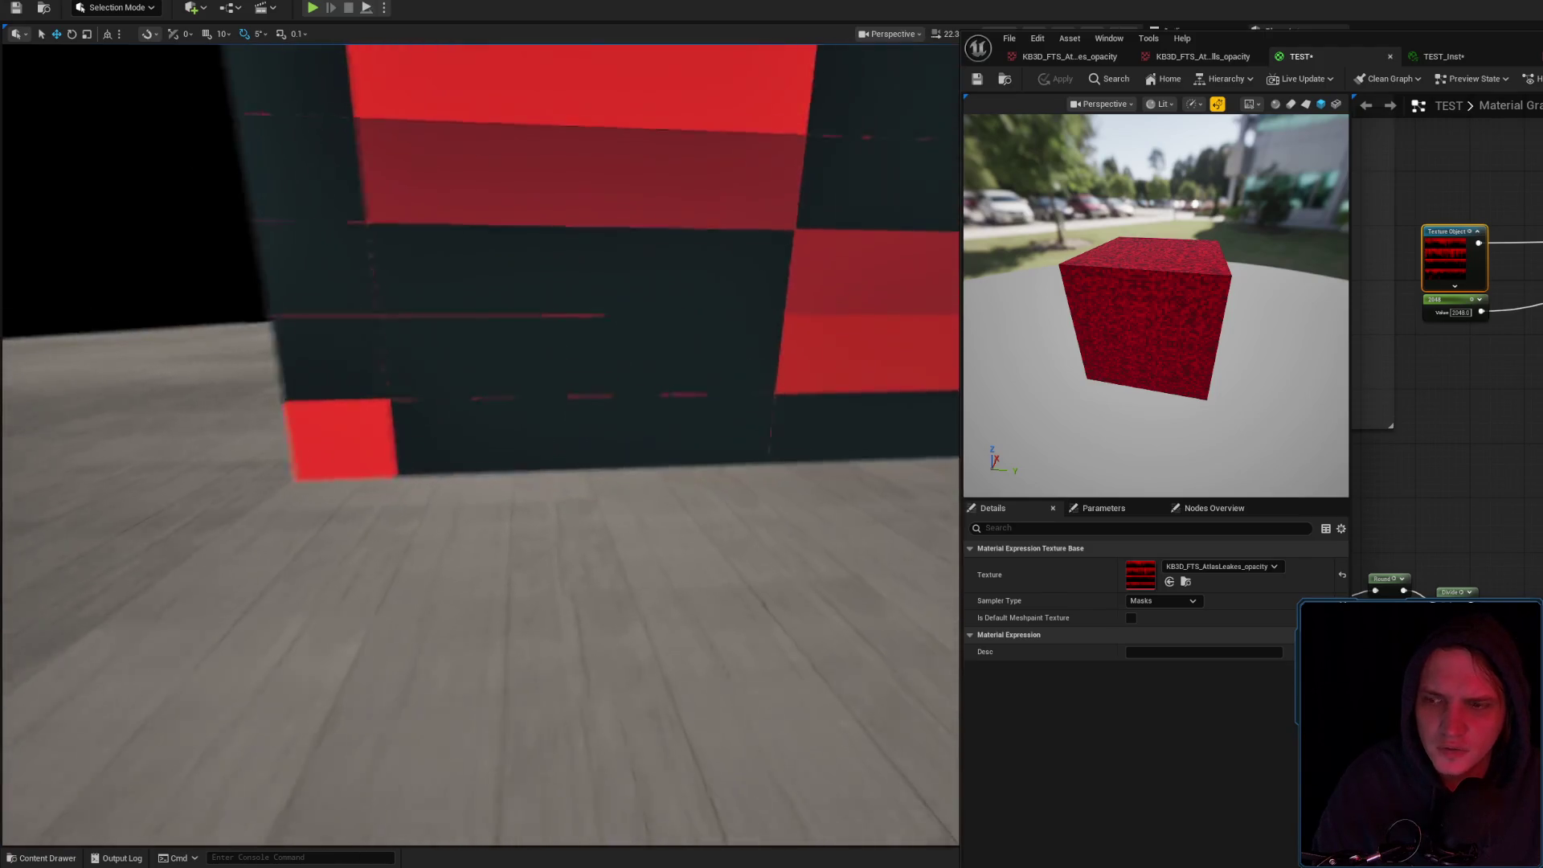
pyautogui.press('s')
pyautogui.click(1447, 57)
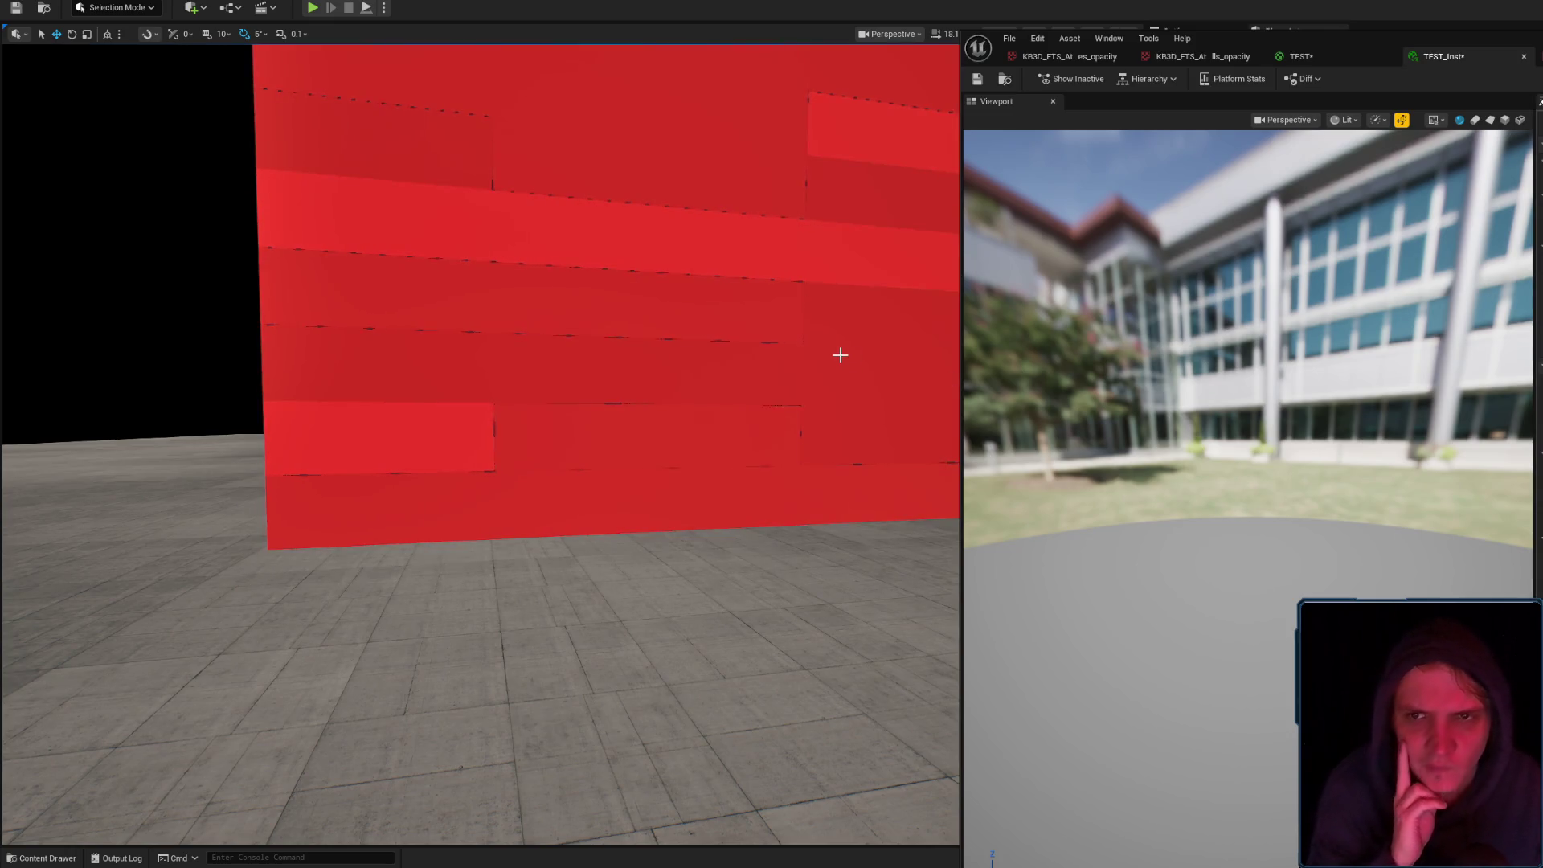
pyautogui.moveTo(737, 334)
pyautogui.mouseDown()
pyautogui.moveTo(675, 450)
pyautogui.moveTo(651, 378)
pyautogui.moveTo(651, 418)
pyautogui.moveTo(647, 402)
pyautogui.mouseUp()
# In Photoshop, zoom into the stripe canvas and set up a small black brush
pyautogui.hotkey('alt', 'Tab')
pyautogui.hotkey('ctrl', '+')
pyautogui.click(13, 158)
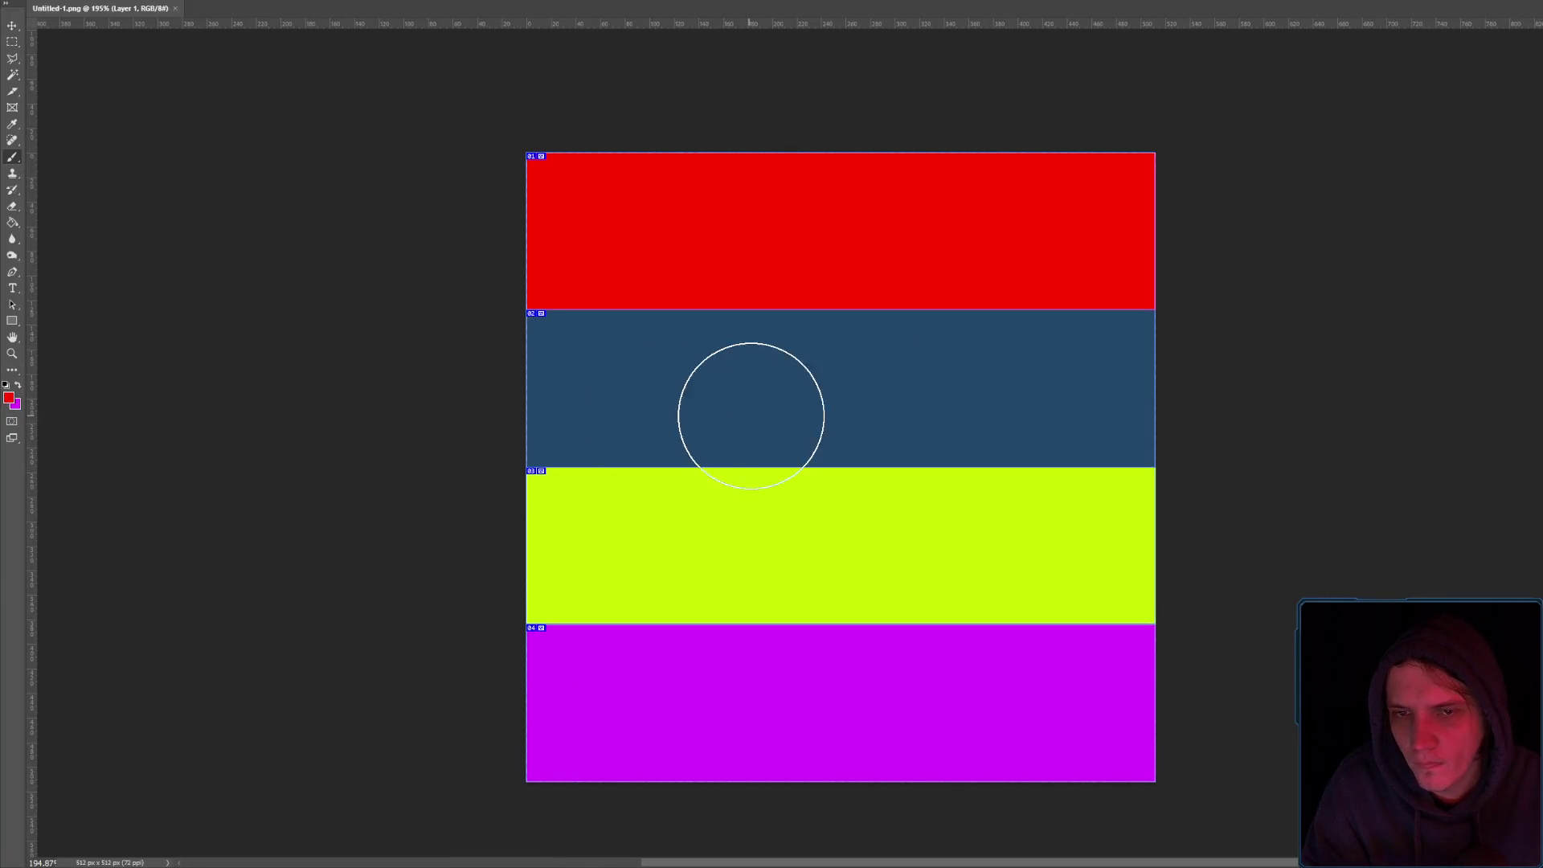
pyautogui.click(9, 397)
pyautogui.click(1209, 332)
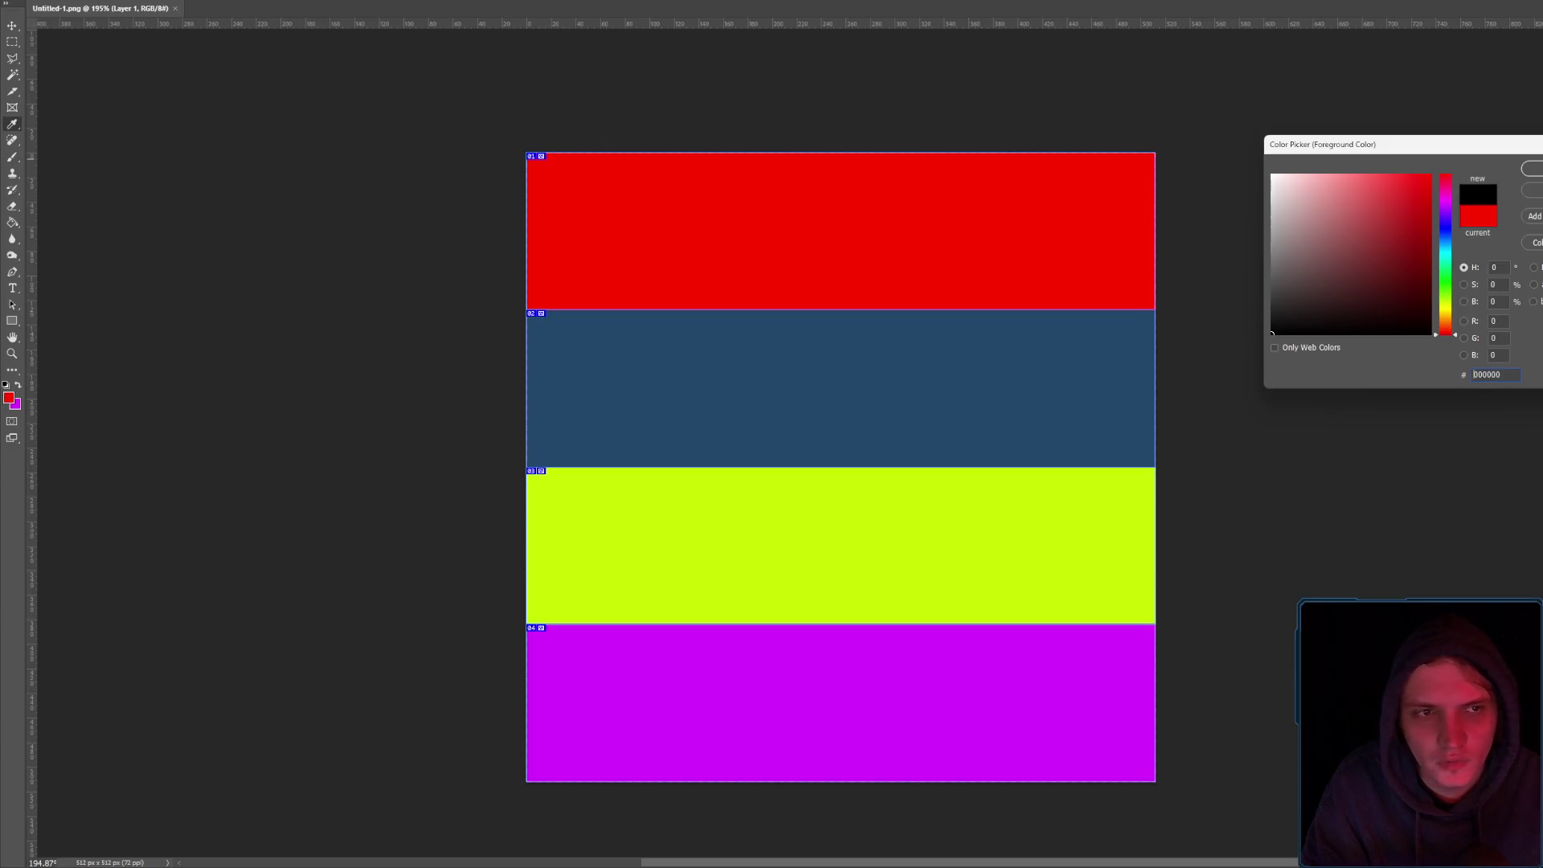
pyautogui.press('Return')
pyautogui.rightClick(858, 227)
pyautogui.moveTo(928, 265); pyautogui.dragTo(915, 265)
# Paint the numbers 1 to 4 in black on the red, blue, yellow and magenta stripes
pyautogui.click(691, 227)
pyautogui.moveTo(722, 221)
pyautogui.mouseDown()
pyautogui.moveTo(751, 265)
pyautogui.moveTo(792, 265)
pyautogui.mouseUp()
pyautogui.moveTo(716, 345); pyautogui.dragTo(733, 414)
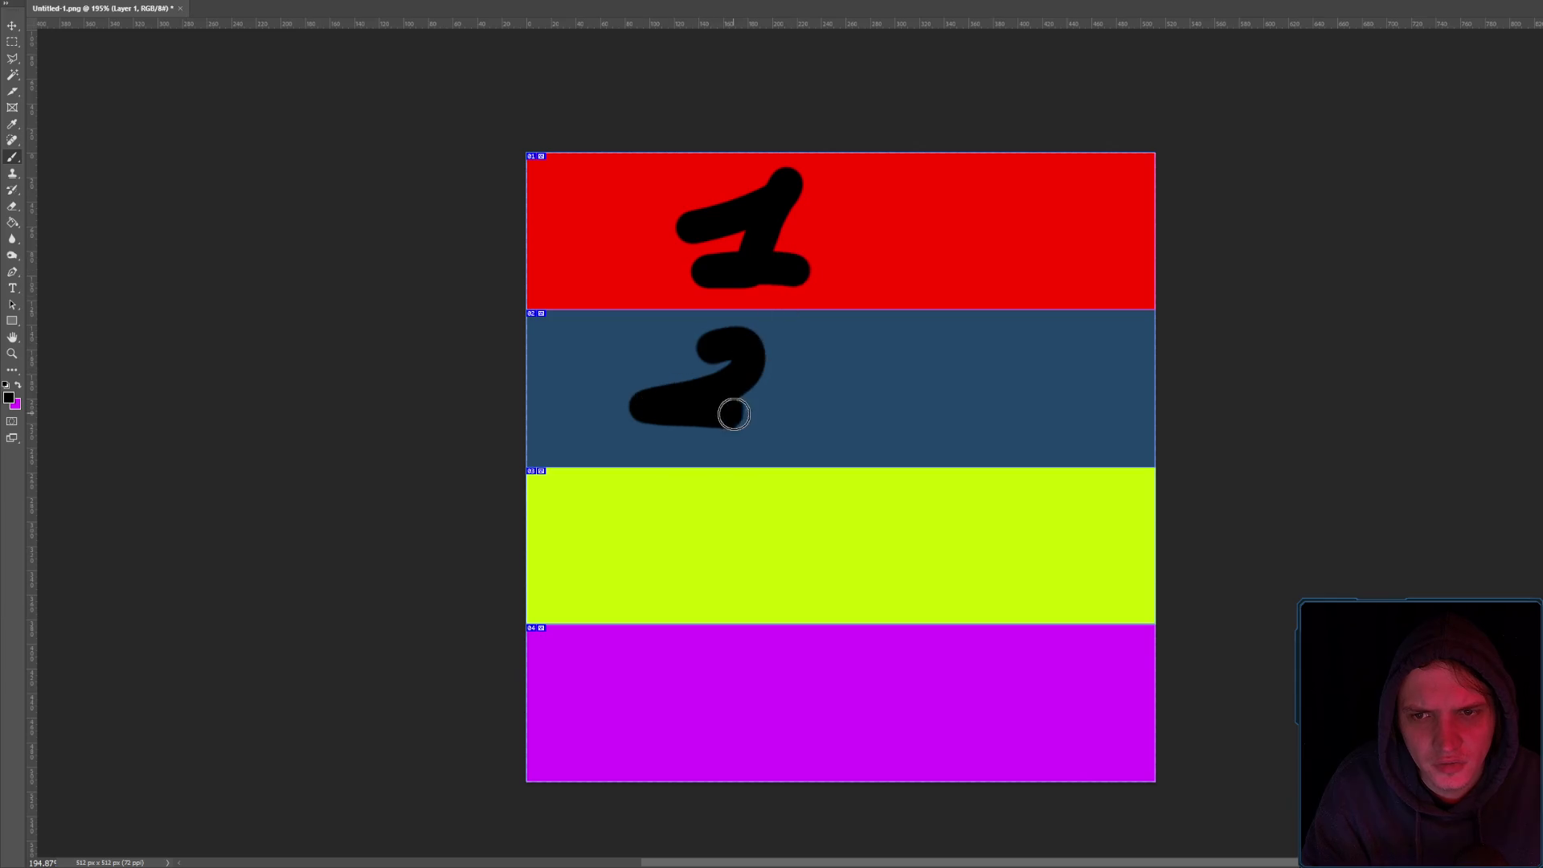
pyautogui.moveTo(667, 511)
pyautogui.mouseDown()
pyautogui.moveTo(716, 558)
pyautogui.moveTo(643, 593)
pyautogui.mouseUp()
pyautogui.moveTo(690, 653)
pyautogui.mouseDown()
pyautogui.moveTo(654, 702)
pyautogui.moveTo(696, 748)
pyautogui.mouseUp()
# Outline all four canvas edges with straight black lines and save the image
pyautogui.moveTo(530, 153); pyautogui.dragTo(499, 723)
pyautogui.hotkey('ctrl', 'z')
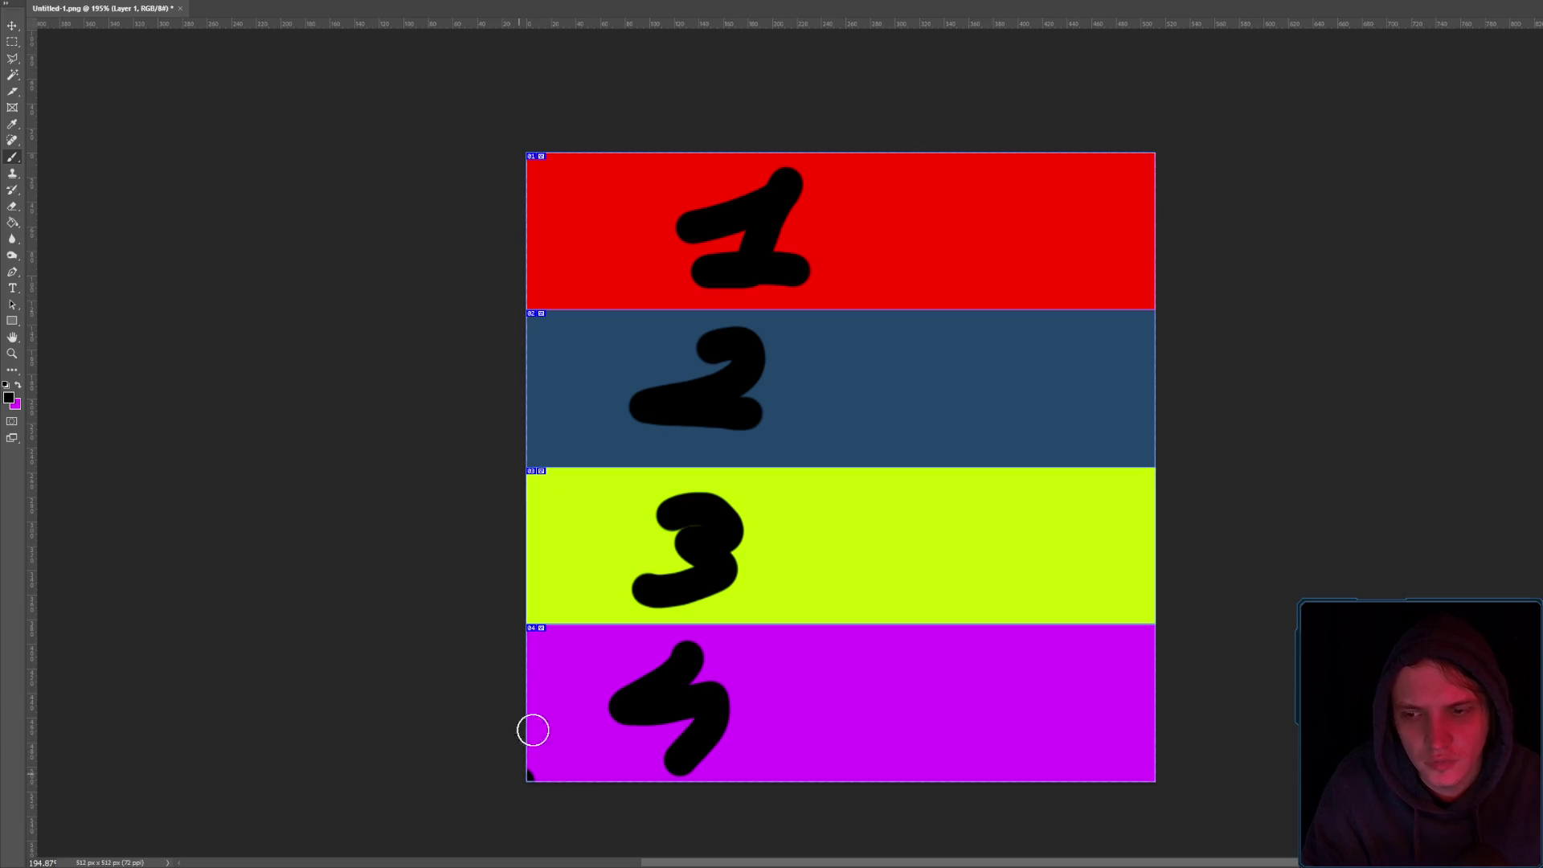
pyautogui.keyDown('shift'); pyautogui.click(519, 151); pyautogui.keyUp('shift')
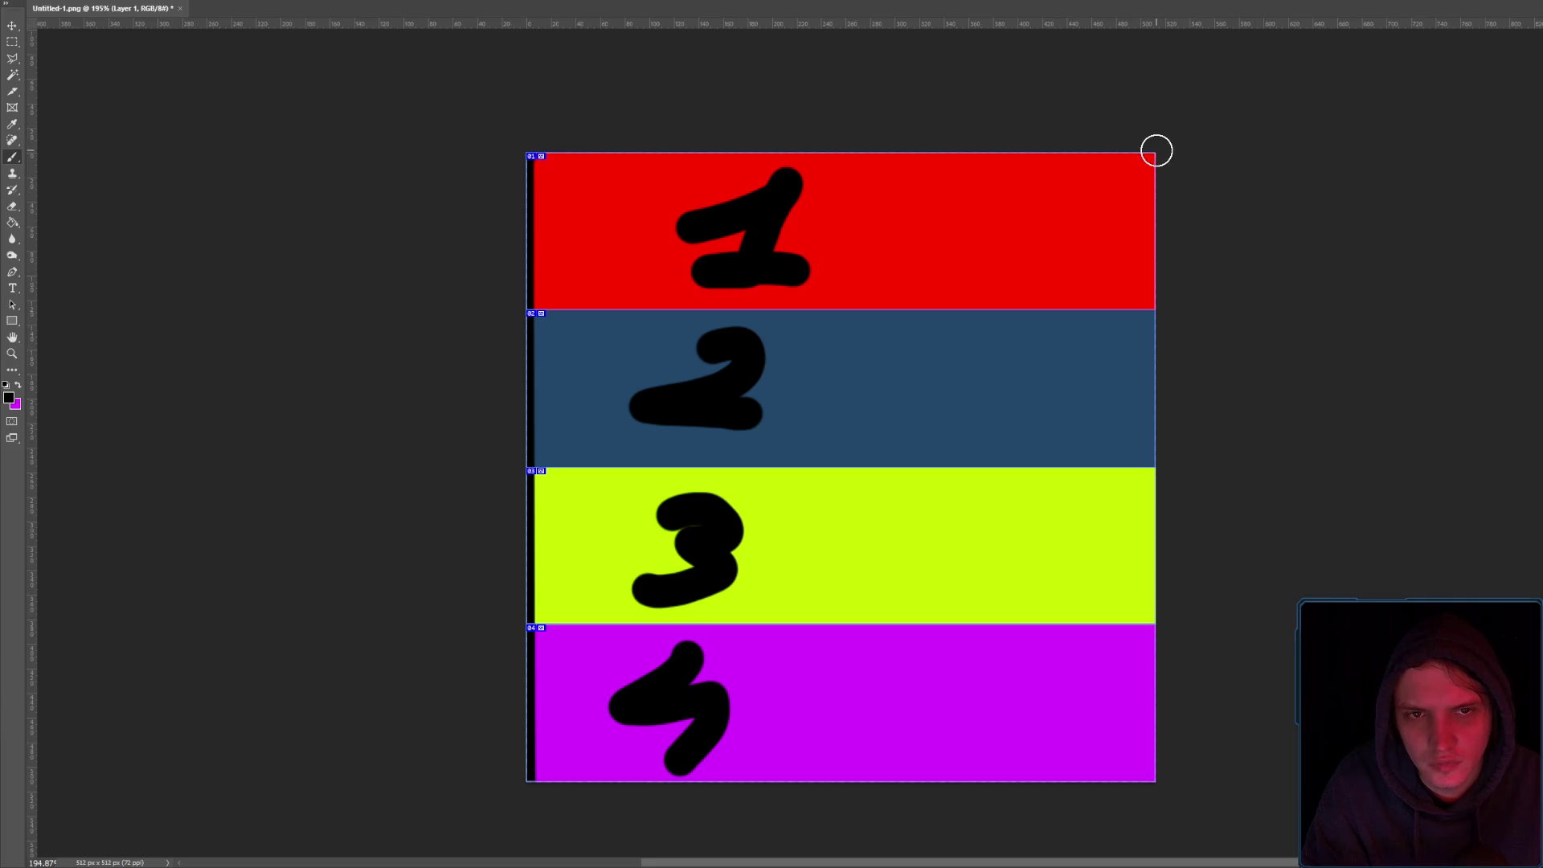
pyautogui.keyDown('shift'); pyautogui.click(1156, 151); pyautogui.keyUp('shift')
pyautogui.keyDown('shift'); pyautogui.click(1147, 785); pyautogui.keyUp('shift')
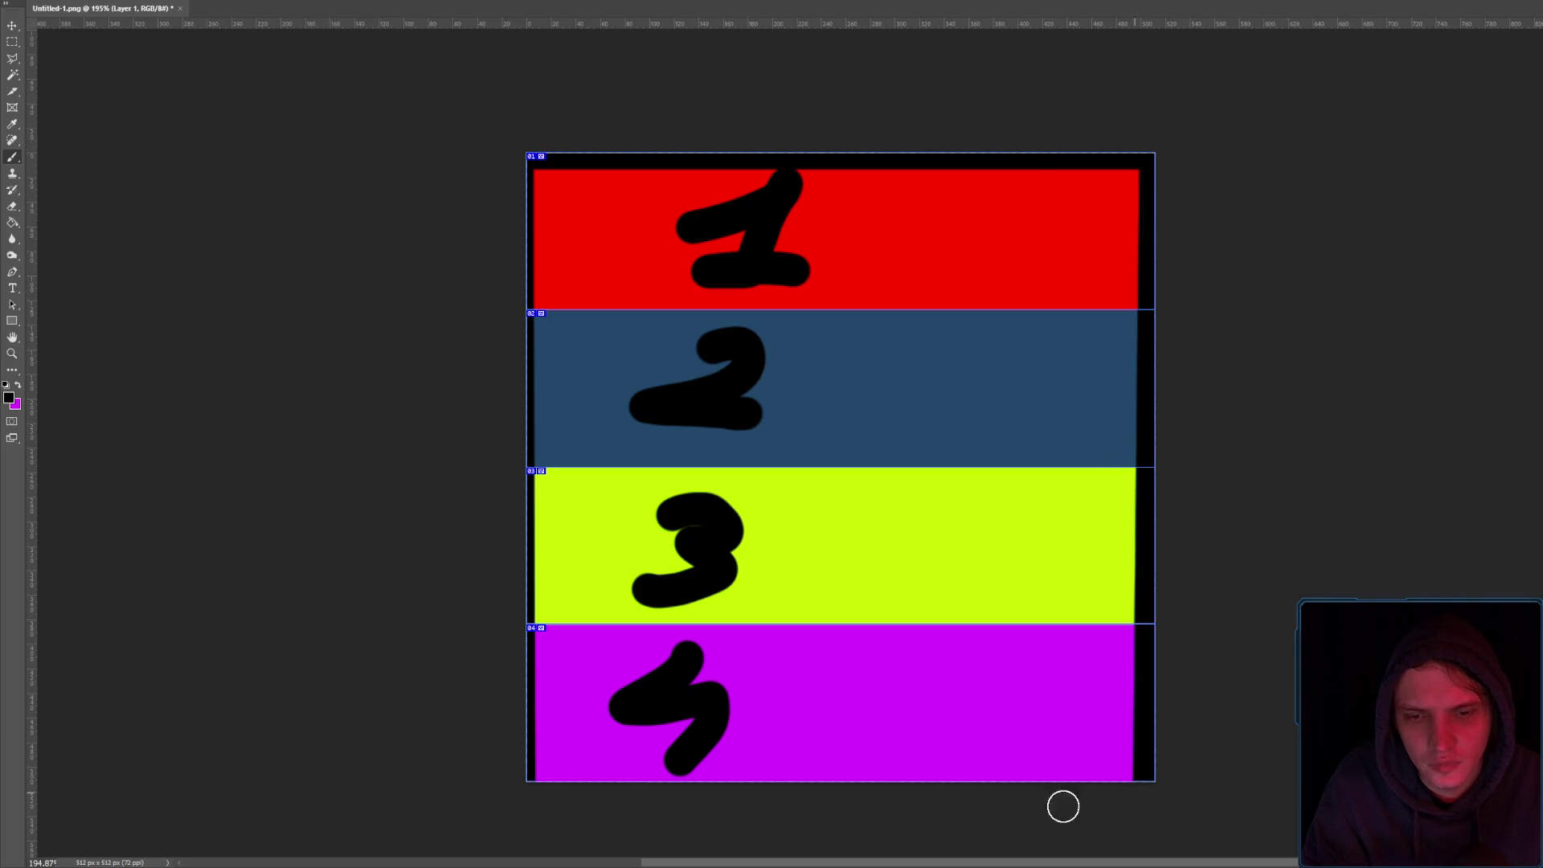
pyautogui.keyDown('shift'); pyautogui.click(535, 796); pyautogui.keyUp('shift')
pyautogui.hotkey('ctrl', 'z')
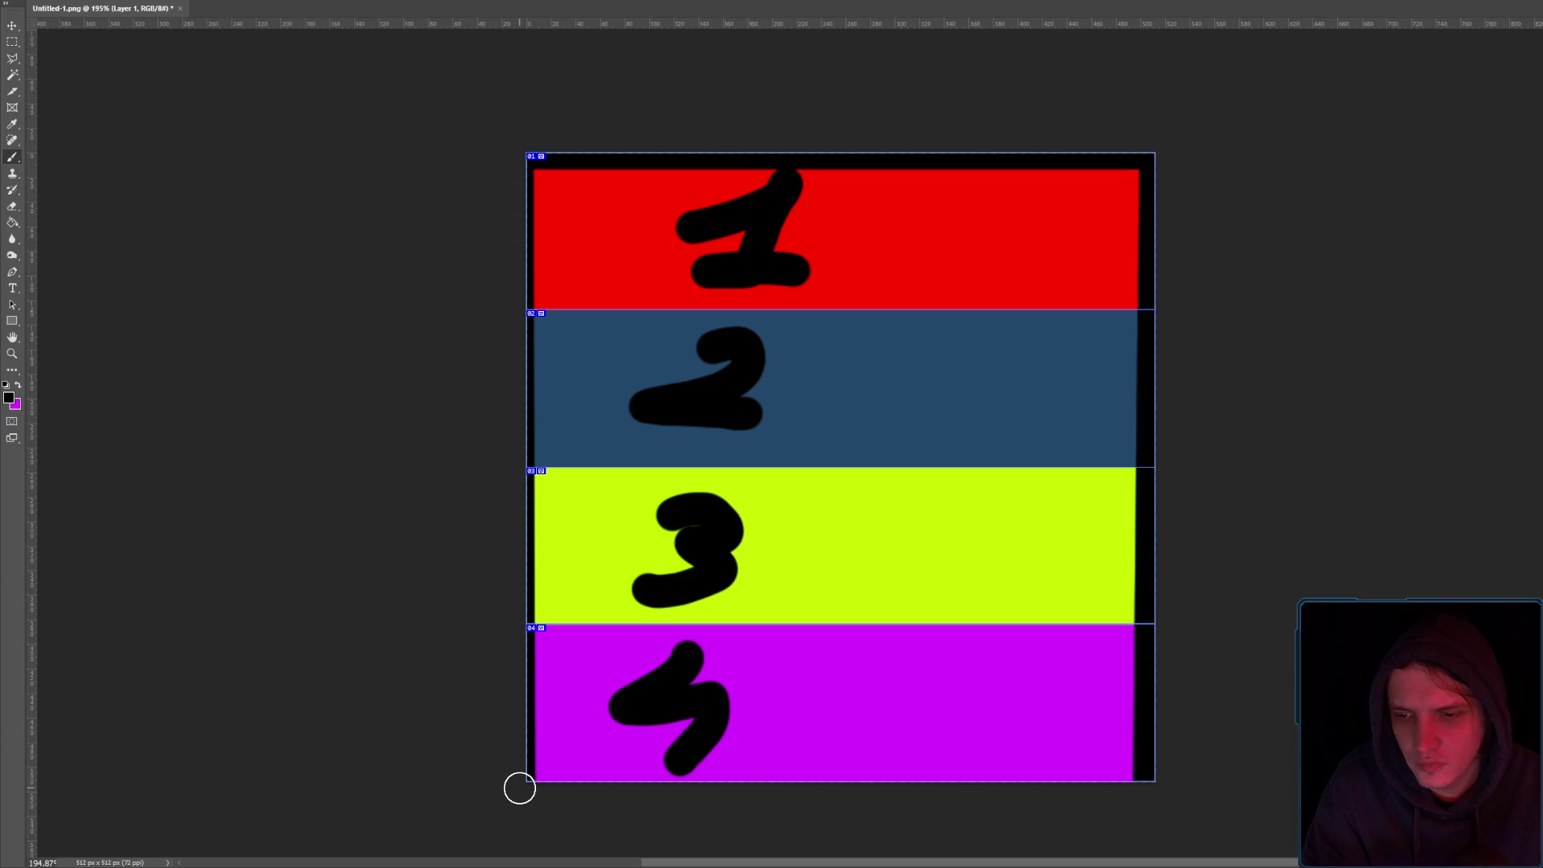
pyautogui.keyDown('shift'); pyautogui.click(1144, 788); pyautogui.keyUp('shift')
pyautogui.hotkey('alt', 'f')
pyautogui.click(60, 108)
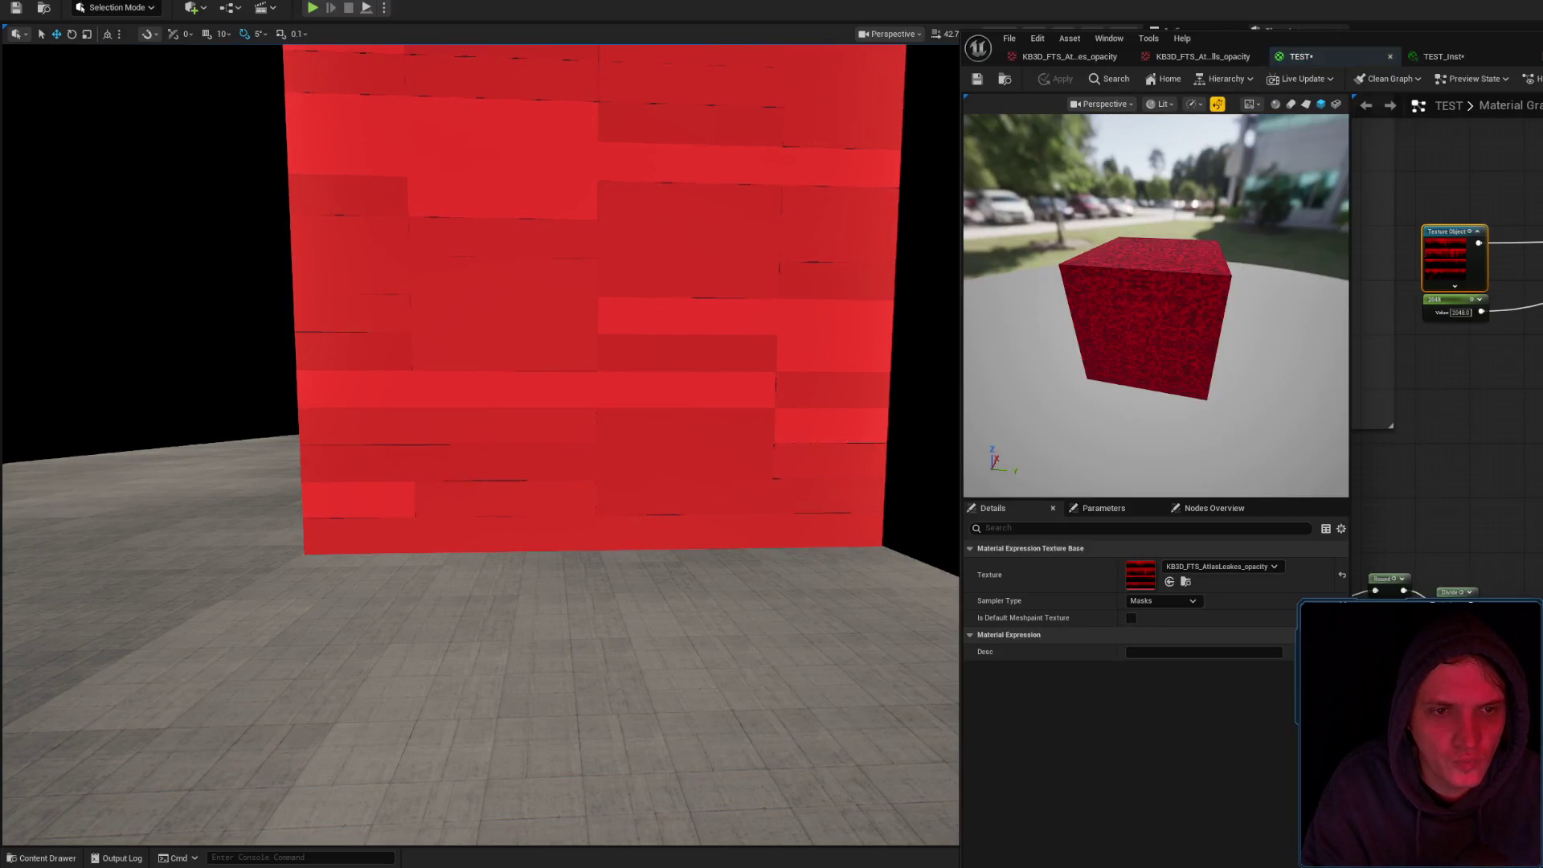
# Assign the numbered Untitled-1 texture to the Texture Object node, apply, and move closer to the wall
pyautogui.click(1006, 77)
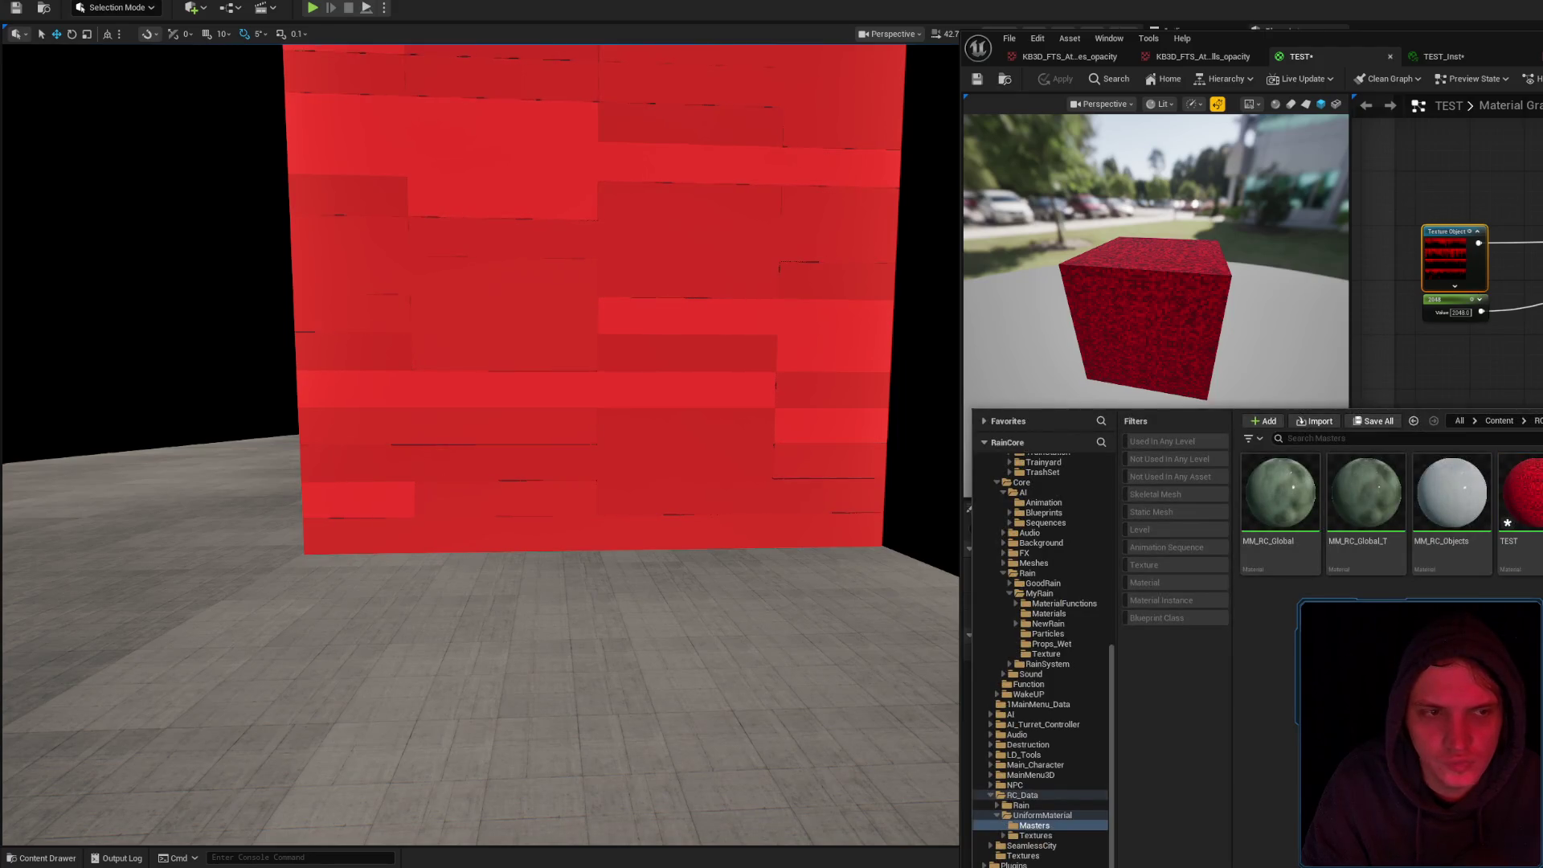
pyautogui.click(1469, 268)
pyautogui.click(1169, 582)
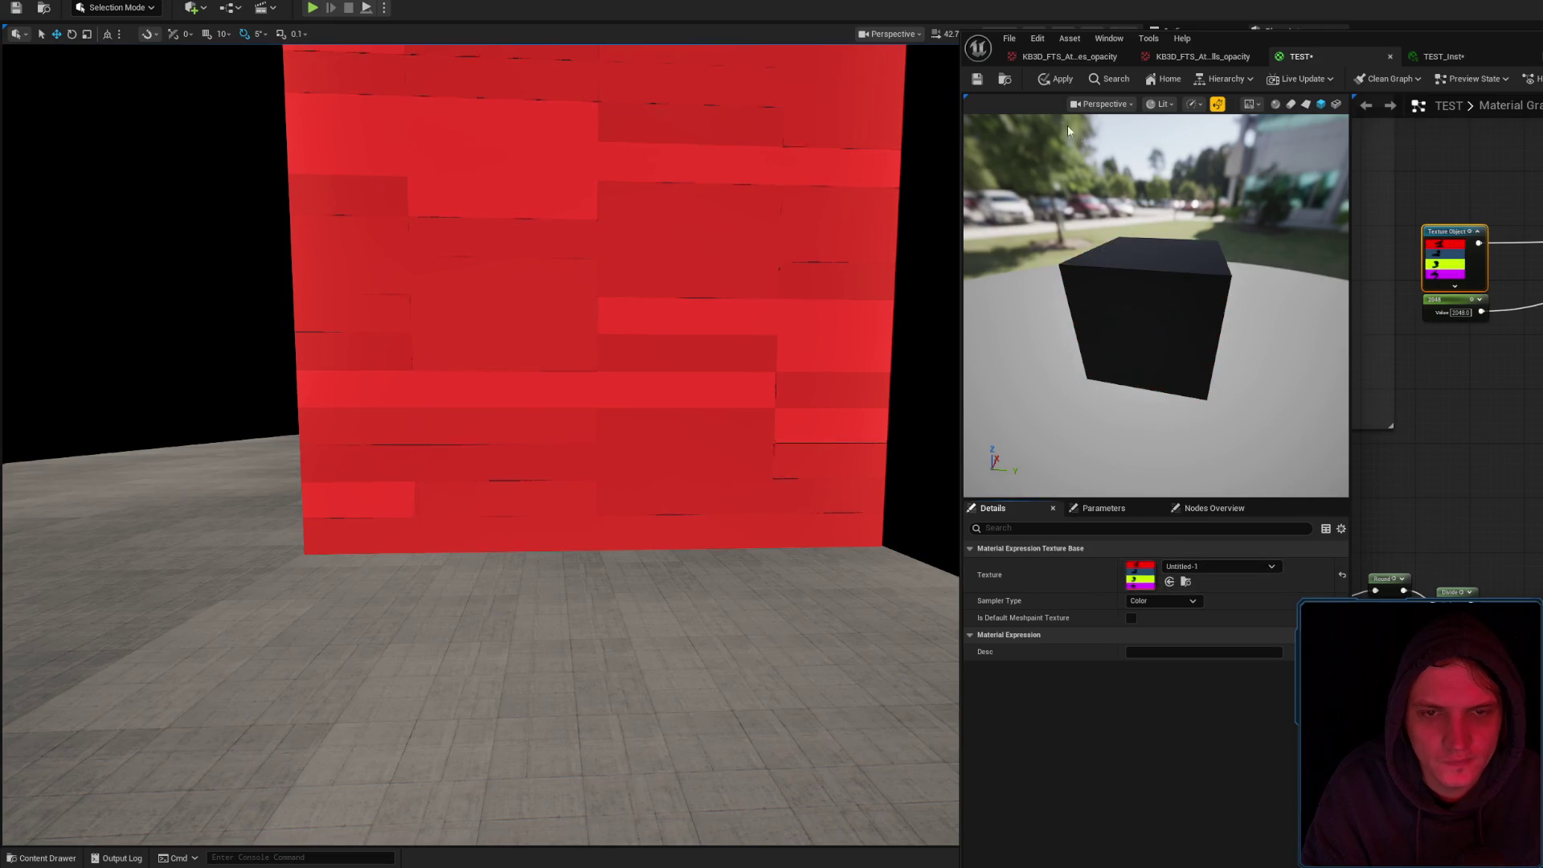
pyautogui.click(1056, 78)
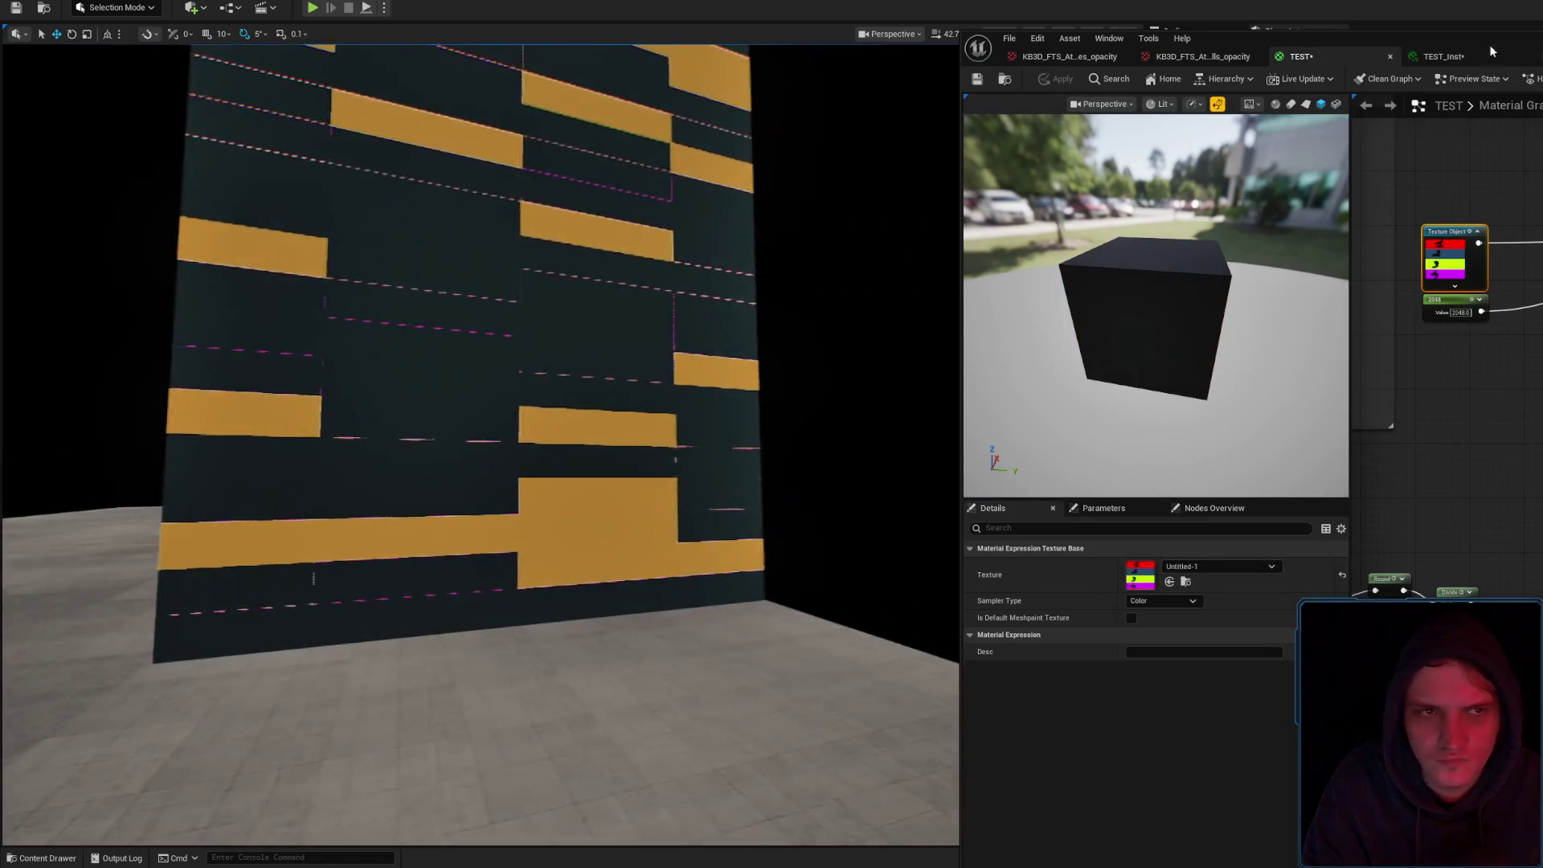
pyautogui.click(1476, 48)
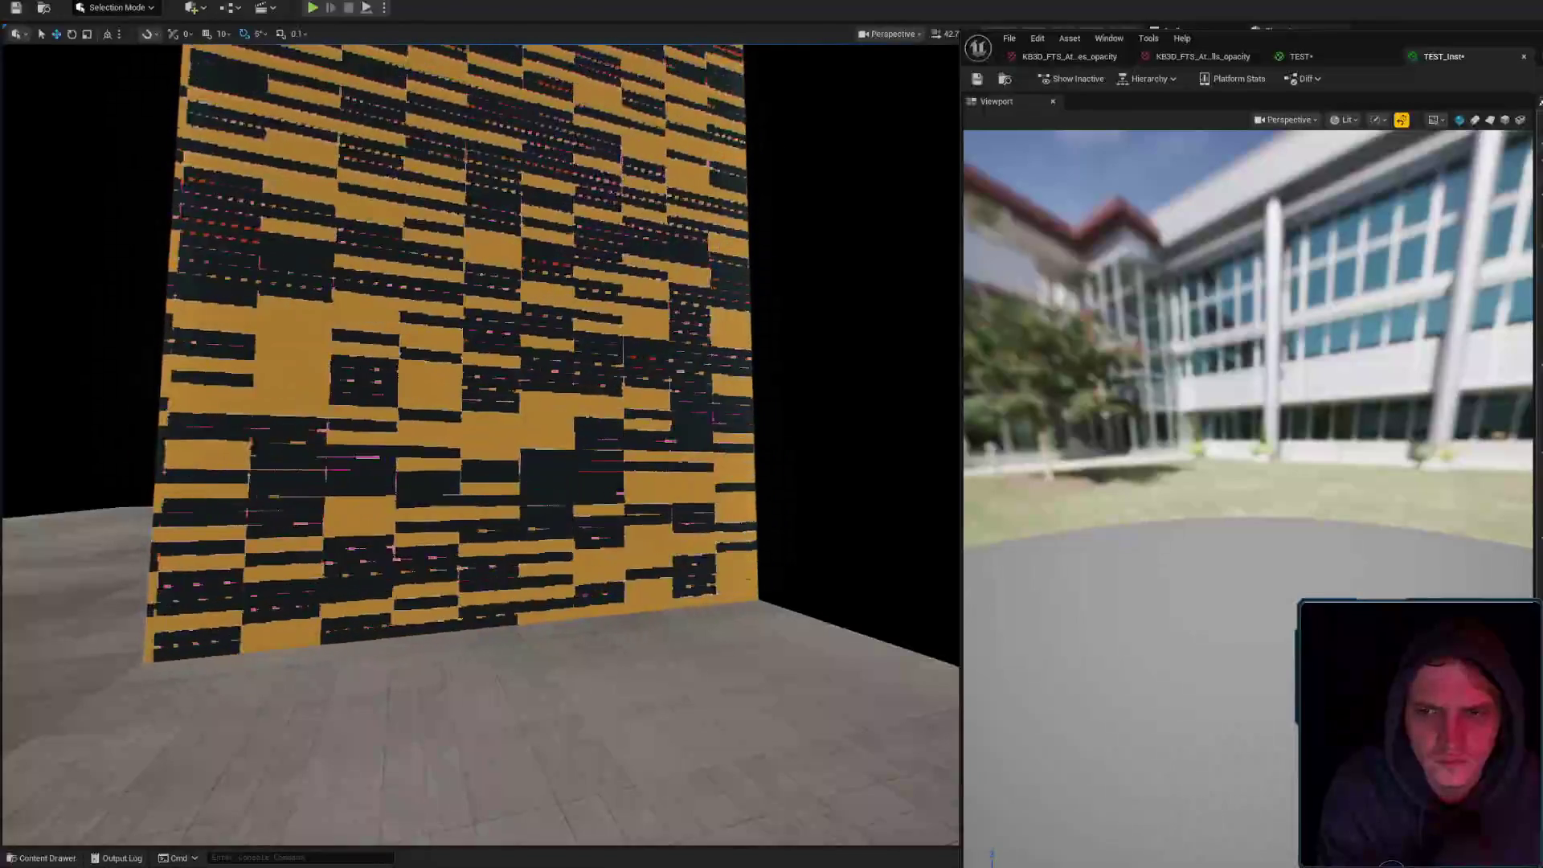
pyautogui.moveTo(482, 402); pyautogui.dragTo(418, 282)
# Preview the Floor node's output on the TEST cube and apply the material
pyautogui.click(1296, 56)
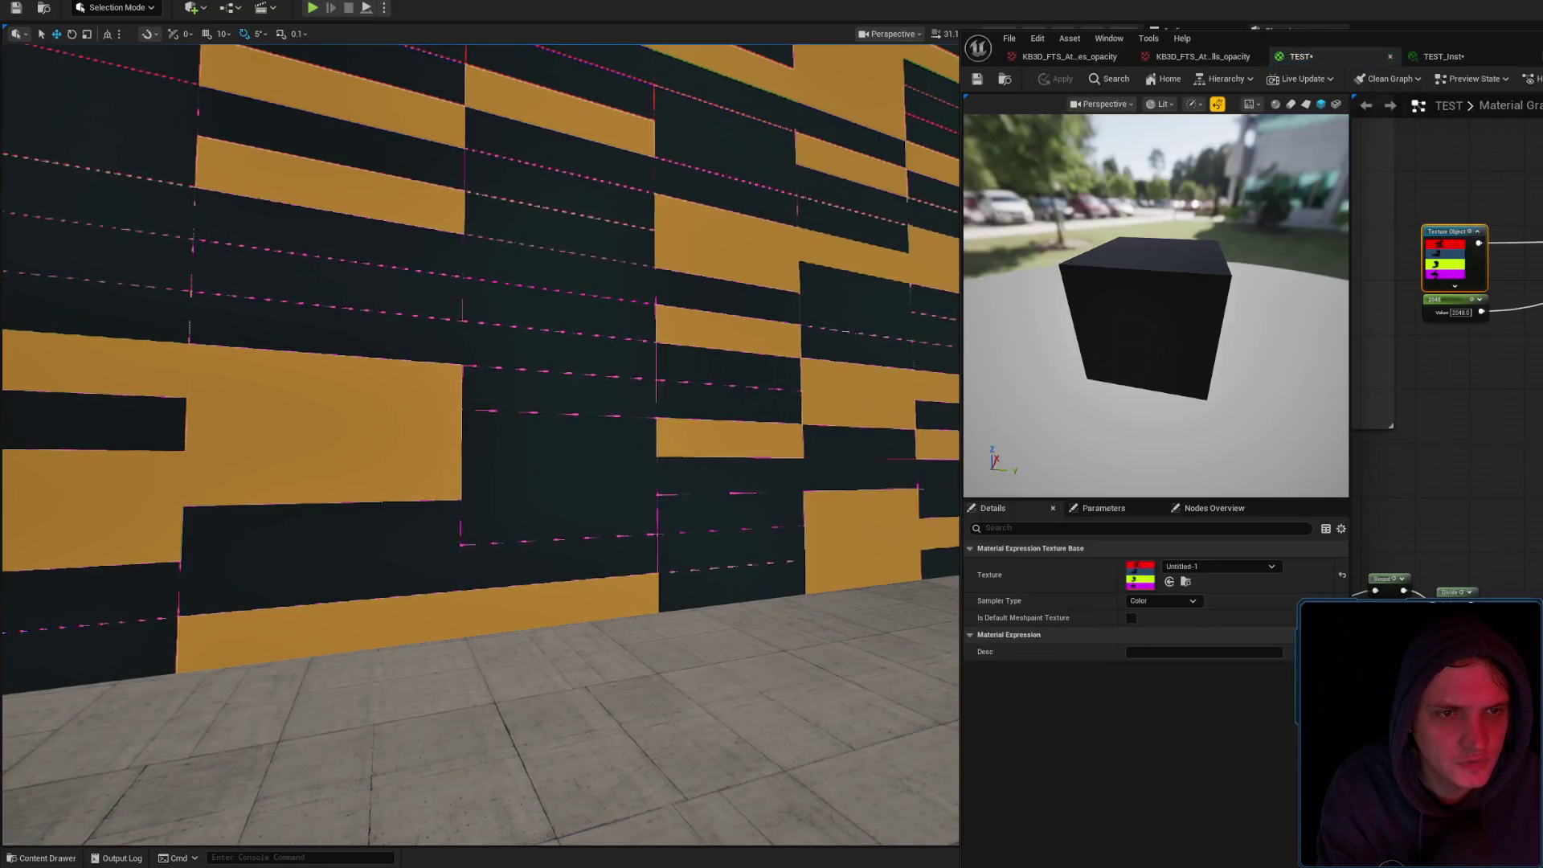
pyautogui.click(1439, 251)
pyautogui.click(1467, 256)
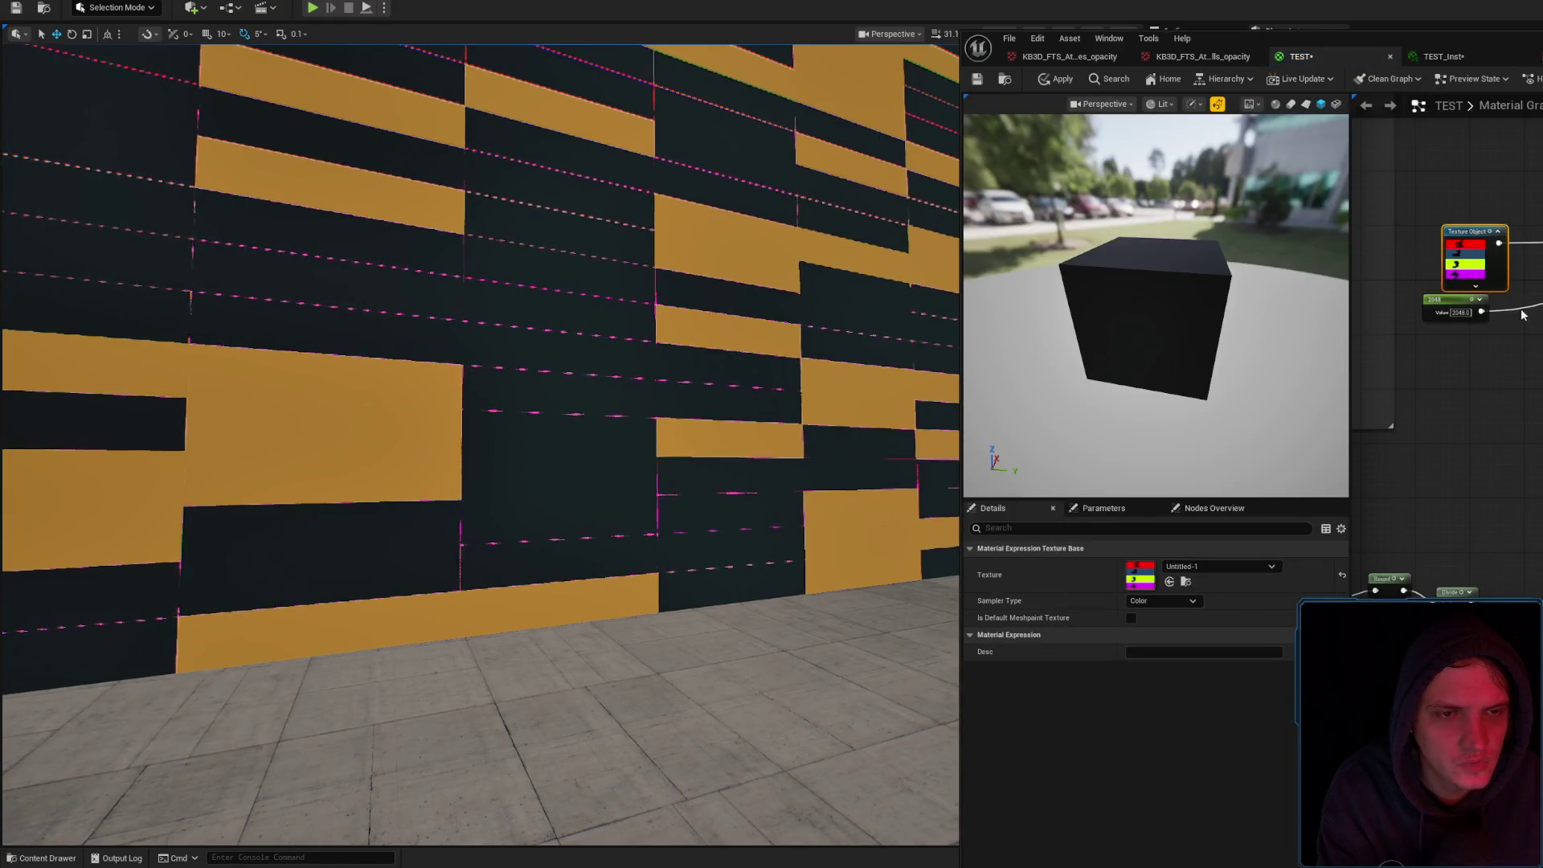
pyautogui.moveTo(1521, 313); pyautogui.dragTo(1542, 176)
pyautogui.click(1539, 181)
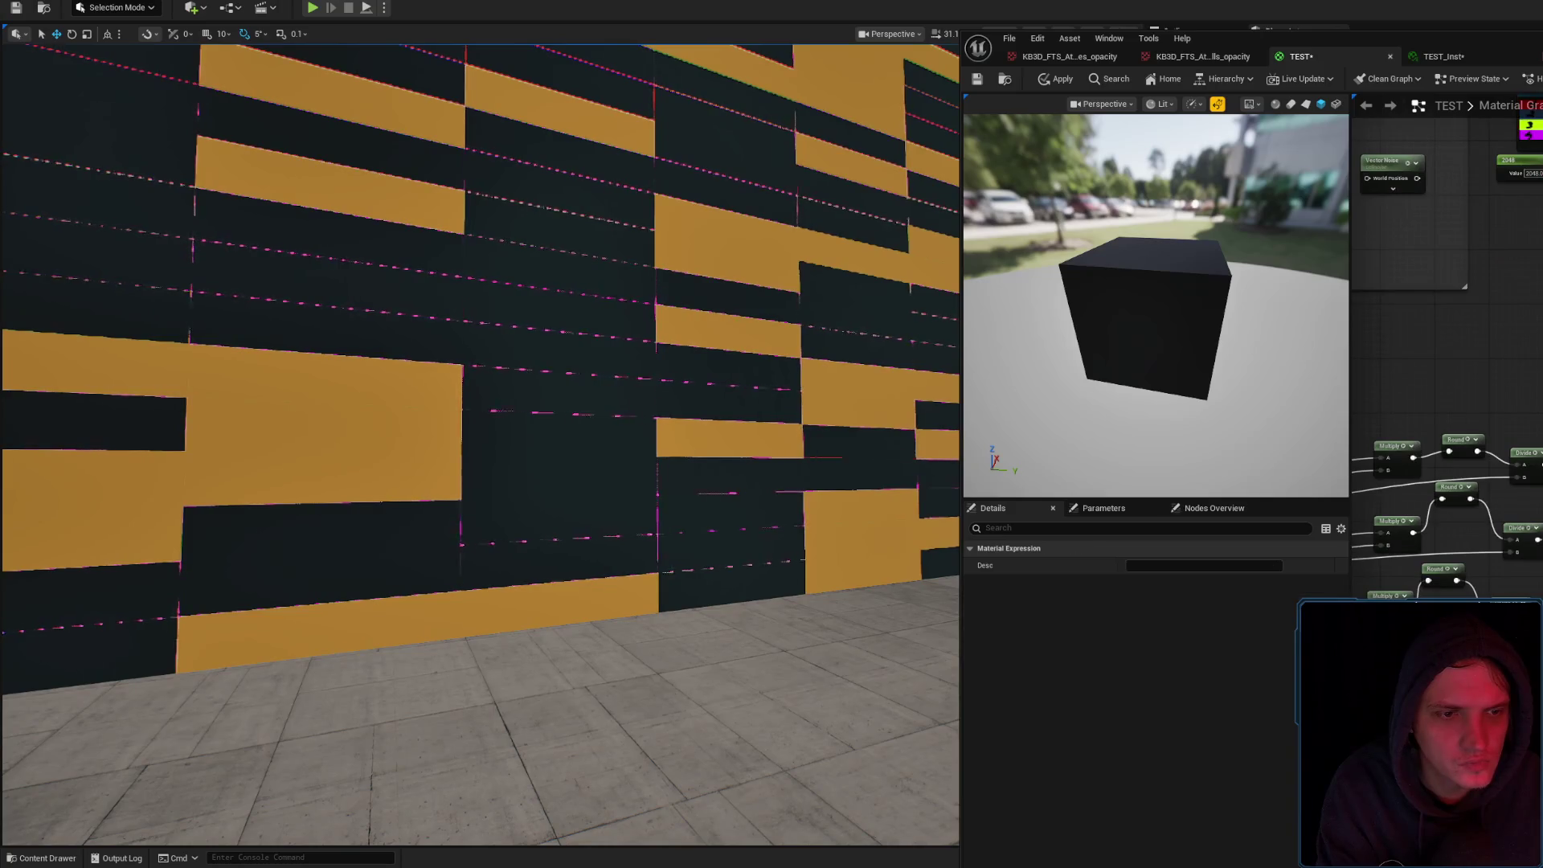
pyautogui.moveTo(1447, 498)
pyautogui.mouseDown()
pyautogui.moveTo(1447, 241)
pyautogui.moveTo(1542, 257)
pyautogui.mouseUp()
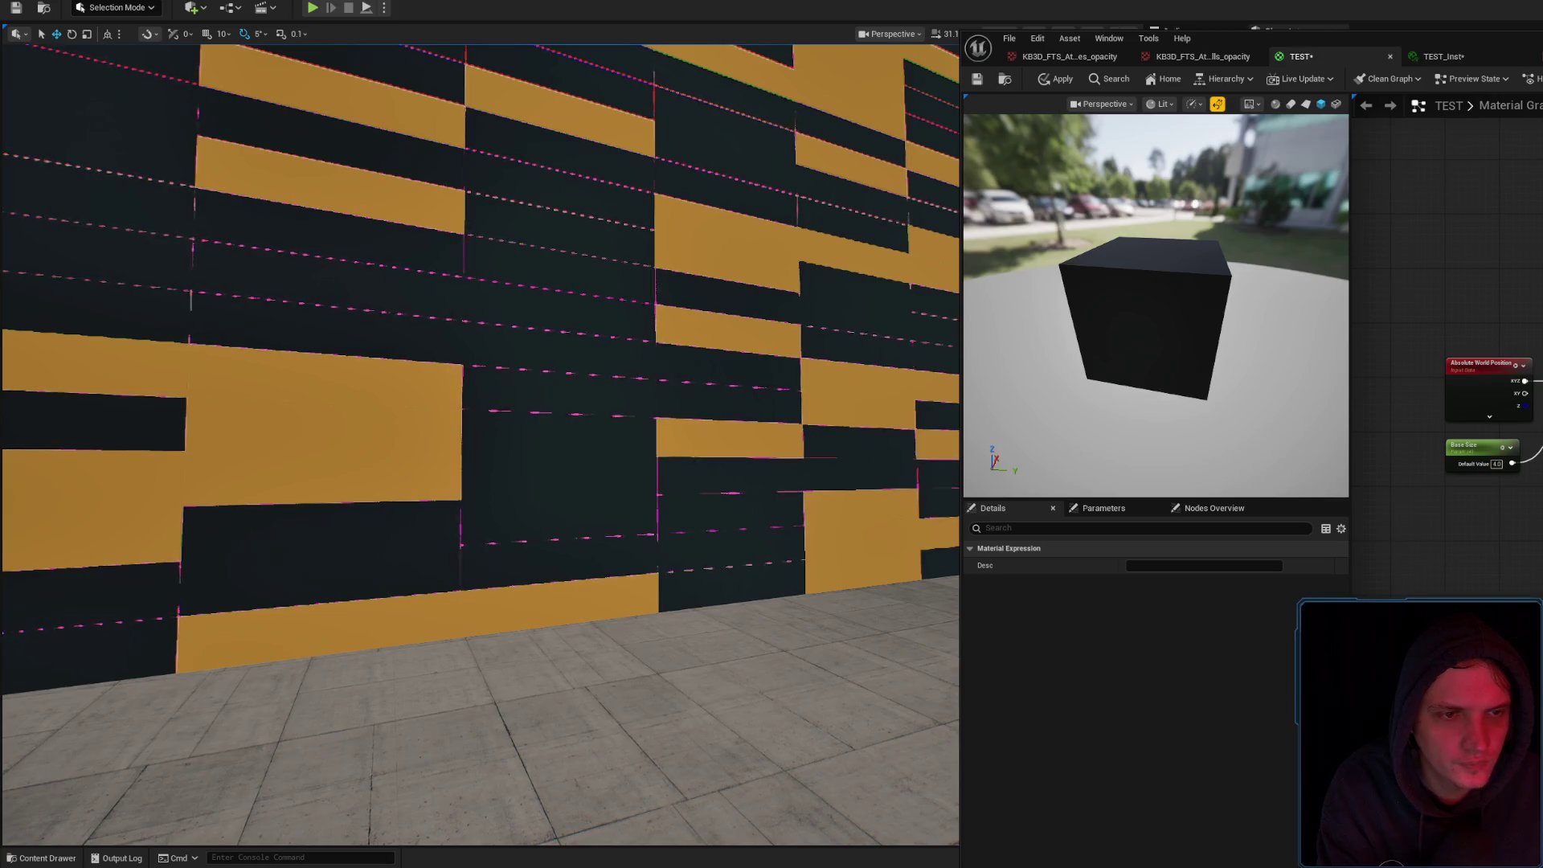
pyautogui.press('space')
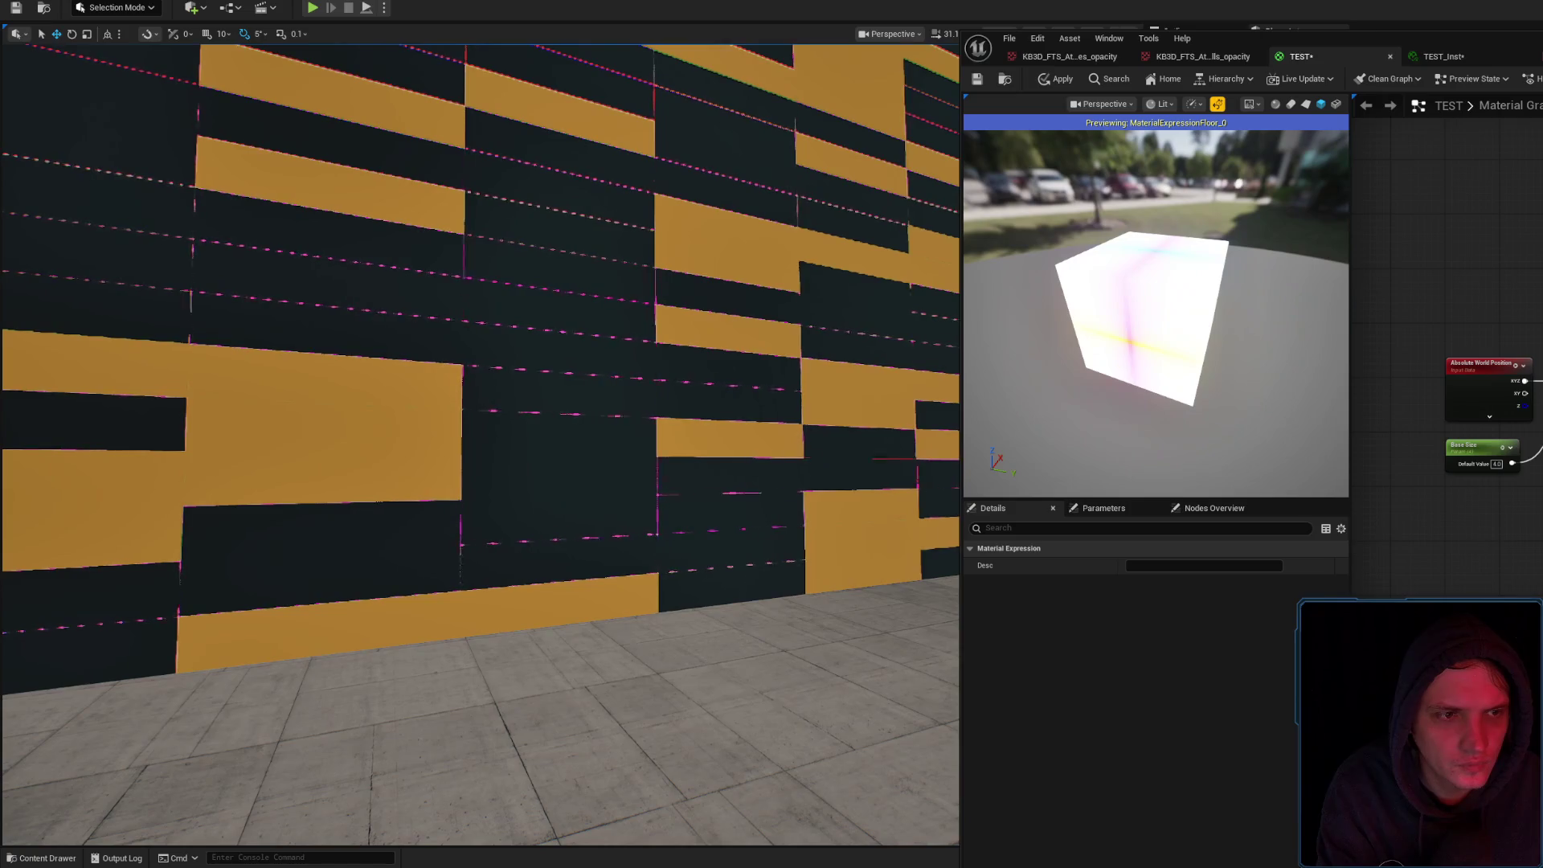
pyautogui.click(1056, 79)
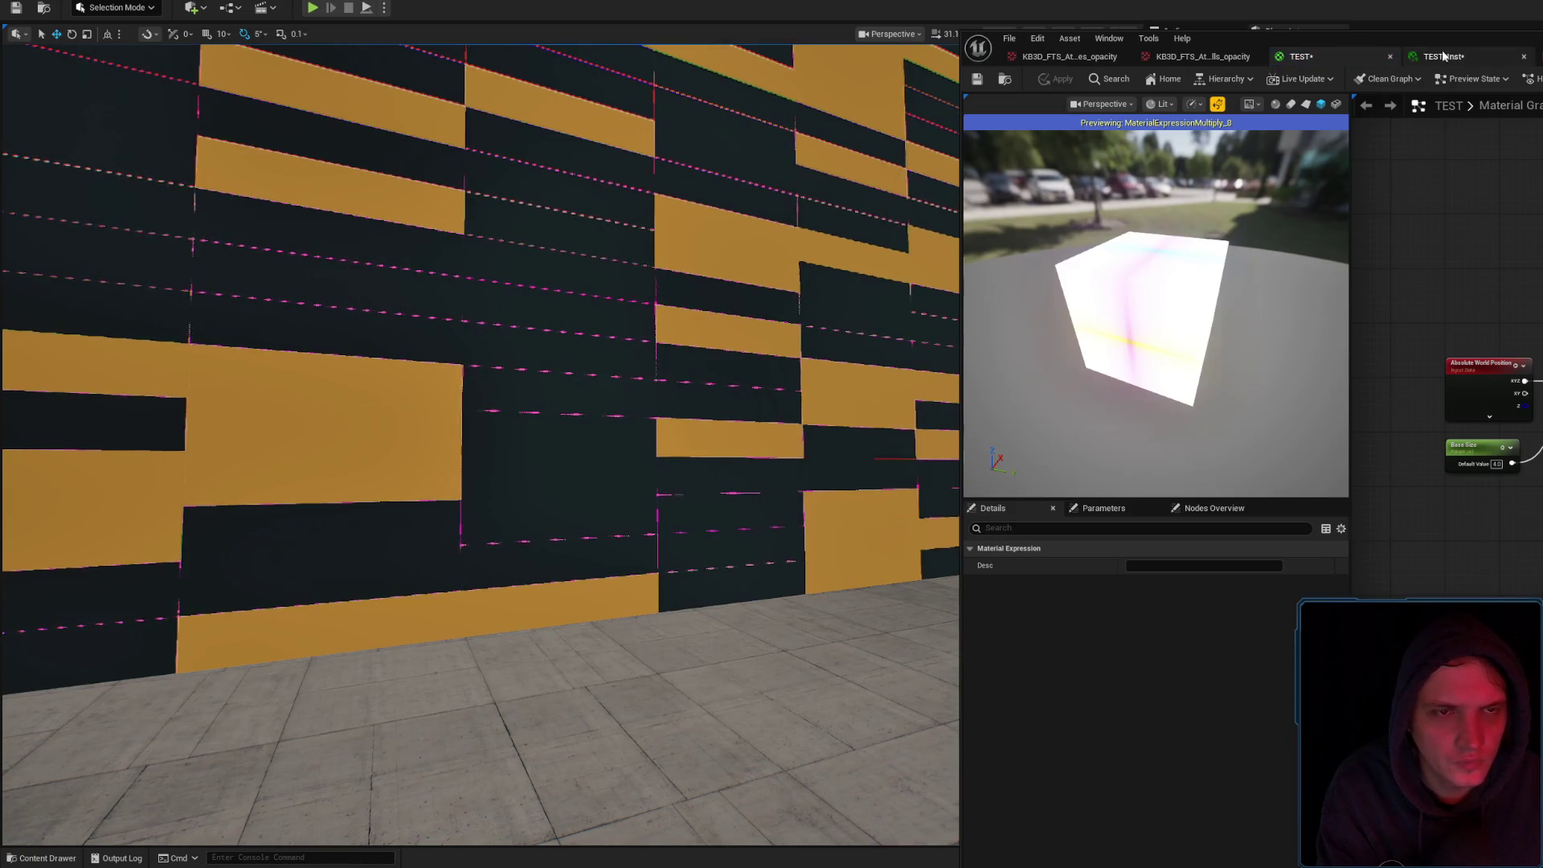
pyautogui.click(1444, 56)
# Fly toward and away from the wall to inspect how the blocks tile across it
pyautogui.press('s')
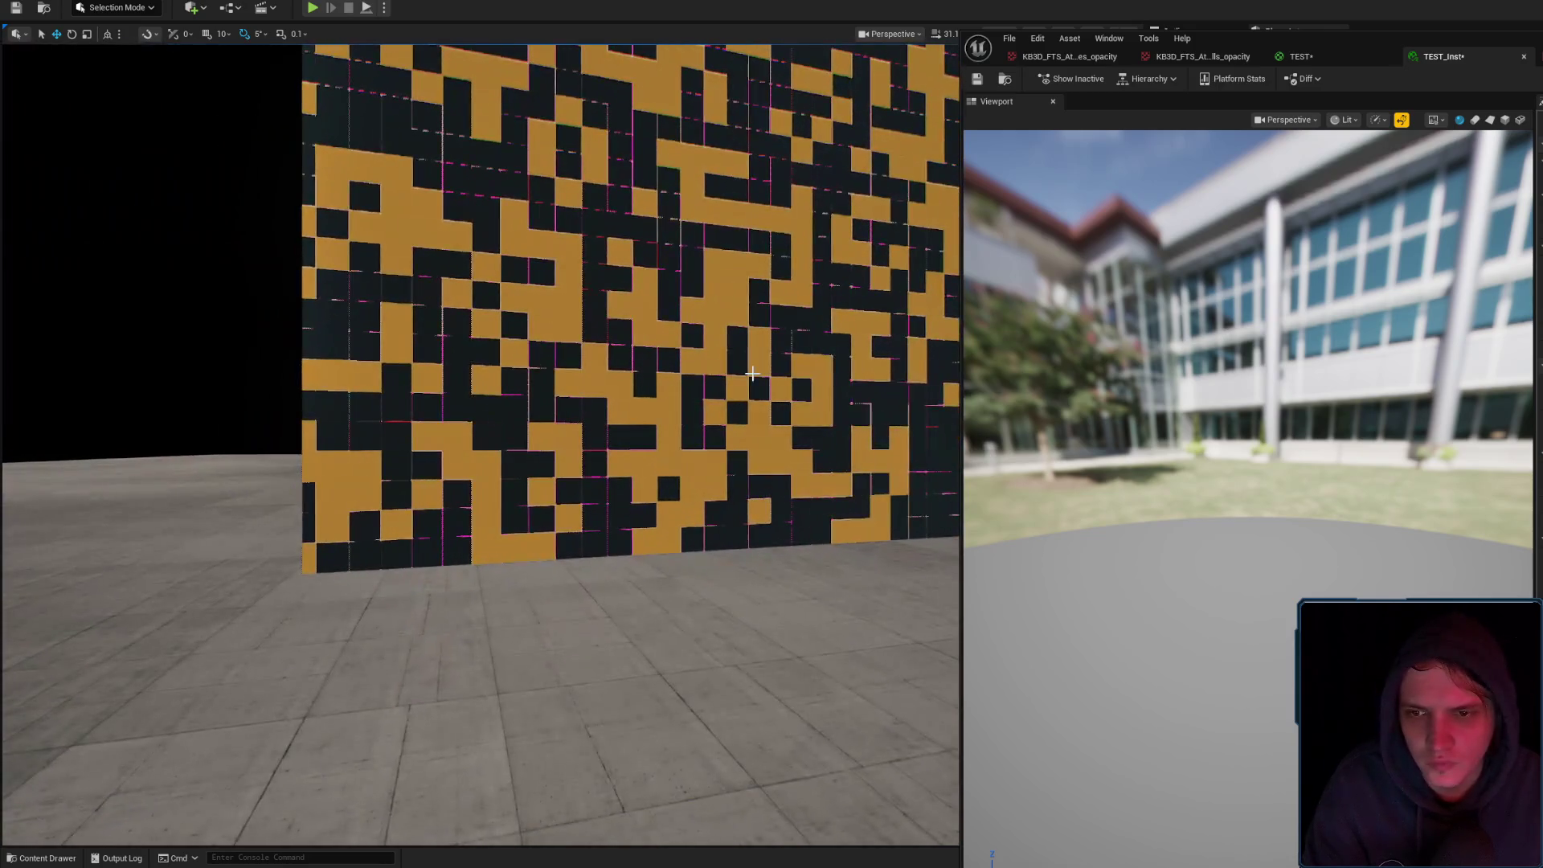
pyautogui.click(725, 392)
pyautogui.press('w')
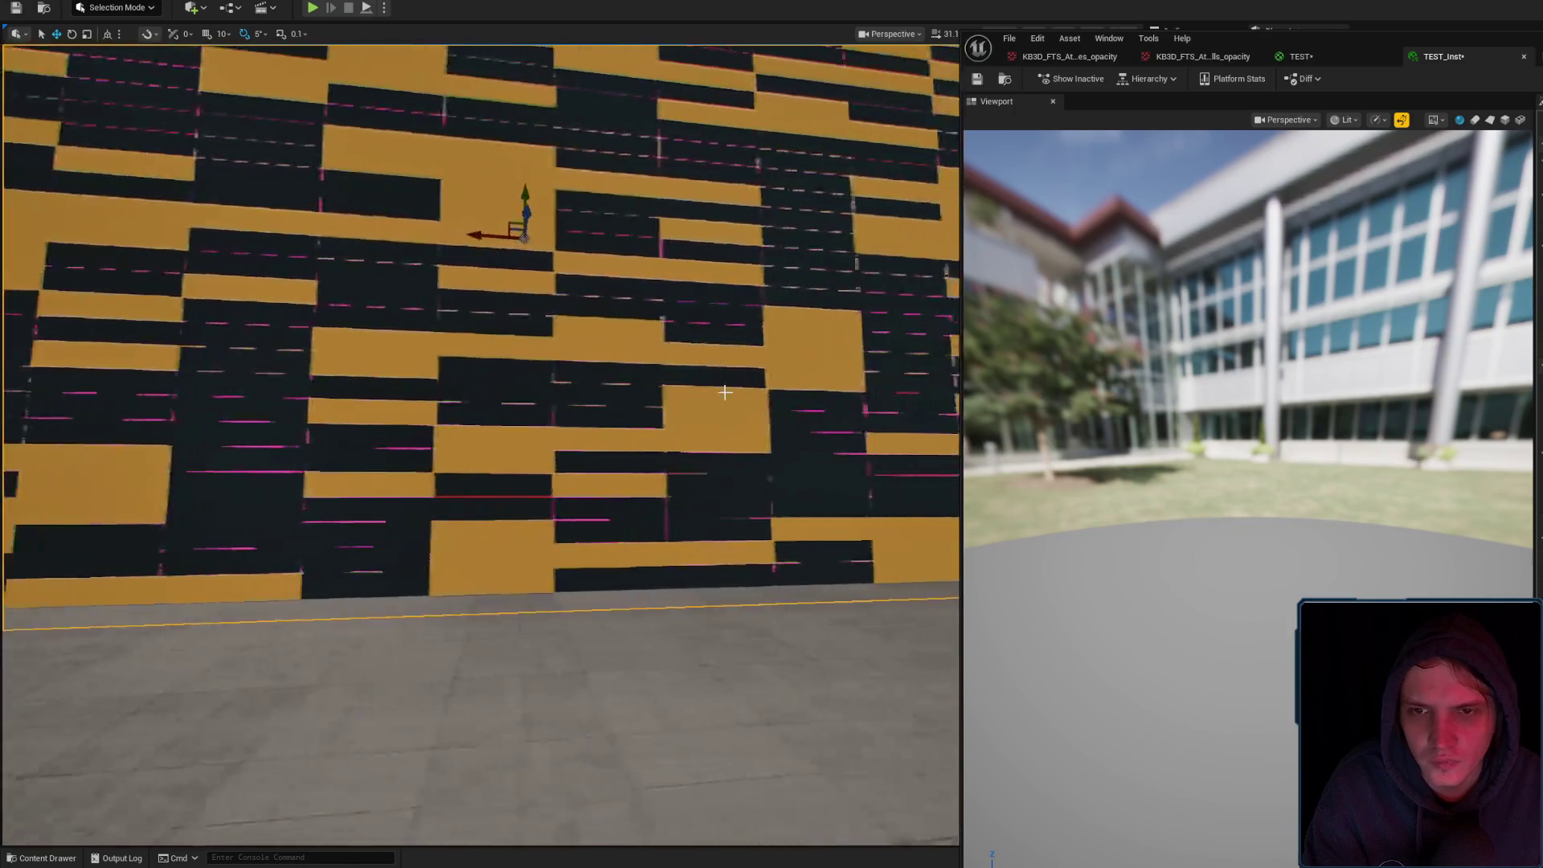
pyautogui.press('s')
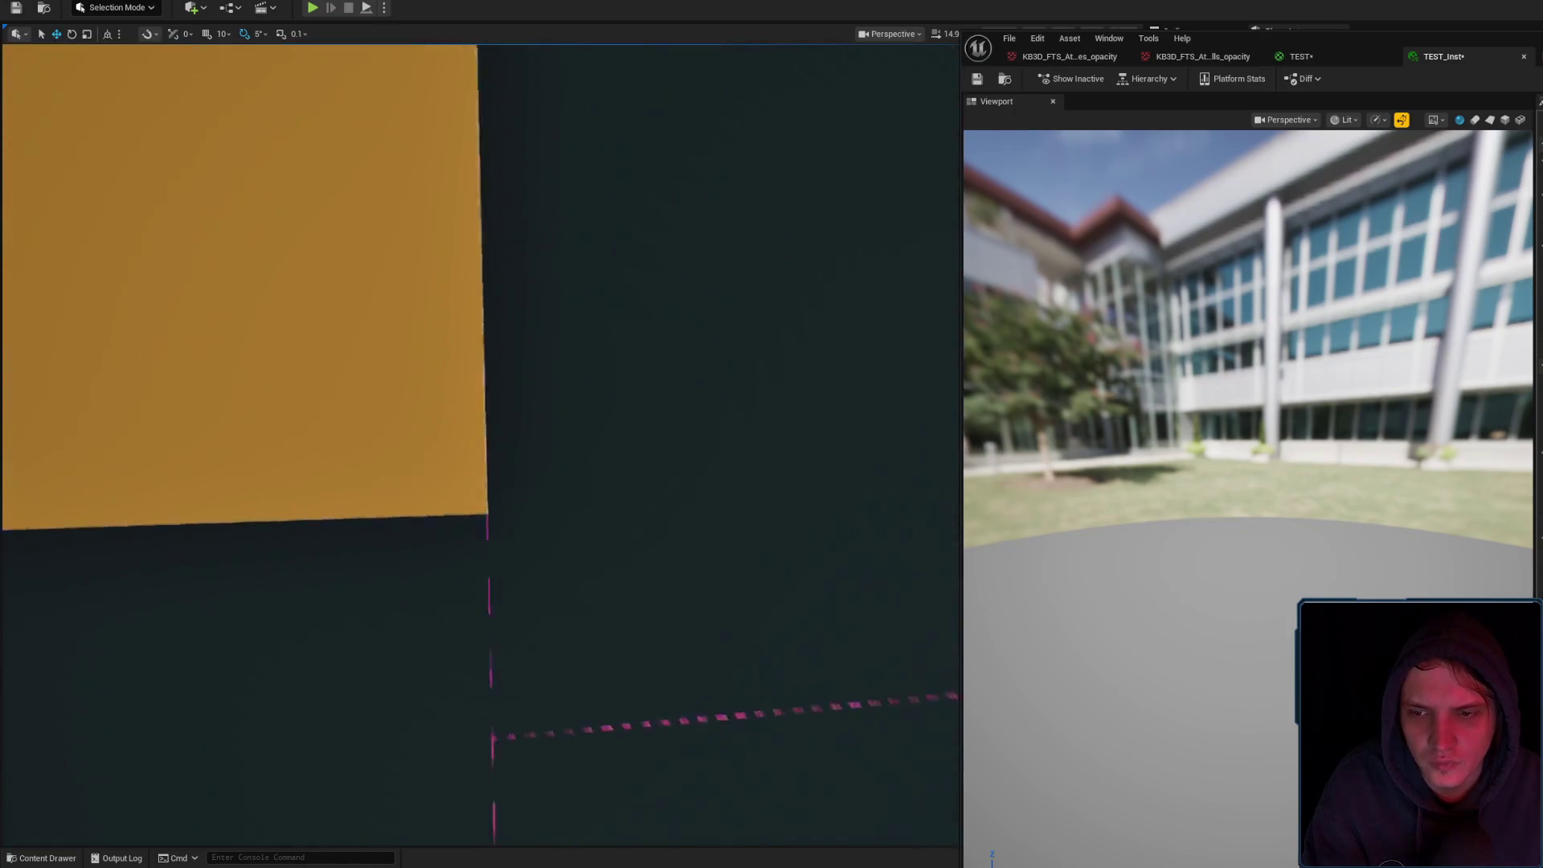
pyautogui.press('w')
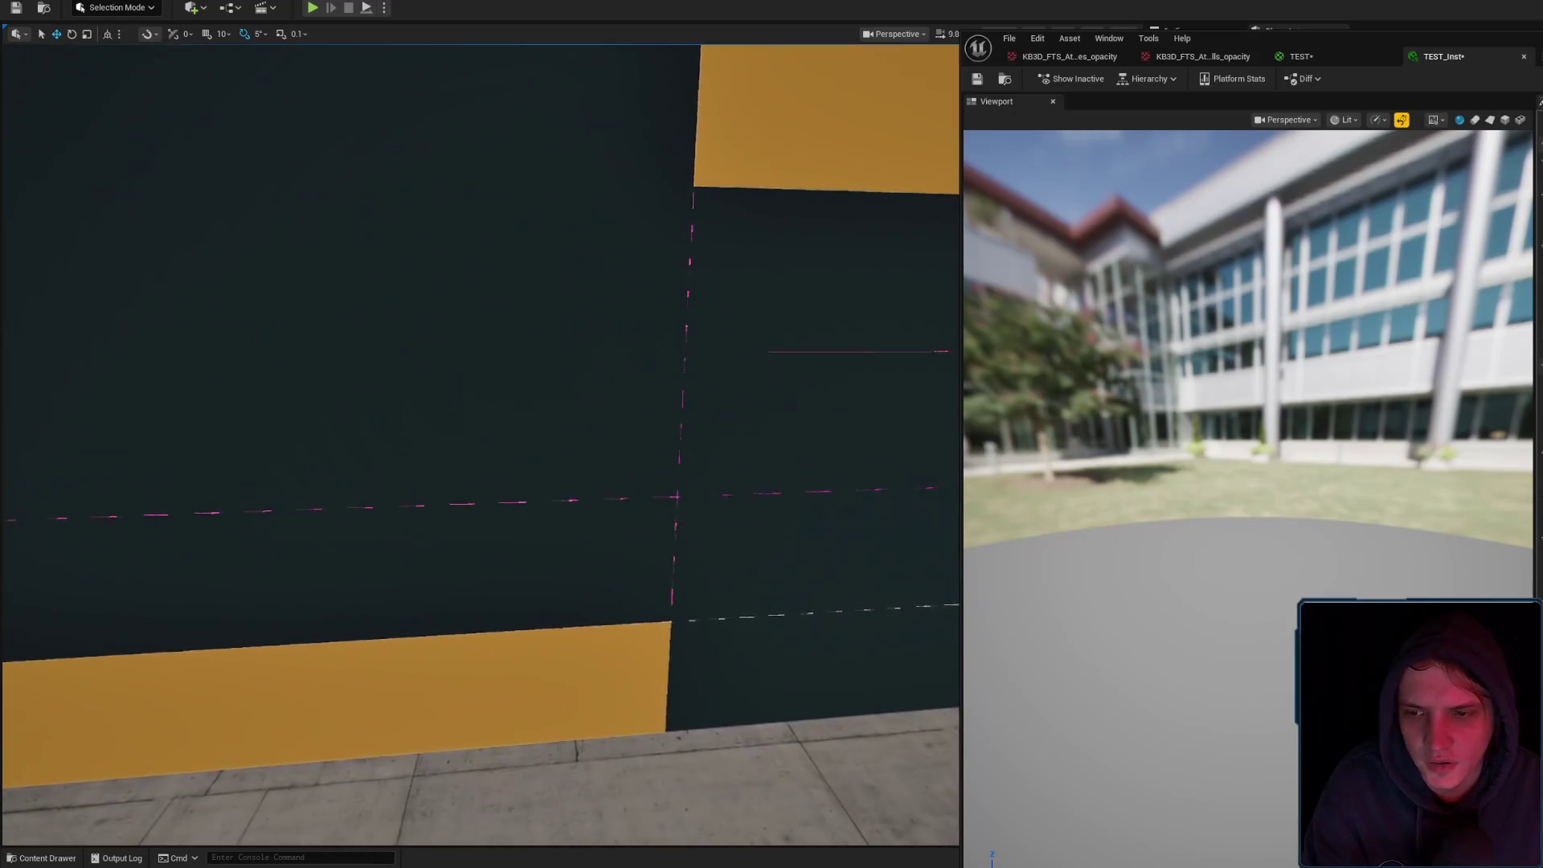
pyautogui.press('s')
pyautogui.press('w')
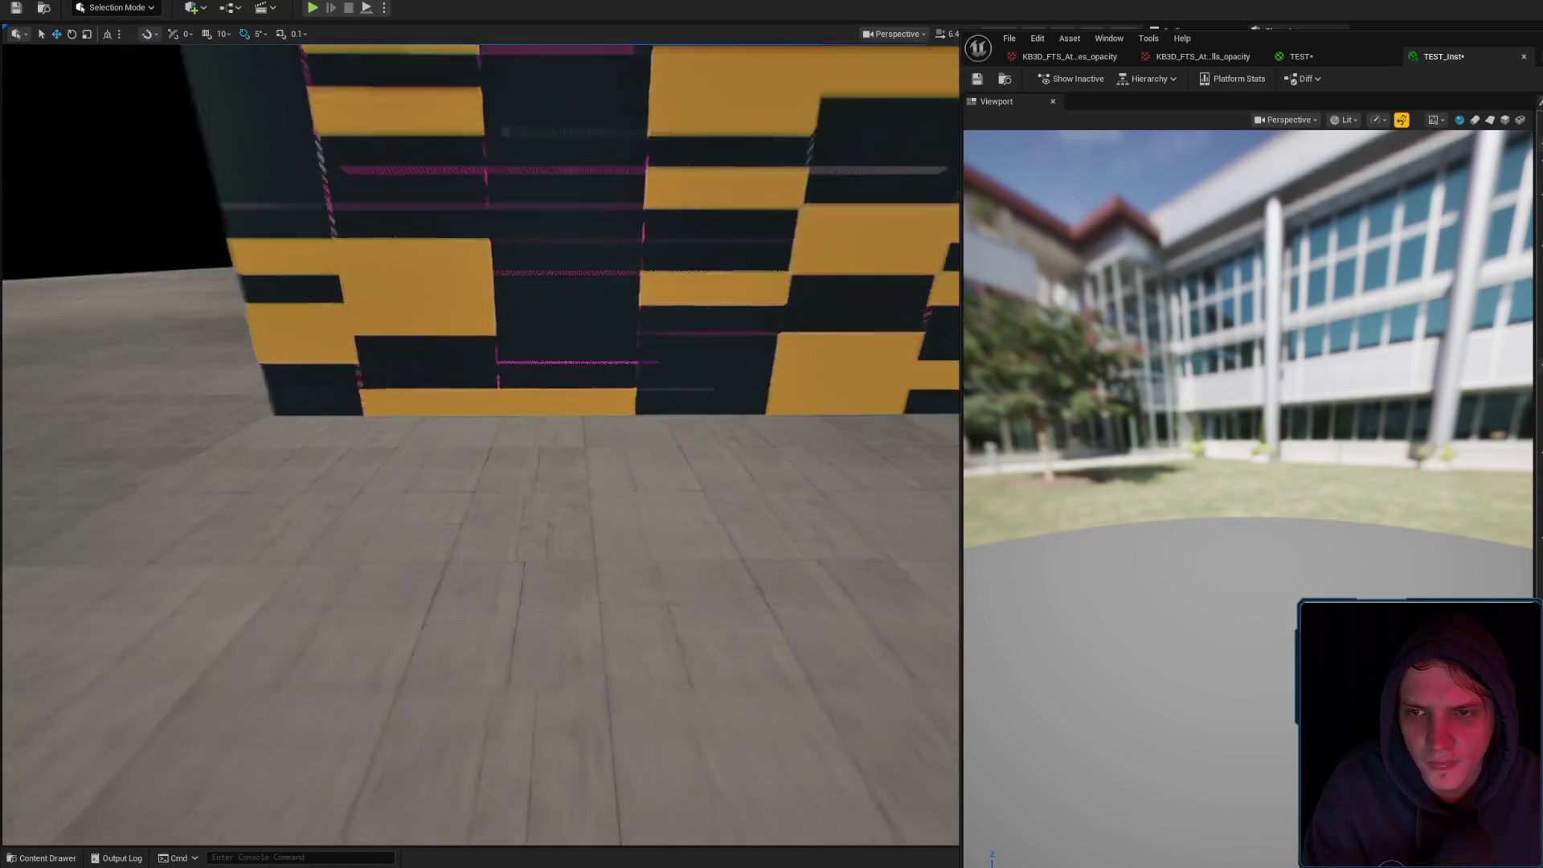
pyautogui.press('s')
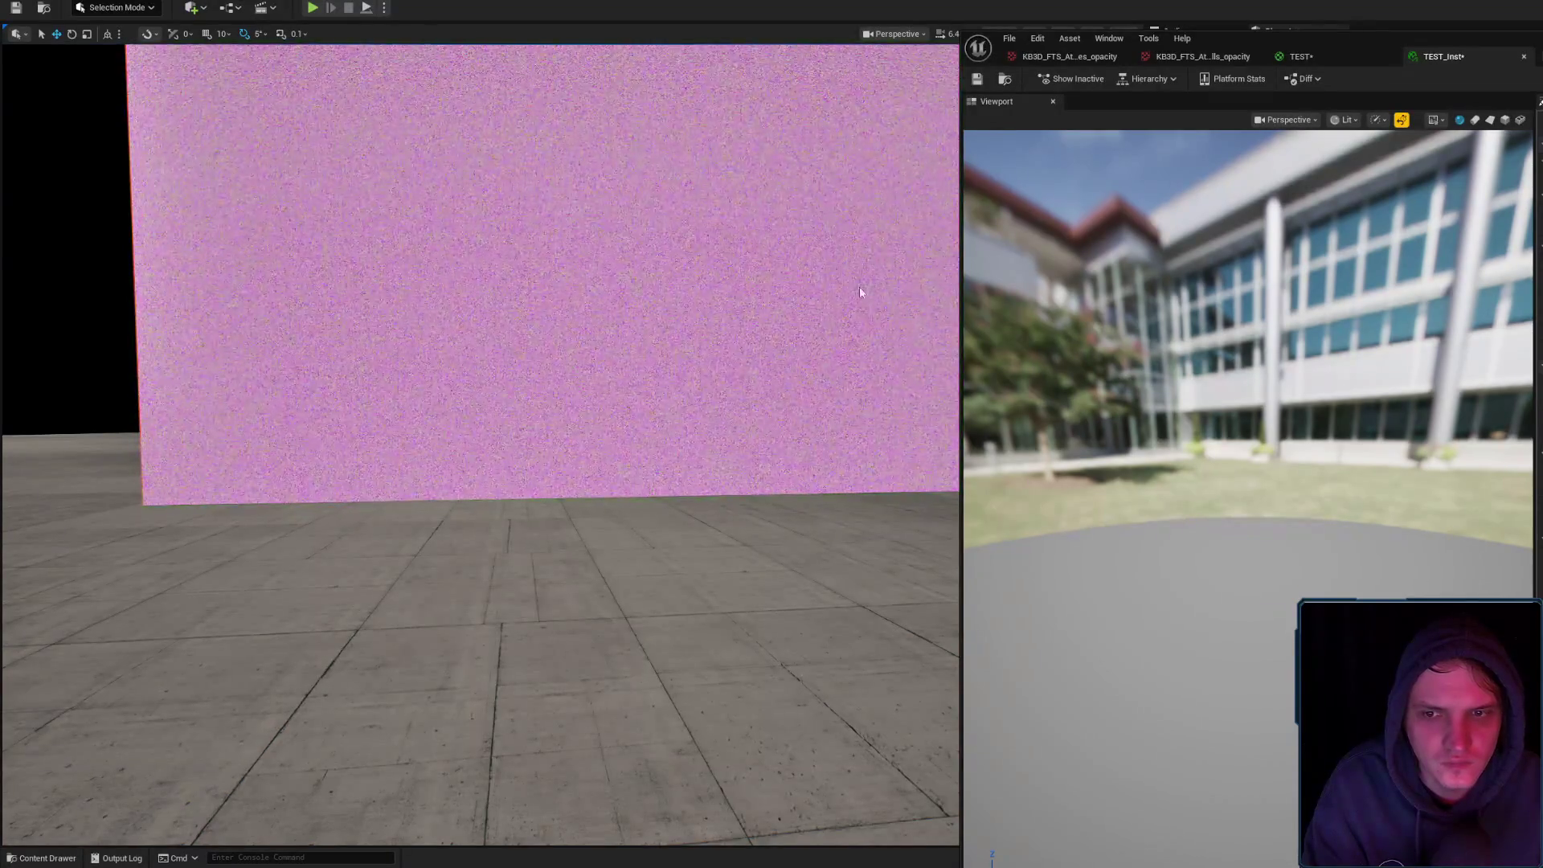
# Zoom and turn the viewport to inspect the tiled wall
pyautogui.scroll(10, 959, 269)
pyautogui.scroll(-1, 480, 446)
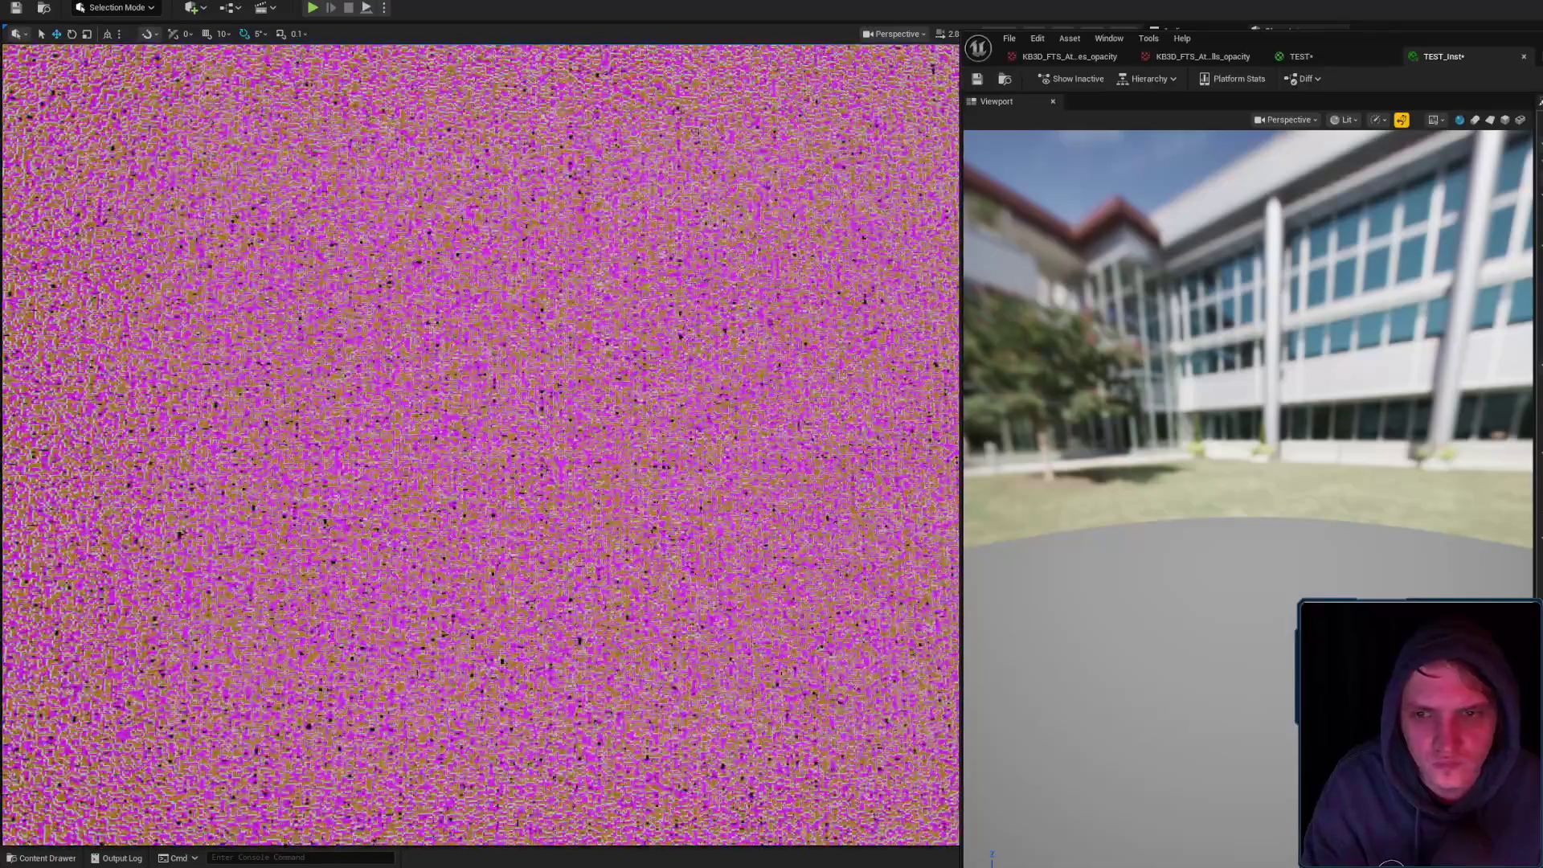
pyautogui.scroll(5, 481, 447)
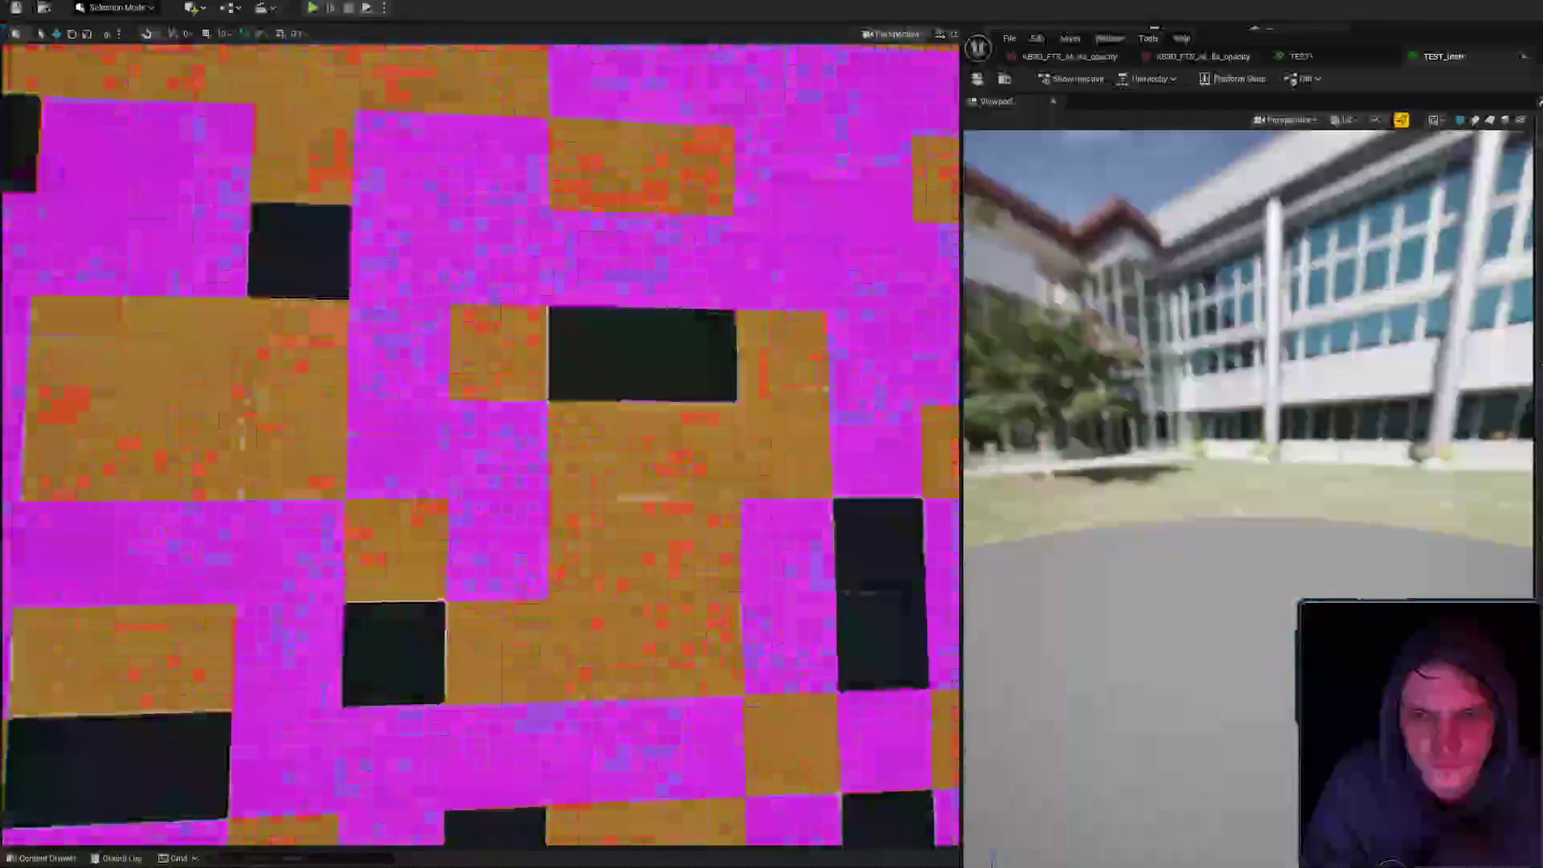
pyautogui.scroll(-5, 480, 446)
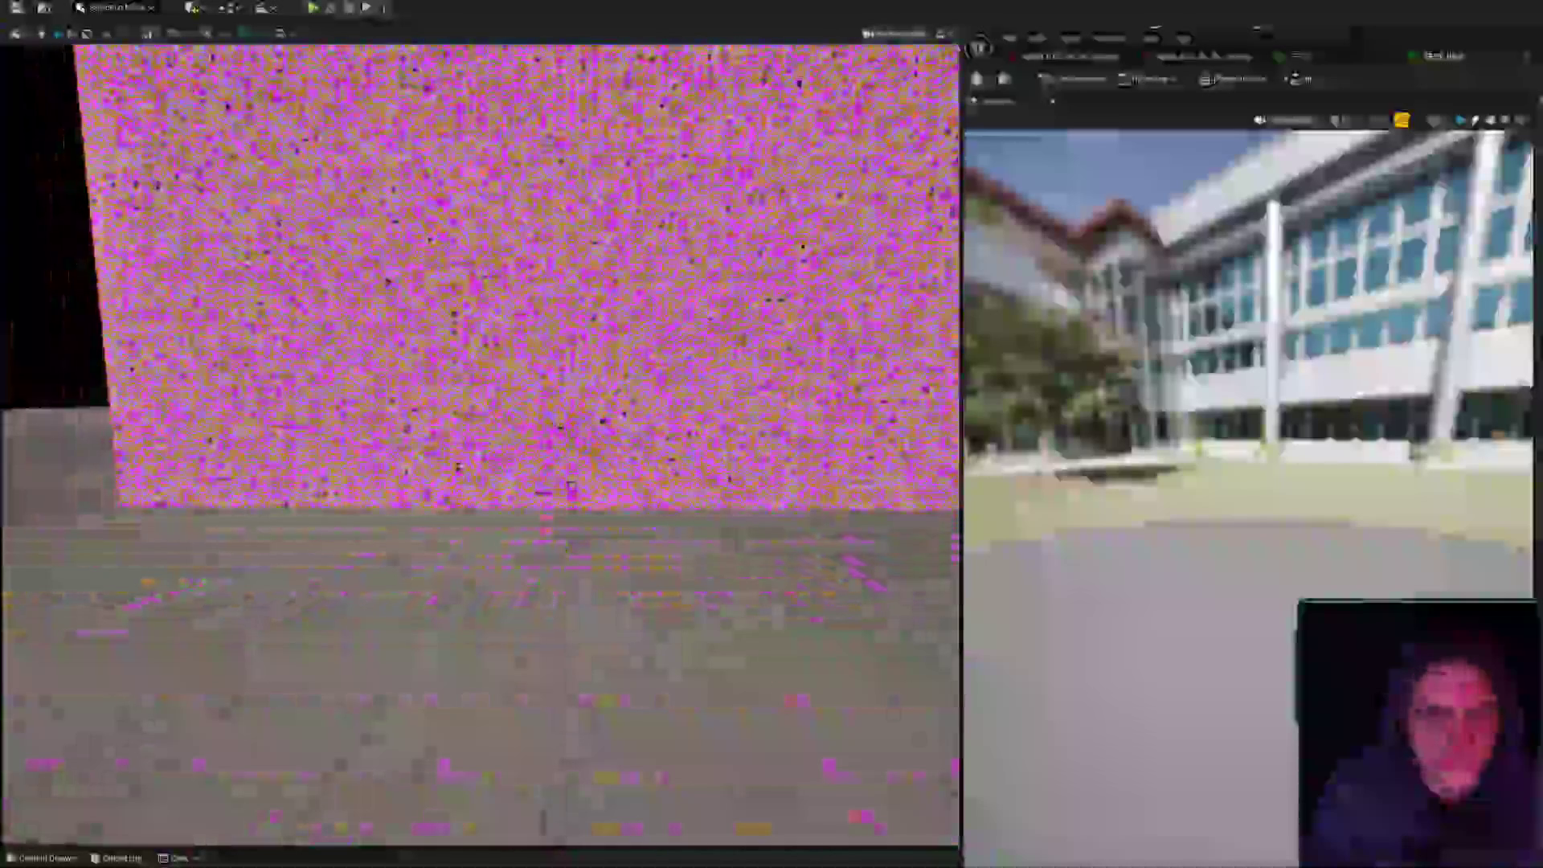
pyautogui.scroll(5, 481, 446)
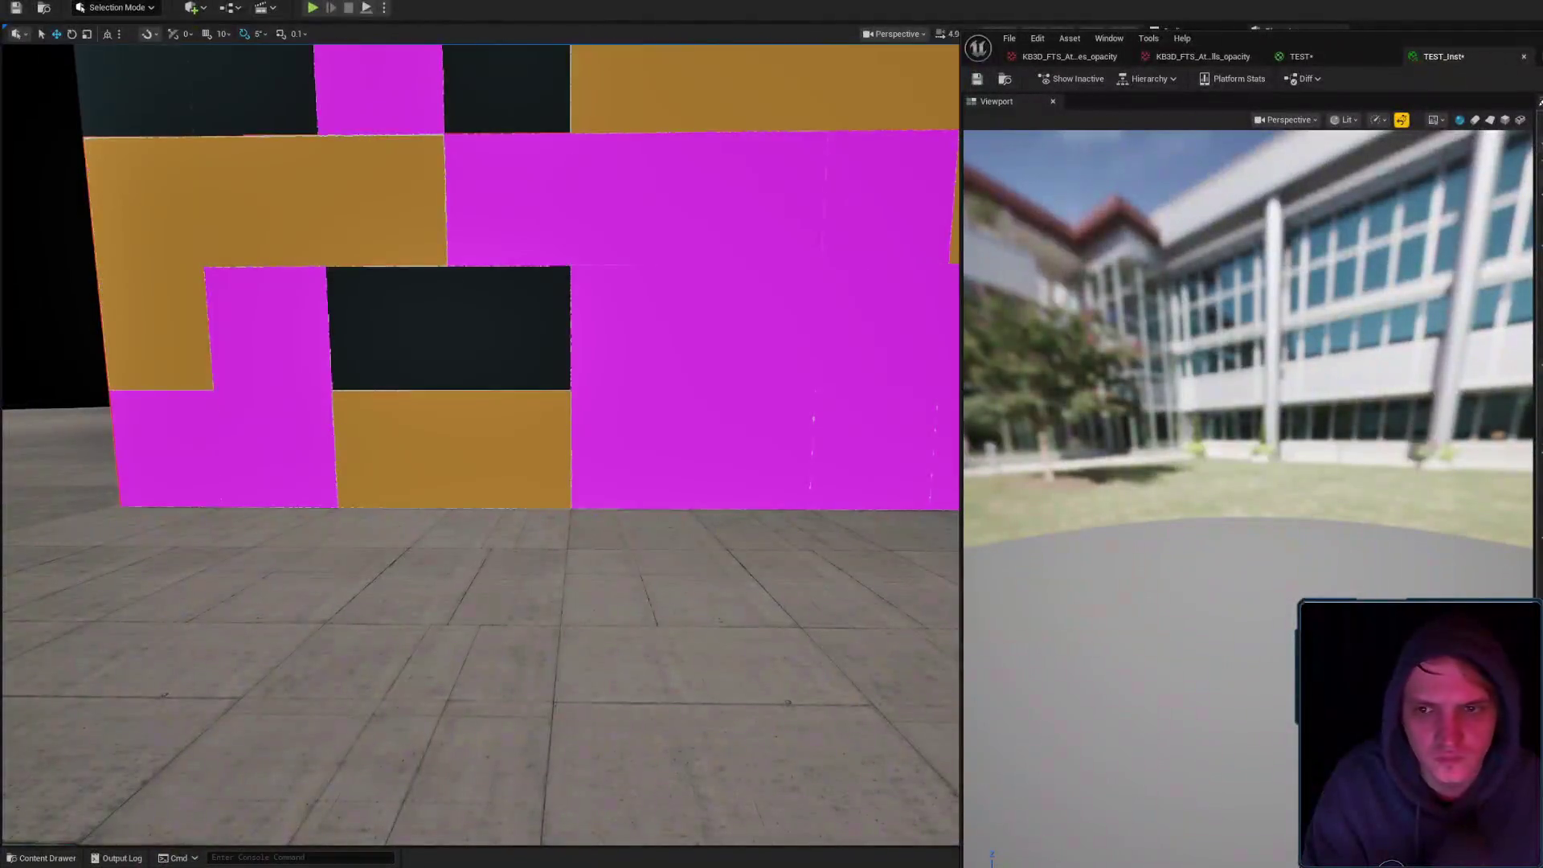
pyautogui.scroll(-3, 695, 331)
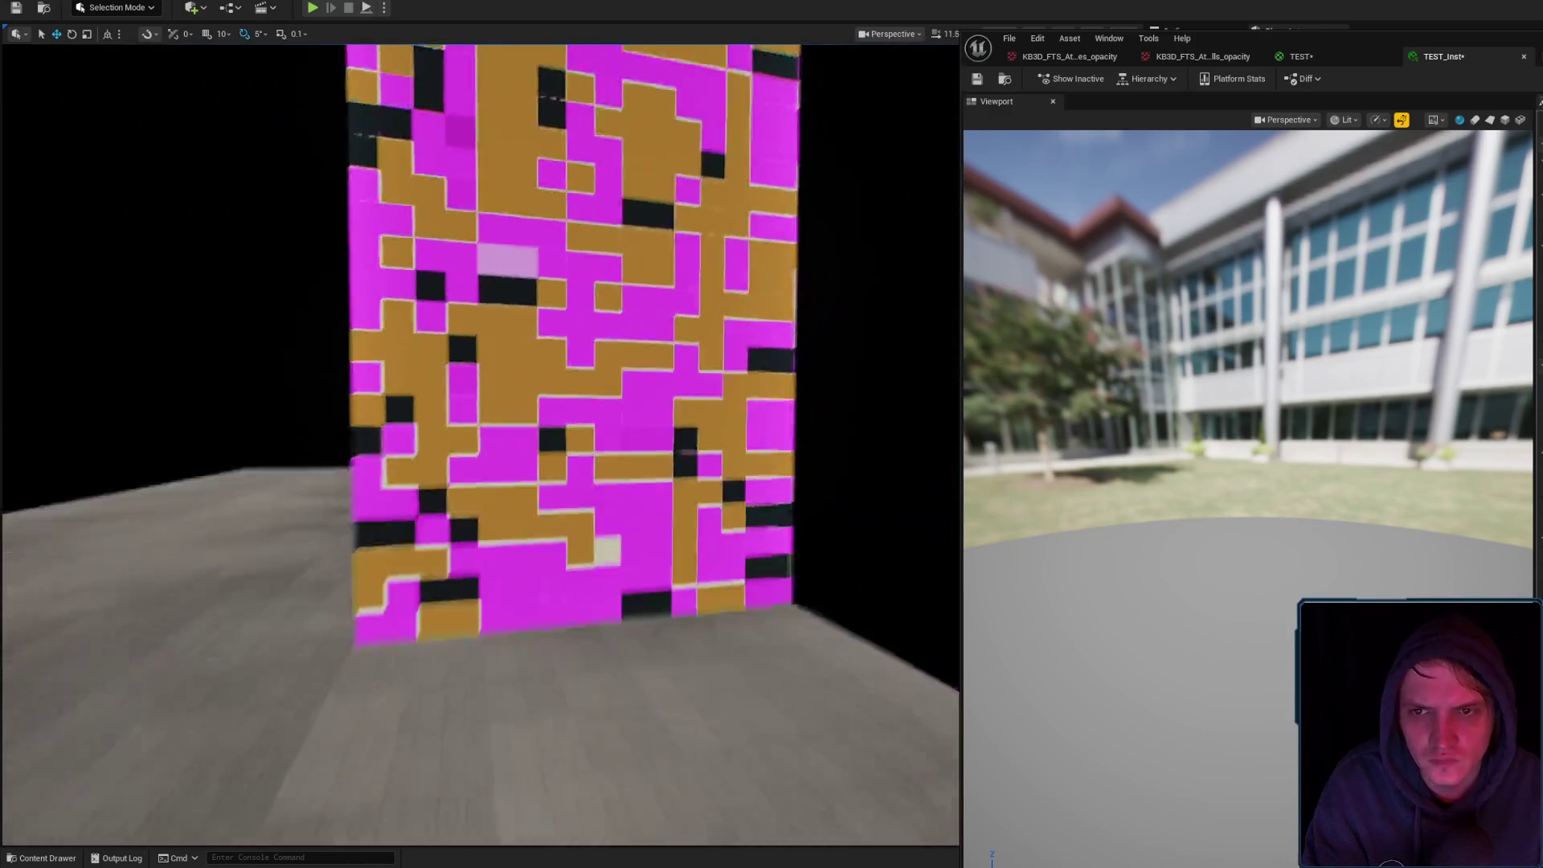
pyautogui.scroll(4, 695, 331)
pyautogui.moveTo(695, 331); pyautogui.dragTo(752, 296)
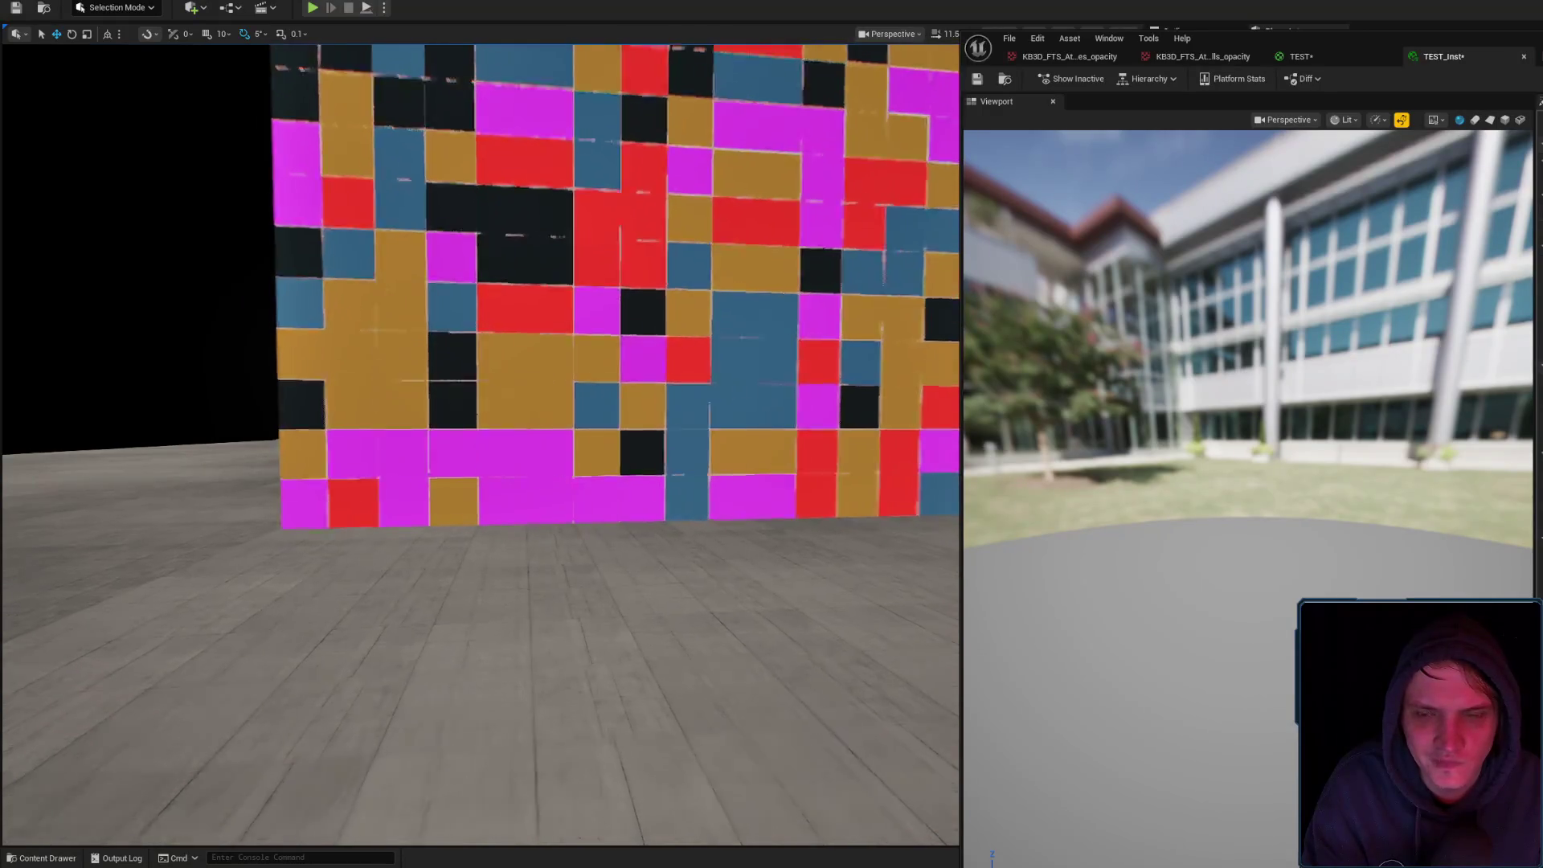
pyautogui.scroll(-5, 482, 442)
pyautogui.scroll(3, 635, 329)
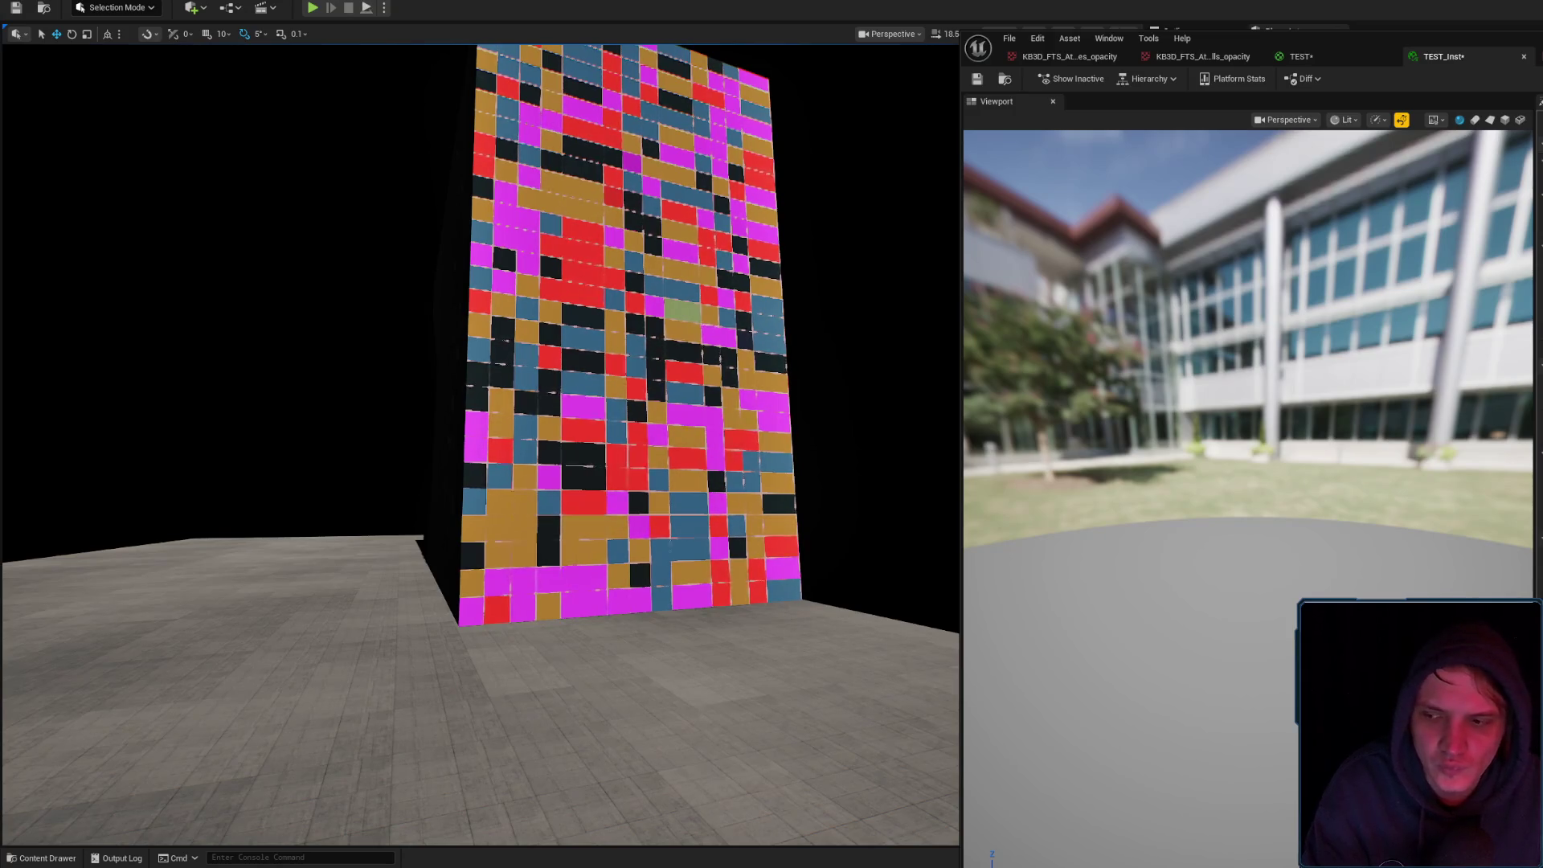
# In the TEST graph, stop the node preview and delete the Ceil Tint comment with its three nodes
pyautogui.hotkey('ctrl', 'Tab')
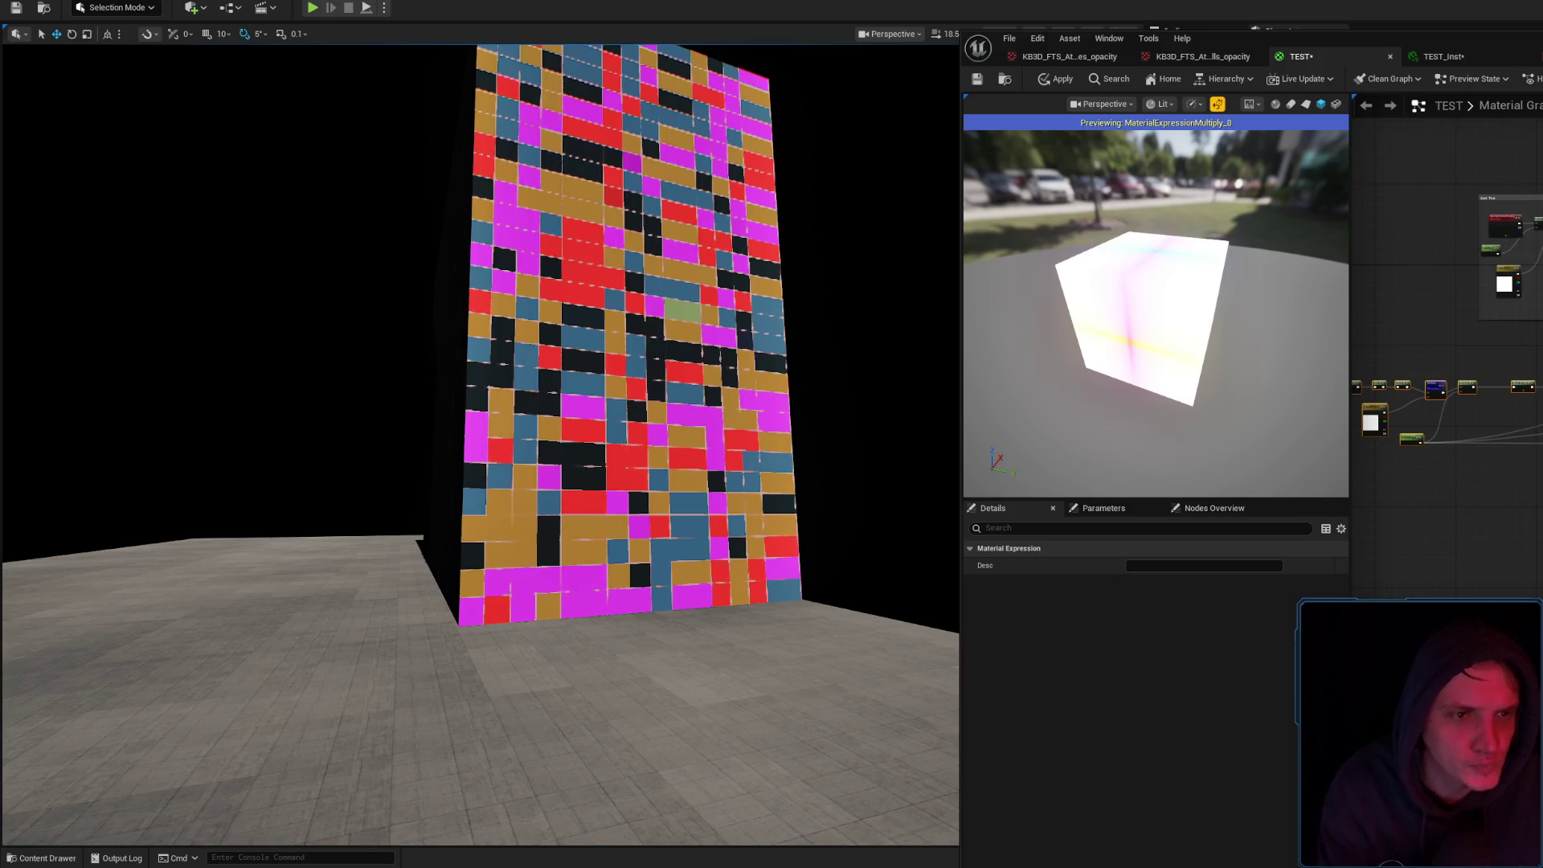
pyautogui.click(1541, 261)
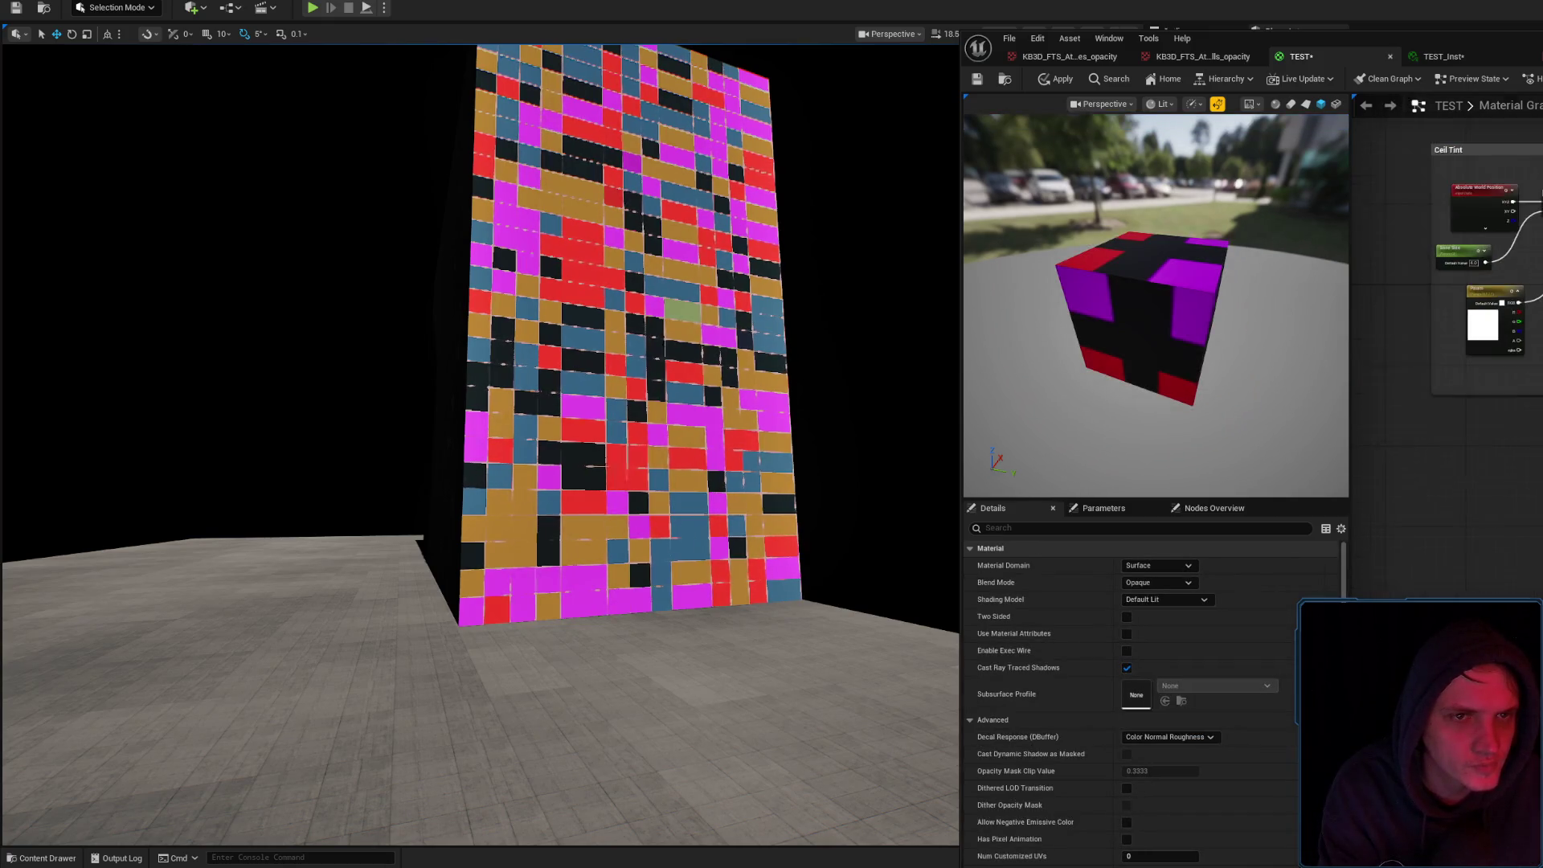
pyautogui.moveTo(1420, 133); pyautogui.dragTo(1539, 384)
pyautogui.press('Delete')
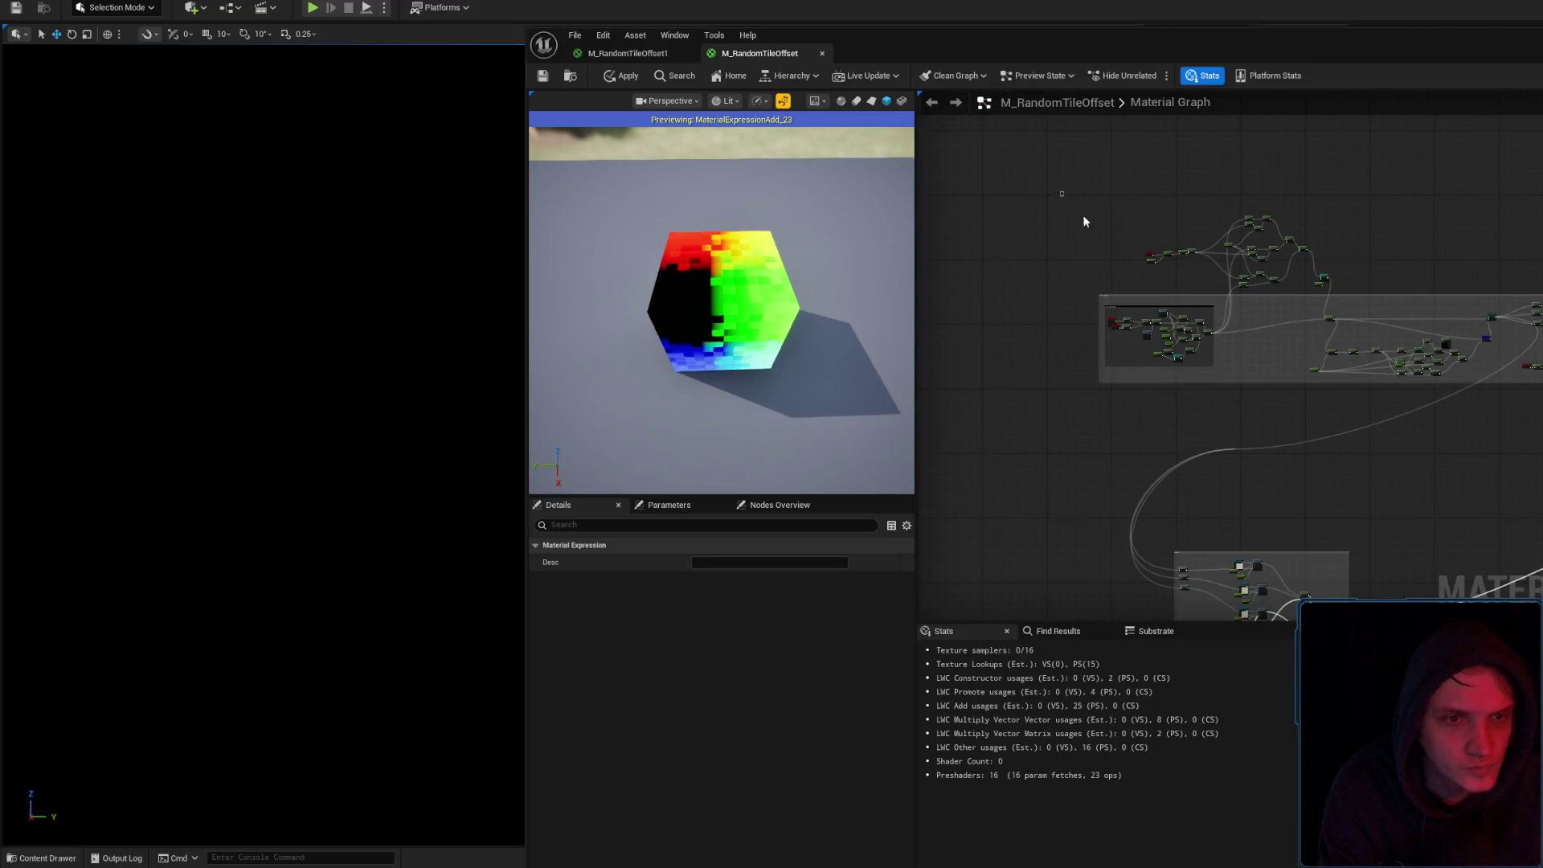
# Frame and review the reference node cluster in M_RandomTileOffset
pyautogui.moveTo(1062, 194); pyautogui.dragTo(1517, 476)
pyautogui.press('f')
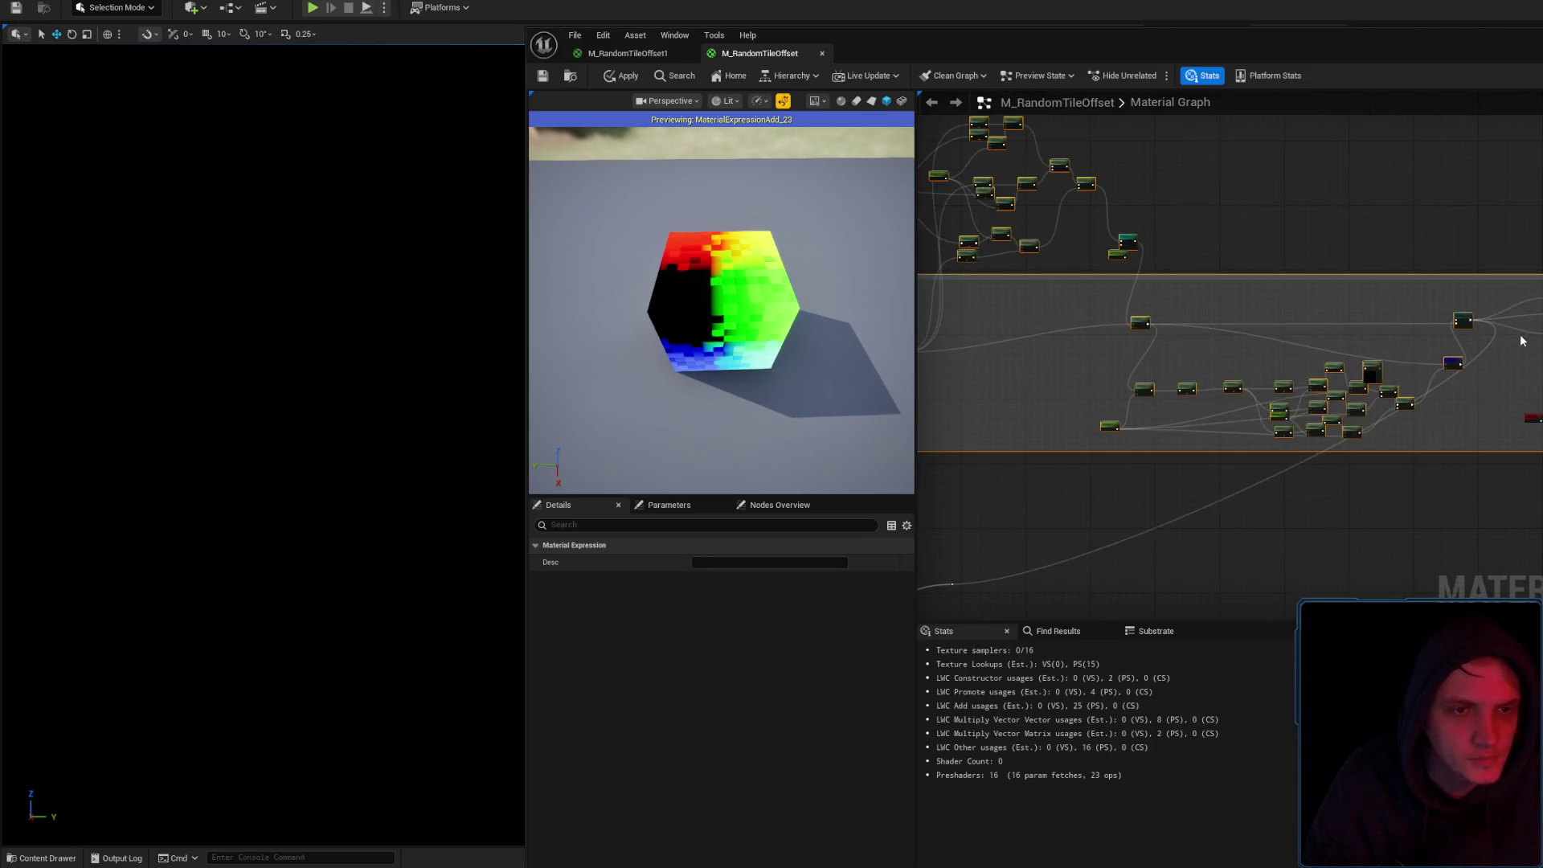
pyautogui.scroll(4, 1521, 339)
pyautogui.scroll(-3, 1485, 349)
pyautogui.scroll(3, 1430, 334)
pyautogui.moveTo(1455, 364); pyautogui.dragTo(1252, 393)
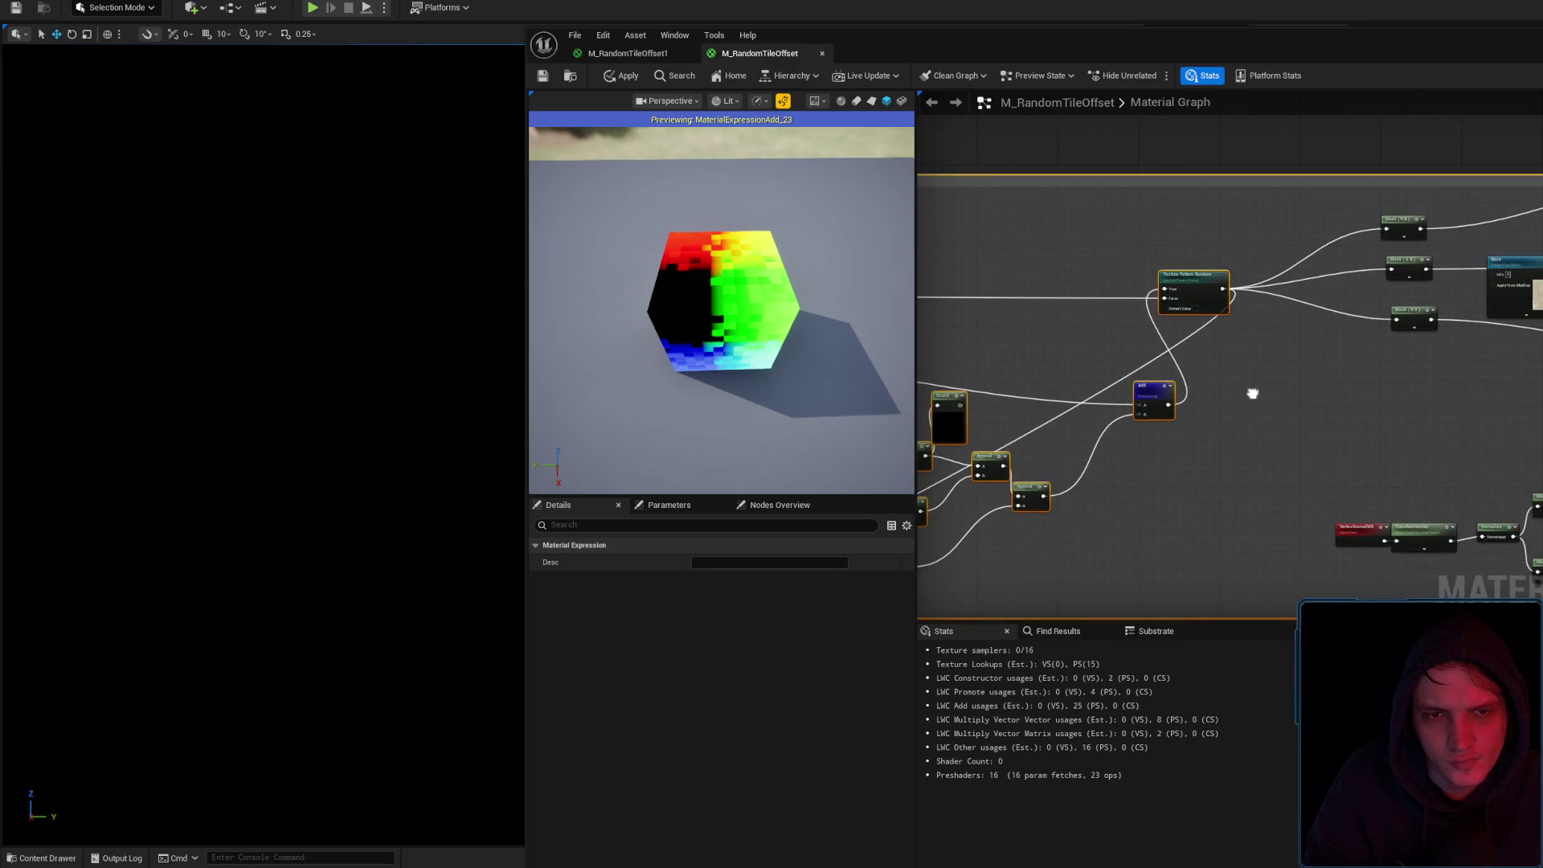
pyautogui.scroll(-4, 1262, 394)
pyautogui.scroll(5, 1431, 306)
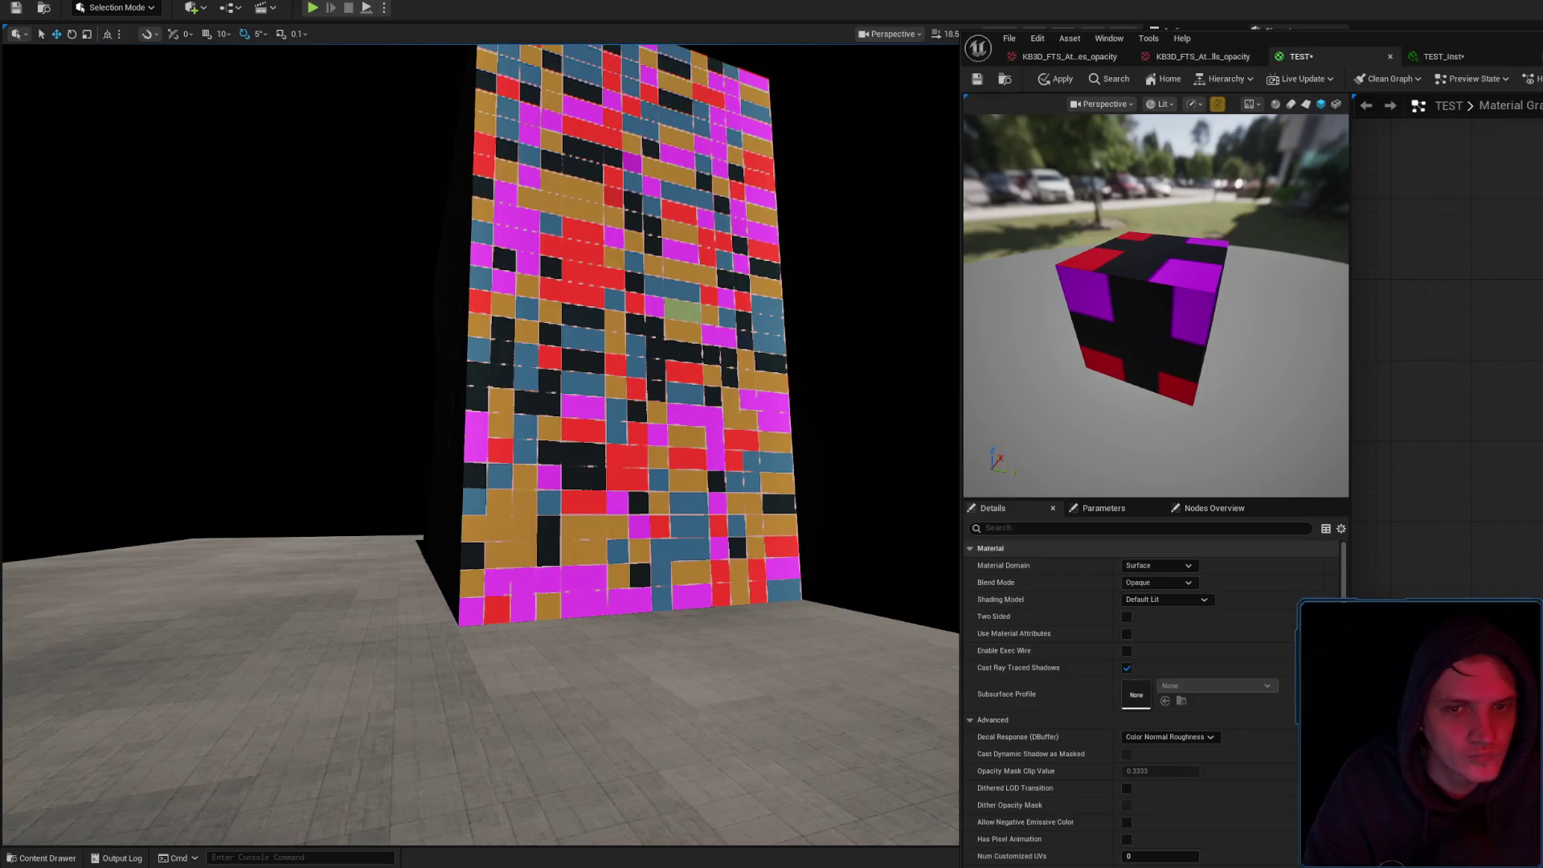
pyautogui.scroll(-5, 1511, 322)
# Inspect the TEST comment groups and Texture Pattern Random switch, then apply the changes
pyautogui.click(1457, 348)
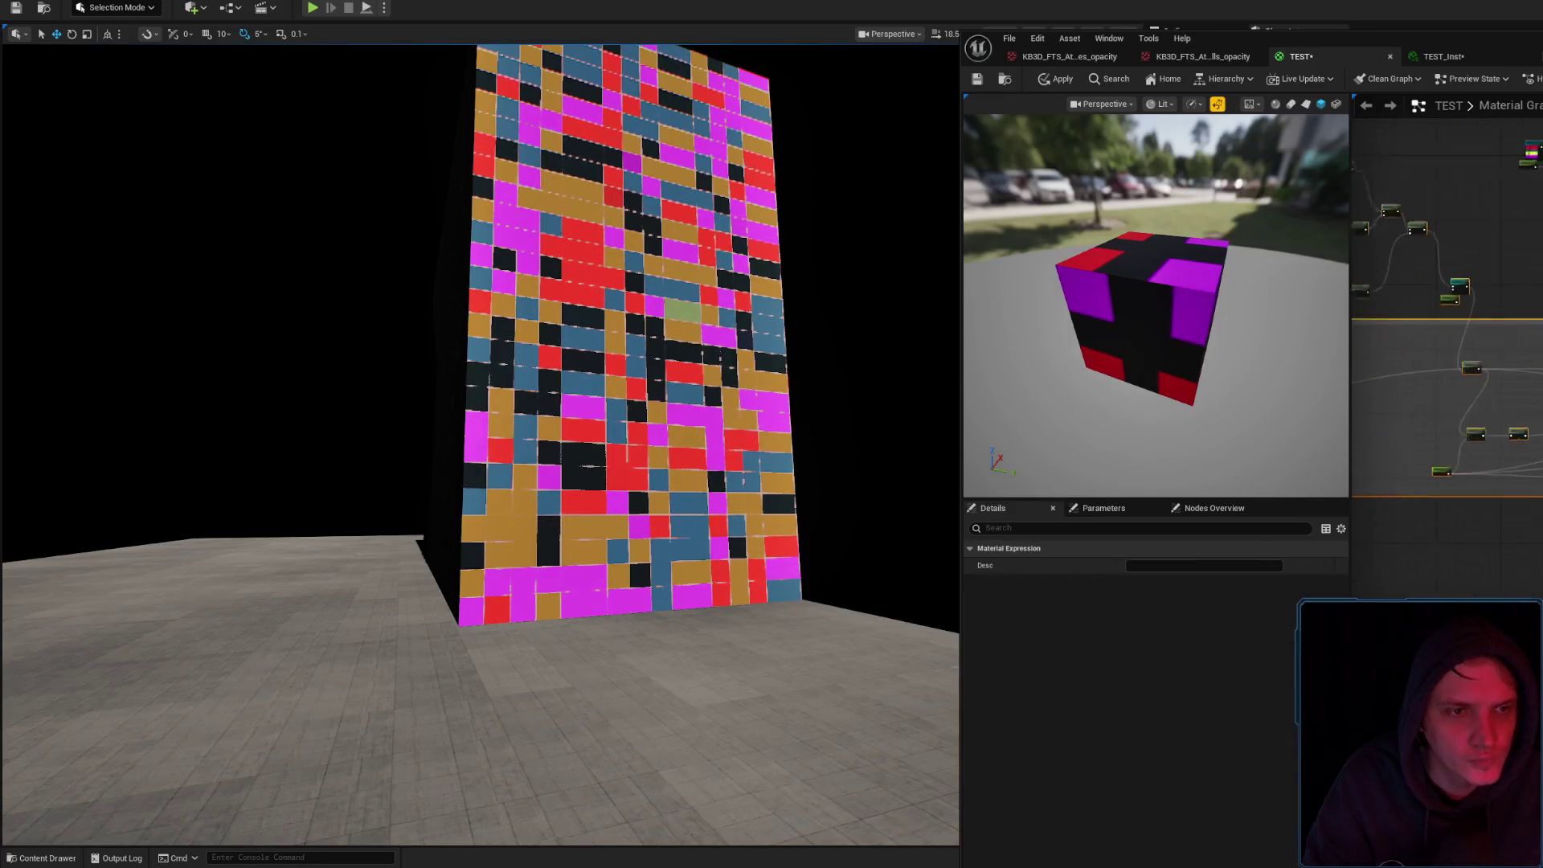
pyautogui.scroll(3, 1453, 348)
pyautogui.click(1475, 503)
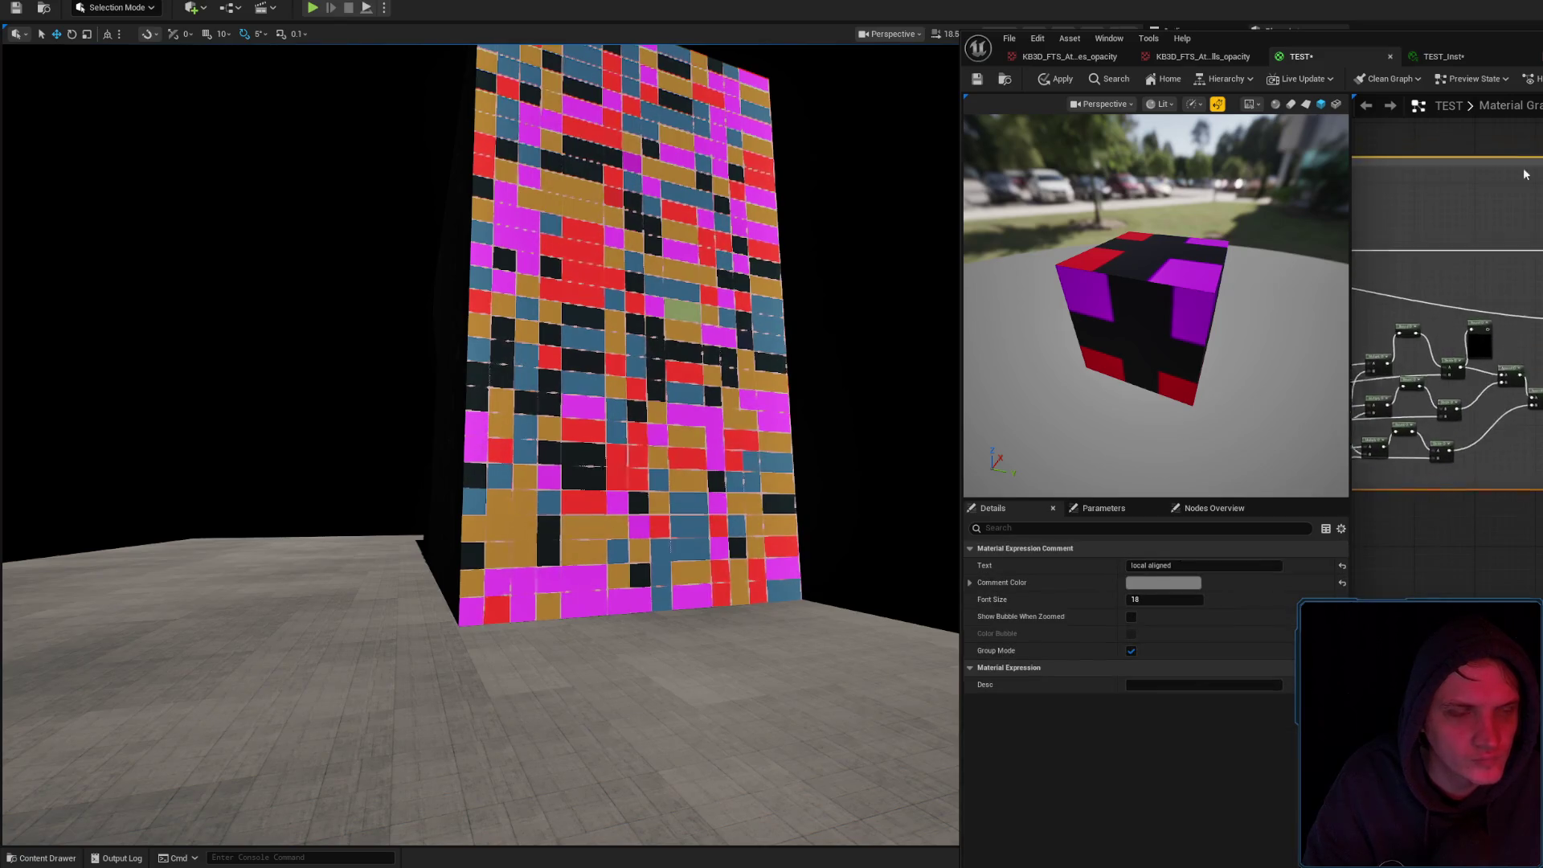
pyautogui.click(1447, 296)
pyautogui.moveTo(1498, 349); pyautogui.dragTo(1498, 165)
pyautogui.scroll(2, 1447, 322)
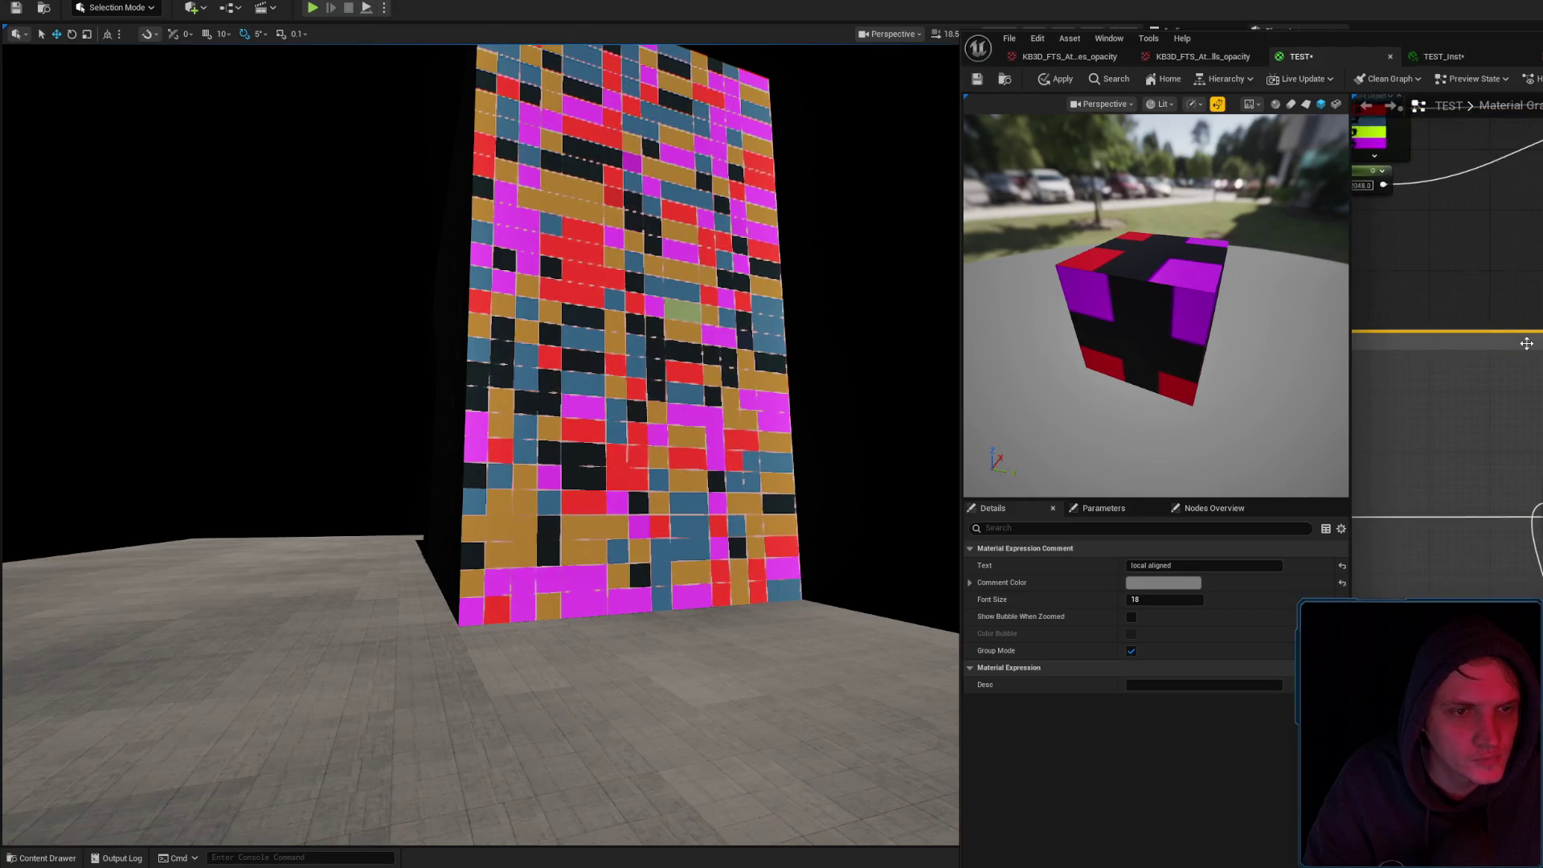
pyautogui.click(1447, 338)
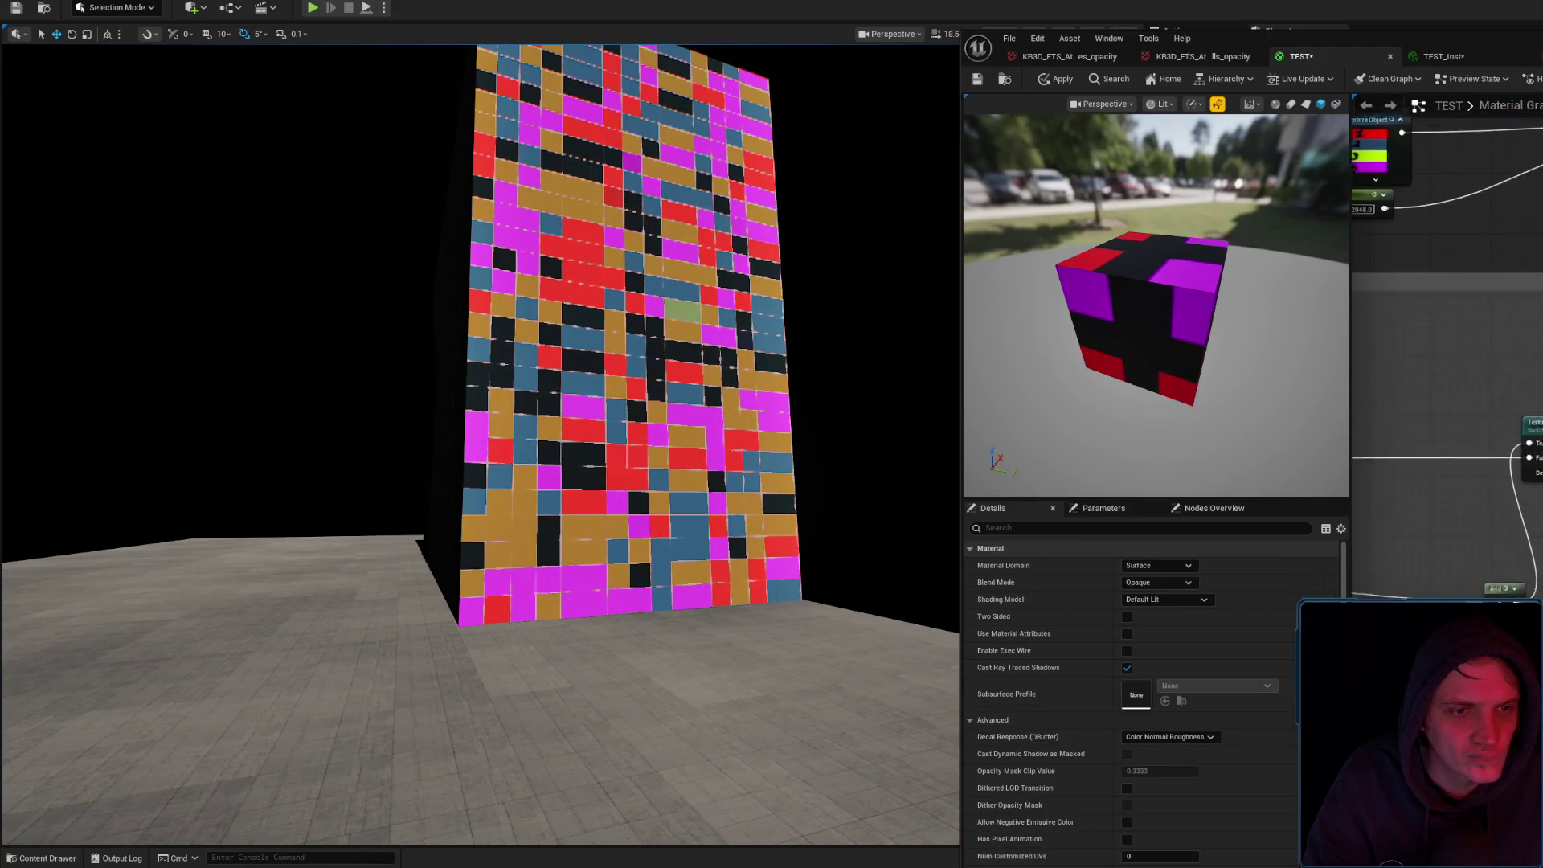
pyautogui.moveTo(1447, 337); pyautogui.dragTo(1447, 507)
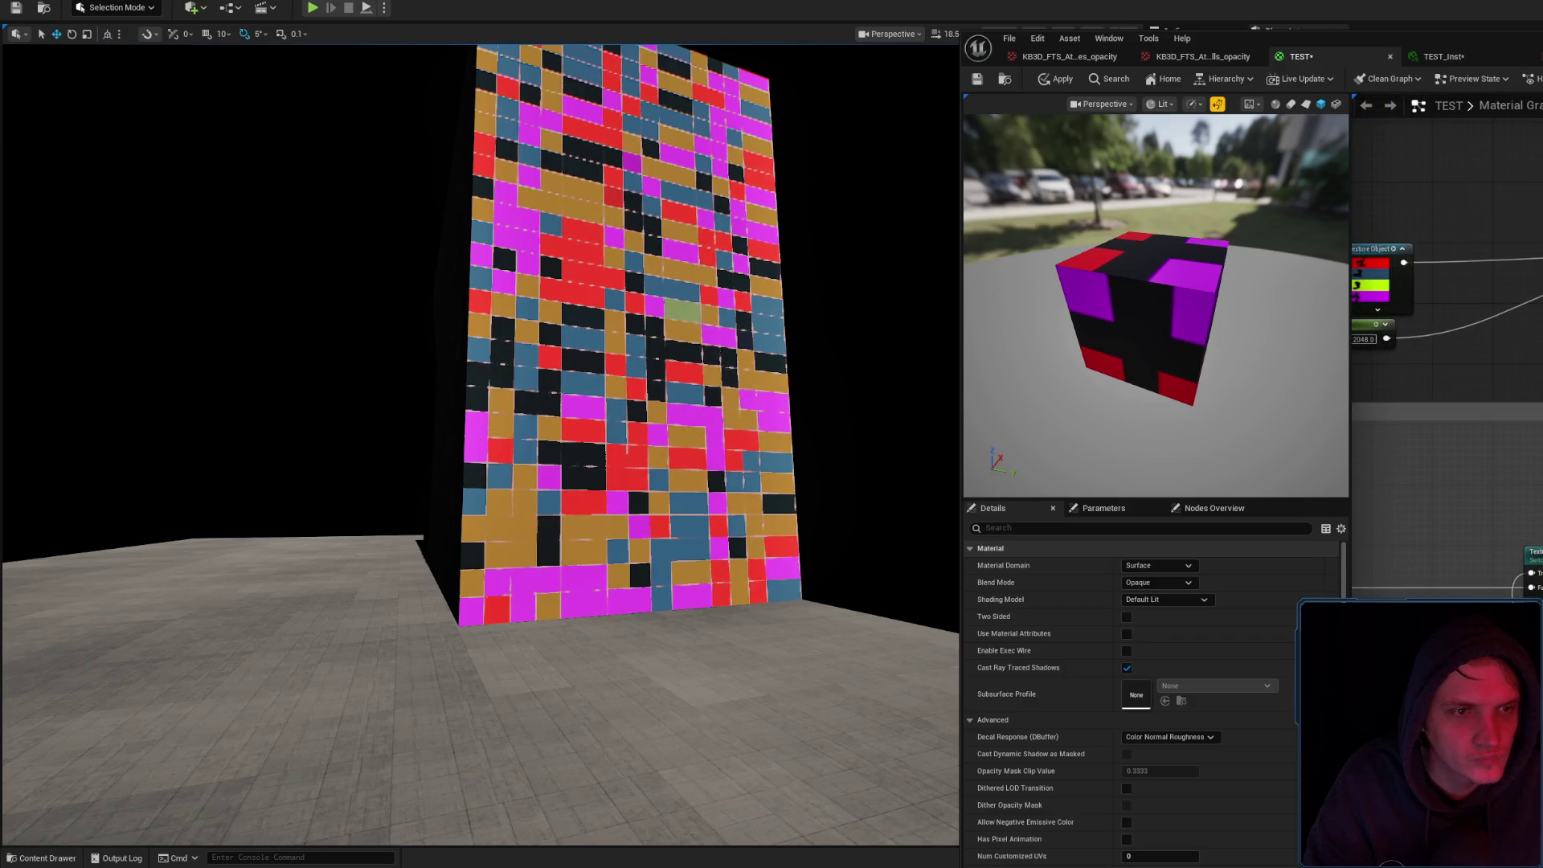
pyautogui.click(1051, 78)
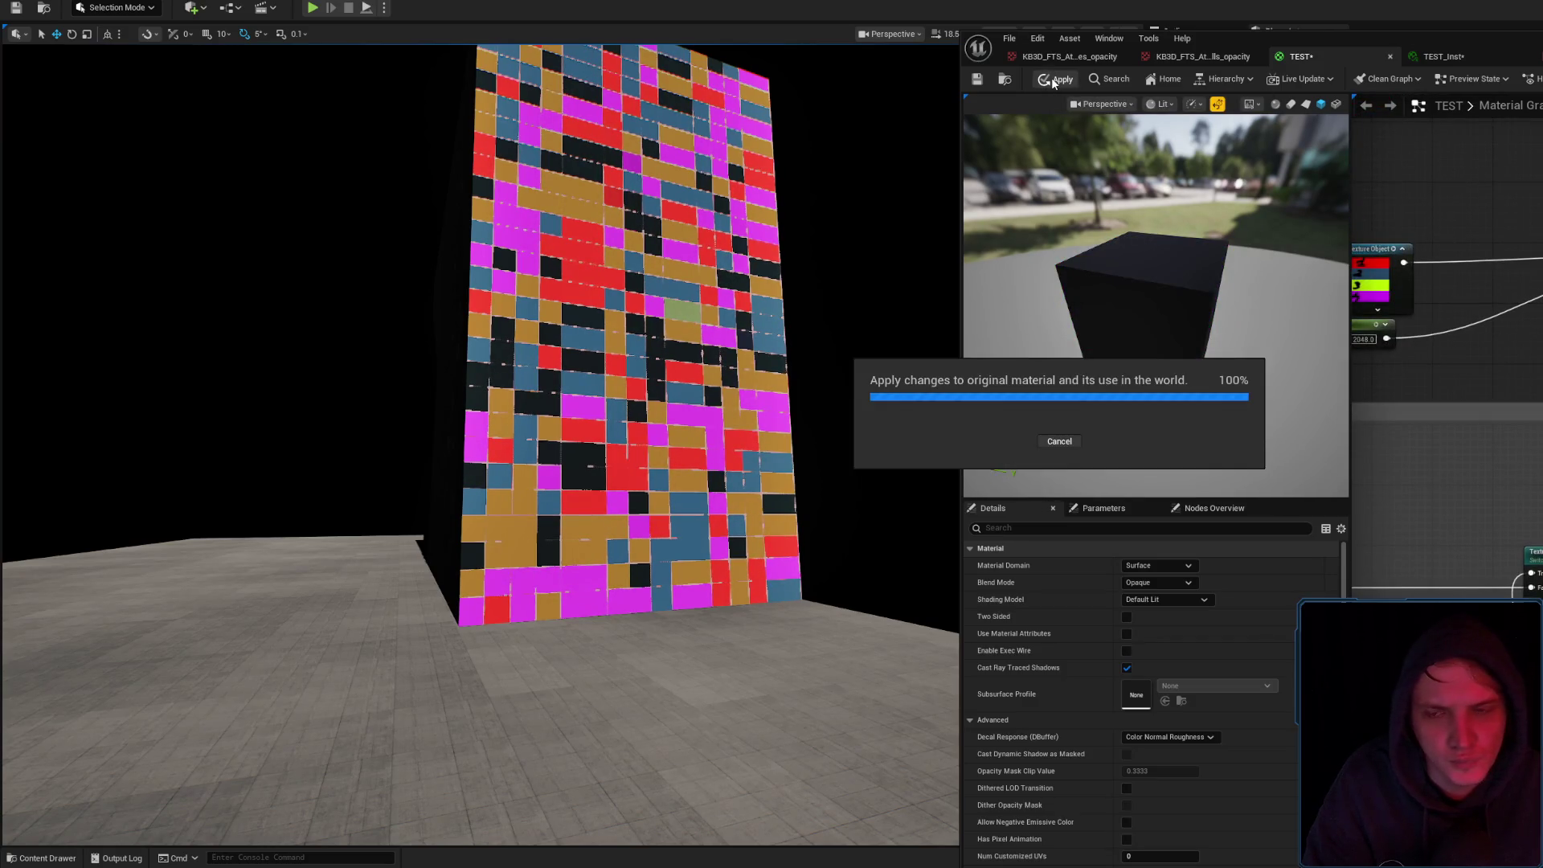
# Apply the TEST material changes and save the TEST material package
pyautogui.moveTo(830, 305); pyautogui.dragTo(842, 331)
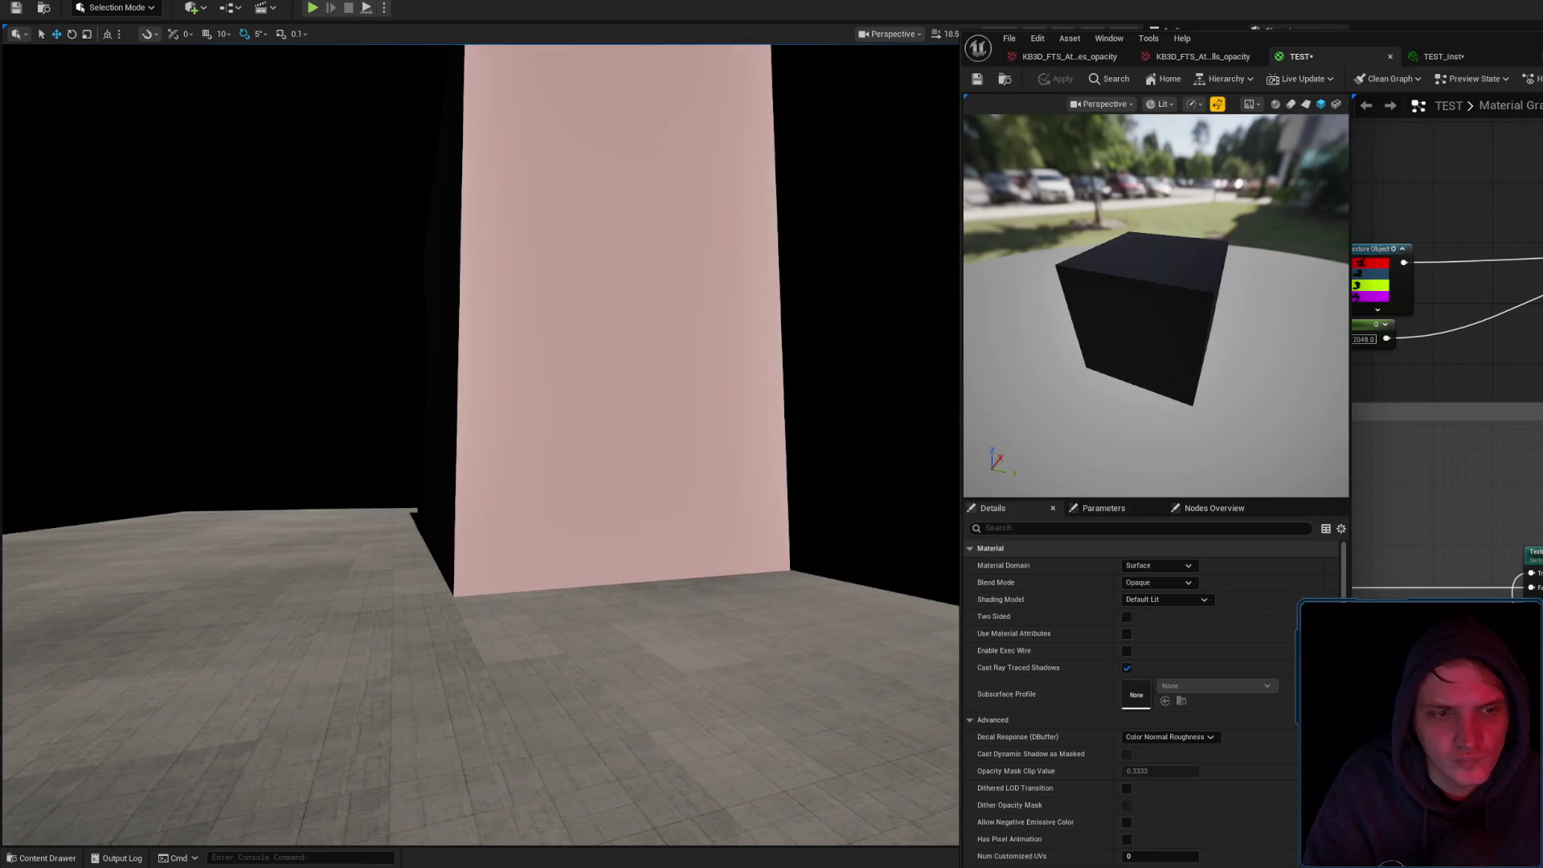
pyautogui.moveTo(1447, 402); pyautogui.dragTo(1487, 263)
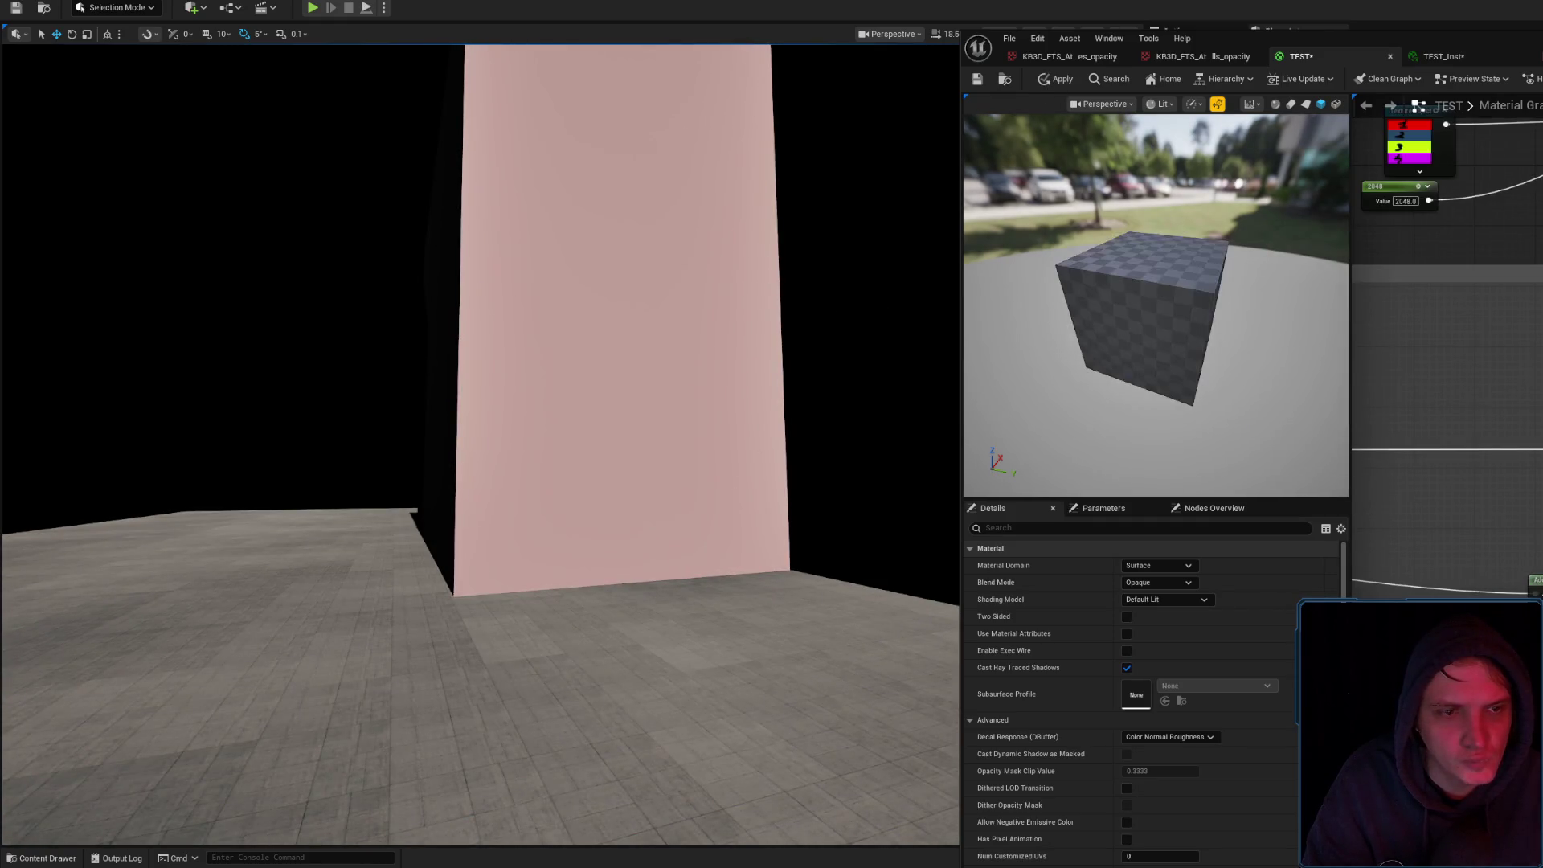
pyautogui.click(1054, 78)
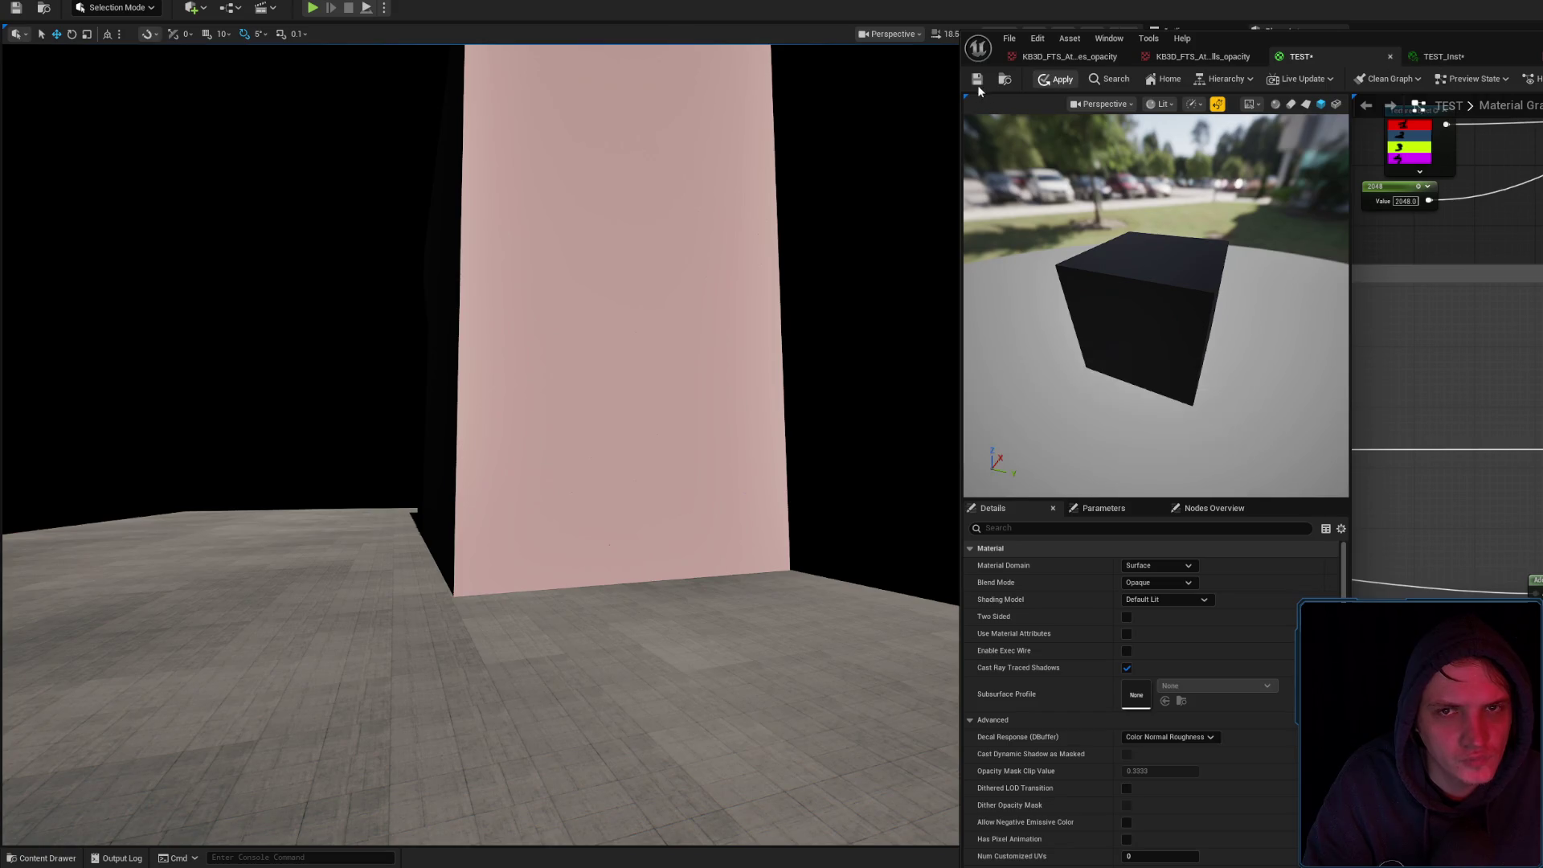
pyautogui.click(978, 80)
pyautogui.click(1423, 55)
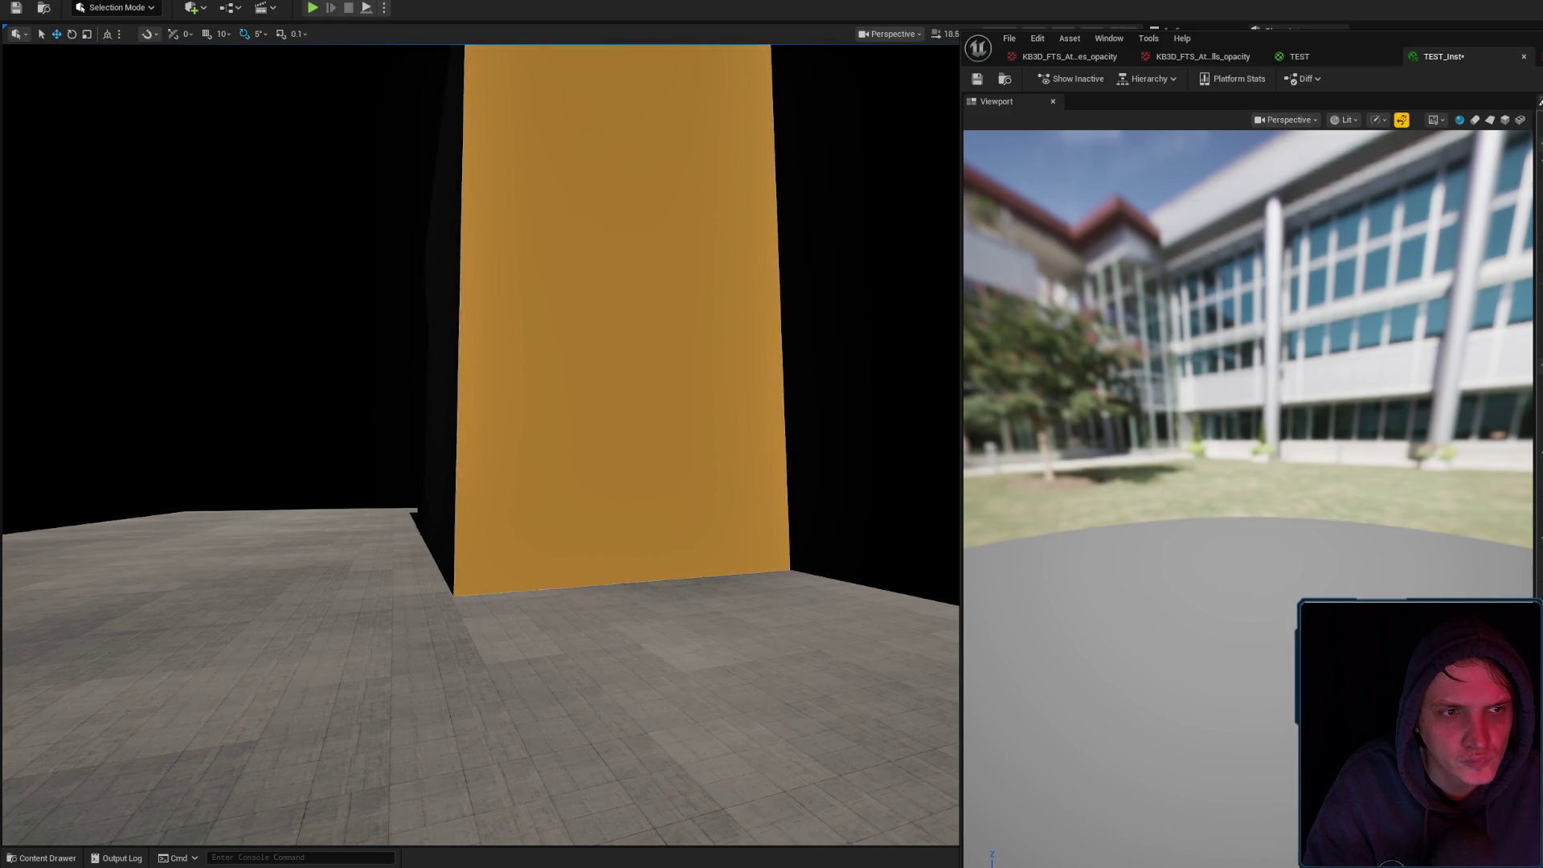
# Back in the TEST graph, inspect the AutoOffset parameter's settings, then select the wall
pyautogui.click(1300, 56)
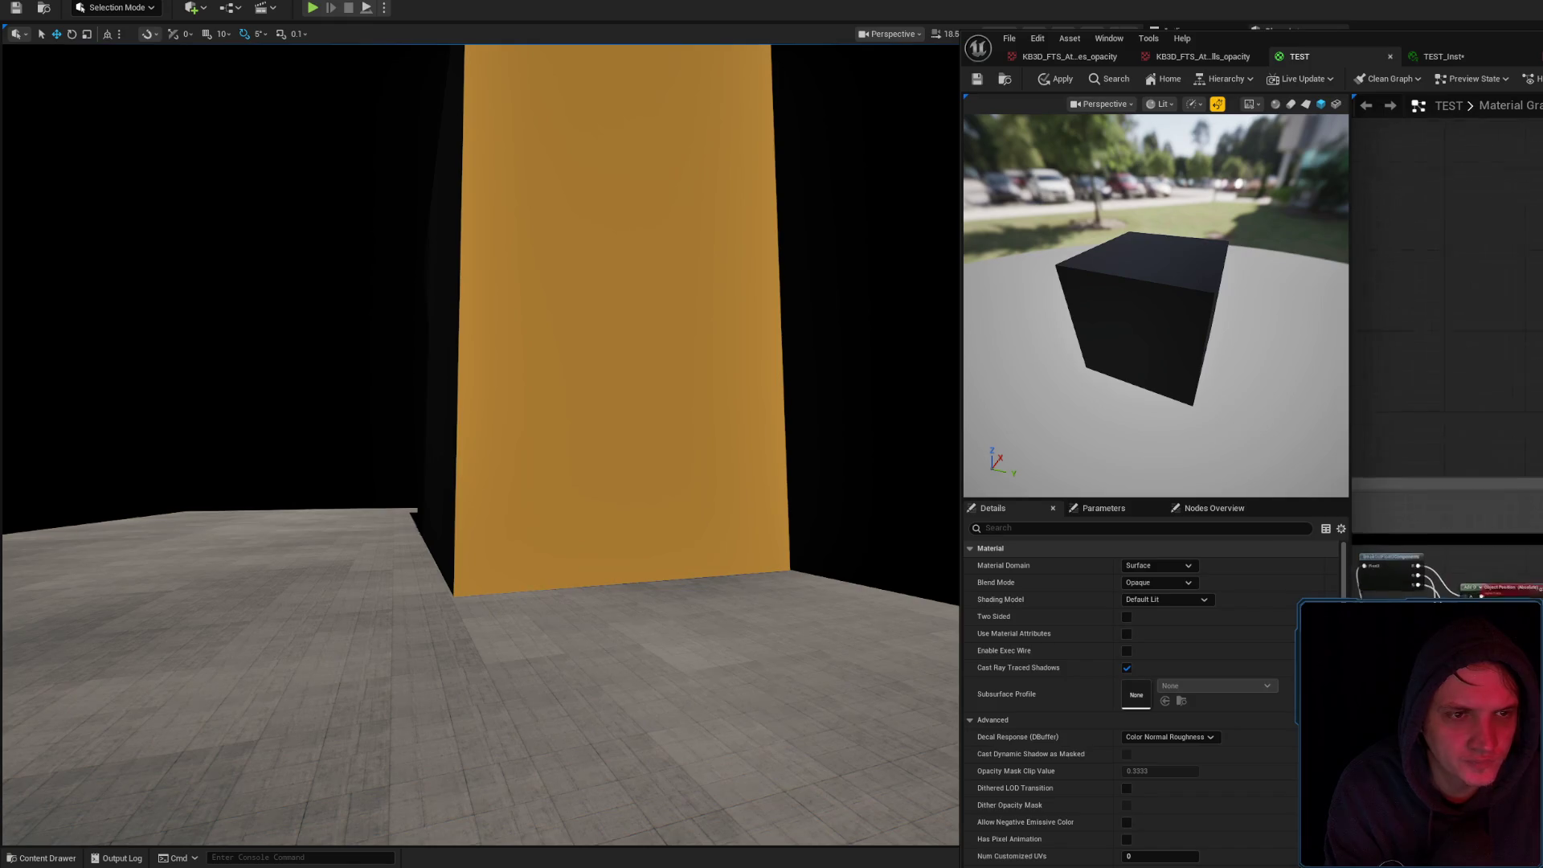
pyautogui.scroll(-5, 1509, 347)
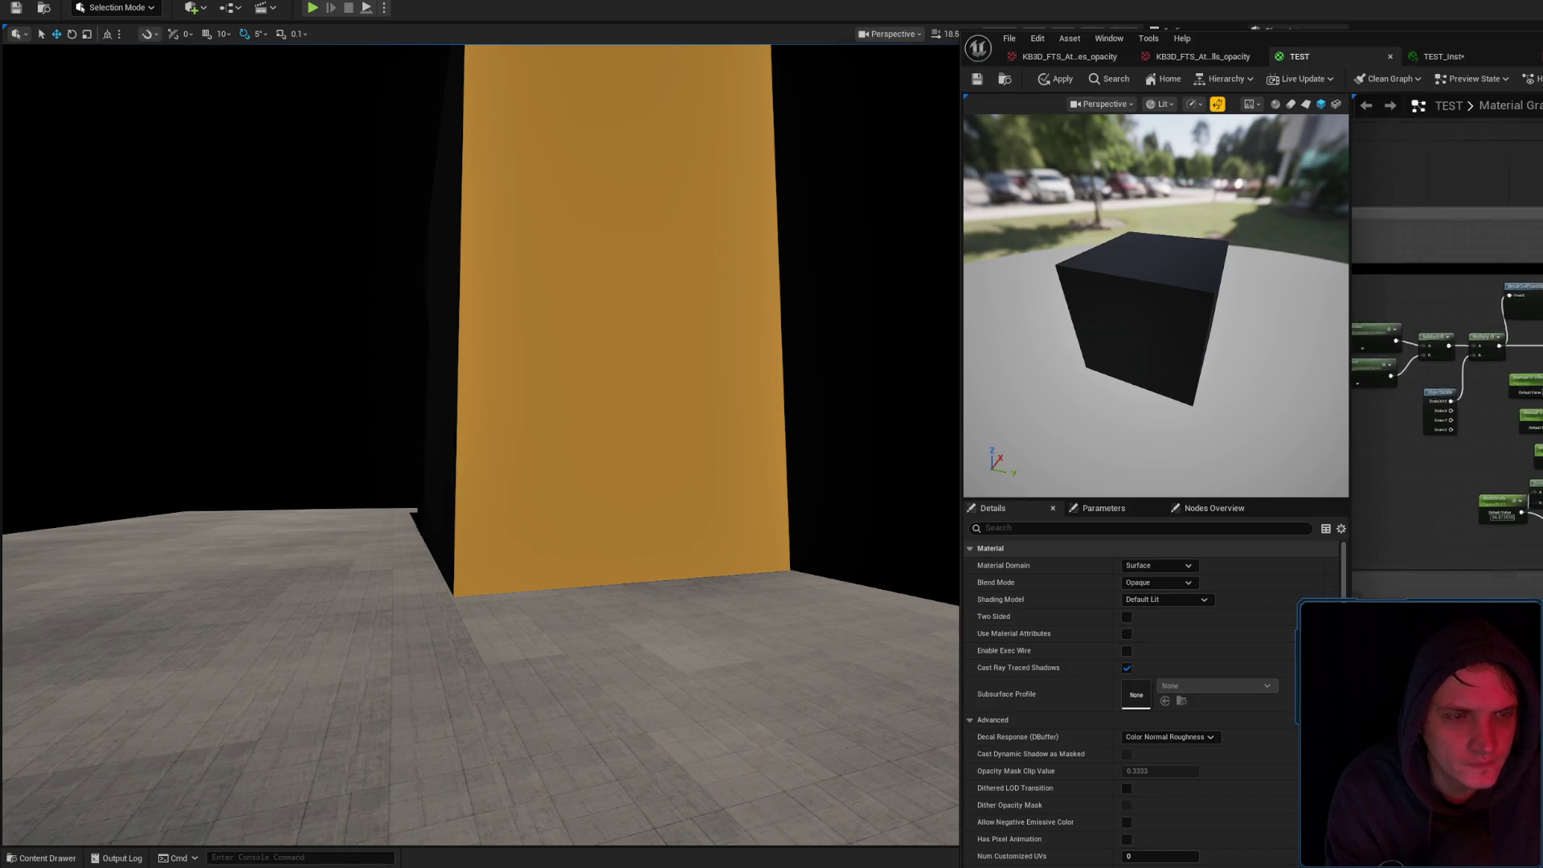
pyautogui.scroll(5, 1508, 348)
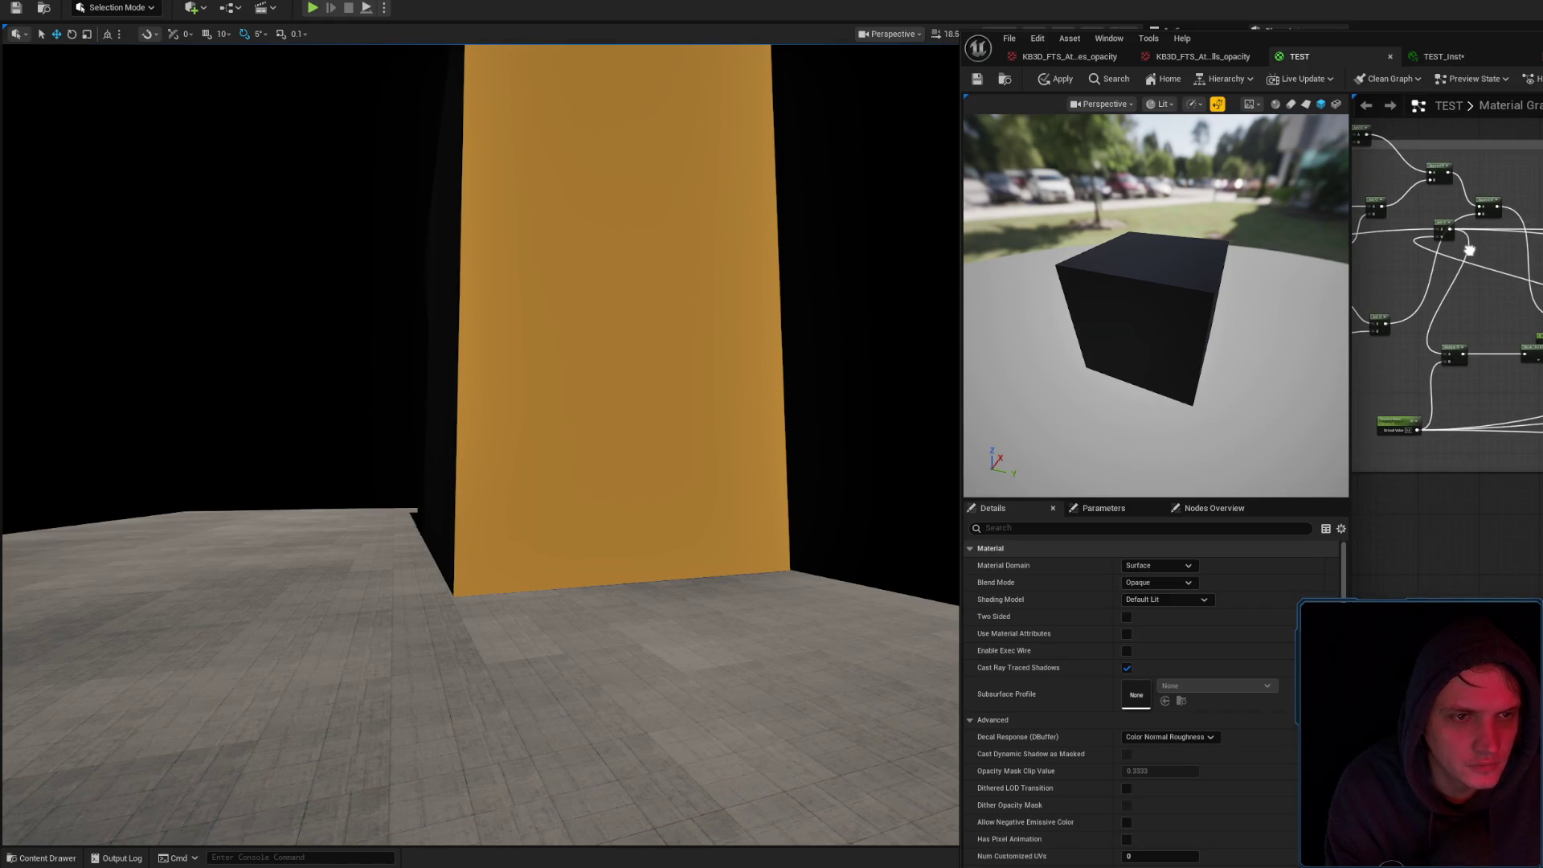
pyautogui.click(1523, 351)
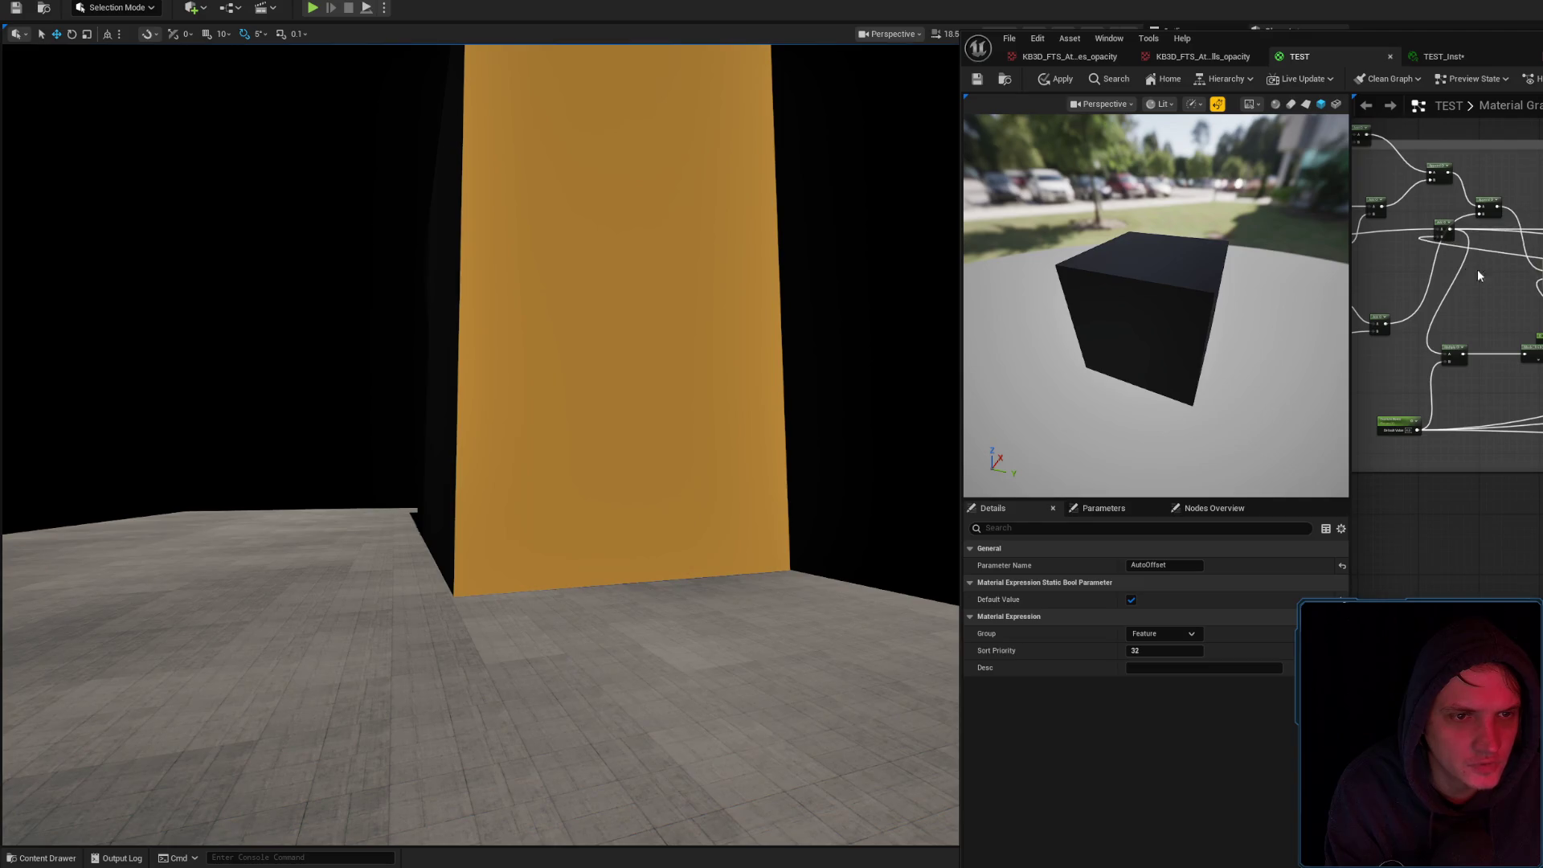
pyautogui.scroll(-4, 1523, 351)
pyautogui.scroll(-5, 1447, 290)
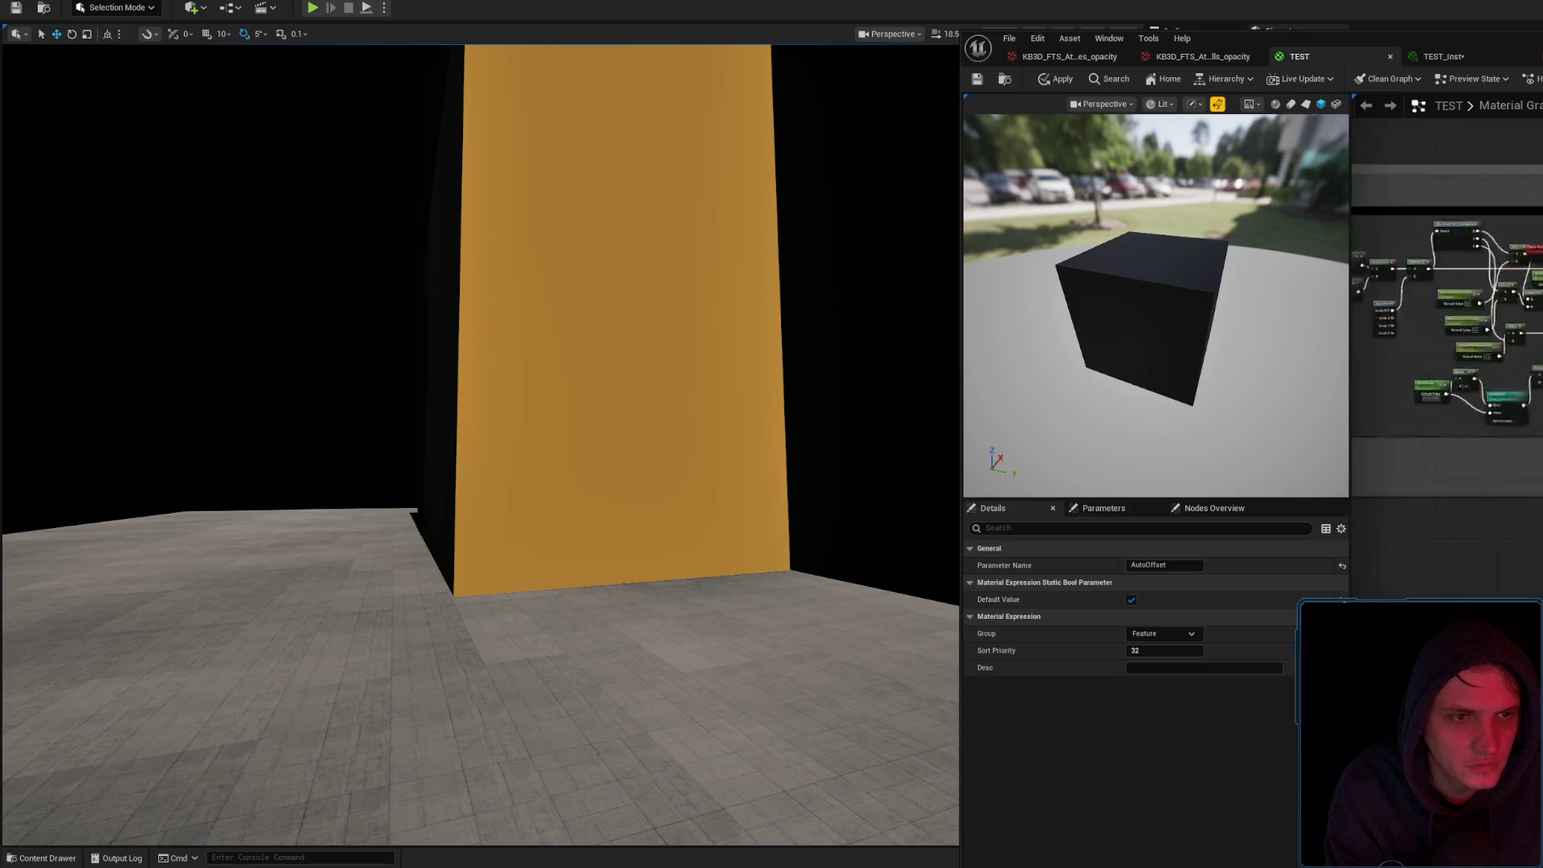
pyautogui.scroll(3, 1447, 273)
pyautogui.click(563, 345)
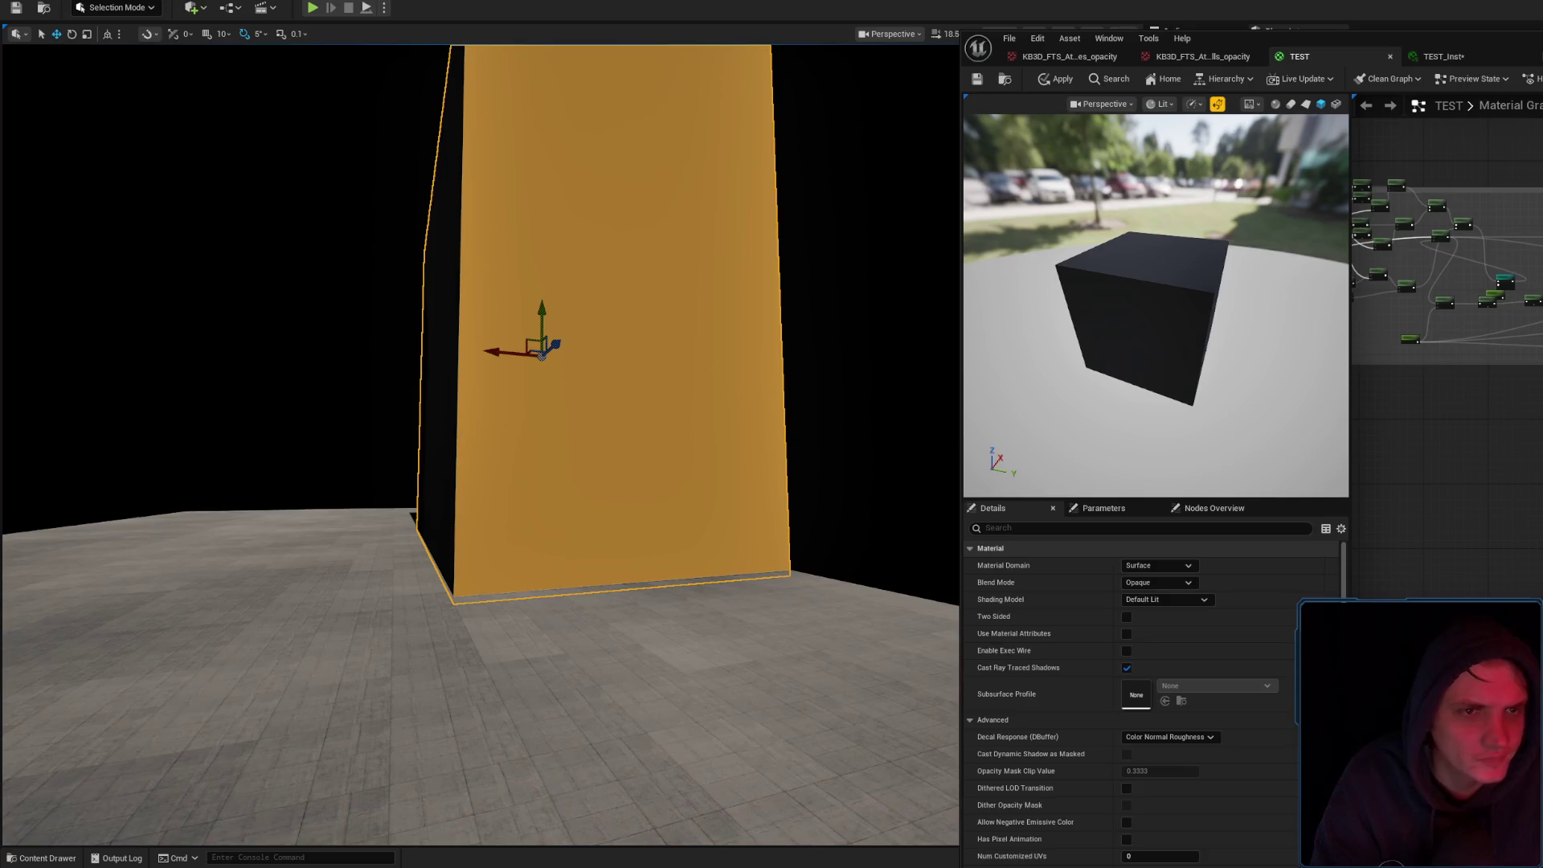
# Save the material twice with Ctrl+S and delete the selected graph nodes
pyautogui.hotkey('ctrl', 's')
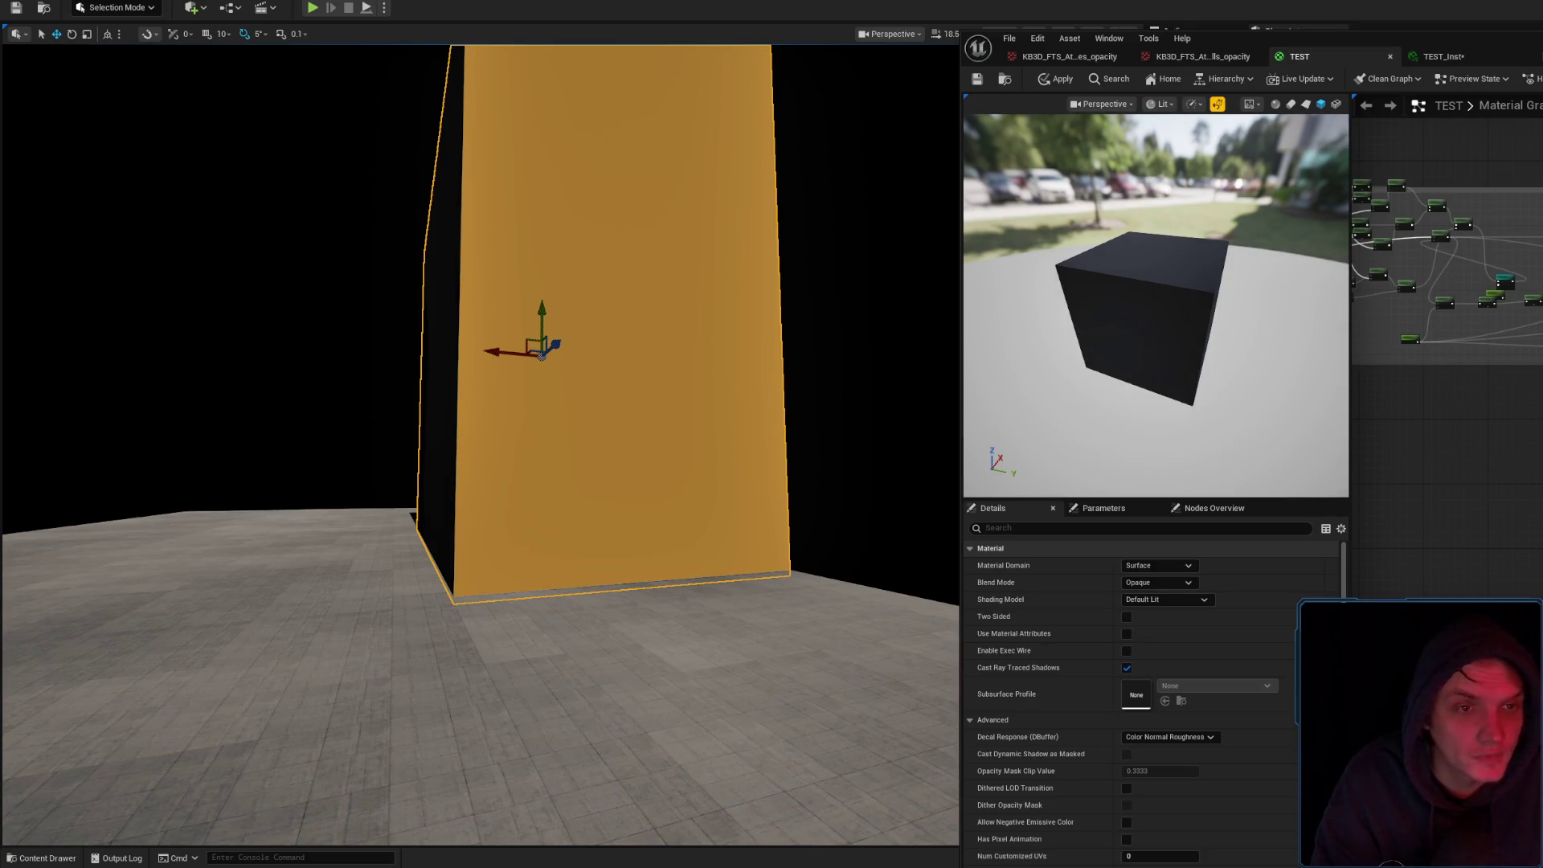
pyautogui.hotkey('ctrl', 's')
pyautogui.hotkey('ctrl', 's')
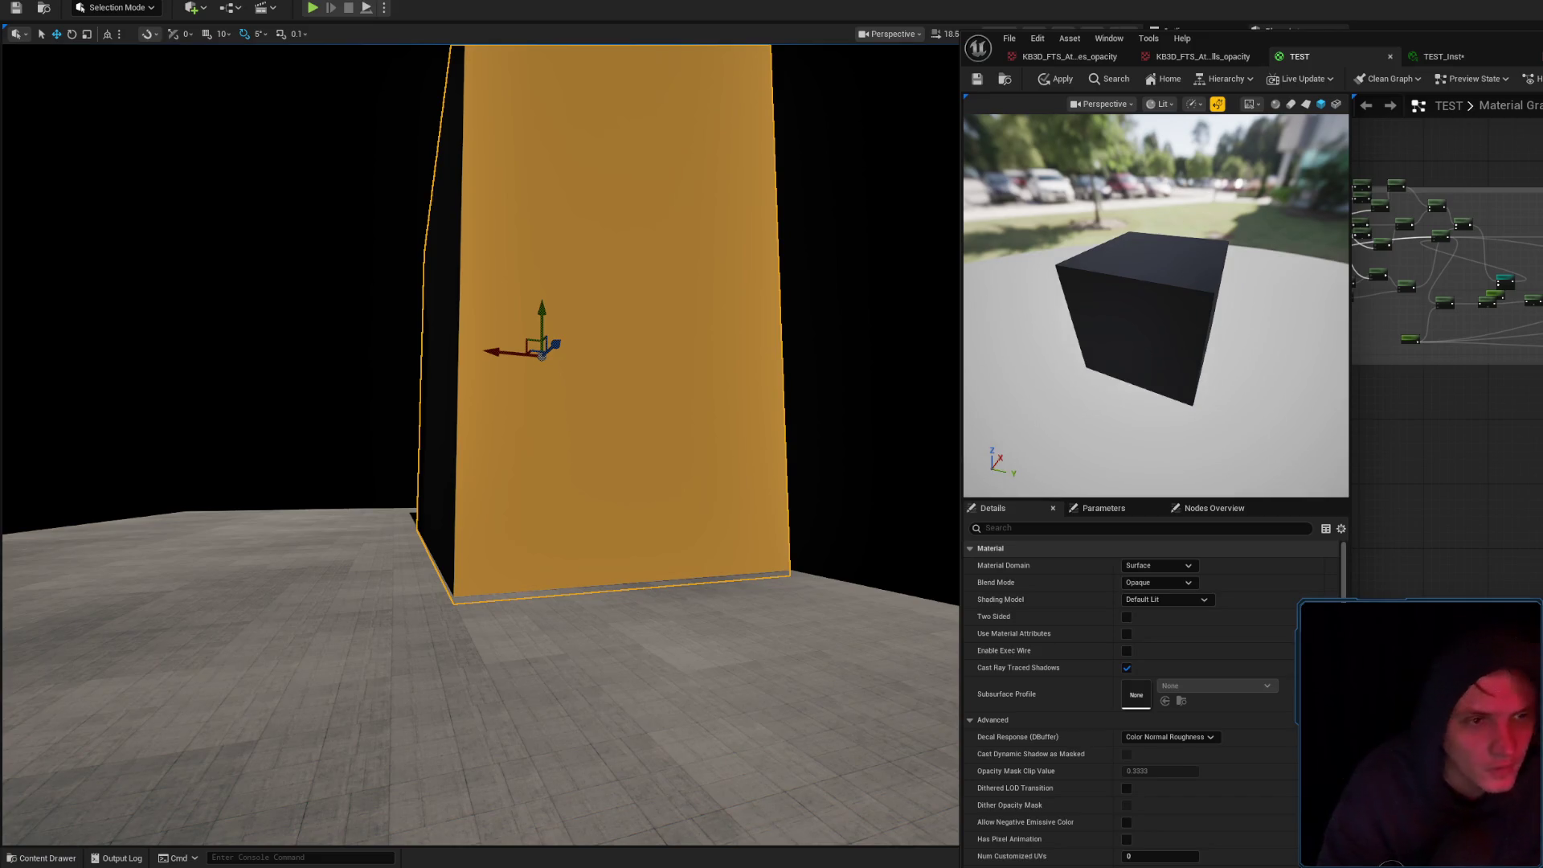
pyautogui.press('Delete')
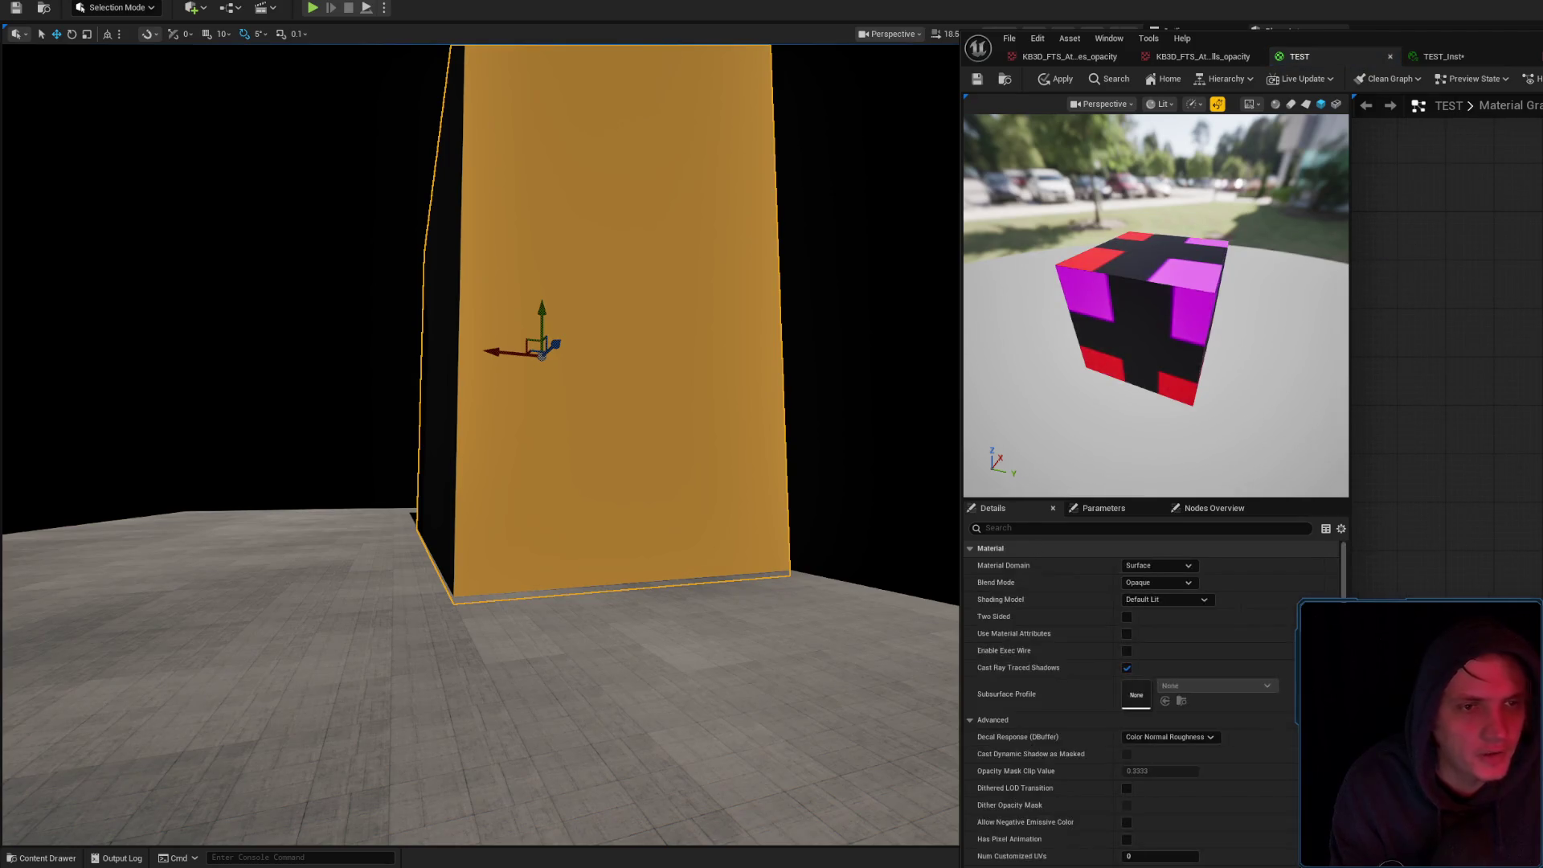
# Undo four recent graph edits, clear the selection, and reapply the material to the wall
pyautogui.hotkey('ctrl', 'z')
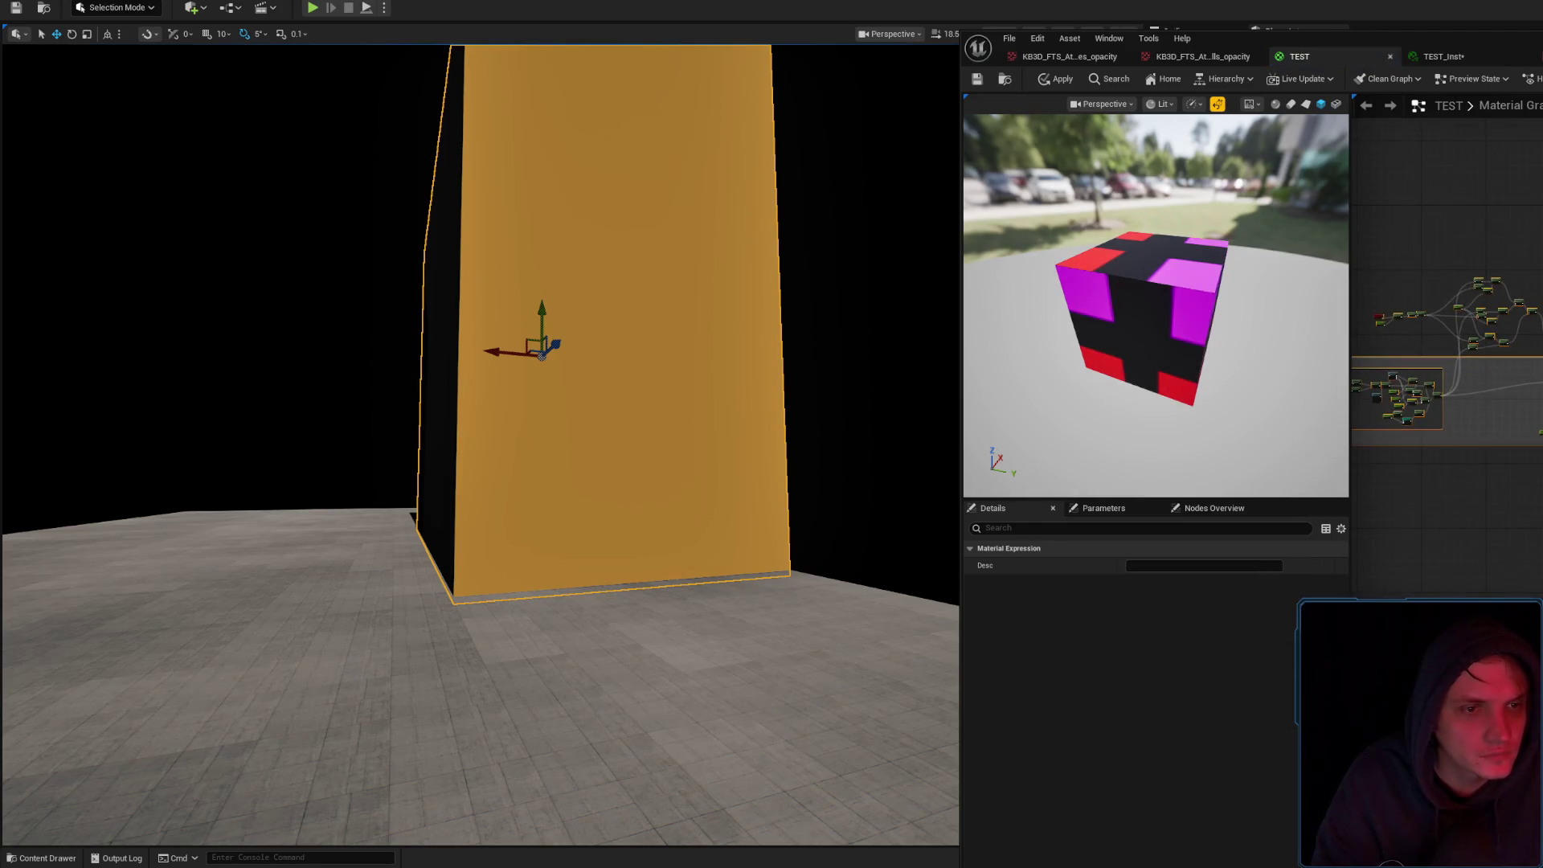
pyautogui.hotkey('ctrl', 'z')
pyautogui.hotkey('ctrl', 'z')
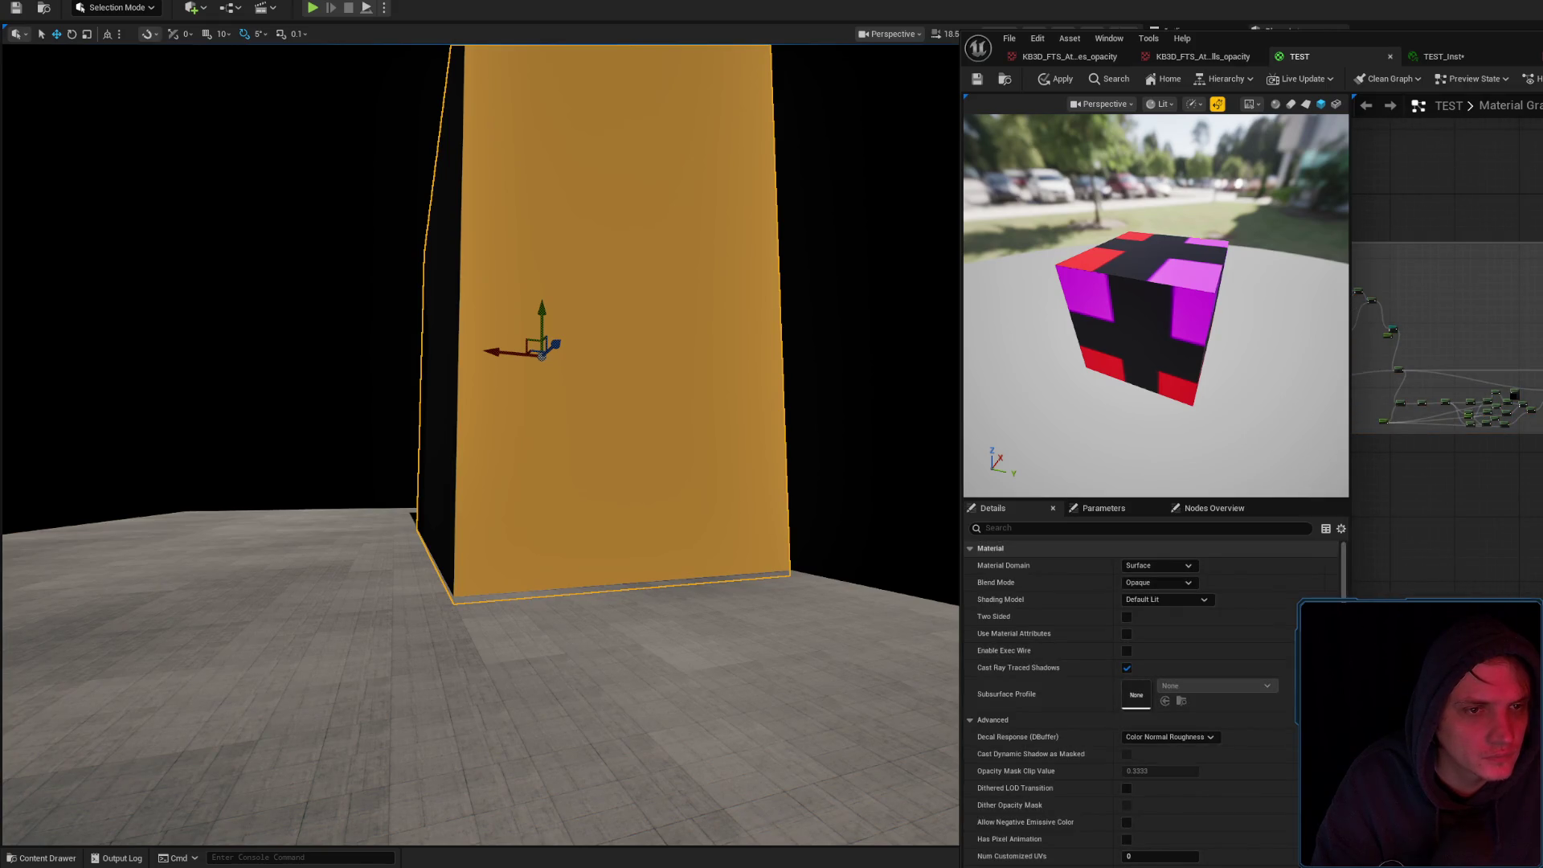
pyautogui.hotkey('ctrl', 'z')
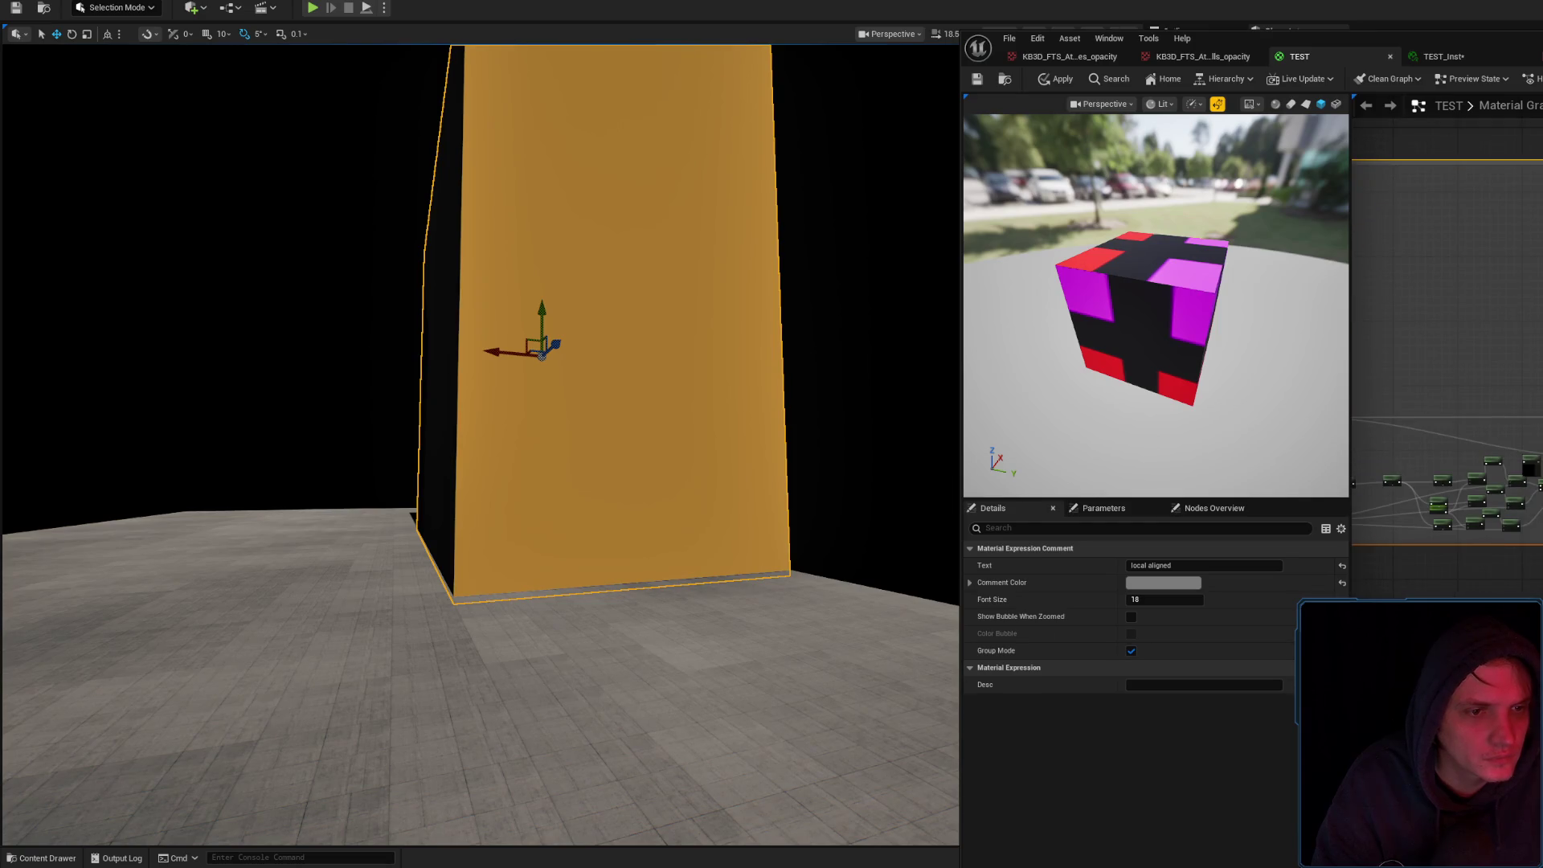
pyautogui.hotkey('ctrl', 'z')
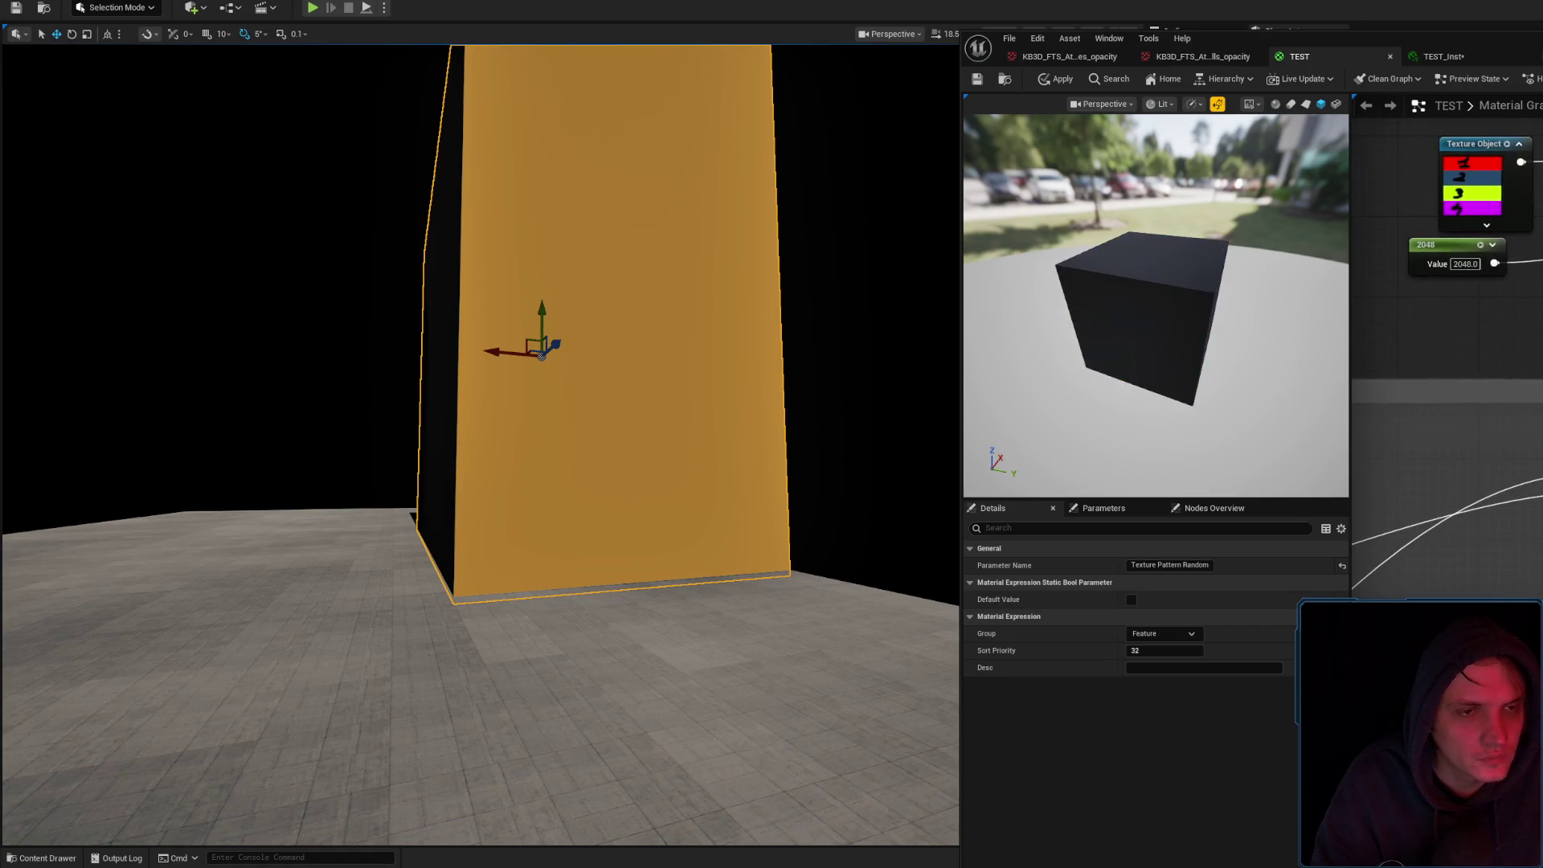
pyautogui.press('Escape')
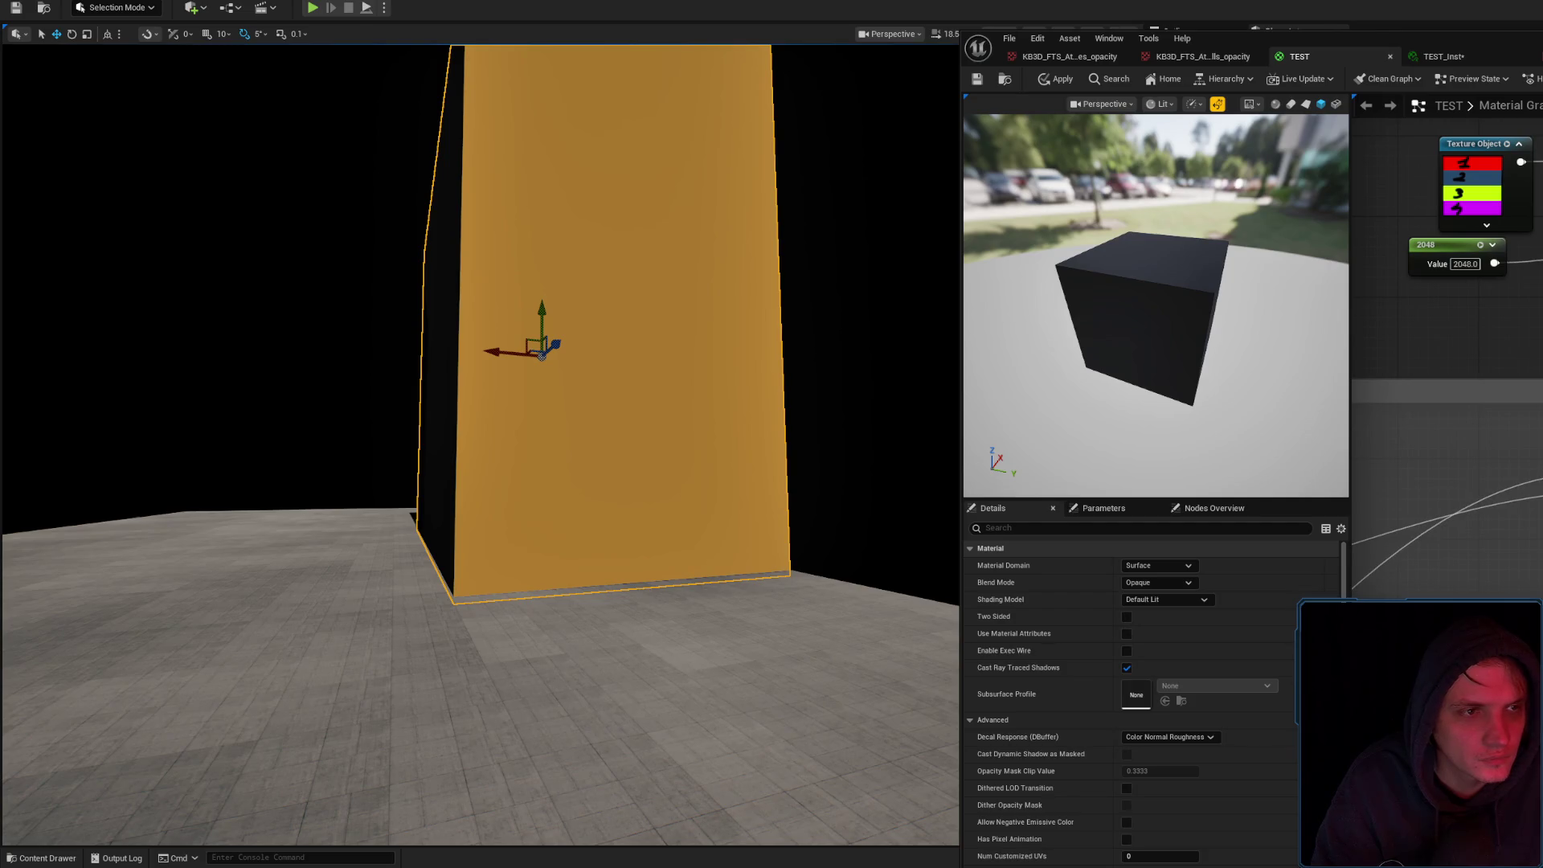
pyautogui.click(1042, 81)
pyautogui.click(1042, 80)
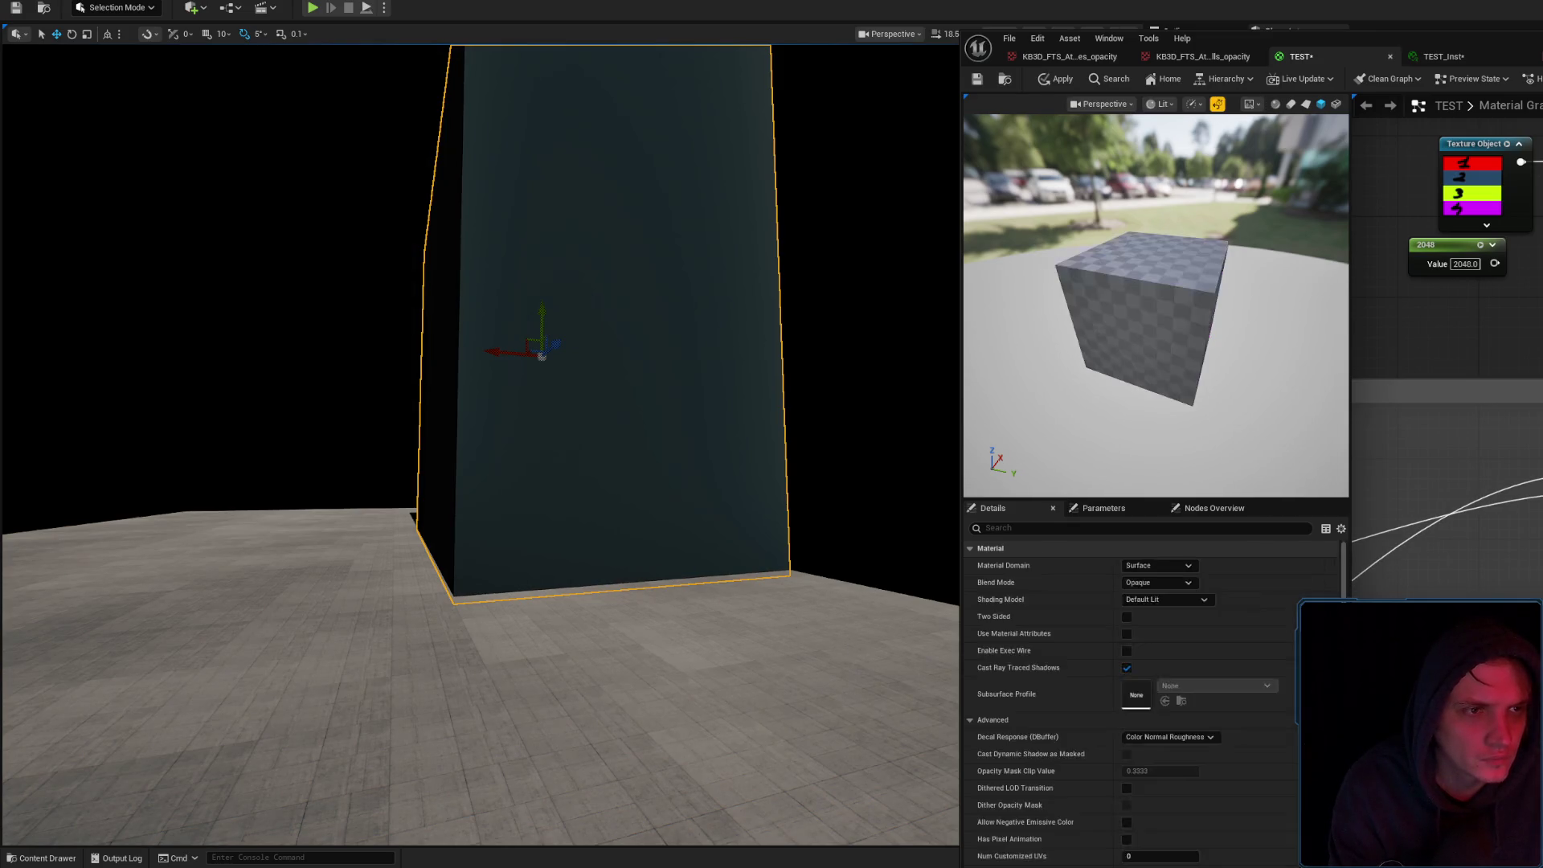
pyautogui.click(1064, 80)
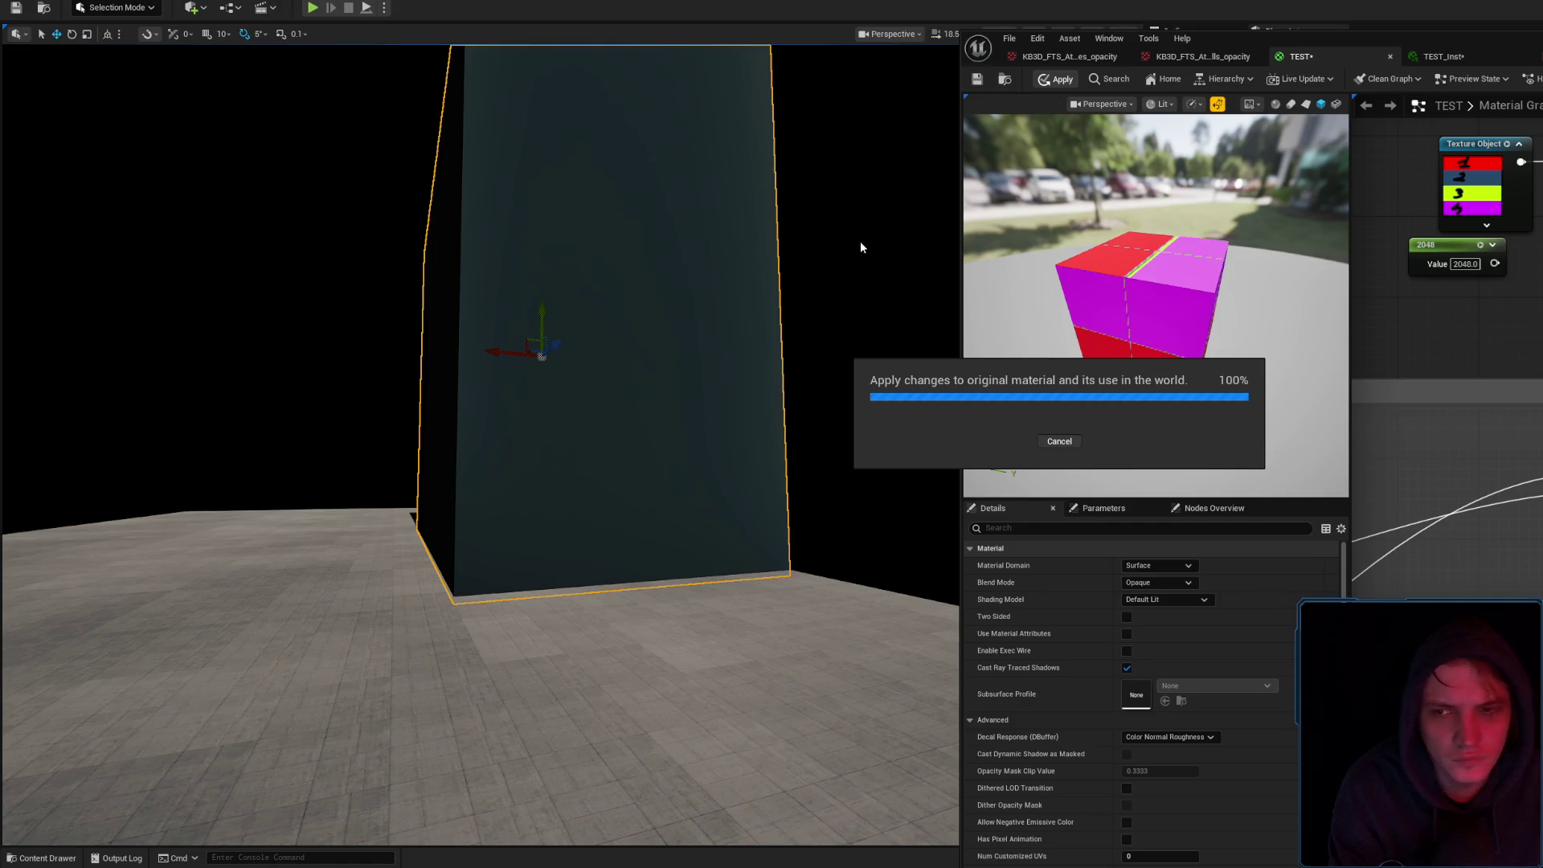
# Angle the viewport on the wall, switch to rotate mode, and bring up TEST_Inst
pyautogui.scroll(5, 844, 287)
pyautogui.scroll(8, 482, 442)
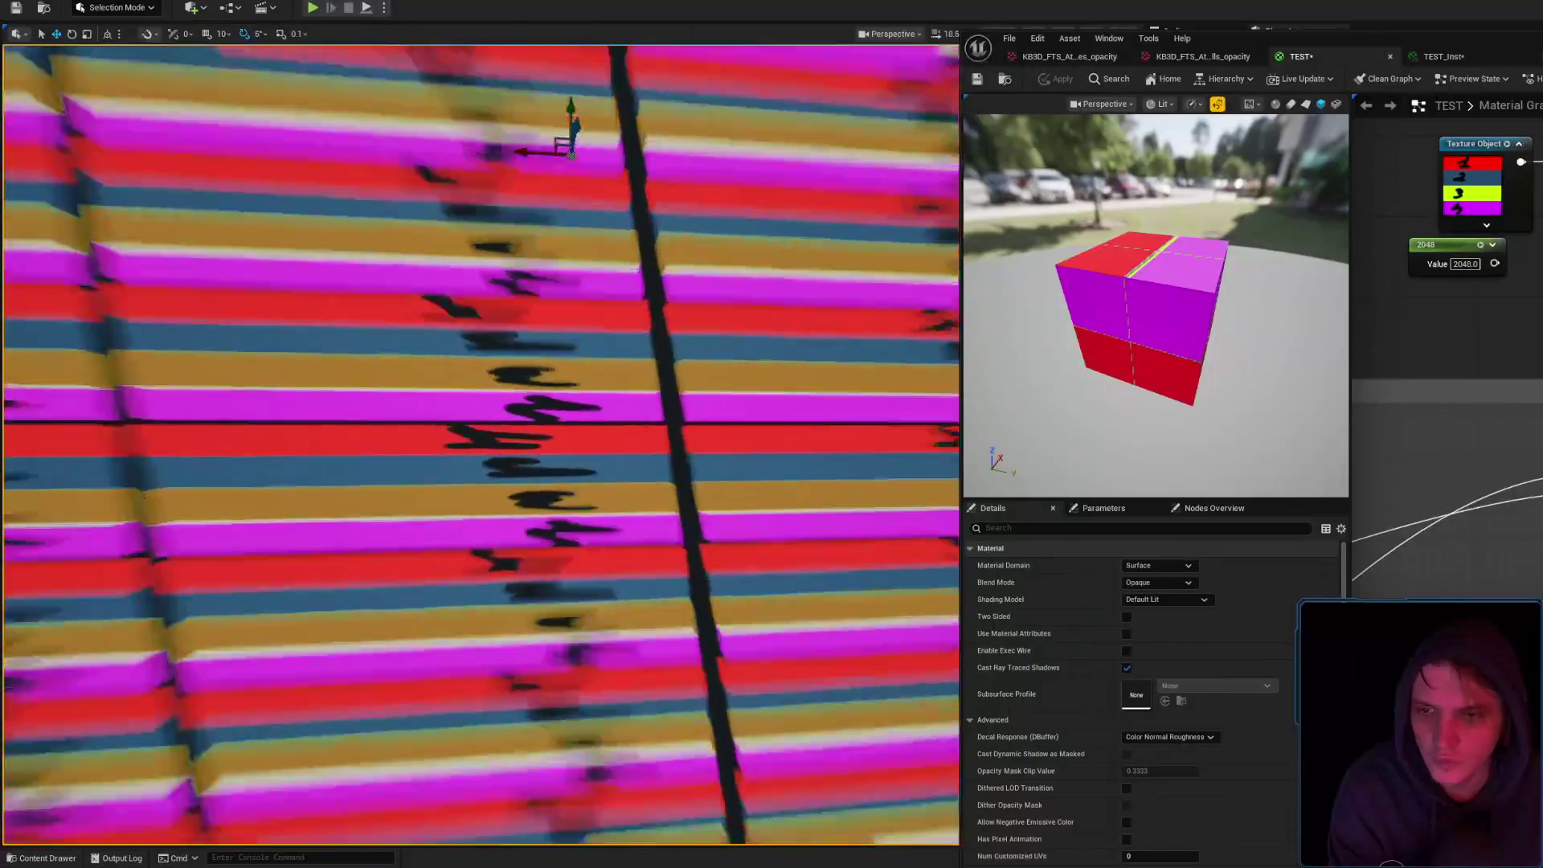
pyautogui.moveTo(483, 442)
pyautogui.mouseDown()
pyautogui.moveTo(482, 547)
pyautogui.moveTo(418, 499)
pyautogui.moveTo(482, 450)
pyautogui.moveTo(576, 332)
pyautogui.moveTo(547, 329)
pyautogui.moveTo(589, 314)
pyautogui.mouseUp()
pyautogui.press('e')
pyautogui.click(798, 324)
pyautogui.scroll(10, 798, 325)
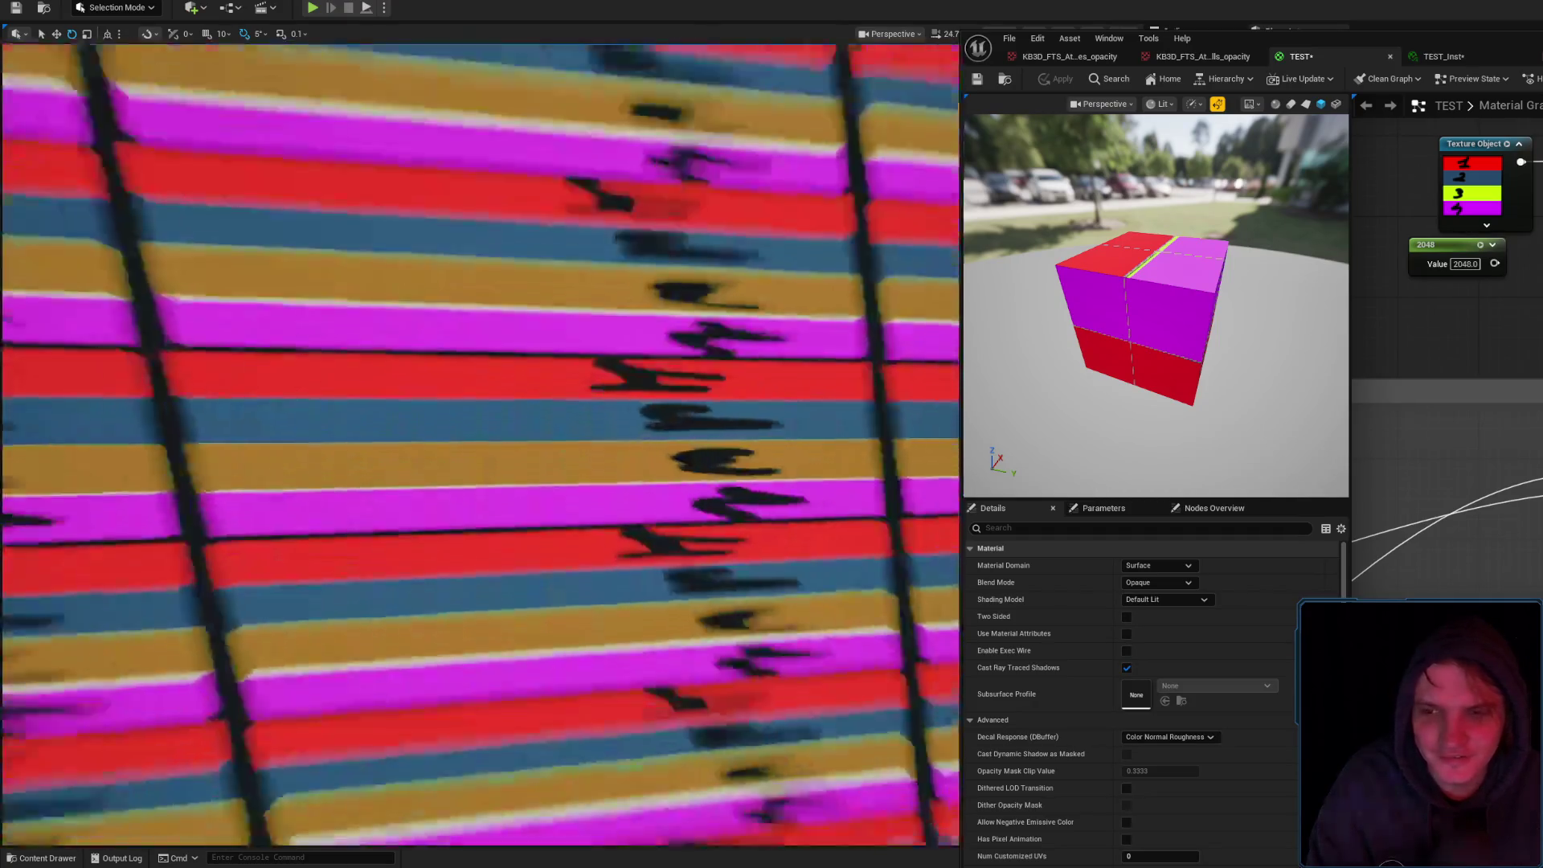
pyautogui.scroll(-10, 799, 325)
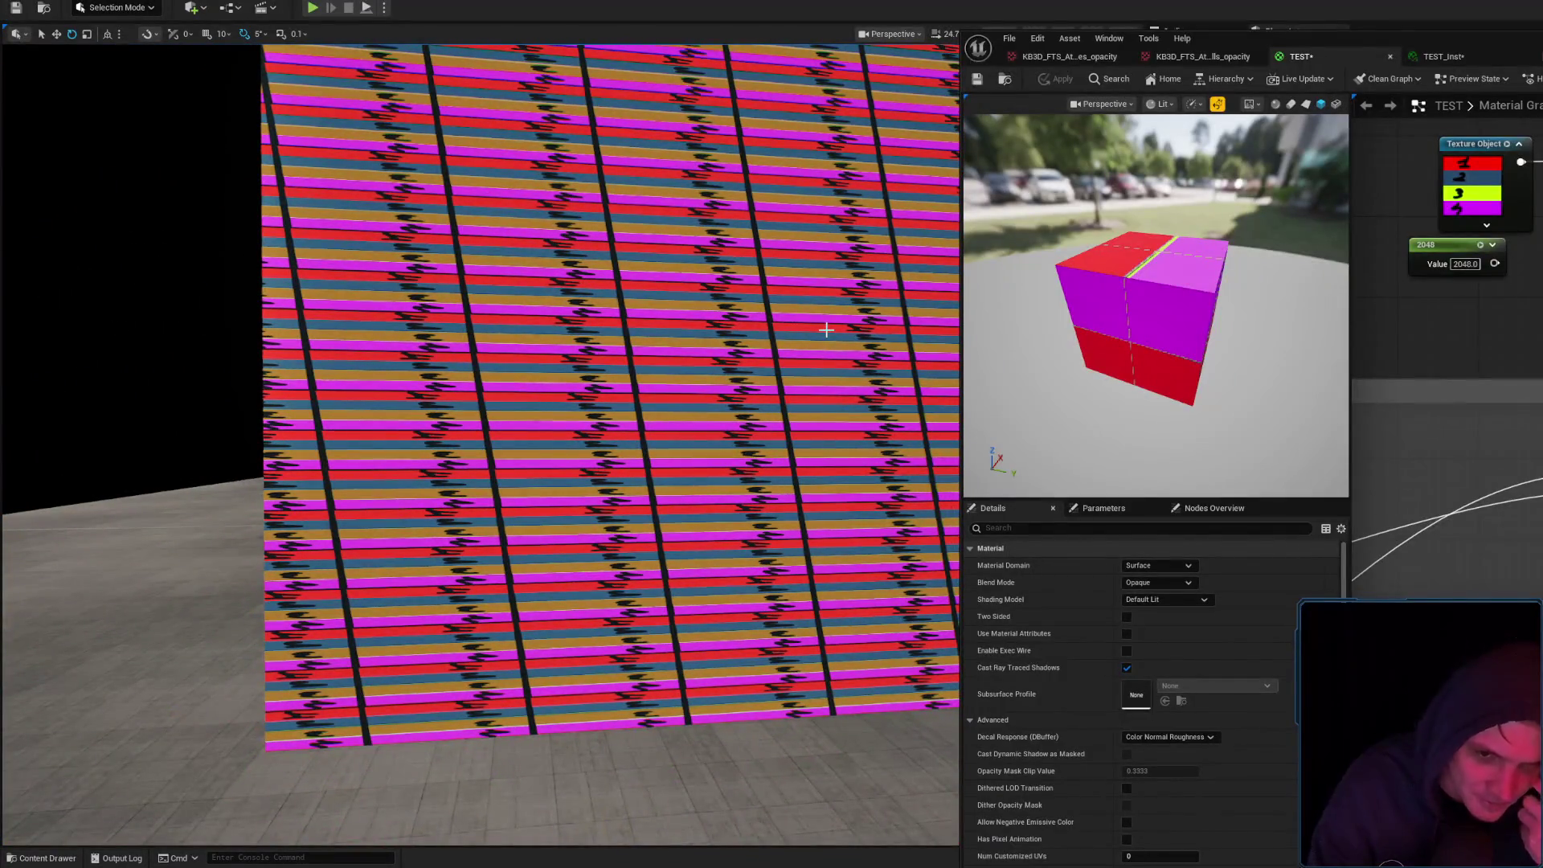
pyautogui.moveTo(1519, 396)
pyautogui.mouseDown()
pyautogui.moveTo(1519, 450)
pyautogui.moveTo(1520, 253)
pyautogui.mouseUp()
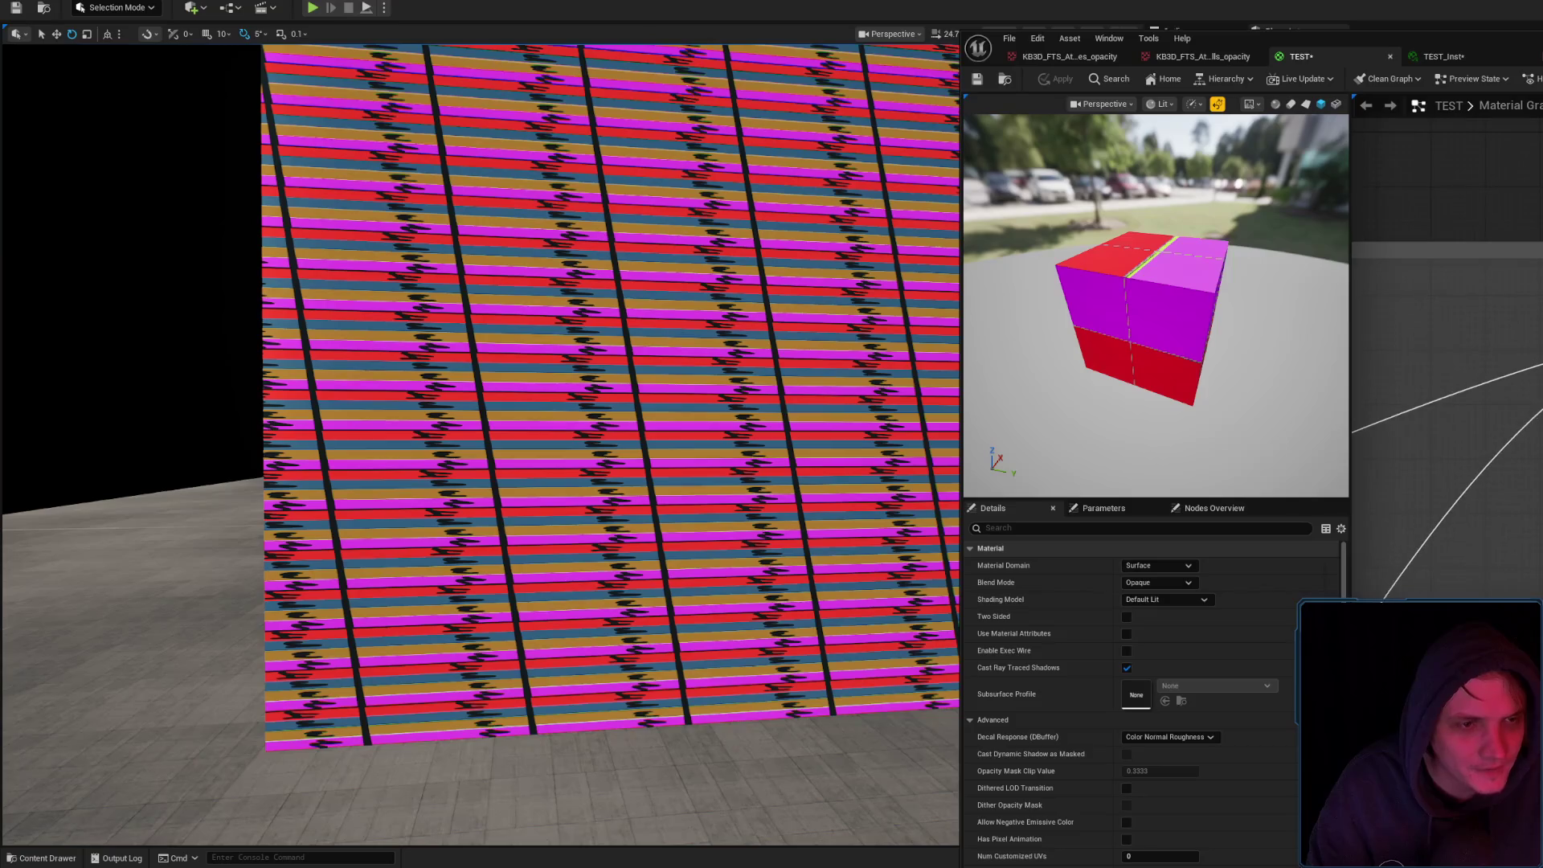
pyautogui.click(1444, 56)
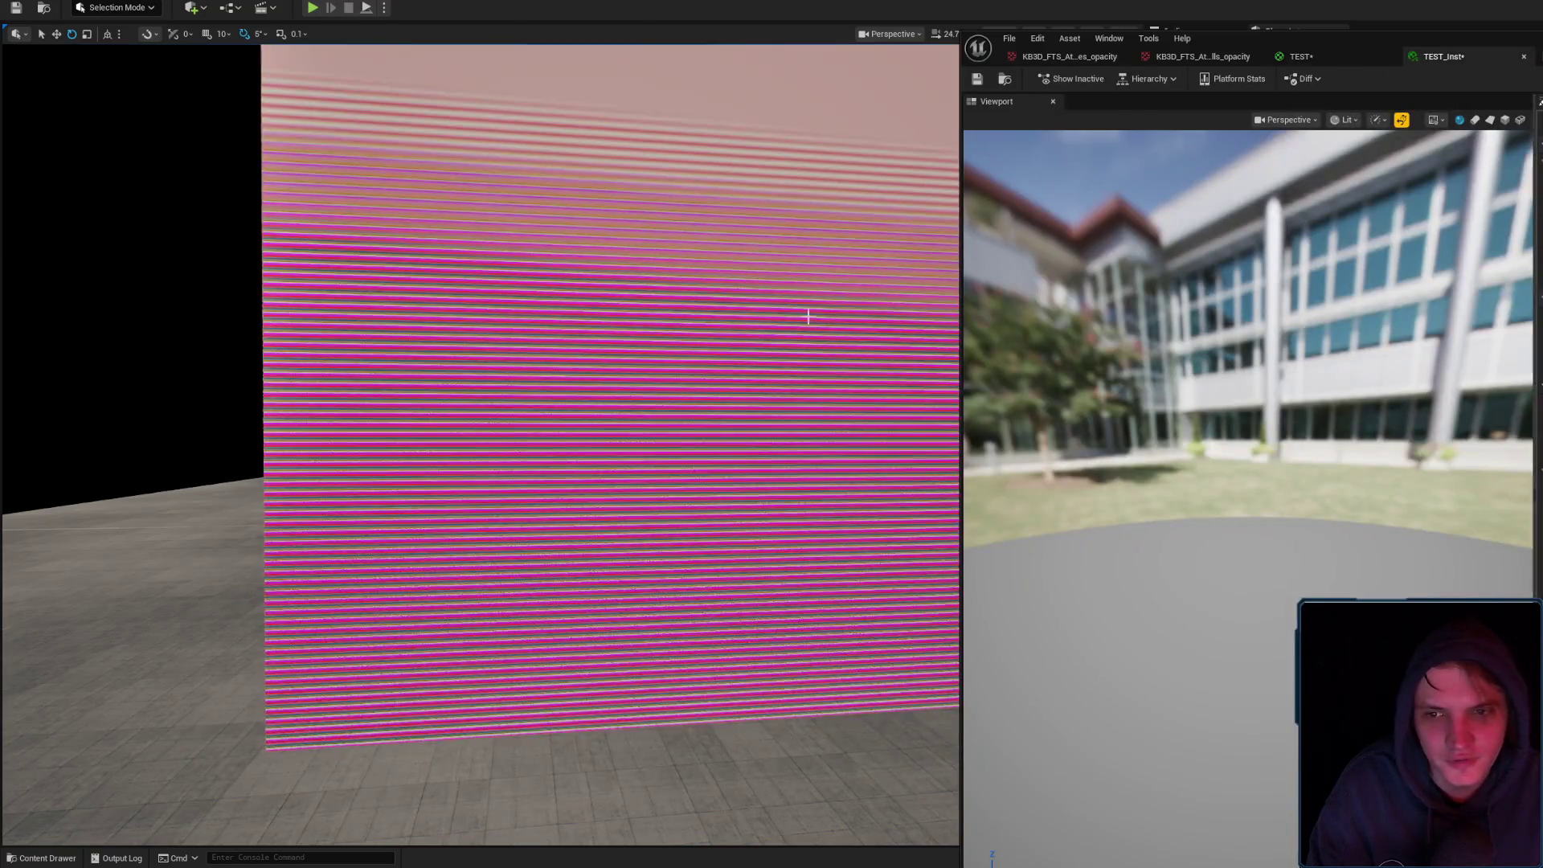
# Rotate the striped wall box about 80 degrees, then adjust it to about 25 degrees
pyautogui.moveTo(806, 317); pyautogui.dragTo(804, 265)
pyautogui.scroll(-5, 481, 446)
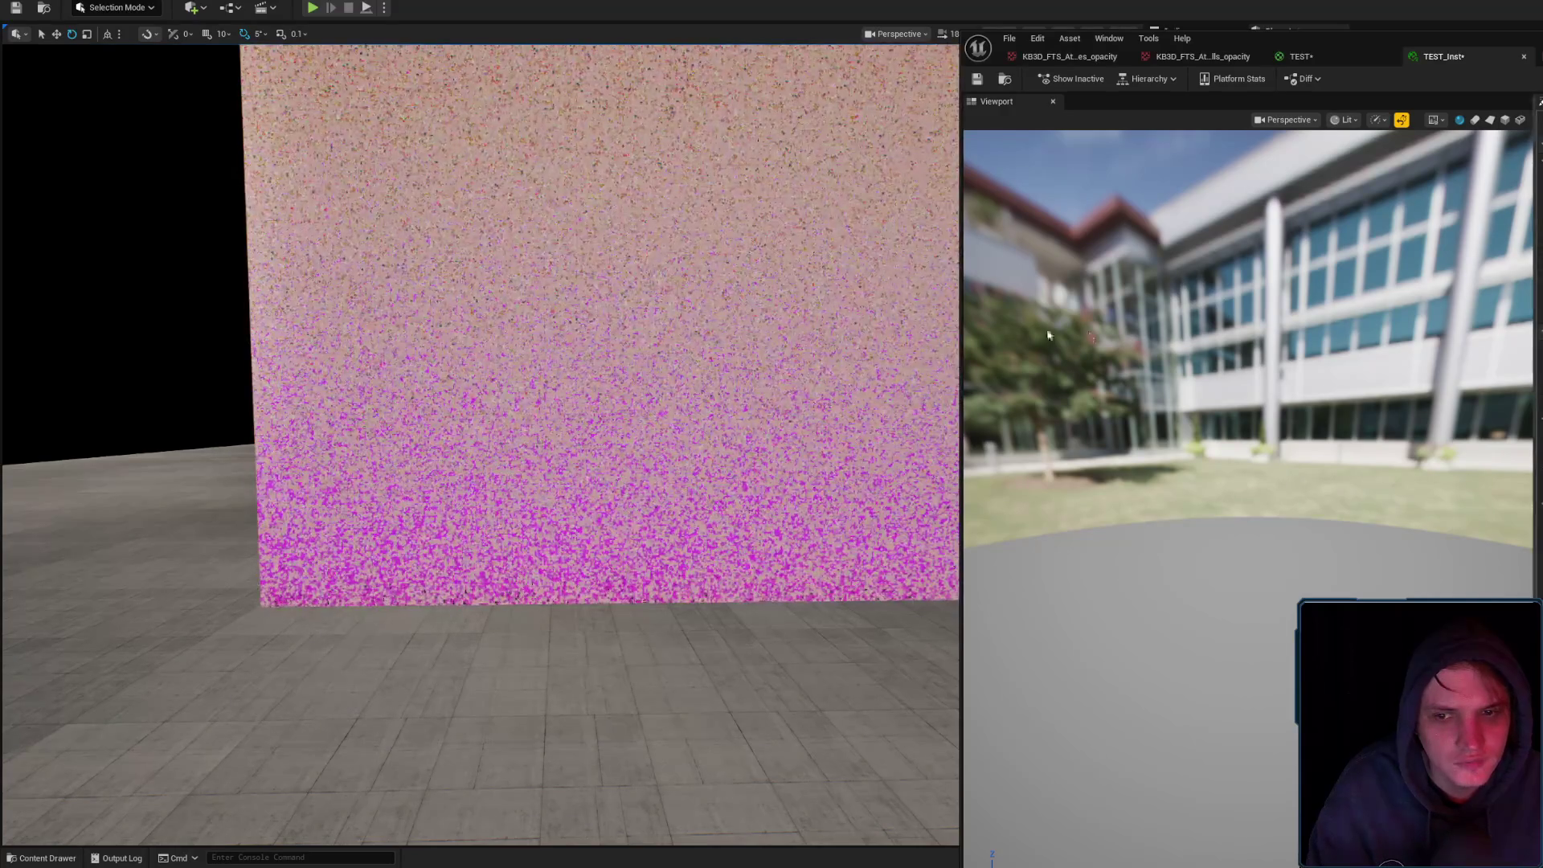
pyautogui.scroll(5, 481, 444)
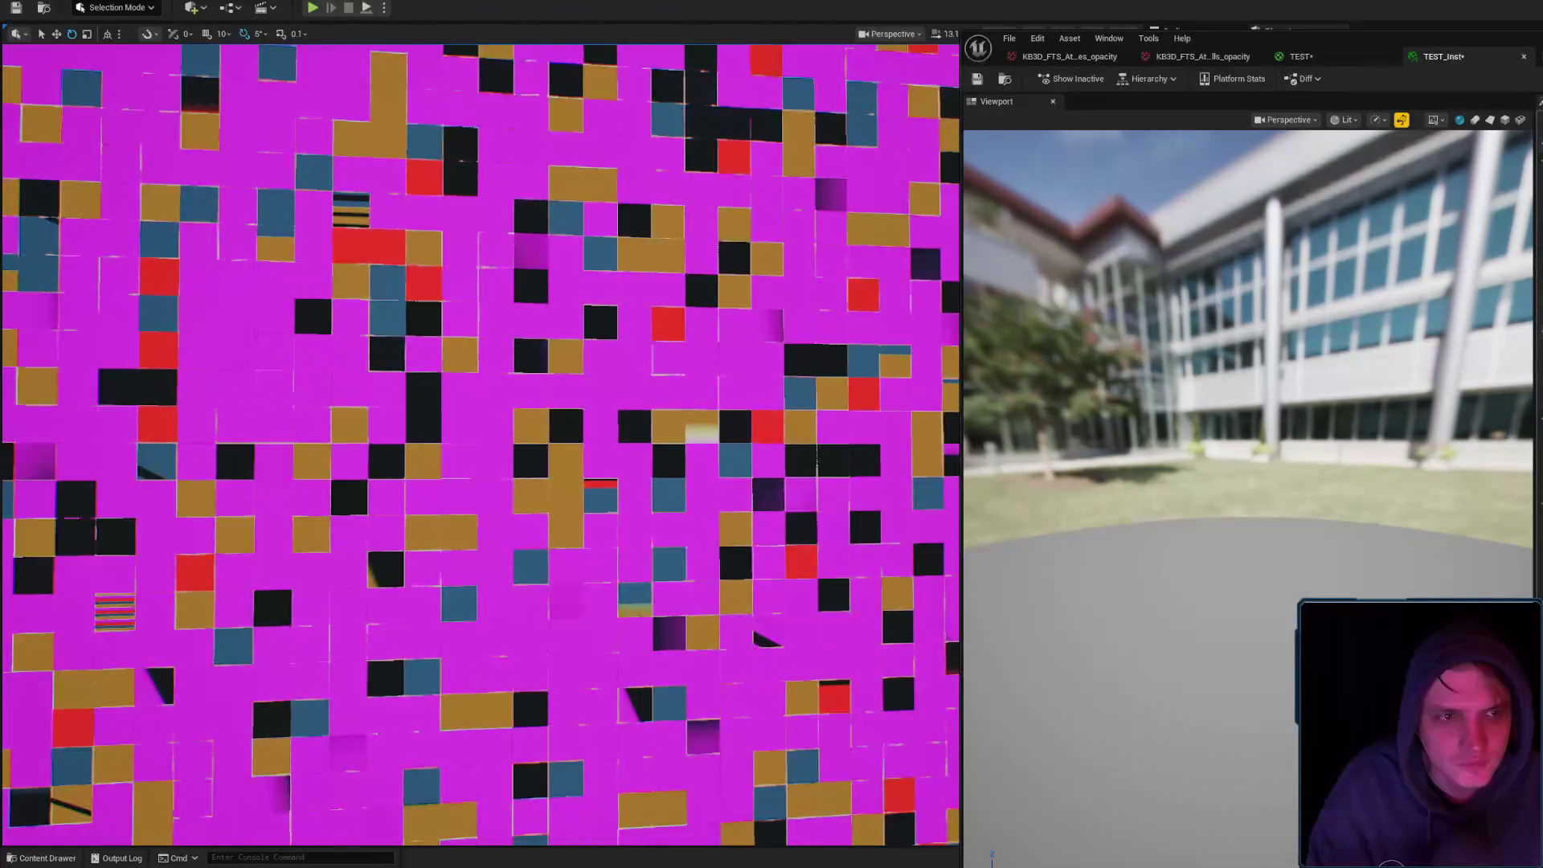
pyautogui.scroll(10, 481, 444)
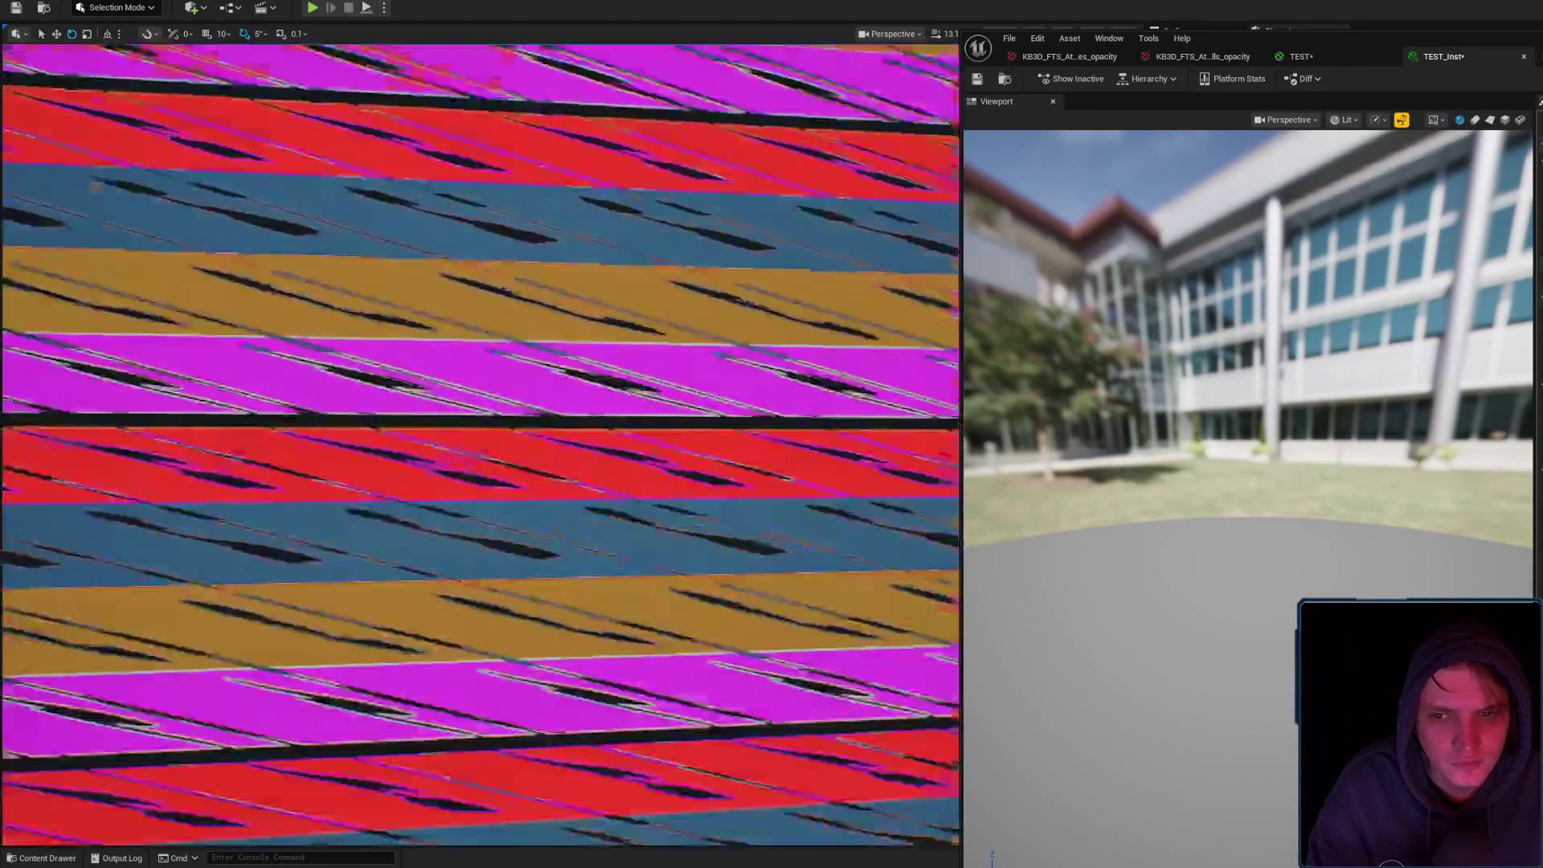
pyautogui.scroll(-10, 480, 444)
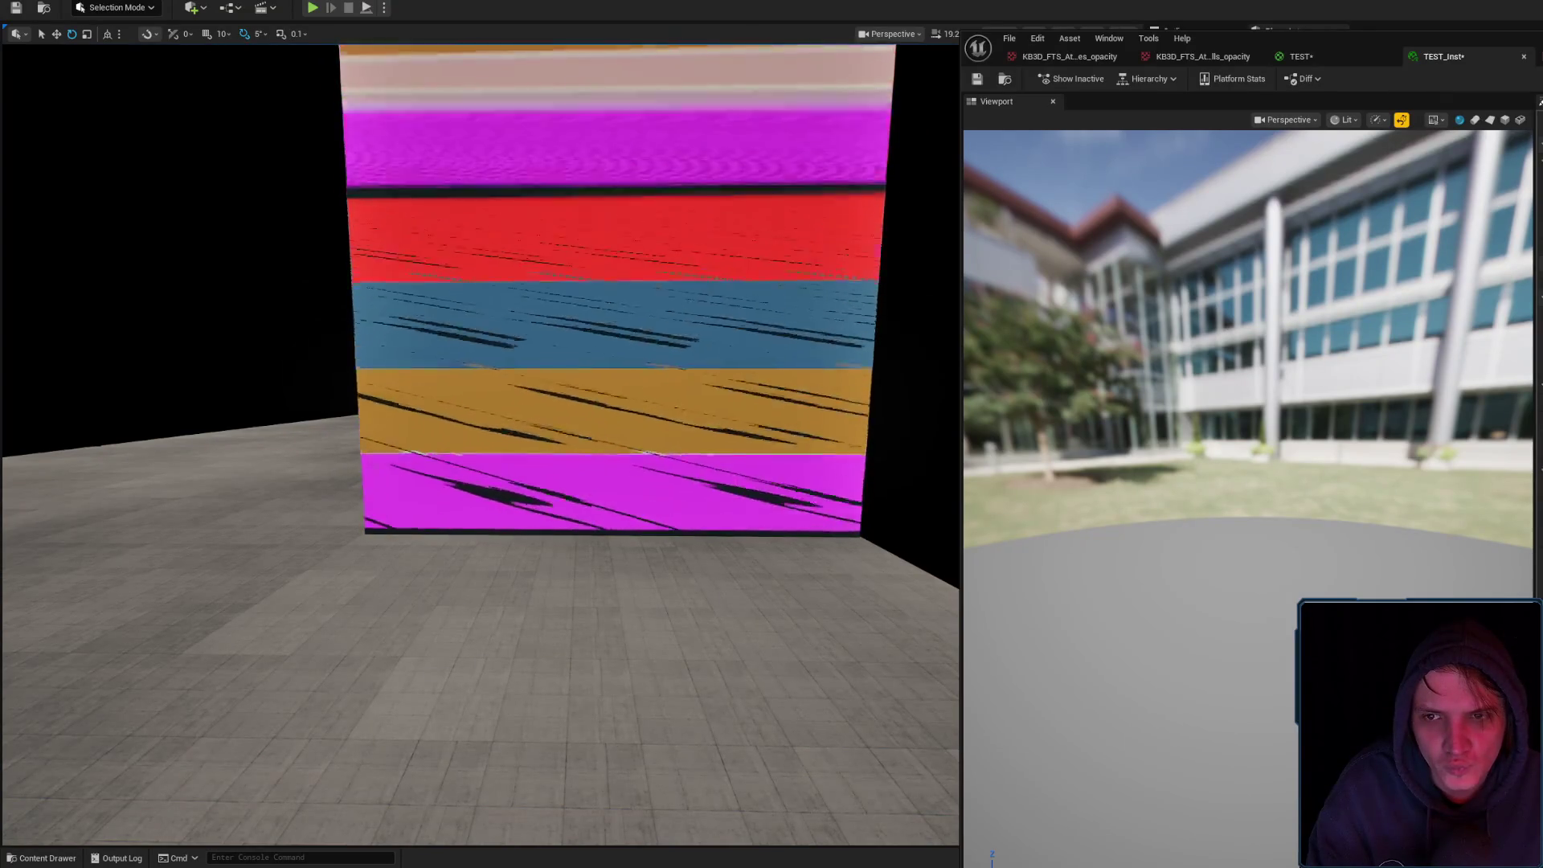
pyautogui.moveTo(623, 330); pyautogui.dragTo(505, 533)
pyautogui.click(623, 330)
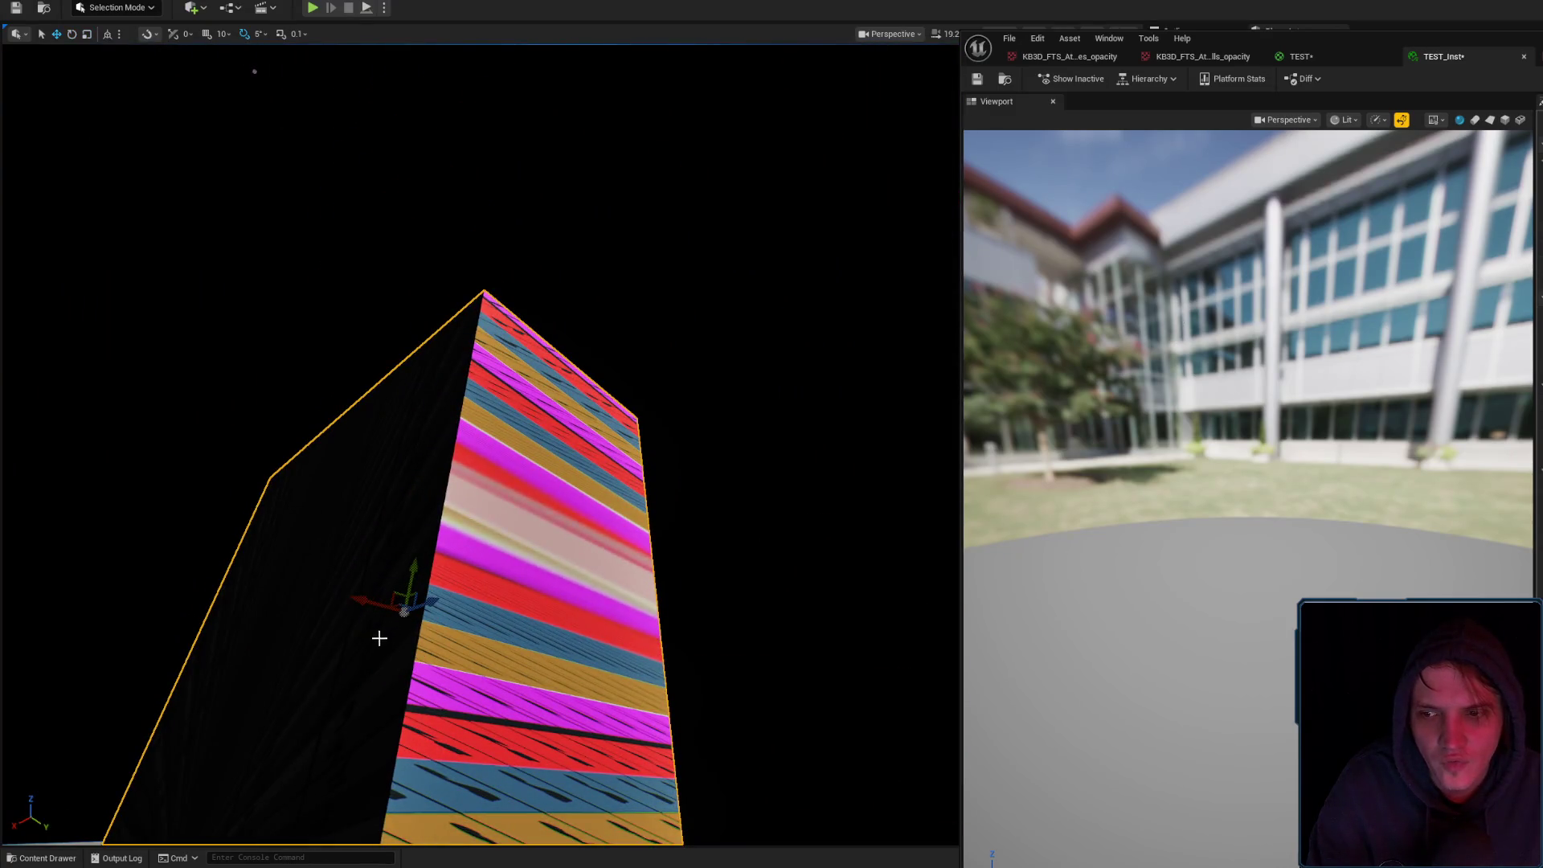
pyautogui.moveTo(402, 591)
pyautogui.mouseDown()
pyautogui.moveTo(378, 594)
pyautogui.moveTo(448, 595)
pyautogui.mouseUp()
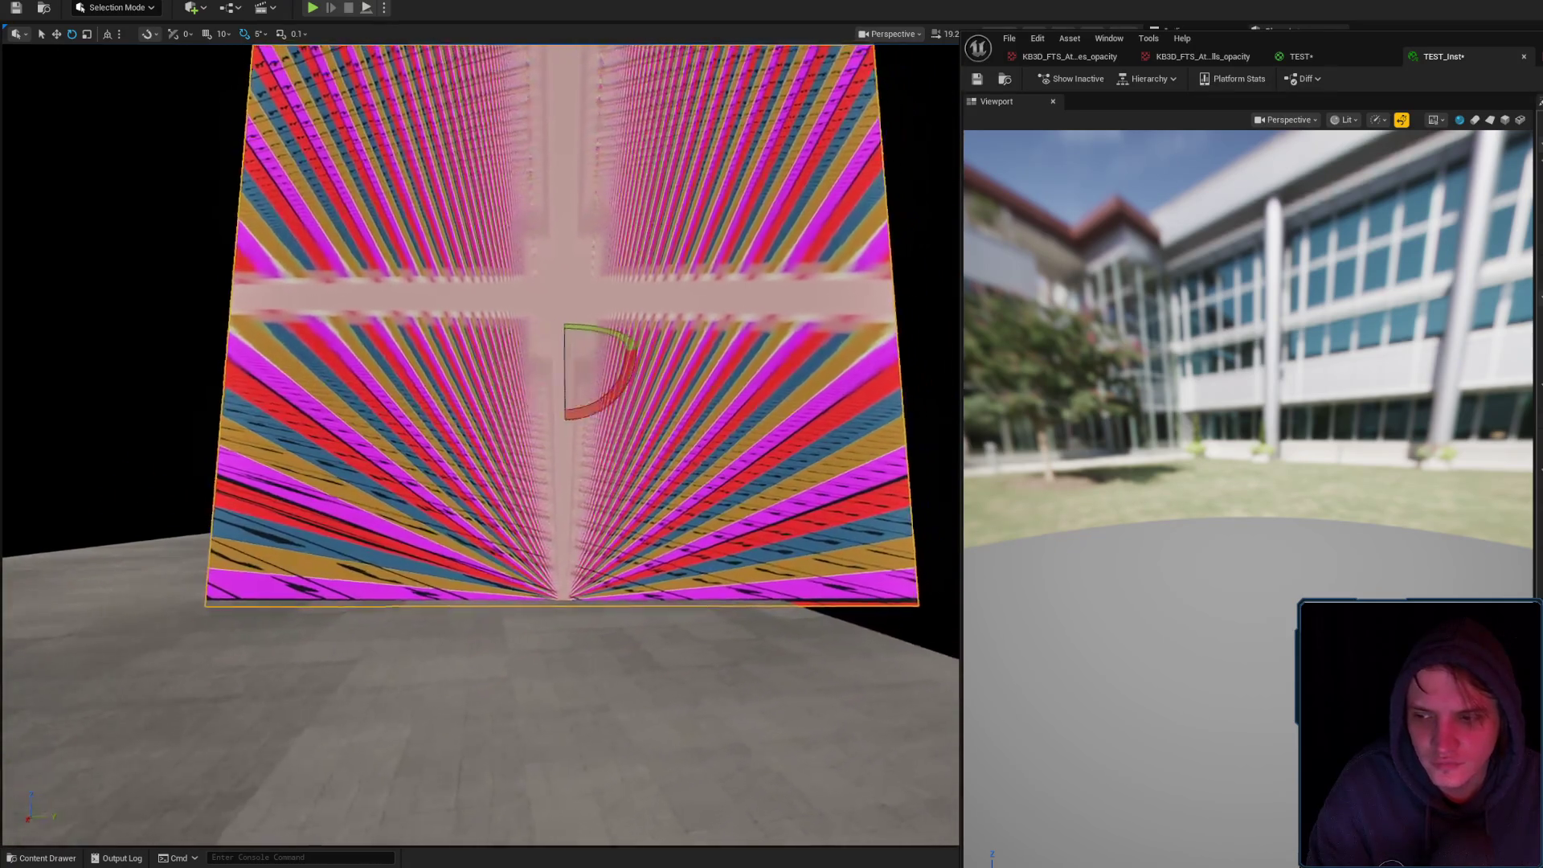
pyautogui.moveTo(527, 501); pyautogui.dragTo(527, 502)
pyautogui.moveTo(522, 421); pyautogui.dragTo(522, 420)
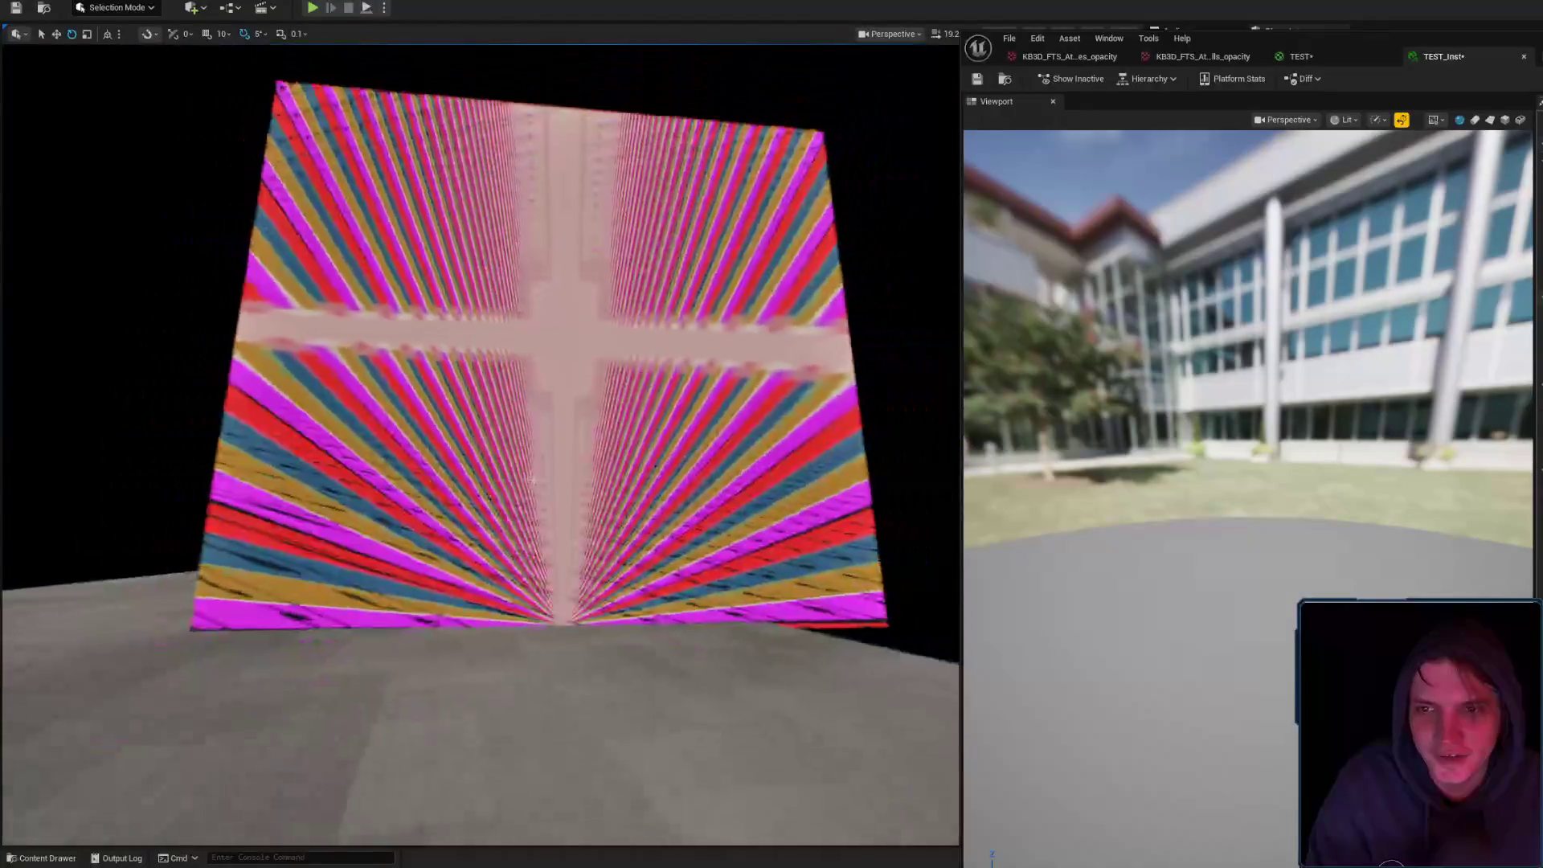
pyautogui.click(523, 421)
pyautogui.moveTo(555, 337); pyautogui.dragTo(561, 401)
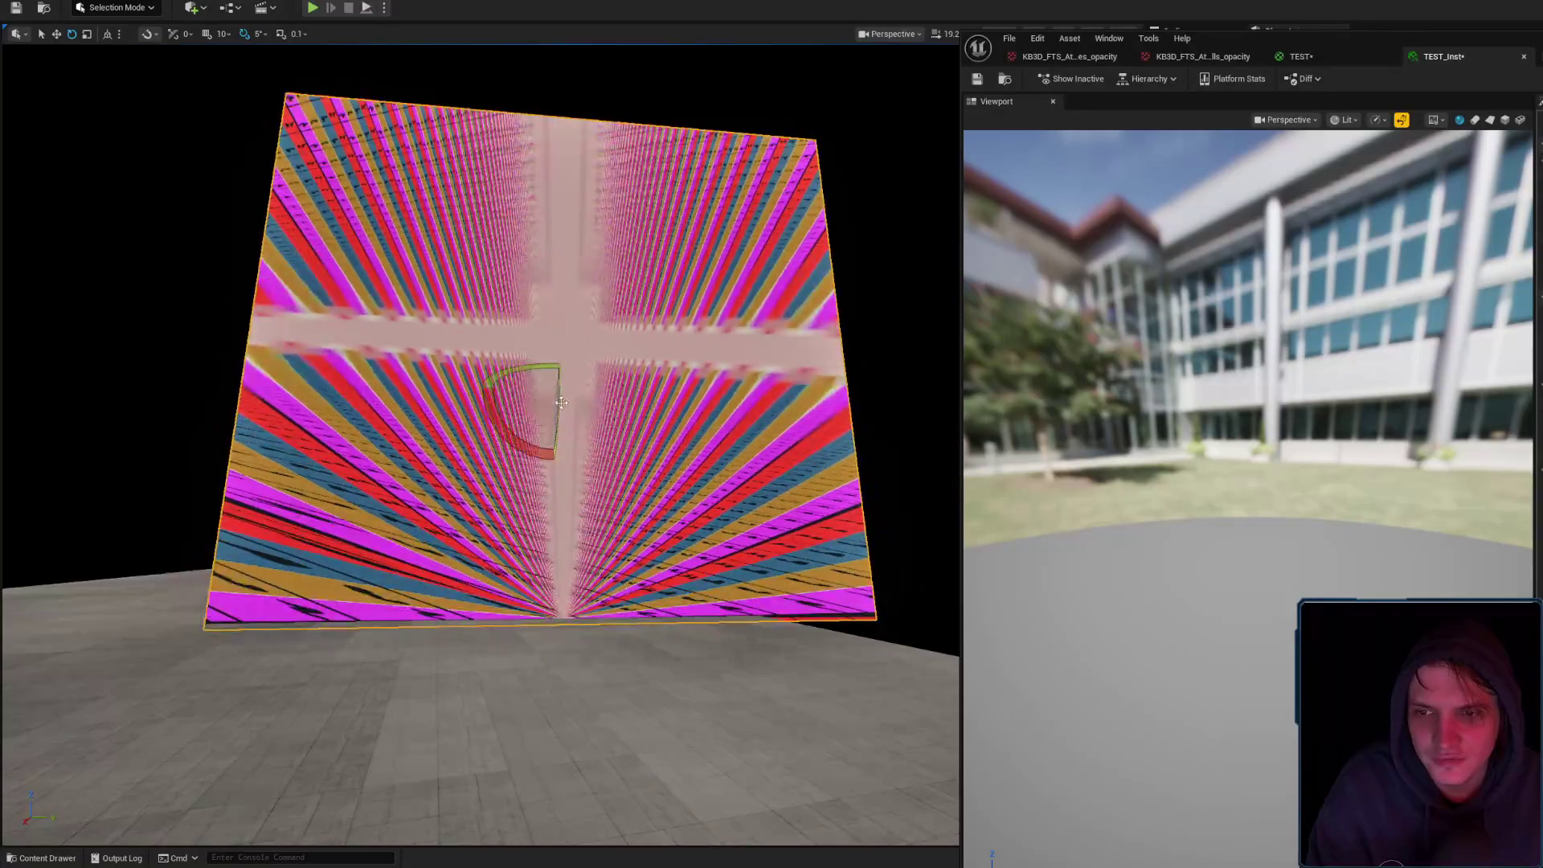
pyautogui.moveTo(688, 414); pyautogui.dragTo(744, 414)
# Replace TEST's Object Position node with Absolute World Position, wire it in, and apply
pyautogui.click(1298, 56)
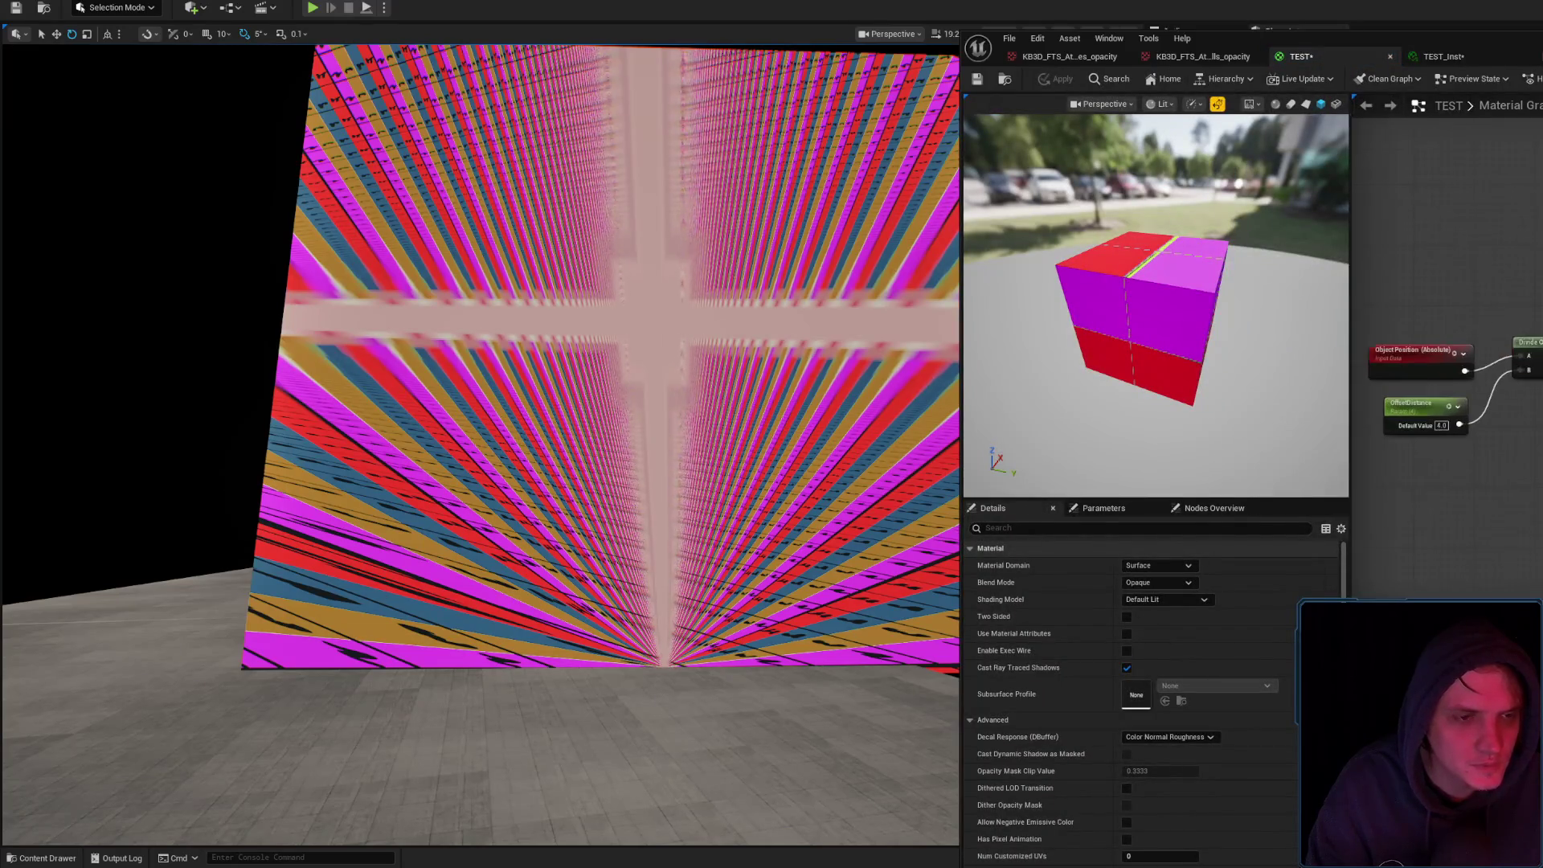
pyautogui.rightClick(1455, 291)
pyautogui.write('world p')
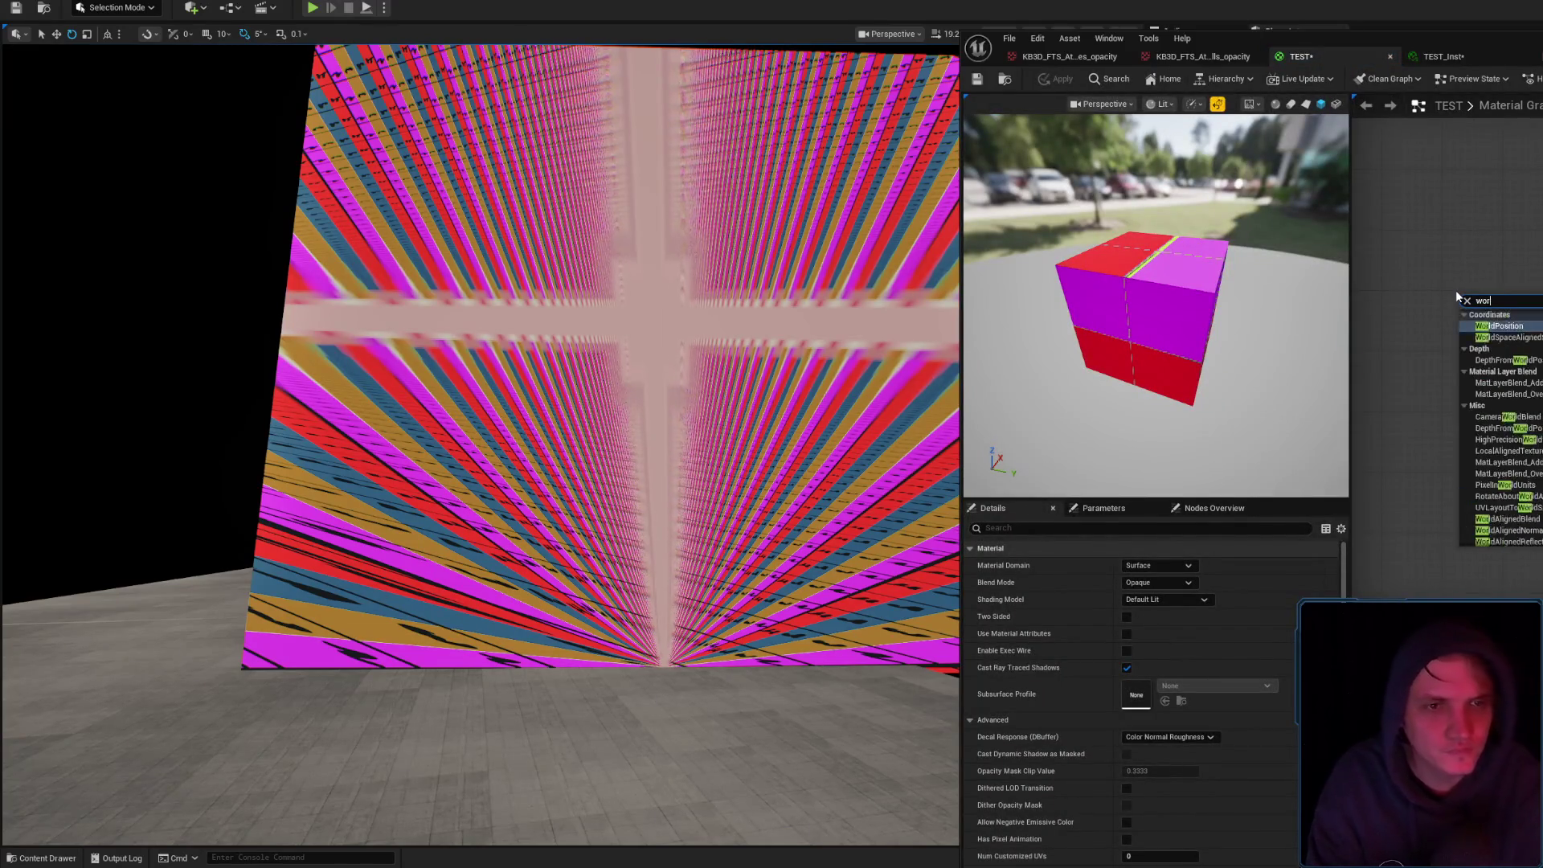
pyautogui.press('Return')
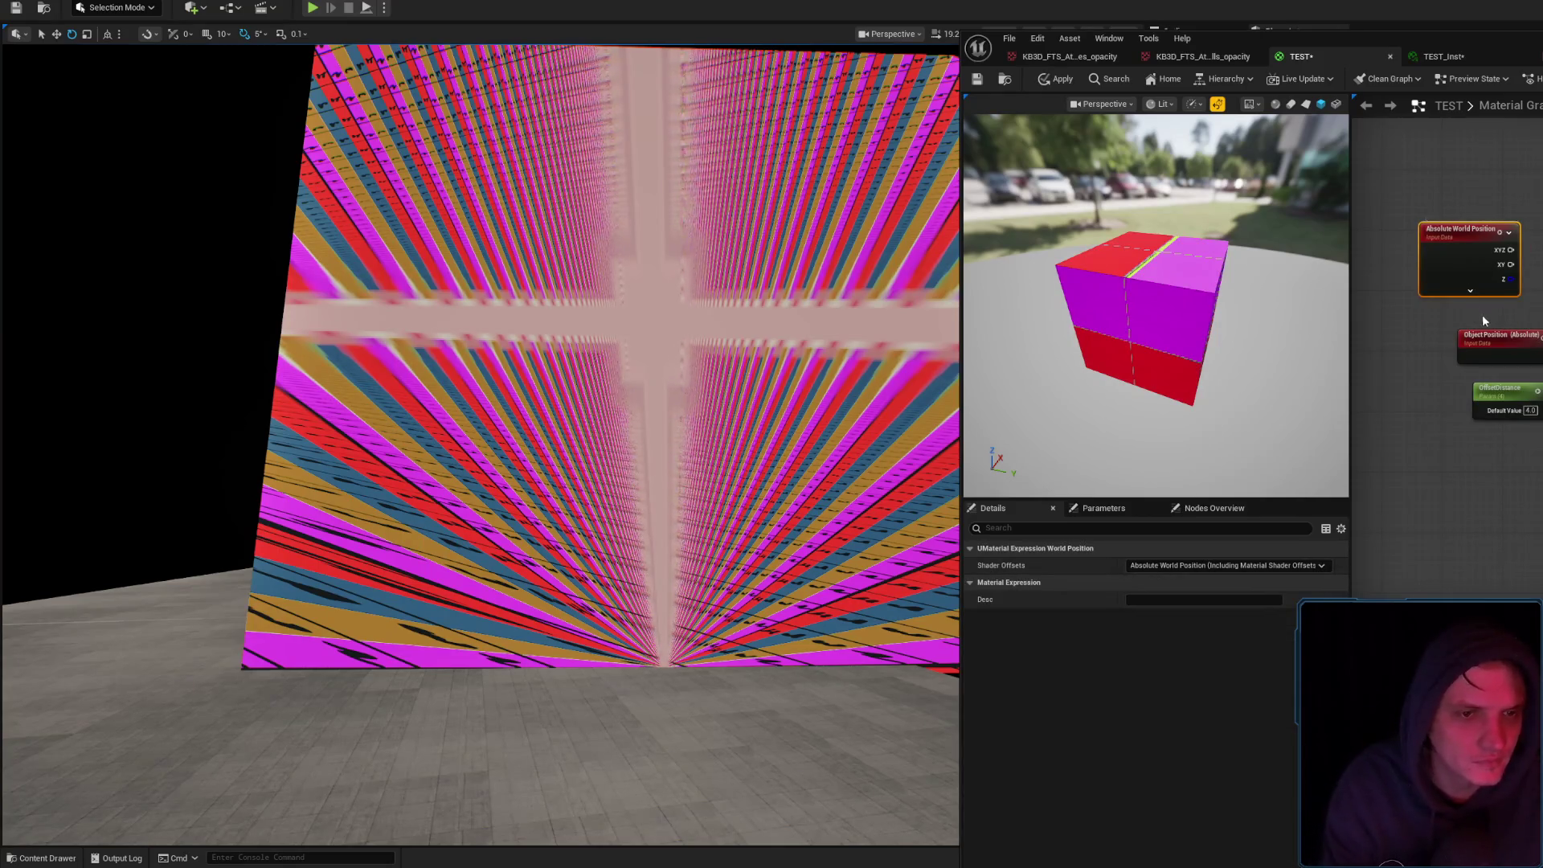
pyautogui.press('Delete')
pyautogui.moveTo(1498, 232); pyautogui.dragTo(1520, 283)
pyautogui.click(1054, 79)
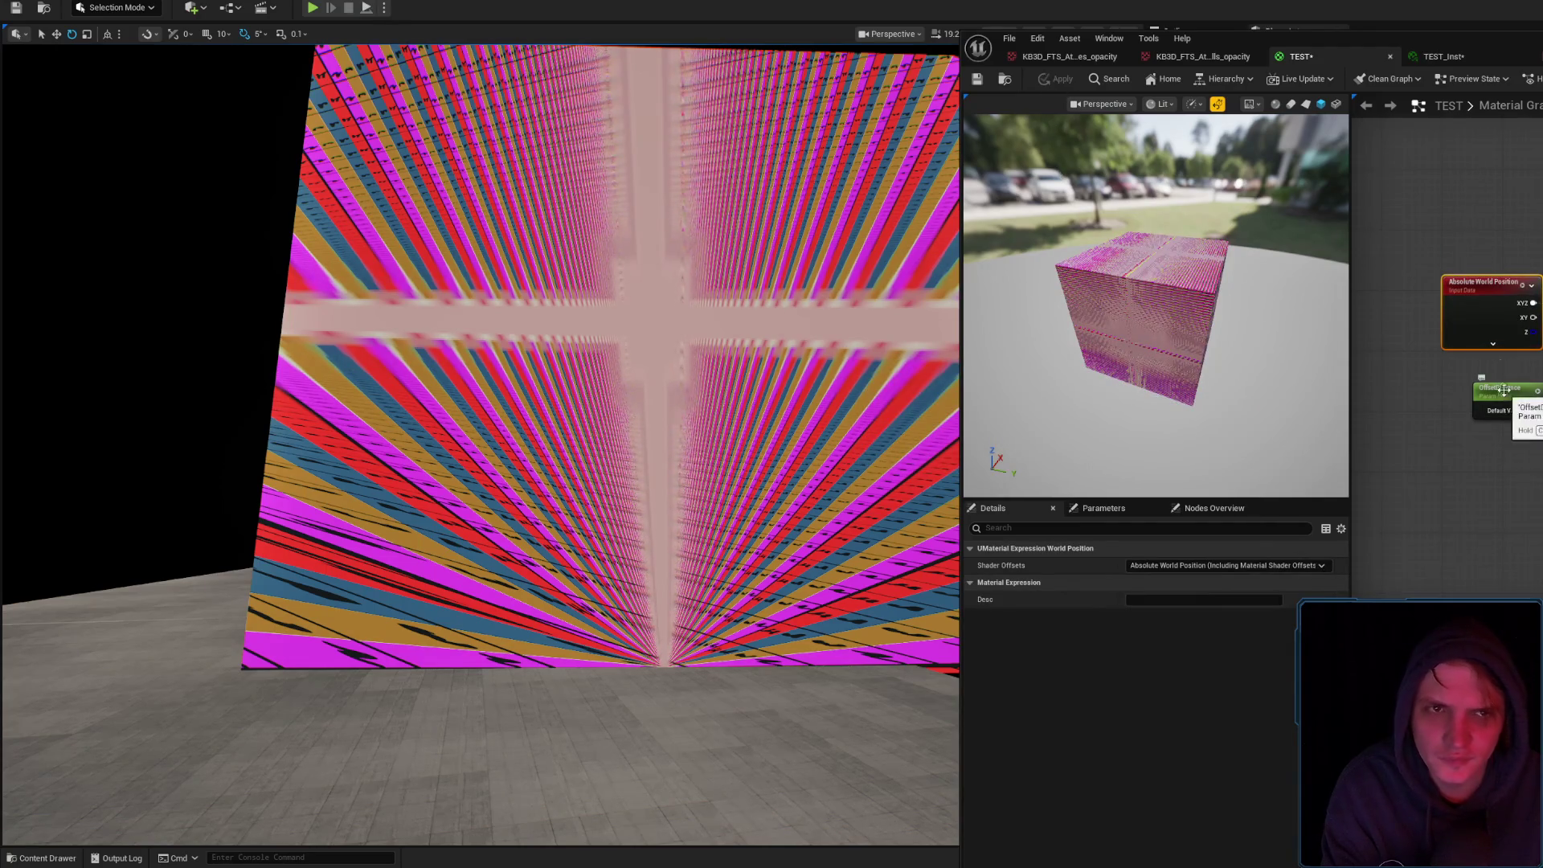
pyautogui.click(1443, 56)
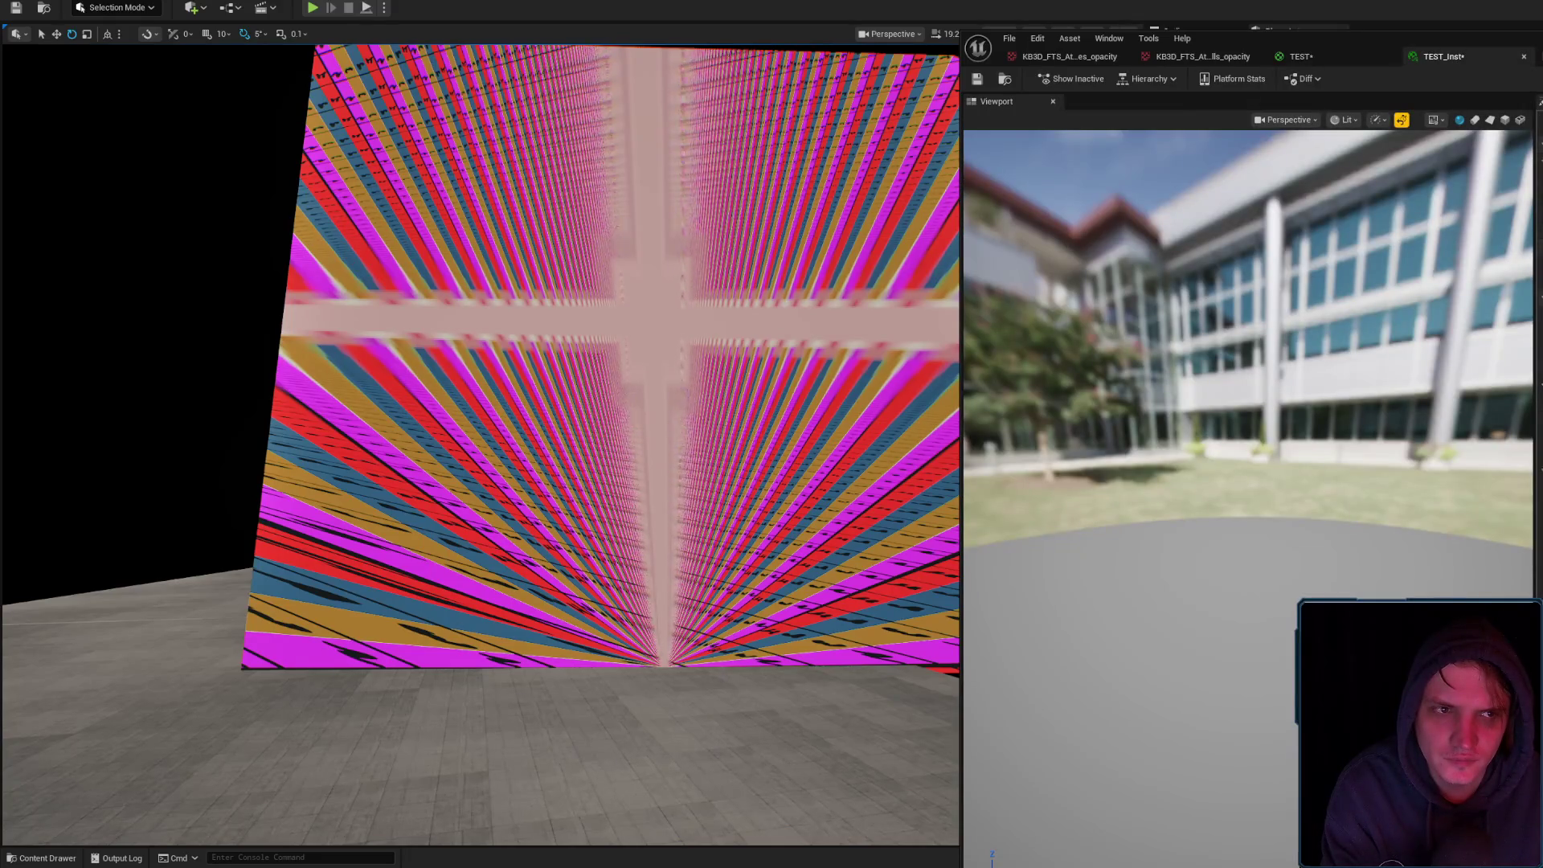
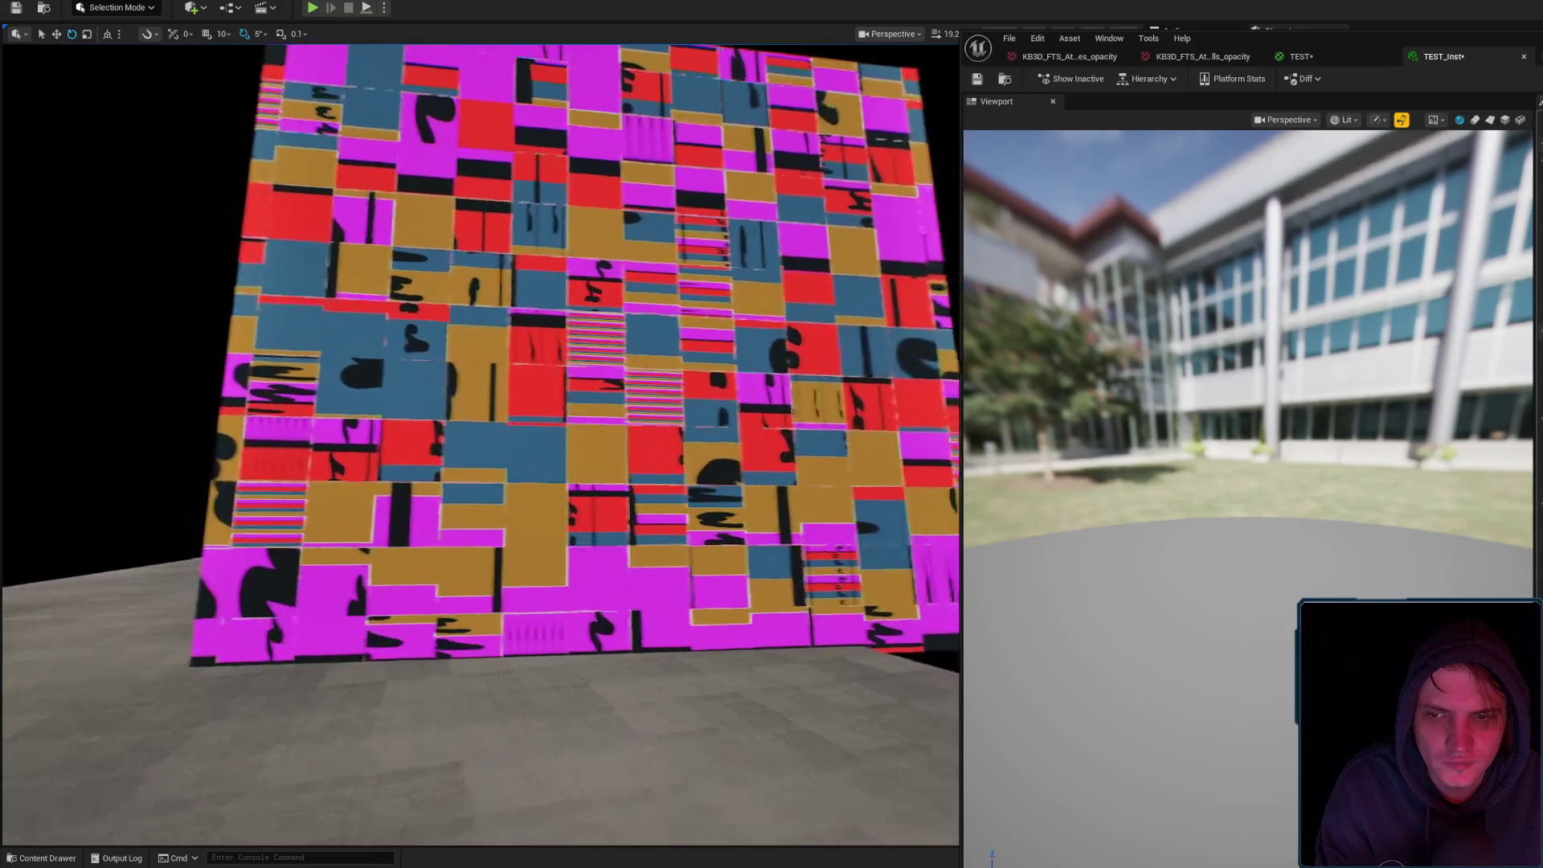
# Move the material instance window aside so the TEST material graph sits beside the tiled wall
pyautogui.moveTo(1535, 51)
pyautogui.mouseDown()
pyautogui.moveTo(1284, 493)
pyautogui.moveTo(1497, 191)
pyautogui.moveTo(1542, 193)
pyautogui.mouseUp()
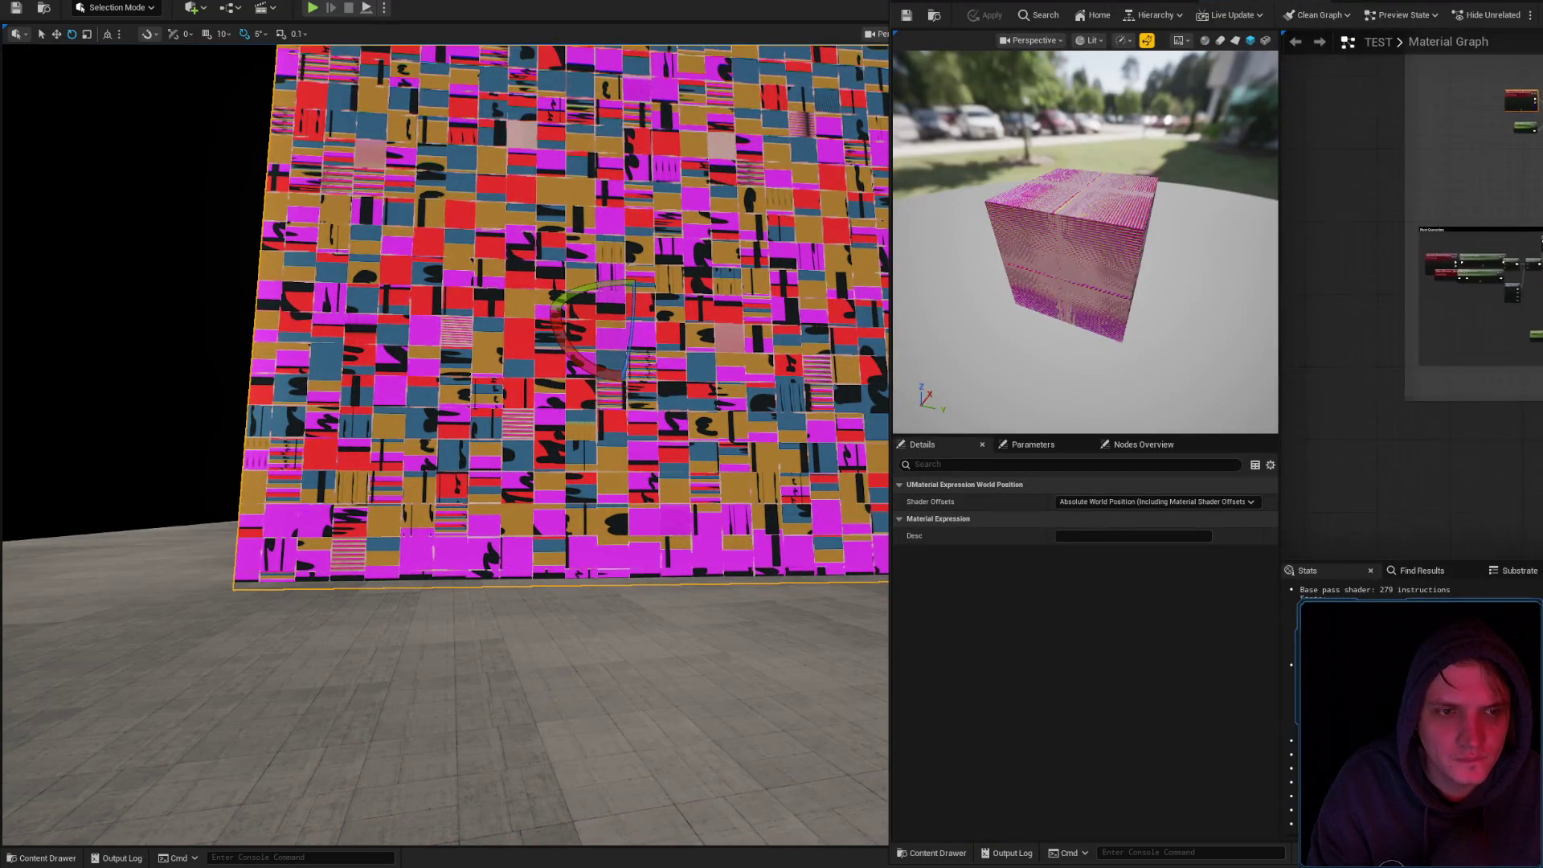
# Add an Object Position node to the pivot correction nodes and apply, turning the wall pale pink
pyautogui.scroll(-5, 1500, 340)
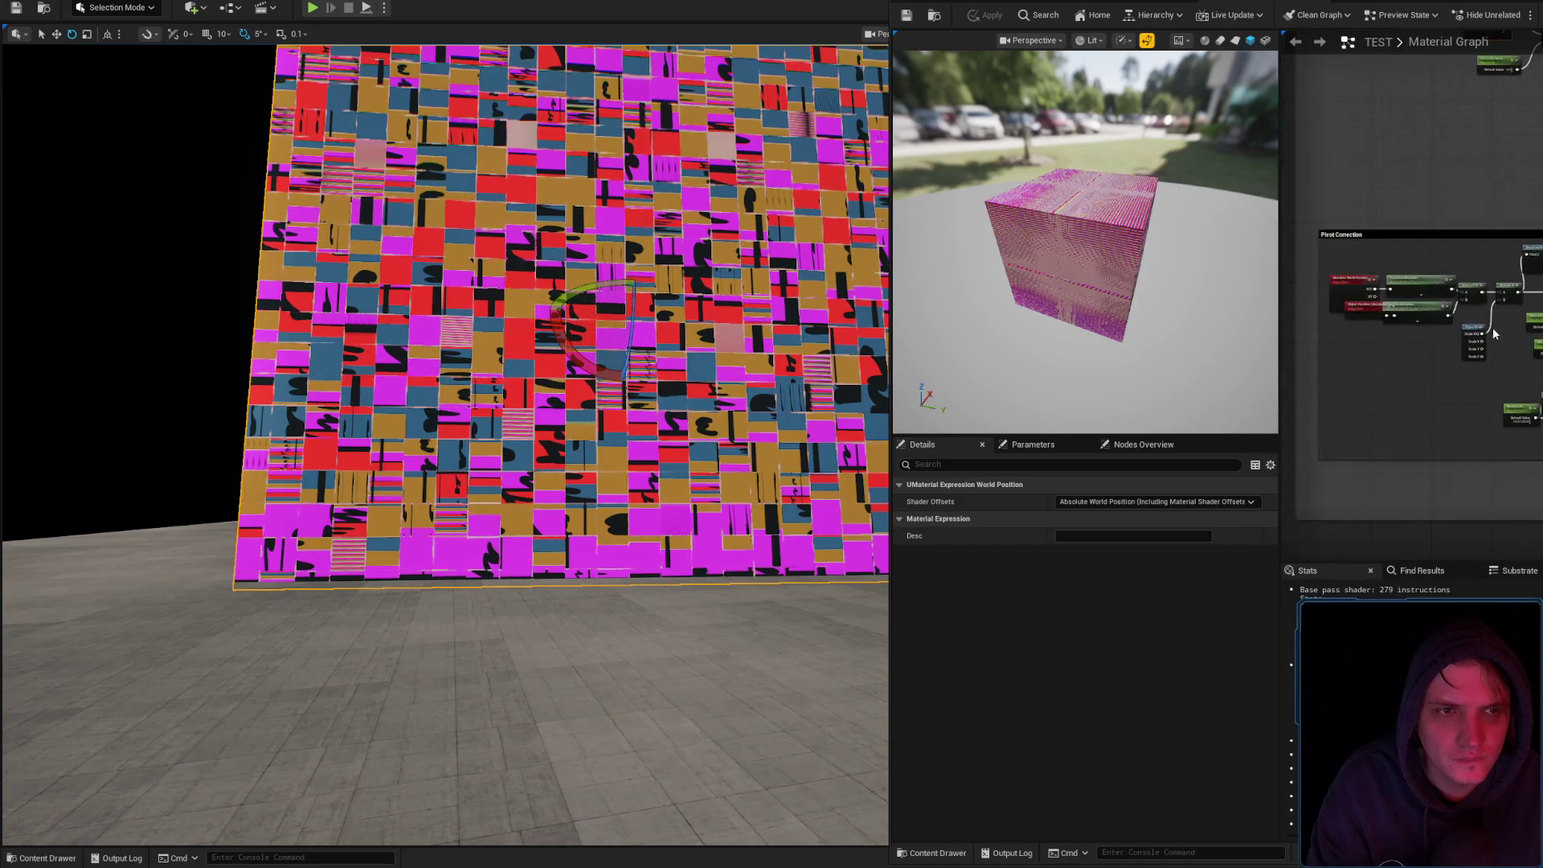
pyautogui.rightClick(1521, 302)
pyautogui.write('obj')
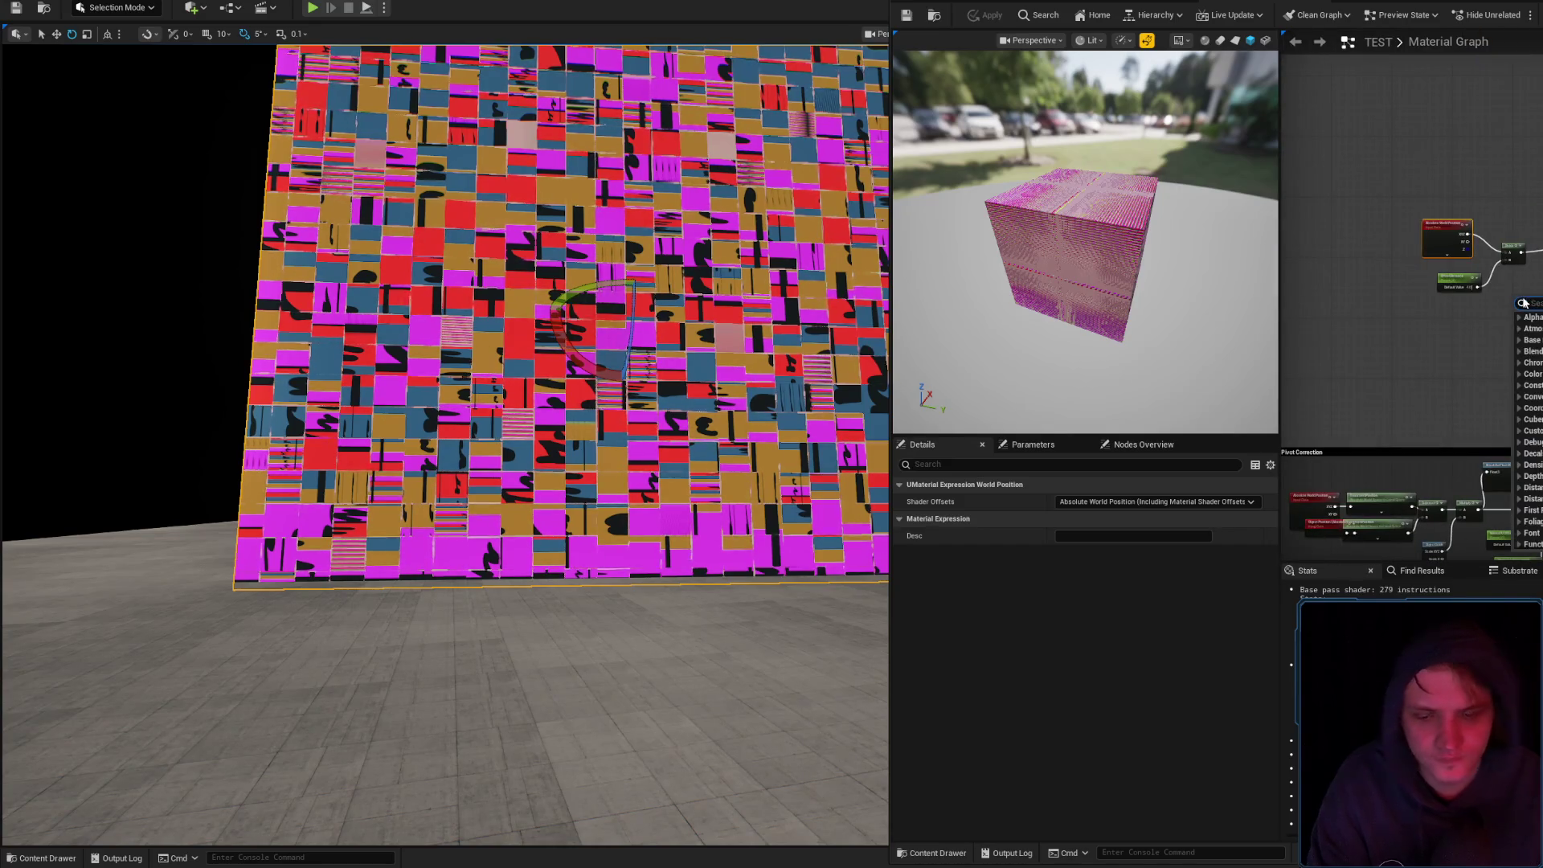
pyautogui.write('ect')
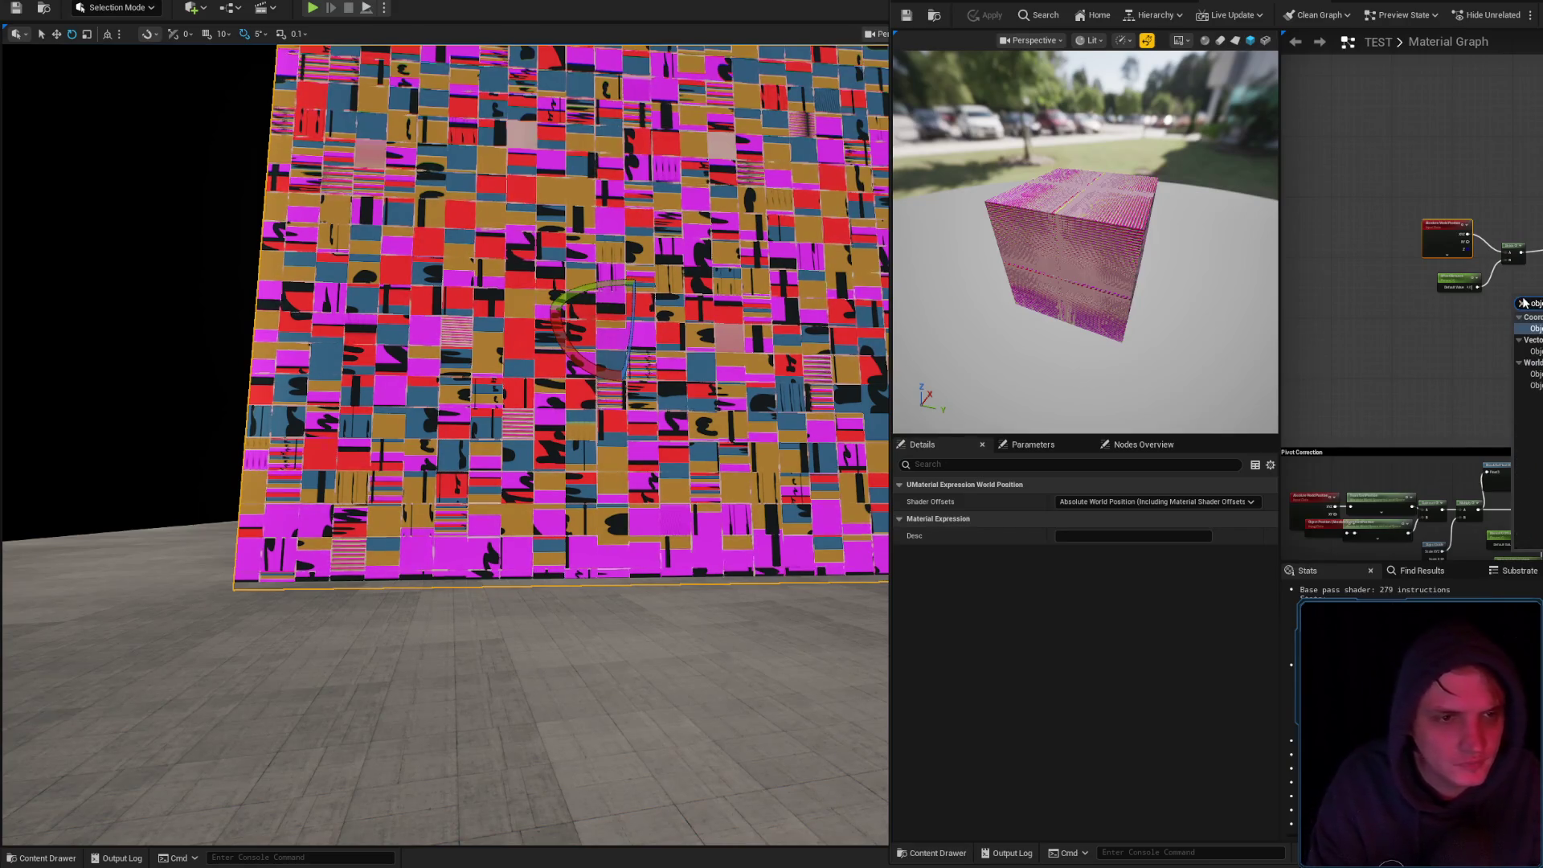
pyautogui.press('Return')
pyautogui.scroll(5, 1525, 303)
pyautogui.moveTo(1468, 274)
pyautogui.mouseDown()
pyautogui.moveTo(1366, 266)
pyautogui.moveTo(1499, 296)
pyautogui.mouseUp()
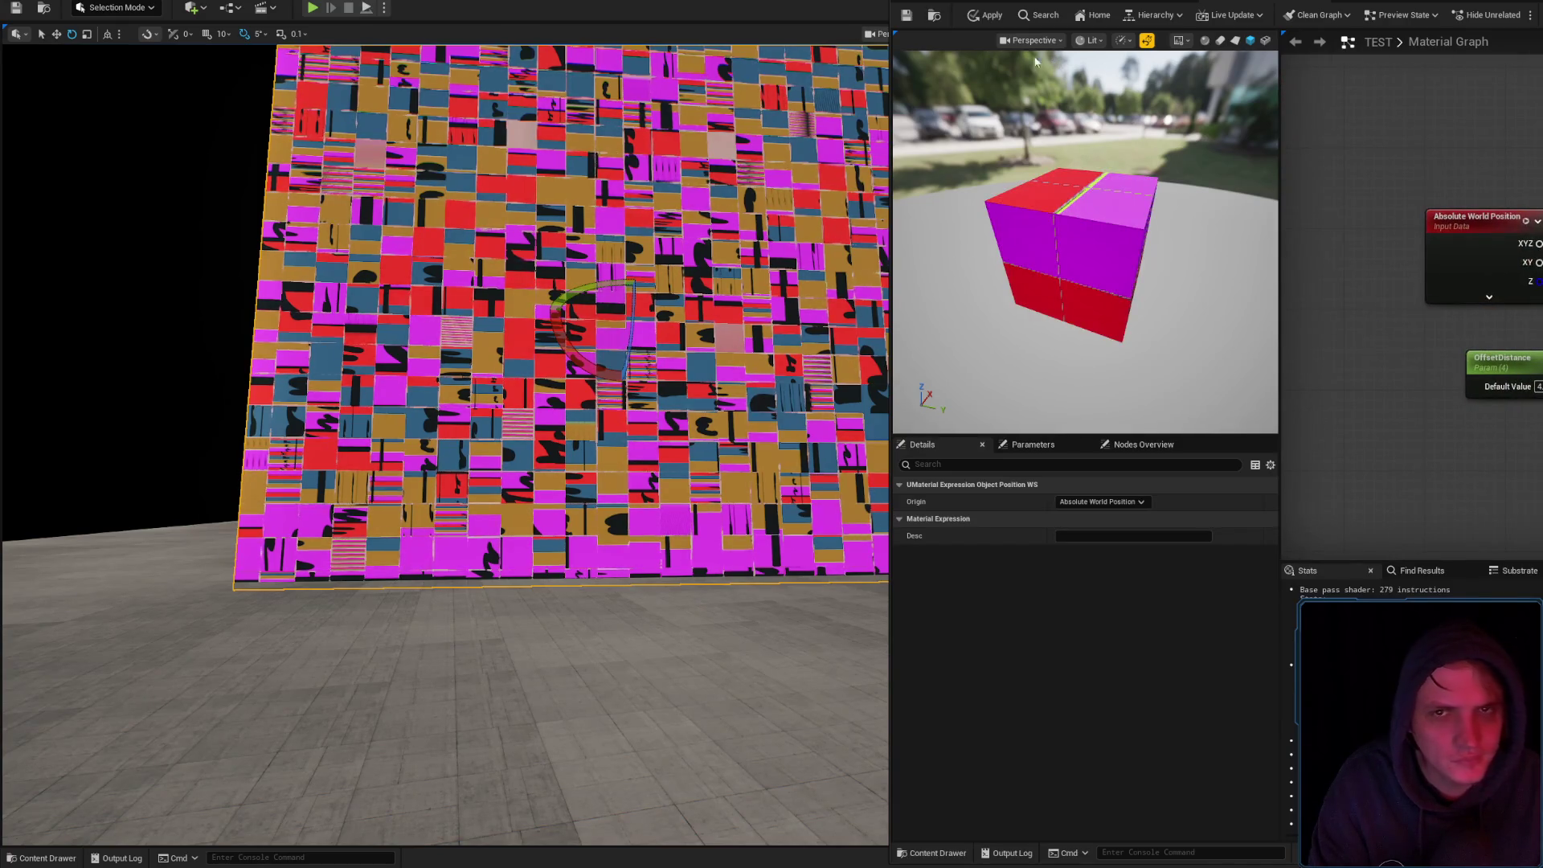
pyautogui.click(982, 15)
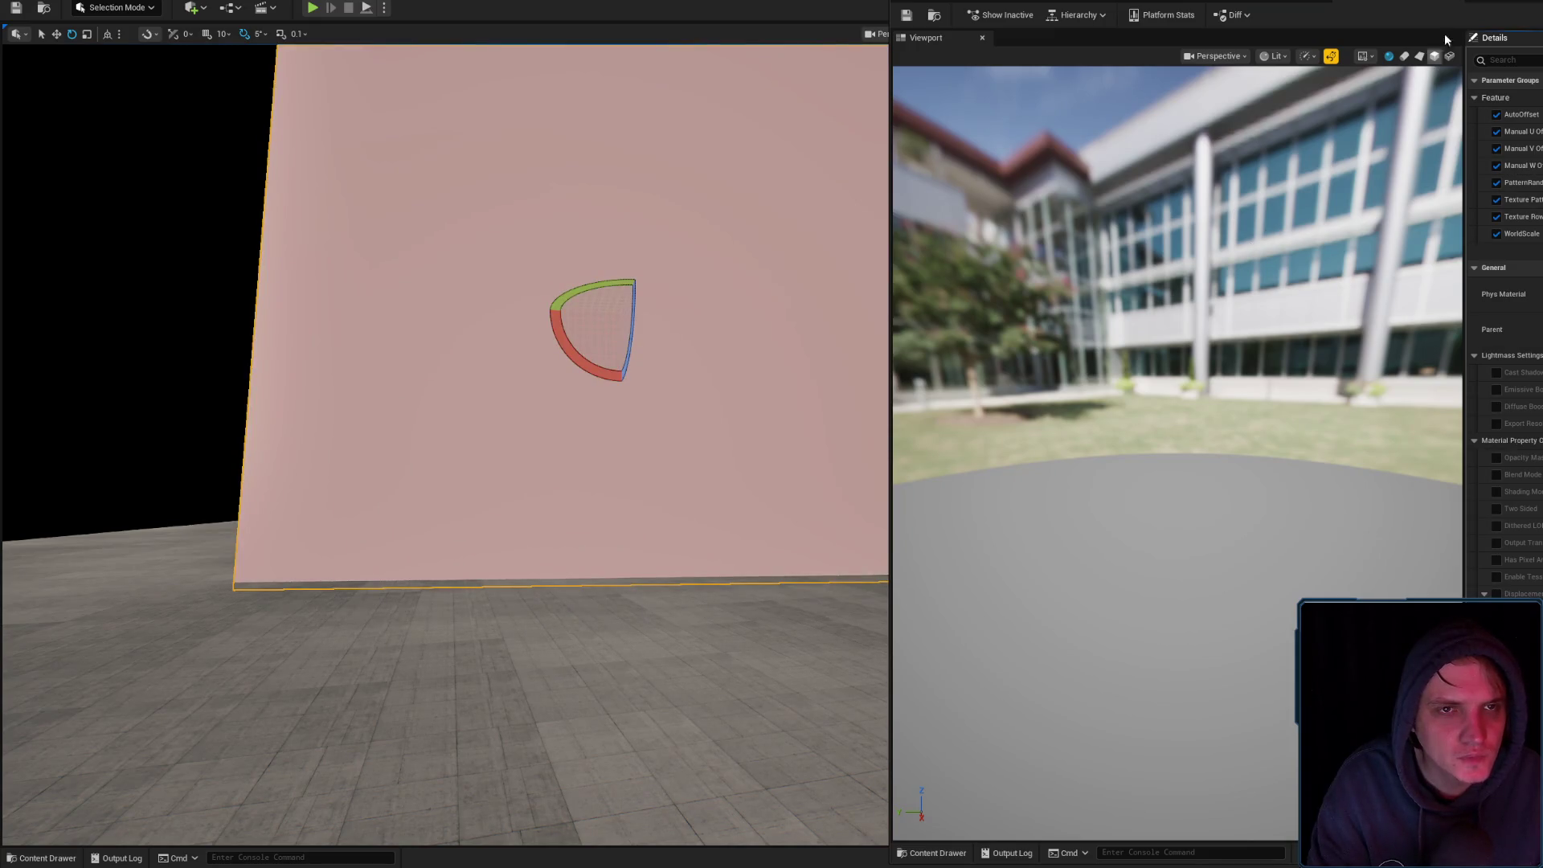
# Save, inspect the red, blue, yellow and purple numbered stripe texture, then return to TEST
pyautogui.hotkey('ctrl', 's')
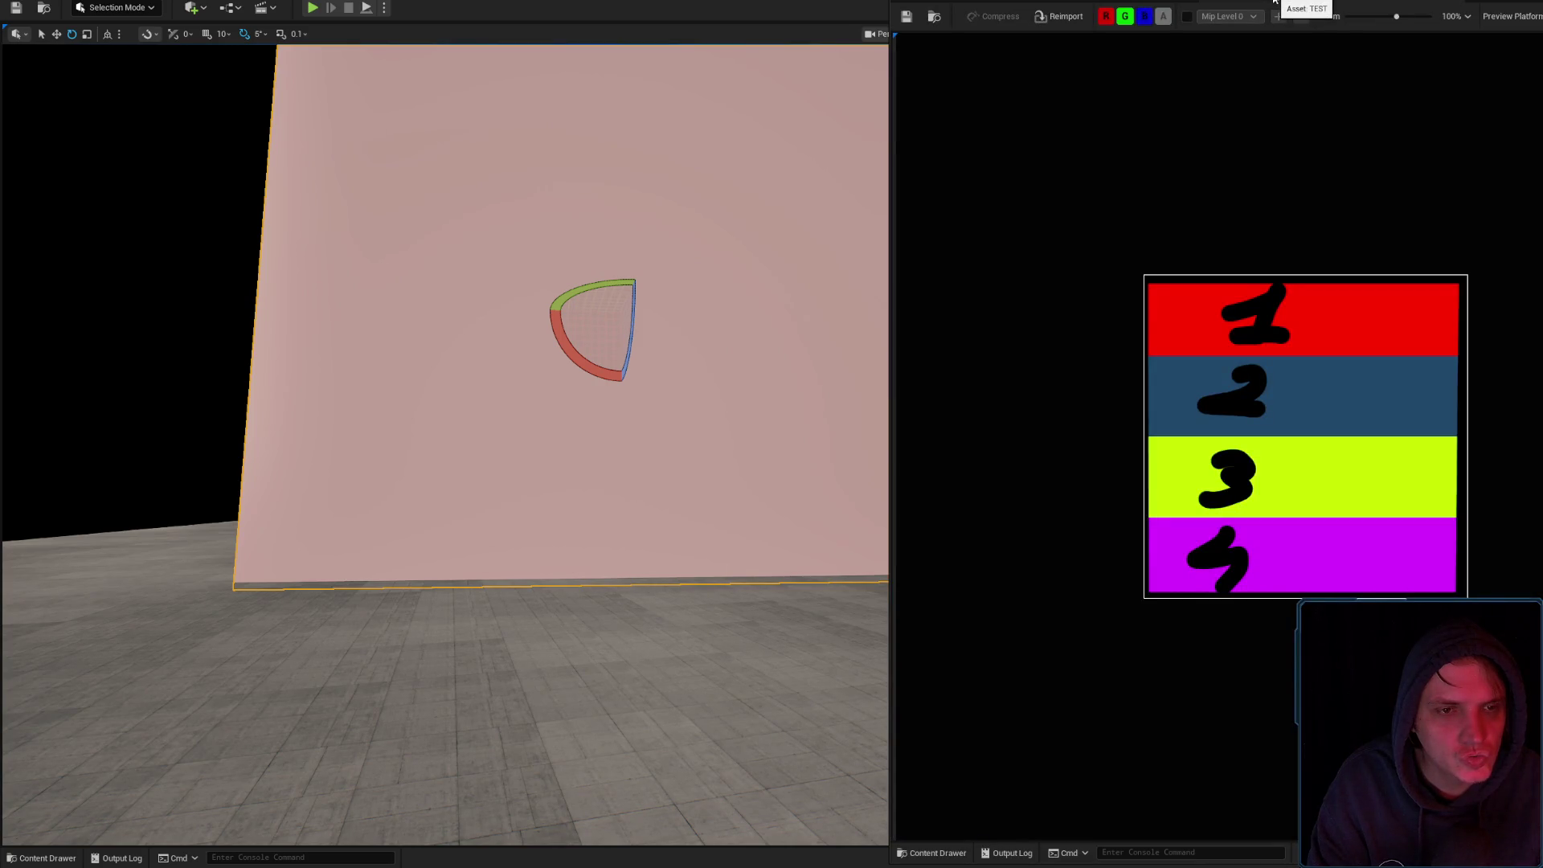
pyautogui.click(1275, 2)
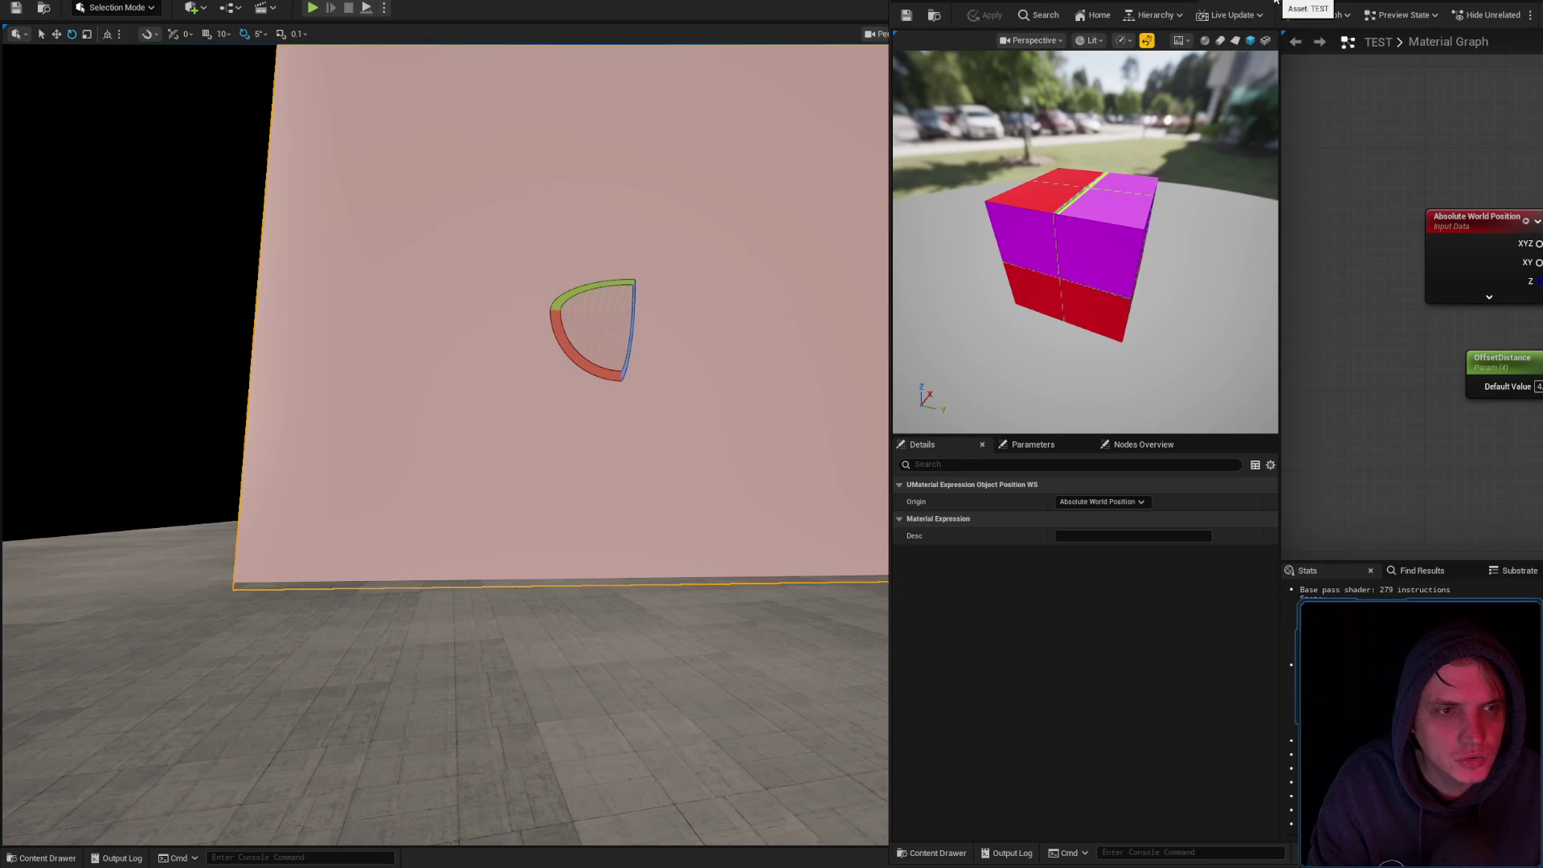
pyautogui.click(1270, 6)
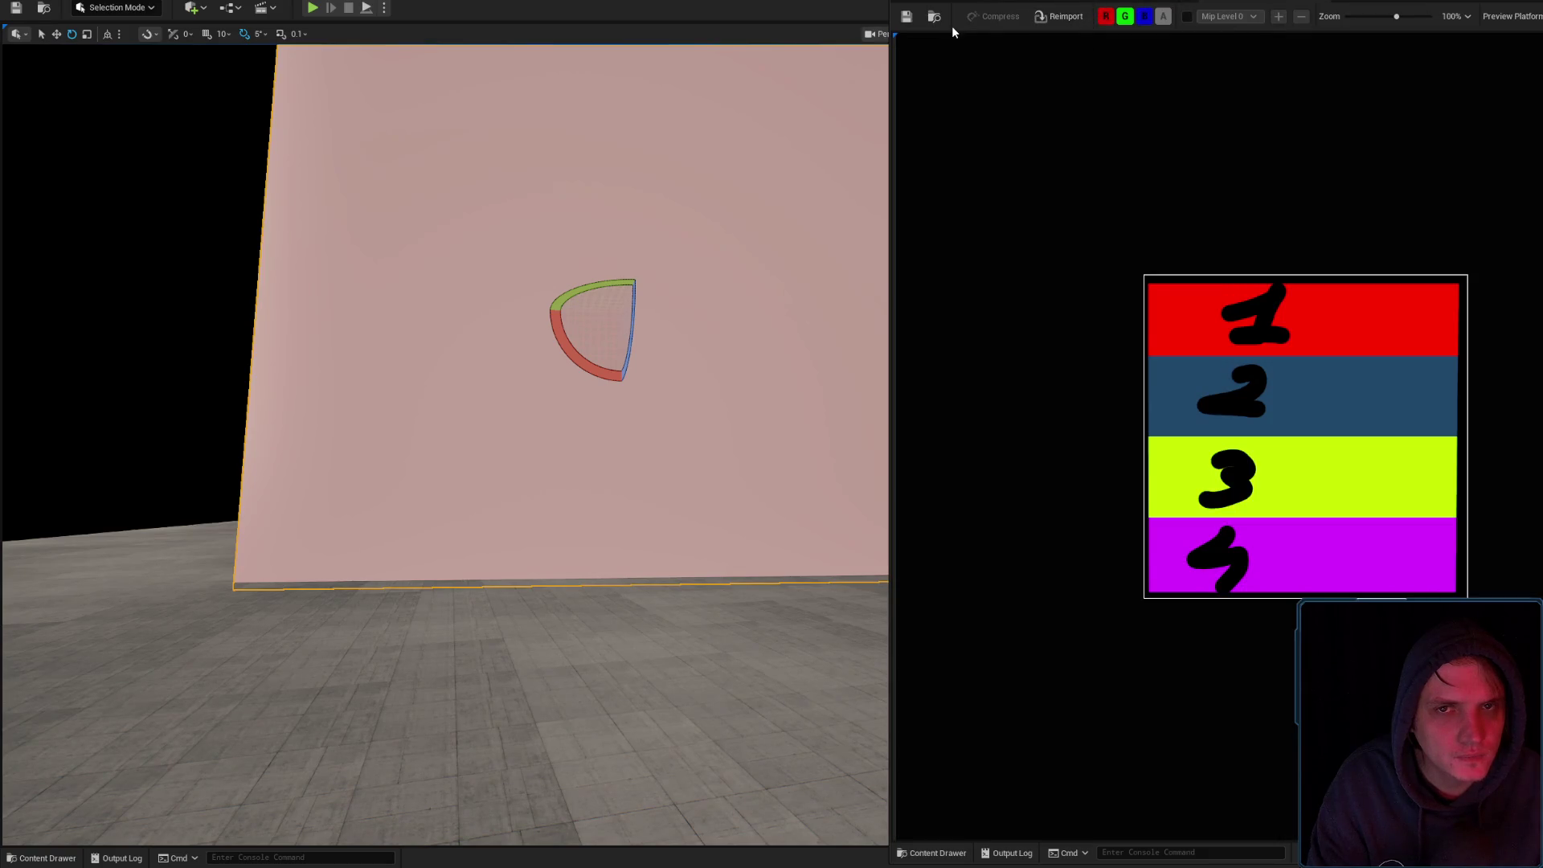
pyautogui.click(934, 16)
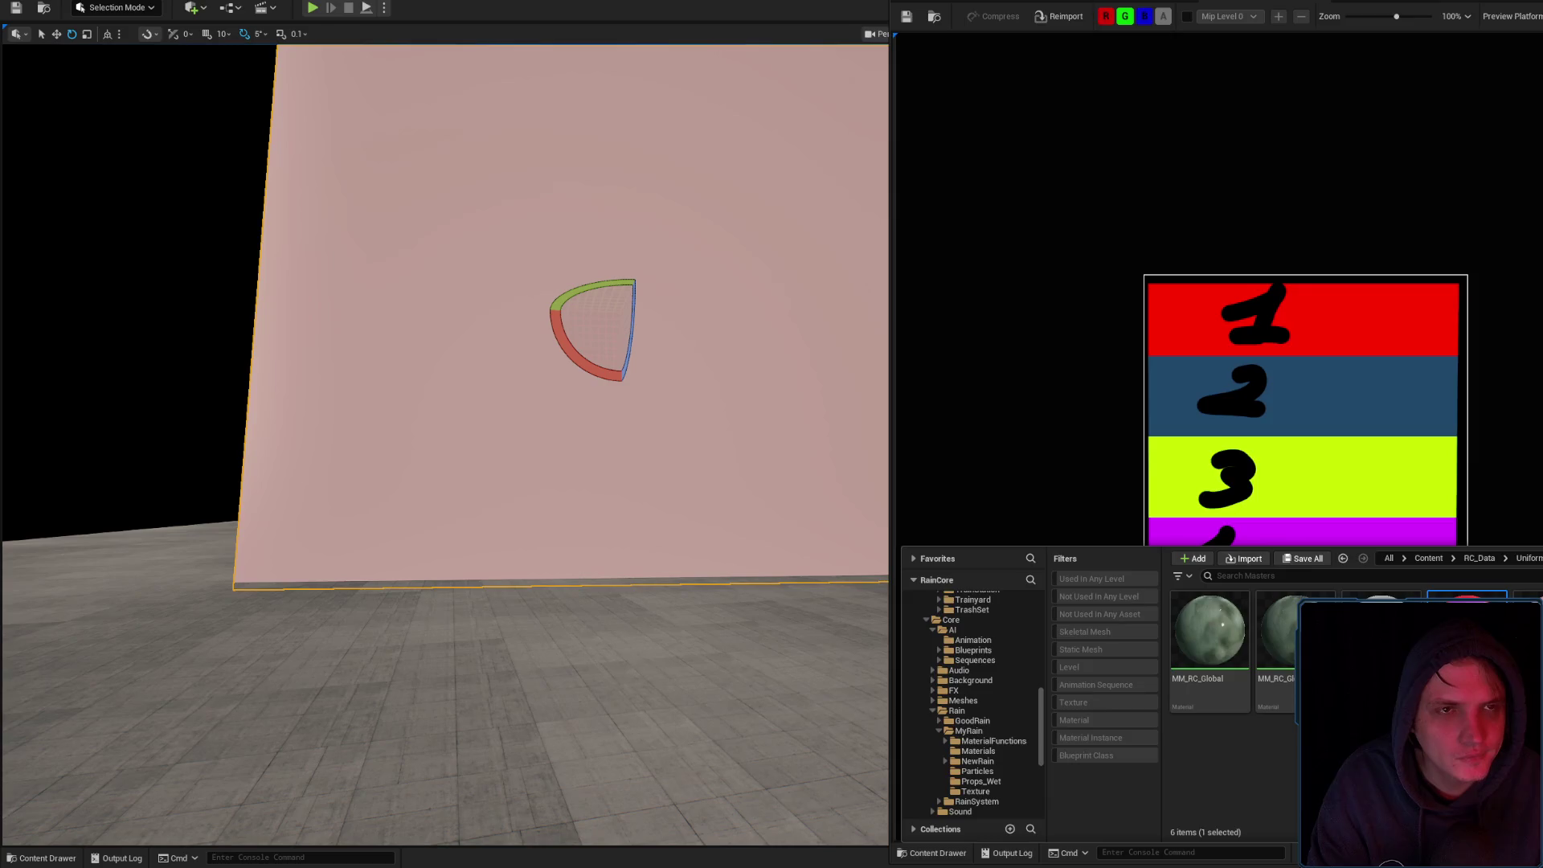
pyautogui.click(1275, 4)
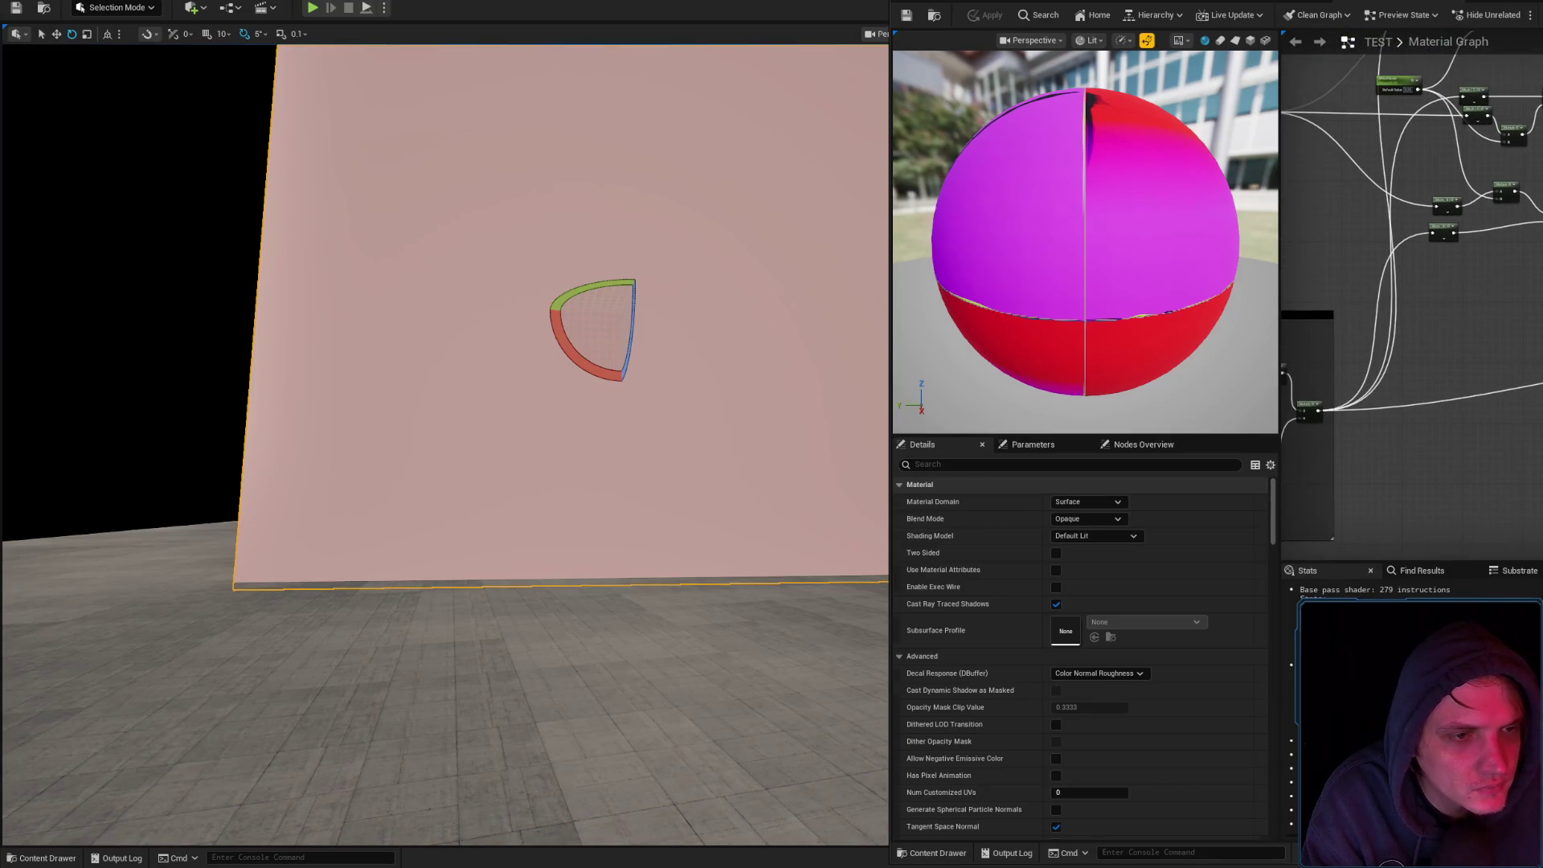
# Inspect the Absolute World Position node and preview the Add node's output
pyautogui.moveTo(1395, 320); pyautogui.dragTo(1397, 322)
pyautogui.scroll(4, 1419, 289)
pyautogui.click(1424, 292)
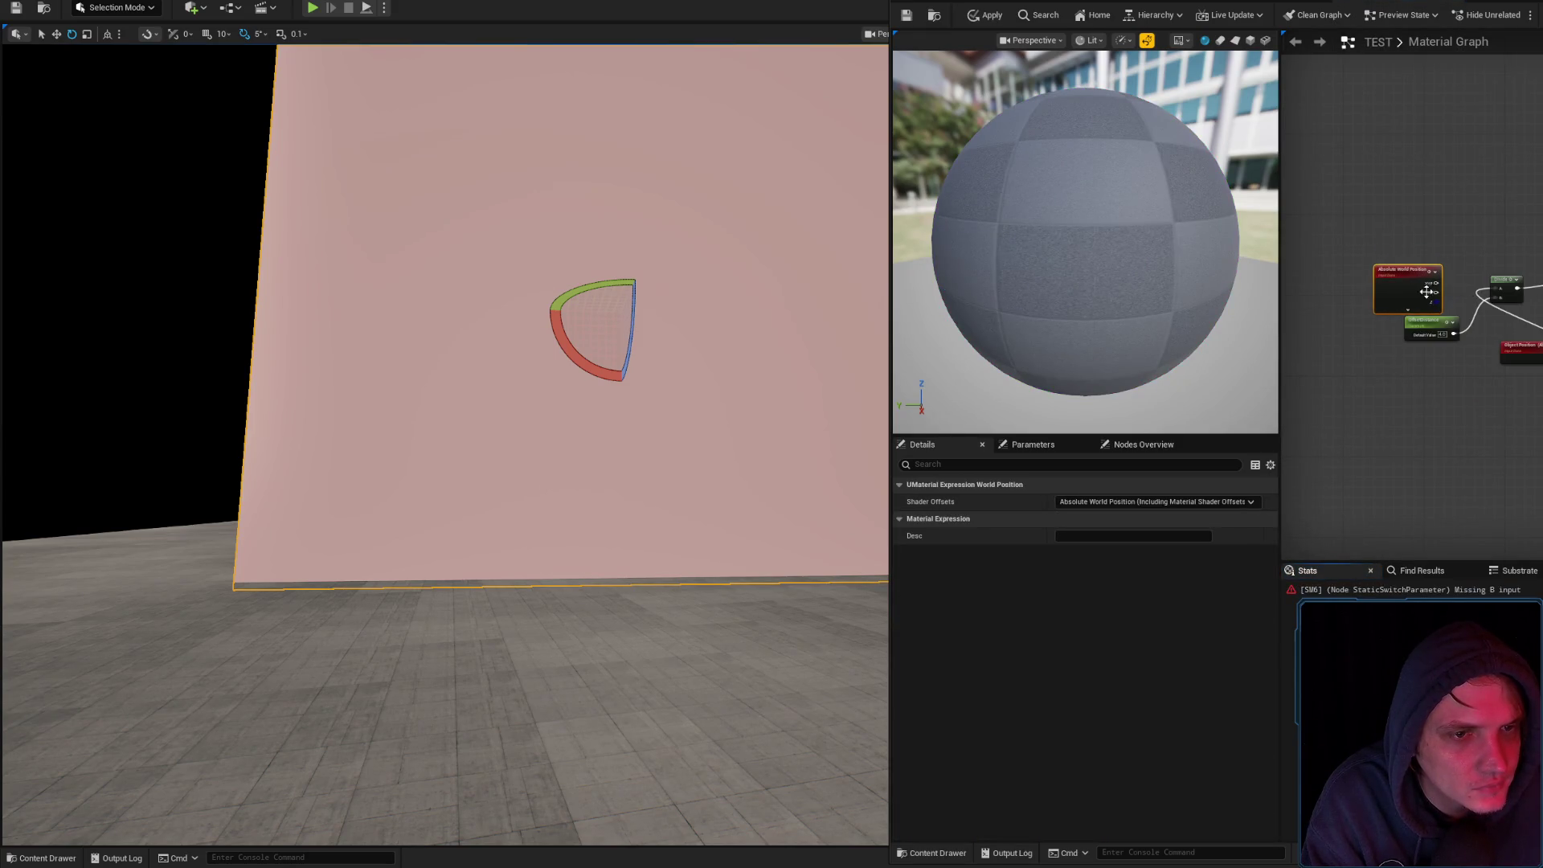
pyautogui.scroll(2, 1422, 289)
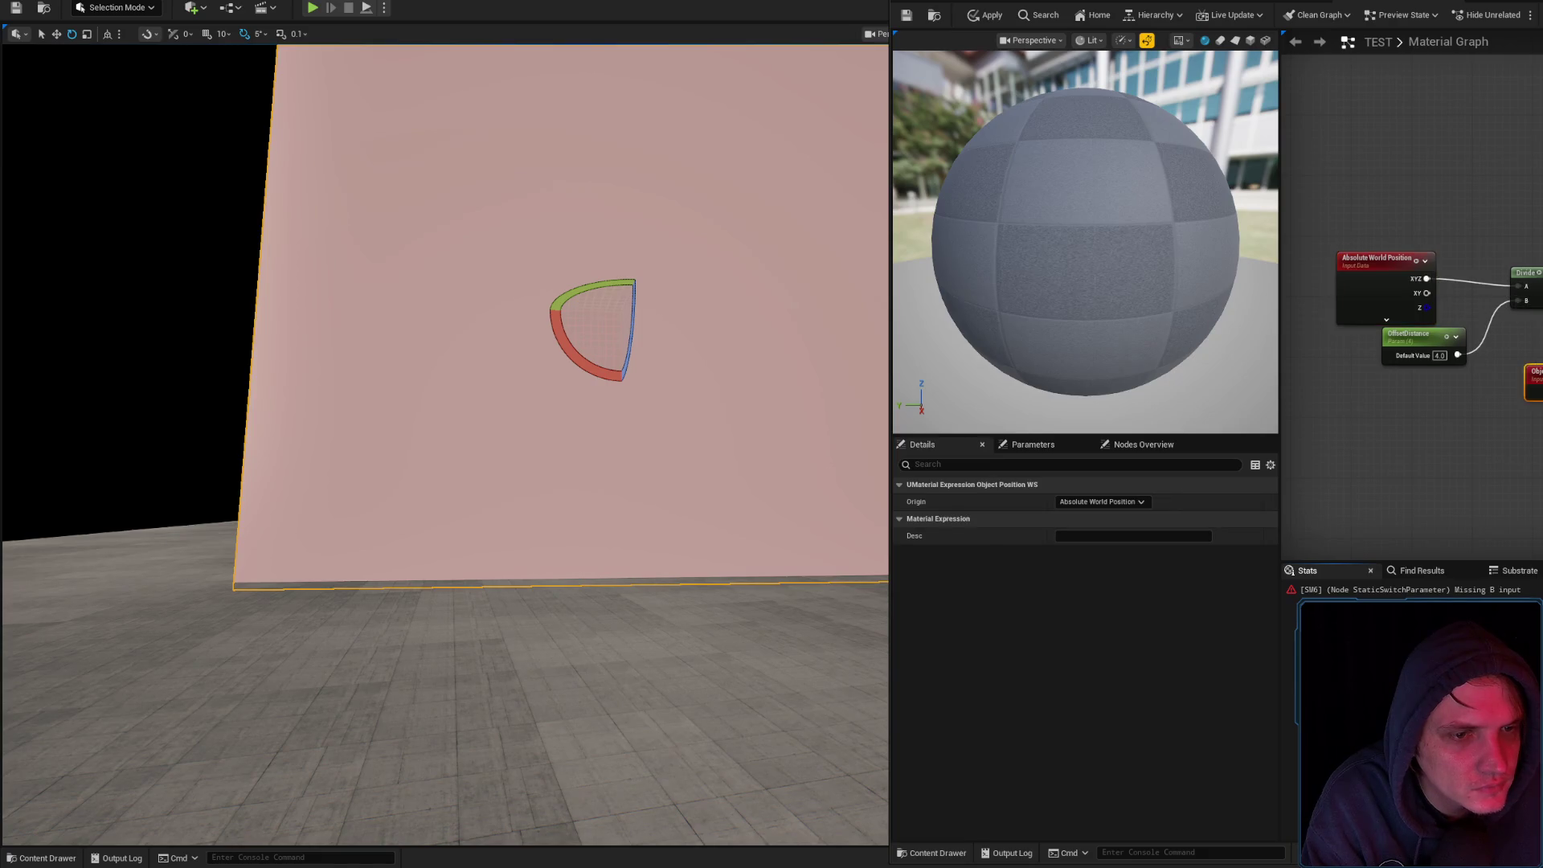
pyautogui.scroll(-3, 1326, 378)
pyautogui.click(1327, 378)
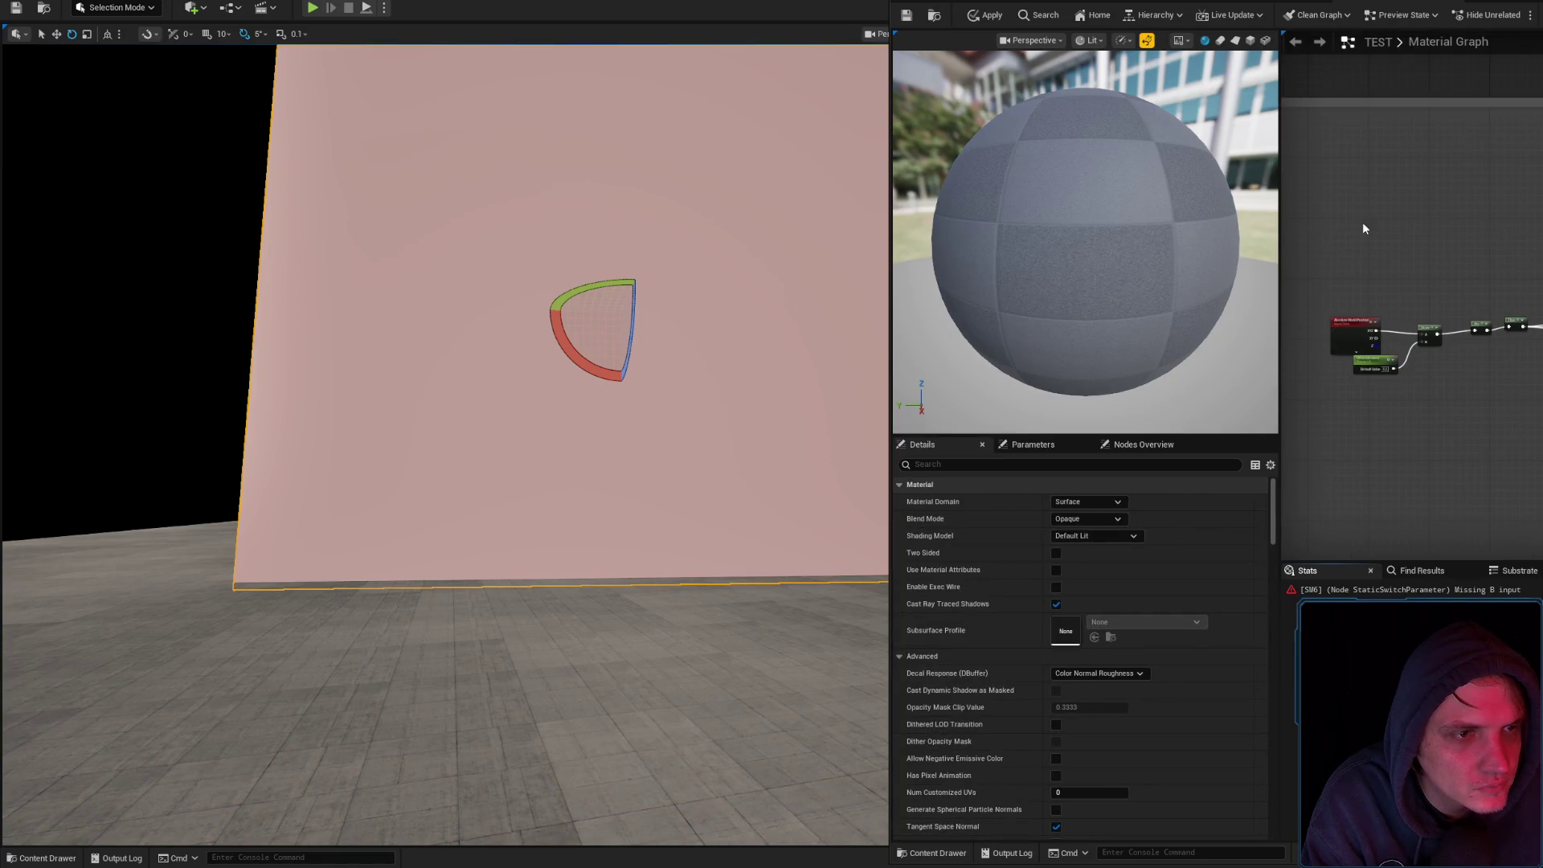
pyautogui.scroll(5, 1302, 322)
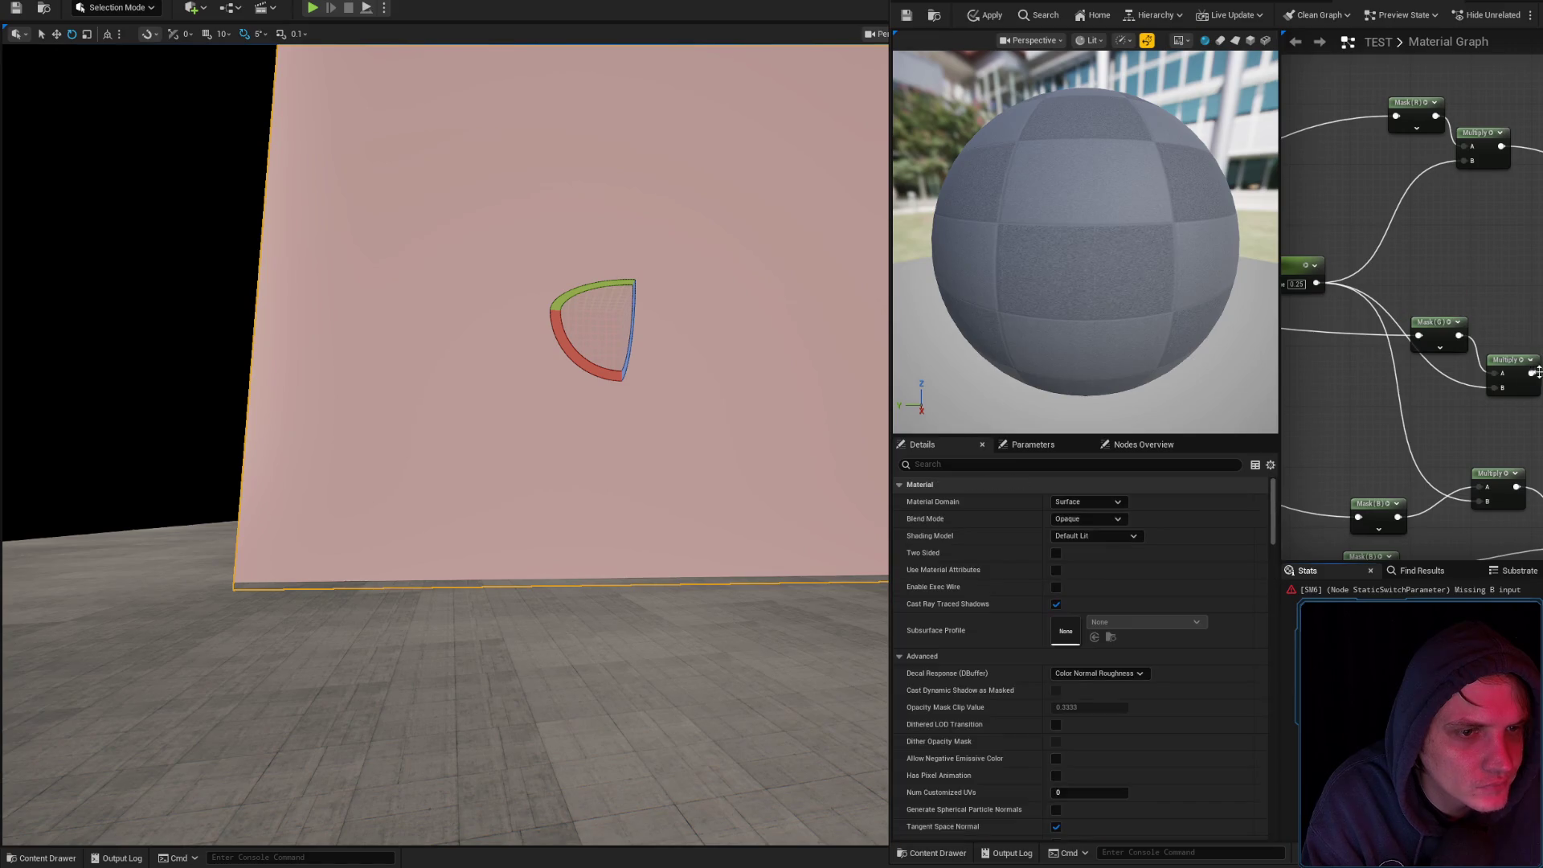
pyautogui.moveTo(1502, 478); pyautogui.dragTo(1504, 292)
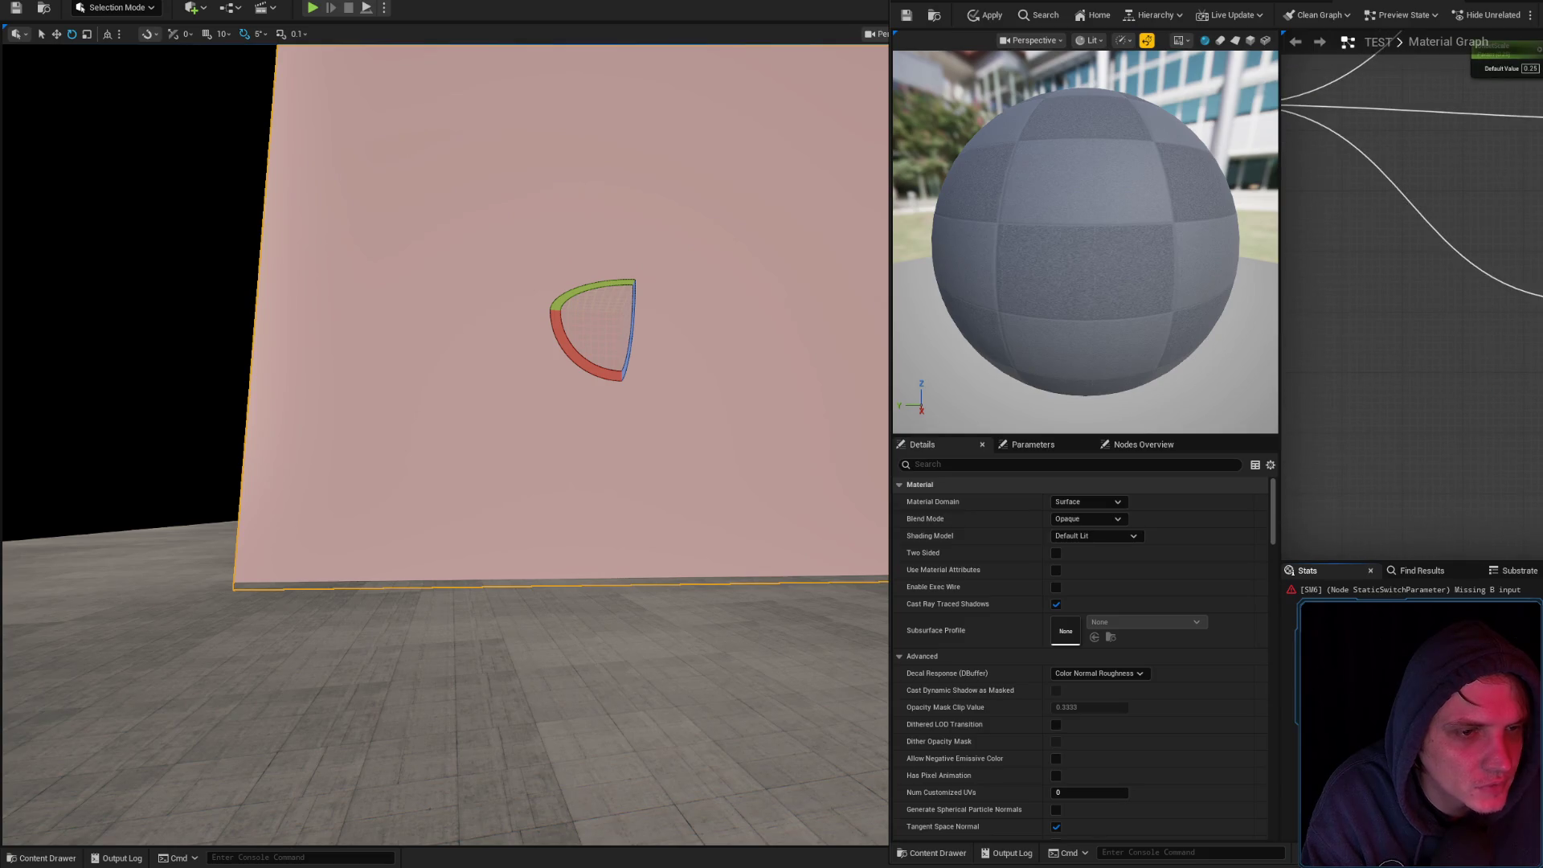
pyautogui.press('space')
pyautogui.press('space')
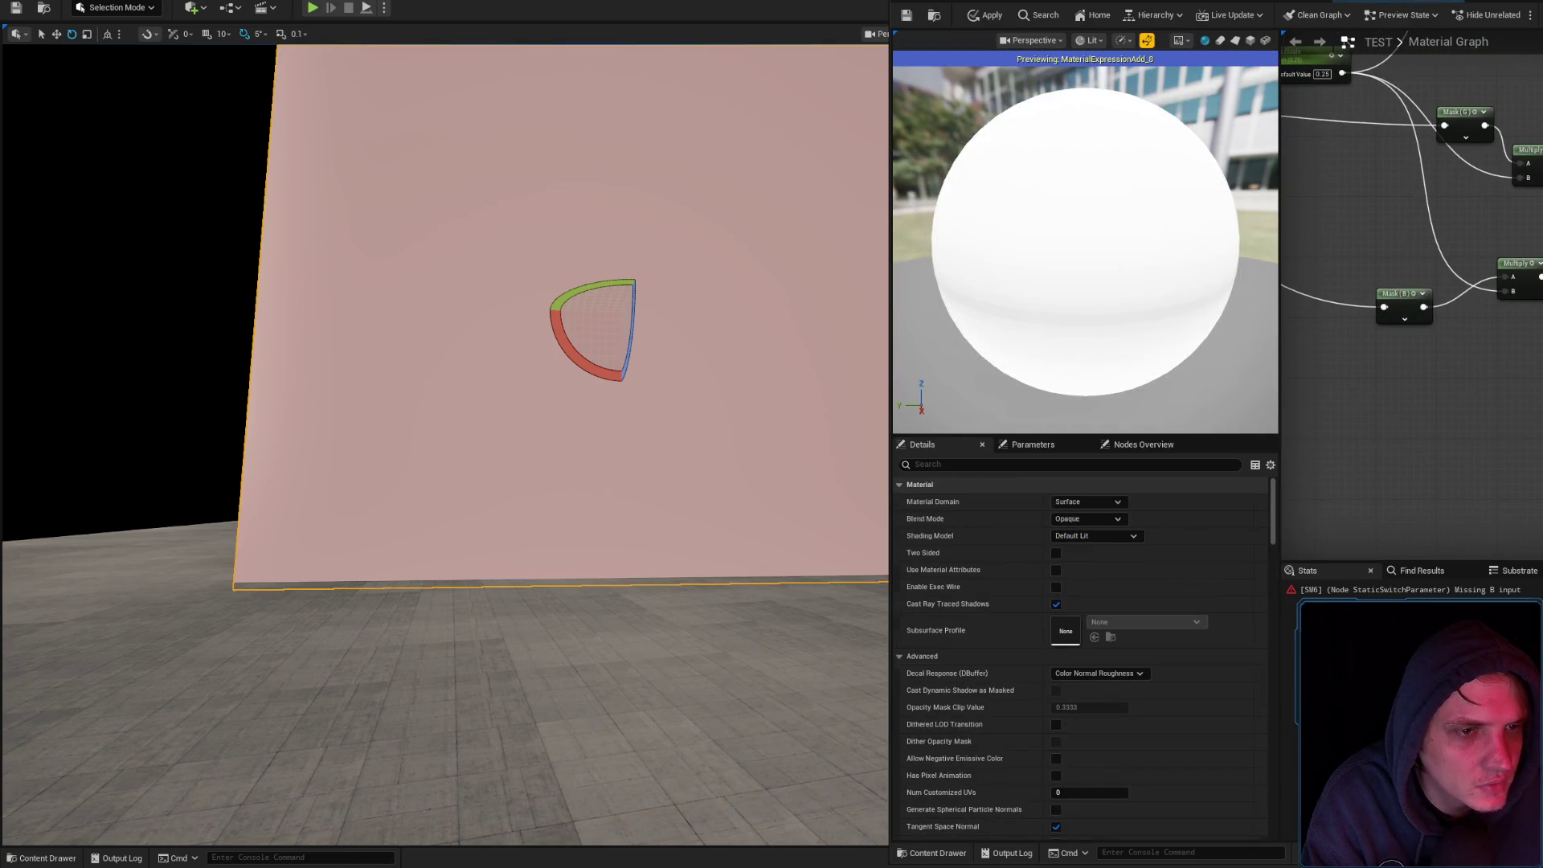
pyautogui.scroll(-6, 1414, 241)
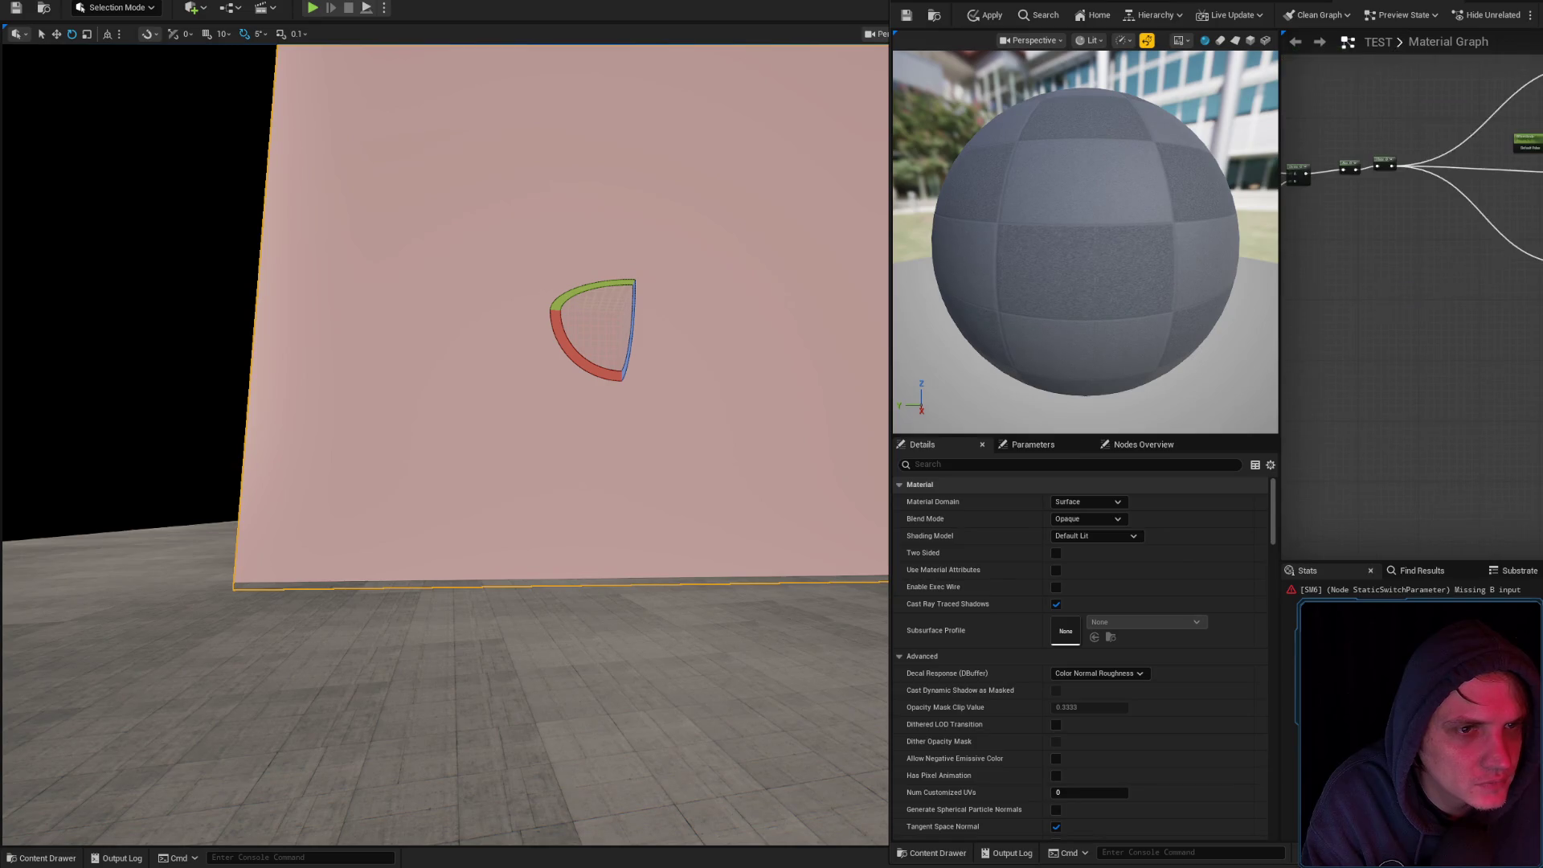
# Frame all graph nodes and re-check the Absolute World Position node
pyautogui.hotkey('ctrl', 'a')
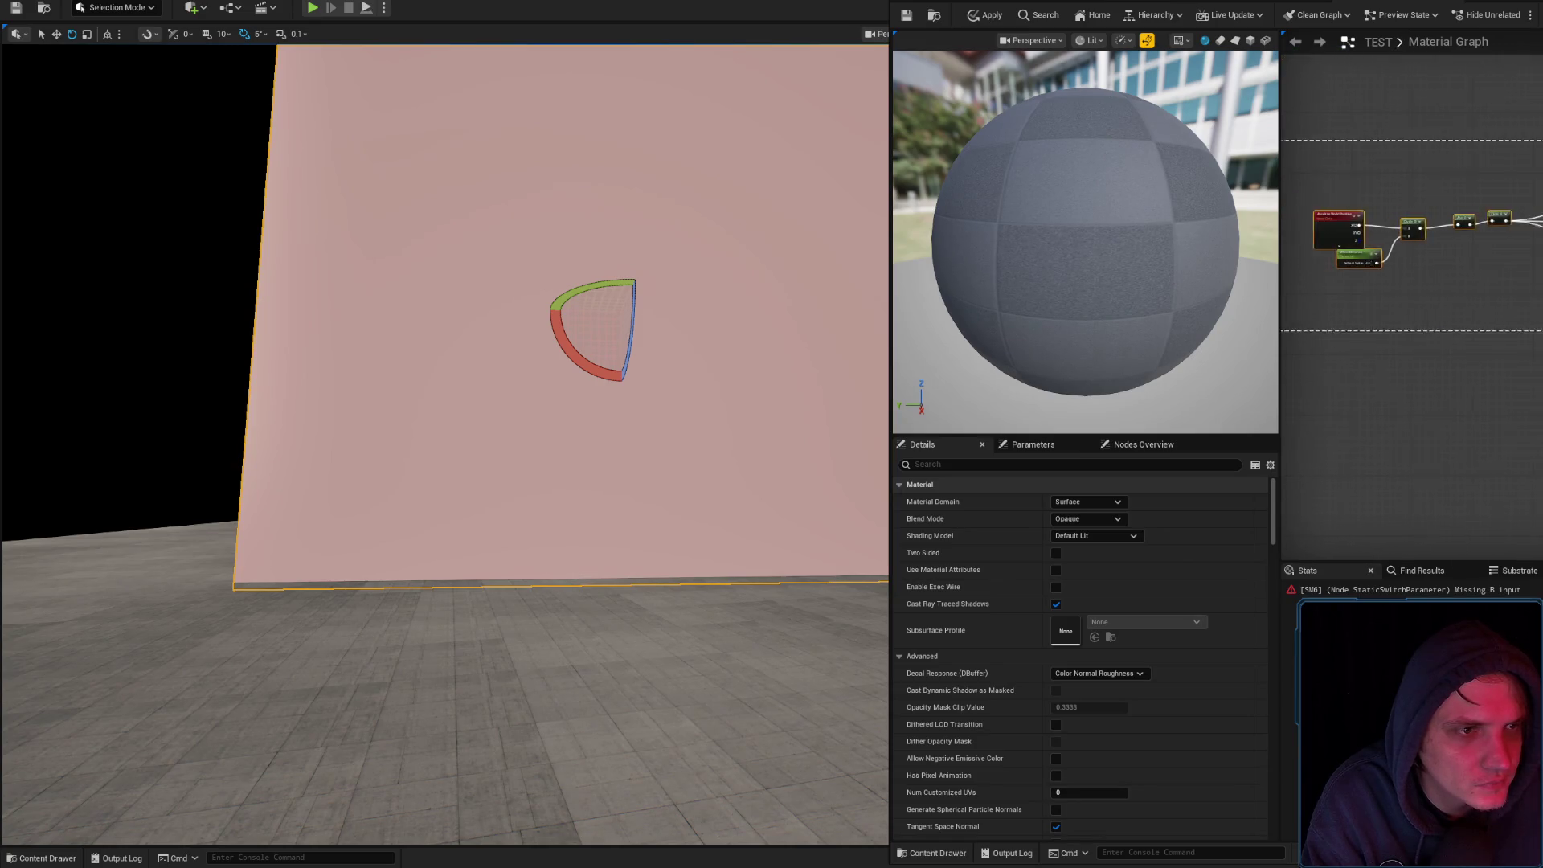
pyautogui.press('f')
pyautogui.click(1518, 329)
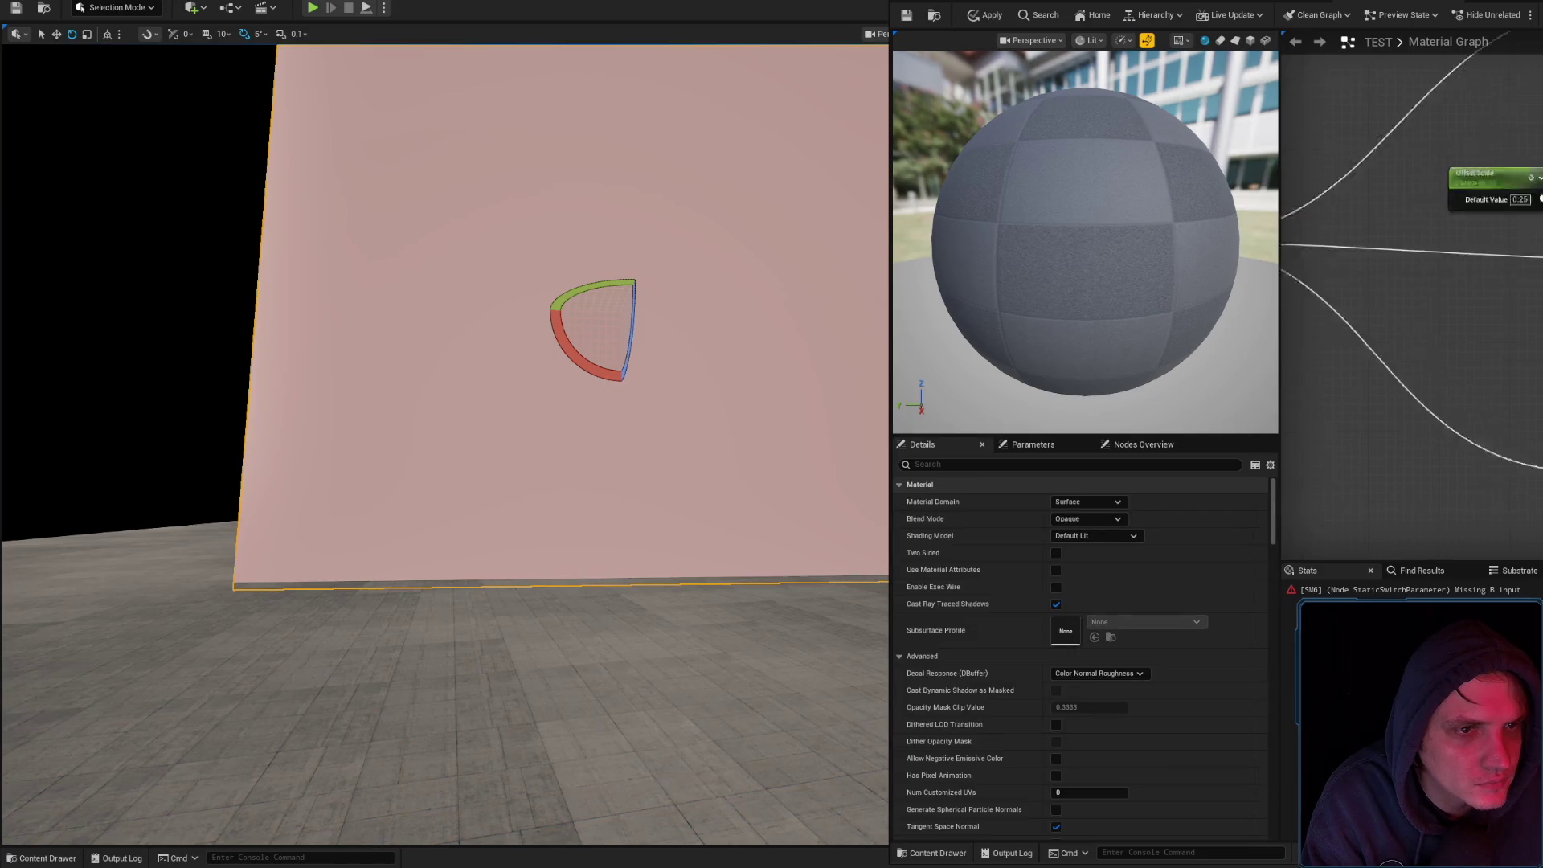
pyautogui.moveTo(1518, 330)
pyautogui.mouseDown()
pyautogui.moveTo(1464, 284)
pyautogui.moveTo(1524, 201)
pyautogui.mouseUp()
pyautogui.scroll(-3, 1487, 193)
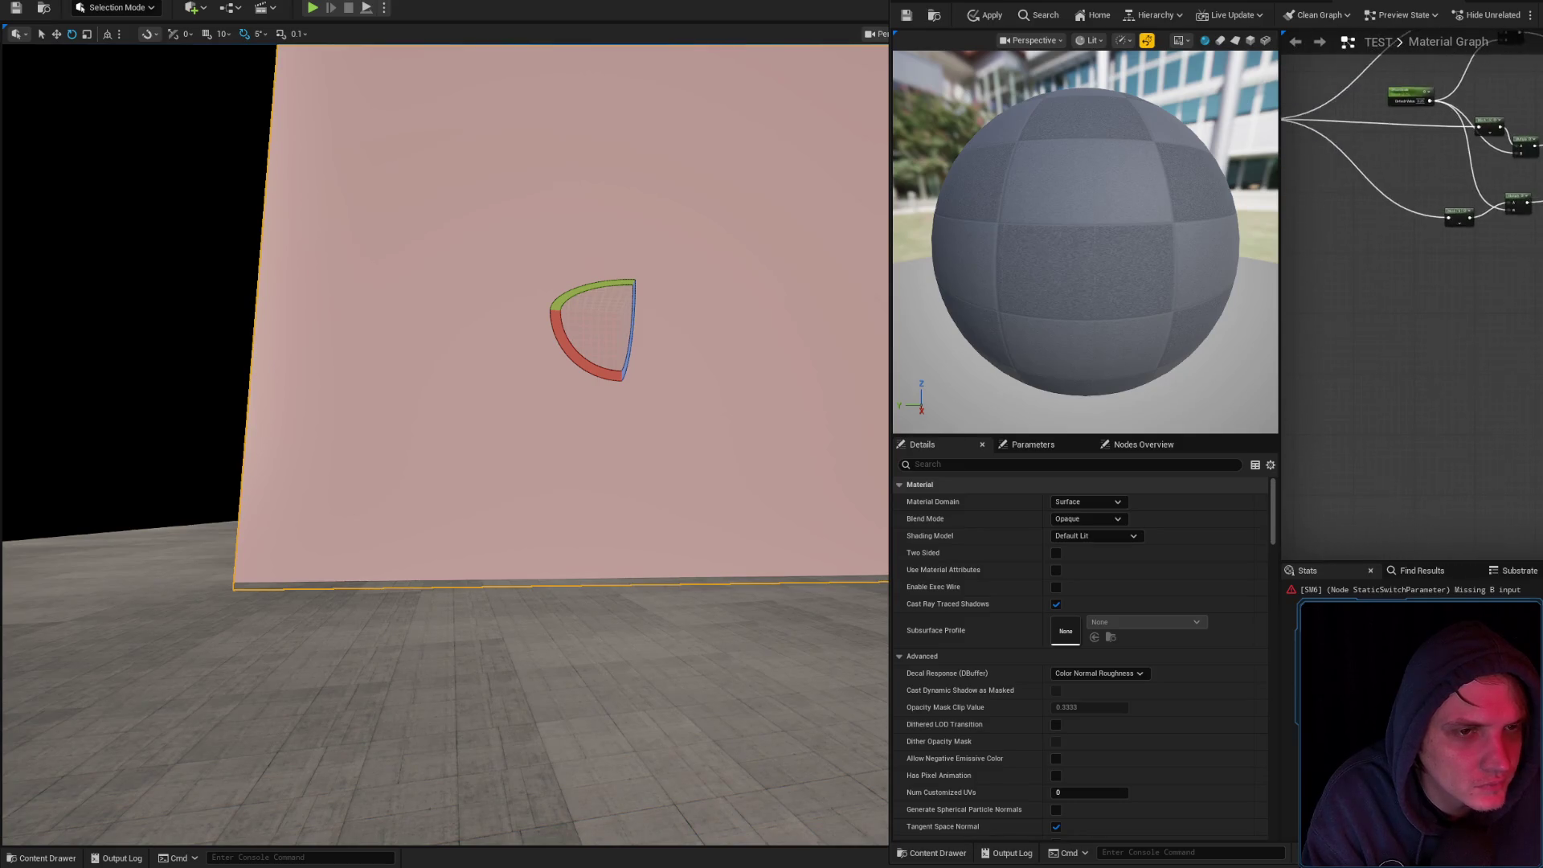
pyautogui.scroll(2, 1438, 386)
pyautogui.click(1484, 166)
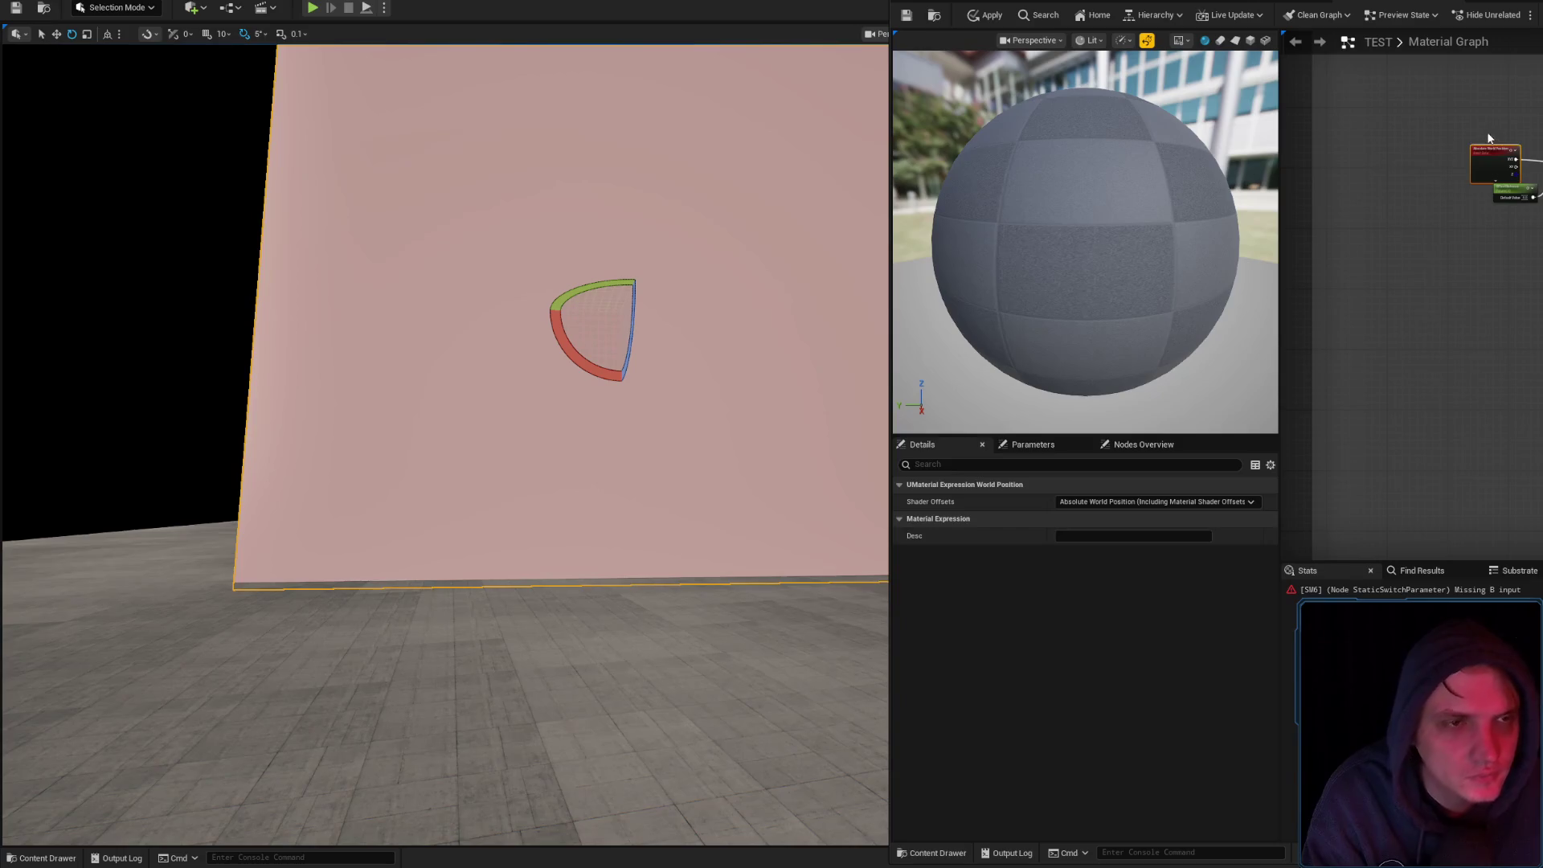
pyautogui.click(1515, 193)
# Select the Texture Pattern Random switch parameter and apply changes to the original material
pyautogui.moveTo(1447, 337); pyautogui.dragTo(1310, 245)
pyautogui.moveTo(1366, 81)
pyautogui.mouseDown()
pyautogui.moveTo(1481, 234)
pyautogui.moveTo(1487, 334)
pyautogui.mouseUp()
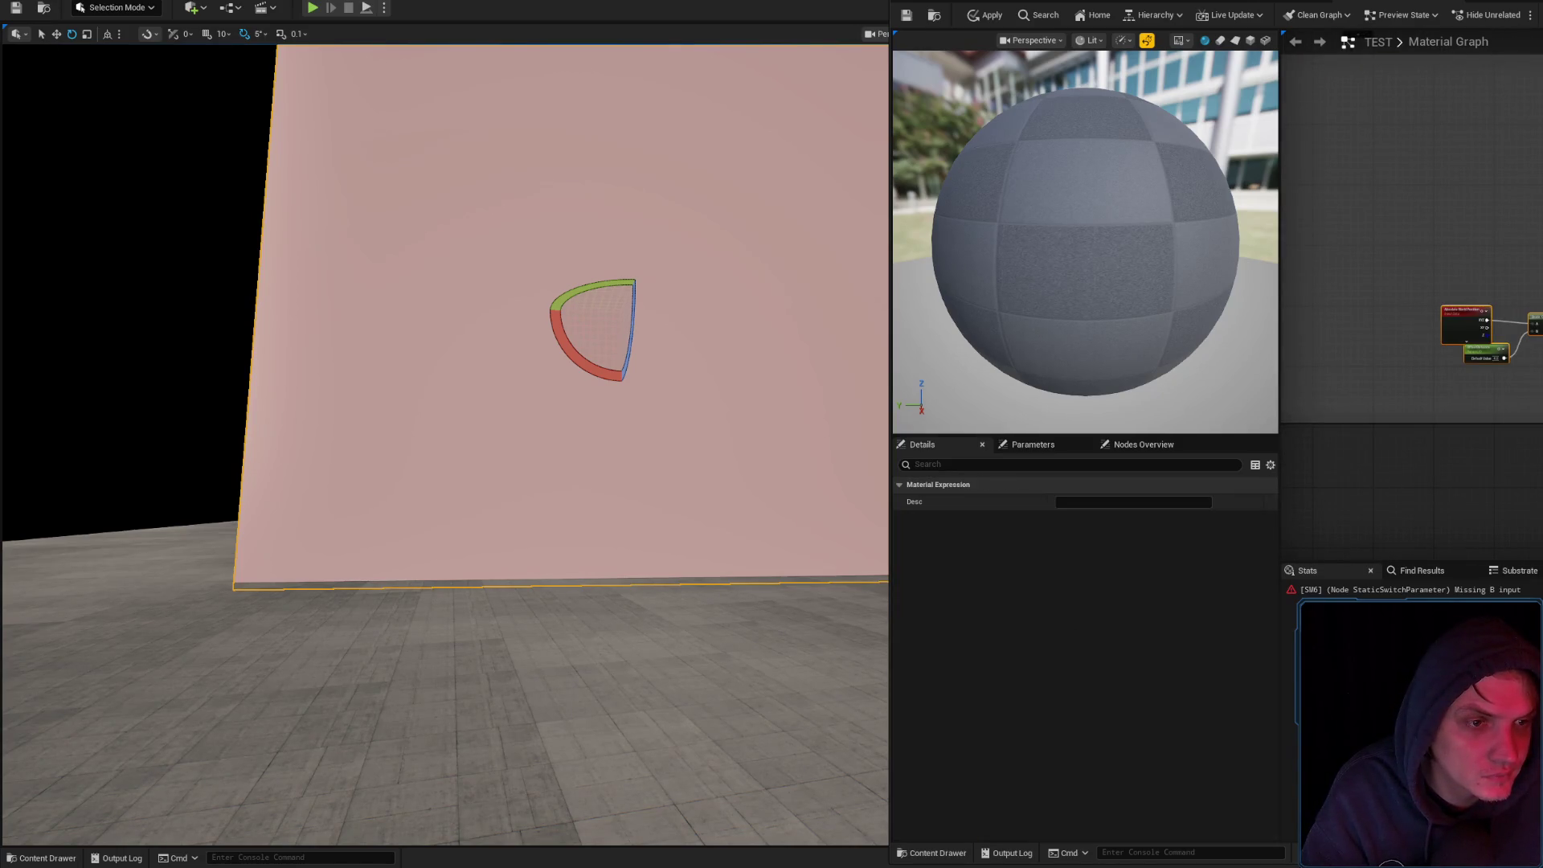
pyautogui.scroll(-1, 1412, 321)
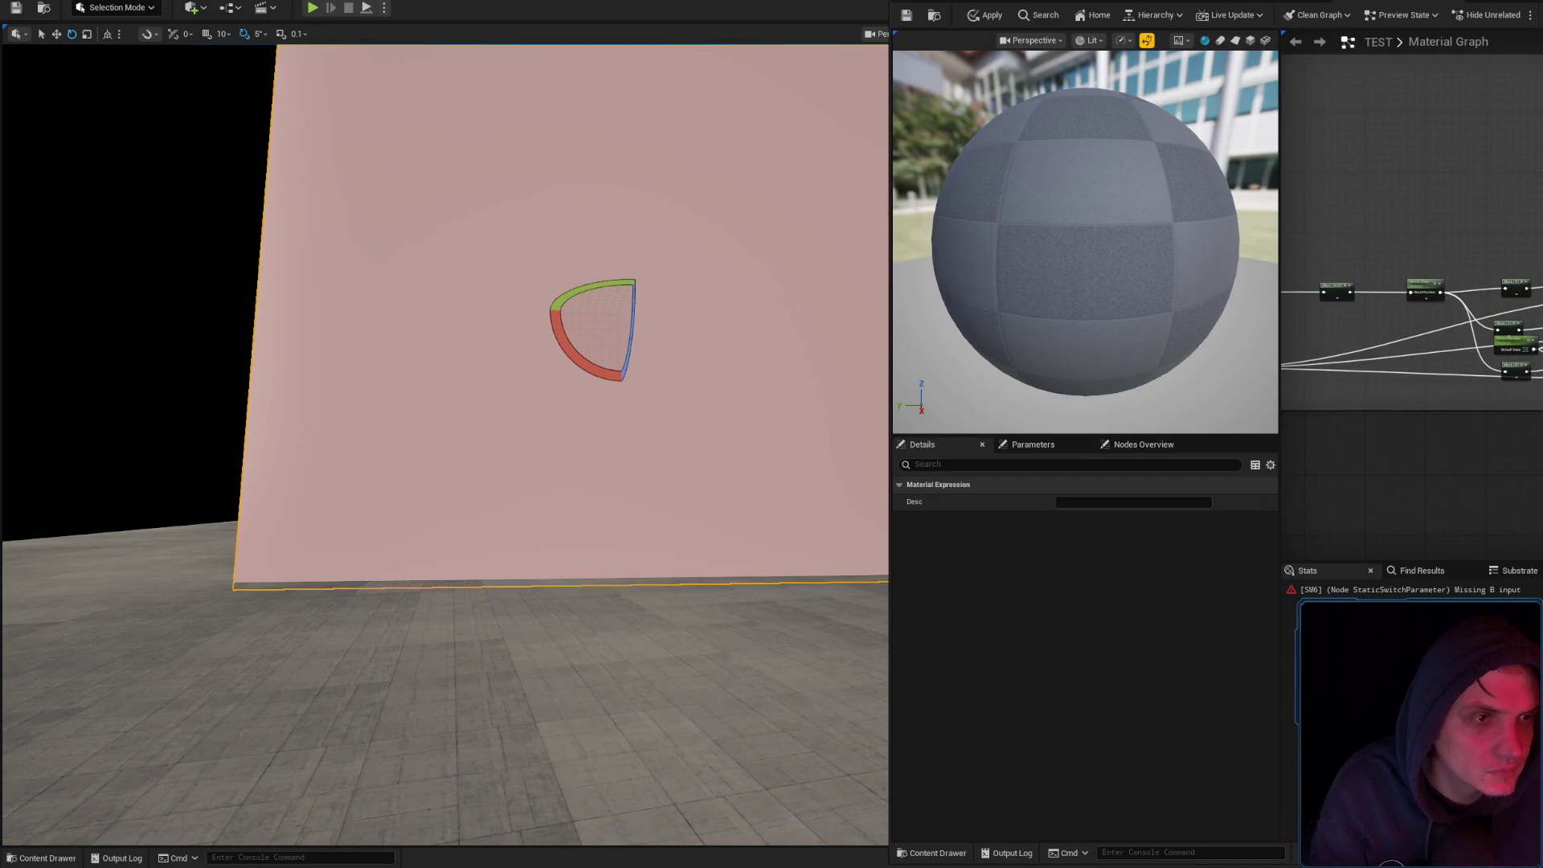
pyautogui.click(1532, 273)
pyautogui.moveTo(1495, 241); pyautogui.dragTo(1536, 277)
pyautogui.moveTo(1337, 309); pyautogui.dragTo(1454, 291)
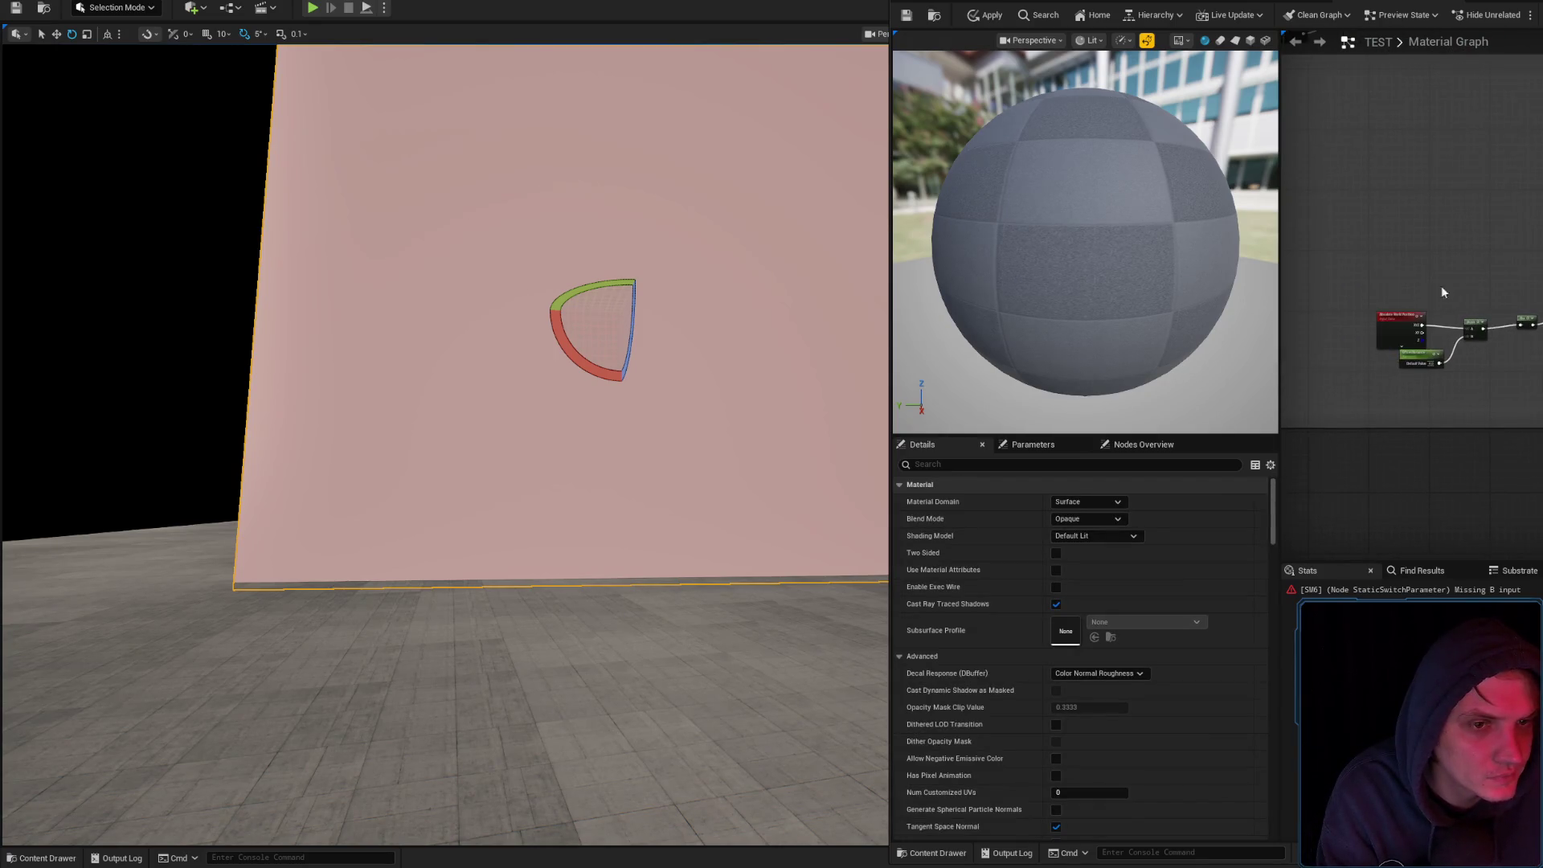
pyautogui.scroll(-2, 1449, 213)
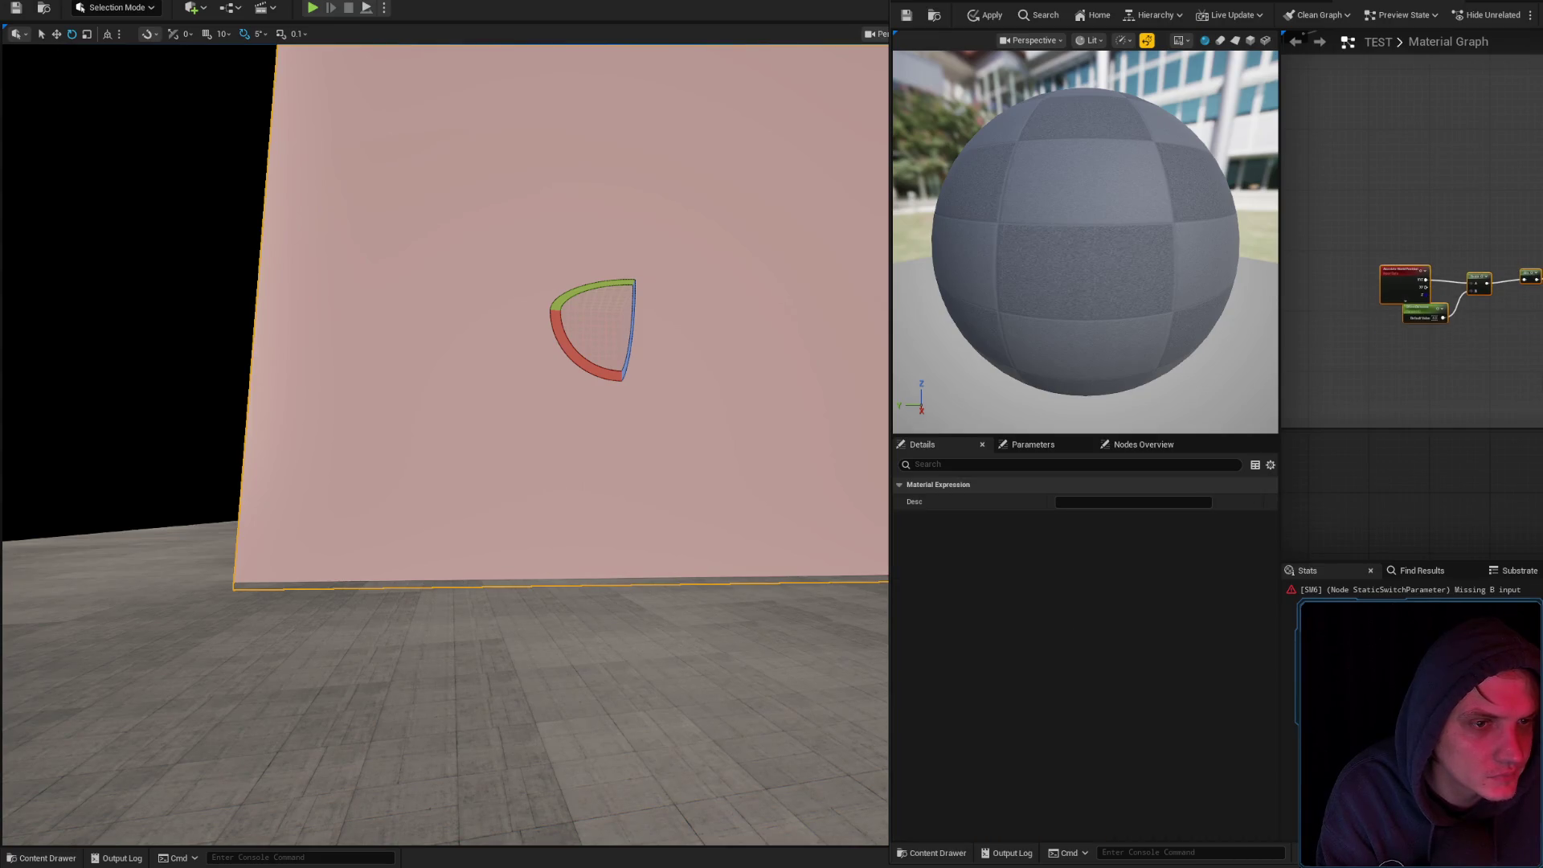
pyautogui.scroll(3, 1294, 321)
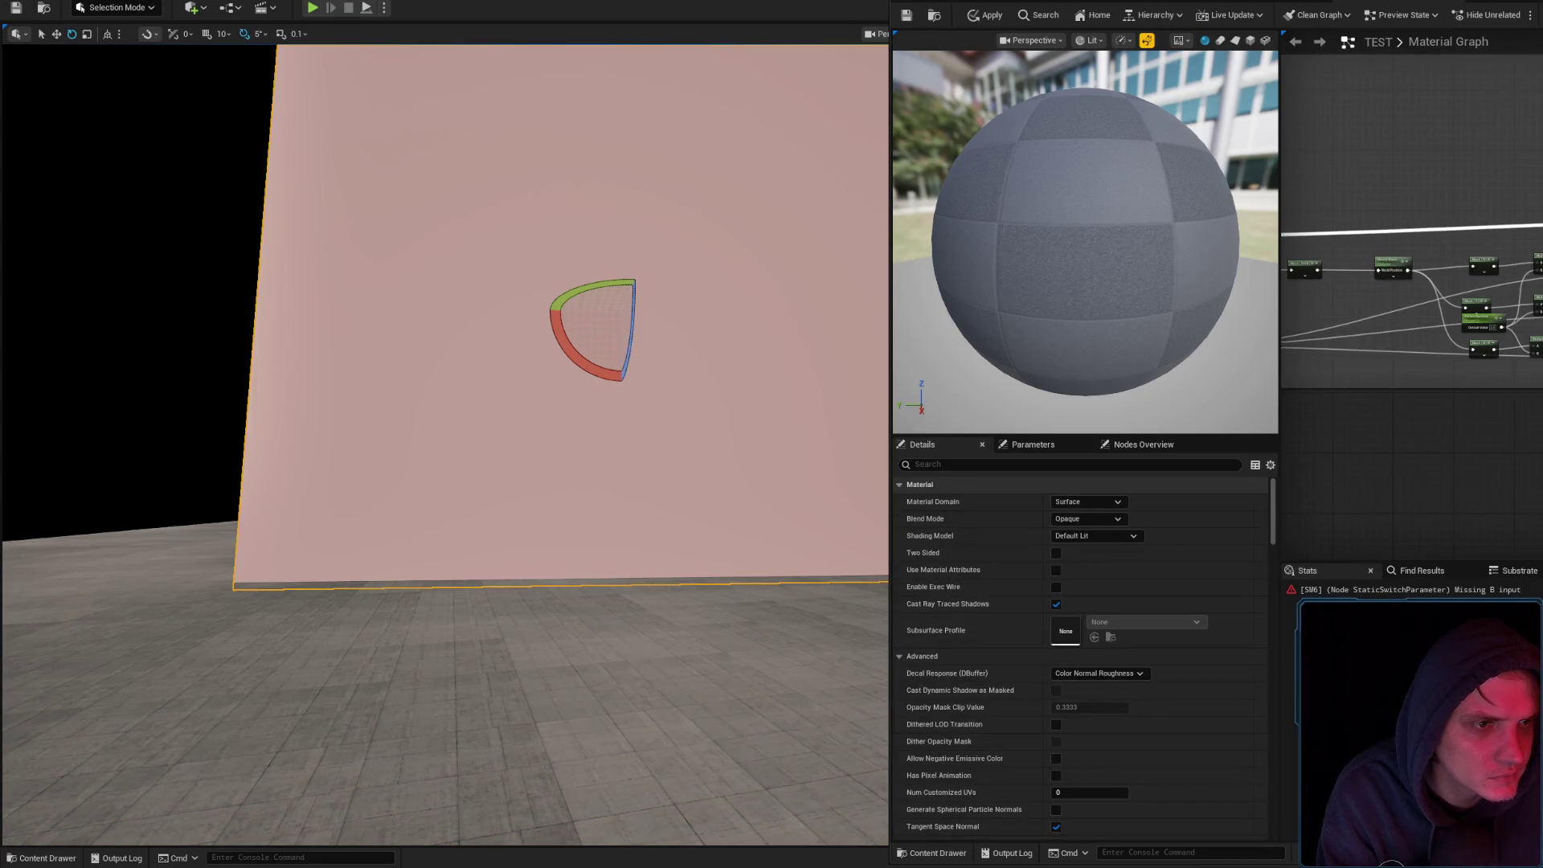
pyautogui.click(1366, 589)
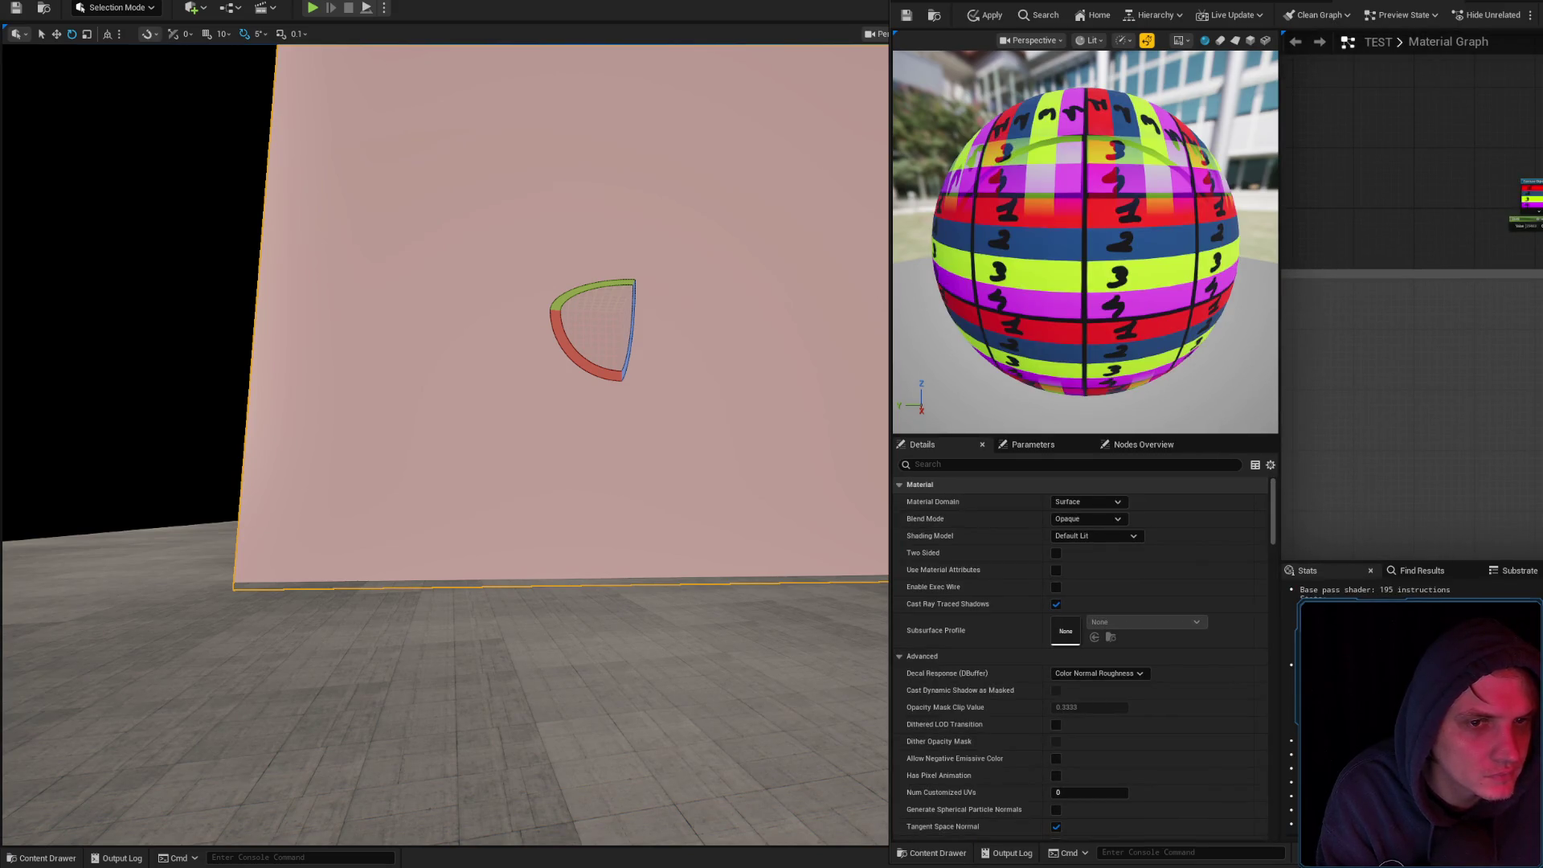
pyautogui.click(987, 16)
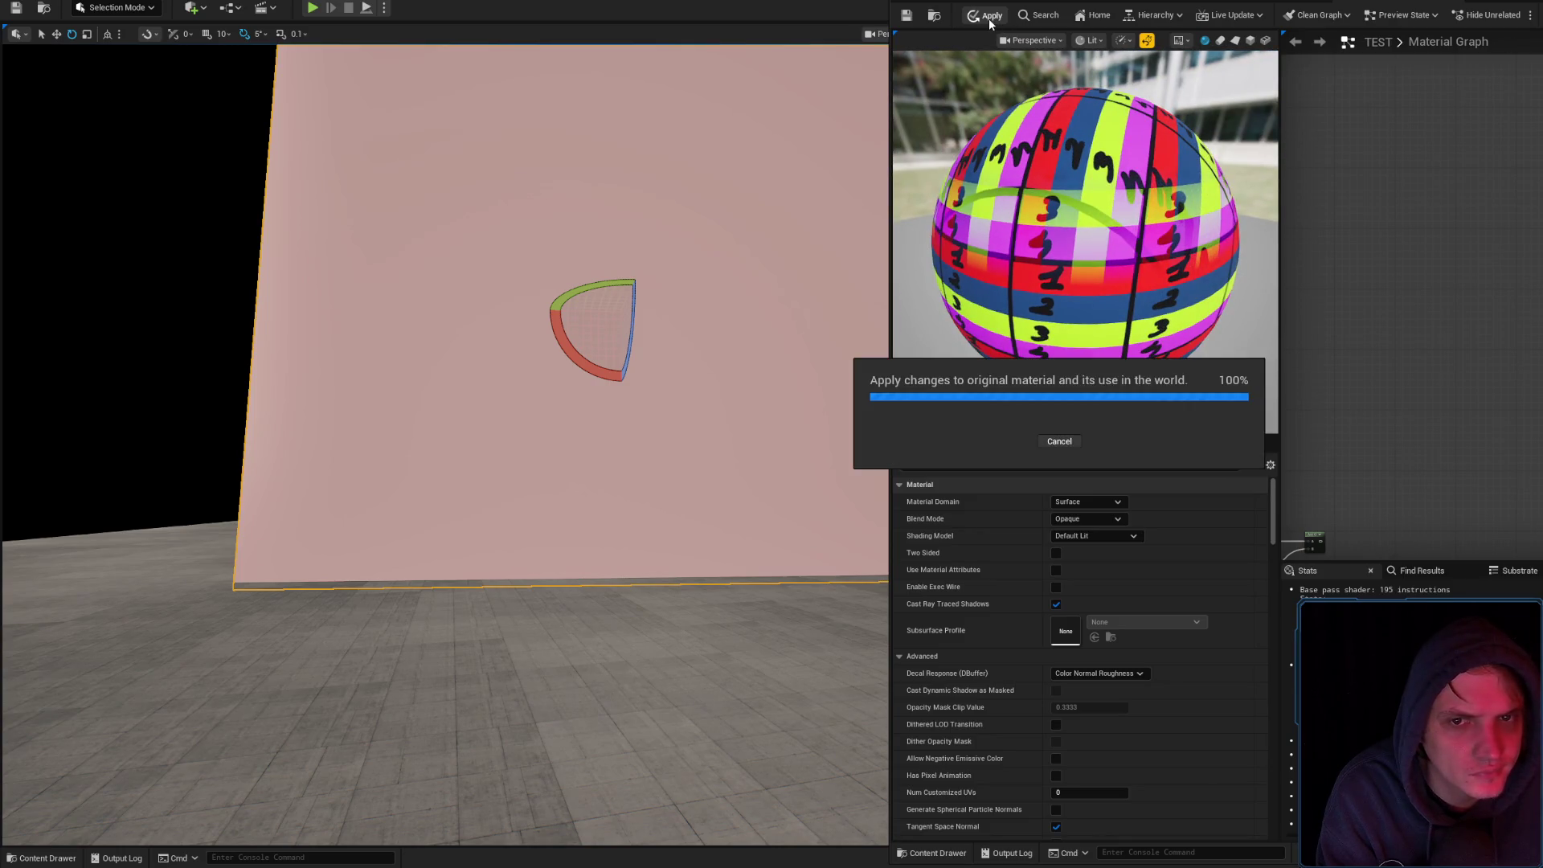
# Reconnect the 2048 value wire, apply, and orbit the viewport to view the numbered stripe tiles
pyautogui.scroll(5, 648, 297)
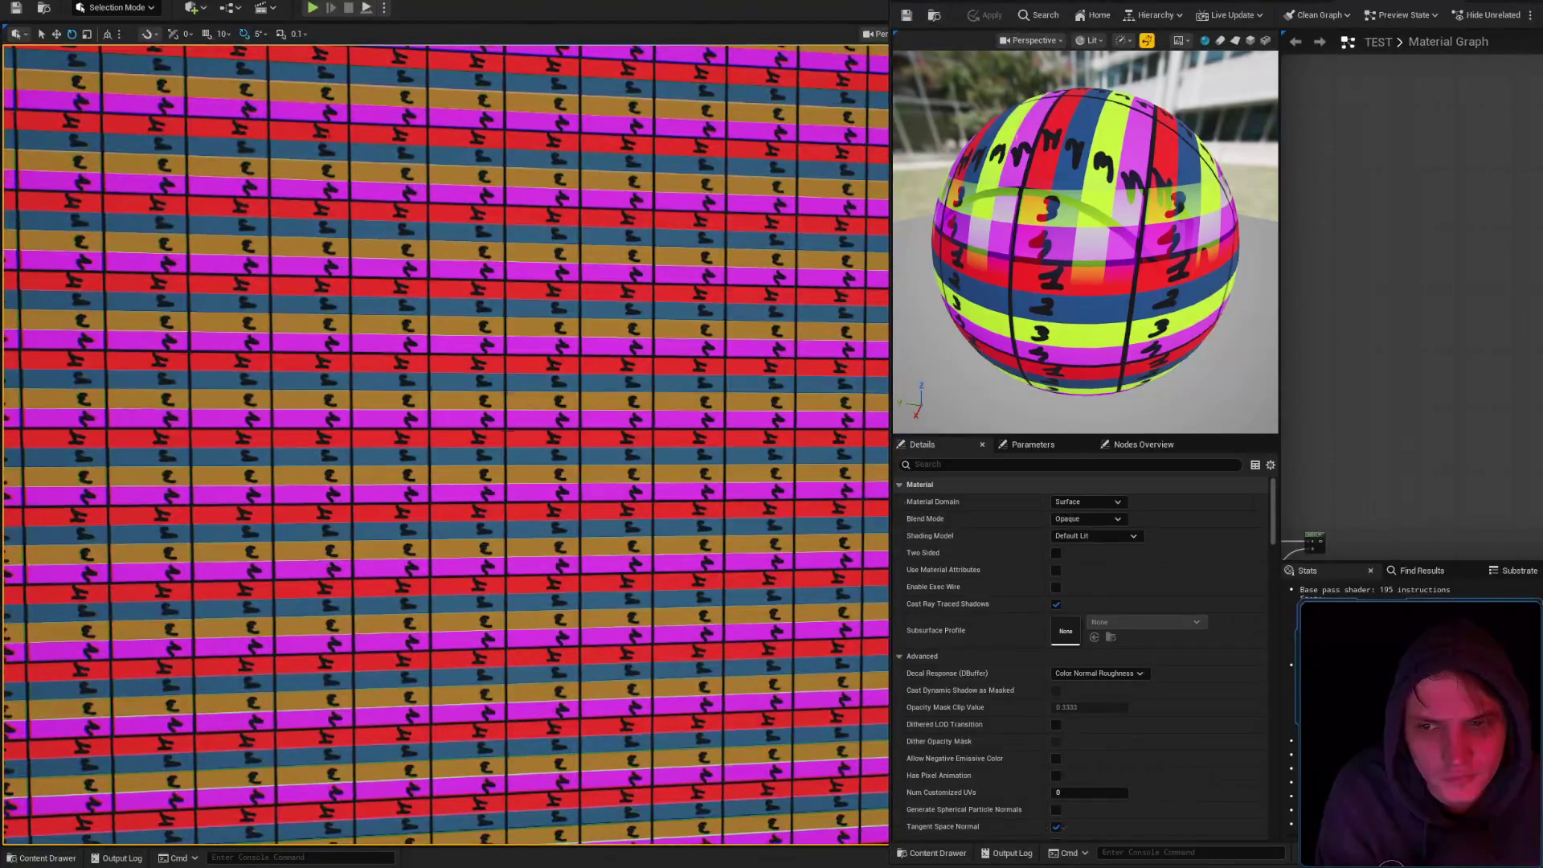
pyautogui.scroll(-3, 563, 454)
pyautogui.scroll(-3, 1312, 494)
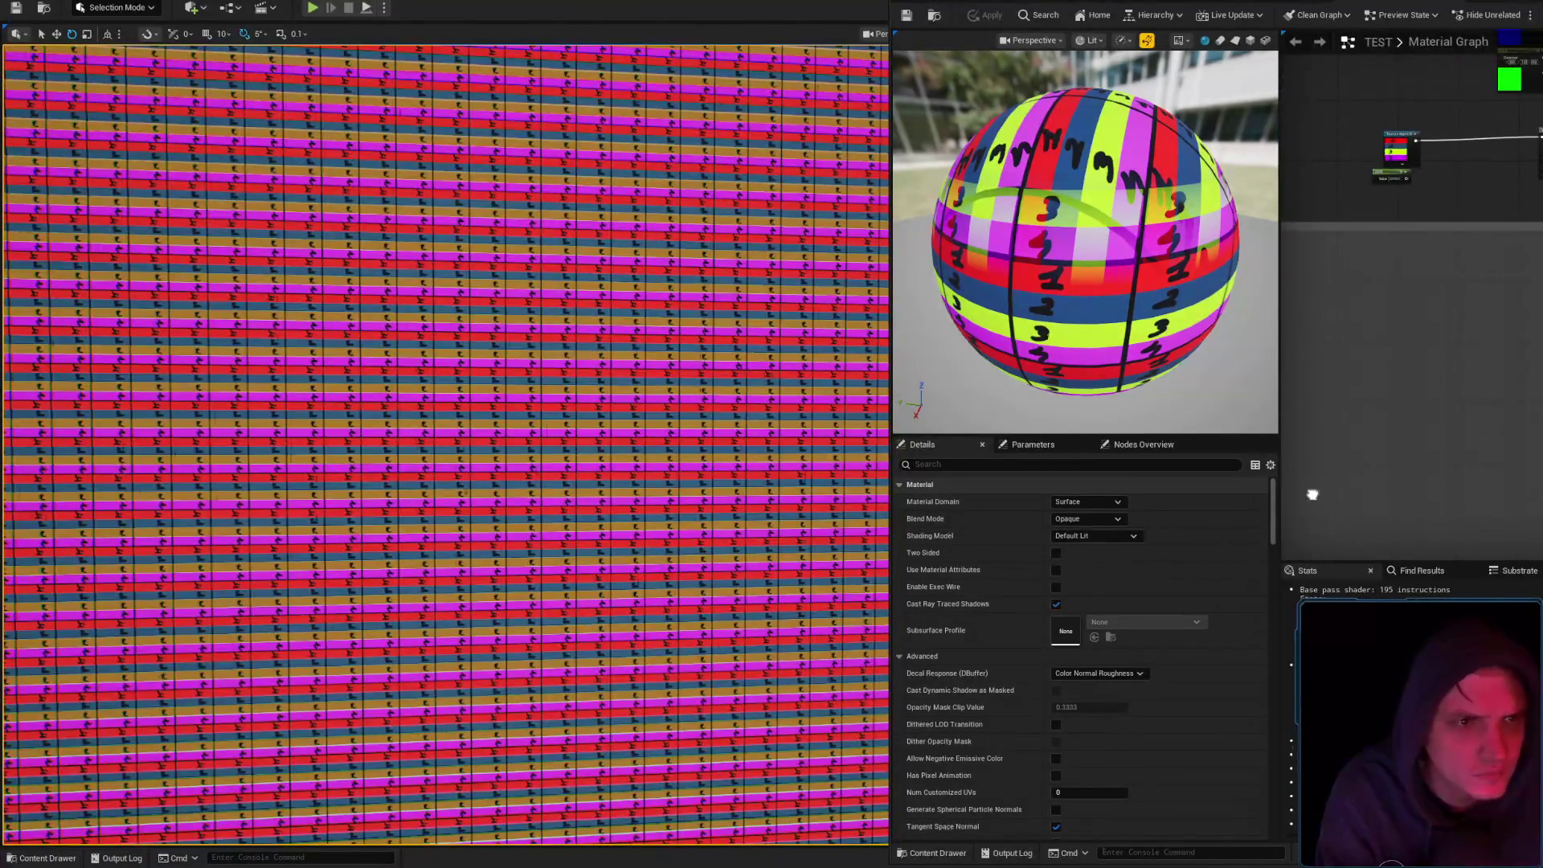
pyautogui.scroll(3, 1458, 213)
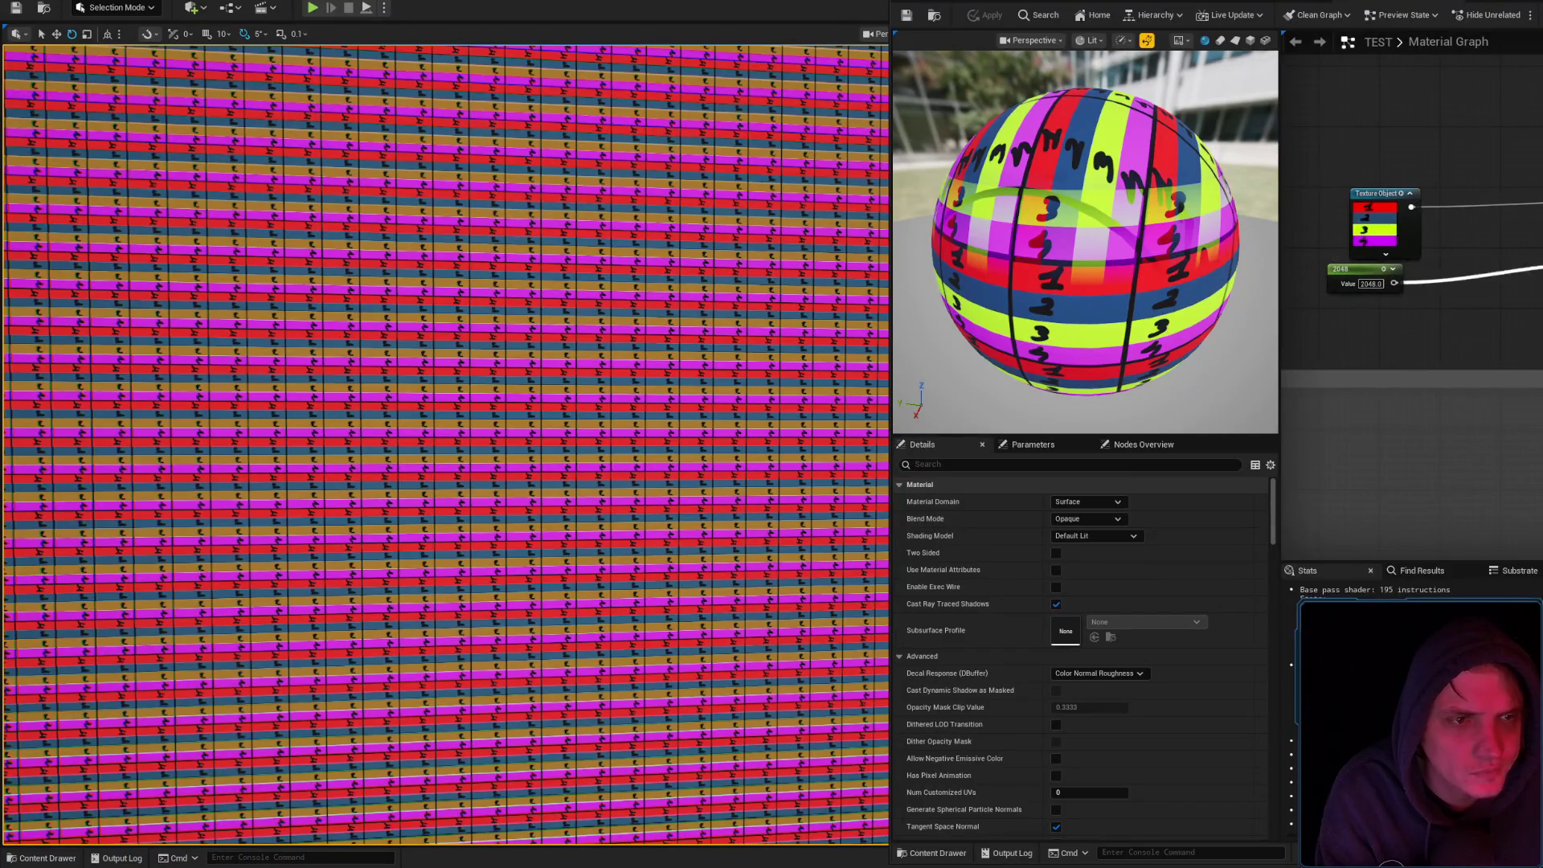
pyautogui.moveTo(1539, 253); pyautogui.dragTo(1537, 193)
pyautogui.click(986, 12)
pyautogui.scroll(-5, 676, 320)
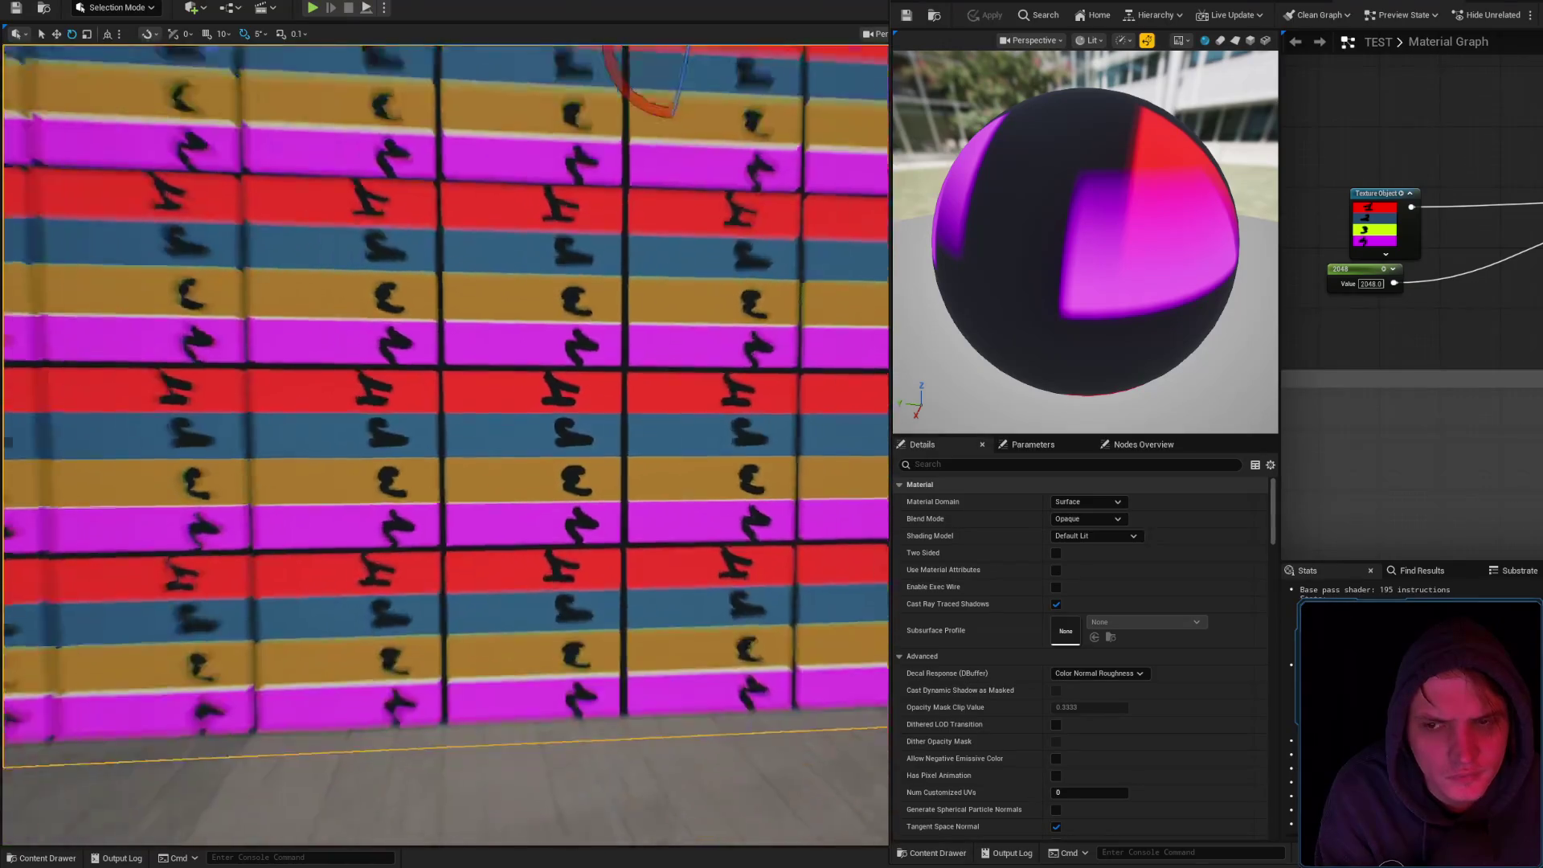
pyautogui.scroll(-4, 446, 442)
pyautogui.moveTo(446, 442); pyautogui.dragTo(253, 438)
pyautogui.moveTo(719, 343)
pyautogui.mouseDown()
pyautogui.moveTo(699, 343)
pyautogui.moveTo(719, 343)
pyautogui.mouseUp()
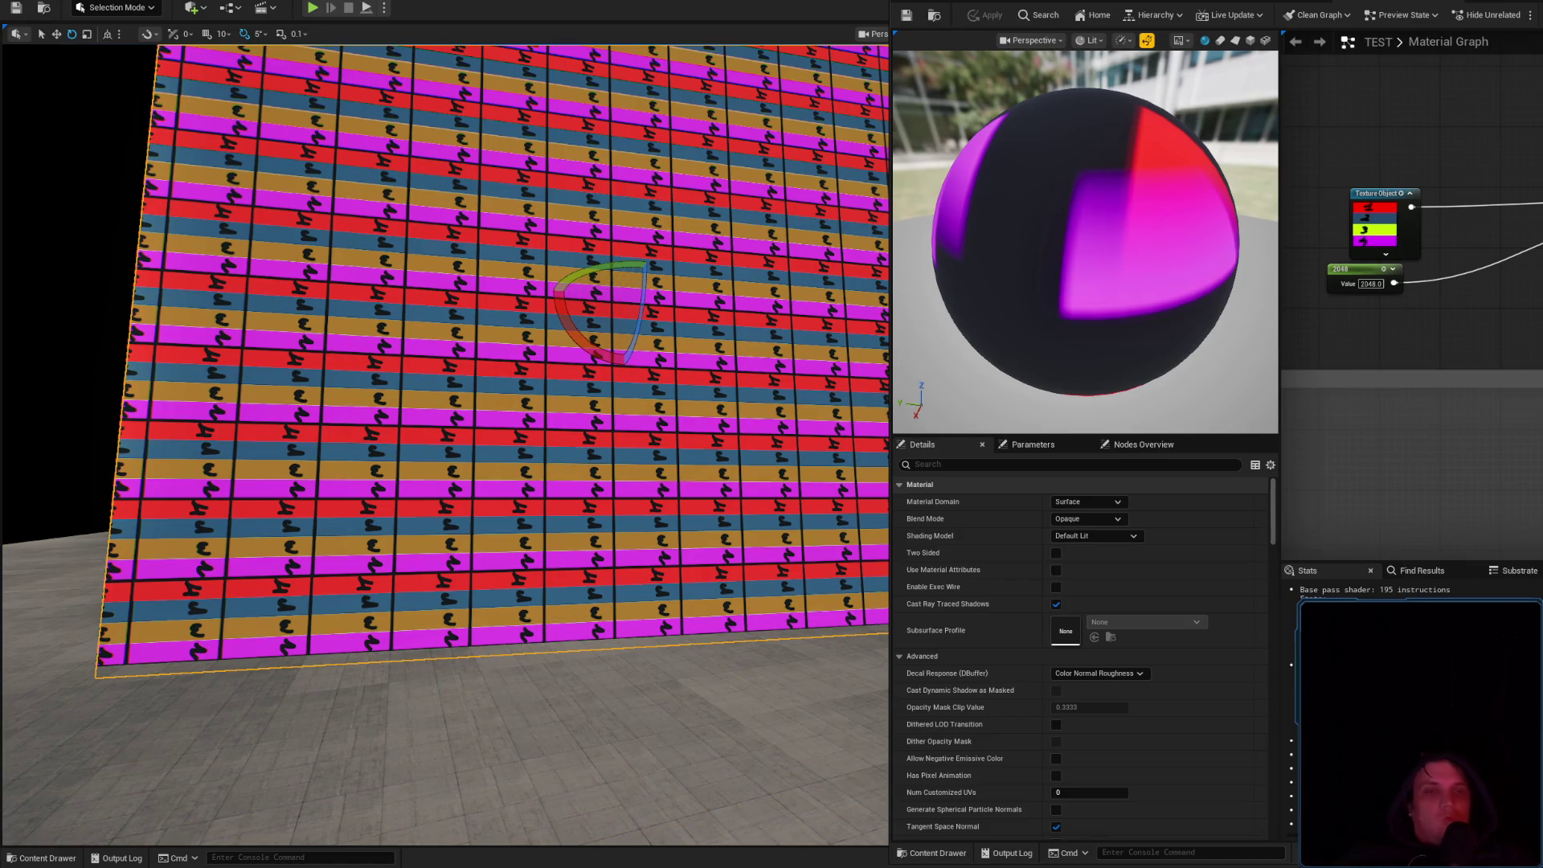
# Box-select the material nodes and apply the updated 2048 setup to the wall
pyautogui.moveTo(1407, 338); pyautogui.dragTo(1402, 290)
pyautogui.scroll(-5, 1348, 326)
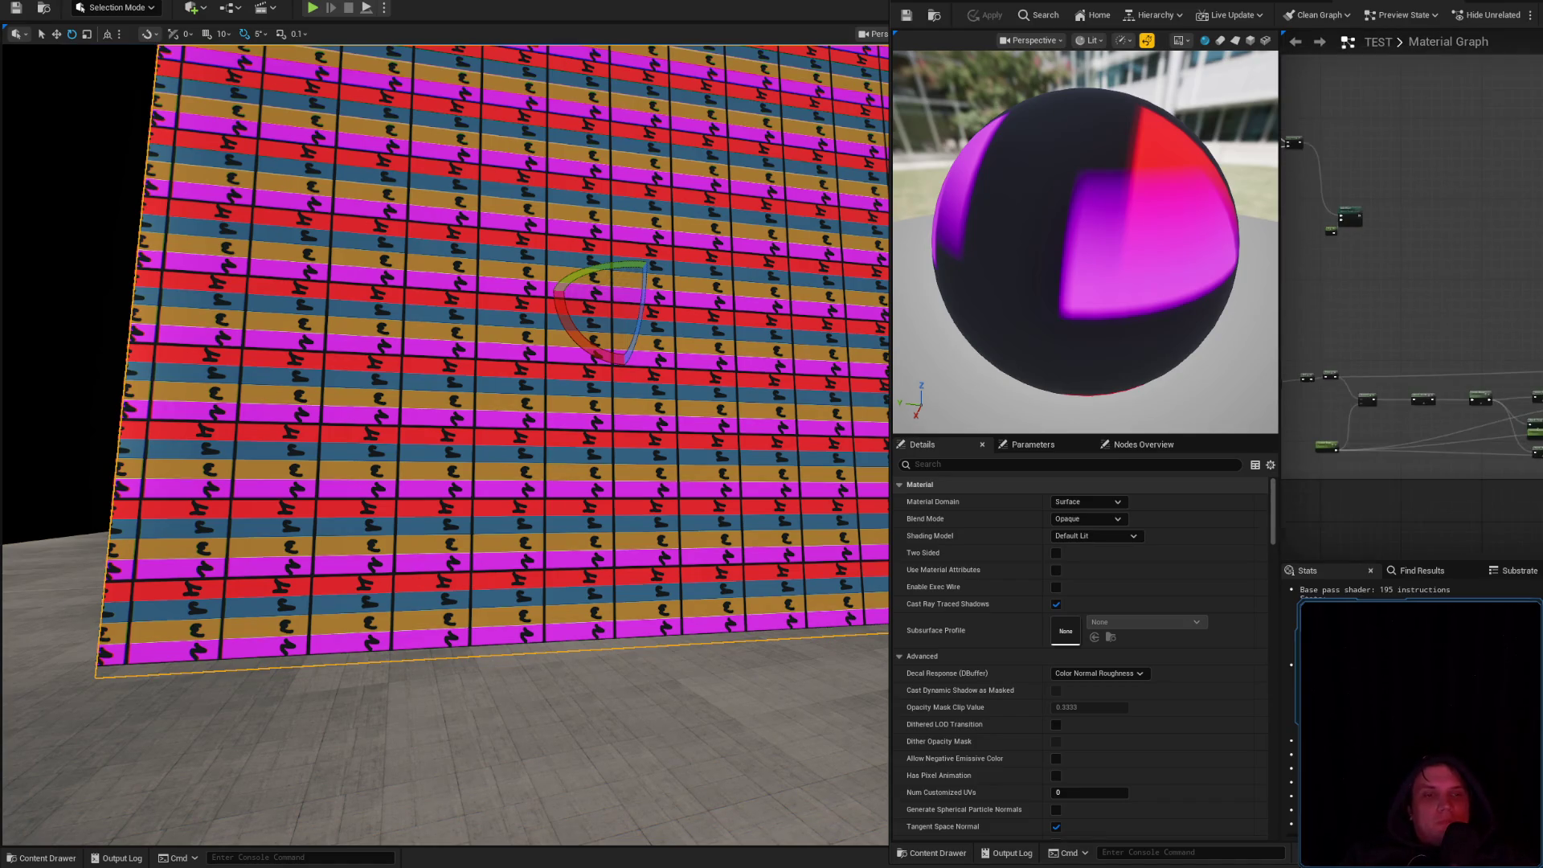
pyautogui.moveTo(1309, 391); pyautogui.dragTo(1481, 186)
pyautogui.scroll(2, 1412, 321)
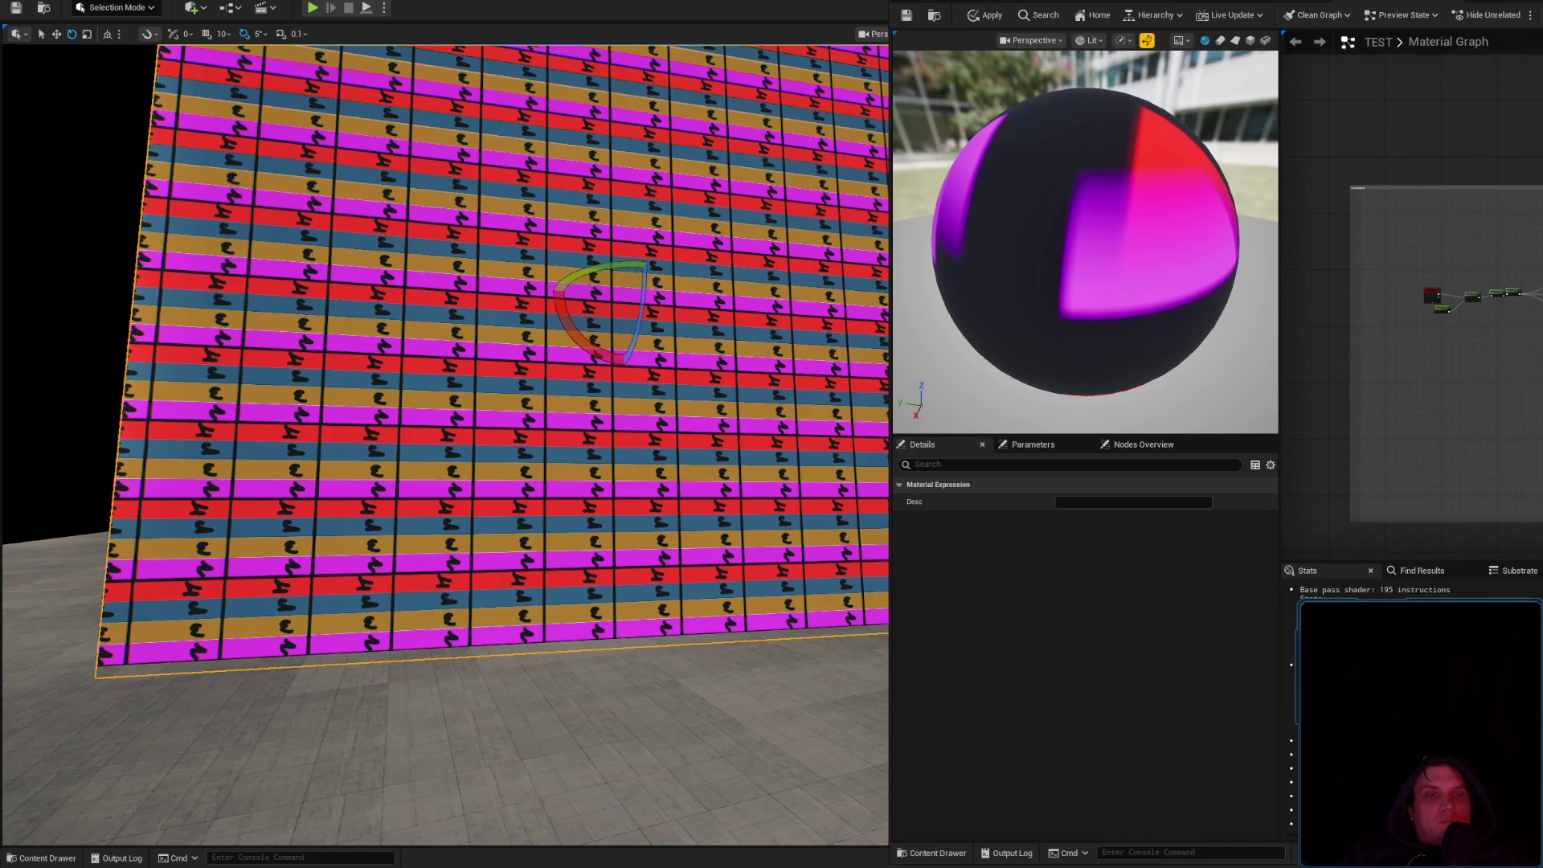
pyautogui.scroll(2, 1476, 406)
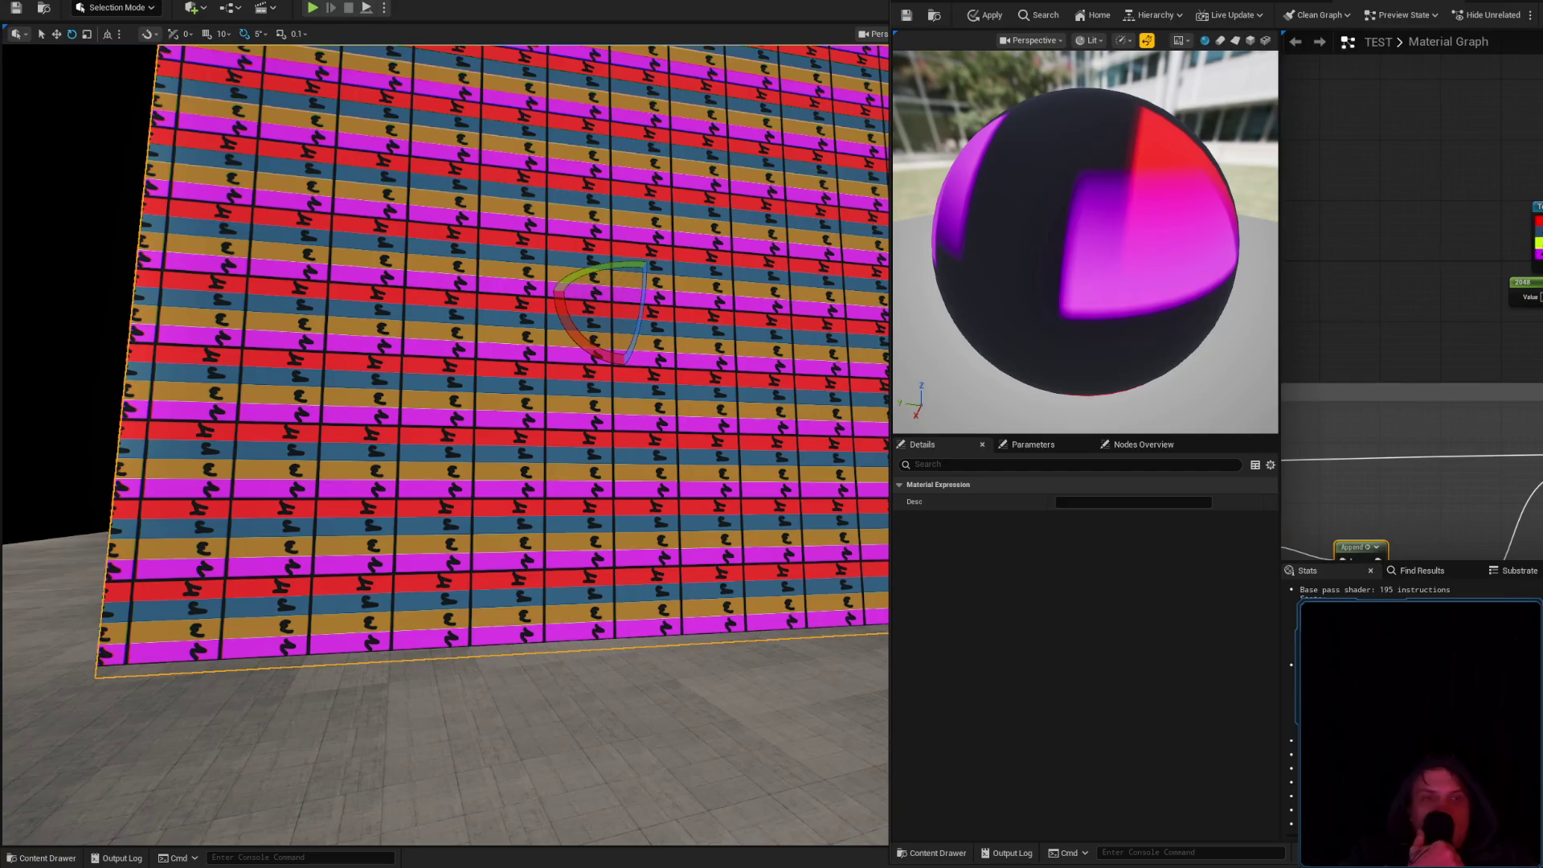
pyautogui.moveTo(1476, 407); pyautogui.dragTo(1542, 346)
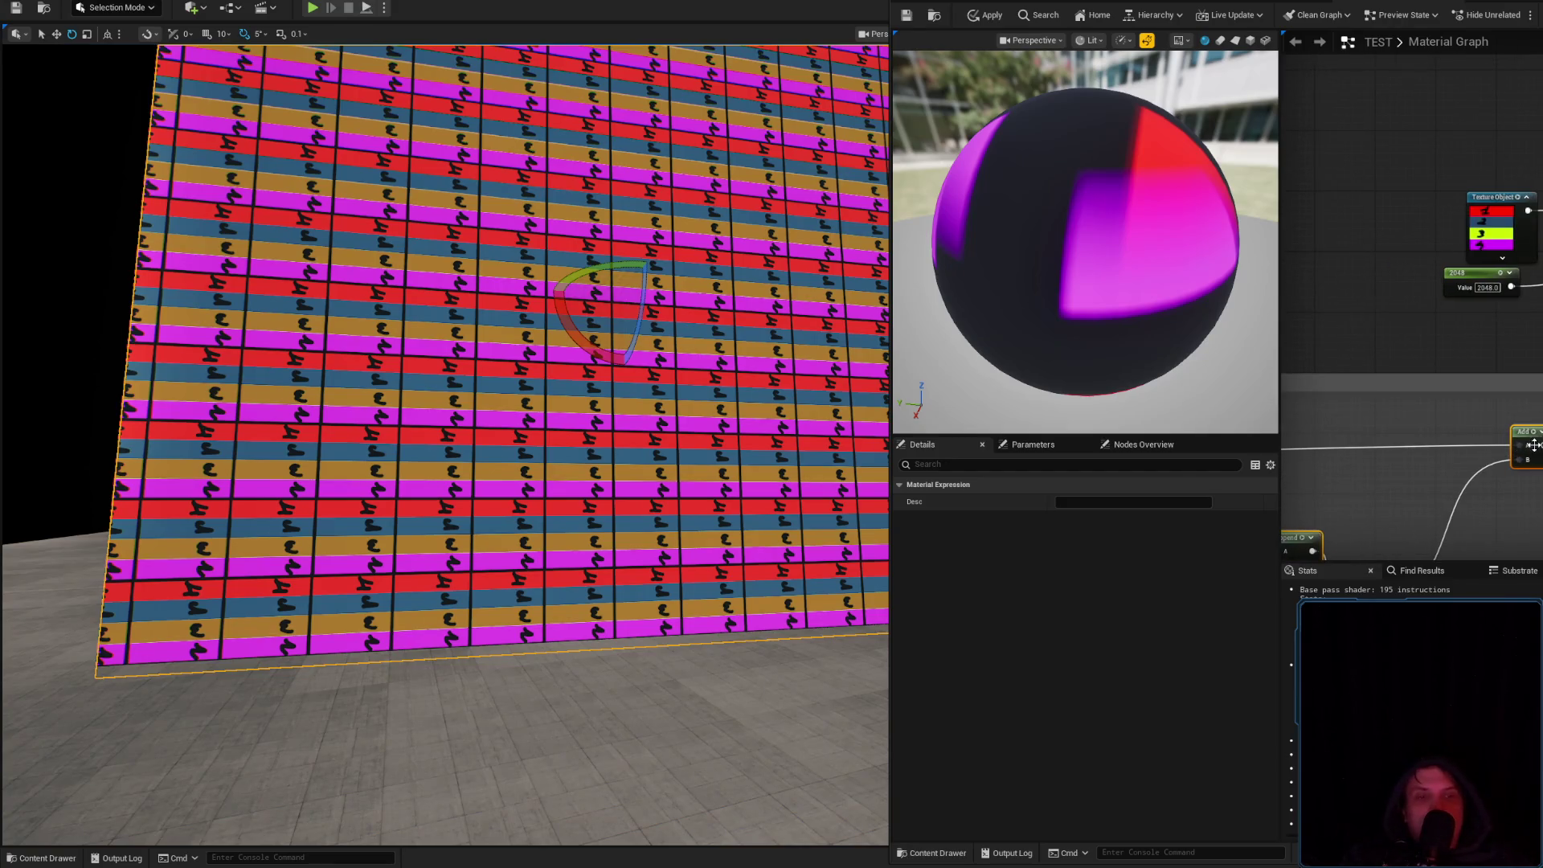
pyautogui.click(985, 14)
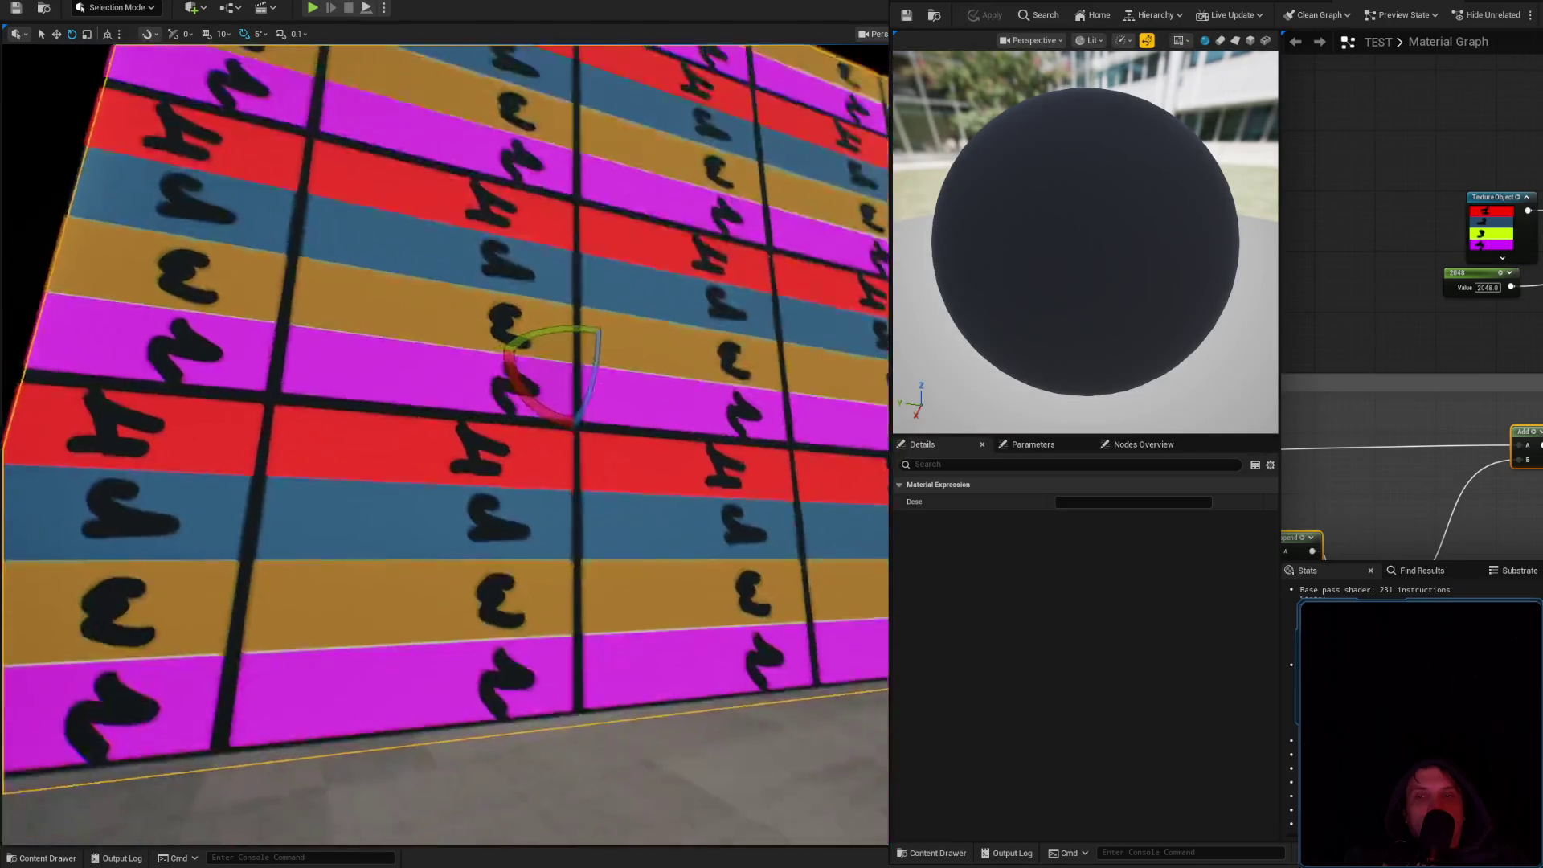
pyautogui.moveTo(1463, 417); pyautogui.dragTo(1415, 378)
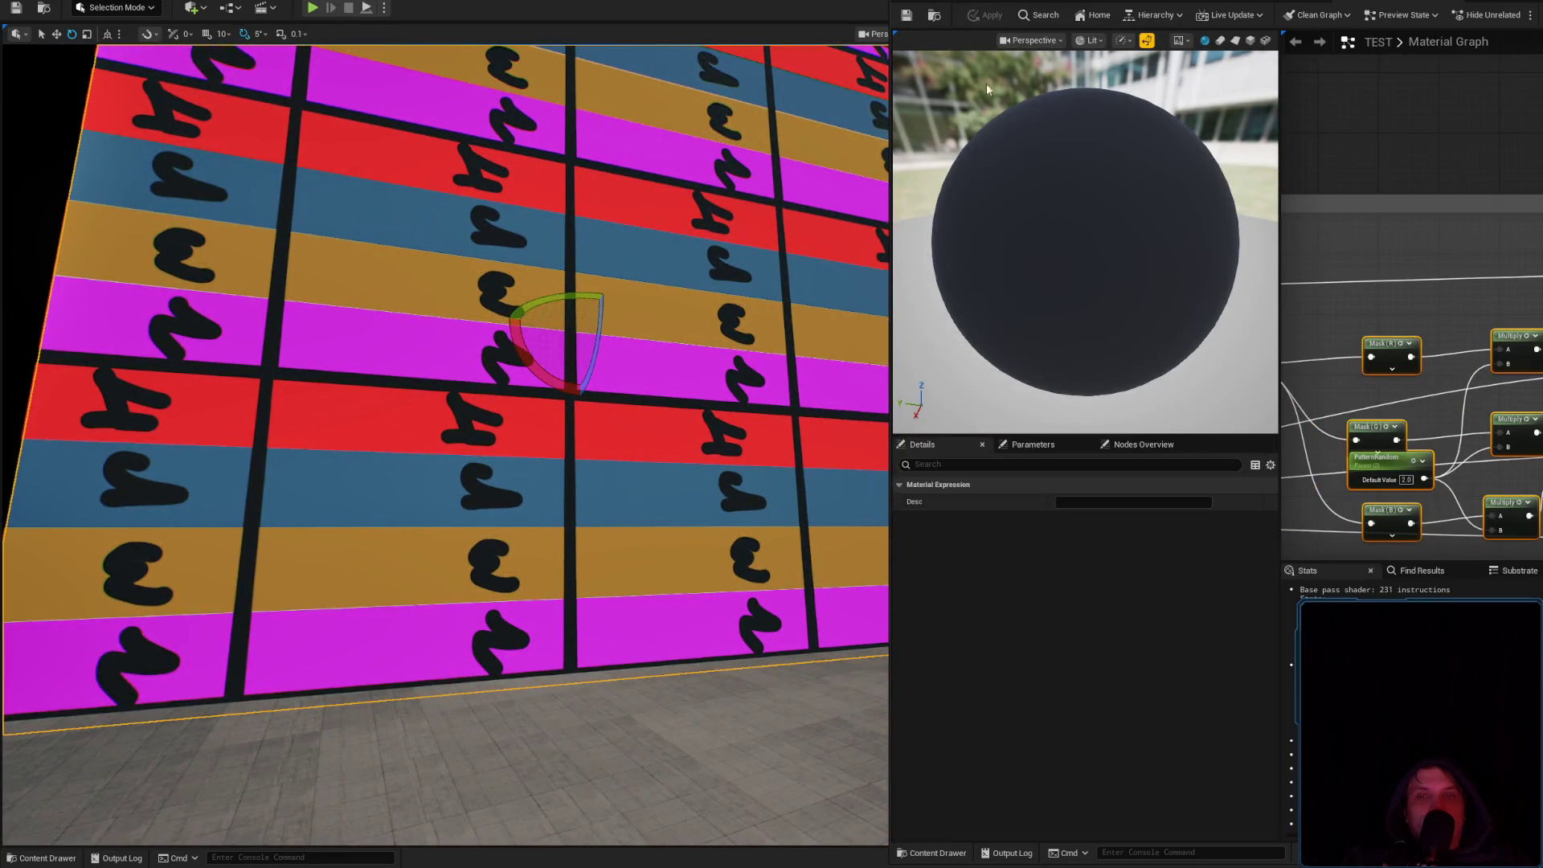
# Inspect the stripe texture and open the TEST_Inst material instance from the Content Drawer
pyautogui.click(1273, 1)
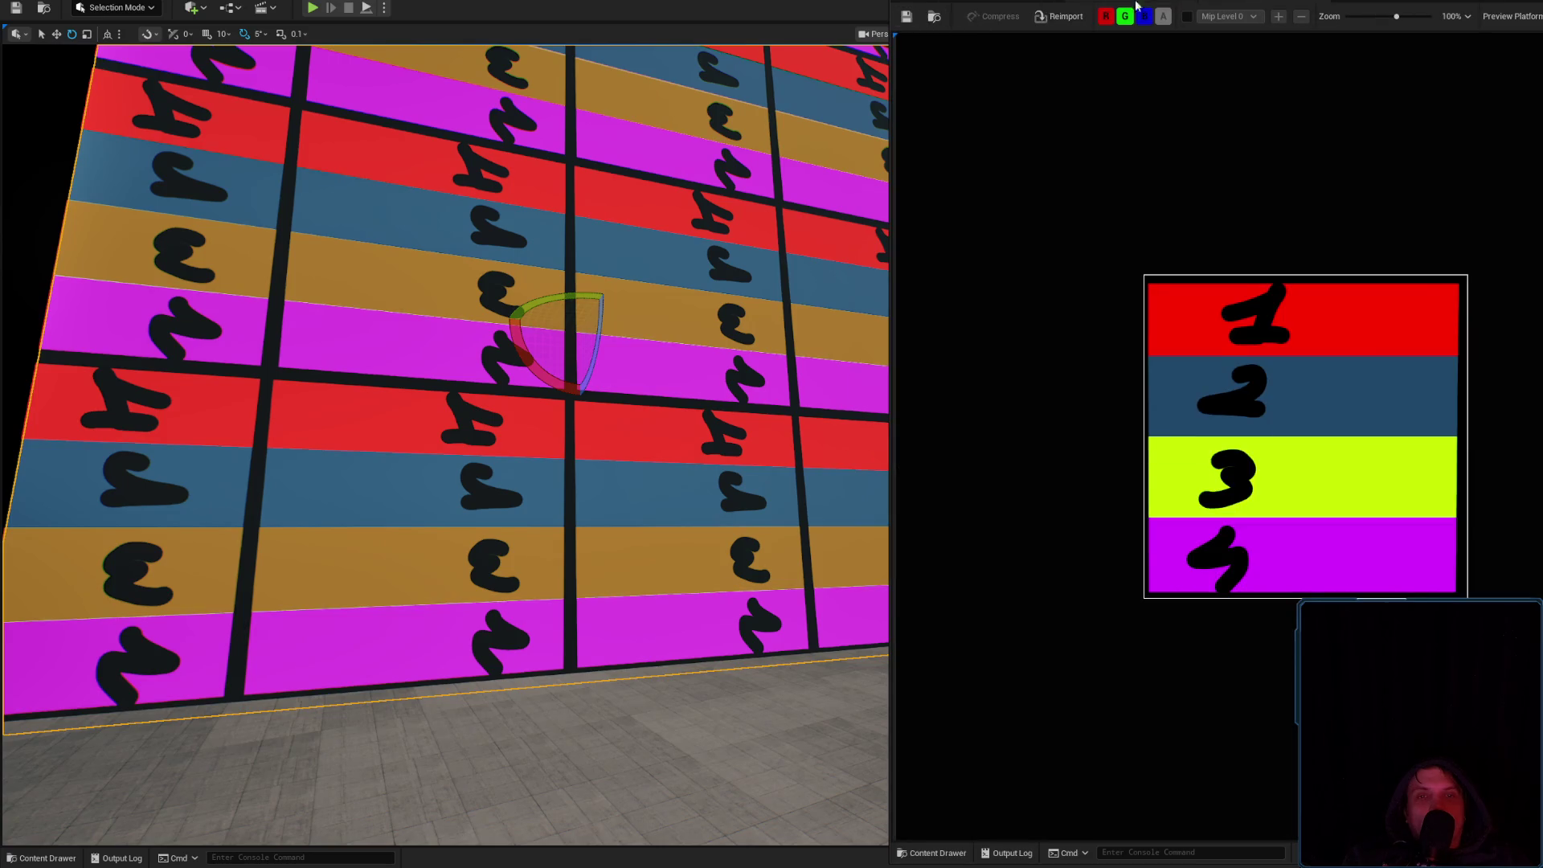
pyautogui.click(1367, 1)
pyautogui.click(932, 17)
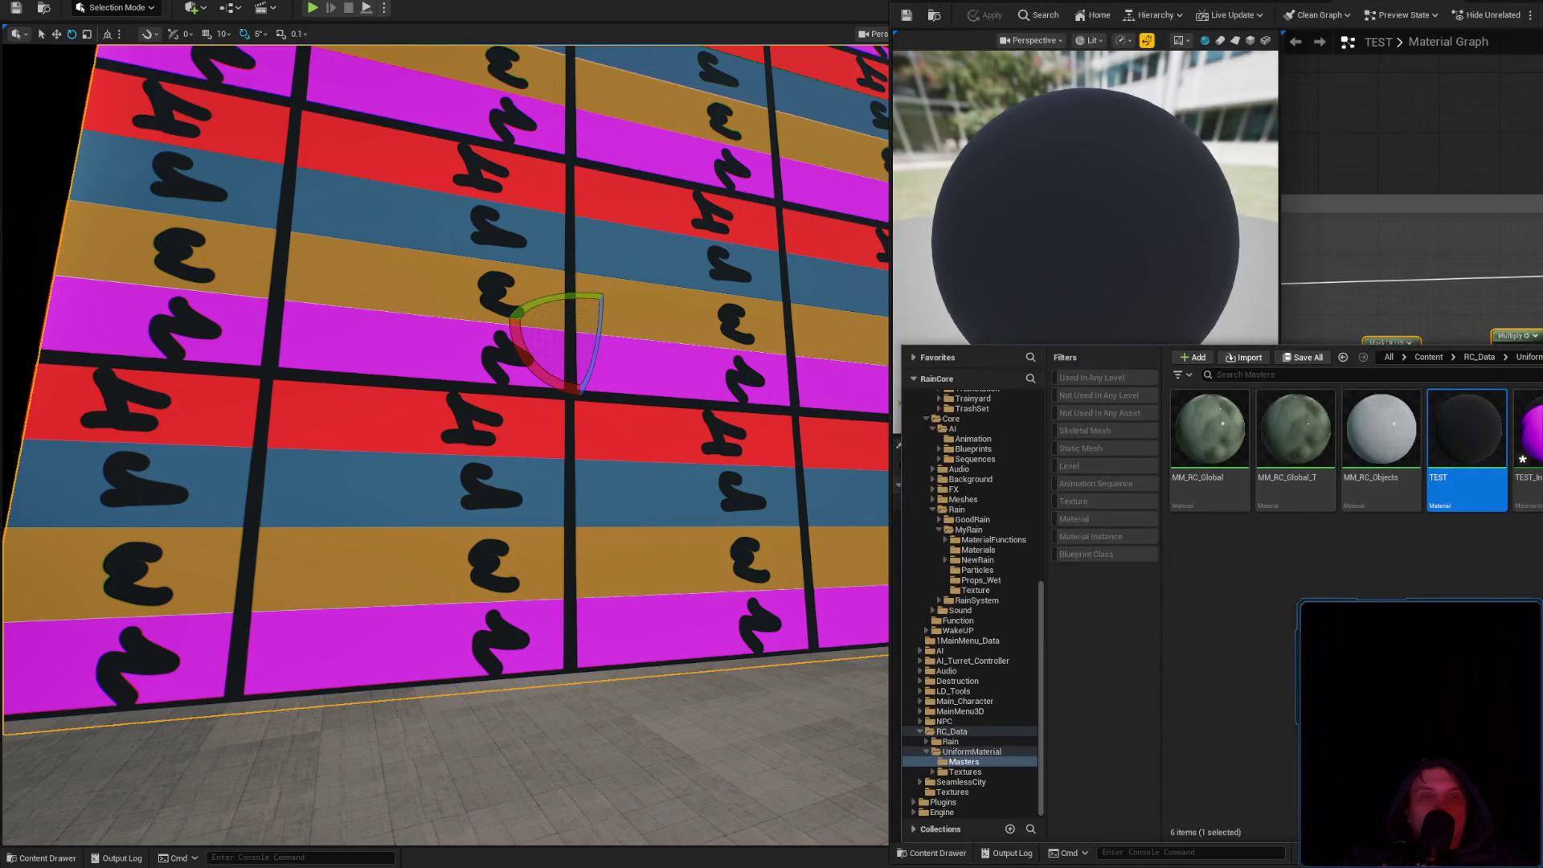
pyautogui.press('Return')
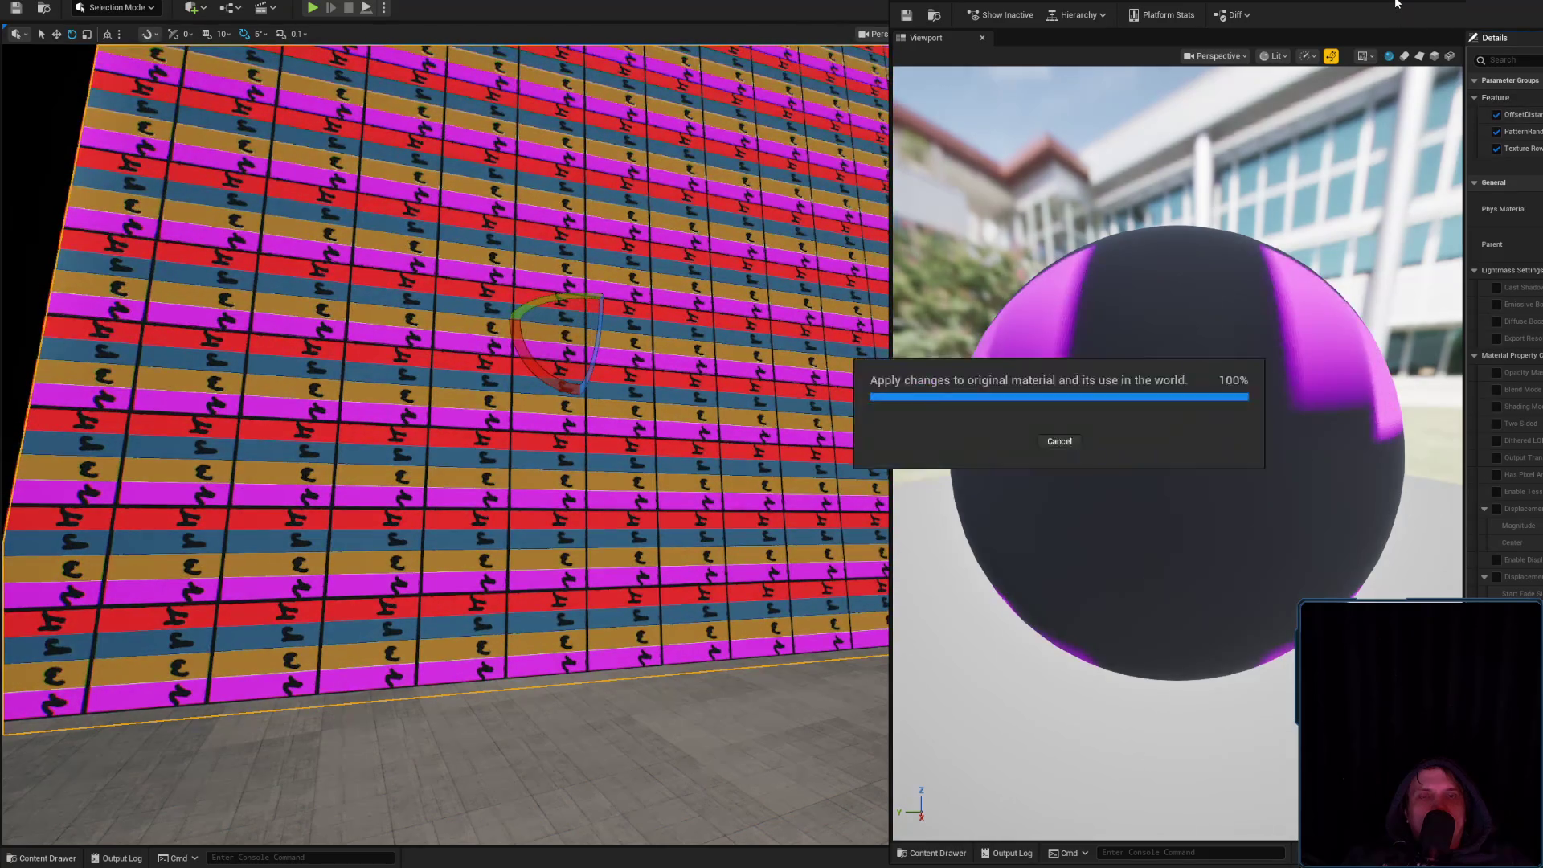
pyautogui.click(1396, 4)
pyautogui.moveTo(1350, 322)
pyautogui.mouseDown()
pyautogui.moveTo(1313, 502)
pyautogui.moveTo(1326, 225)
pyautogui.moveTo(1334, 278)
pyautogui.moveTo(1126, 265)
pyautogui.mouseUp()
pyautogui.moveTo(1447, 290); pyautogui.dragTo(1431, 498)
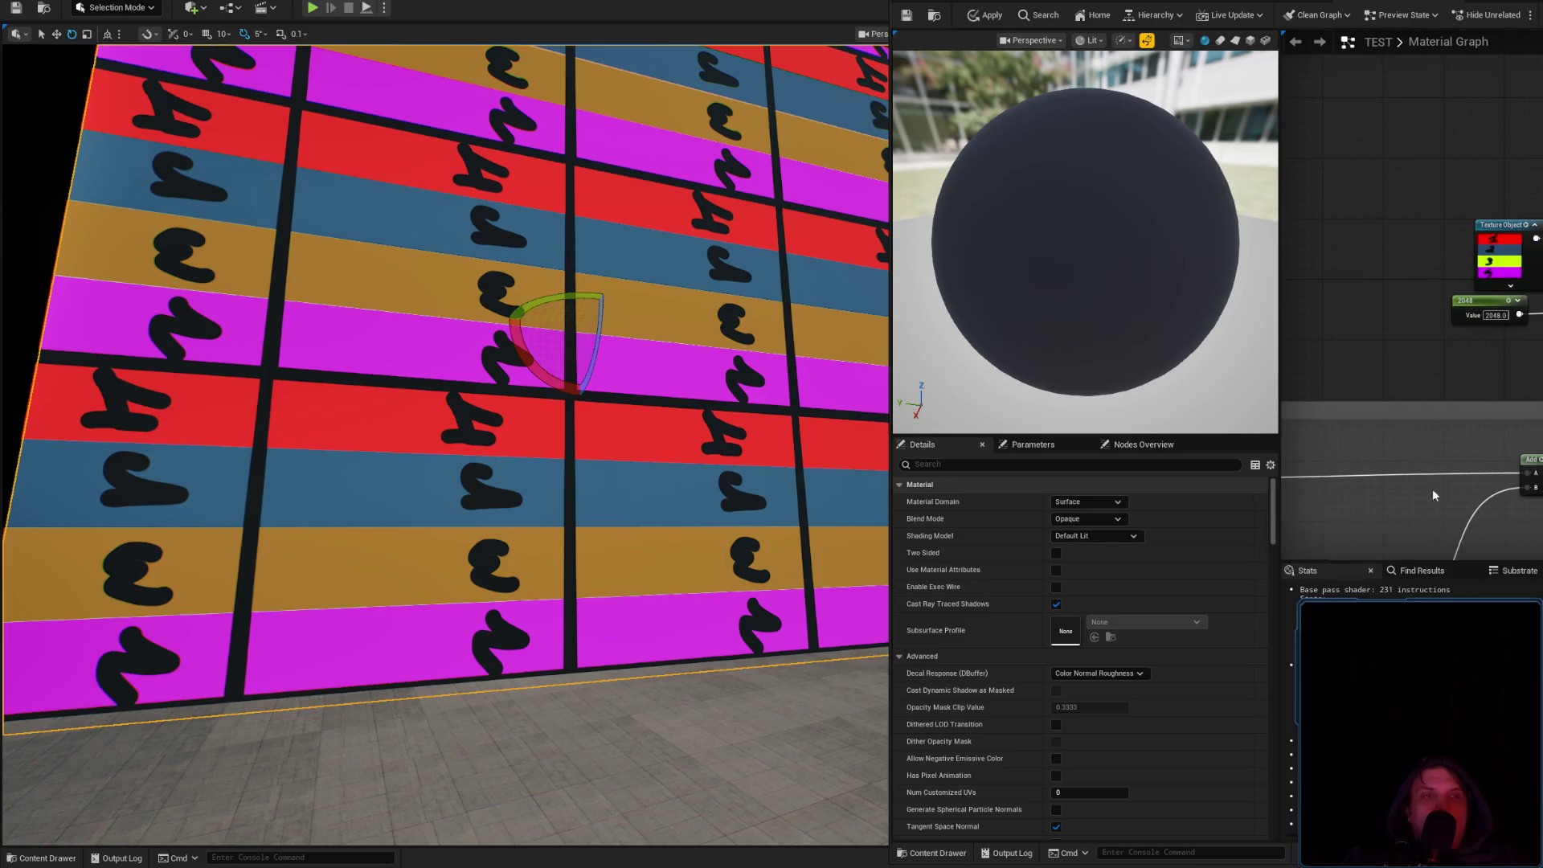
# Save the material instance and fly the camera close to the wall
pyautogui.click(1525, 3)
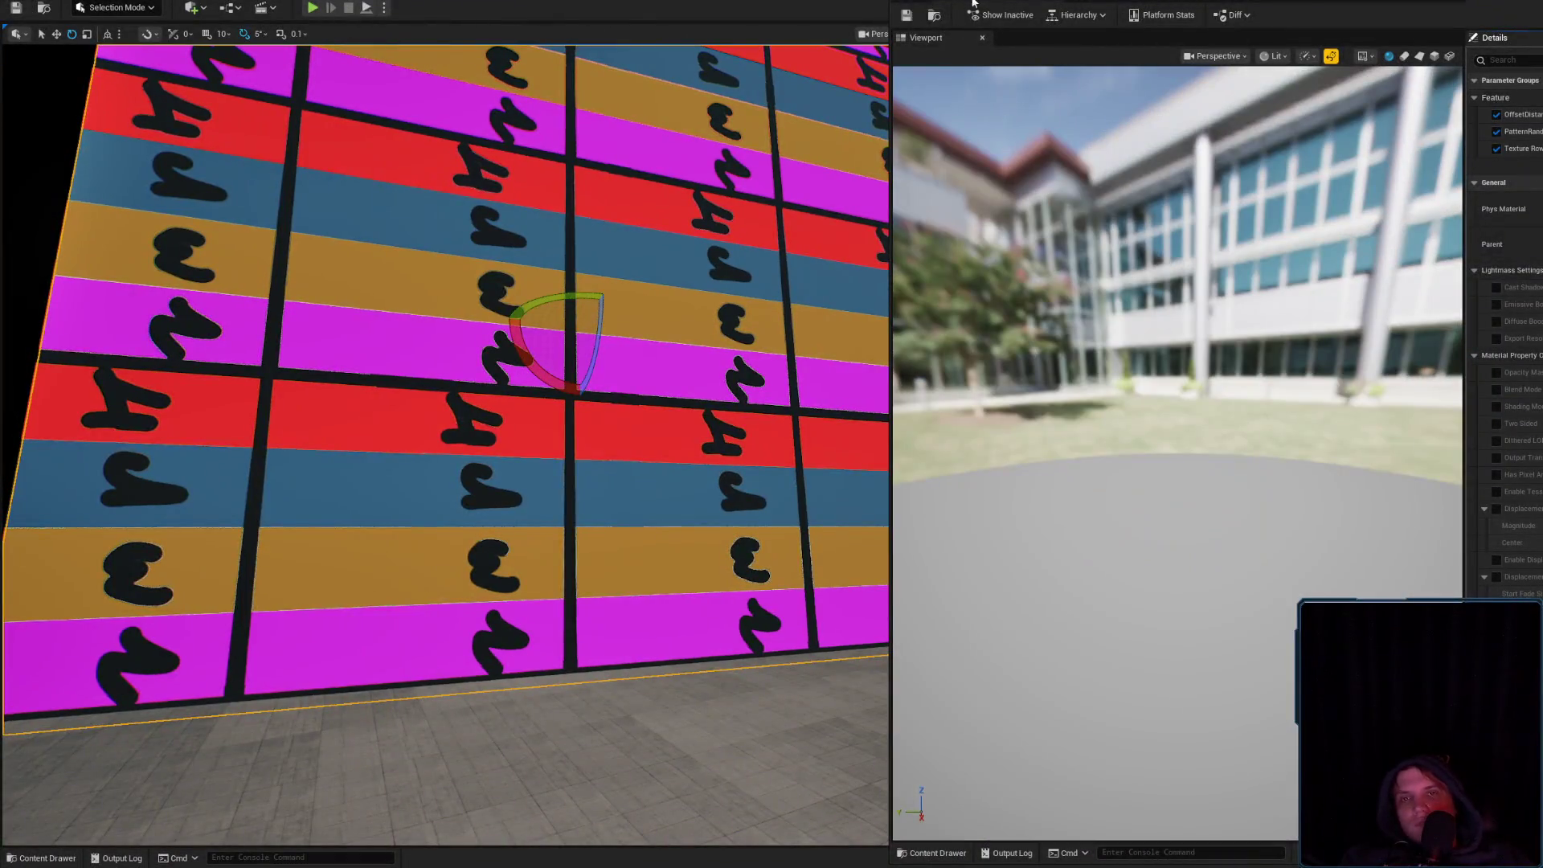
pyautogui.click(906, 16)
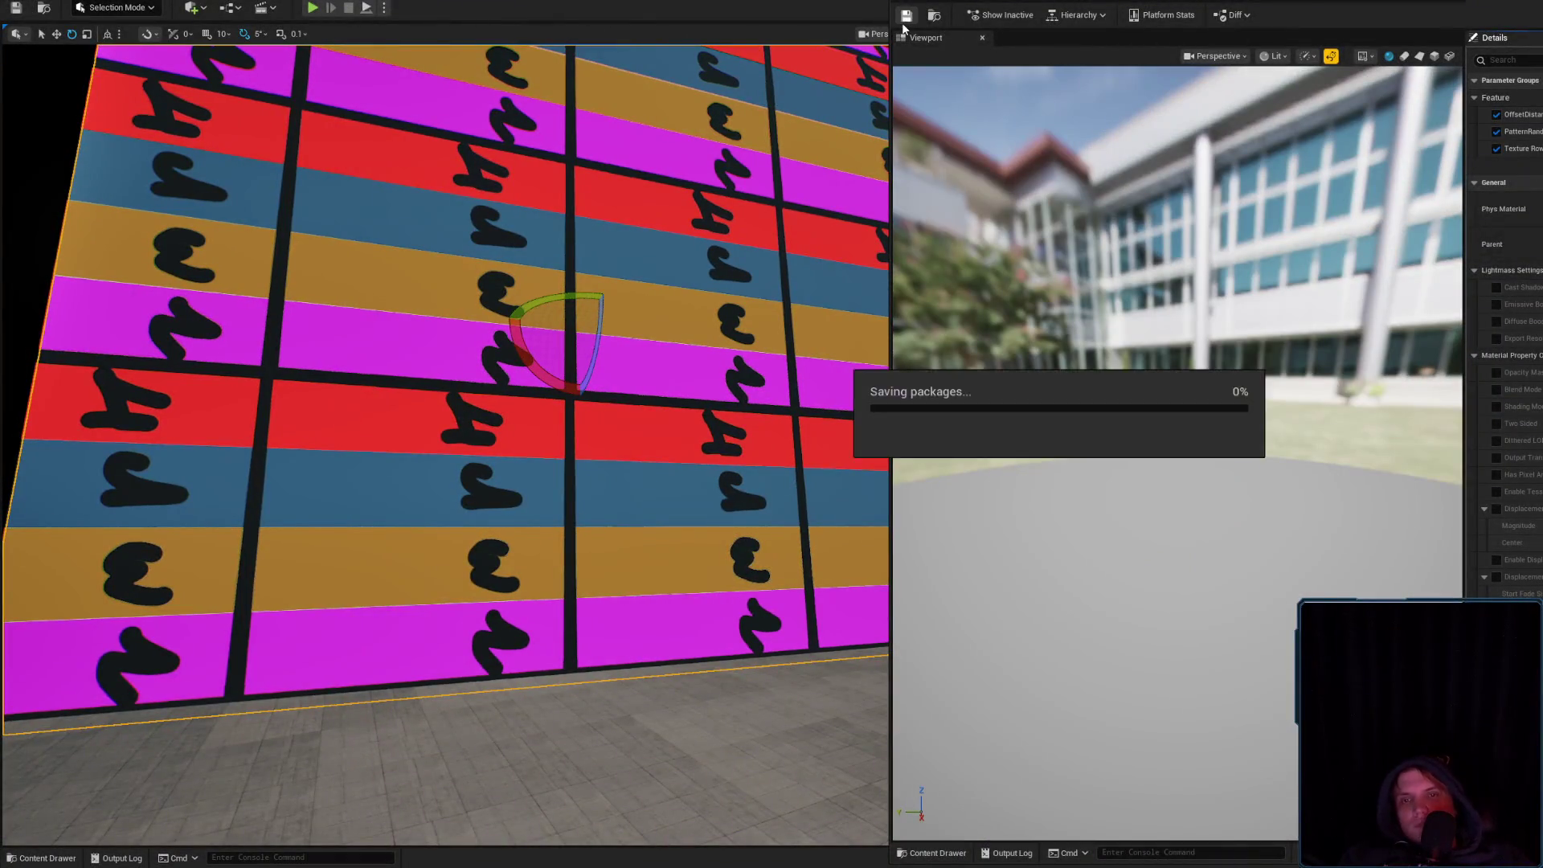
pyautogui.click(1386, 2)
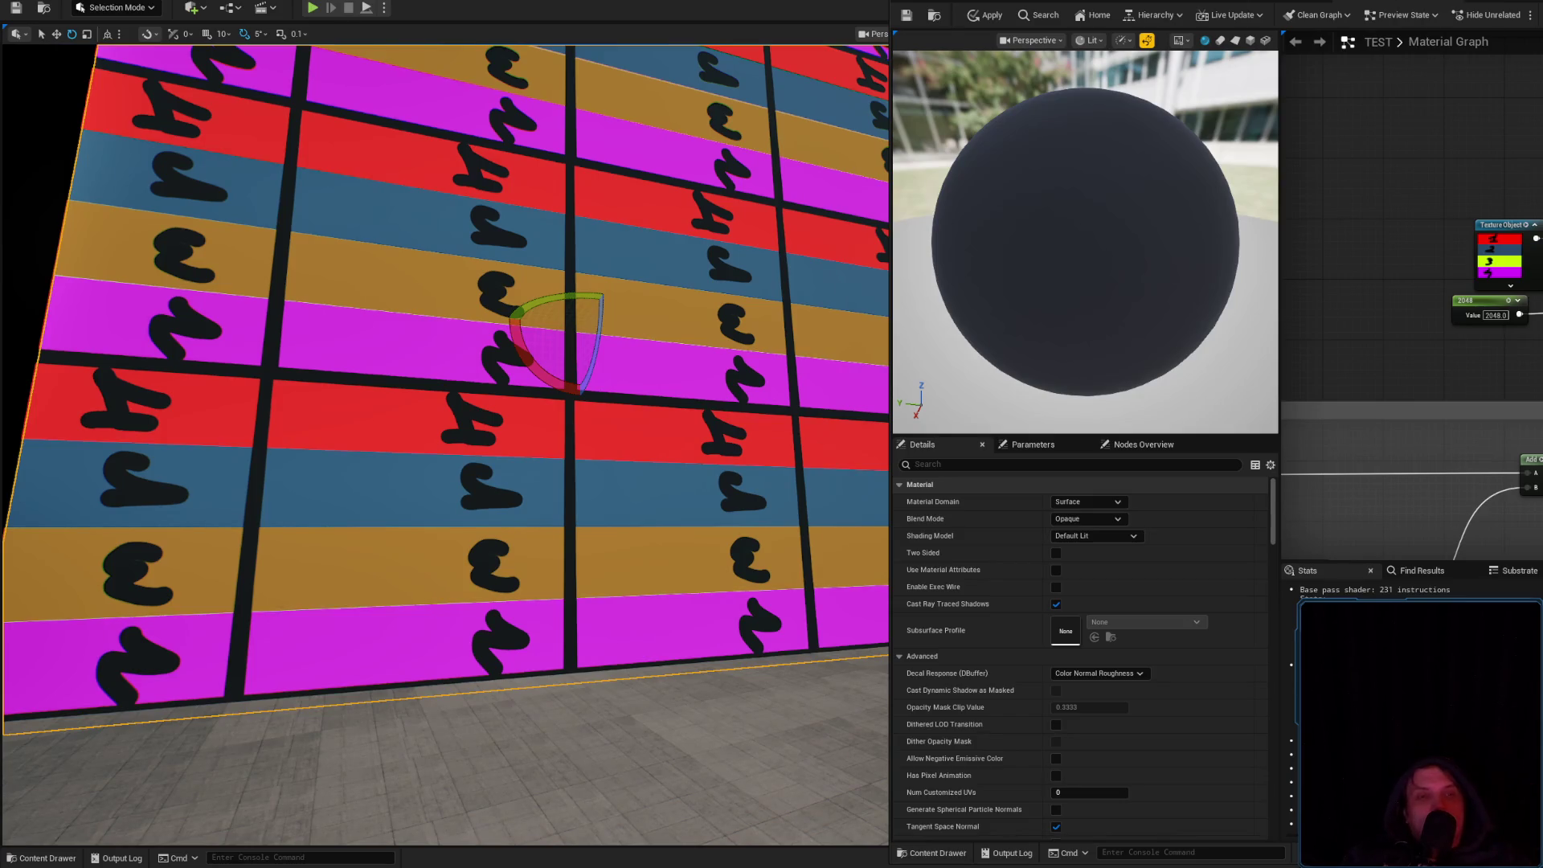
pyautogui.moveTo(687, 403)
pyautogui.mouseDown()
pyautogui.moveTo(667, 378)
pyautogui.moveTo(668, 257)
pyautogui.moveTo(667, 361)
pyautogui.mouseUp()
# Revert the 2048 constant to 1.0 and apply it to the wall
pyautogui.click(1488, 302)
pyautogui.hotkey('ctrl', 'z')
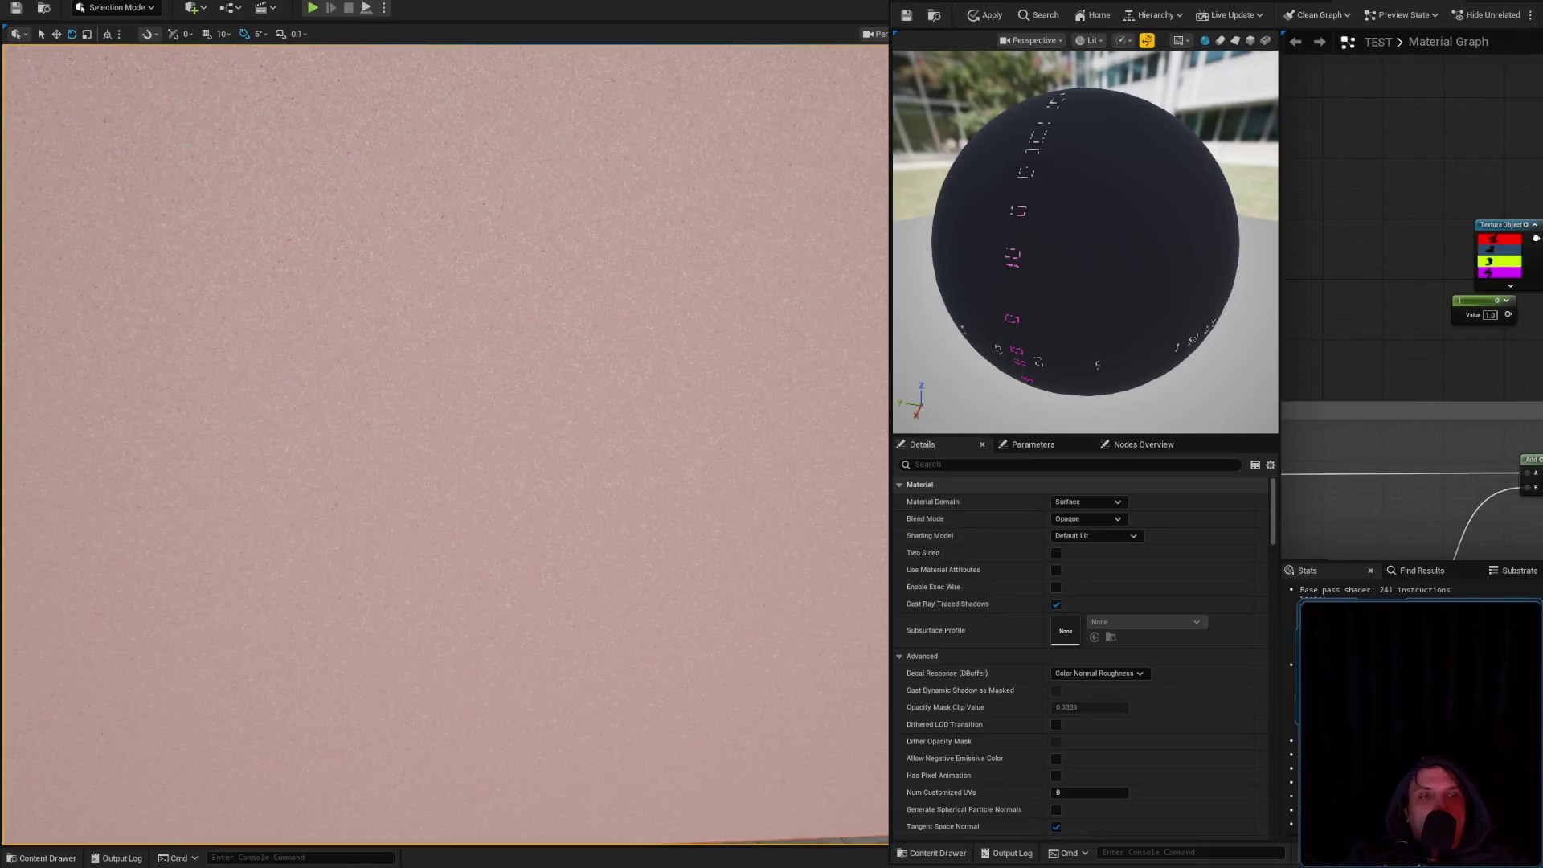
pyautogui.click(1464, 222)
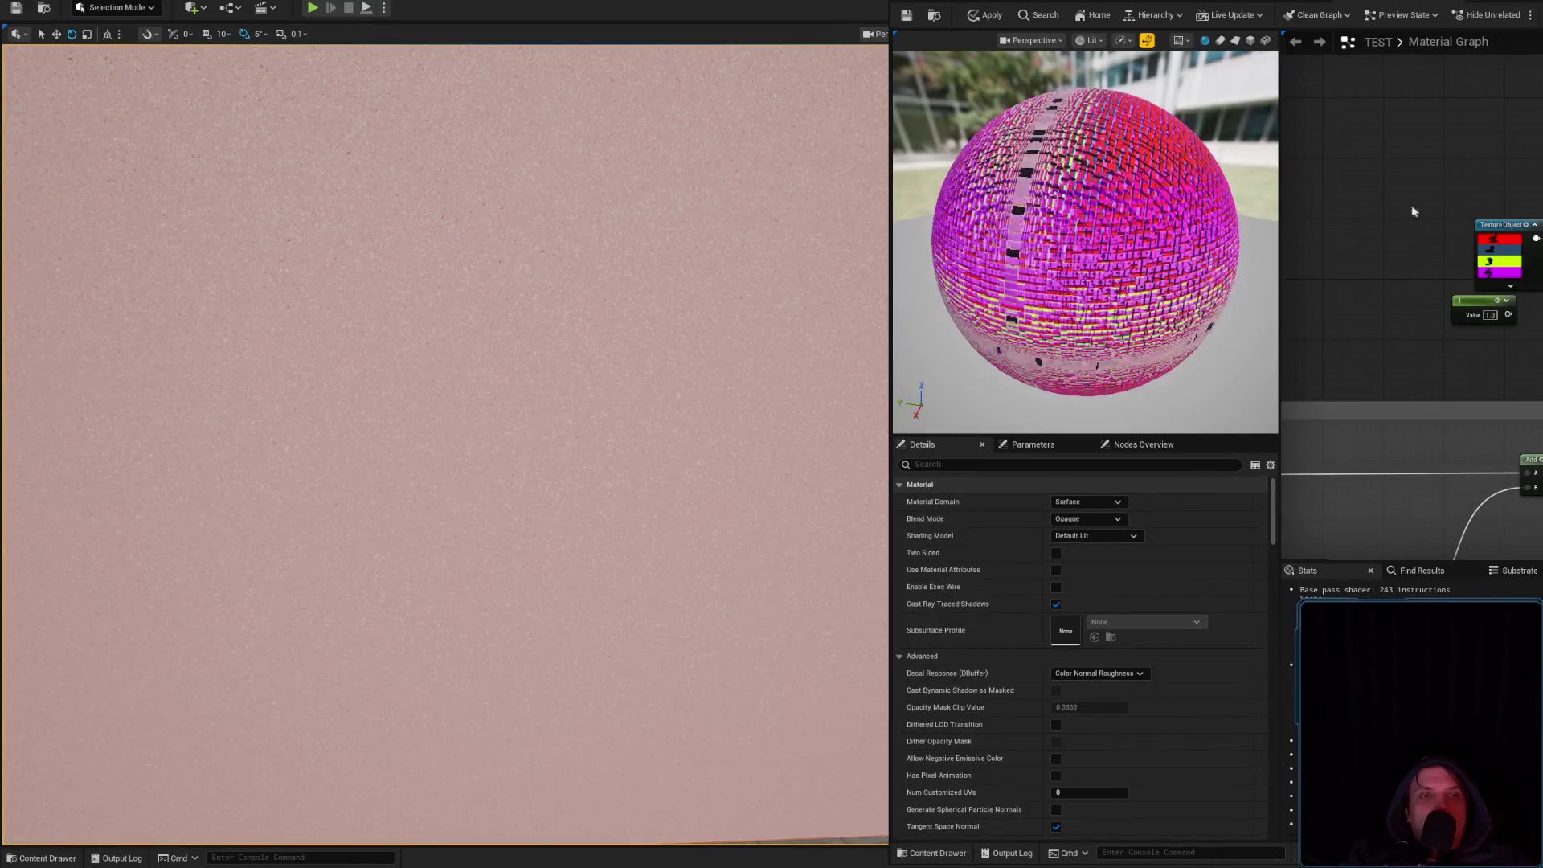
pyautogui.click(989, 16)
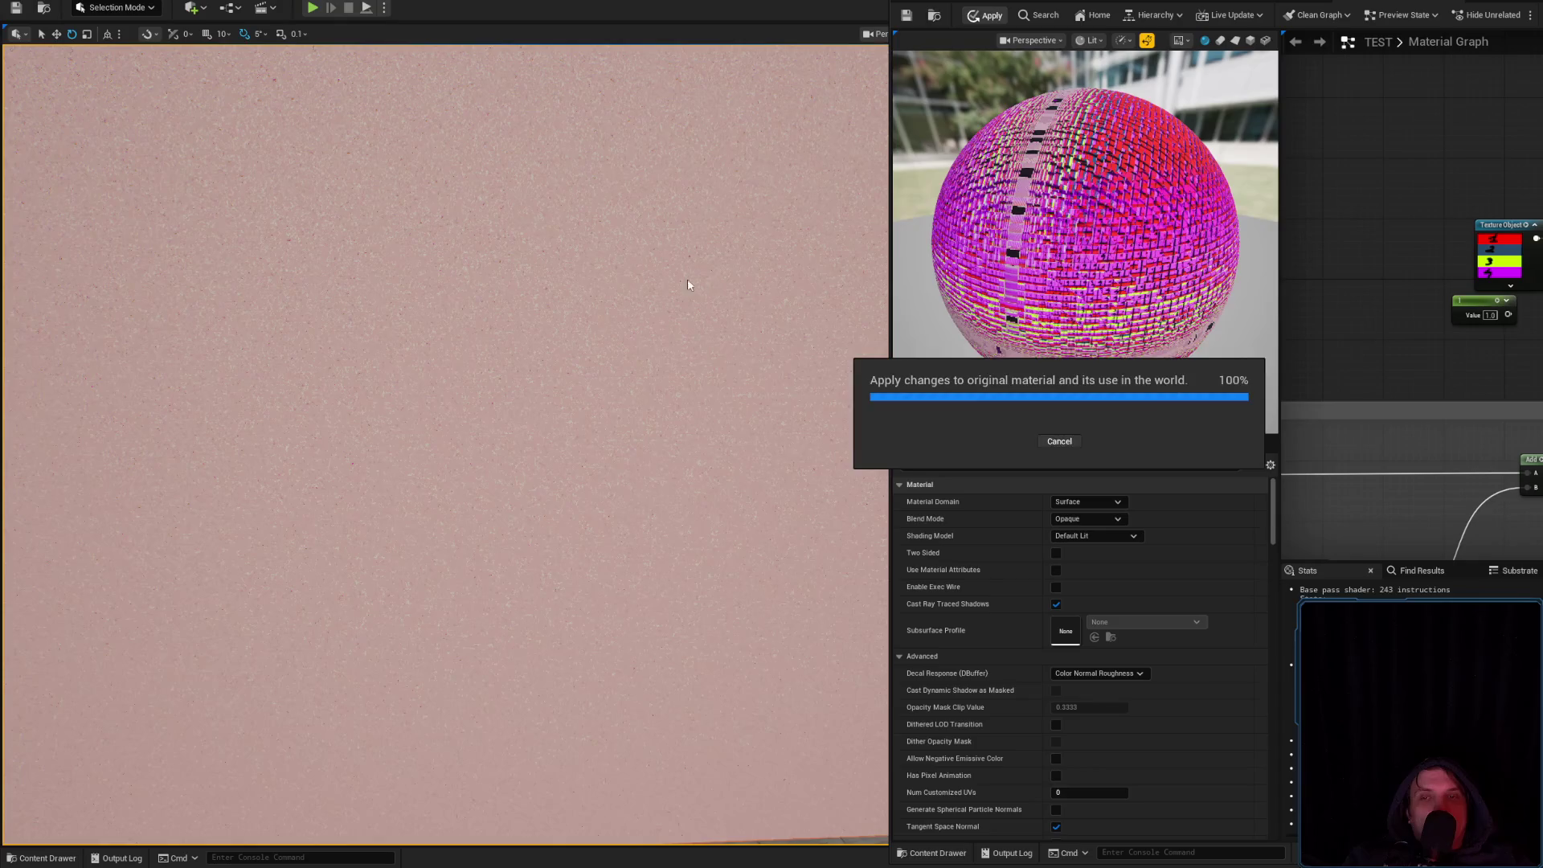
# Compare the result in the TEST_Inst editor, then apply the TEST material again
pyautogui.scroll(-10, 654, 282)
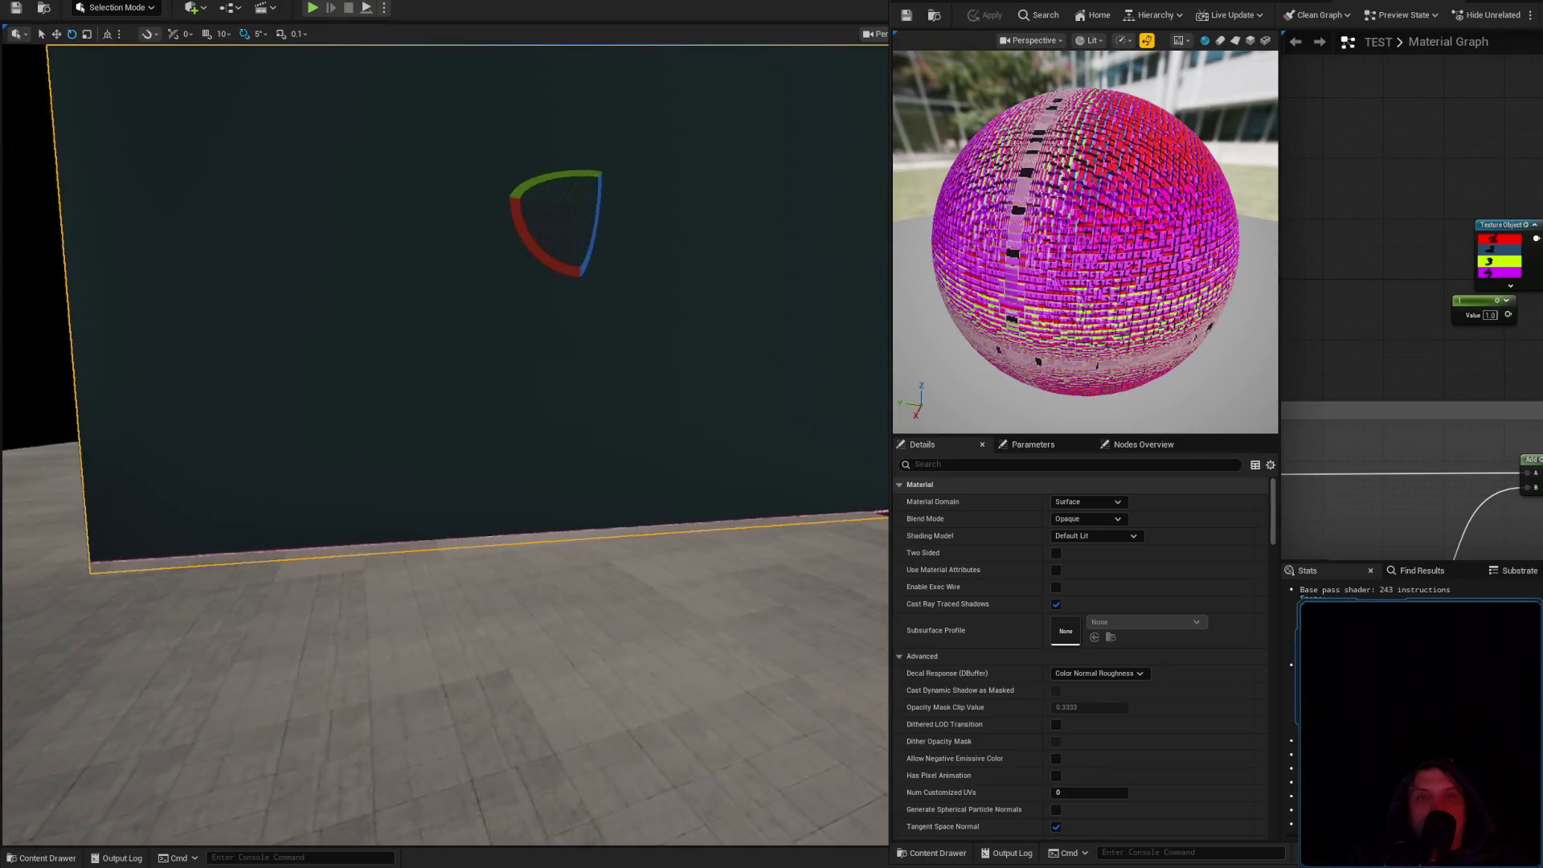
pyautogui.click(1508, 5)
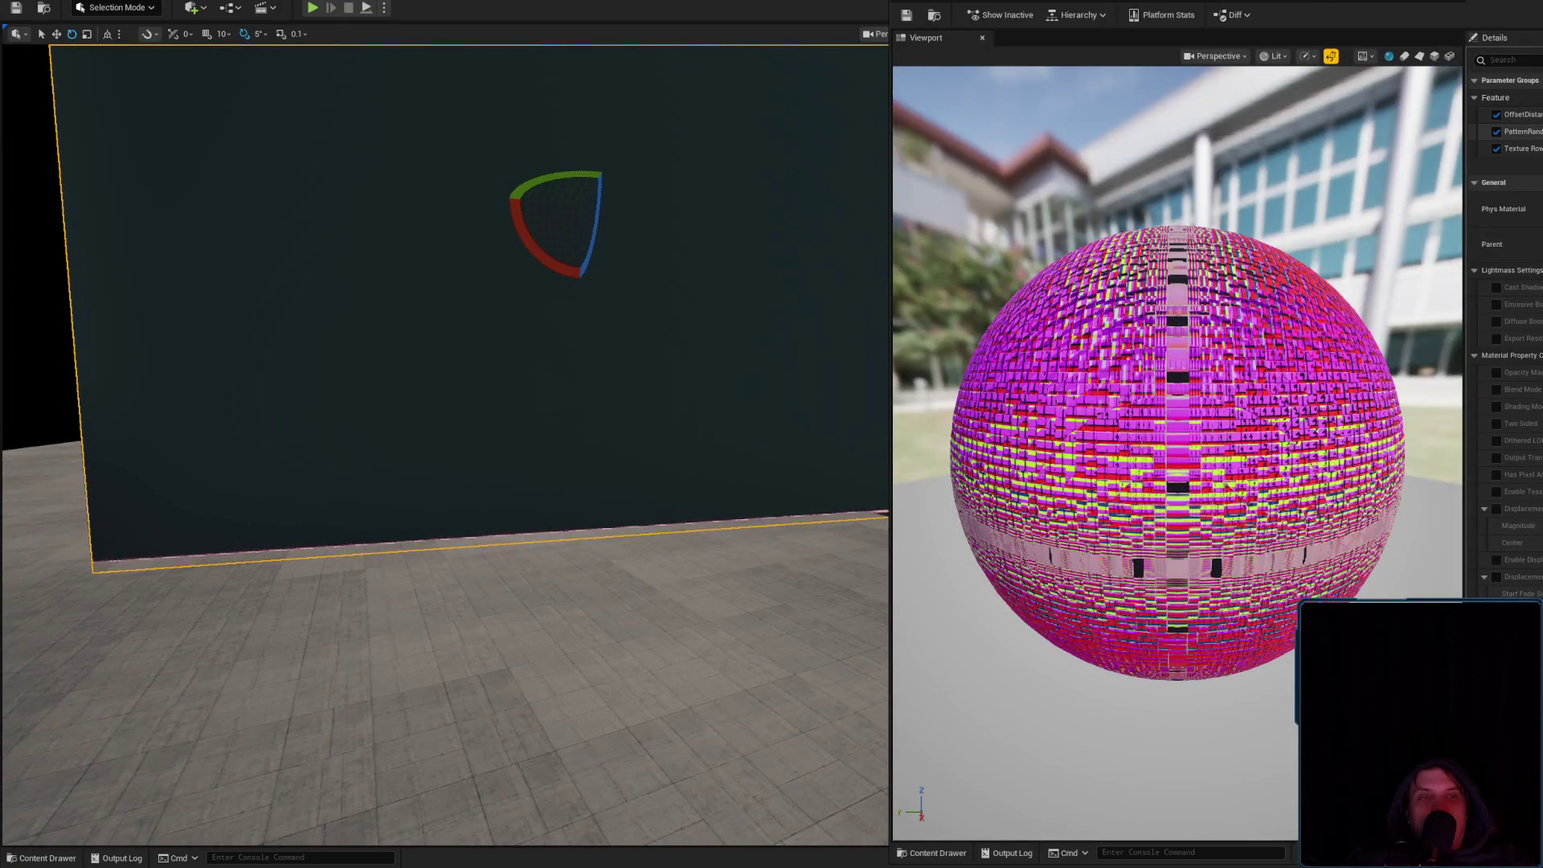
pyautogui.click(1376, 2)
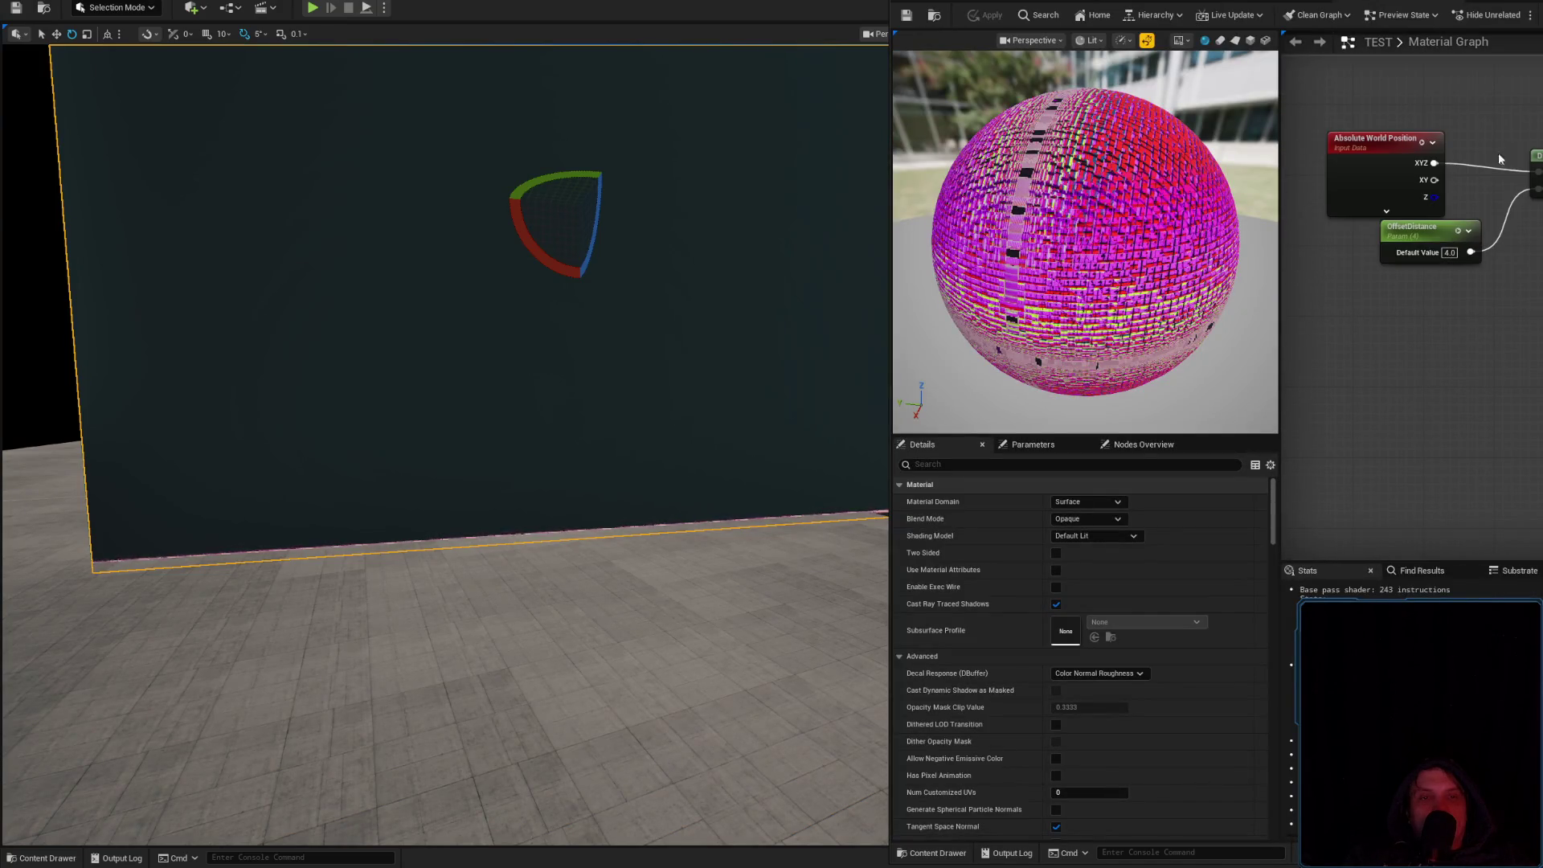
pyautogui.click(1524, 5)
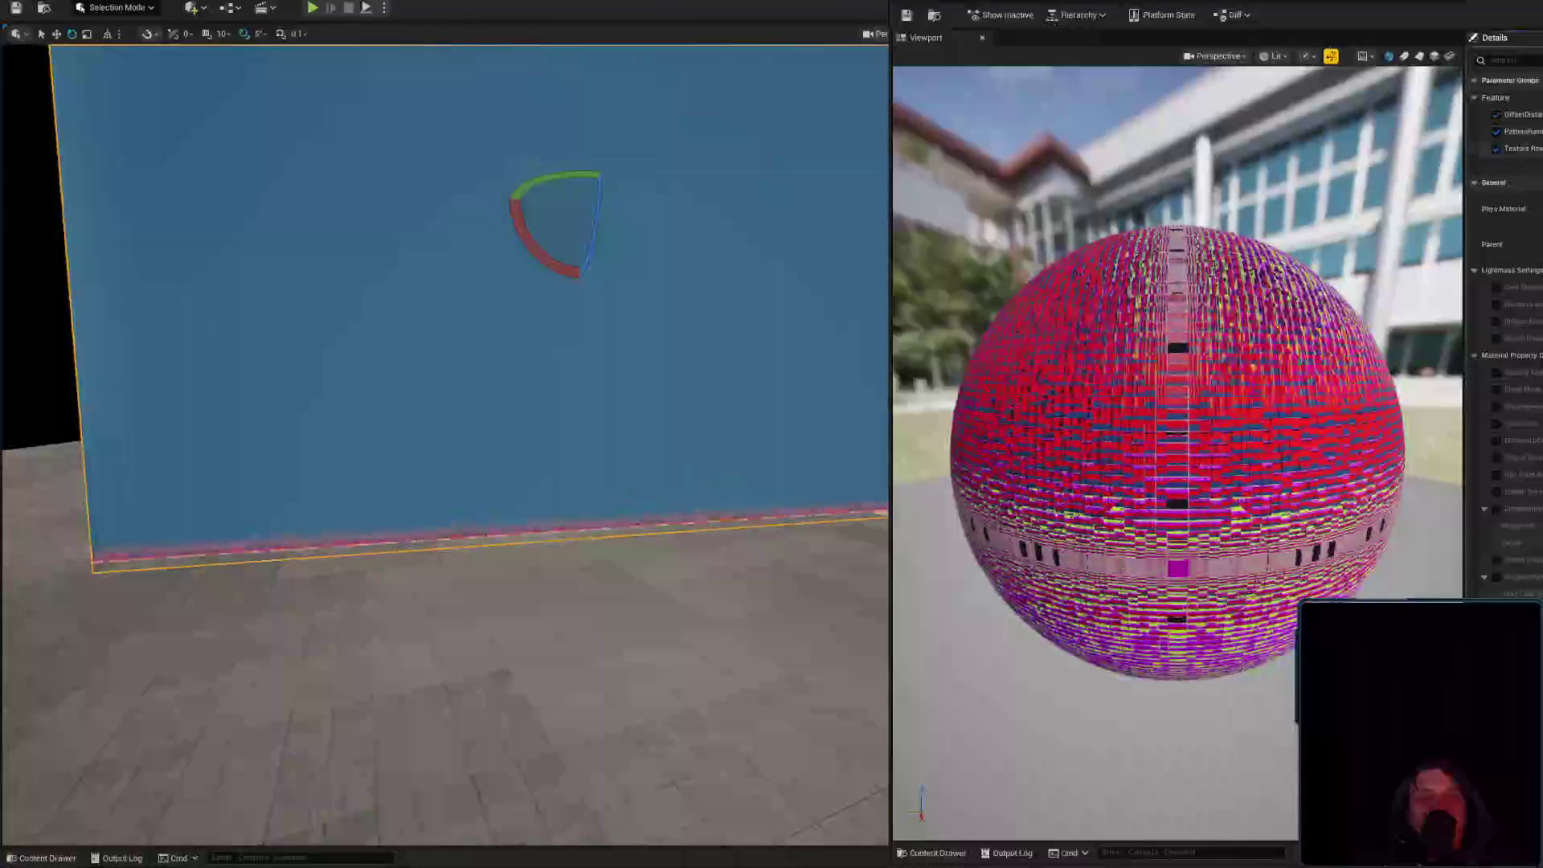
pyautogui.scroll(5, 1109, 342)
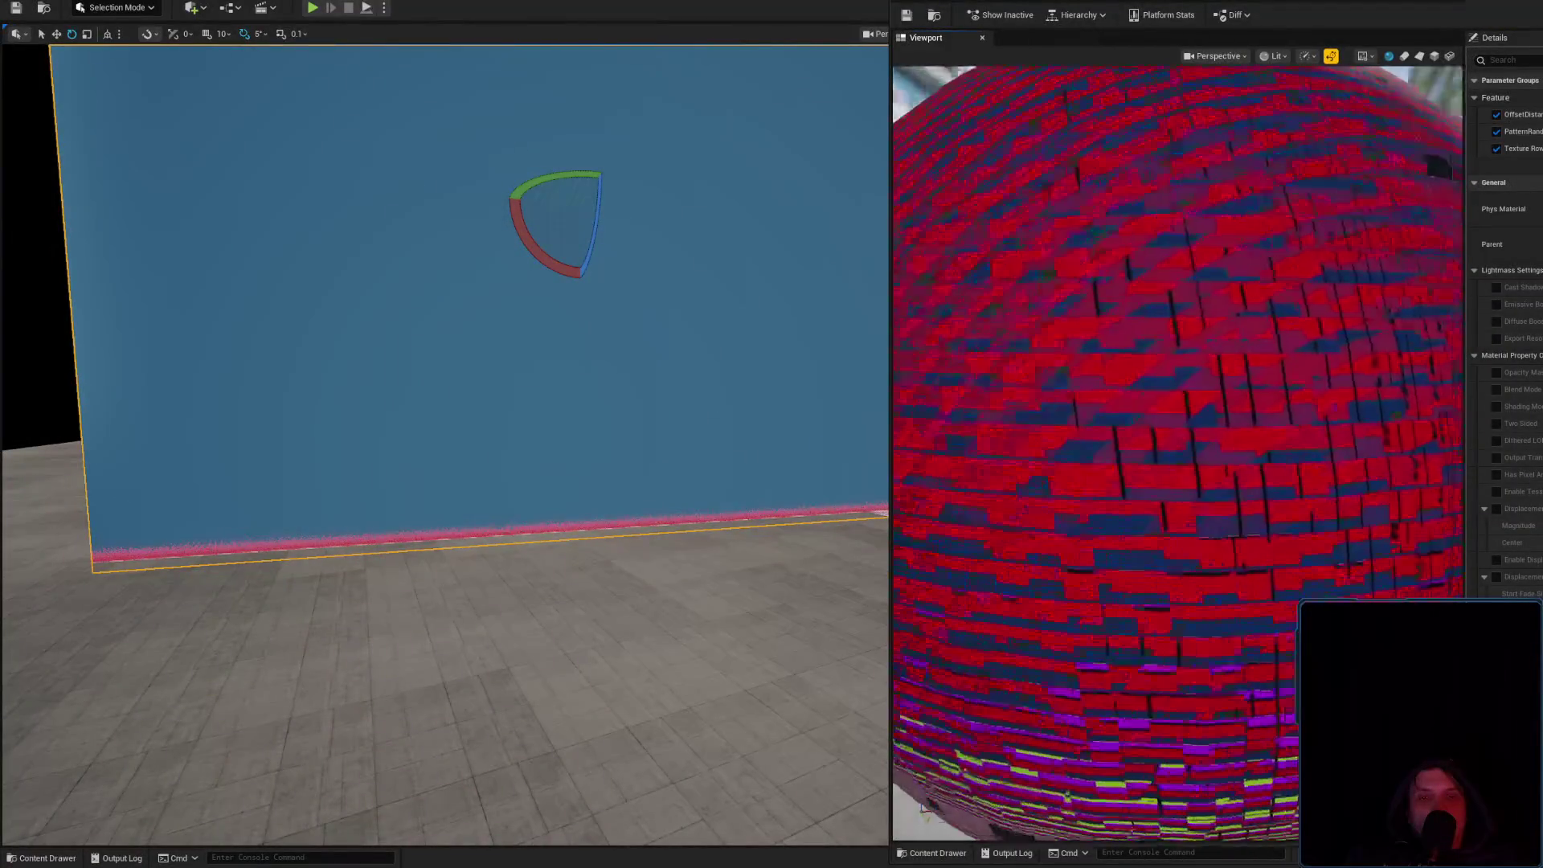
pyautogui.click(1379, 3)
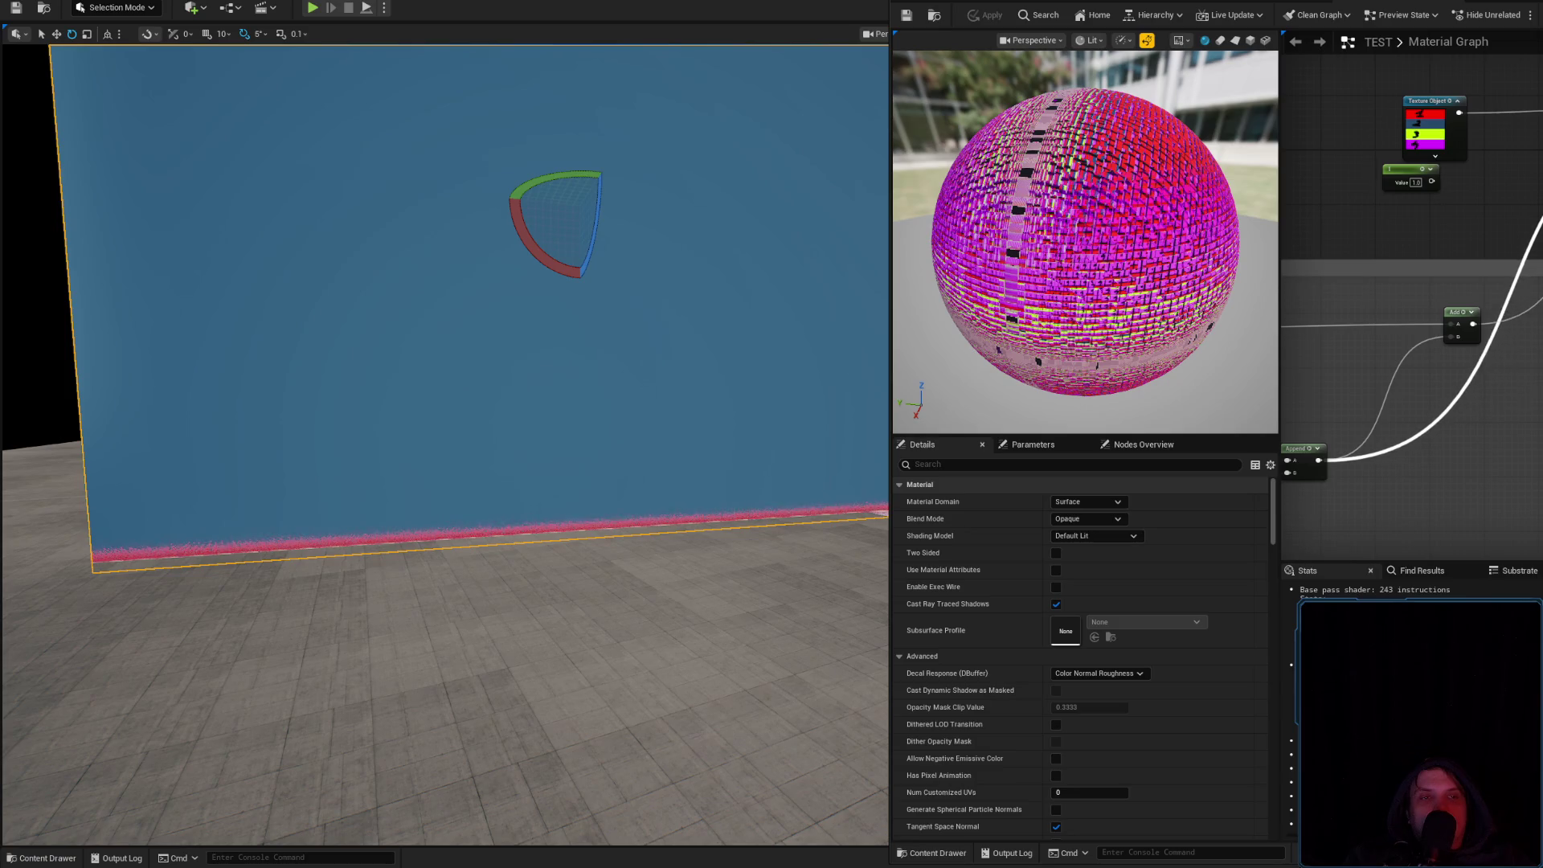
pyautogui.click(975, 18)
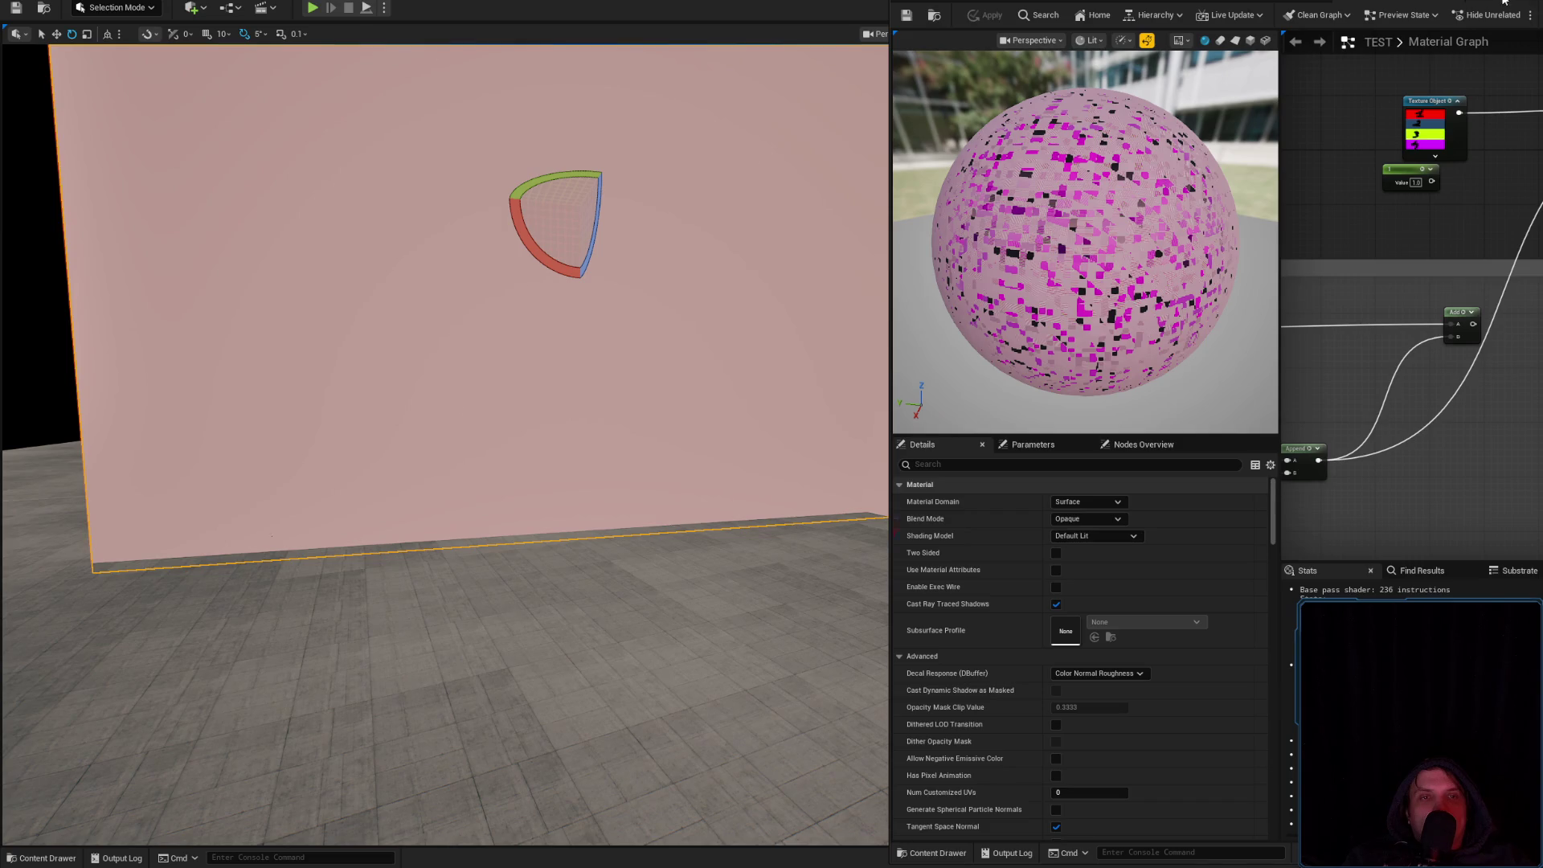
# Check TEST_Inst, then return to the TEST graph and pan to the Vector Noise node
pyautogui.click(1504, 3)
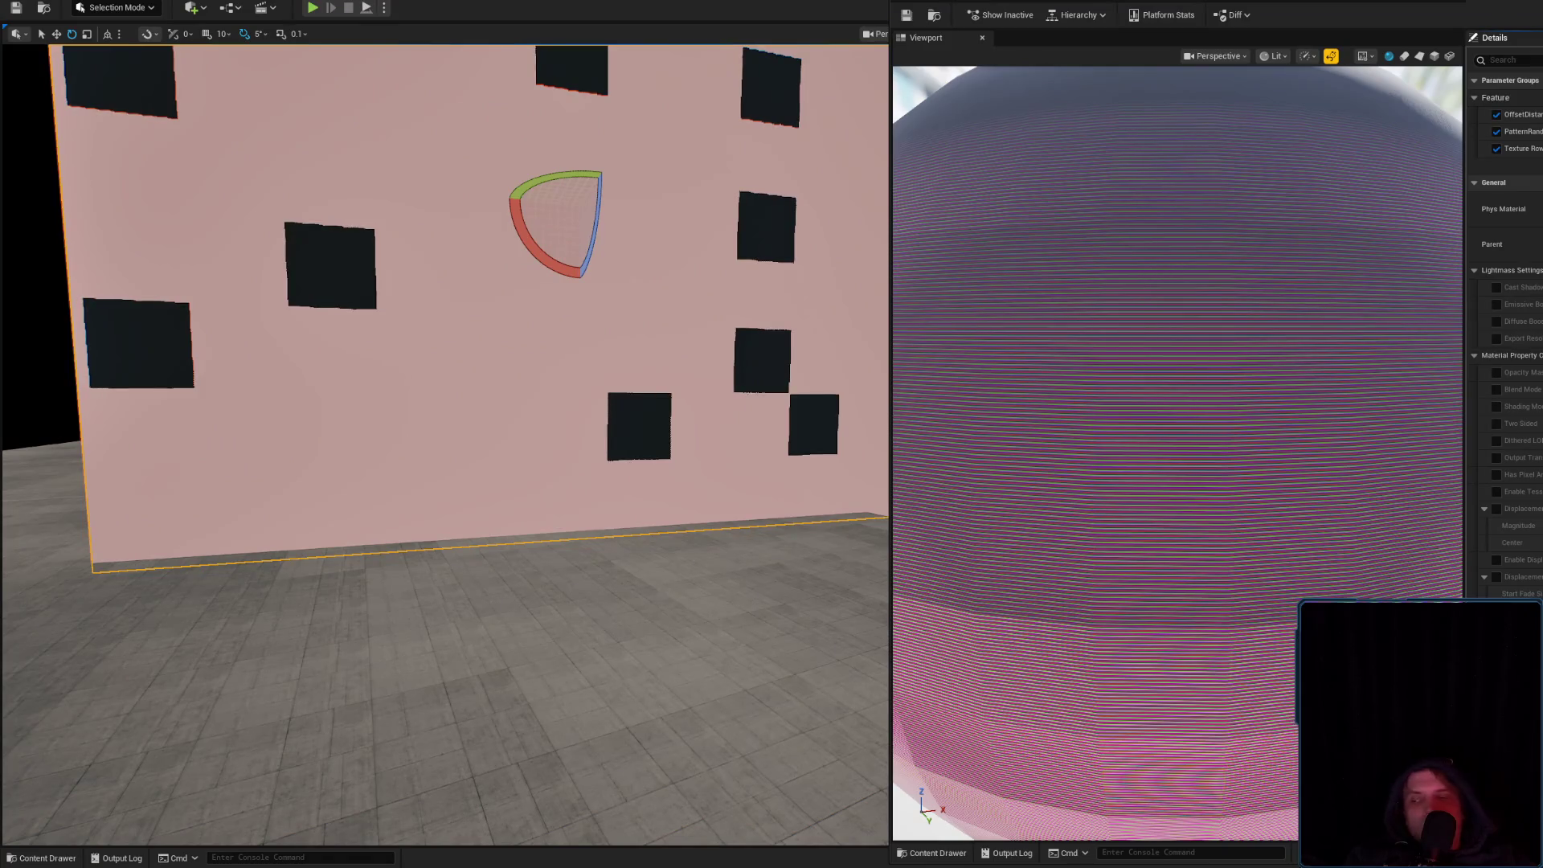
pyautogui.click(1386, 3)
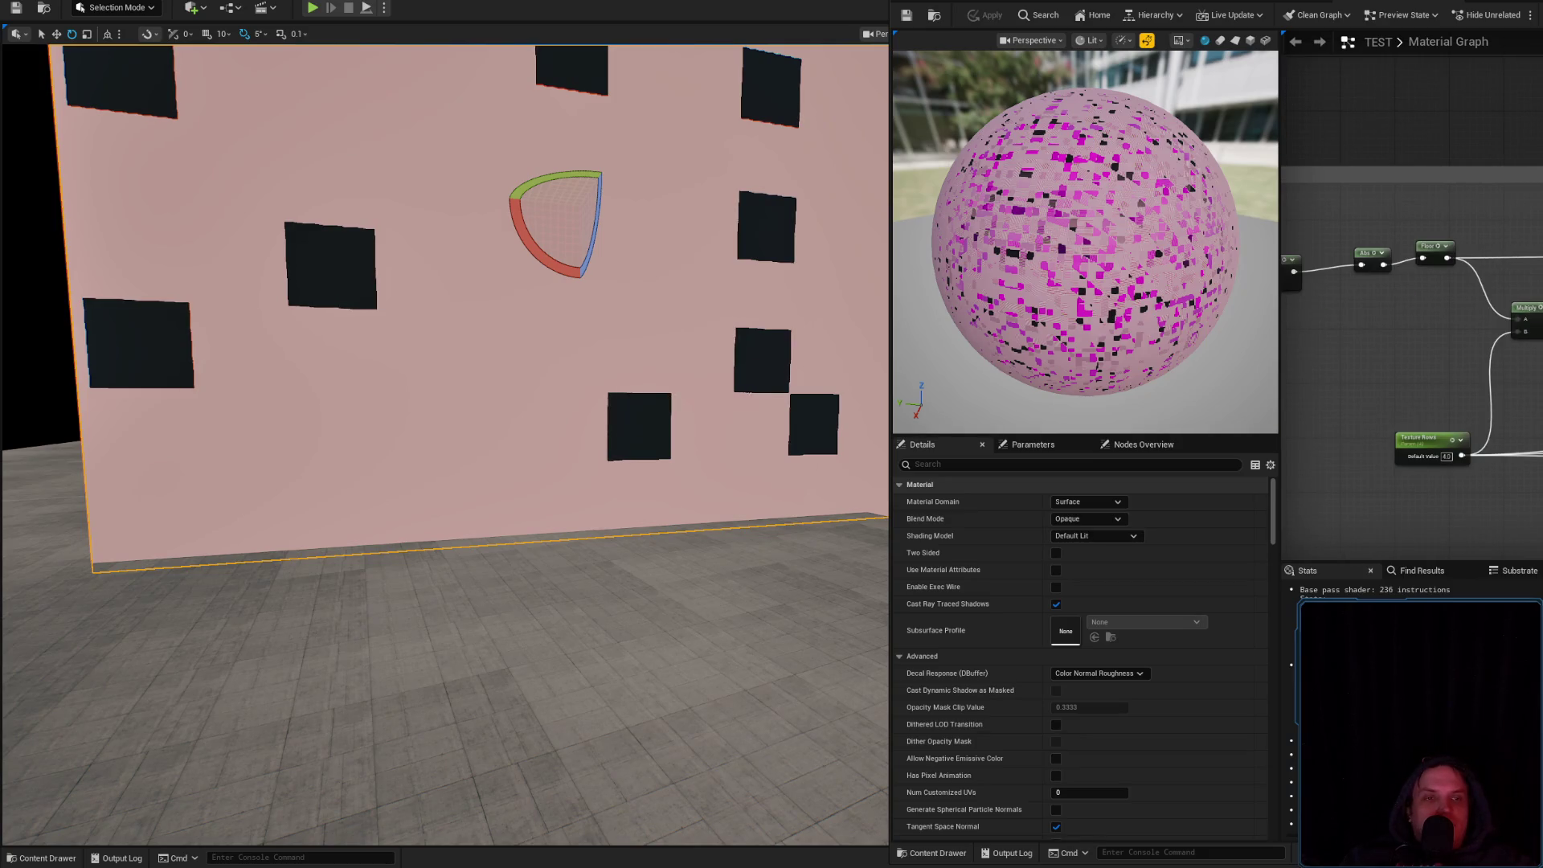
pyautogui.moveTo(1415, 386)
pyautogui.mouseDown()
pyautogui.moveTo(1527, 394)
pyautogui.moveTo(1495, 390)
pyautogui.mouseUp()
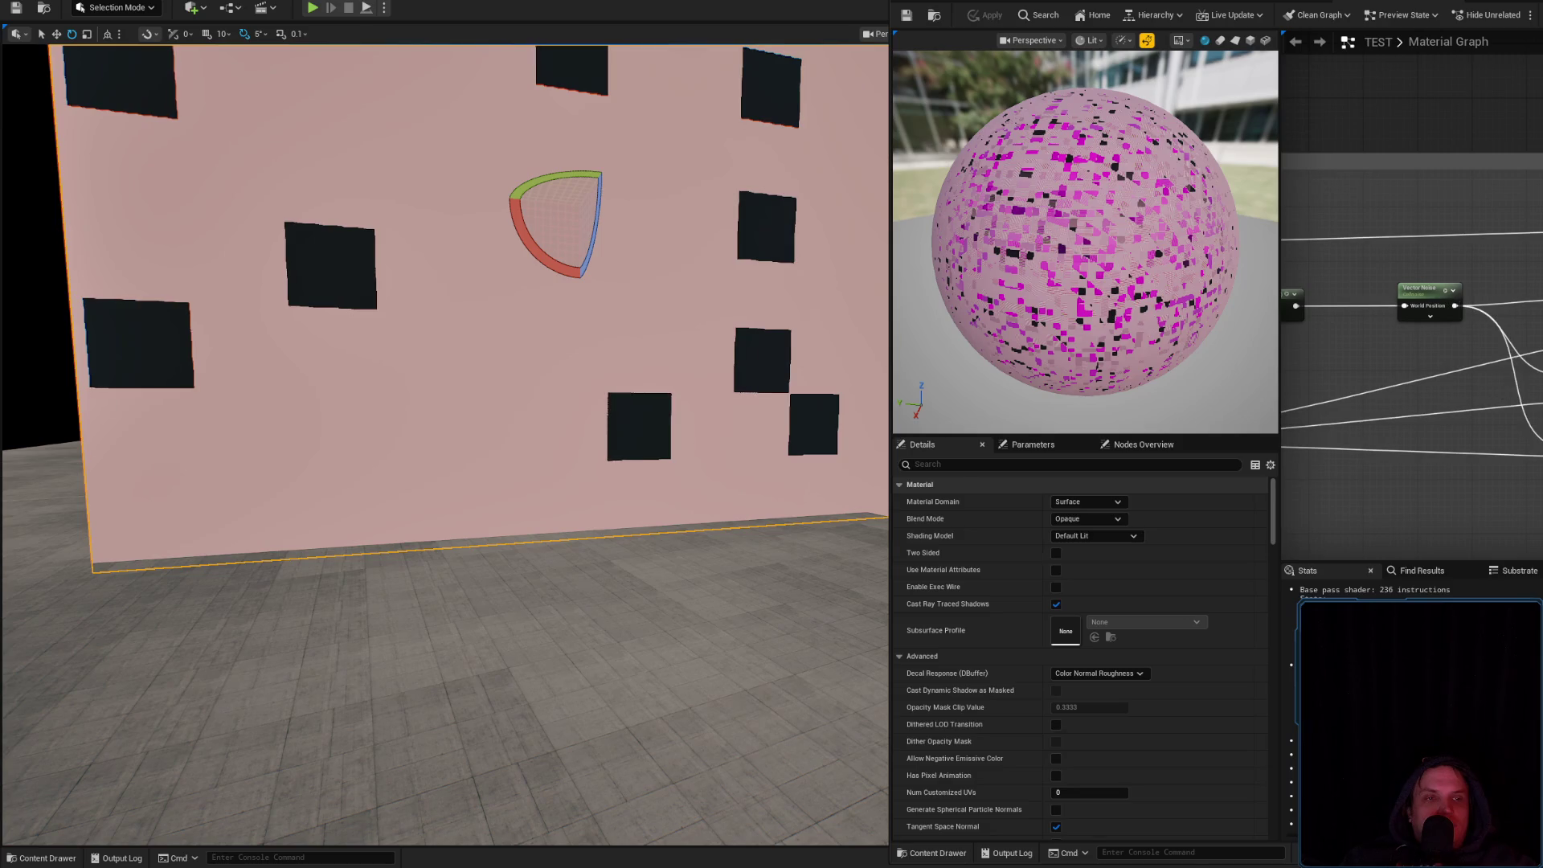
# Preview several Round nodes' outputs and switch the preview mesh to a cube
pyautogui.hotkey('ctrl', 'v')
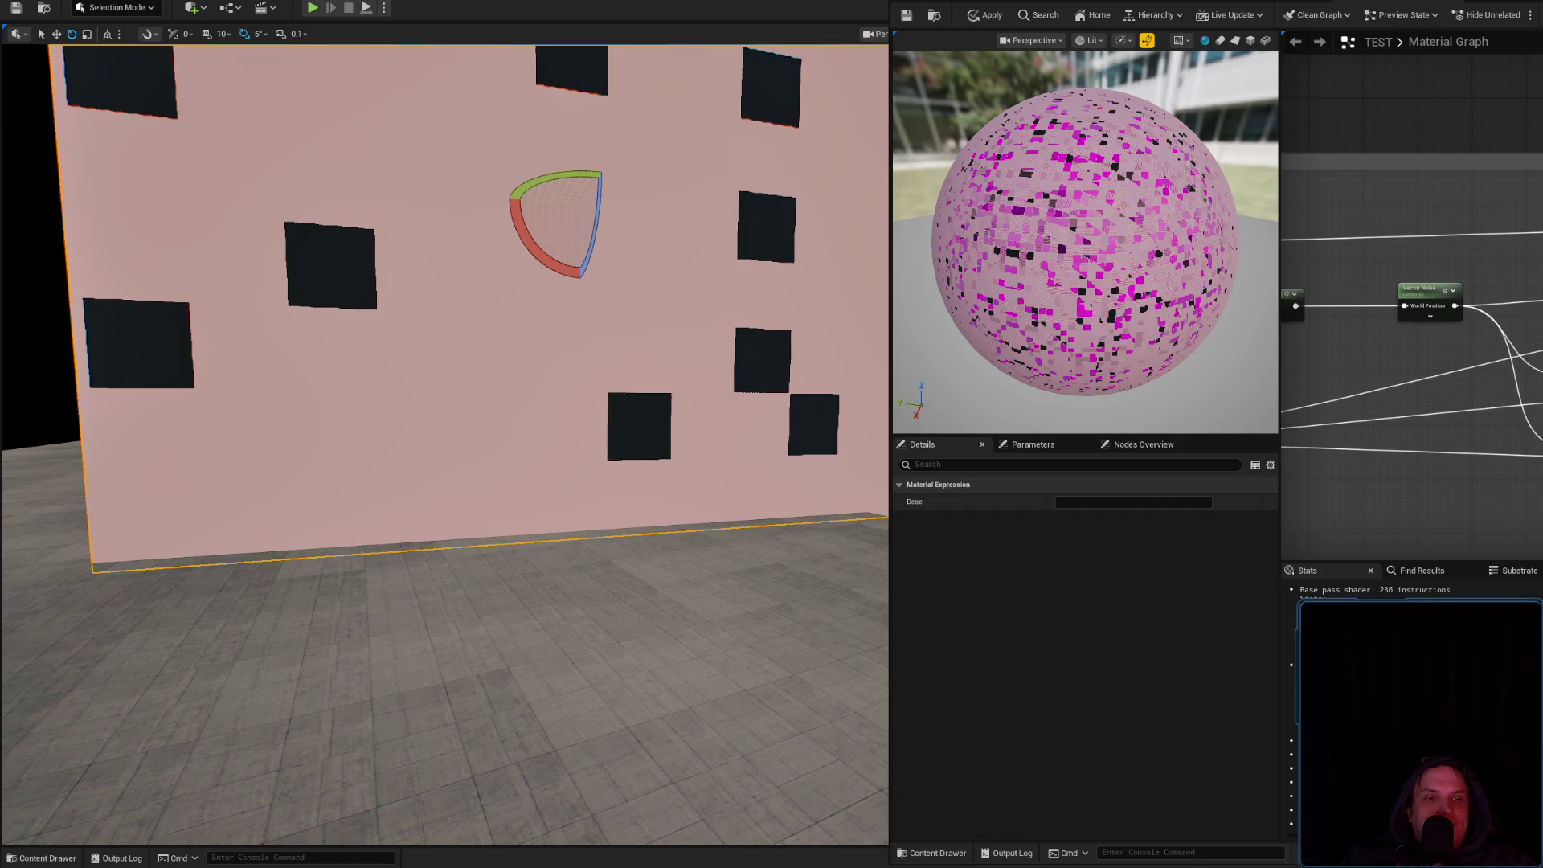
pyautogui.press('space')
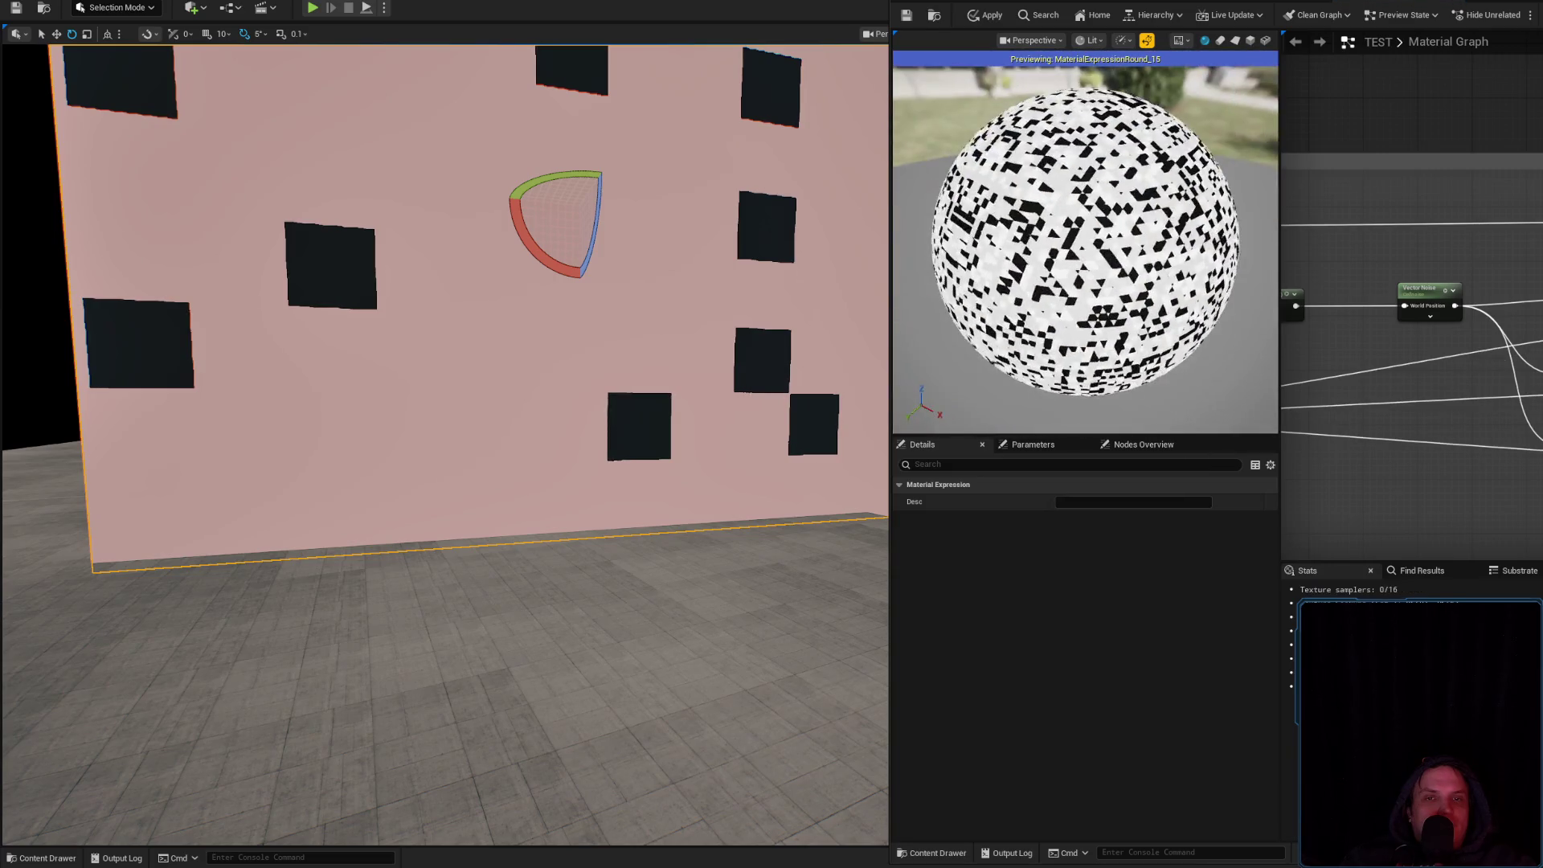
pyautogui.hotkey('ctrl', 'z')
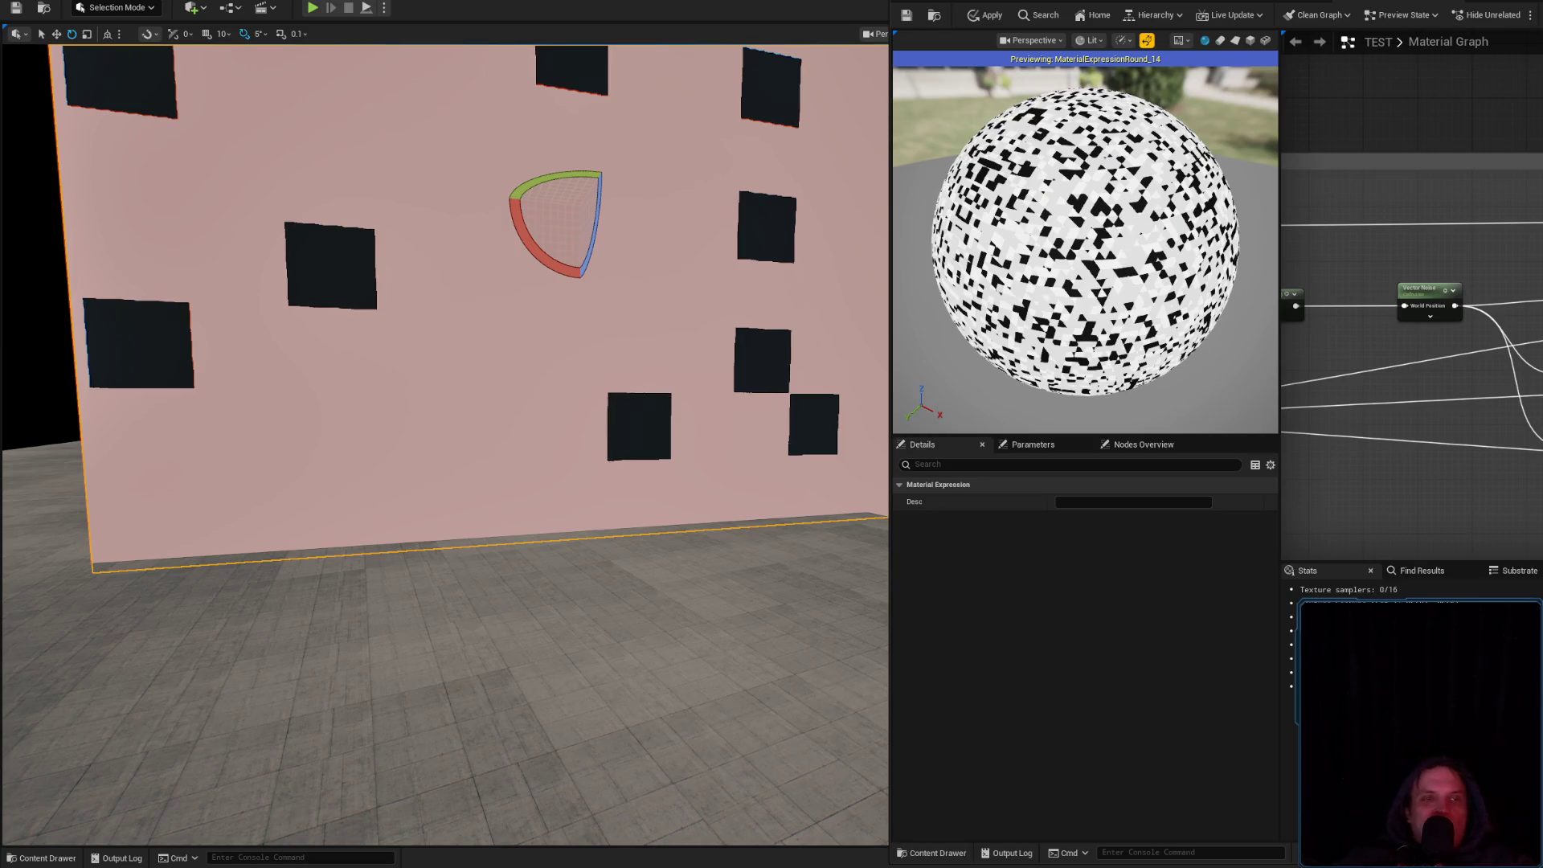
pyautogui.hotkey('ctrl', 'z')
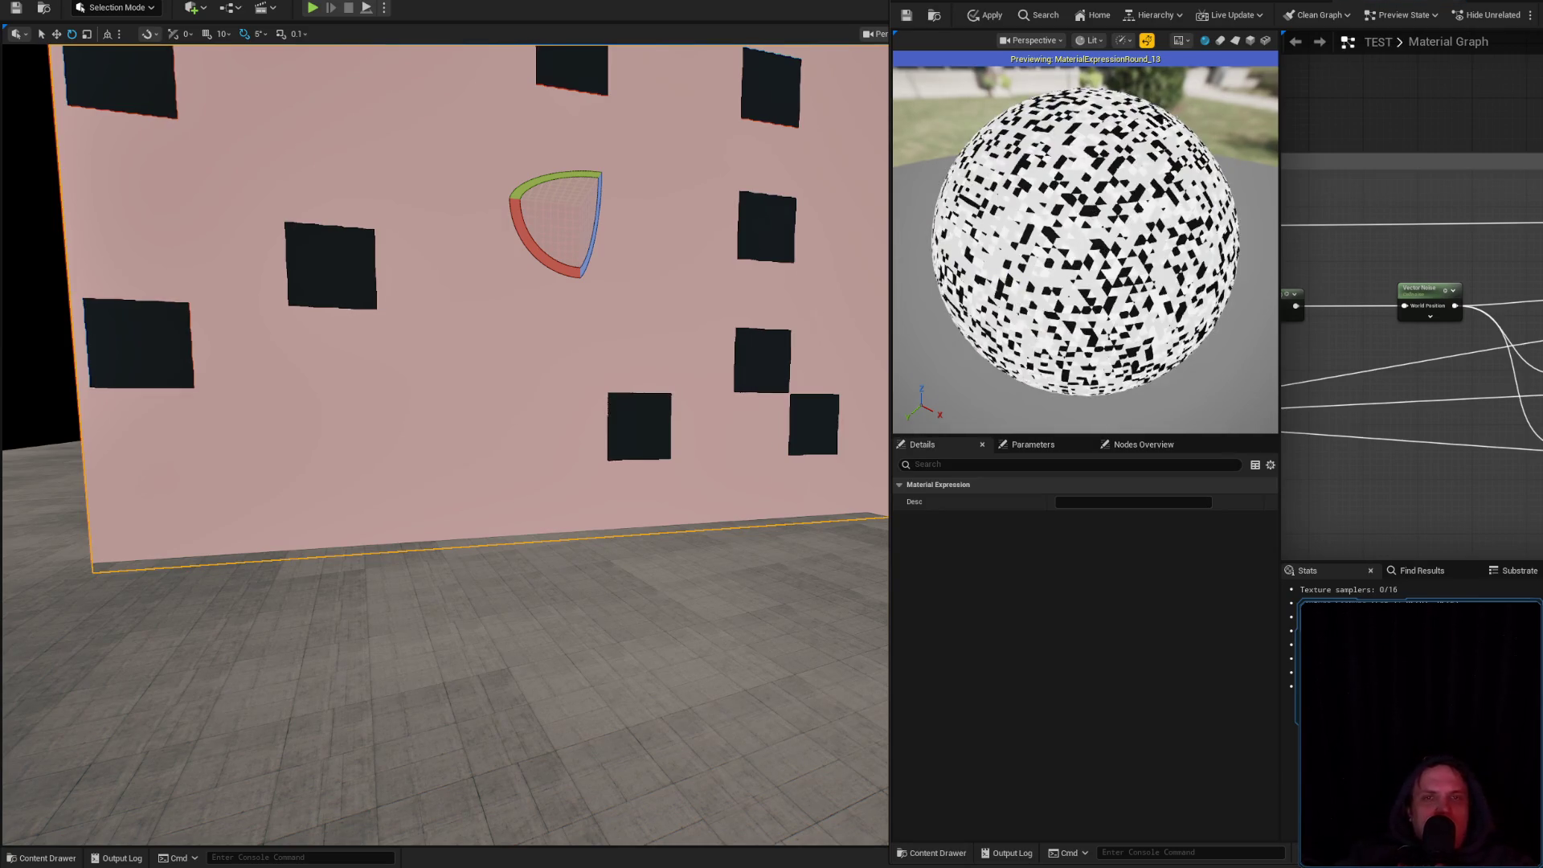
pyautogui.click(1250, 38)
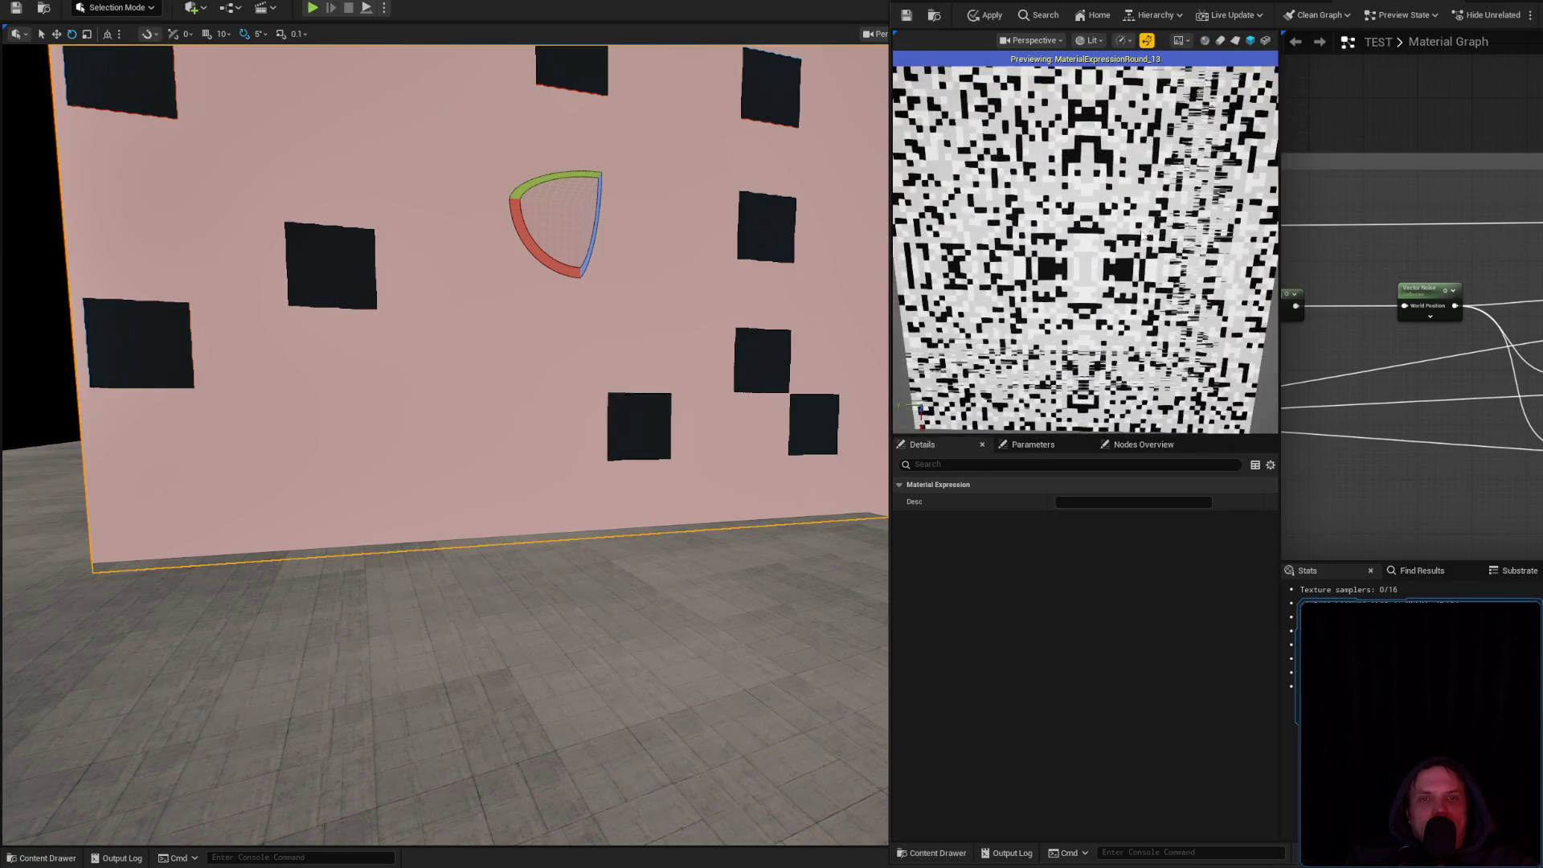
# Nudge the Absolute World Position node and inspect the Divide node's constant values
pyautogui.scroll(-5, 1117, 237)
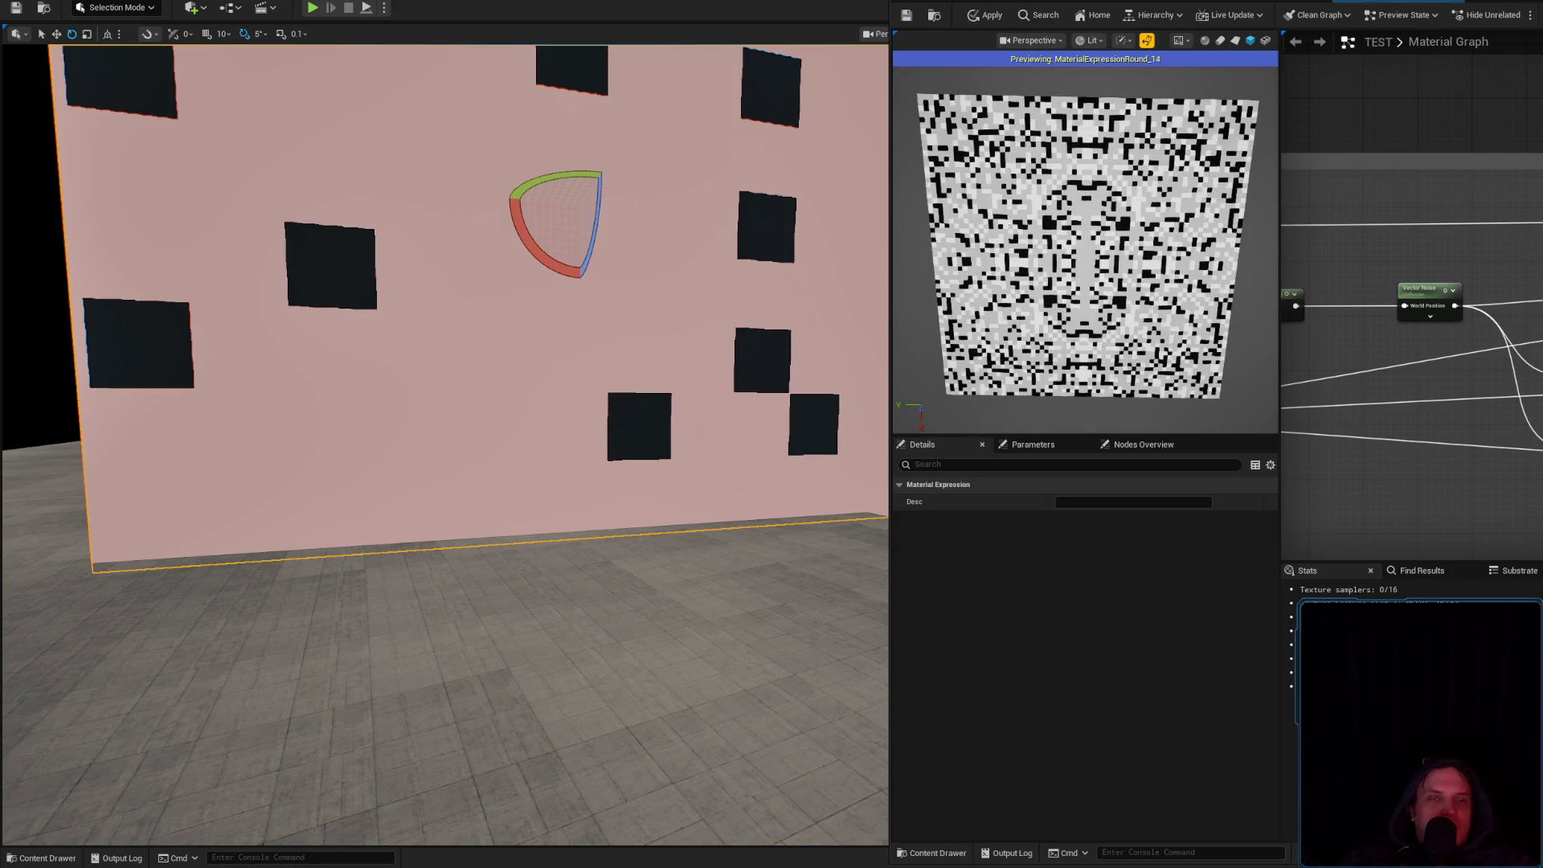
pyautogui.scroll(5, 1092, 288)
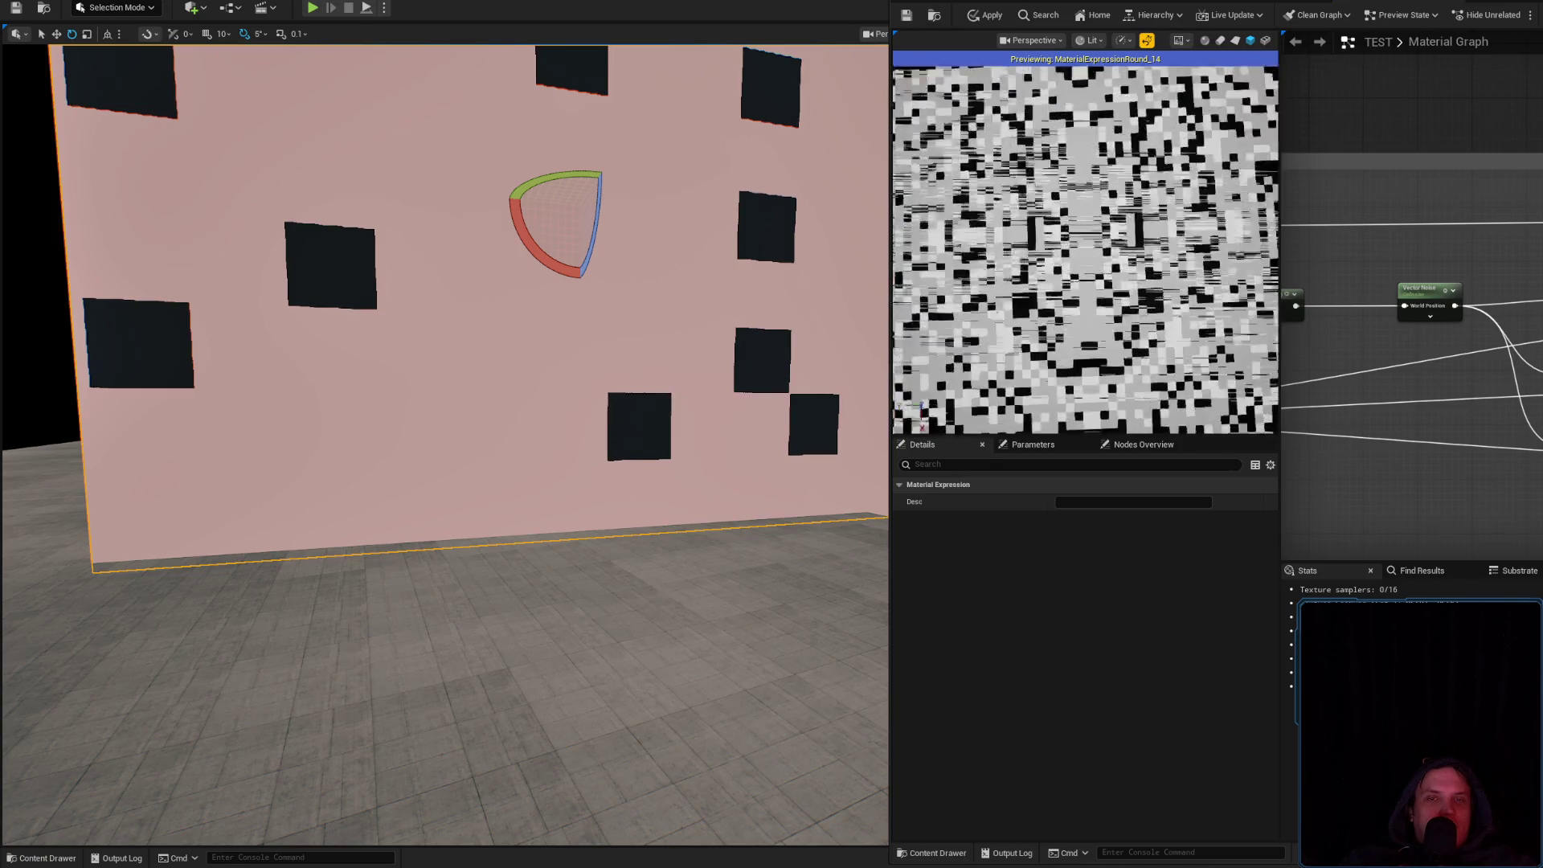
pyautogui.scroll(-5, 1085, 249)
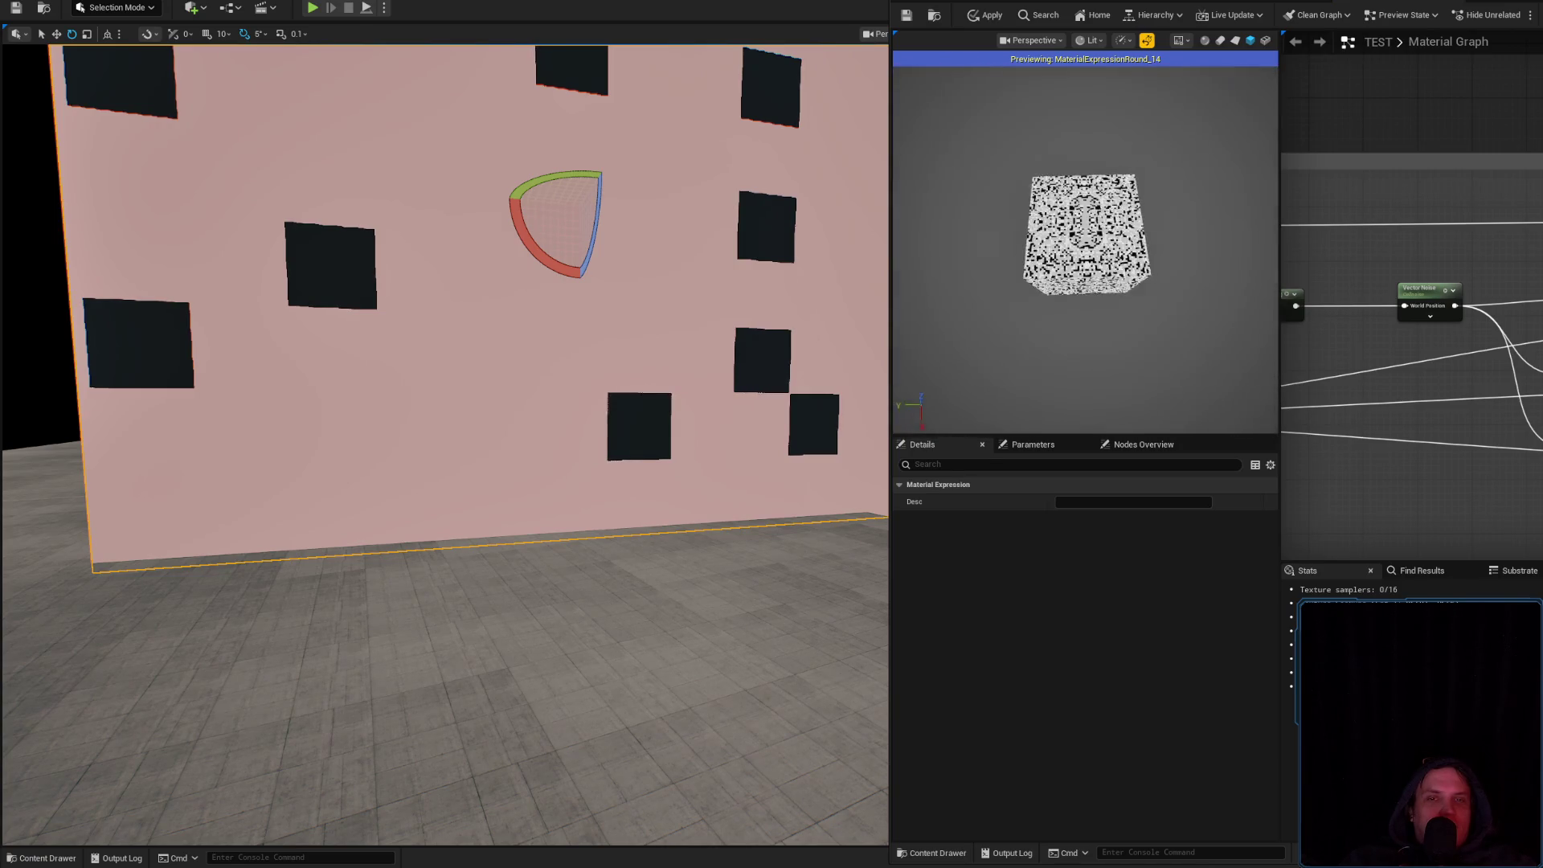
pyautogui.scroll(5, 1196, 327)
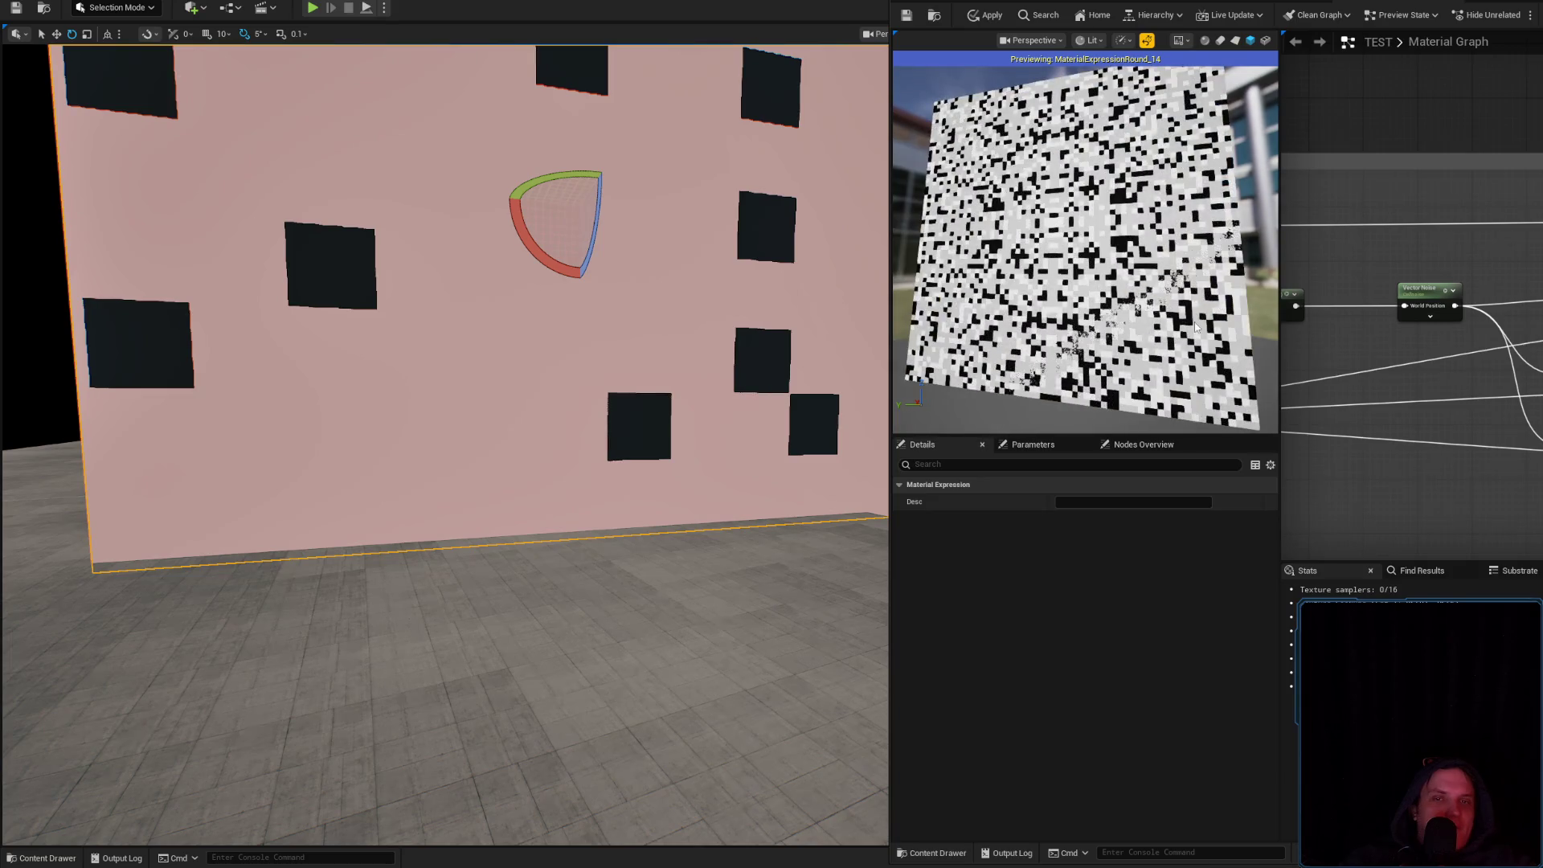
pyautogui.scroll(-3, 1412, 362)
pyautogui.scroll(3, 1412, 362)
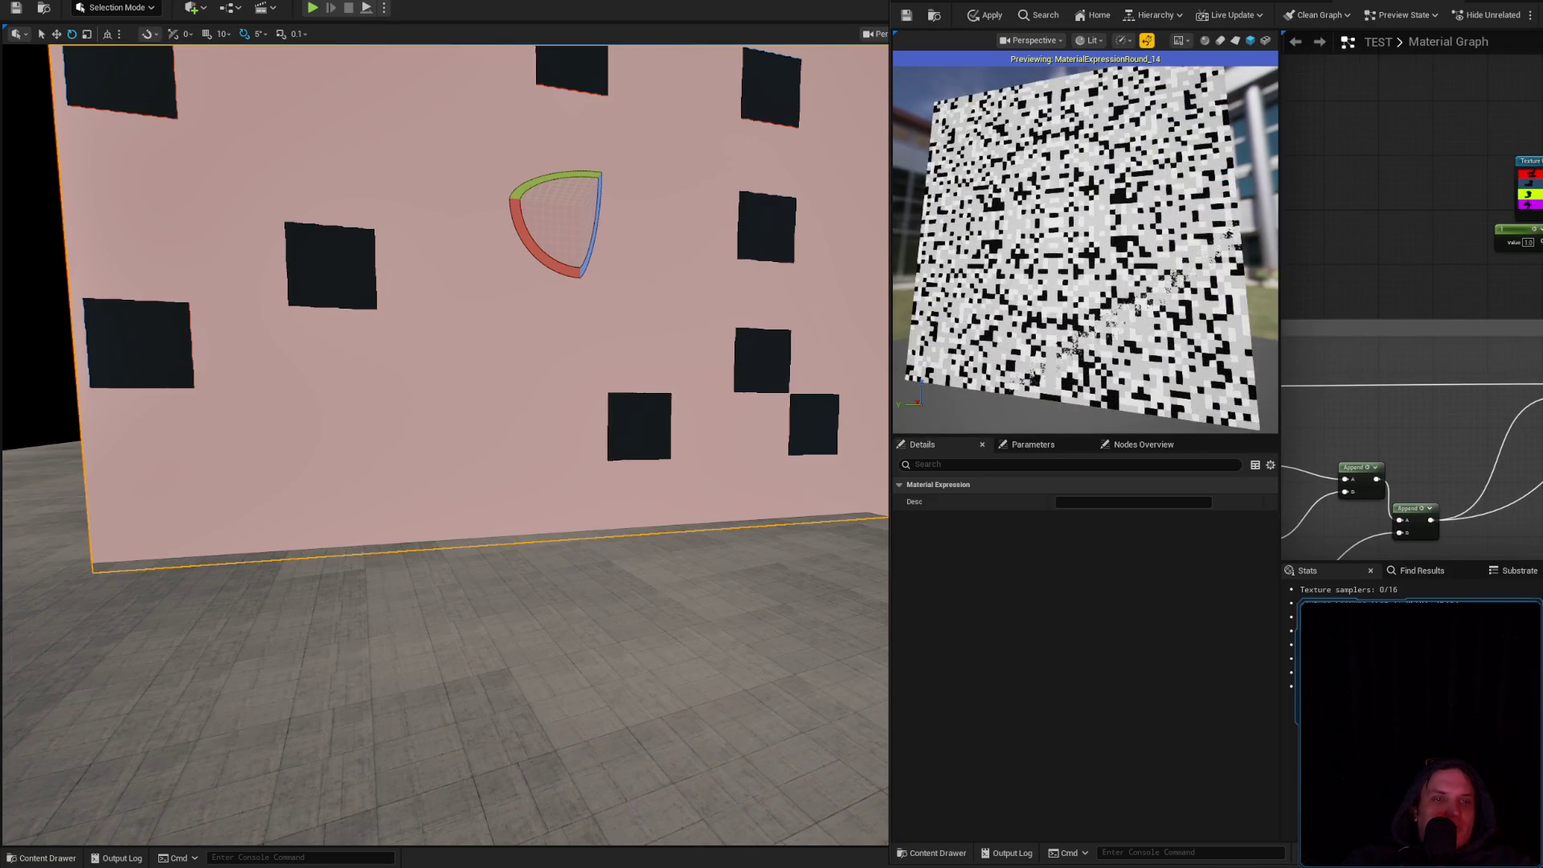
pyautogui.scroll(-3, 1441, 329)
pyautogui.scroll(3, 1441, 329)
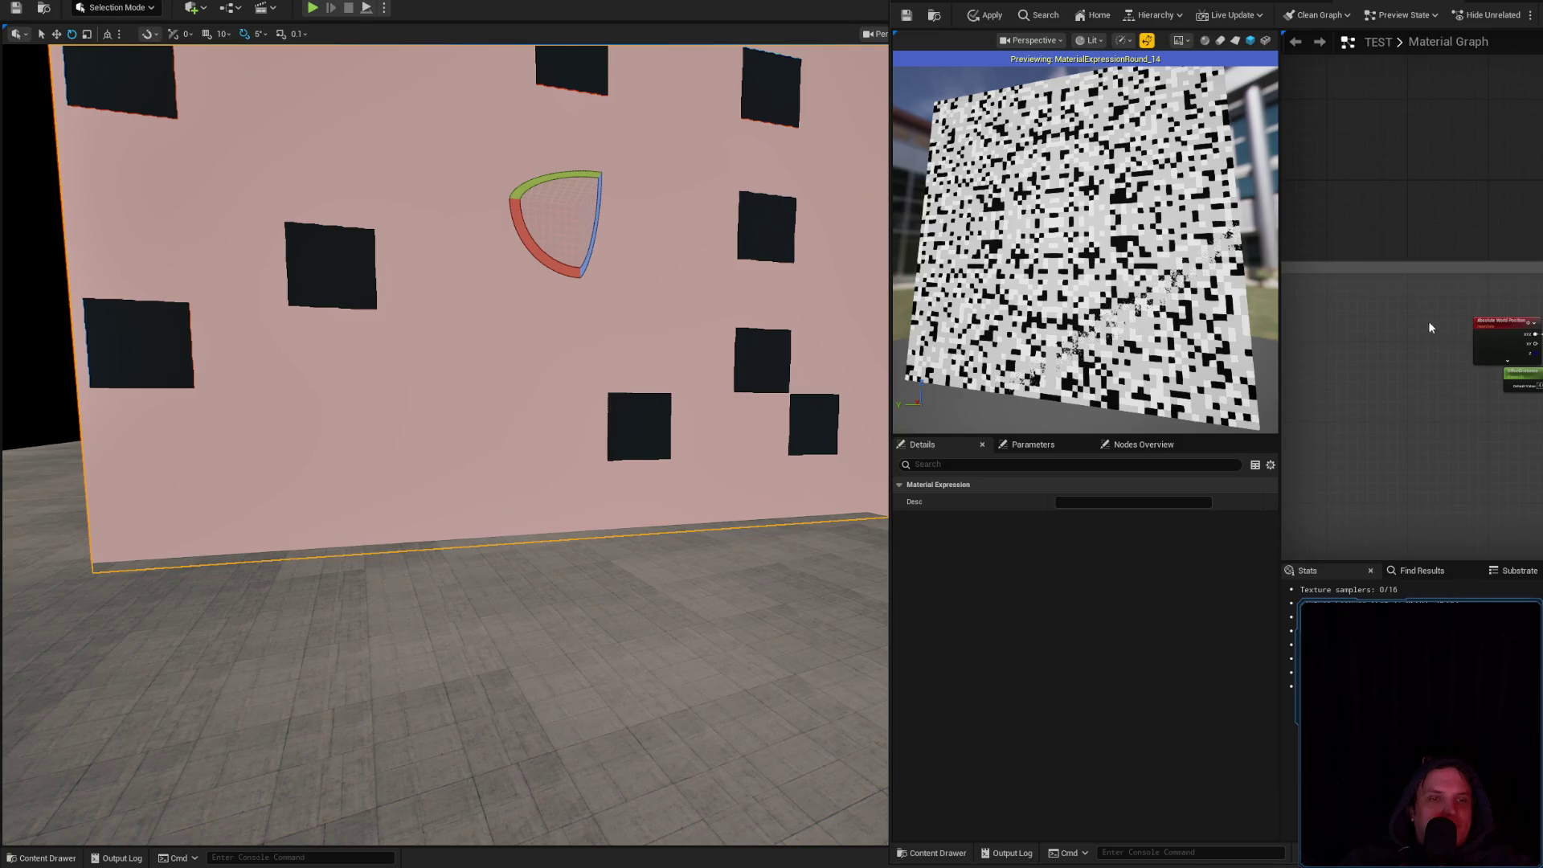
pyautogui.click(1495, 353)
pyautogui.moveTo(1536, 339)
pyautogui.mouseDown()
pyautogui.moveTo(1509, 349)
pyautogui.moveTo(1542, 379)
pyautogui.mouseUp()
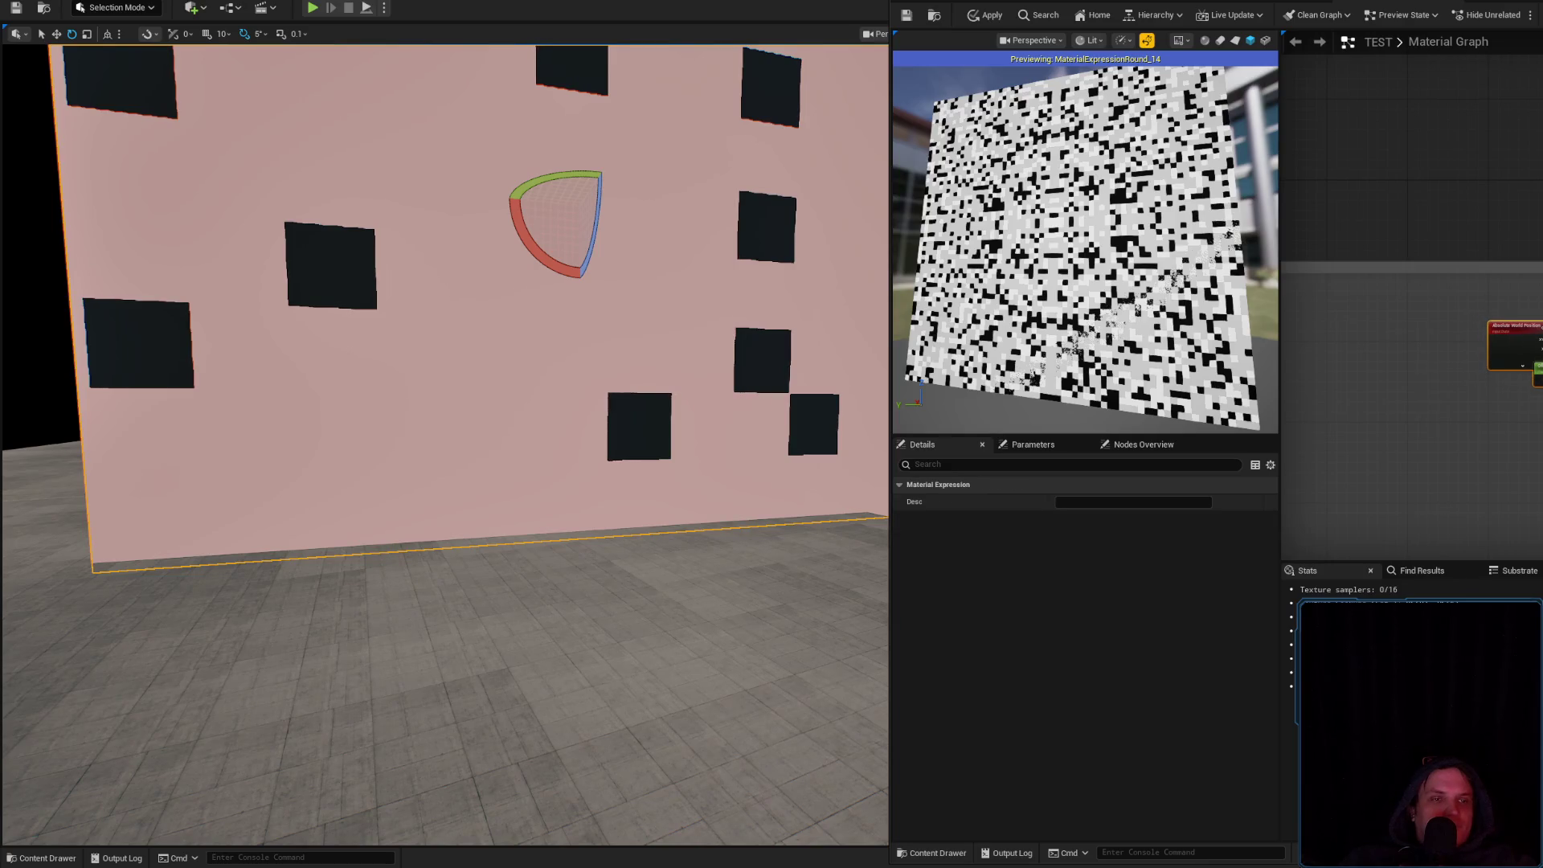
pyautogui.click(1537, 370)
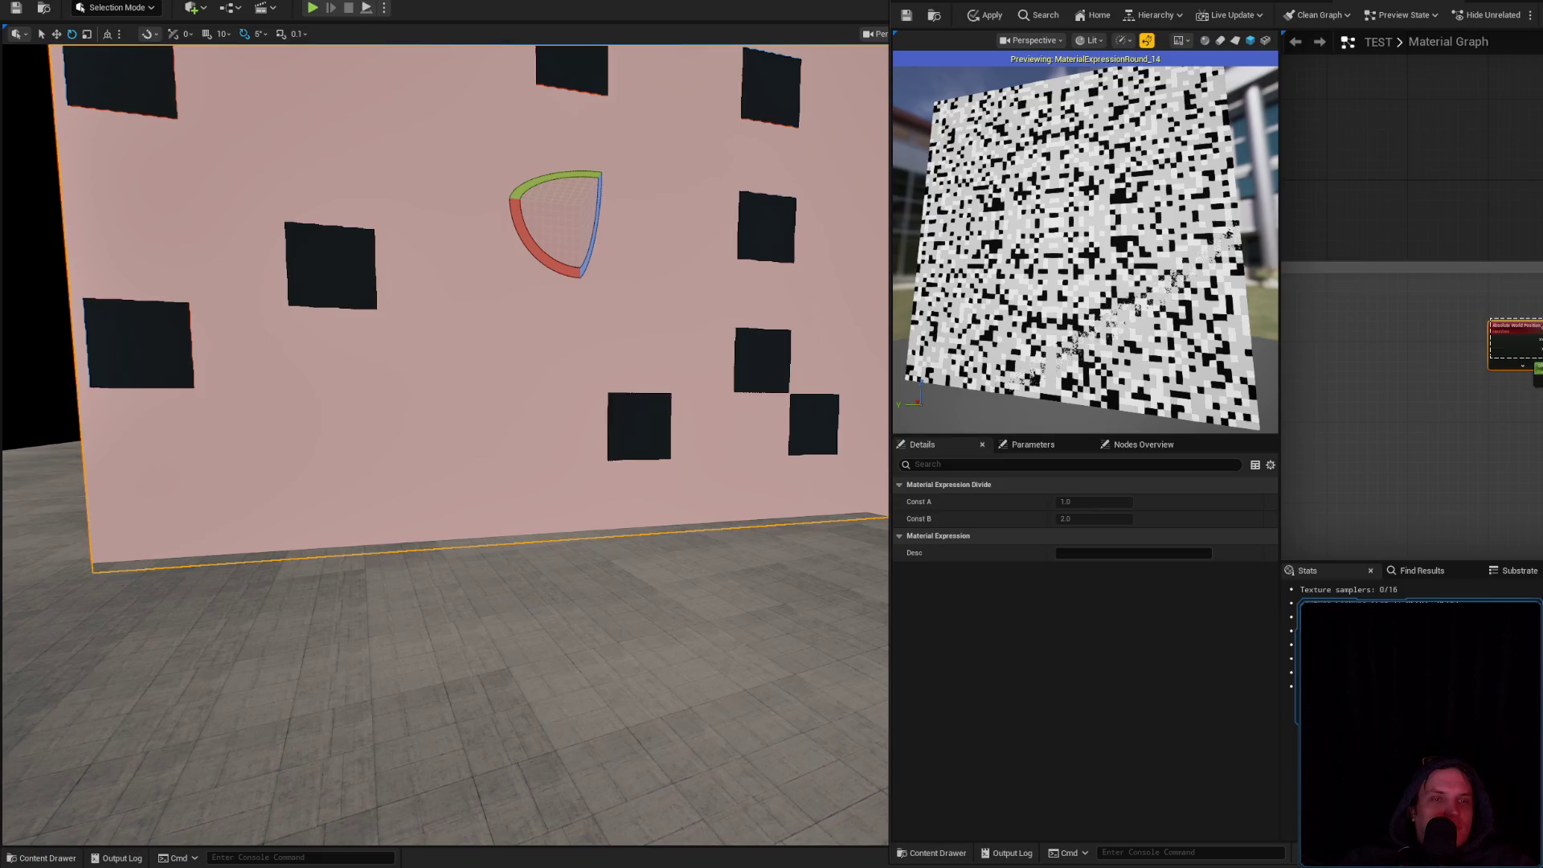
pyautogui.click(1531, 382)
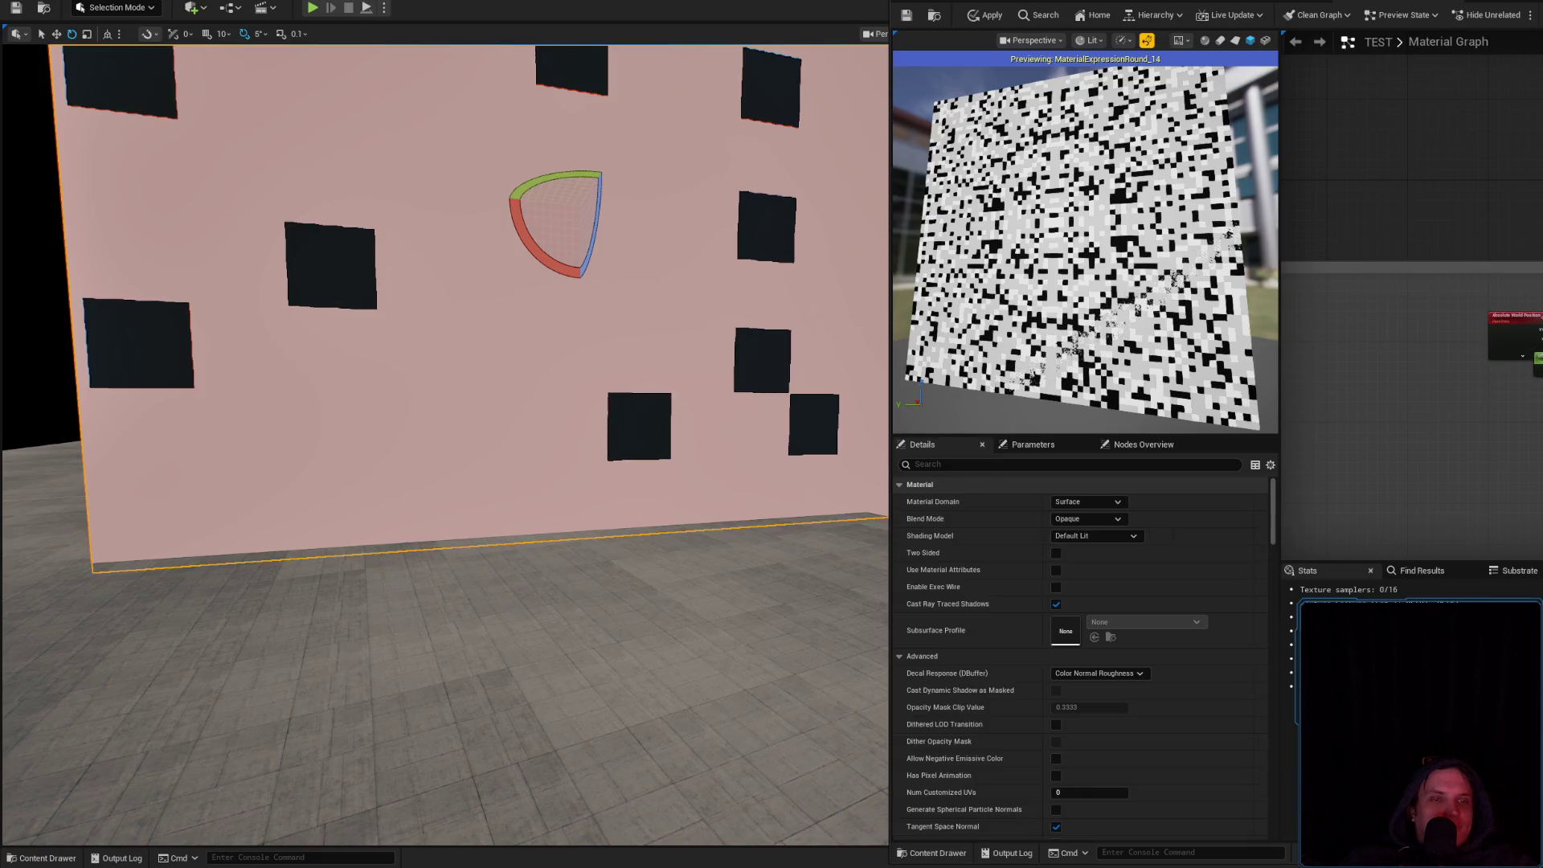
# Frame the node network and apply the material changes to the level
pyautogui.press('Home')
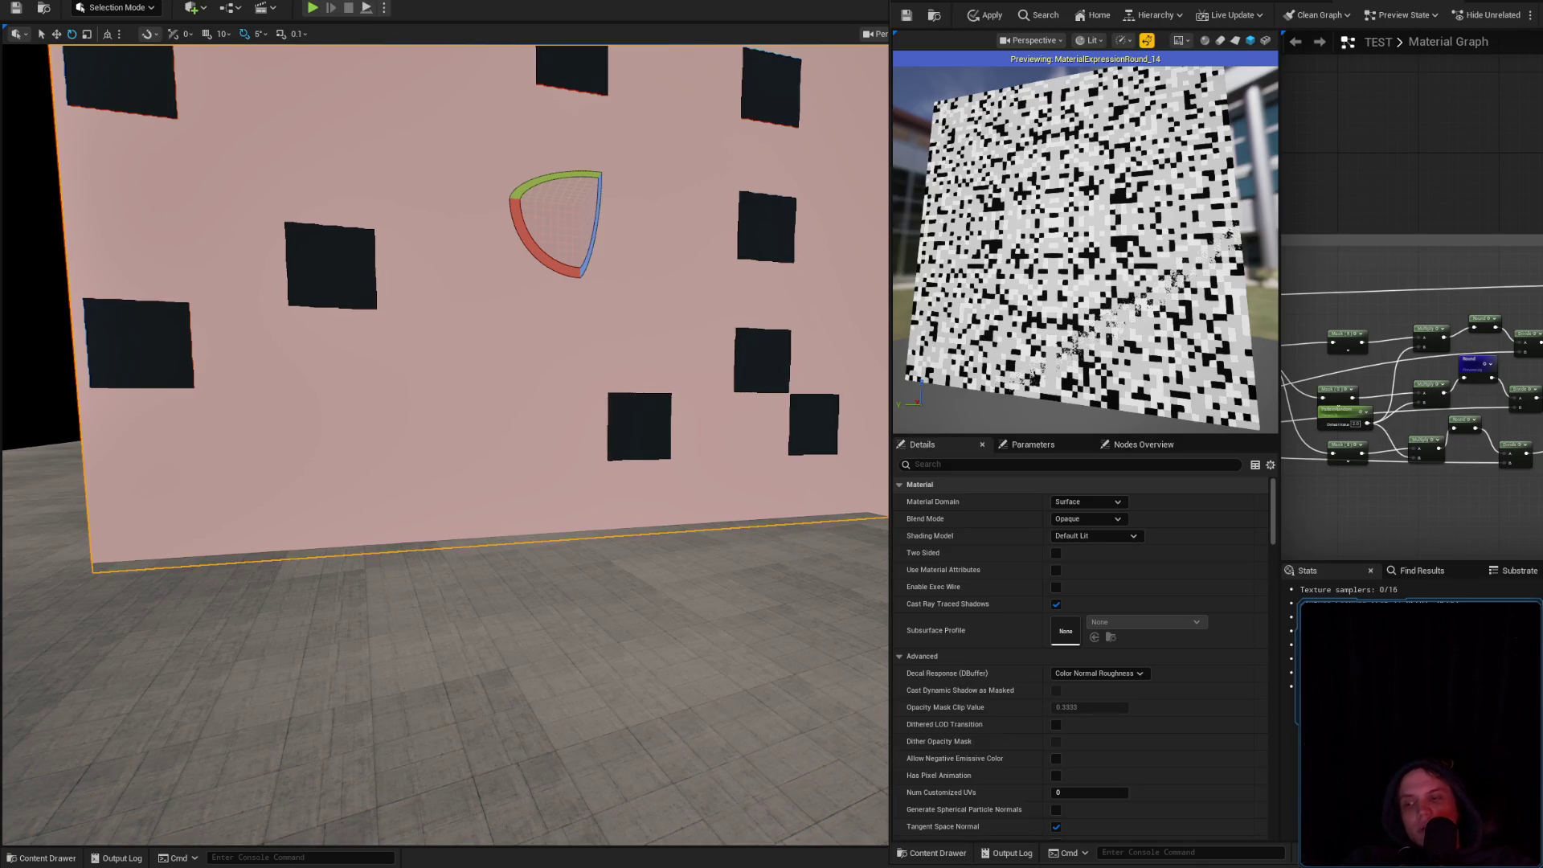
pyautogui.moveTo(1447, 322); pyautogui.dragTo(1340, 360)
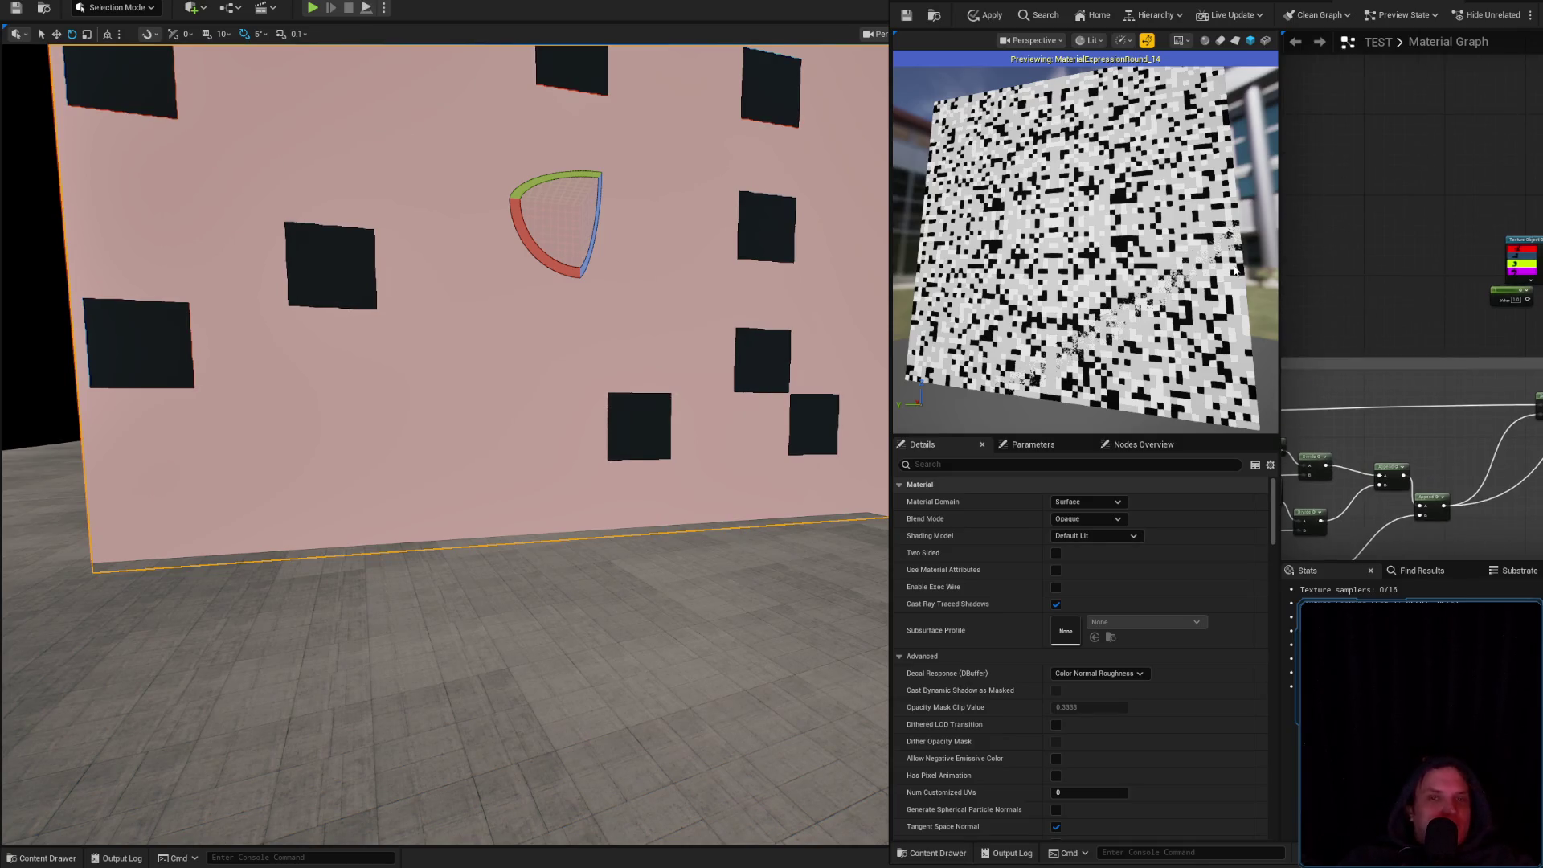
pyautogui.scroll(3, 1511, 398)
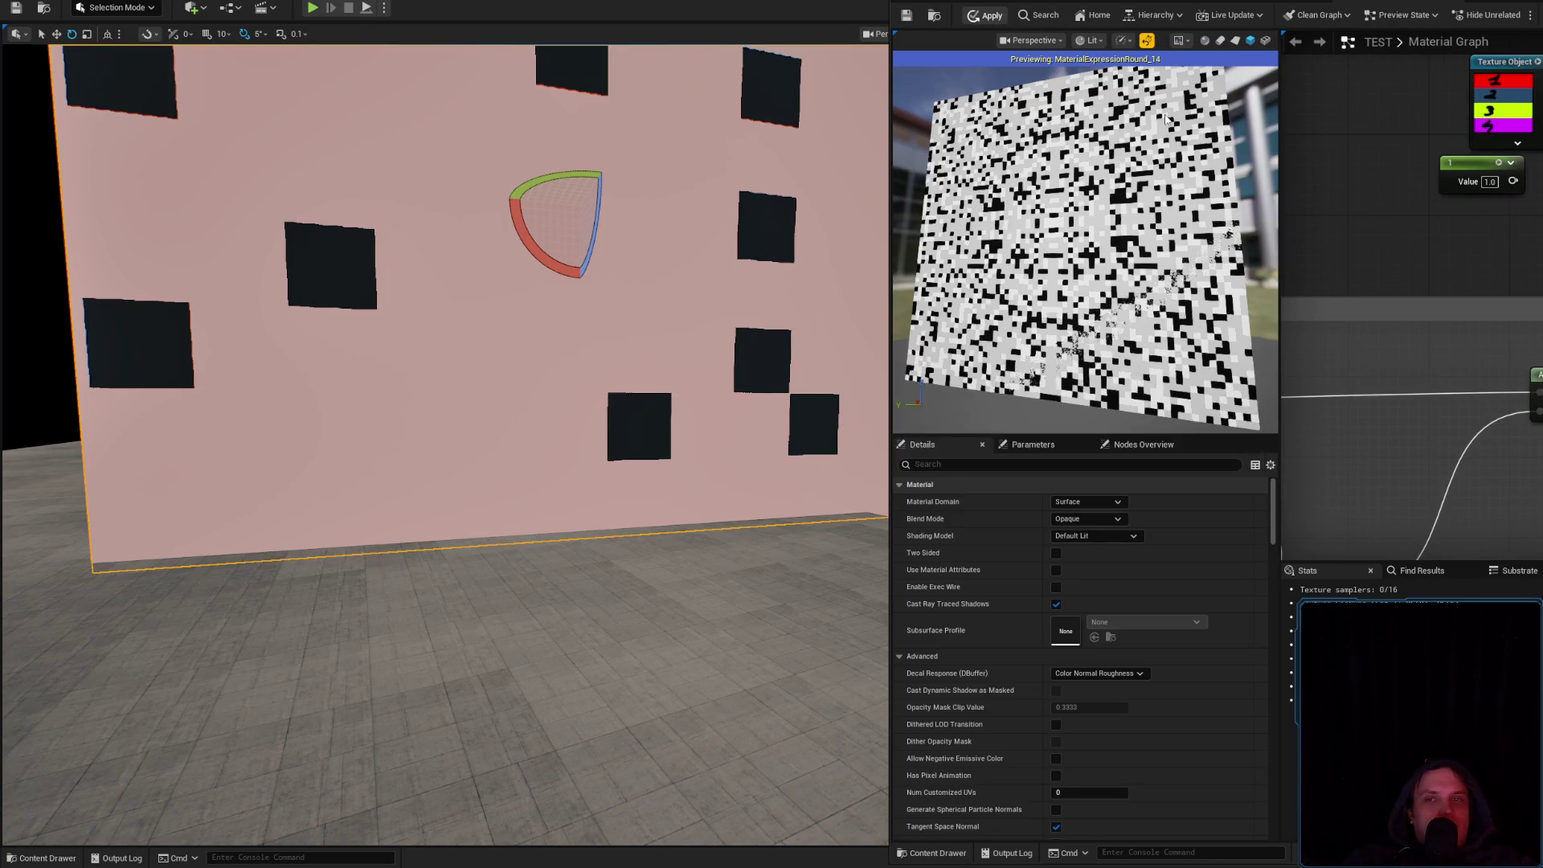
pyautogui.click(986, 15)
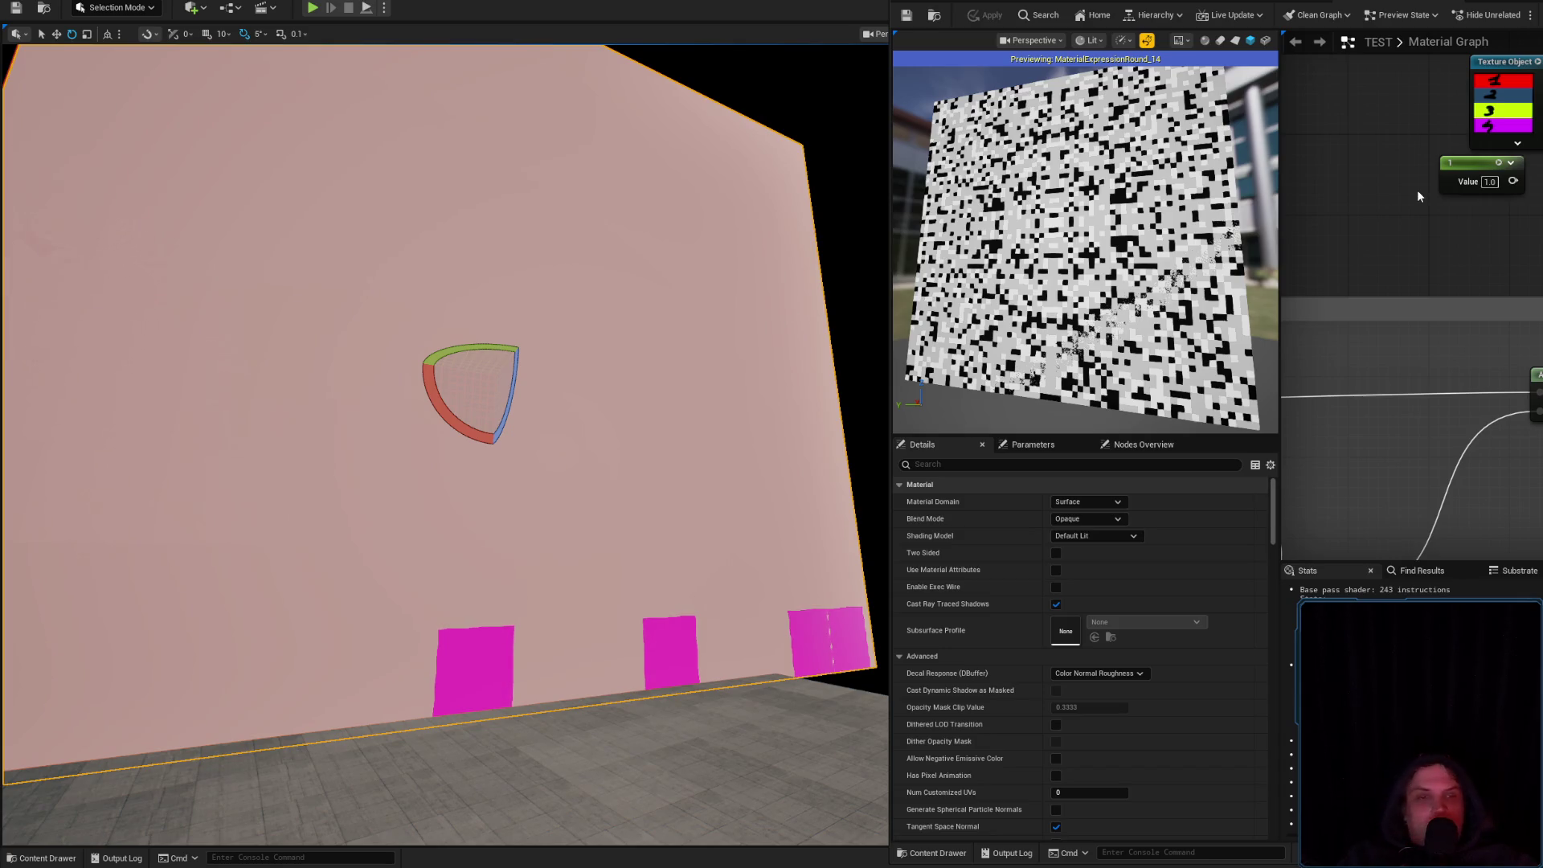
# Turn off the single-node preview so the plane shows the full pale pink material
pyautogui.scroll(-3, 1464, 278)
pyautogui.scroll(2, 1411, 322)
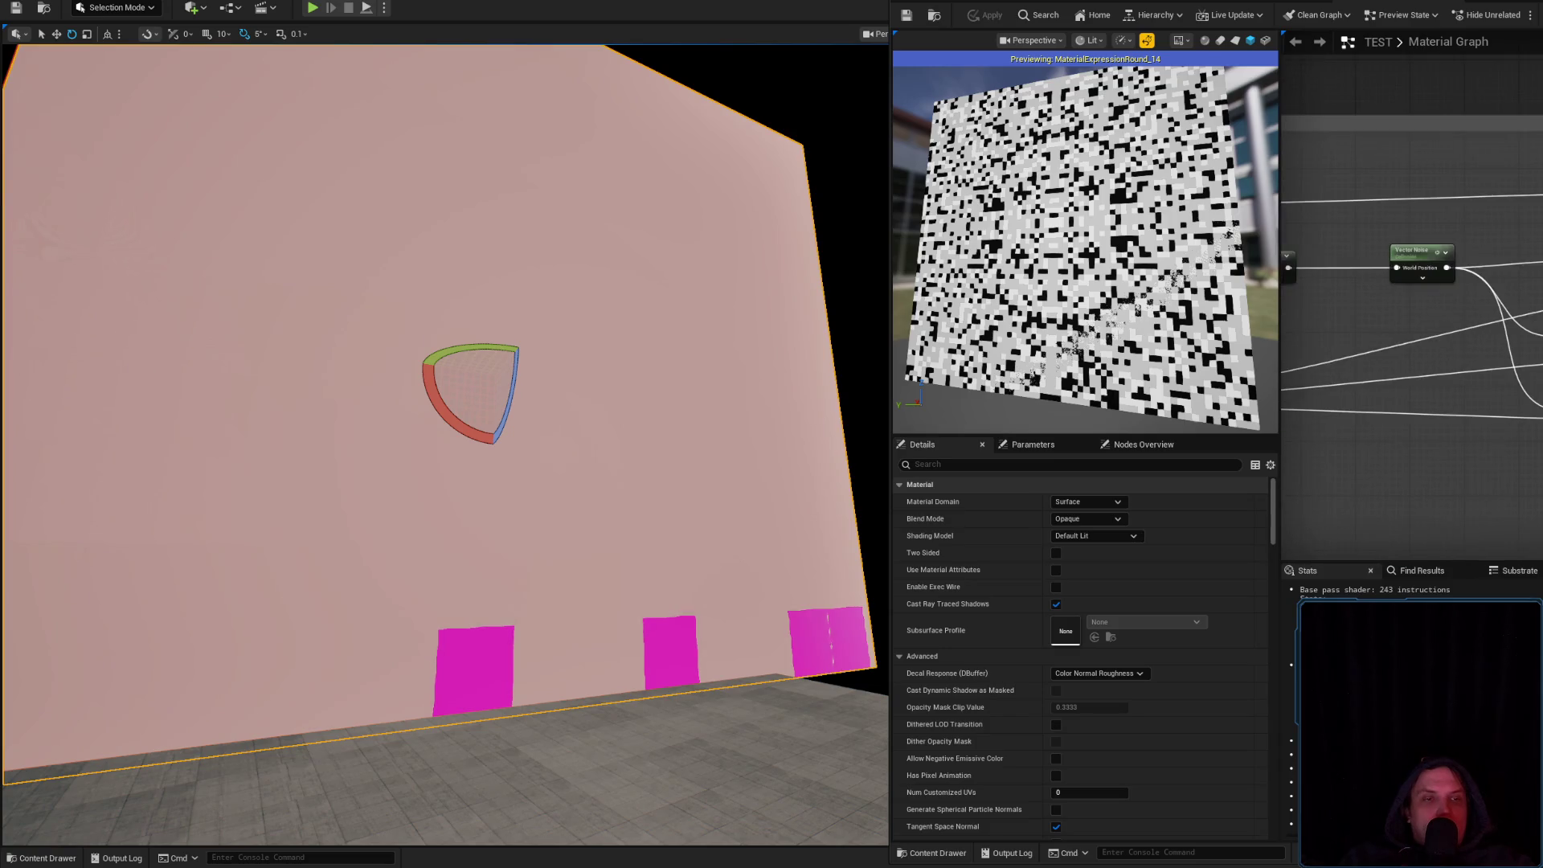
pyautogui.press('space')
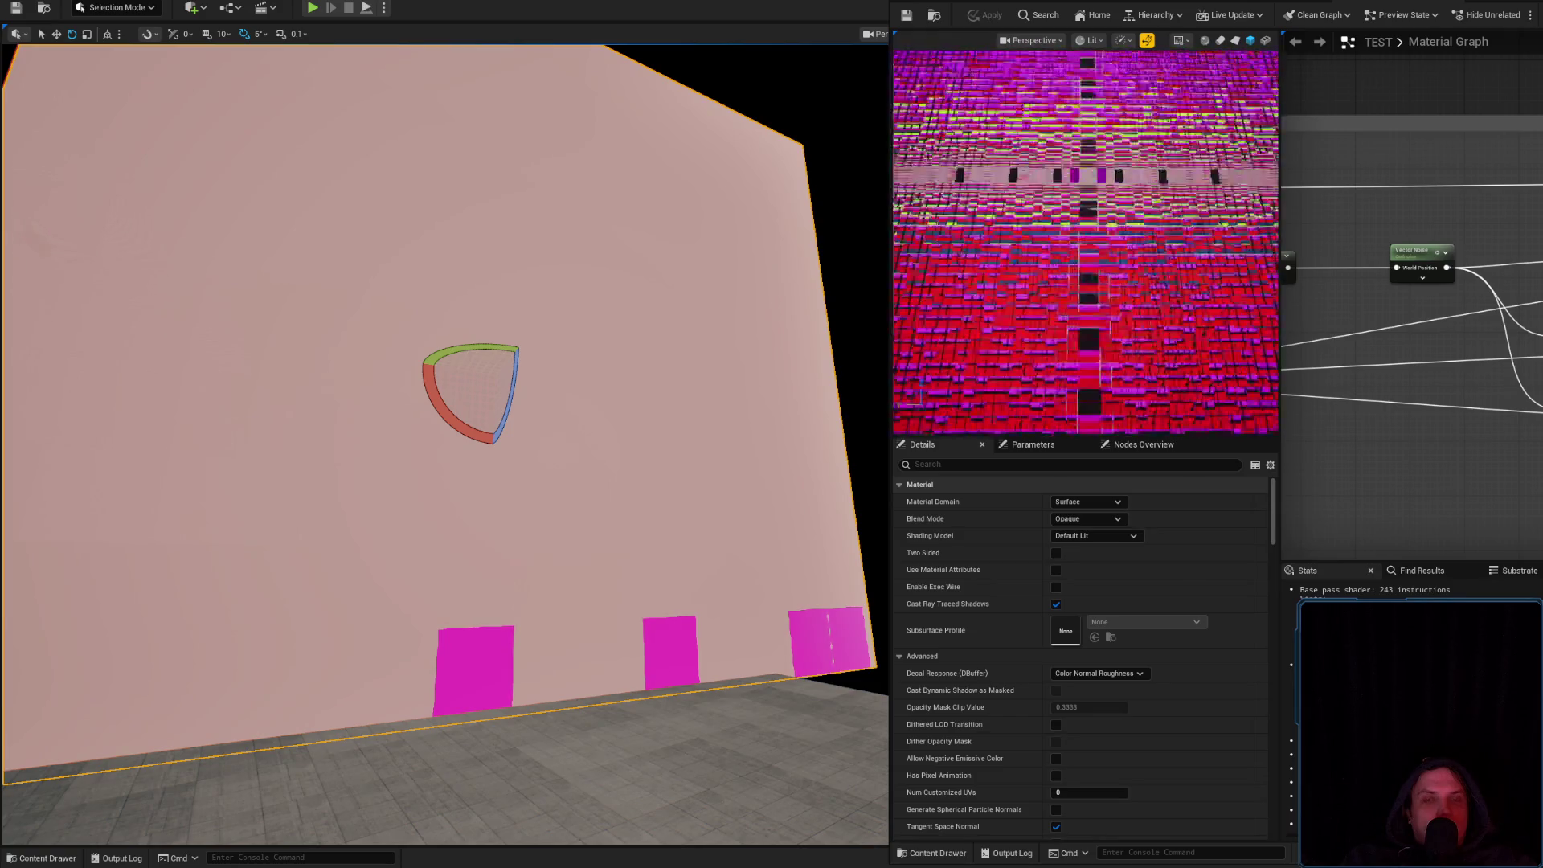
pyautogui.scroll(2, 1230, 287)
pyautogui.scroll(-2, 1511, 310)
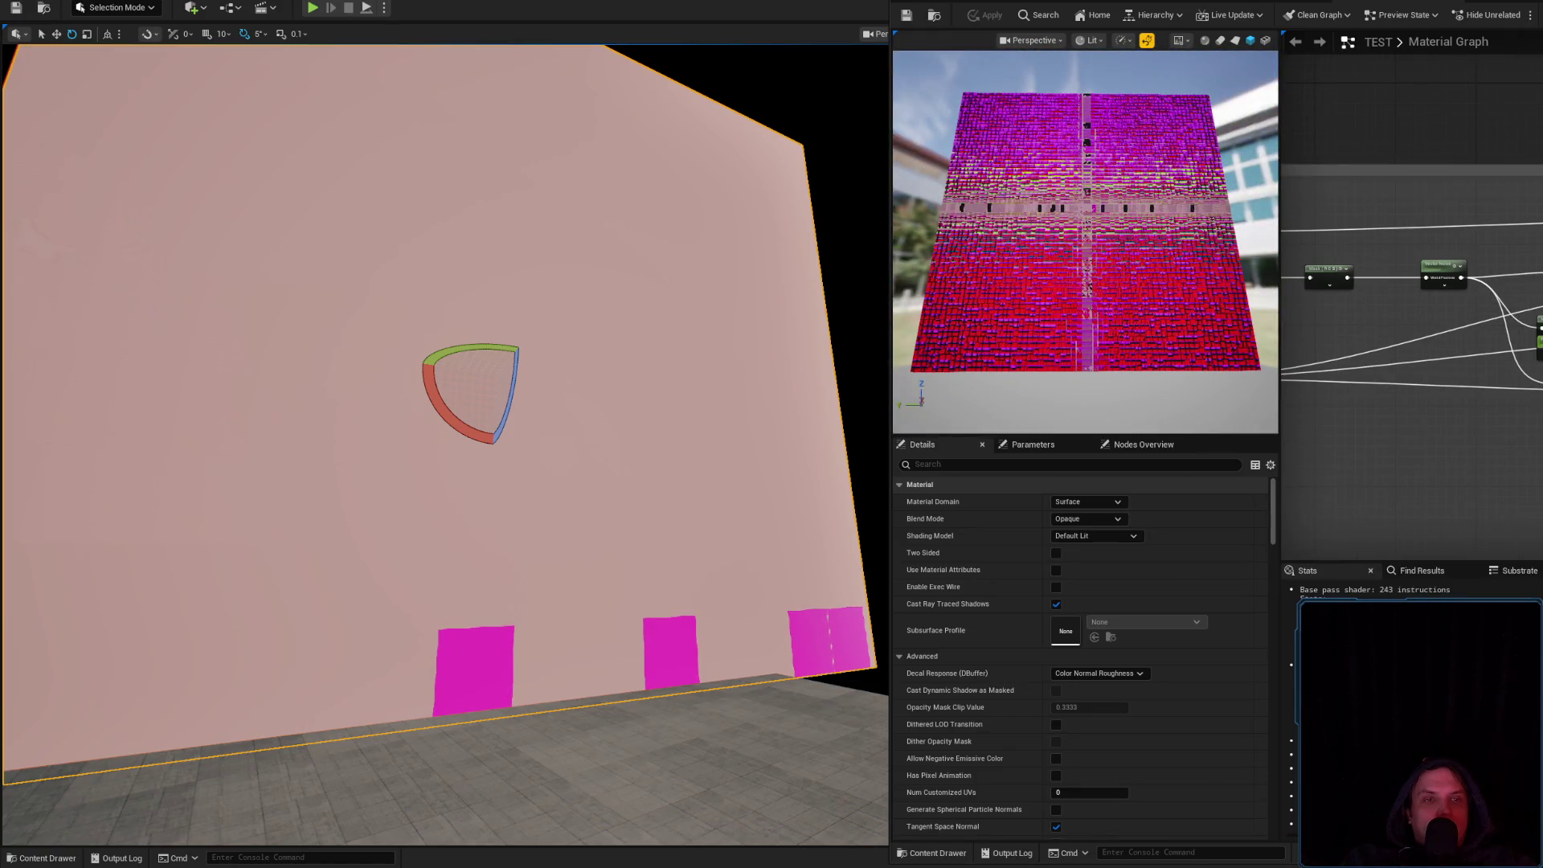
pyautogui.scroll(3, 1411, 321)
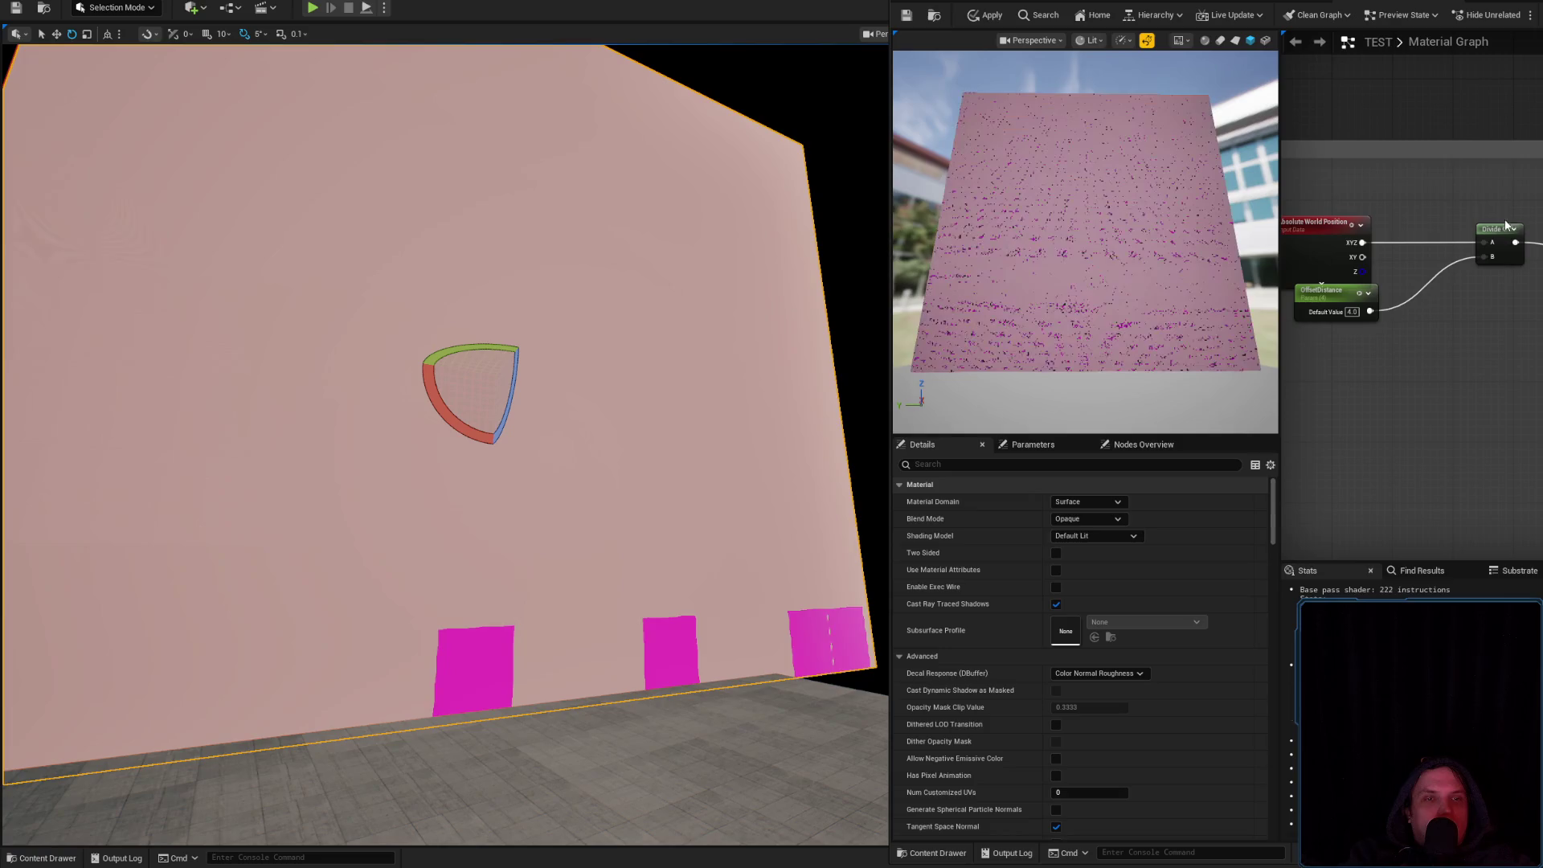
# Apply the material to the wall, then trial-delete the Absolute World Position and OffsetDistance nodes and undo
pyautogui.click(986, 15)
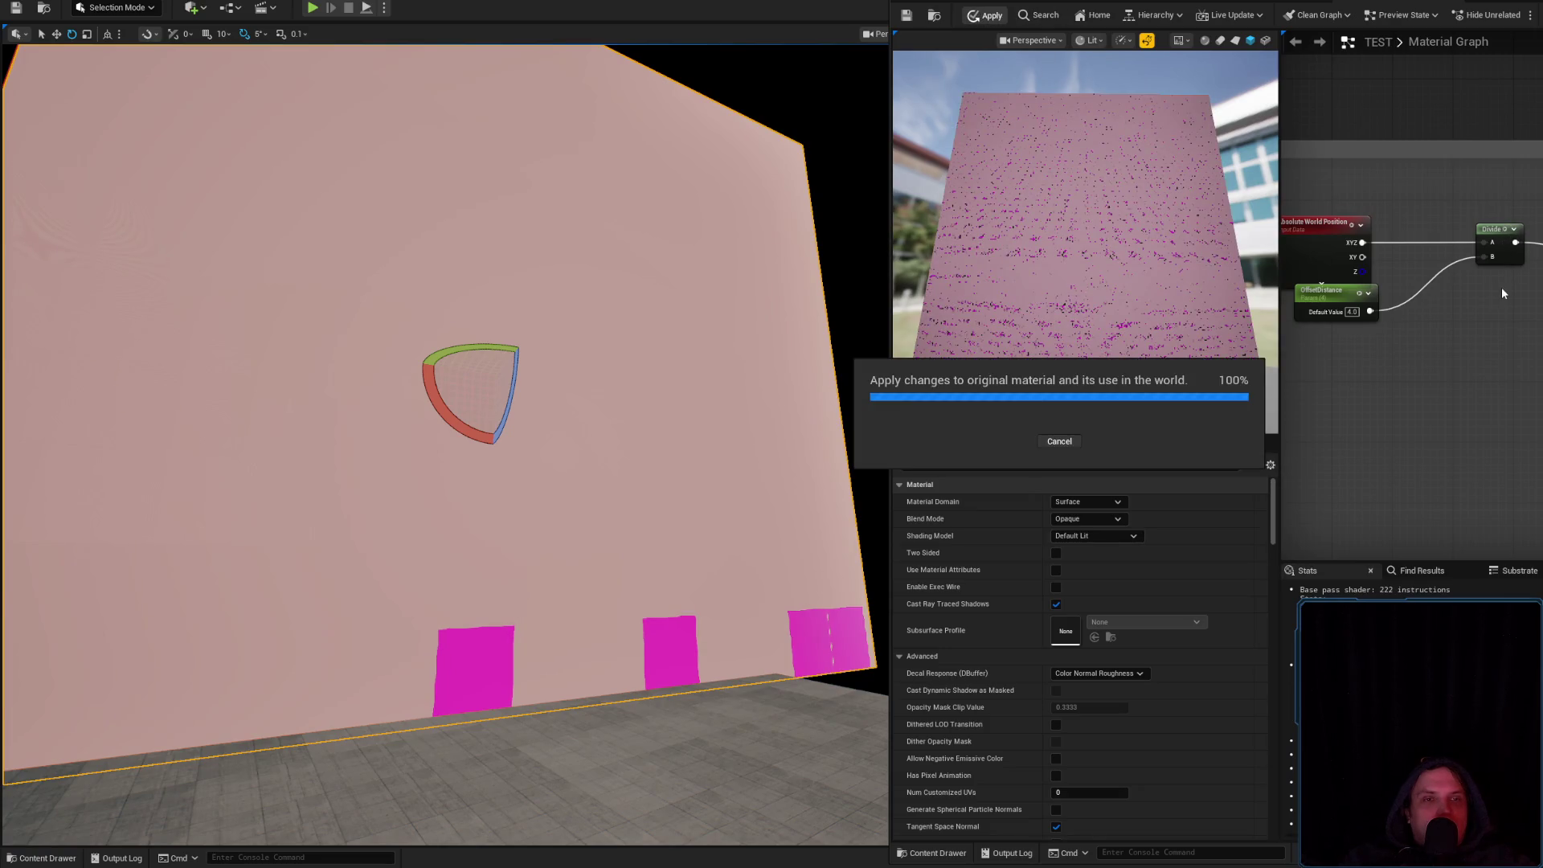
pyautogui.moveTo(596, 243); pyautogui.dragTo(596, 242)
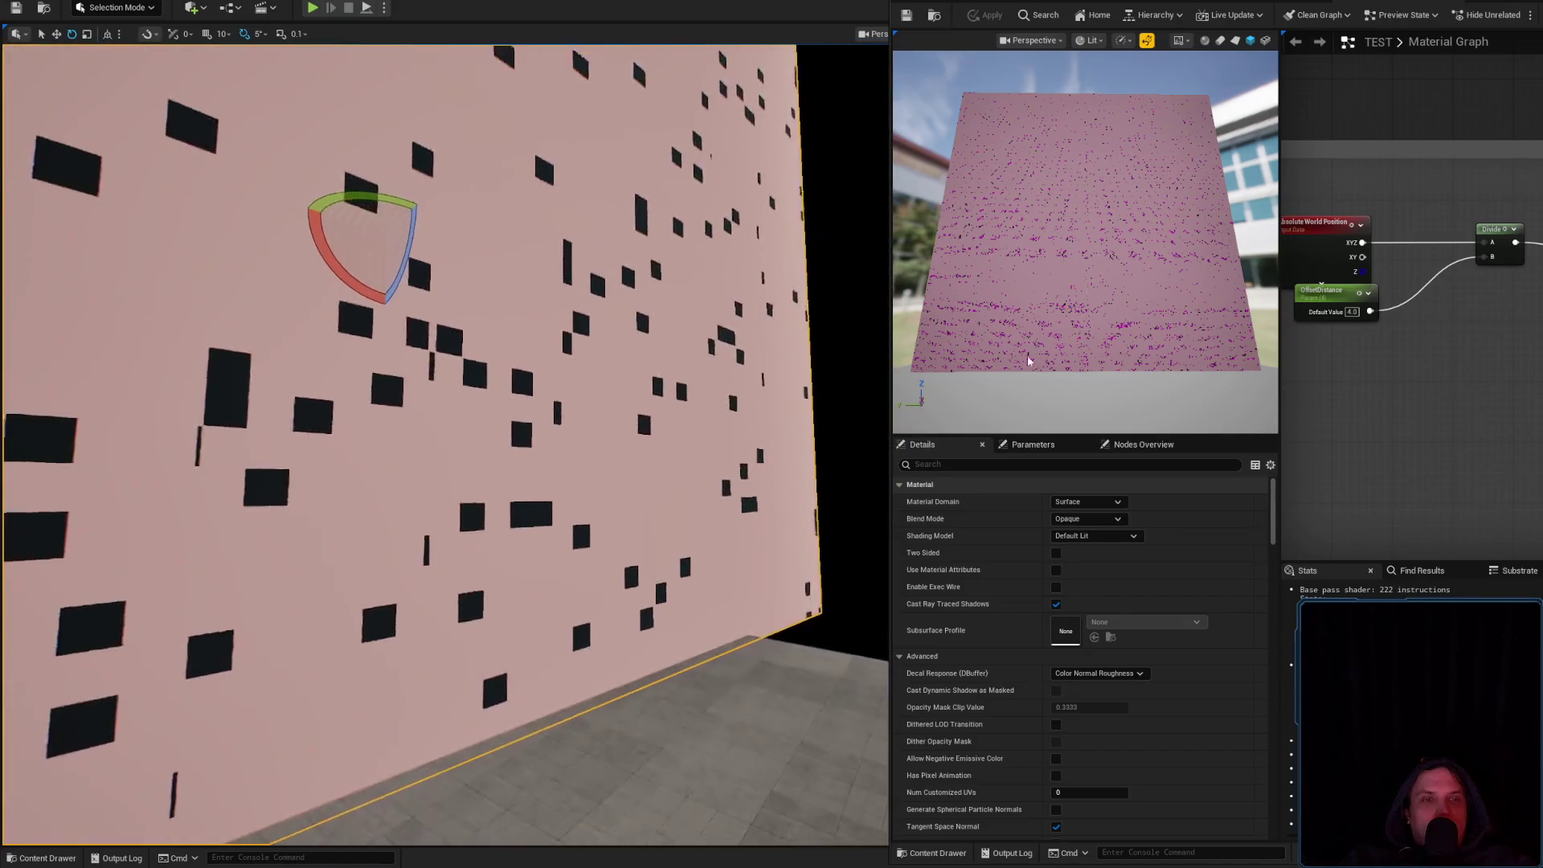
pyautogui.moveTo(1414, 322); pyautogui.dragTo(1375, 222)
pyautogui.press('Delete')
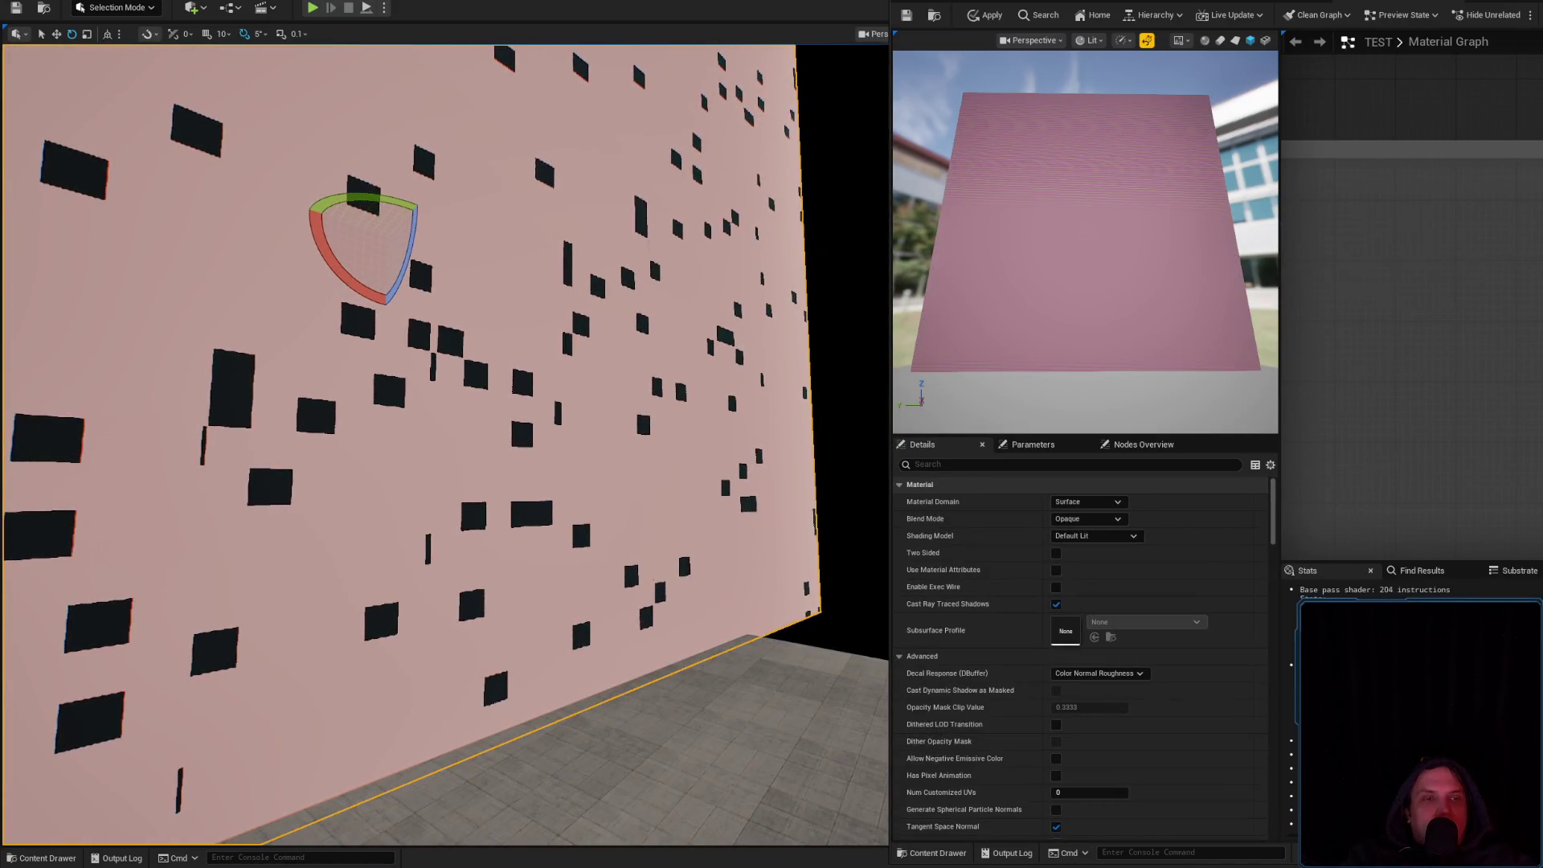
pyautogui.hotkey('ctrl', 's')
pyautogui.hotkey('ctrl', 'z')
# Move the Absolute World Position and OffsetDistance nodes down-right and inspect the Multiply, Round and Append nodes
pyautogui.moveTo(1357, 265); pyautogui.dragTo(1467, 394)
pyautogui.moveTo(1391, 321)
pyautogui.mouseDown()
pyautogui.moveTo(1538, 385)
pyautogui.moveTo(1495, 390)
pyautogui.mouseUp()
pyautogui.click(1431, 402)
pyautogui.scroll(-3, 1478, 391)
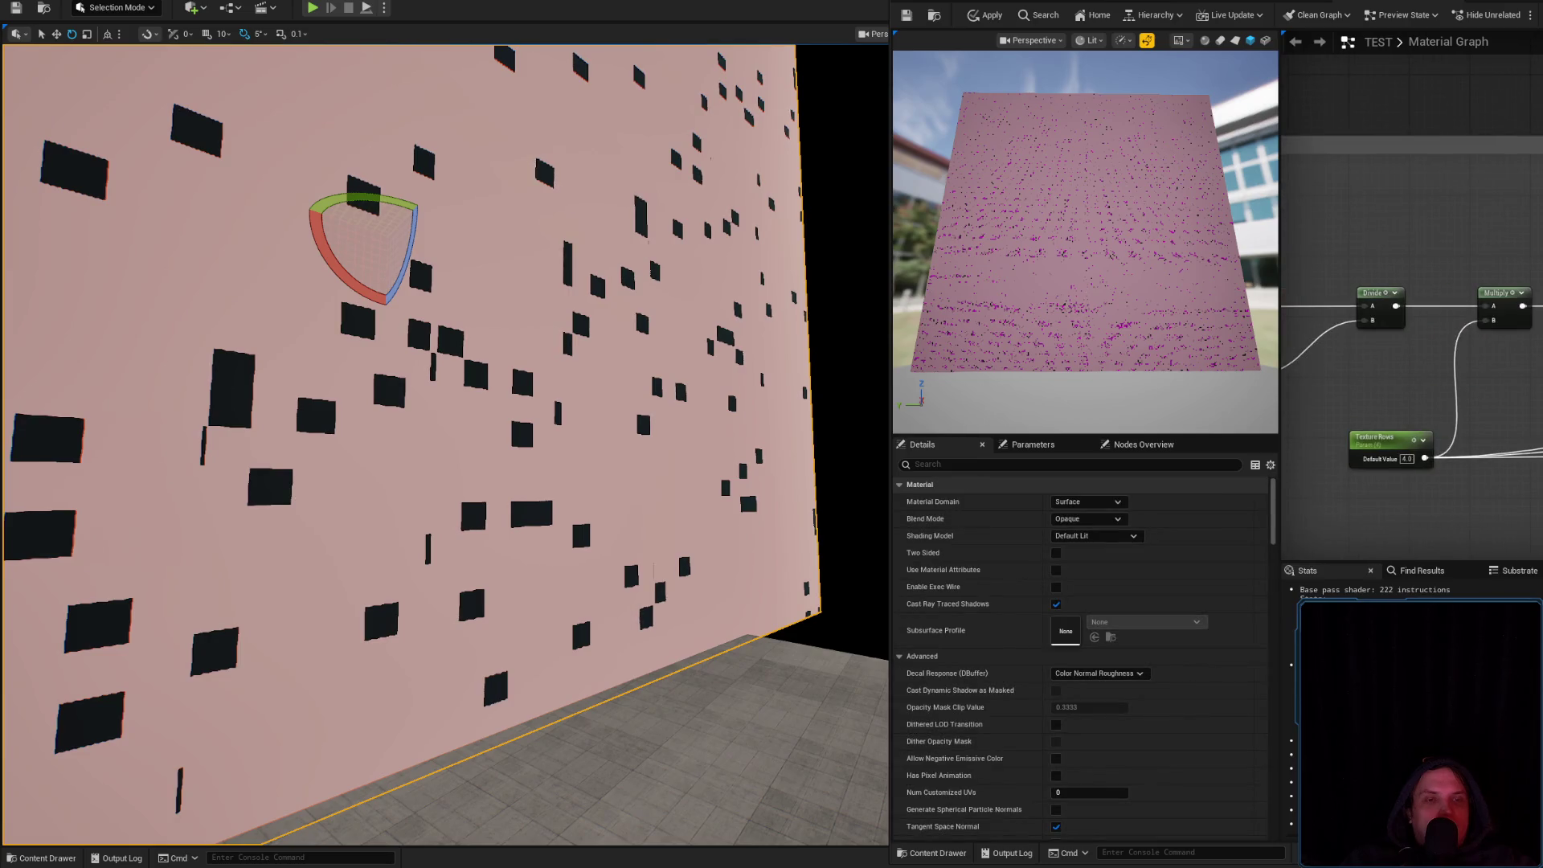
pyautogui.moveTo(1477, 392); pyautogui.dragTo(1280, 514)
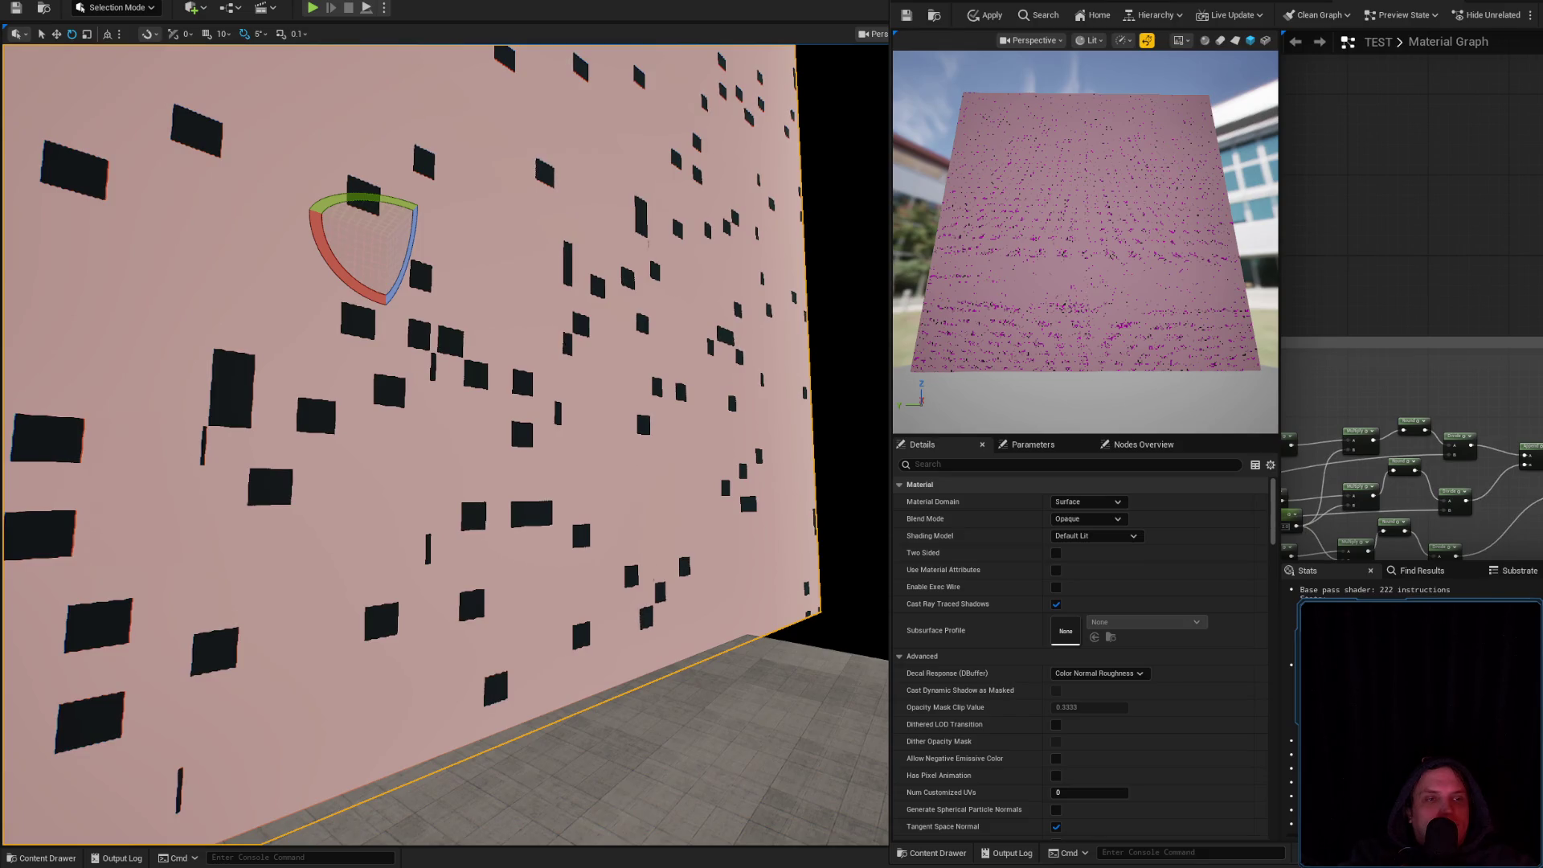
pyautogui.click(1294, 515)
pyautogui.click(1366, 402)
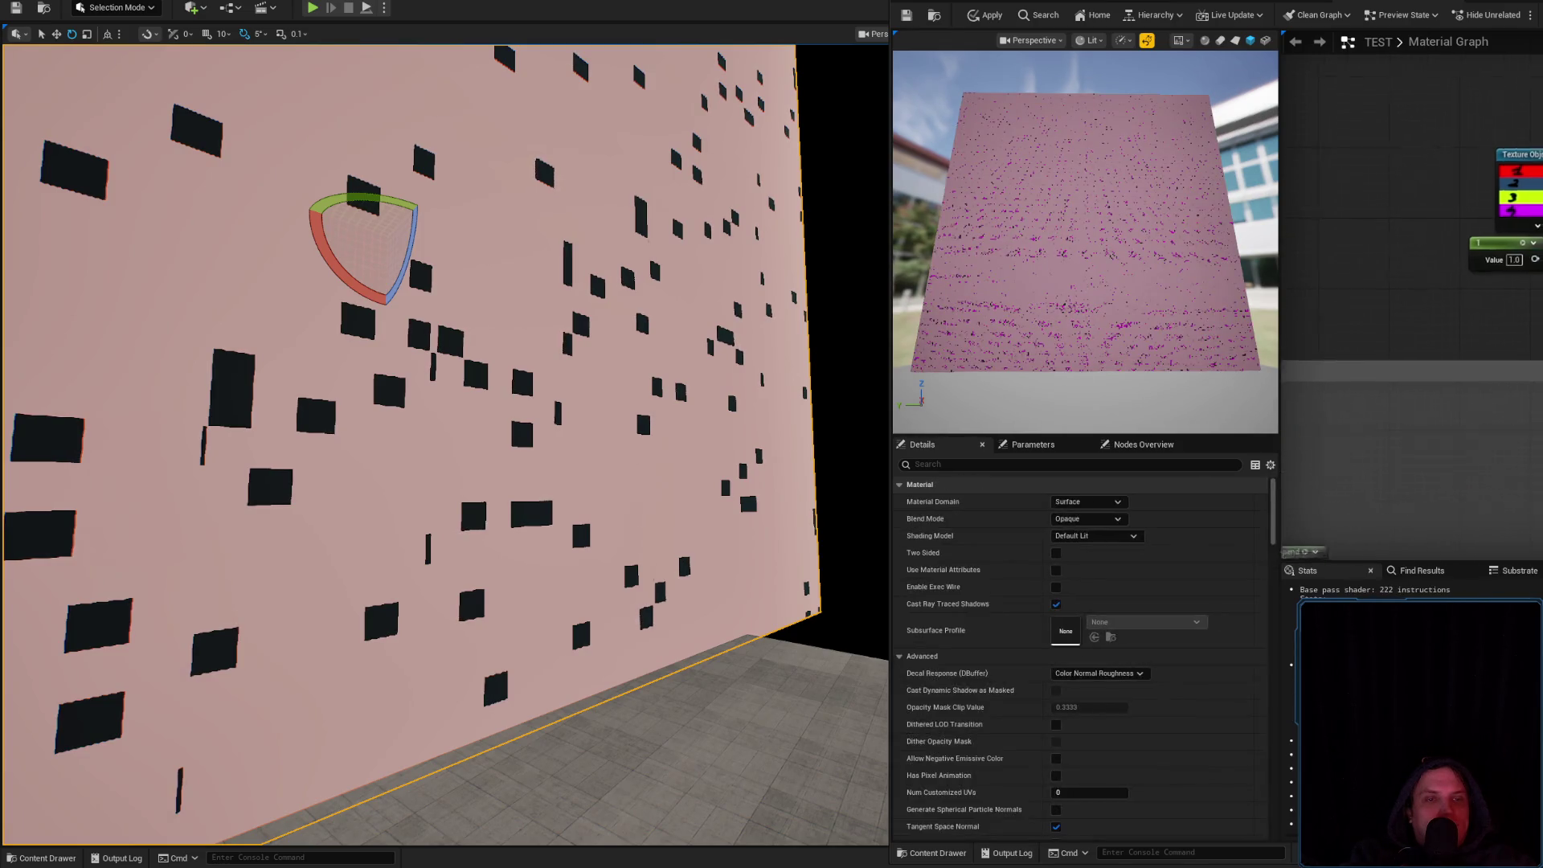
pyautogui.scroll(3, 1363, 513)
pyautogui.hotkey('ctrl', 'z')
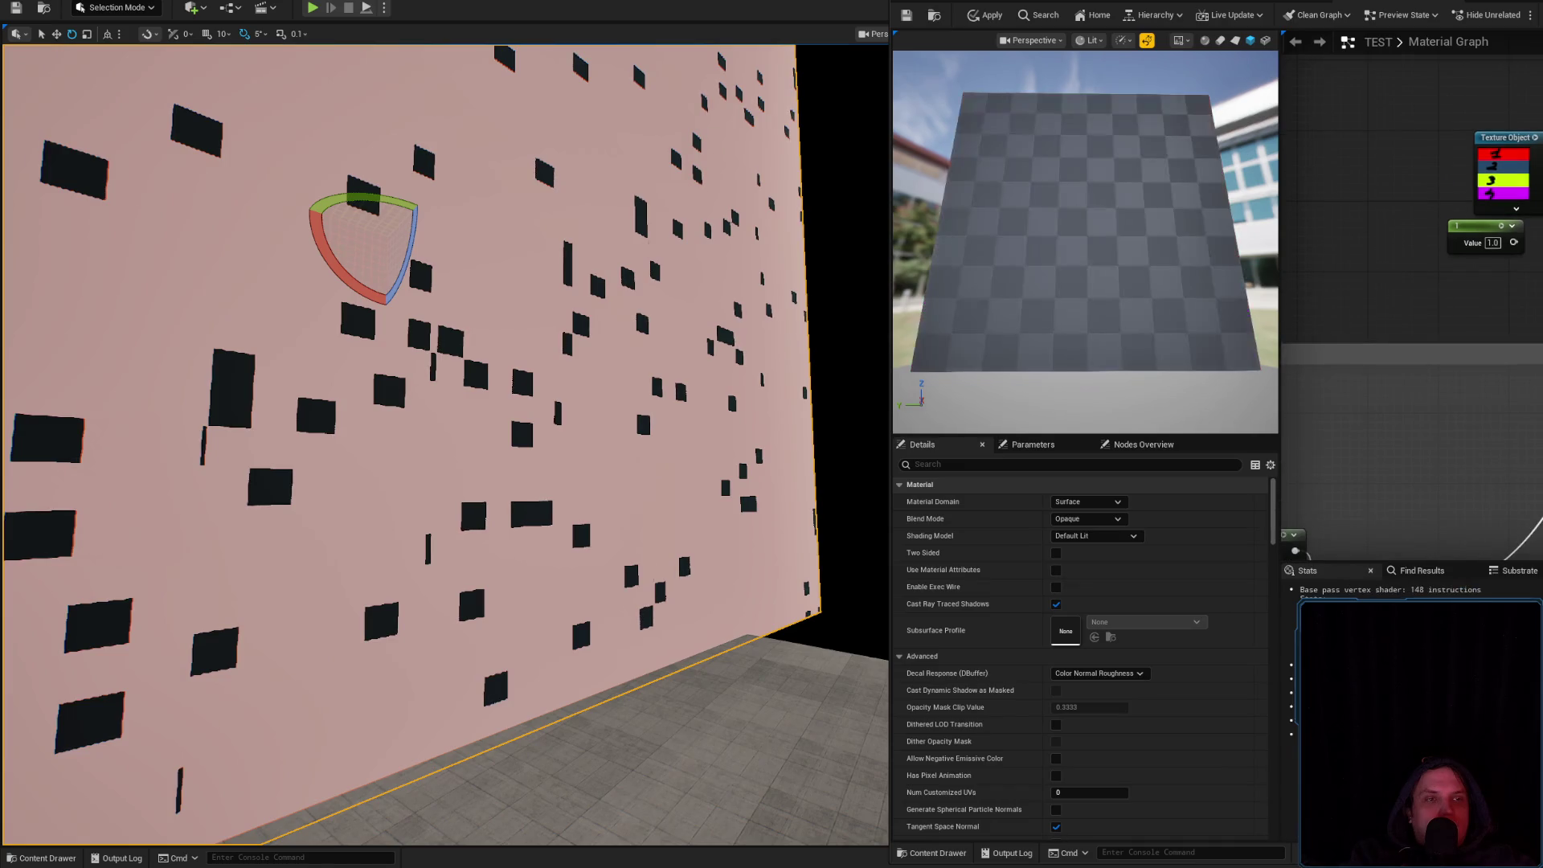
# Apply the material and swing the level view in close to the magenta wall
pyautogui.click(990, 16)
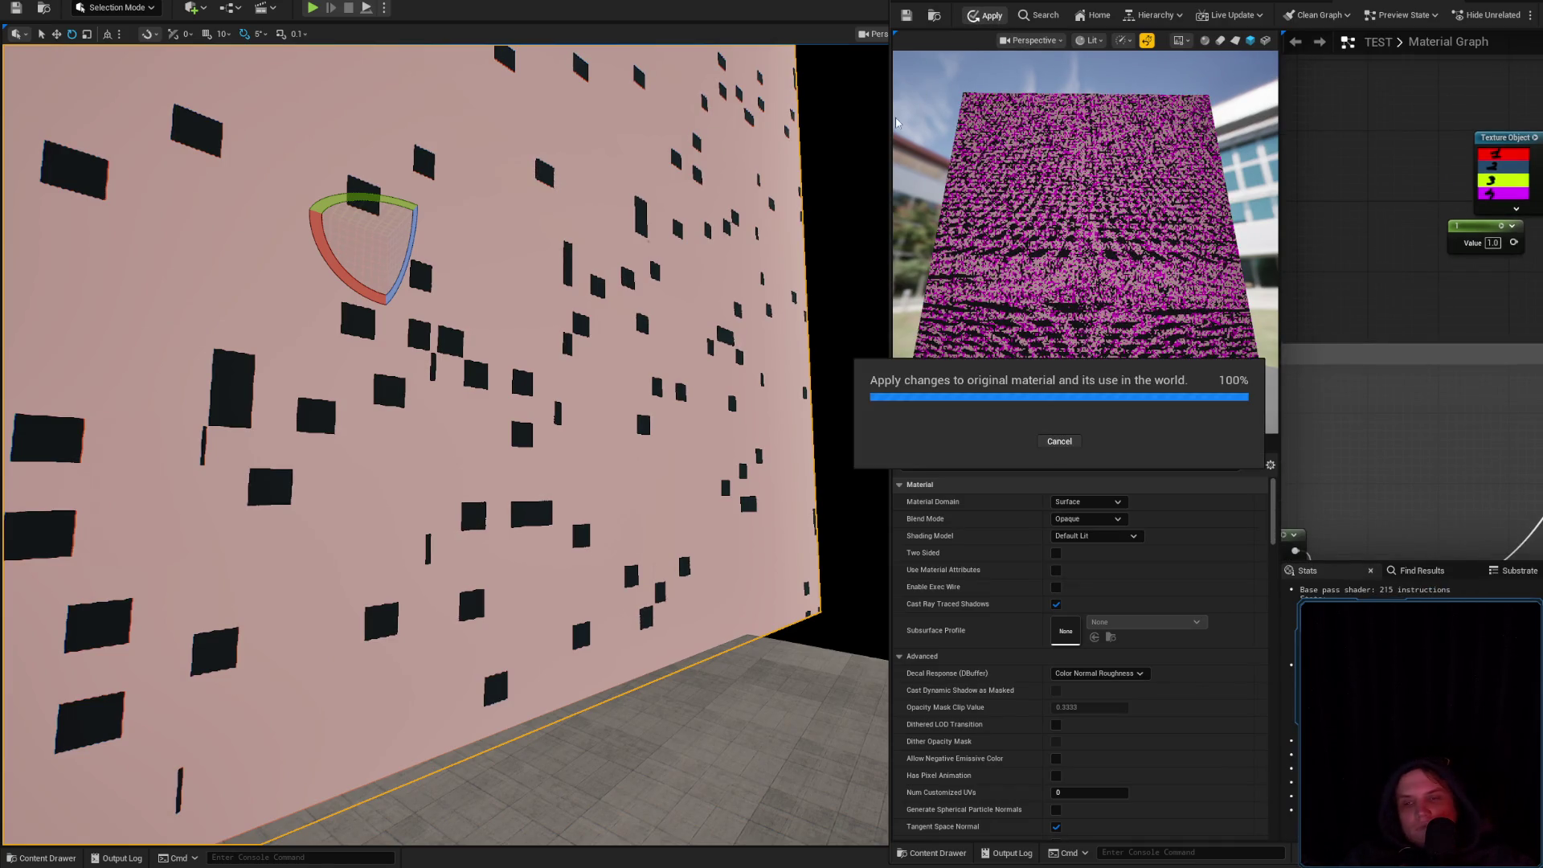
pyautogui.scroll(-5, 446, 442)
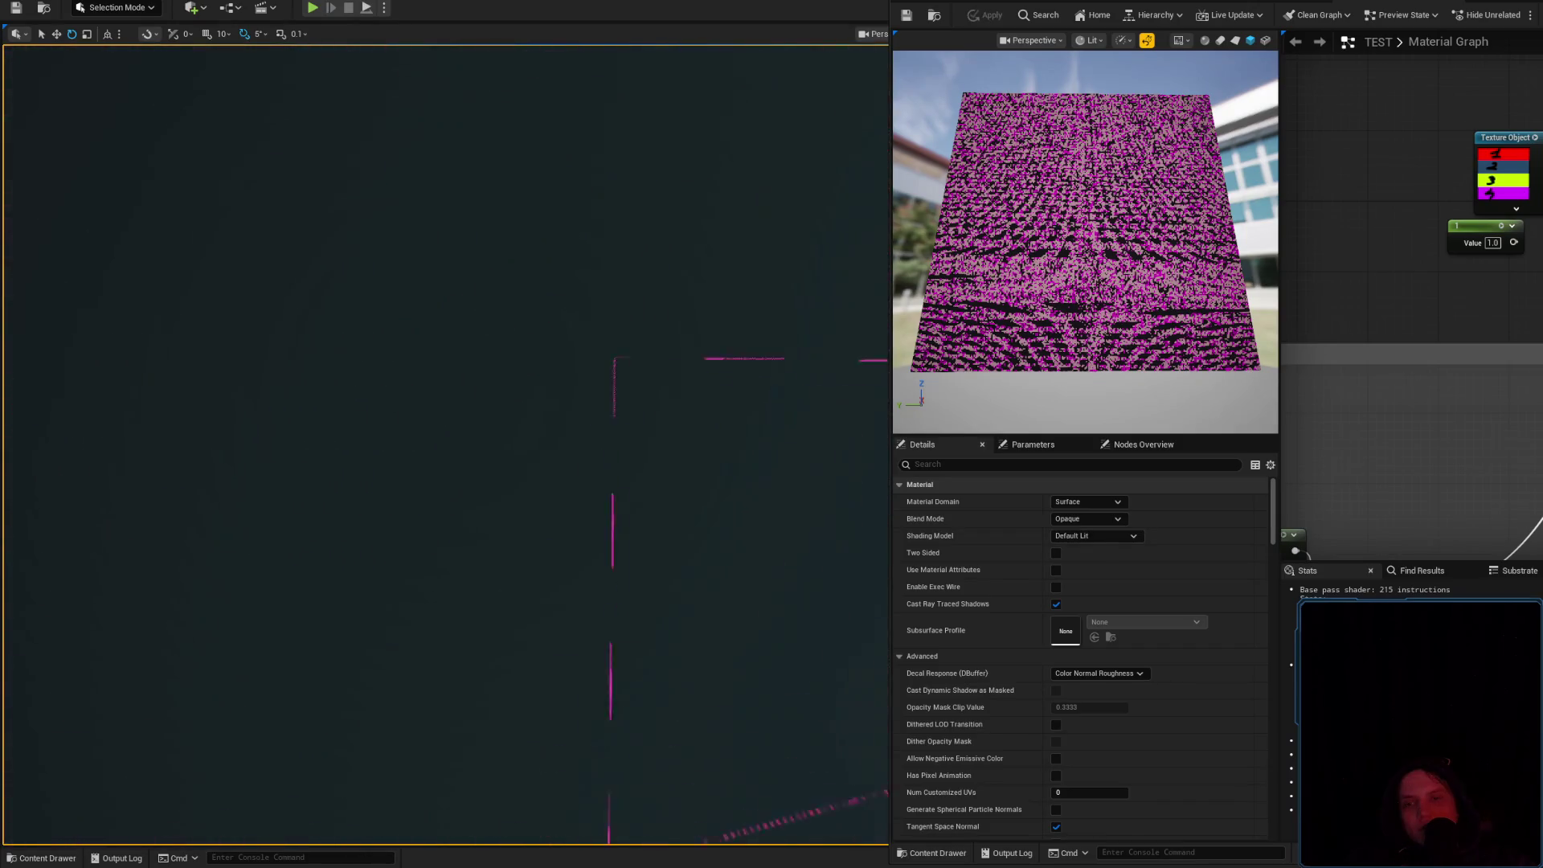
pyautogui.moveTo(446, 442)
pyautogui.mouseDown()
pyautogui.moveTo(446, 482)
pyautogui.moveTo(418, 514)
pyautogui.moveTo(378, 498)
pyautogui.moveTo(377, 450)
pyautogui.mouseUp()
pyautogui.moveTo(621, 317)
pyautogui.mouseDown()
pyautogui.moveTo(606, 292)
pyautogui.moveTo(641, 346)
pyautogui.moveTo(606, 345)
pyautogui.mouseUp()
pyautogui.scroll(5, 446, 442)
pyautogui.scroll(-3, 606, 316)
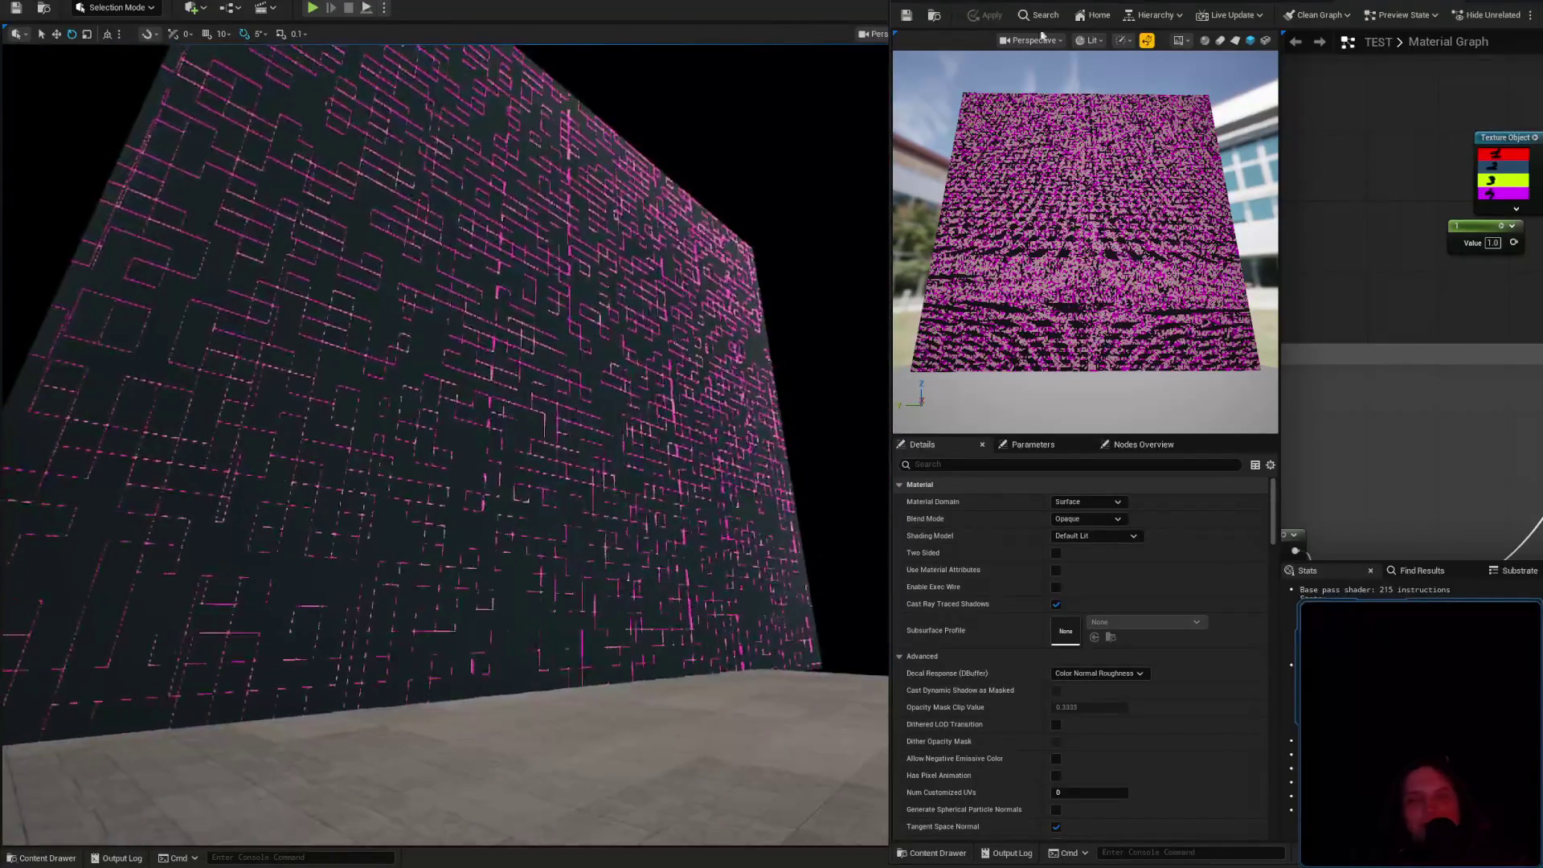
# Save the TEST material and reapply it to the level after recompiling
pyautogui.click(908, 16)
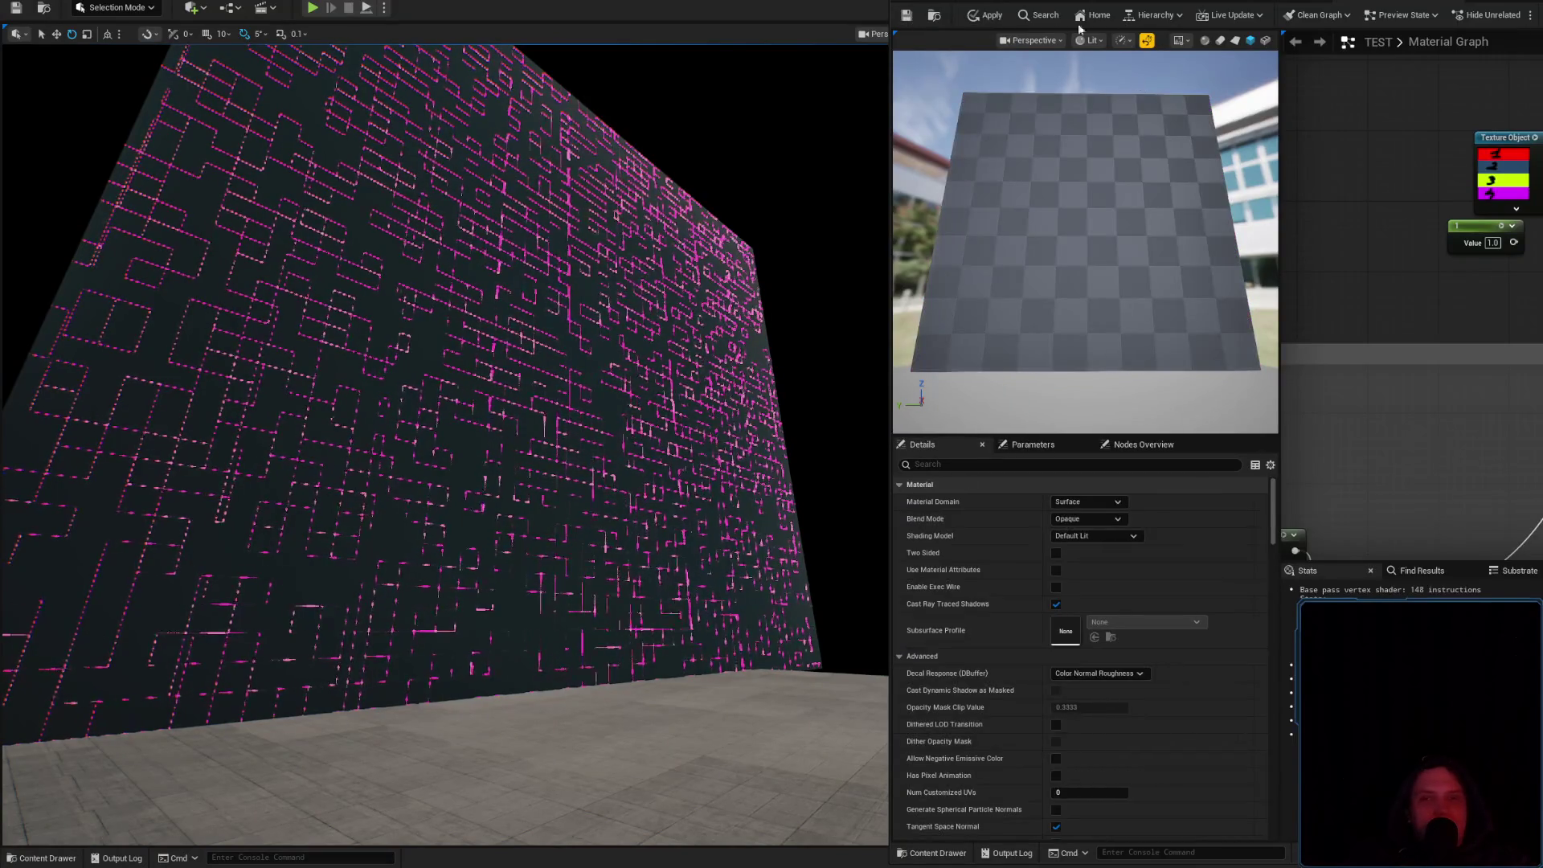
pyautogui.click(979, 17)
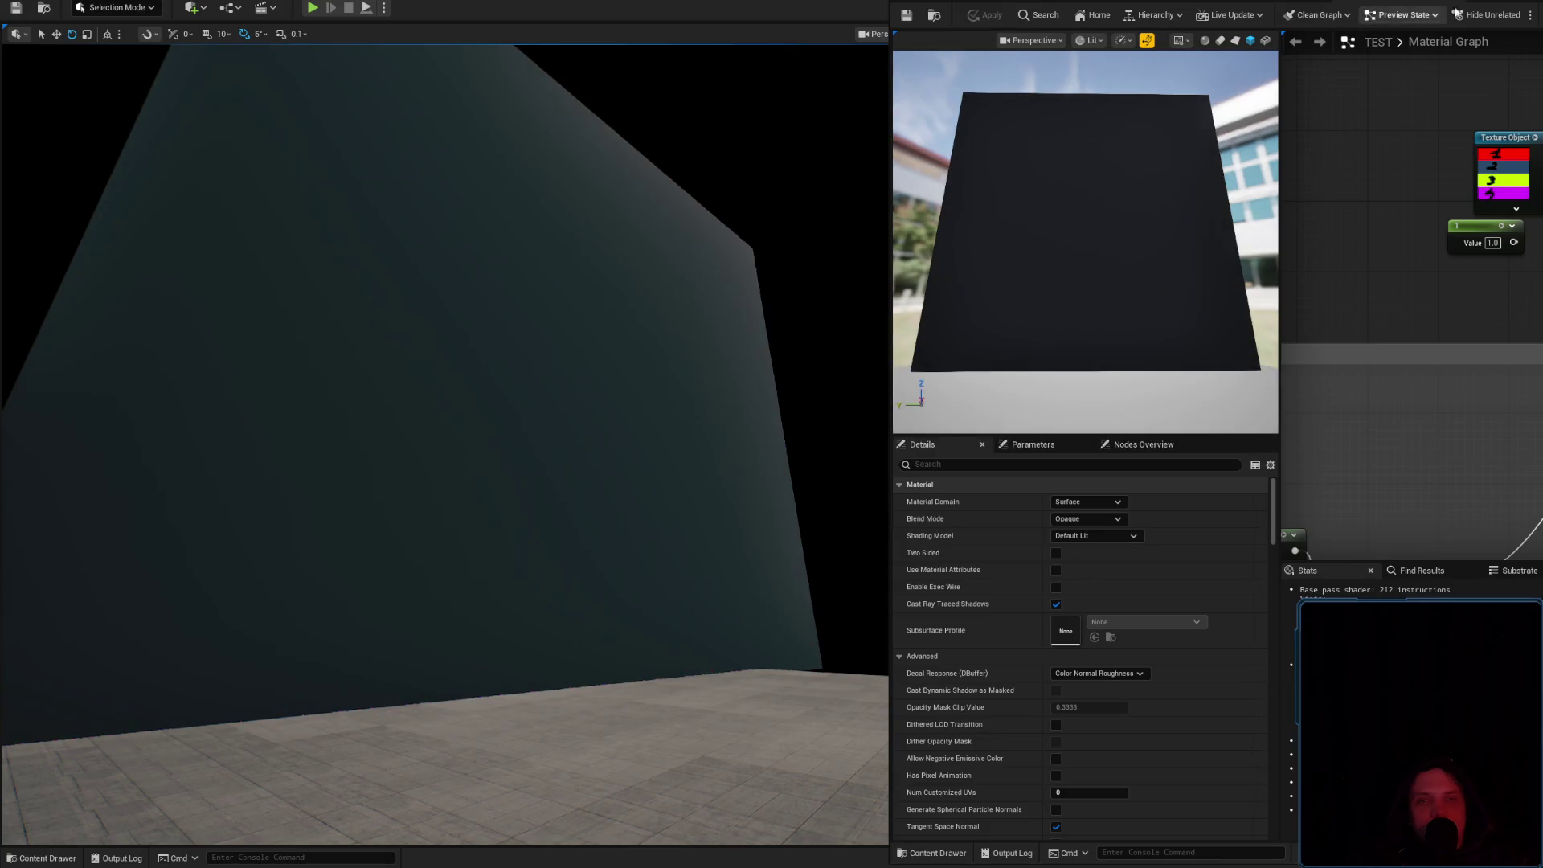
pyautogui.click(1503, 3)
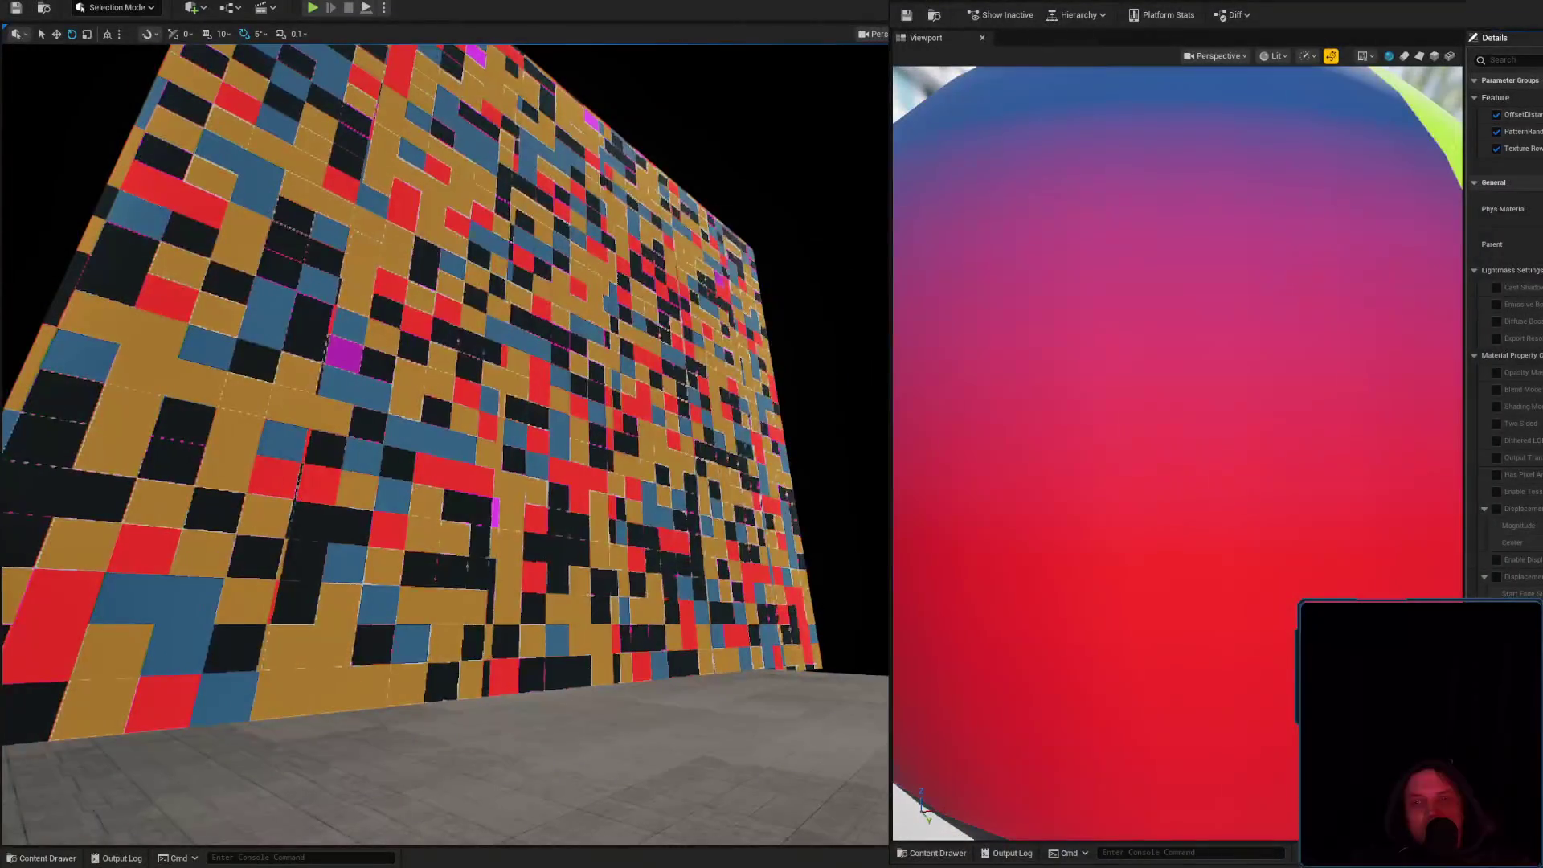
# Zoom in on the wall's random orange, blue, red and black tiles, then return to the TEST graph
pyautogui.scroll(5, 444, 444)
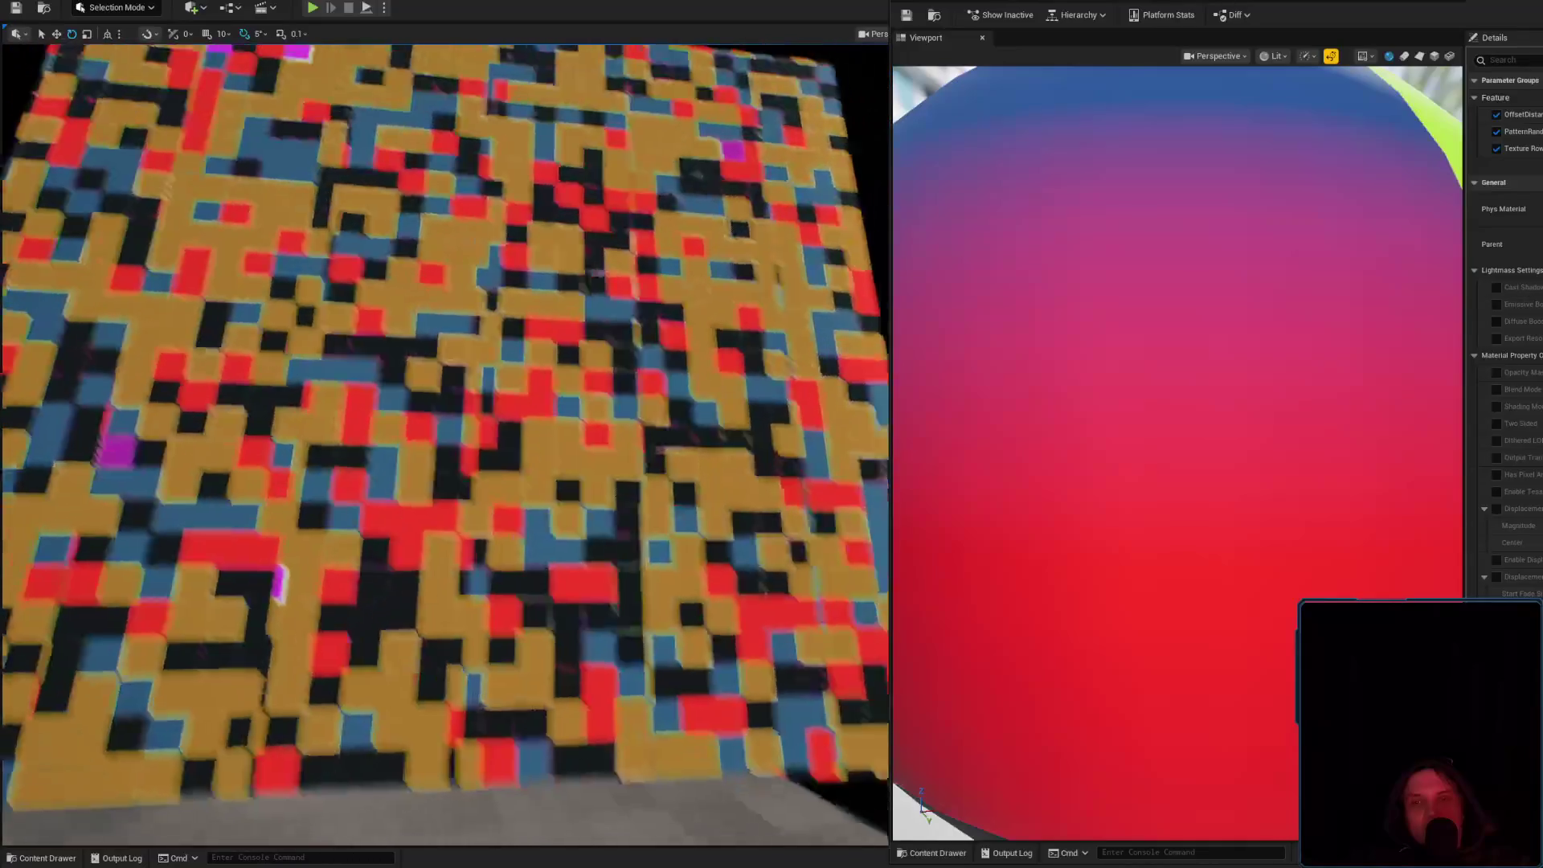
pyautogui.scroll(-5, 445, 445)
pyautogui.click(1402, 5)
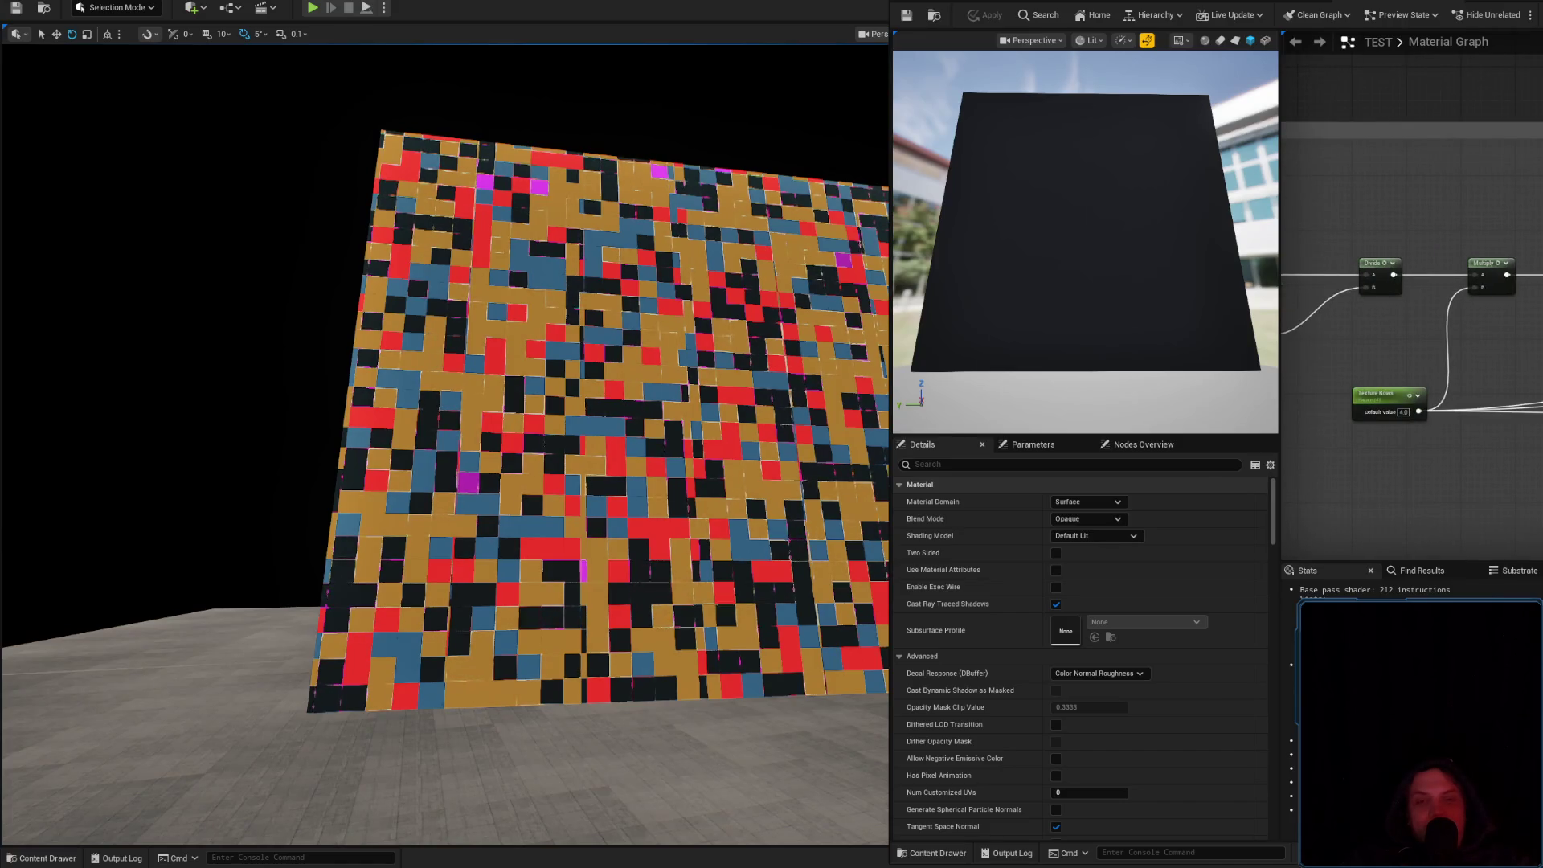
# Delete the OffsetDistance node and add a Constant3Vector converted into a vector parameter
pyautogui.moveTo(1528, 301); pyautogui.dragTo(1540, 363)
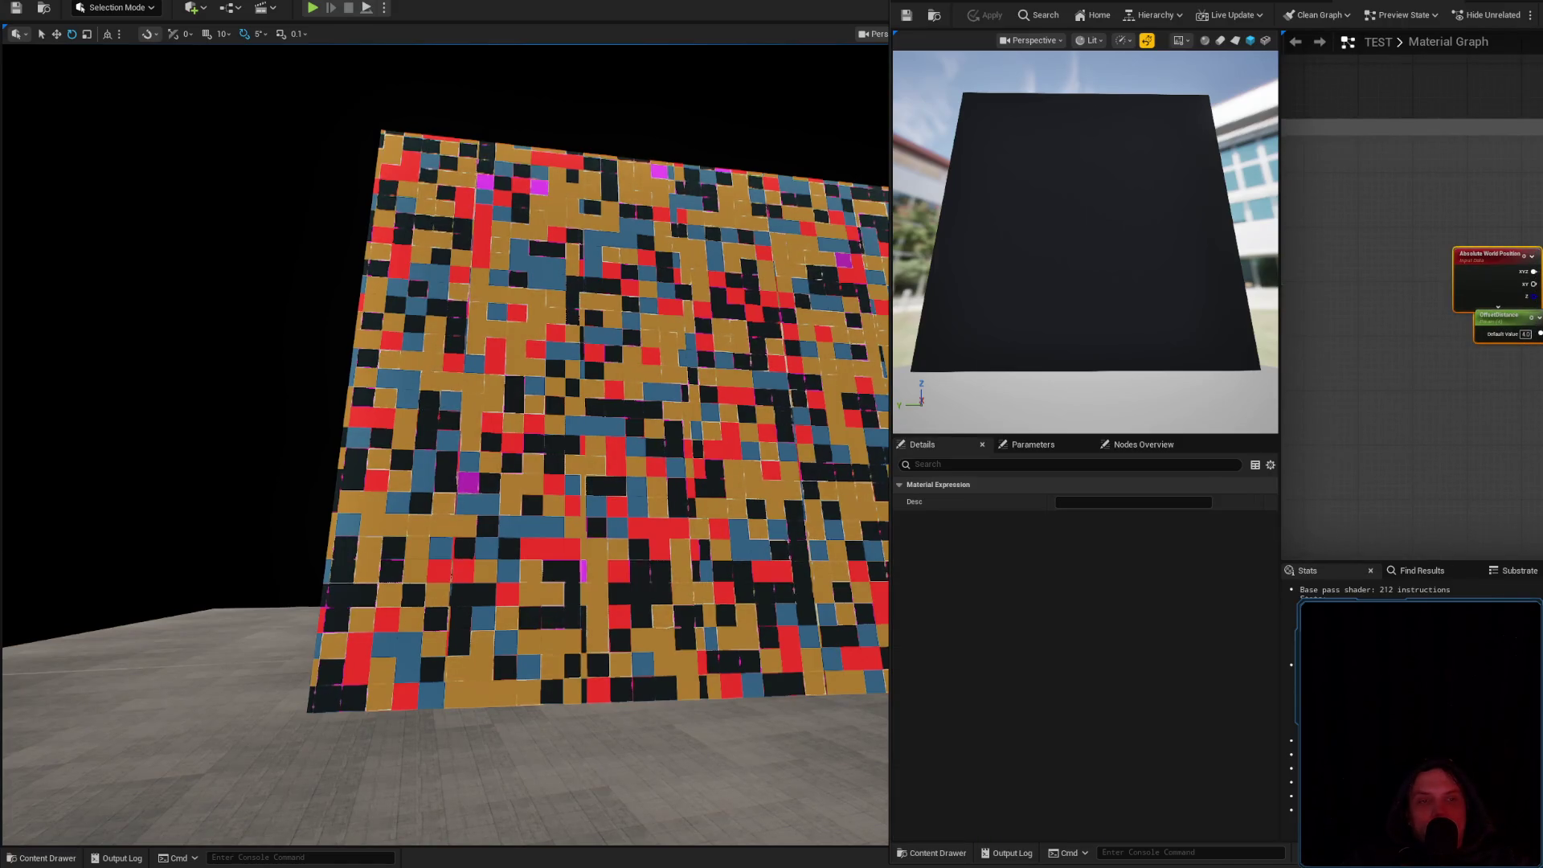
pyautogui.press('Escape')
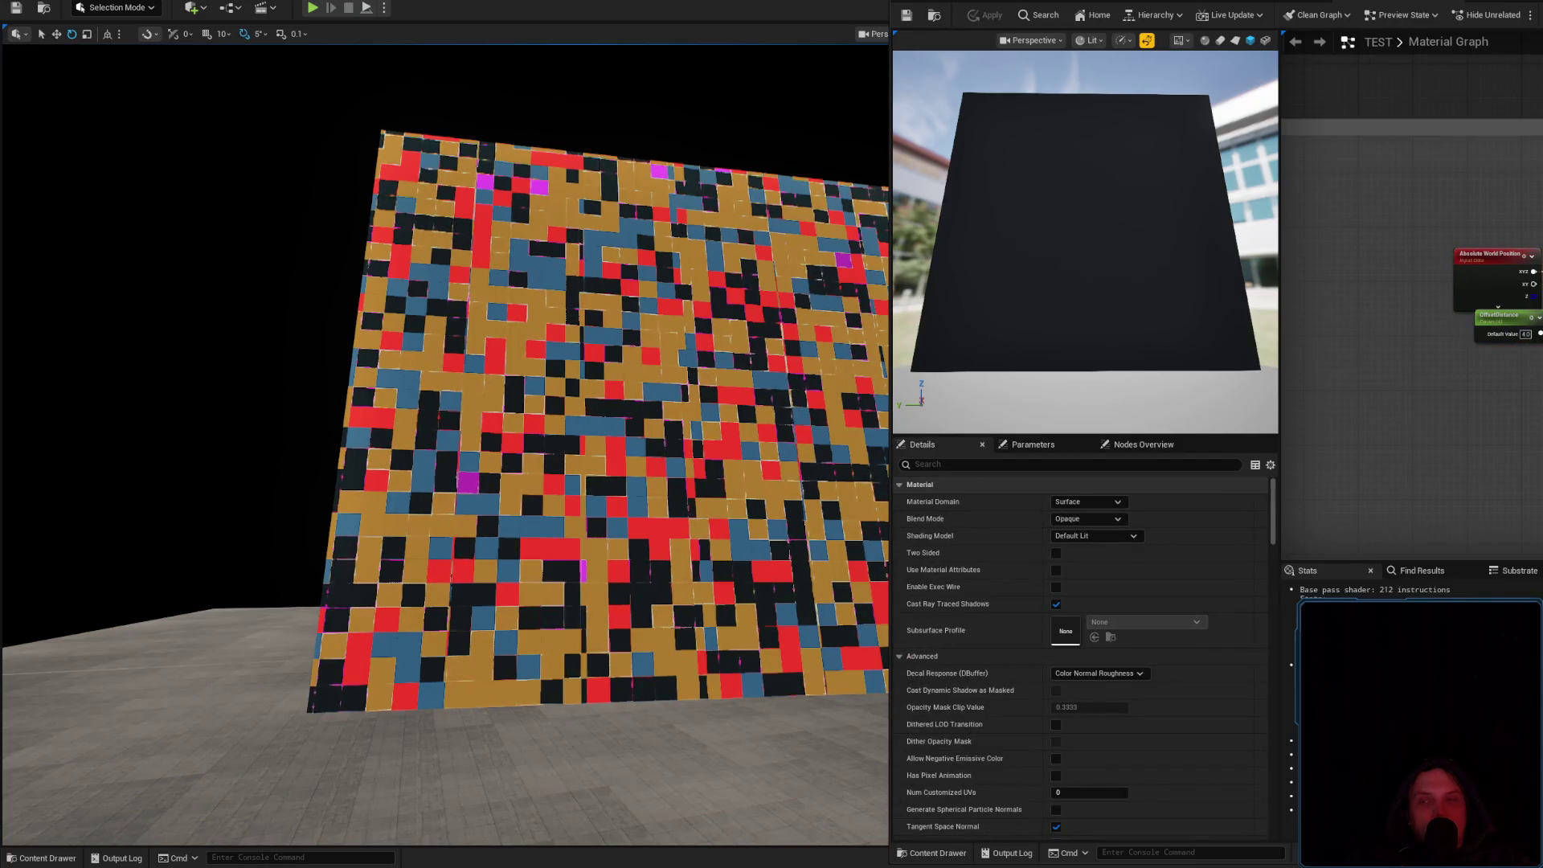
pyautogui.click(1489, 322)
pyautogui.press('Delete')
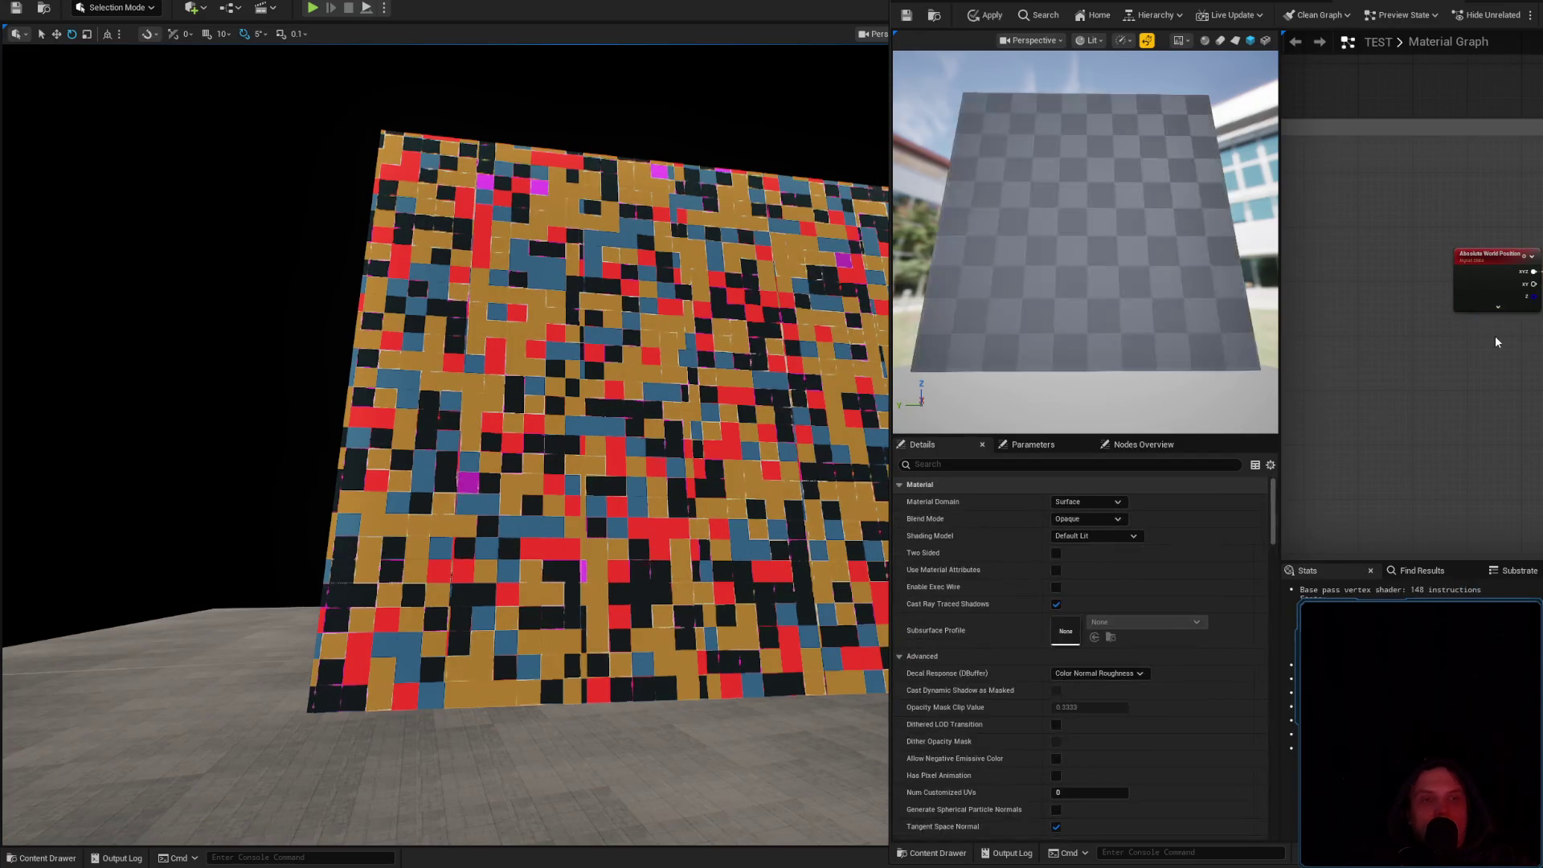
pyautogui.click(1458, 340)
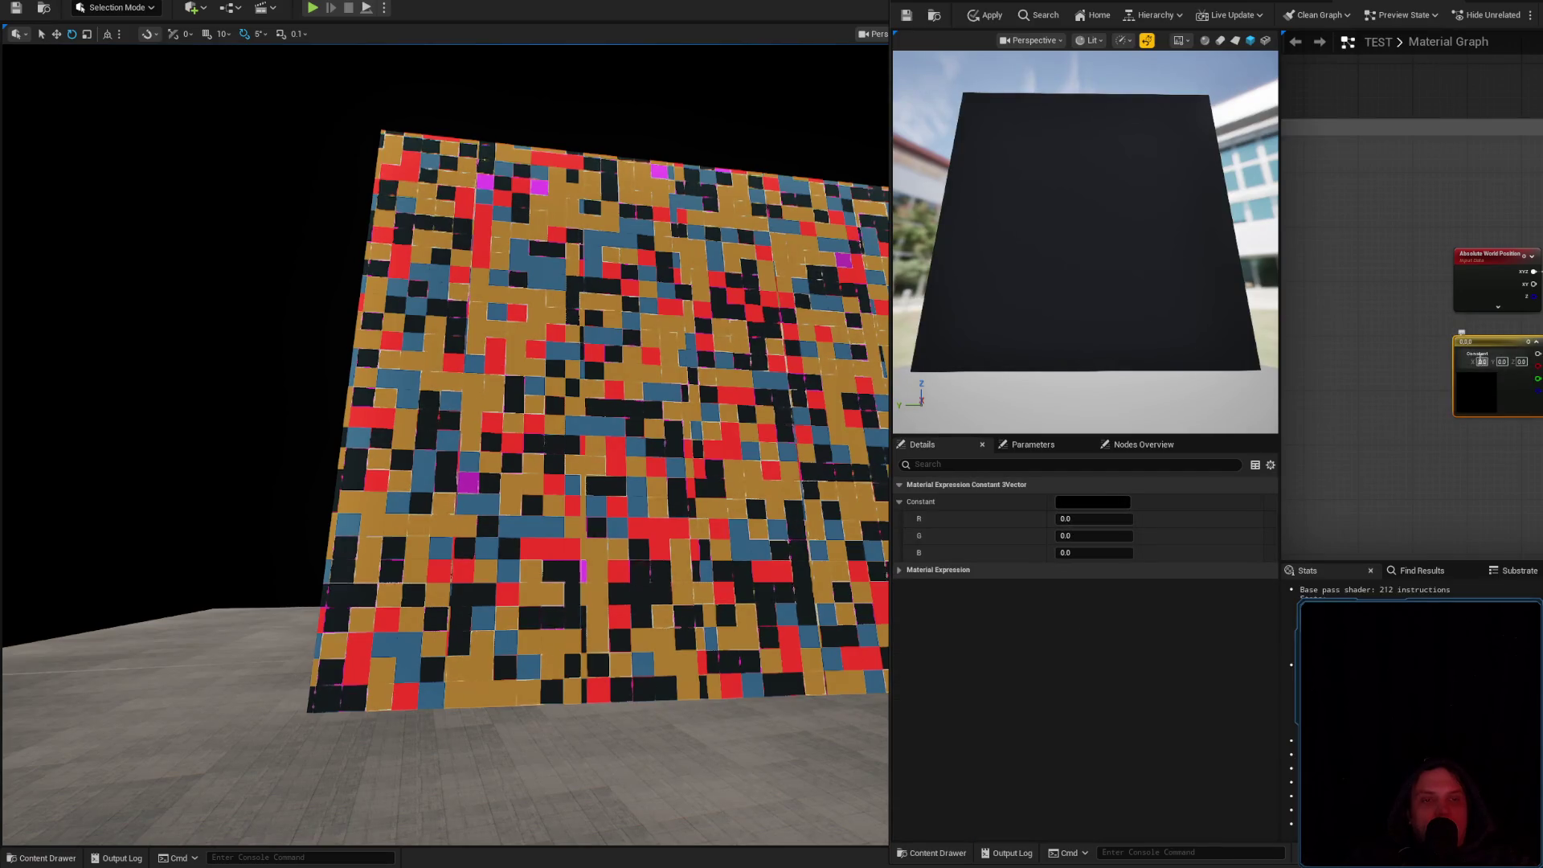
pyautogui.rightClick(1492, 348)
pyautogui.click(1463, 440)
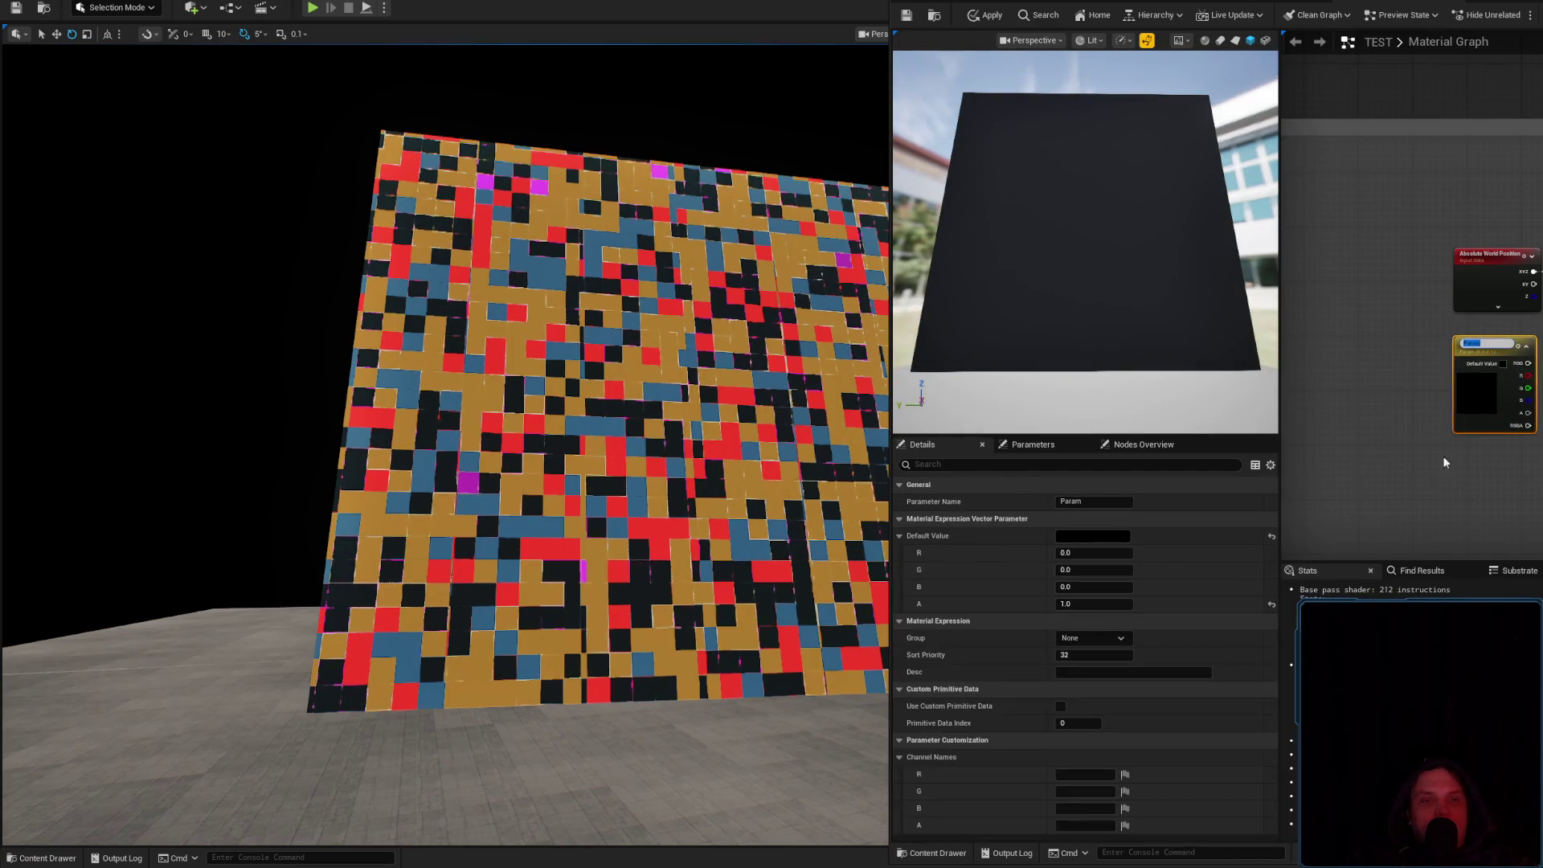
# Name the parameter Param, set alpha to 0 and R, G, B to 1 (white)
pyautogui.click(1093, 587)
pyautogui.write('0')
pyautogui.click(1090, 570)
pyautogui.write('1')
pyautogui.press('Return')
pyautogui.click(1088, 552)
pyautogui.write('1')
pyautogui.press('Return')
pyautogui.click(1093, 587)
pyautogui.write('1')
pyautogui.press('Return')
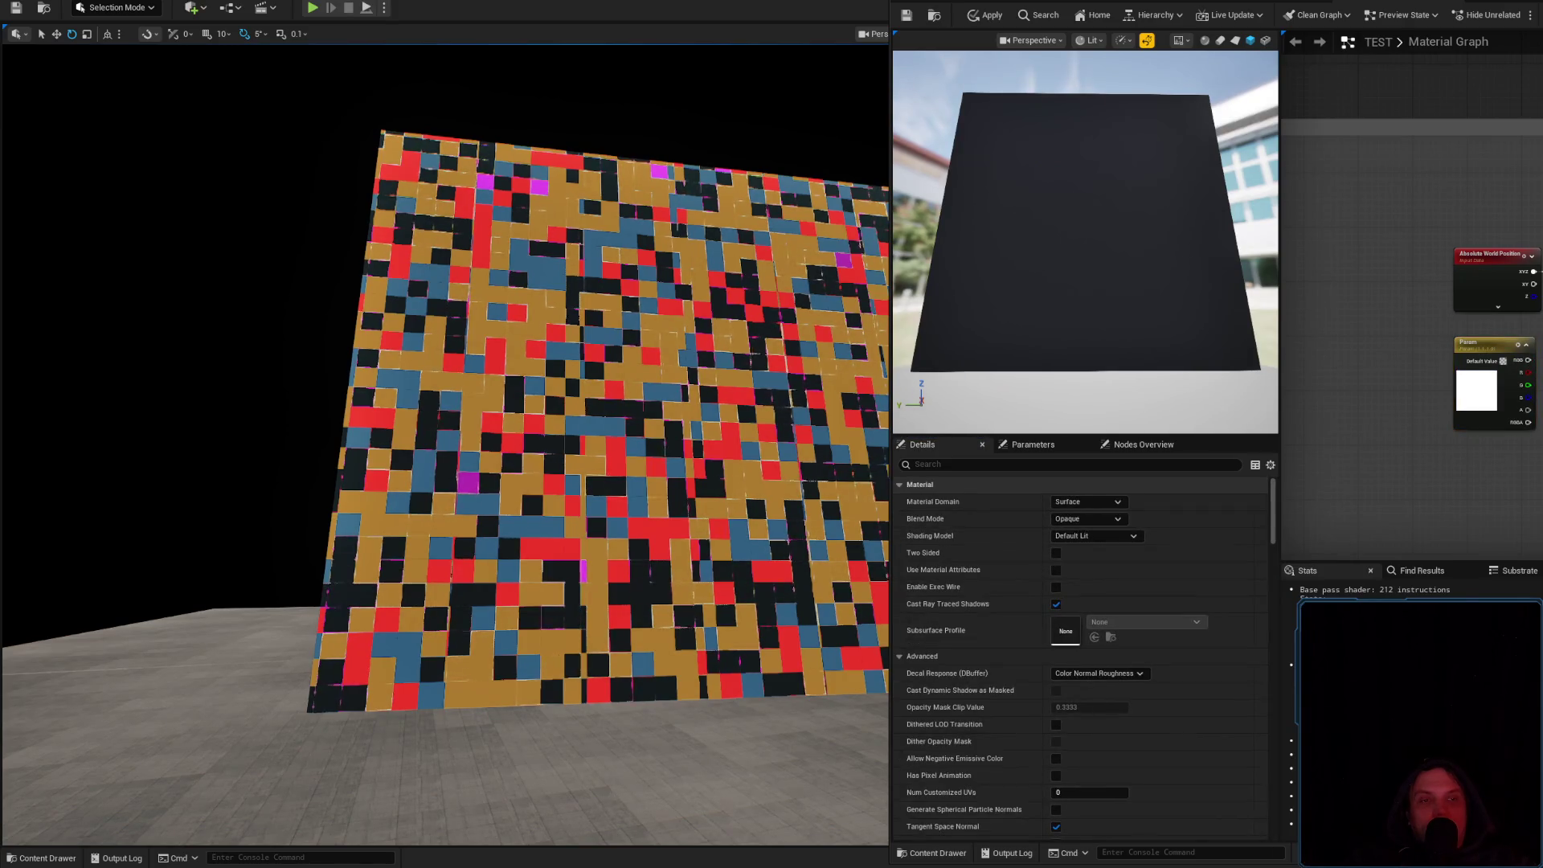
# Place Param beside the Absolute World Position node and apply the material to the wall
pyautogui.moveTo(1531, 270); pyautogui.dragTo(1519, 265)
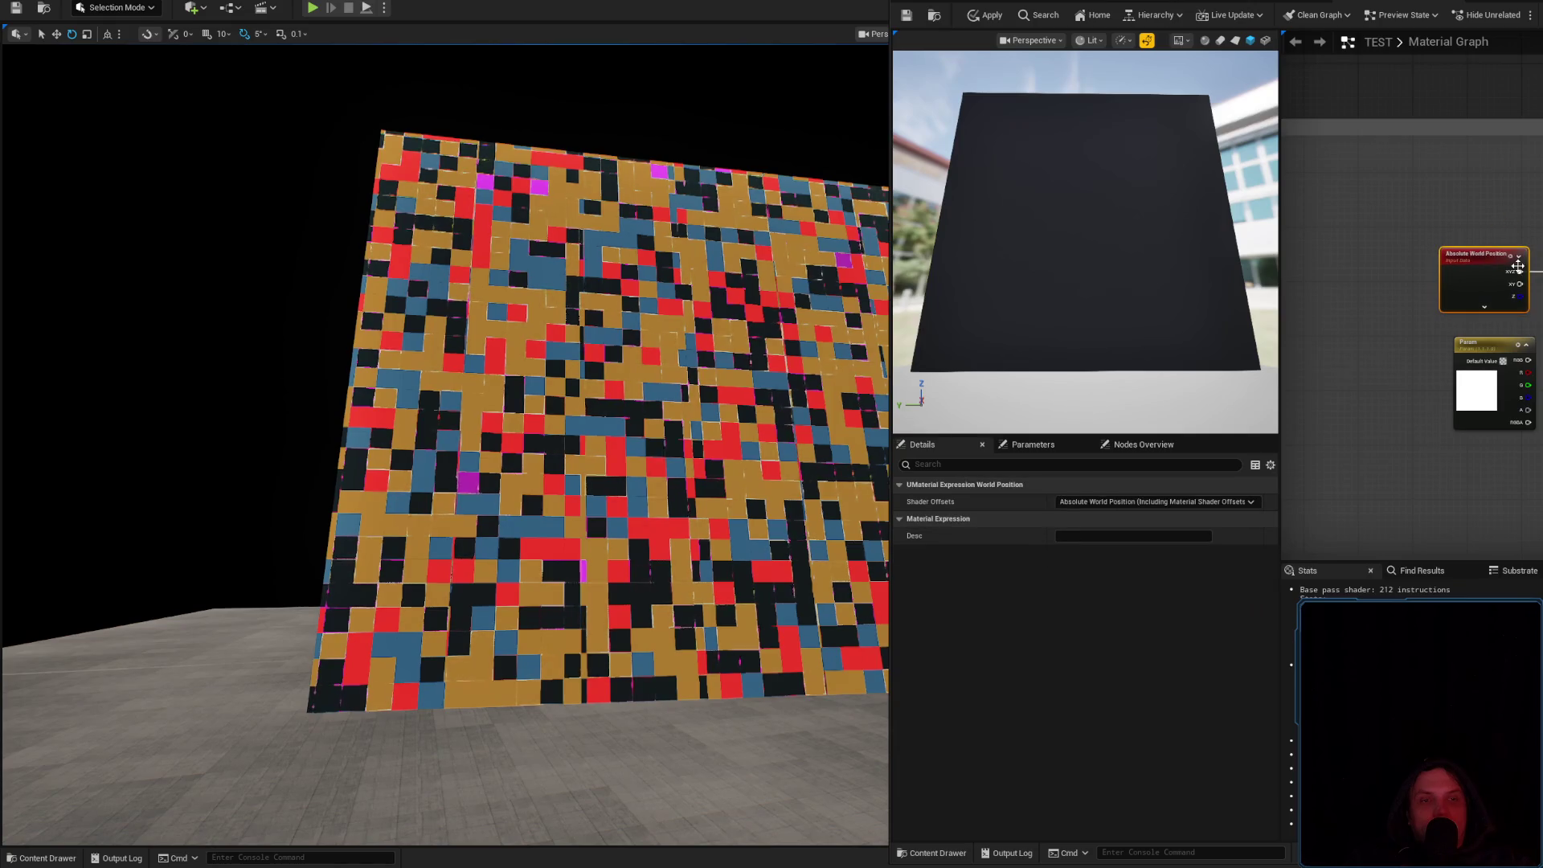
pyautogui.click(1531, 360)
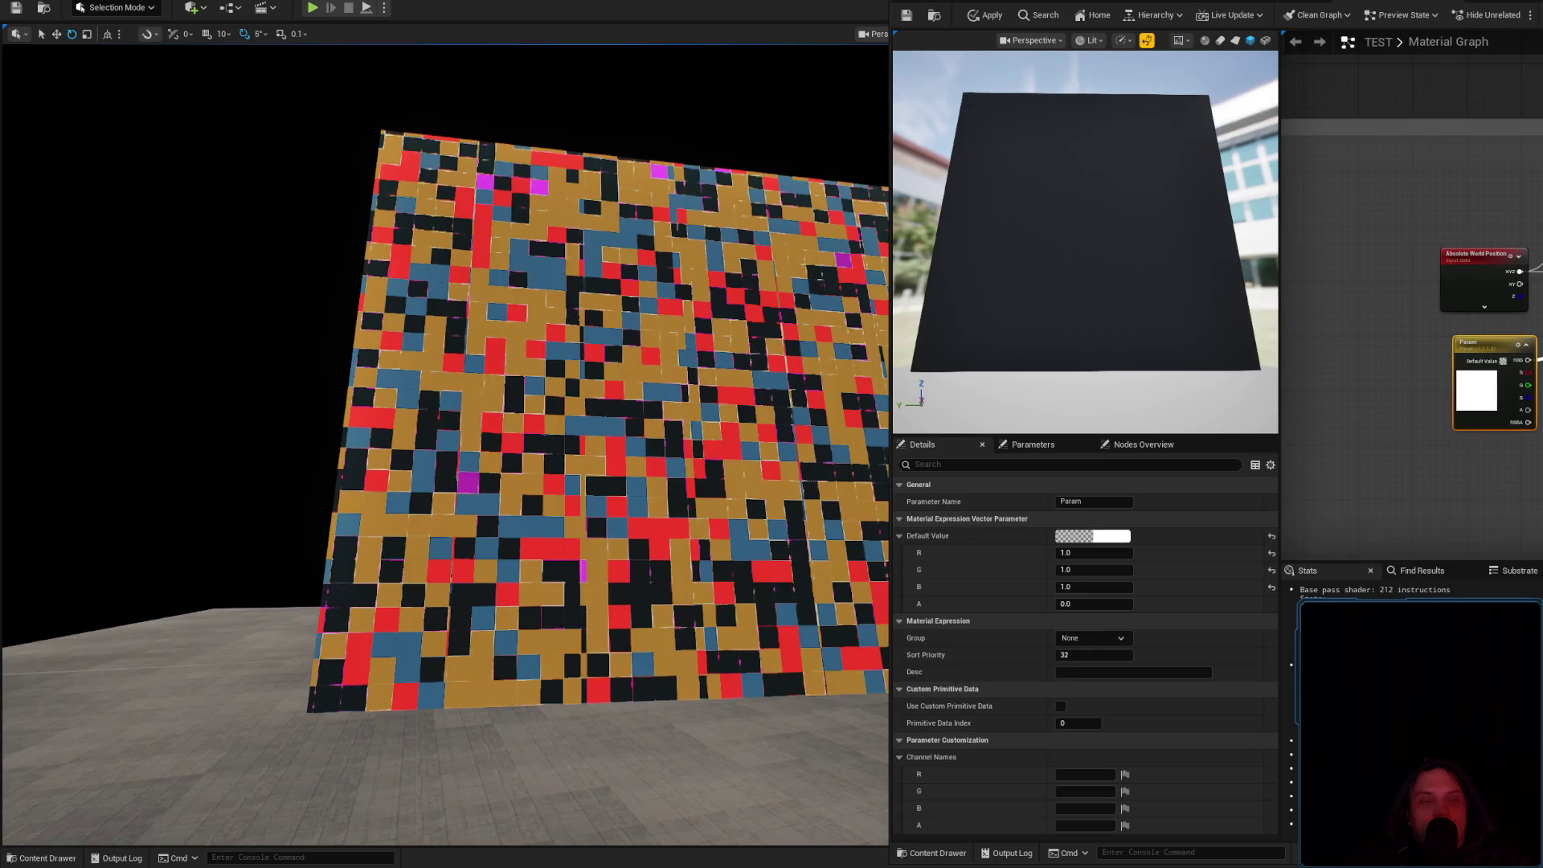
pyautogui.click(1527, 359)
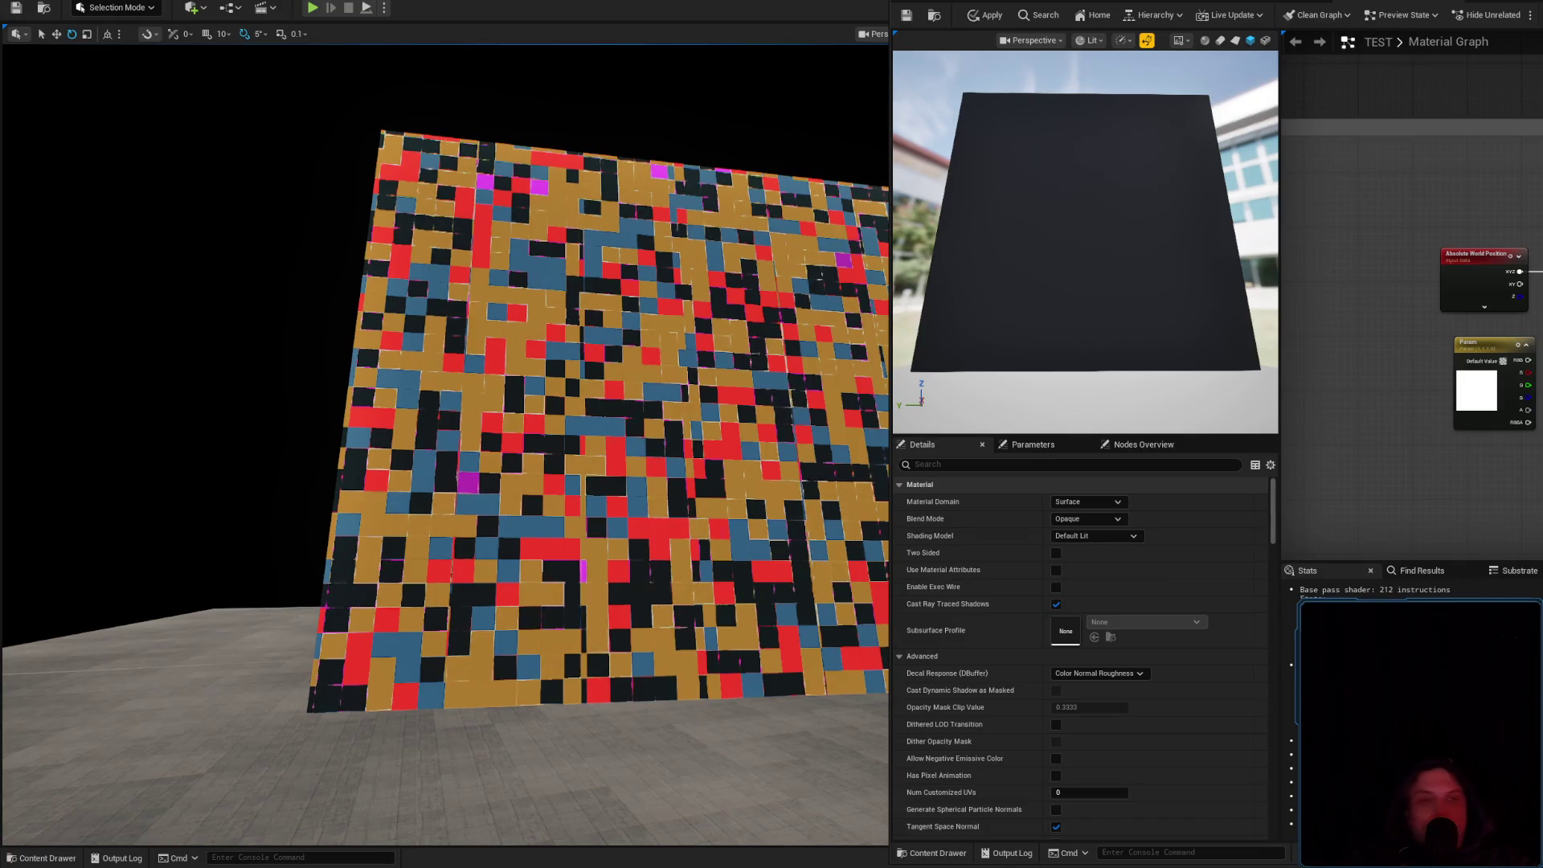
pyautogui.moveTo(1493, 356); pyautogui.dragTo(1487, 329)
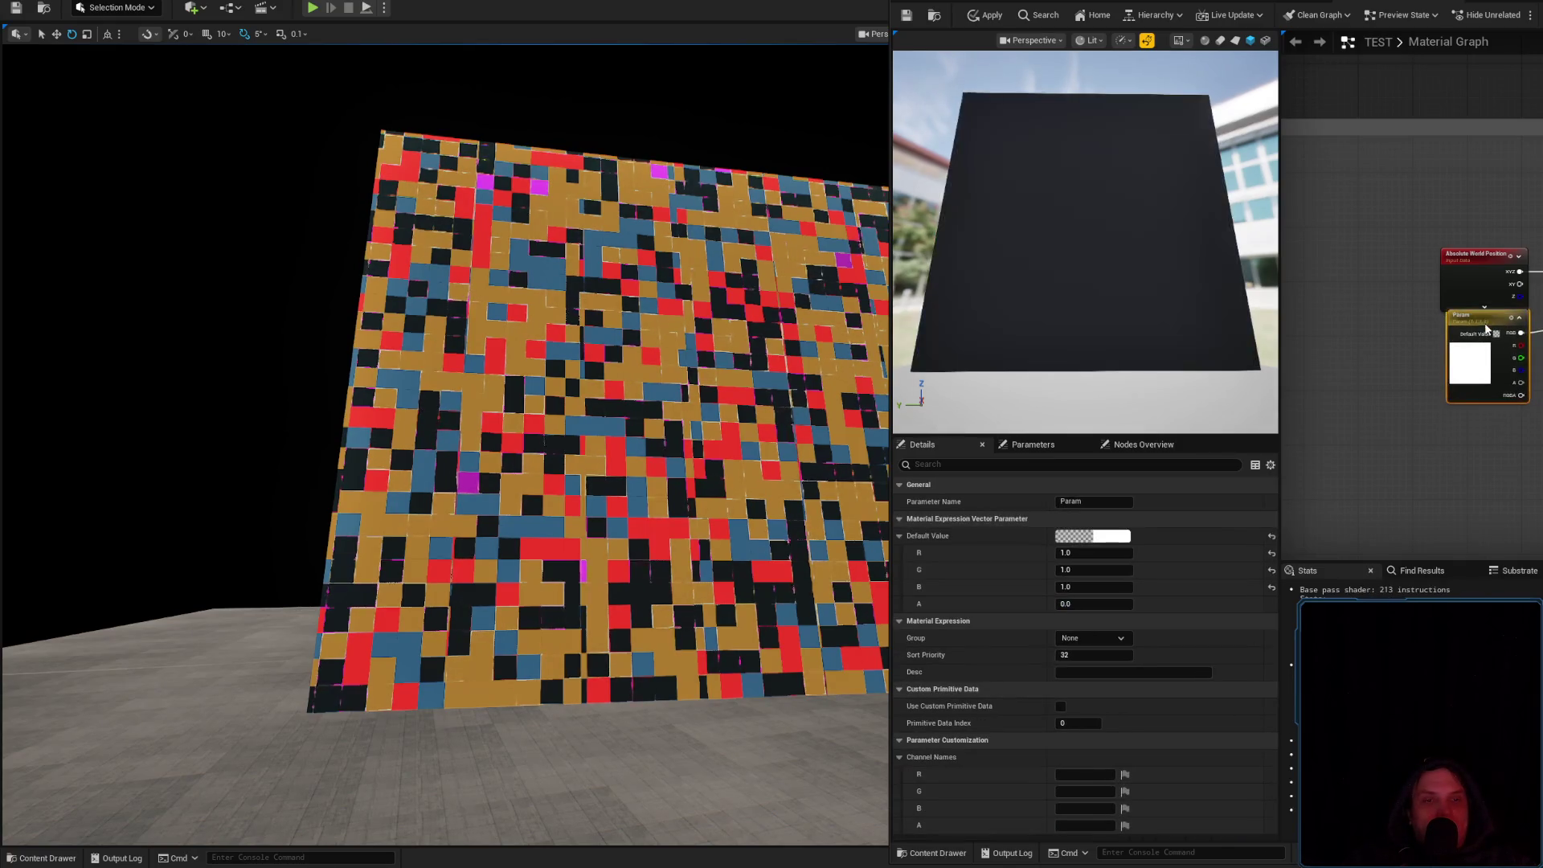
pyautogui.click(987, 15)
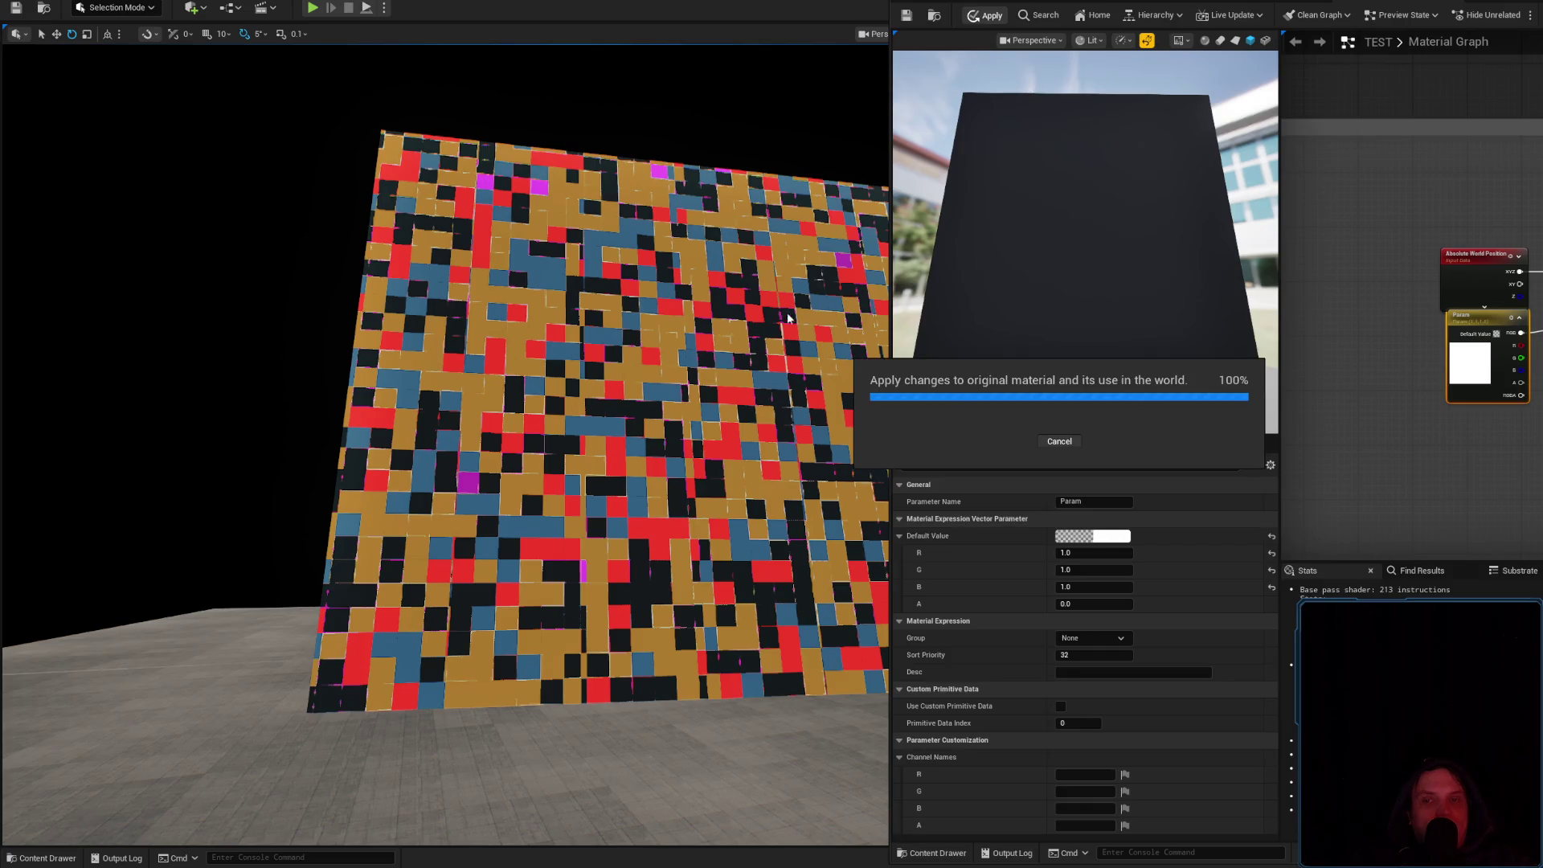
pyautogui.scroll(5, 794, 315)
pyautogui.scroll(-3, 447, 446)
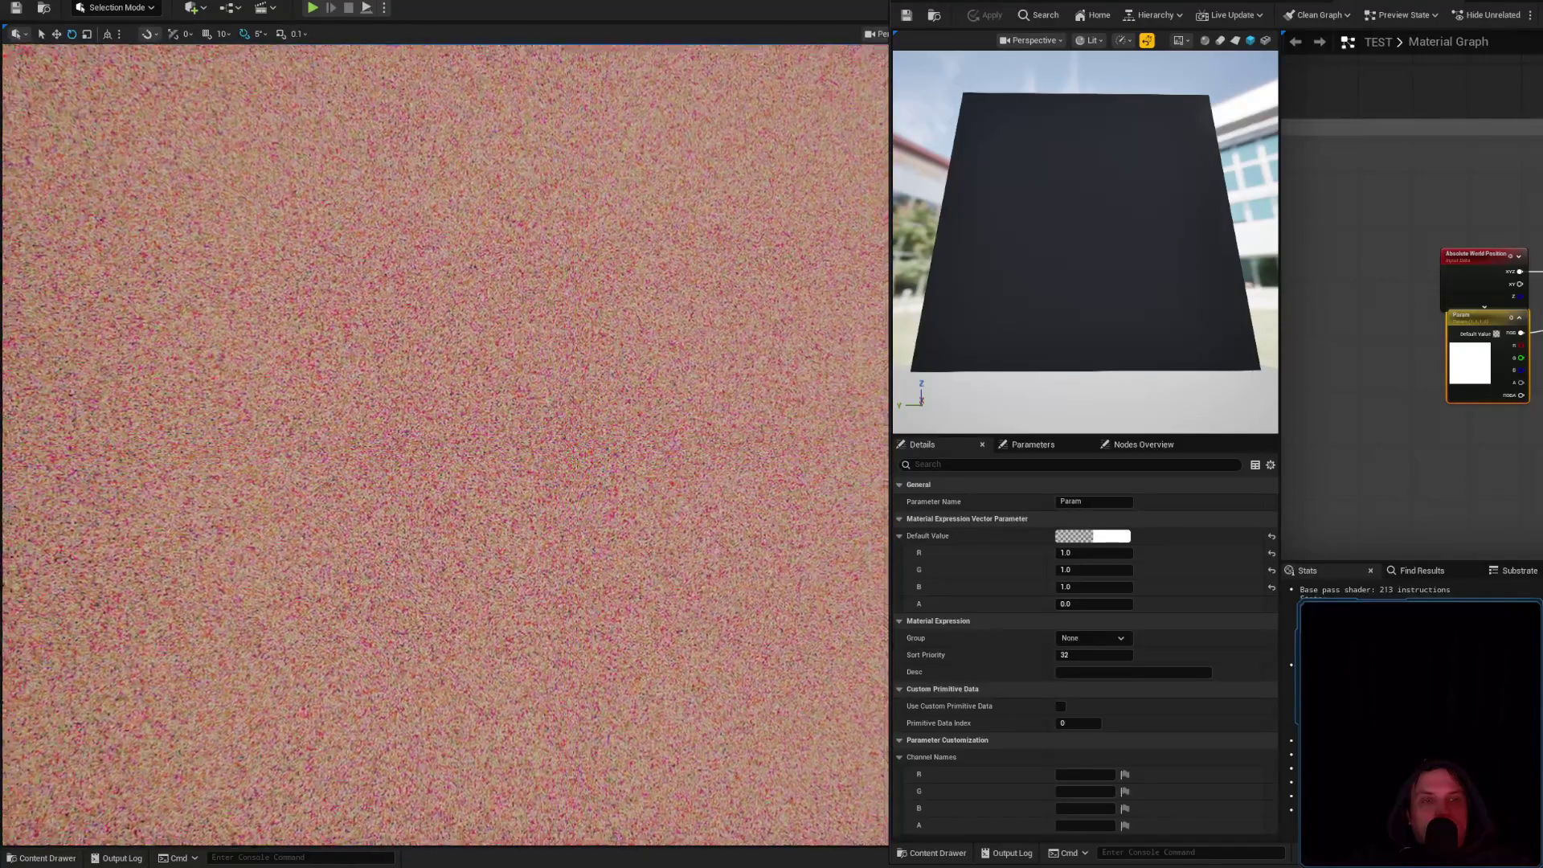
pyautogui.moveTo(1527, 330)
pyautogui.mouseDown()
pyautogui.moveTo(1477, 368)
pyautogui.moveTo(1482, 341)
pyautogui.mouseUp()
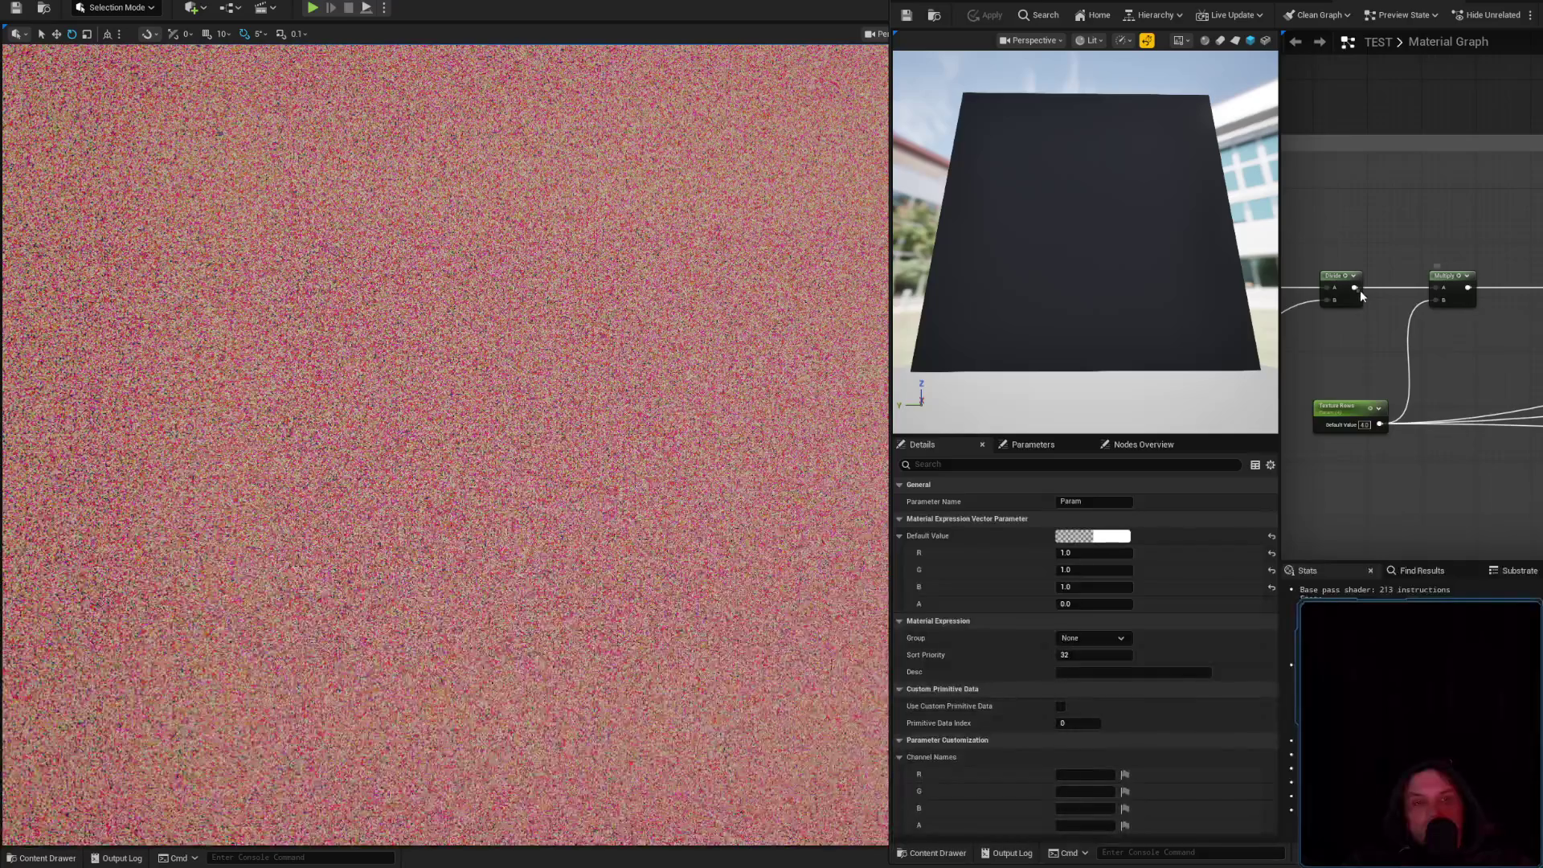
# Reposition the Multiply node, cut and re-paste the Texture Rows node, and apply the material
pyautogui.moveTo(1460, 291); pyautogui.dragTo(1507, 345)
pyautogui.click(1378, 411)
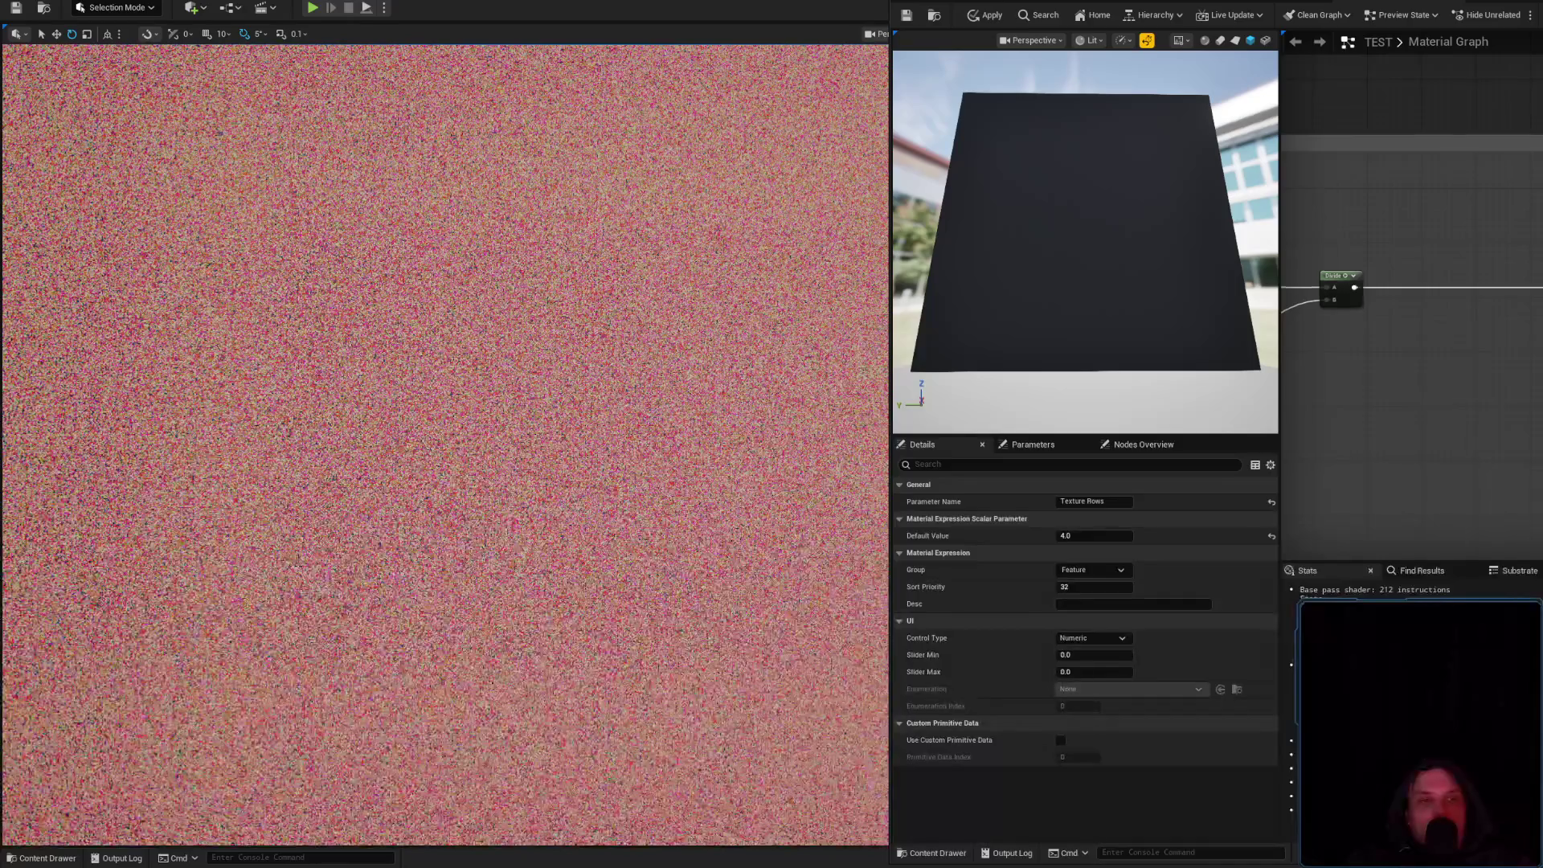
pyautogui.press('Delete')
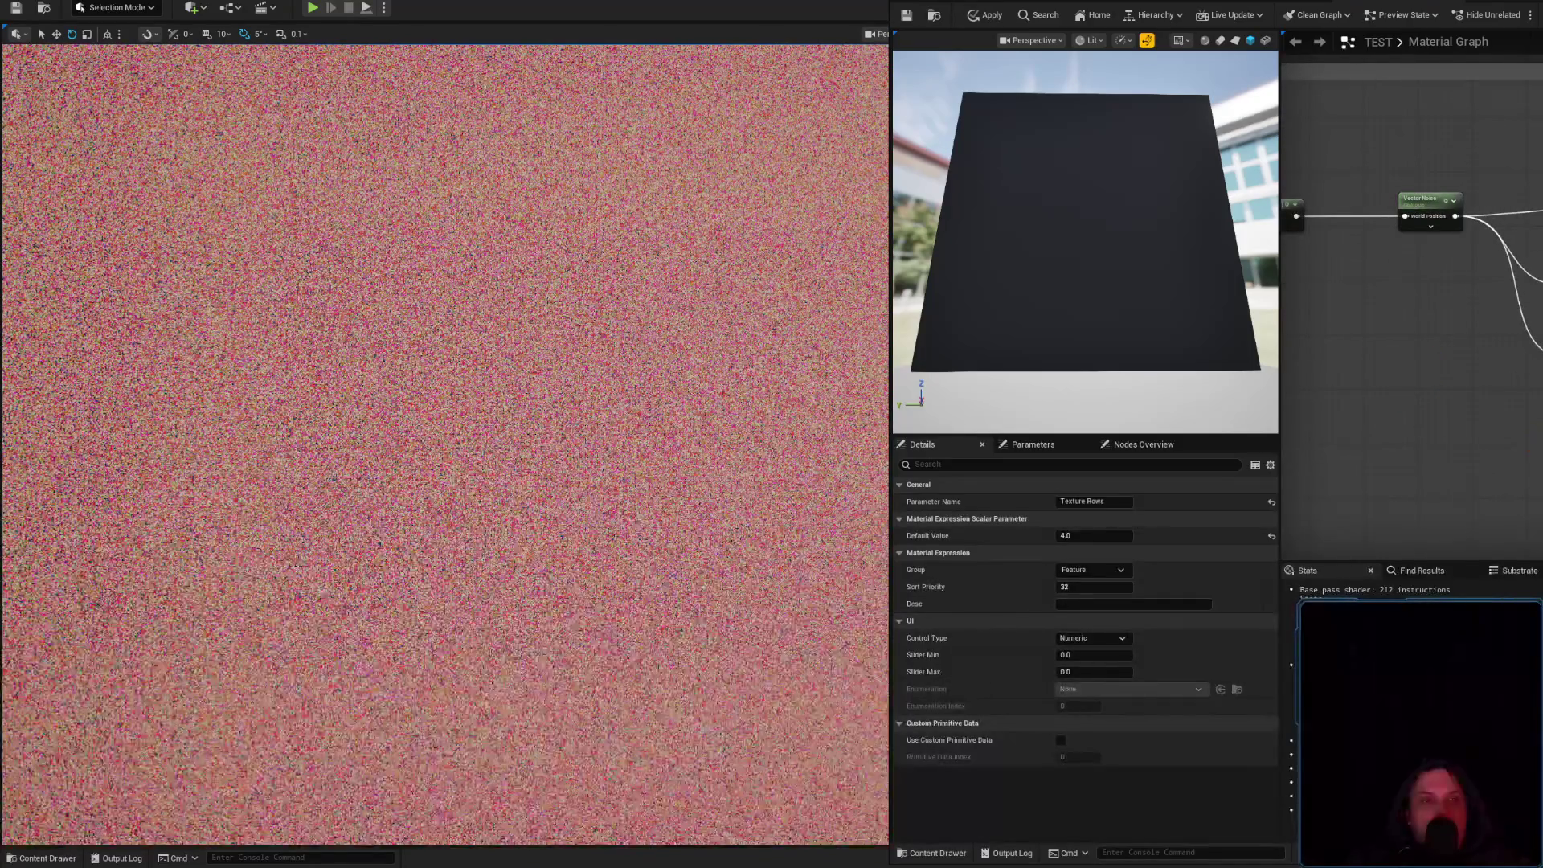
pyautogui.hotkey('ctrl', 'v')
pyautogui.moveTo(1458, 454)
pyautogui.mouseDown()
pyautogui.moveTo(1465, 482)
pyautogui.moveTo(1511, 463)
pyautogui.mouseUp()
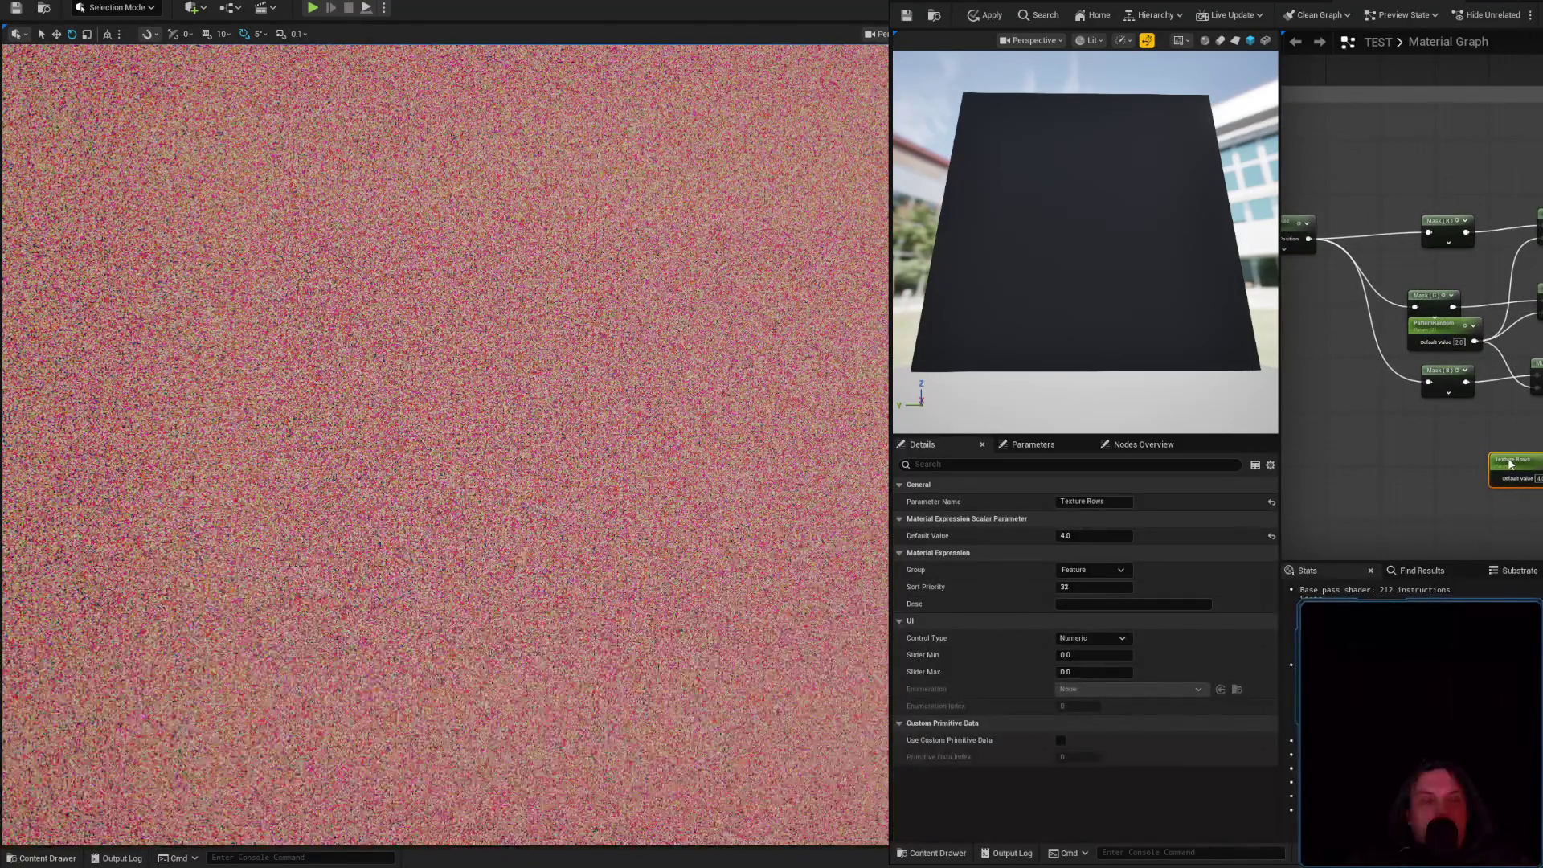
pyautogui.moveTo(1415, 386); pyautogui.dragTo(1315, 379)
pyautogui.click(996, 25)
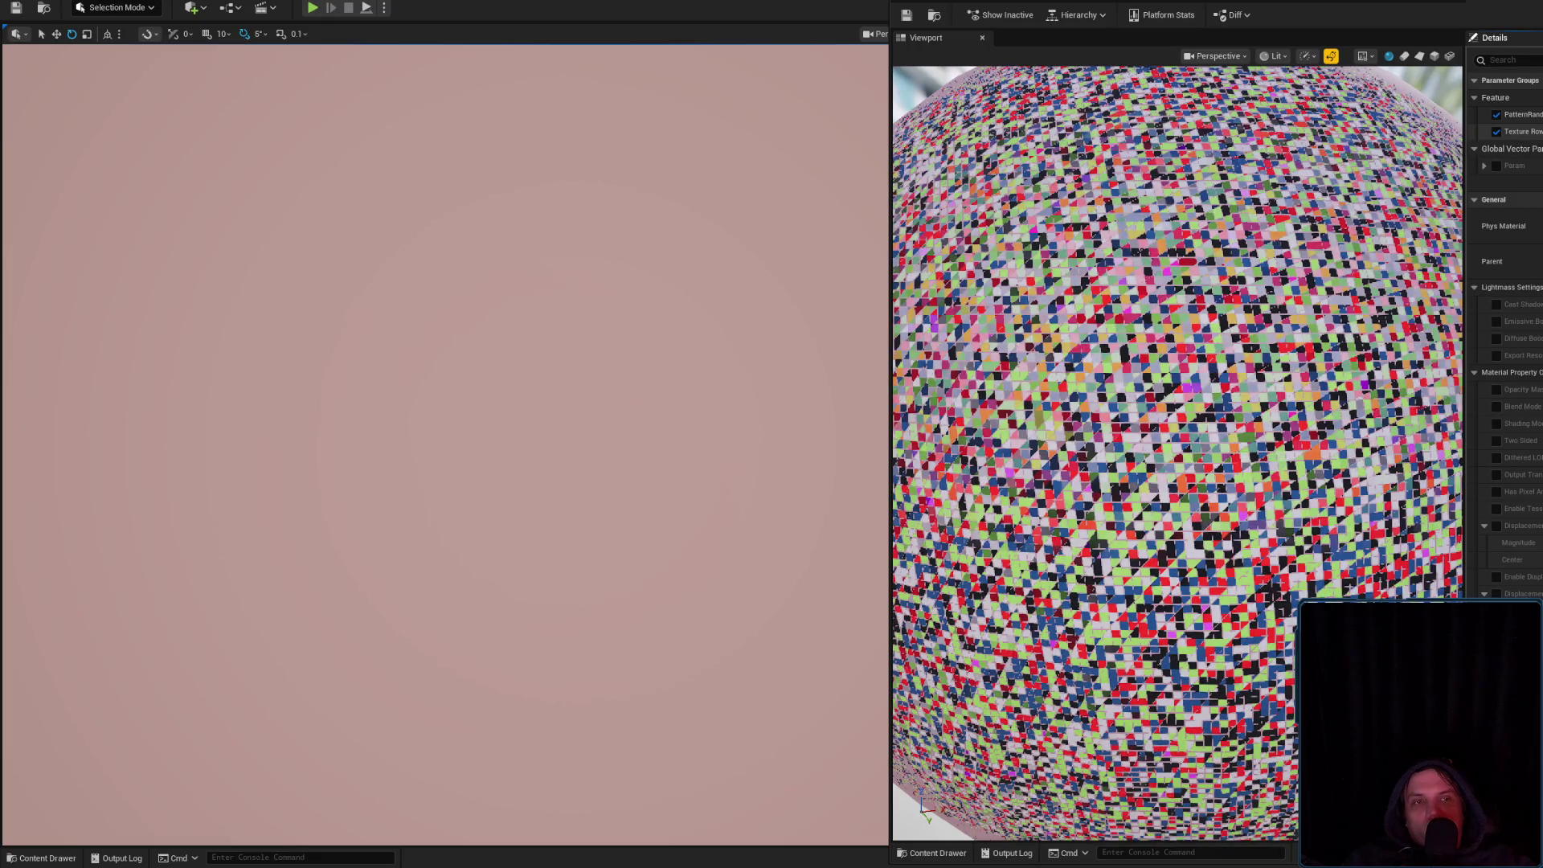
# Enable and expand the Param override on the material instance, then frame the wall head-on
pyautogui.click(1497, 166)
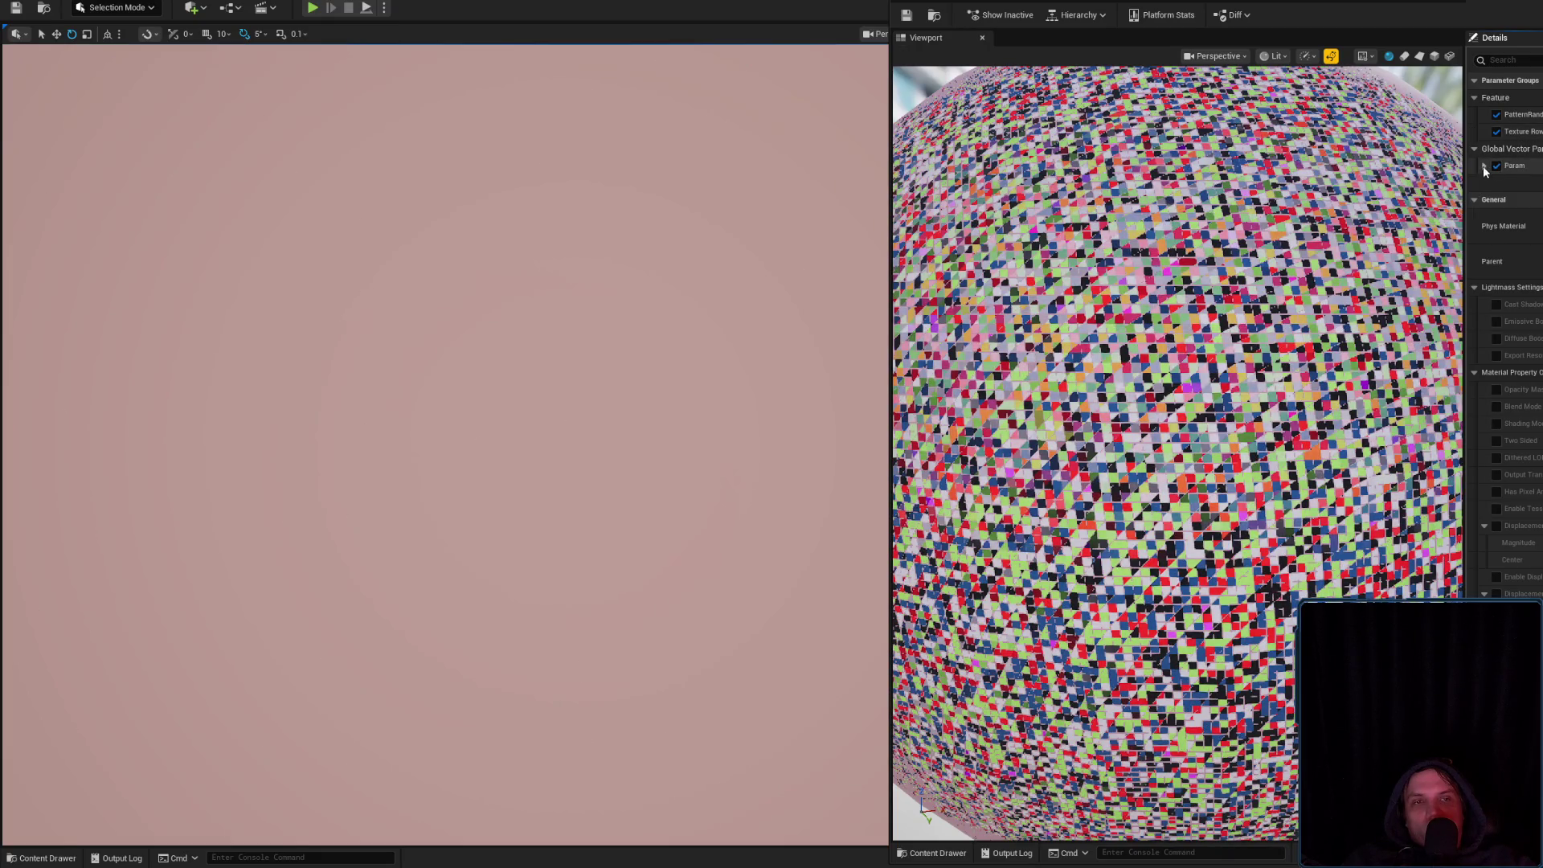
pyautogui.click(1485, 165)
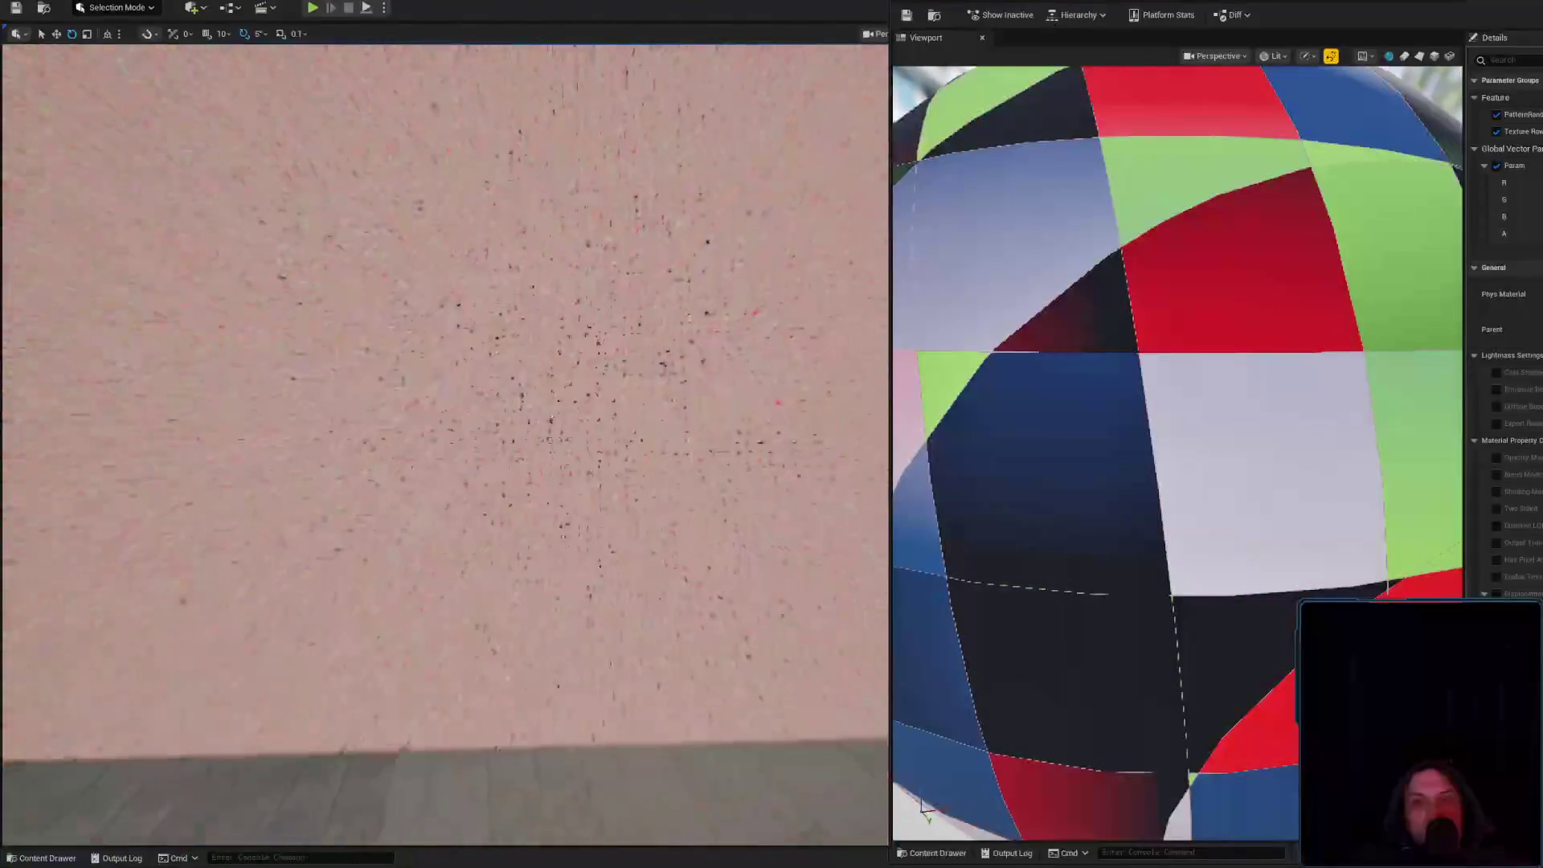
pyautogui.scroll(-10, 1101, 418)
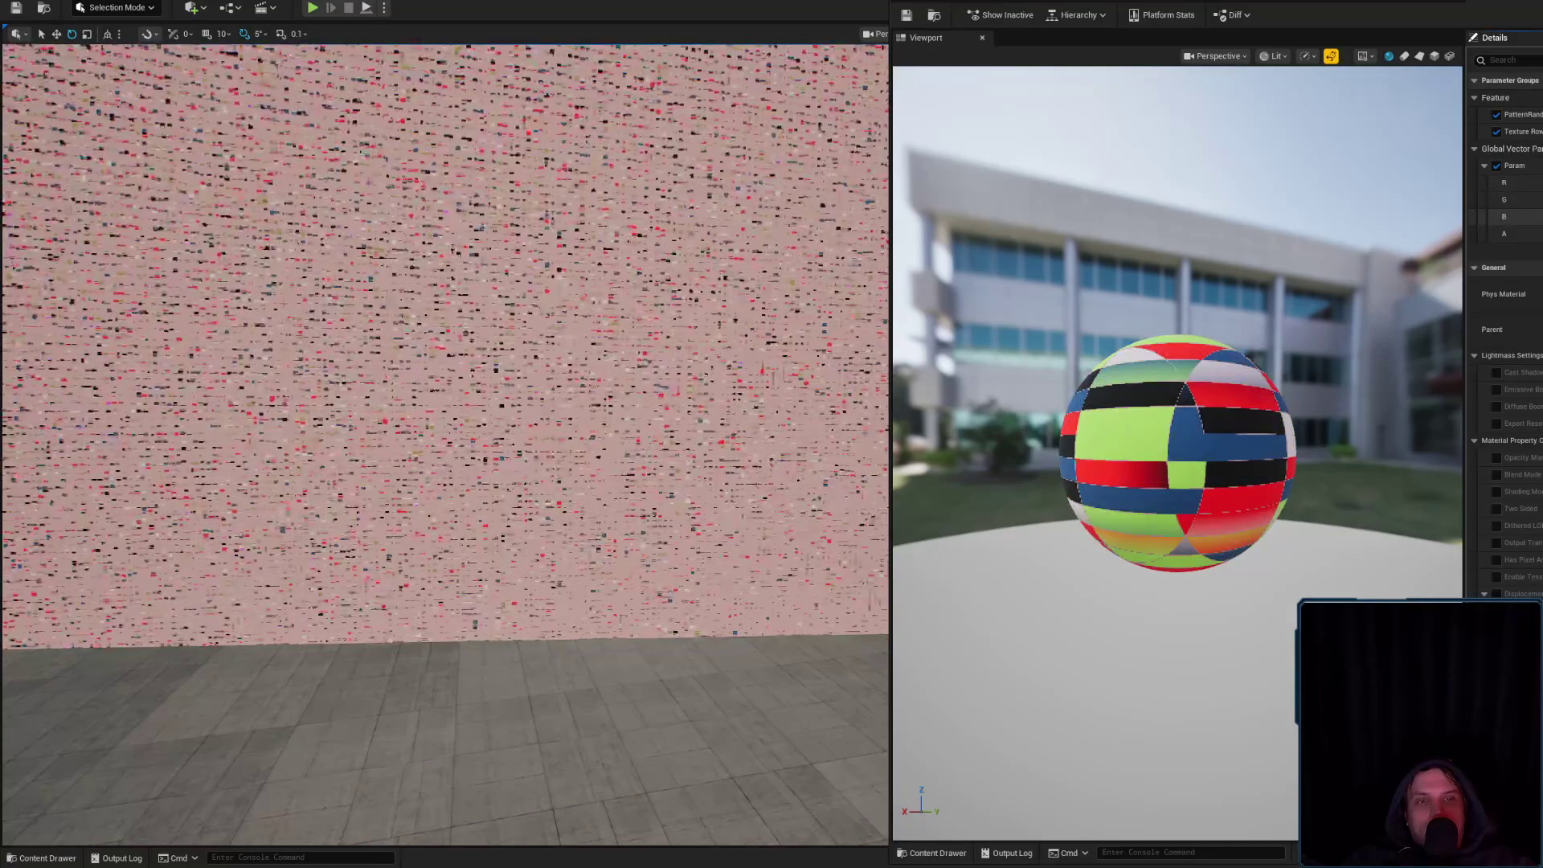
pyautogui.scroll(5, 446, 442)
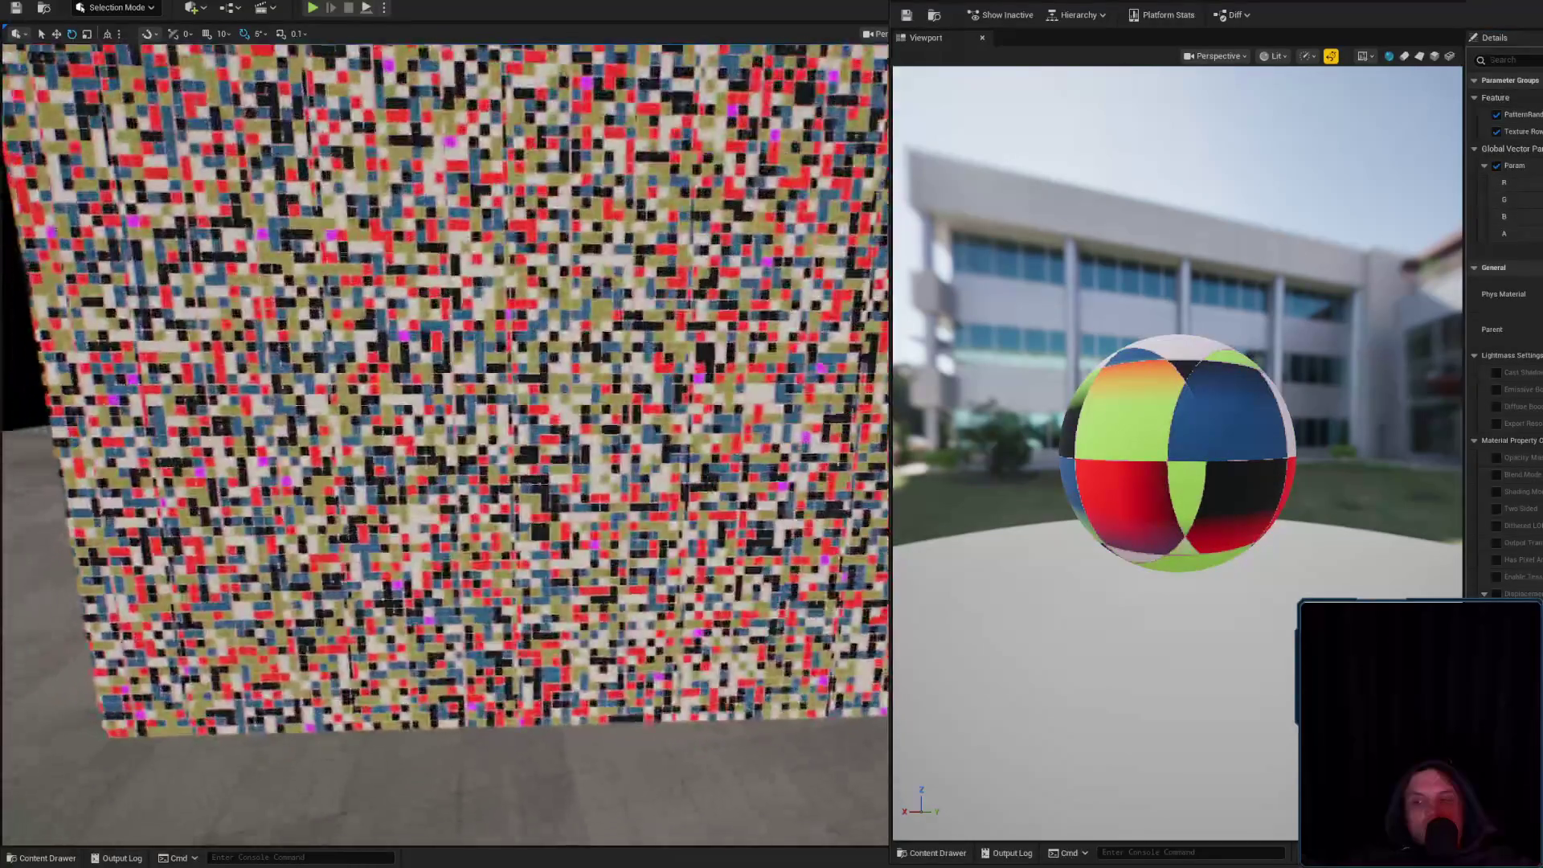
pyautogui.scroll(-5, 446, 443)
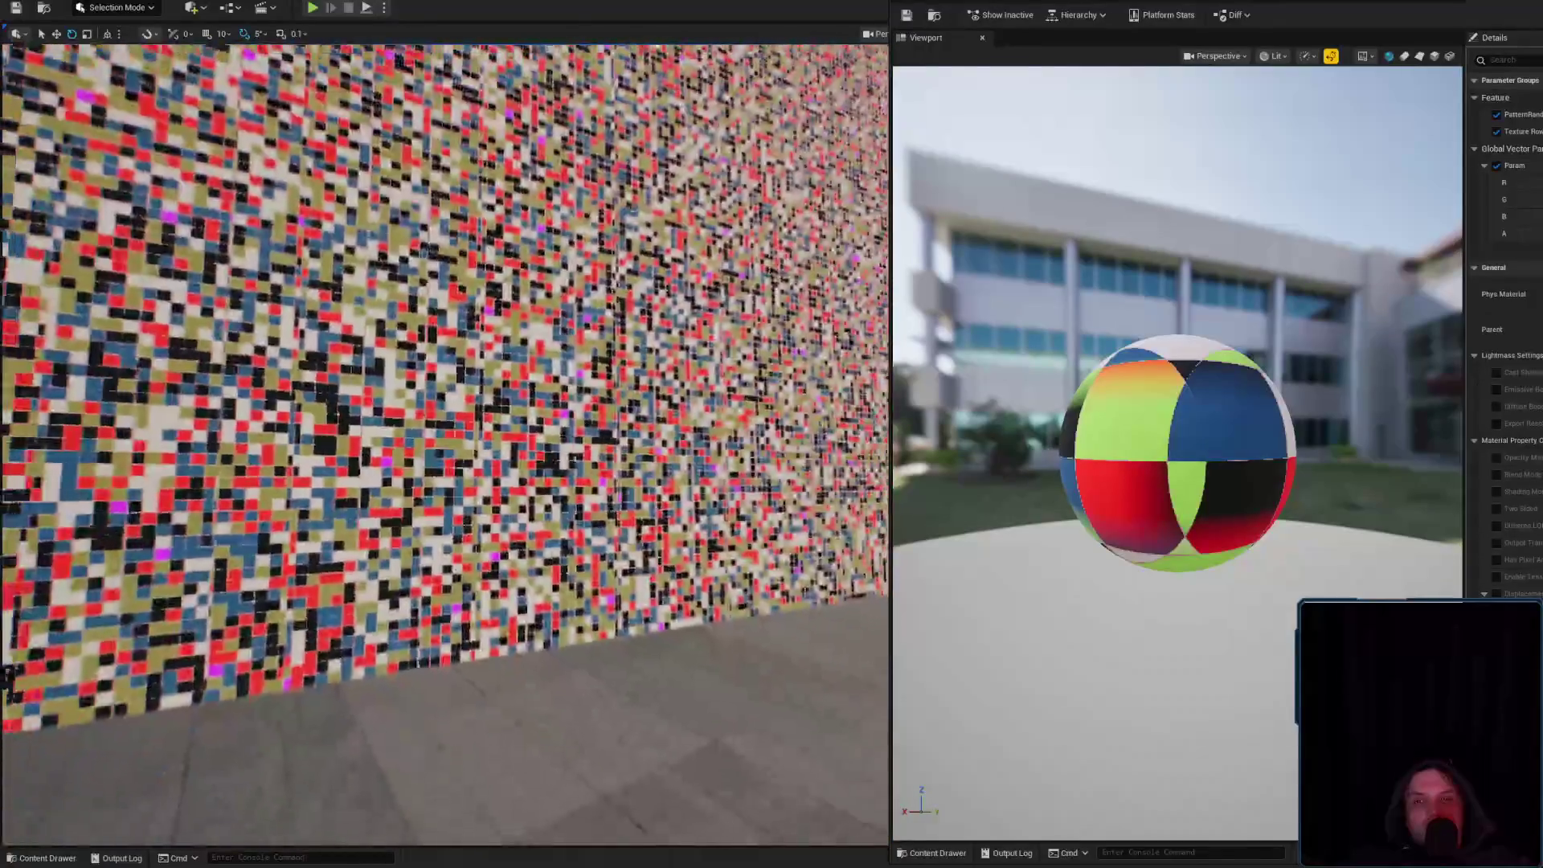
pyautogui.press('f')
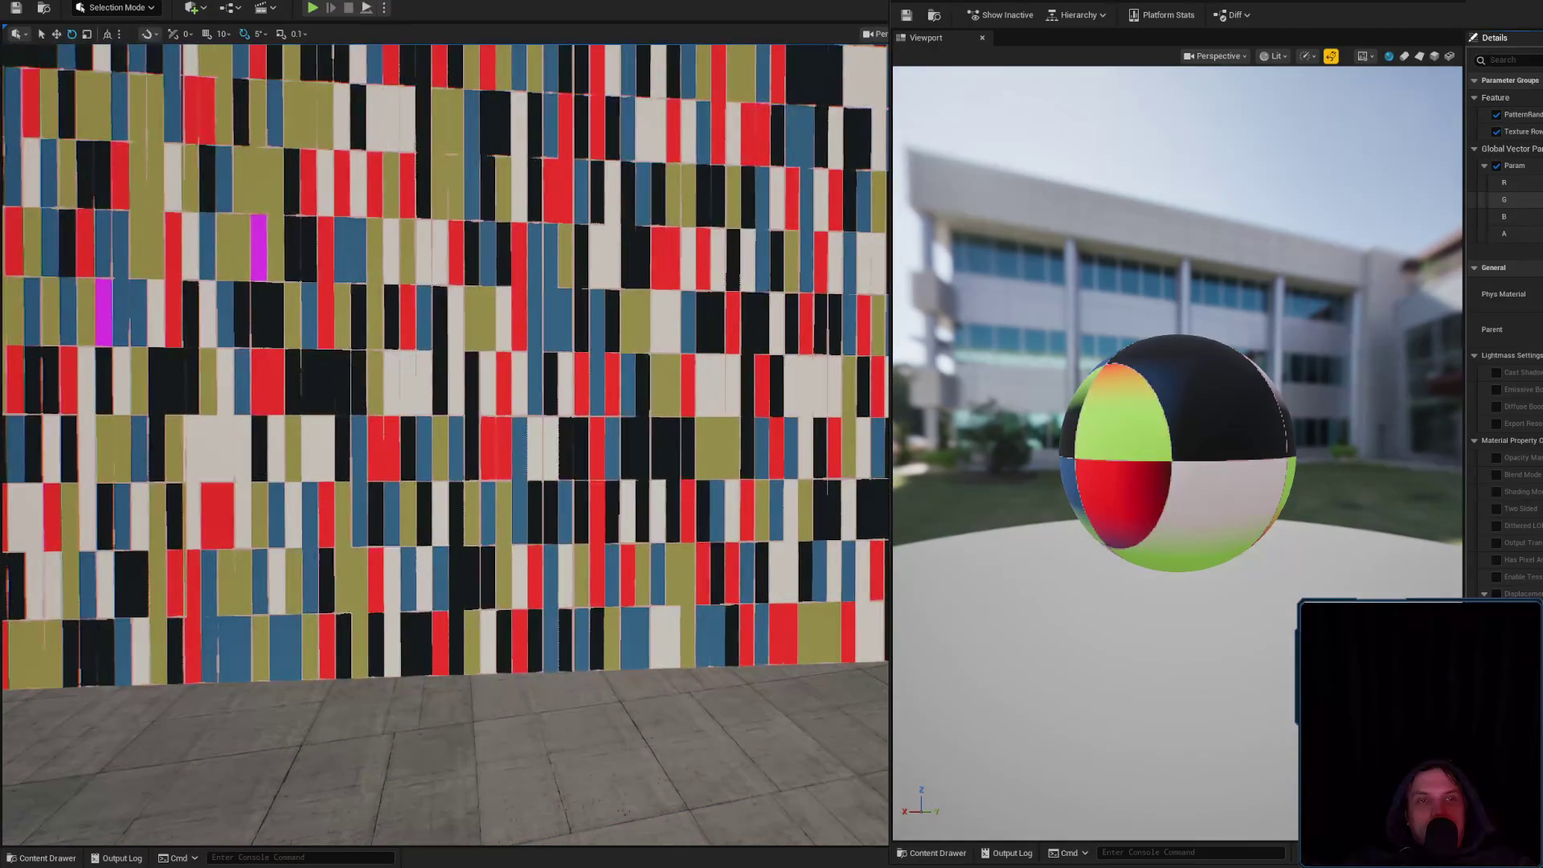
# Select the wall plane, dolly the camera back, and apply the TEST material's pending changes
pyautogui.click(501, 437)
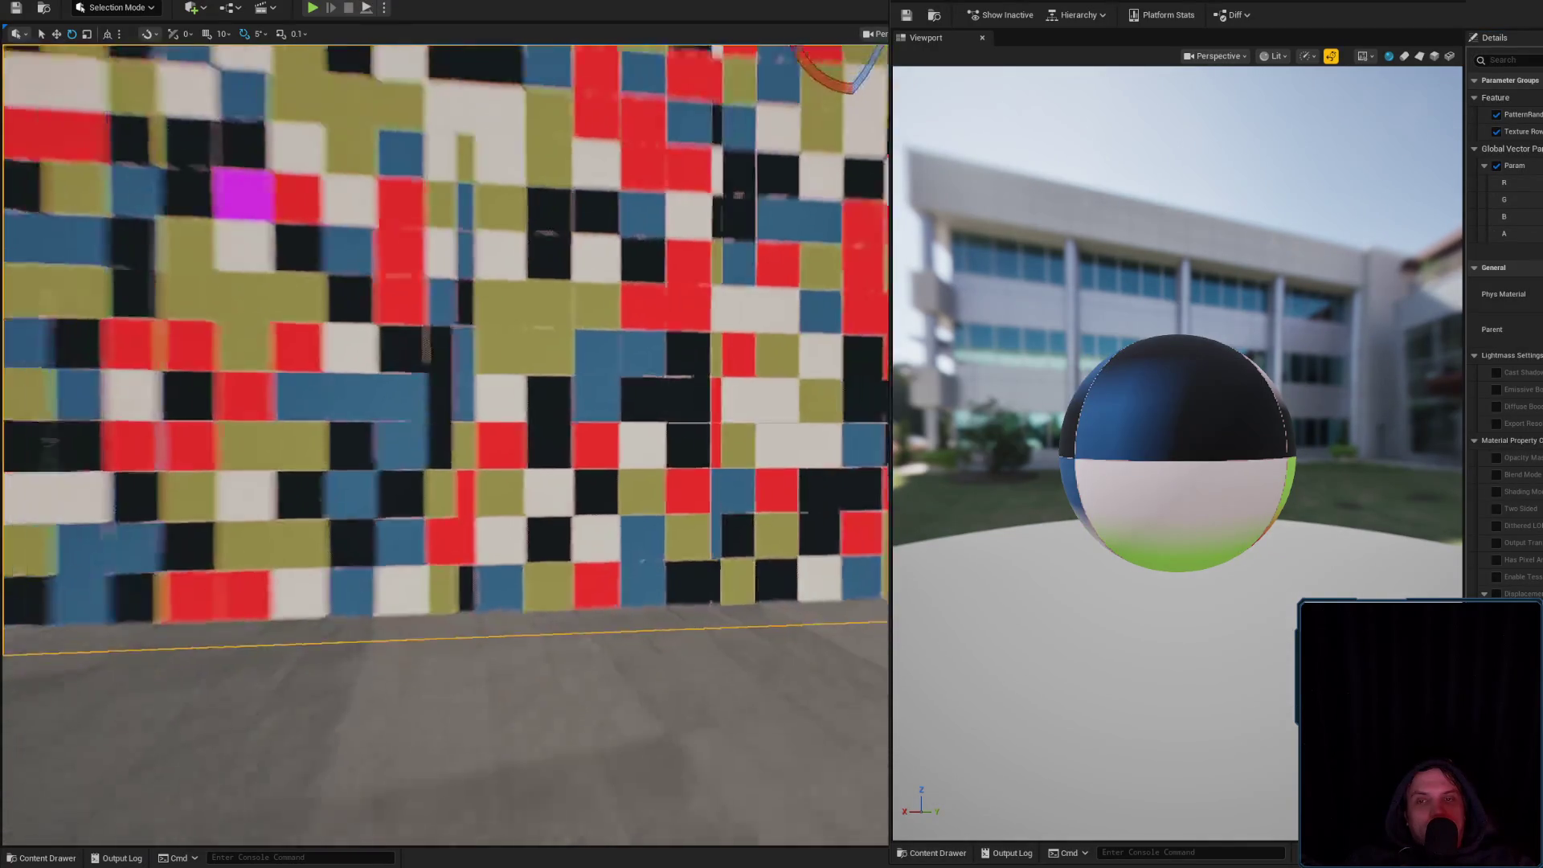
pyautogui.moveTo(501, 437); pyautogui.dragTo(536, 404)
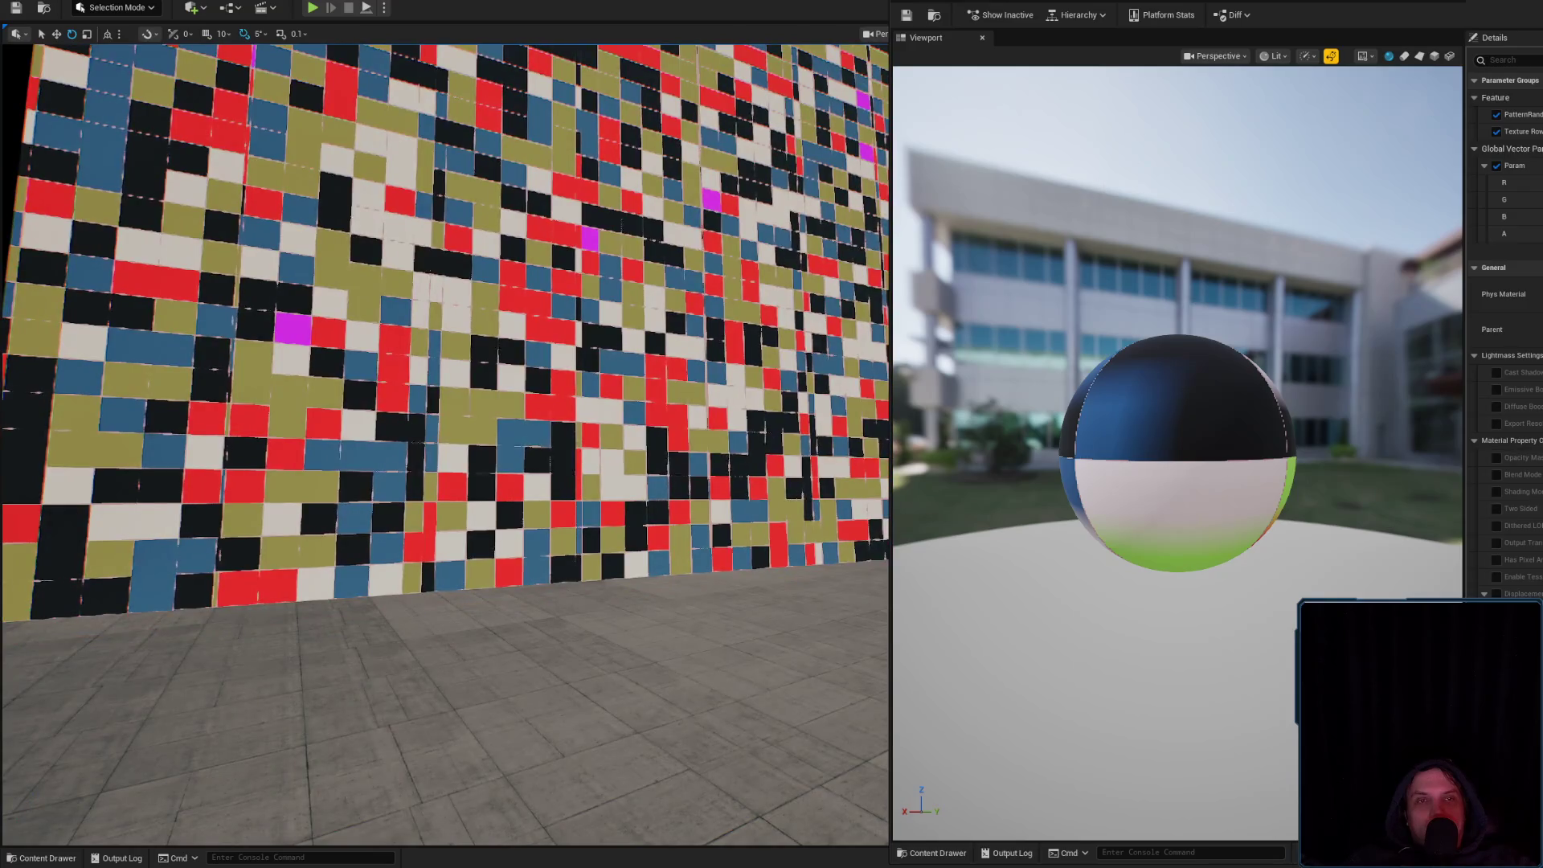
pyautogui.click(1390, 6)
pyautogui.click(906, 16)
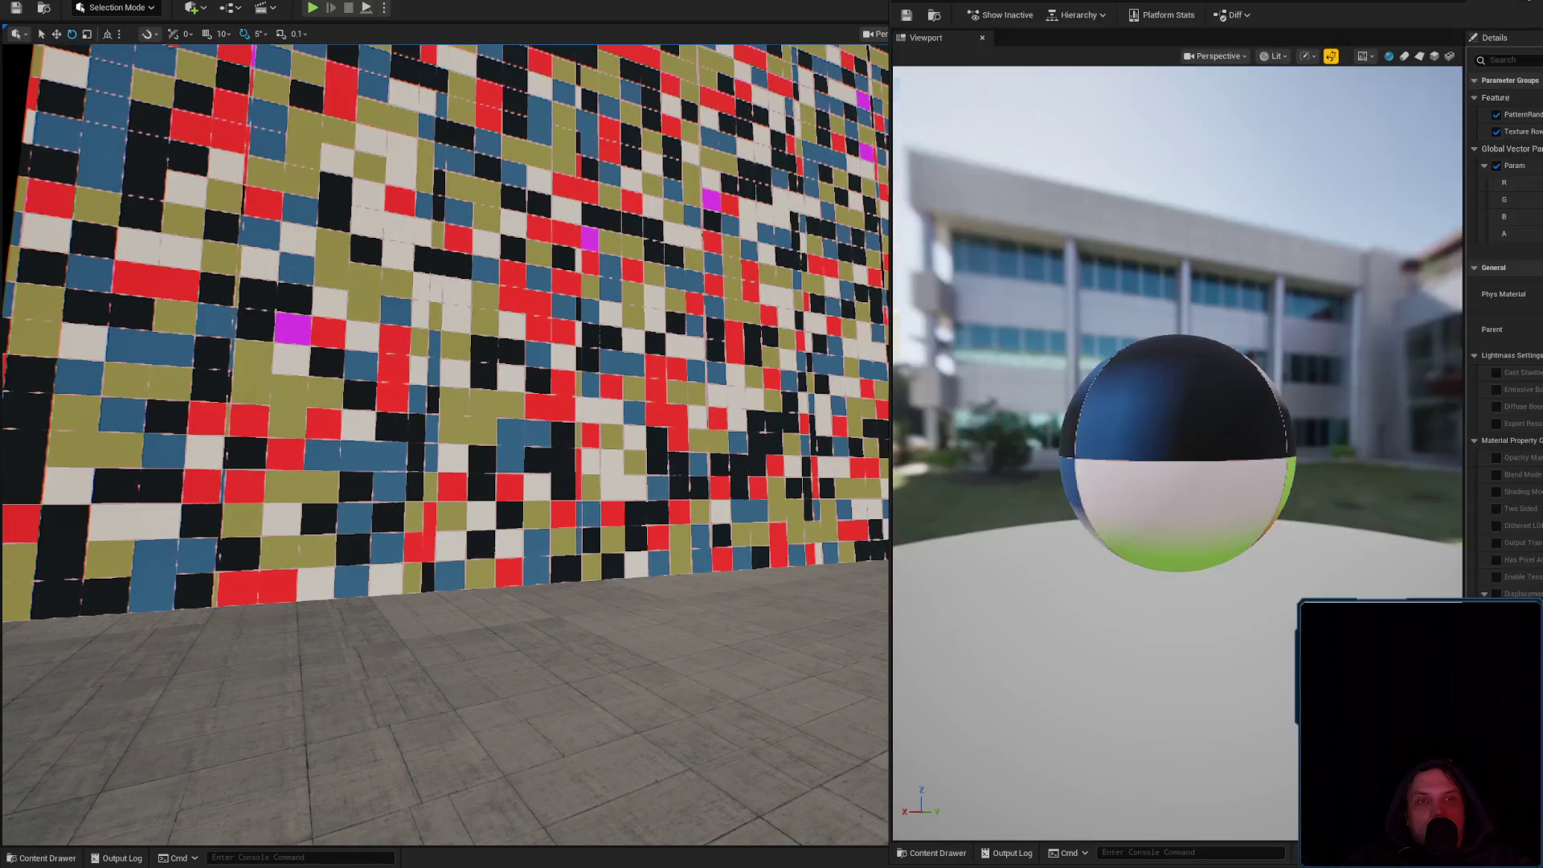
# In the TEST graph, test-delete and restore all nodes, pan to Vector Noise, and save
pyautogui.click(1494, 13)
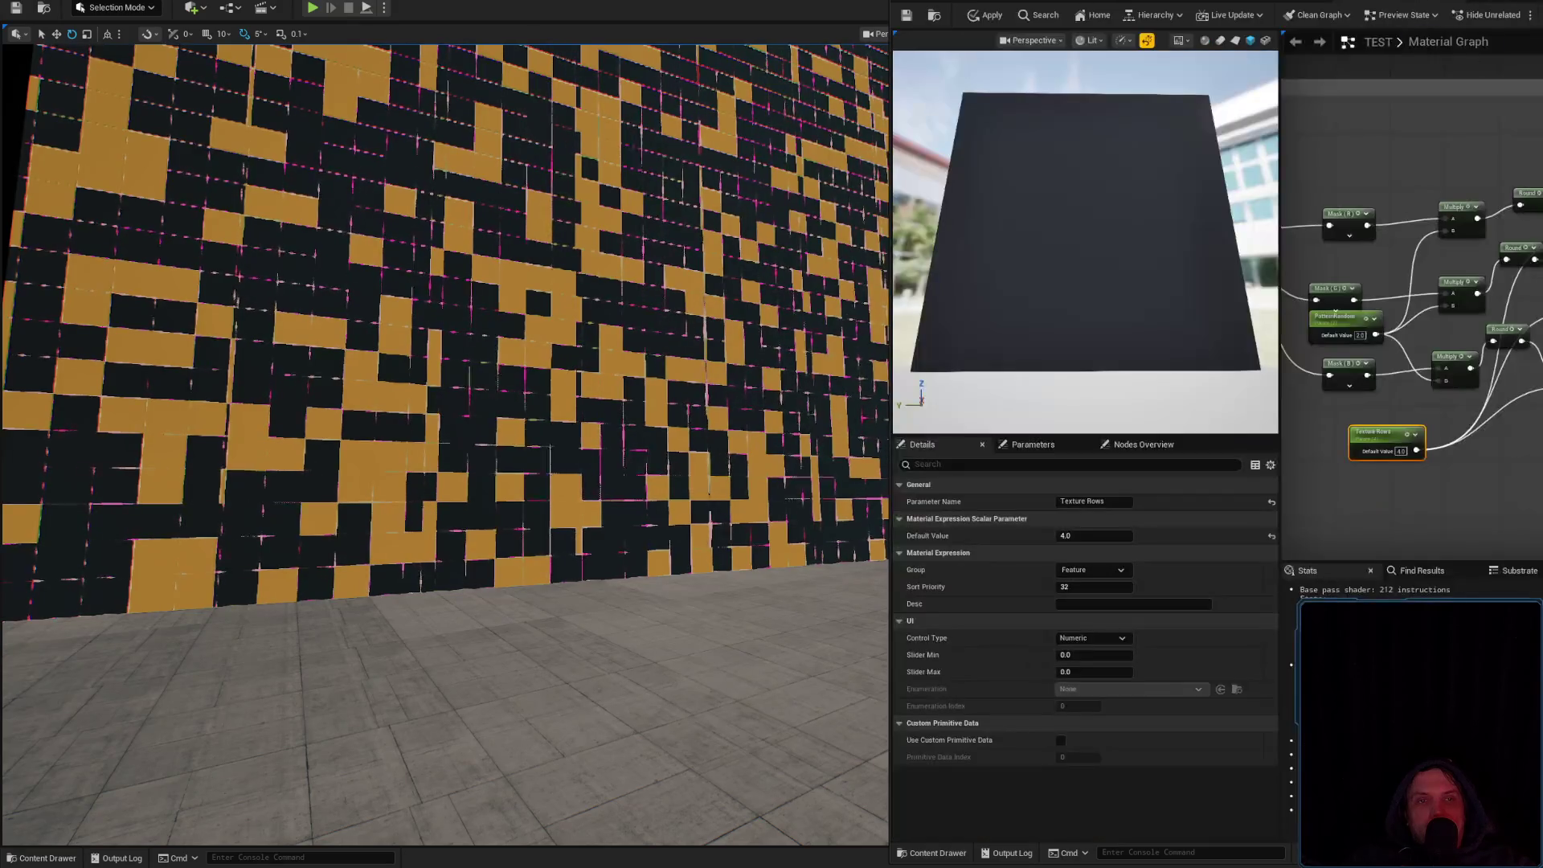
pyautogui.click(1399, 2)
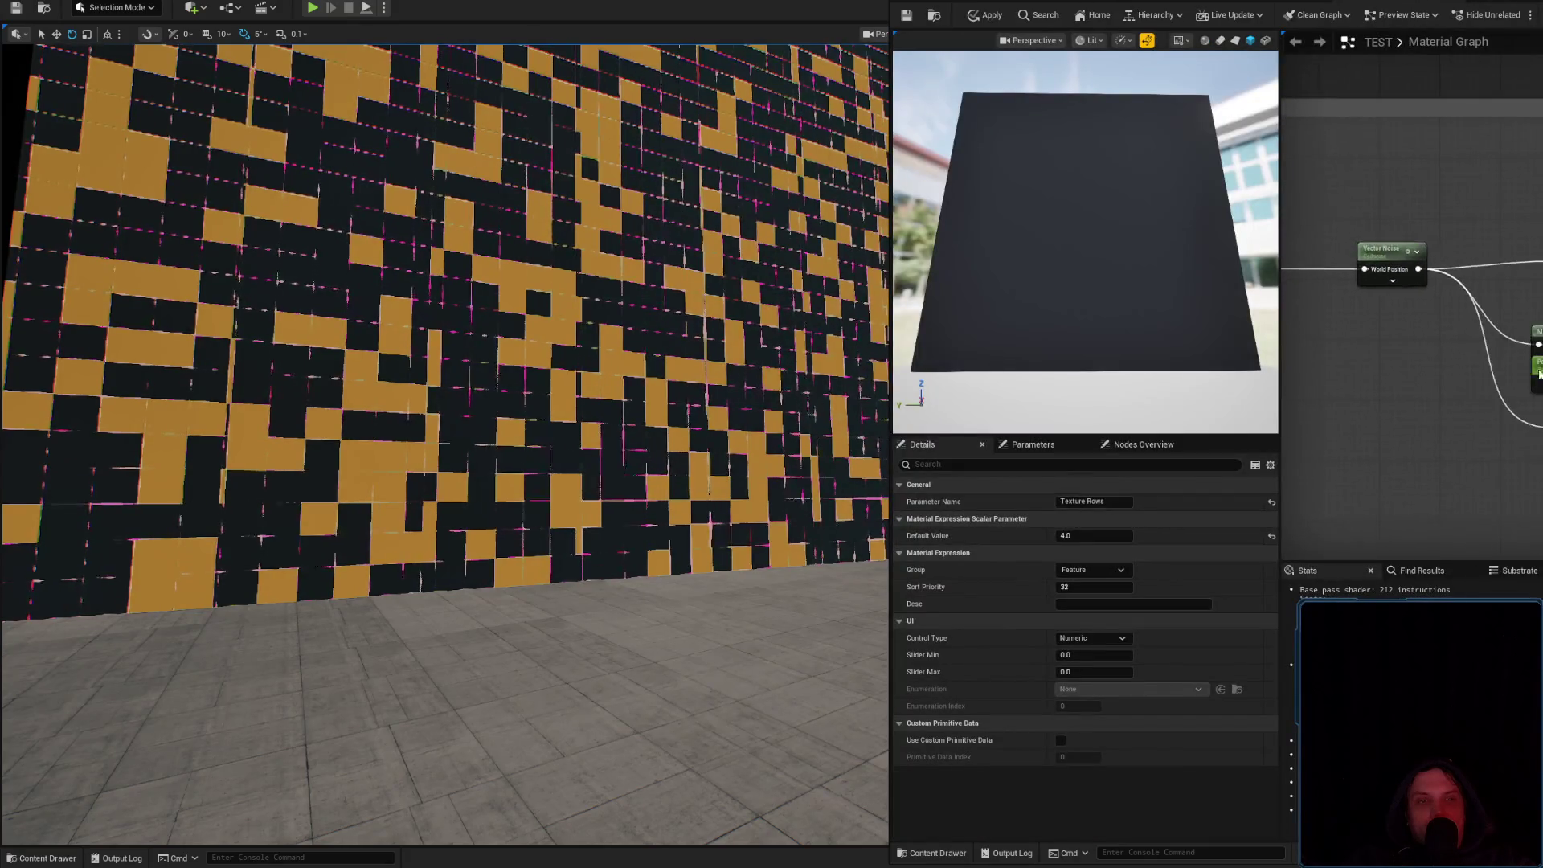
pyautogui.hotkey('ctrl', 'a')
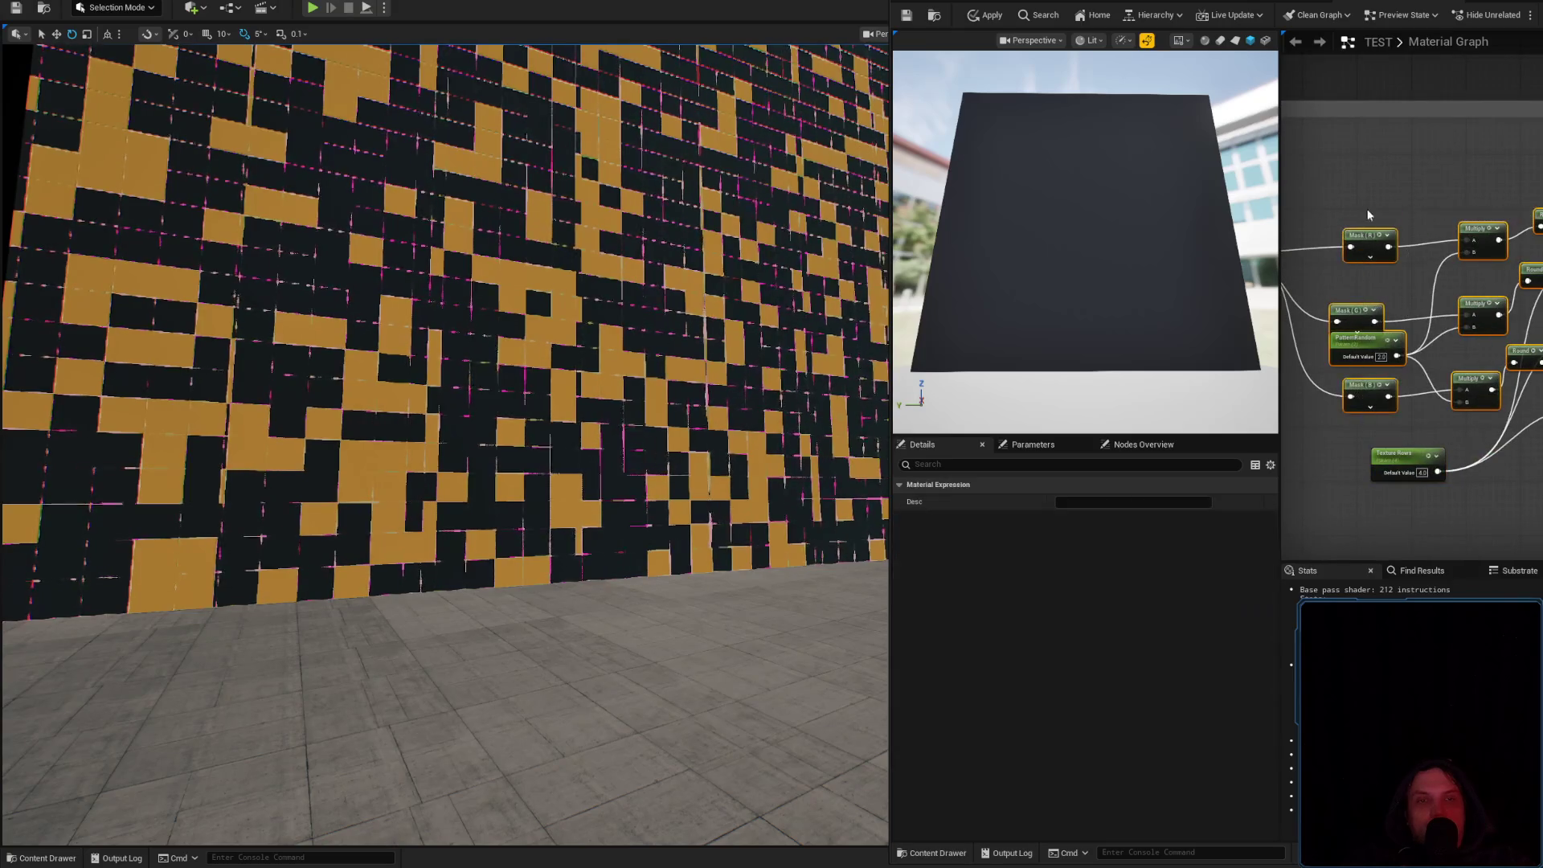
pyautogui.press('Delete')
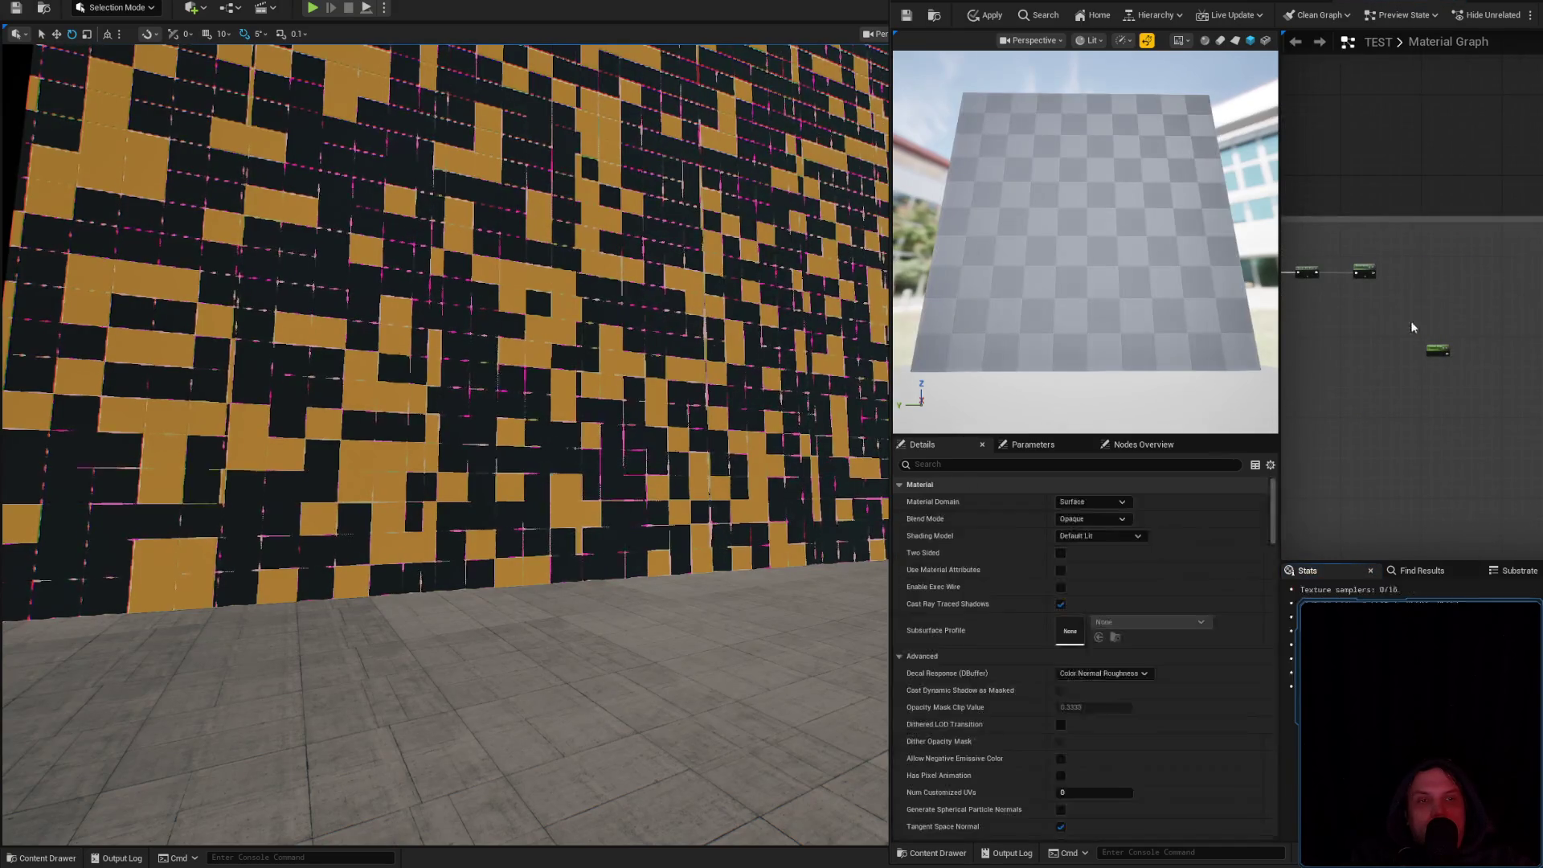
pyautogui.hotkey('ctrl', 'z')
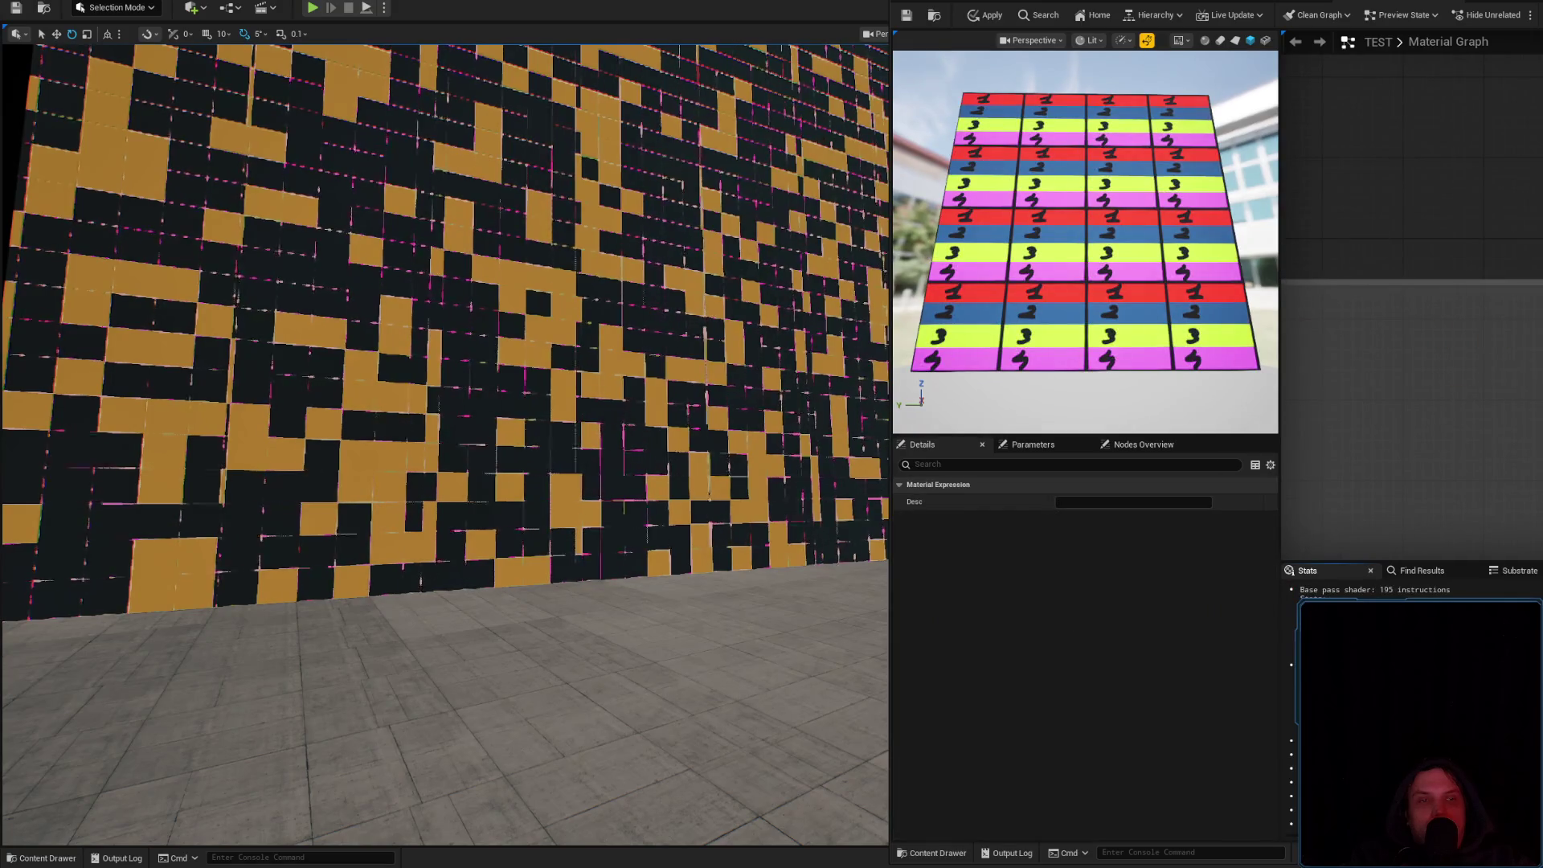
pyautogui.scroll(5, 1305, 340)
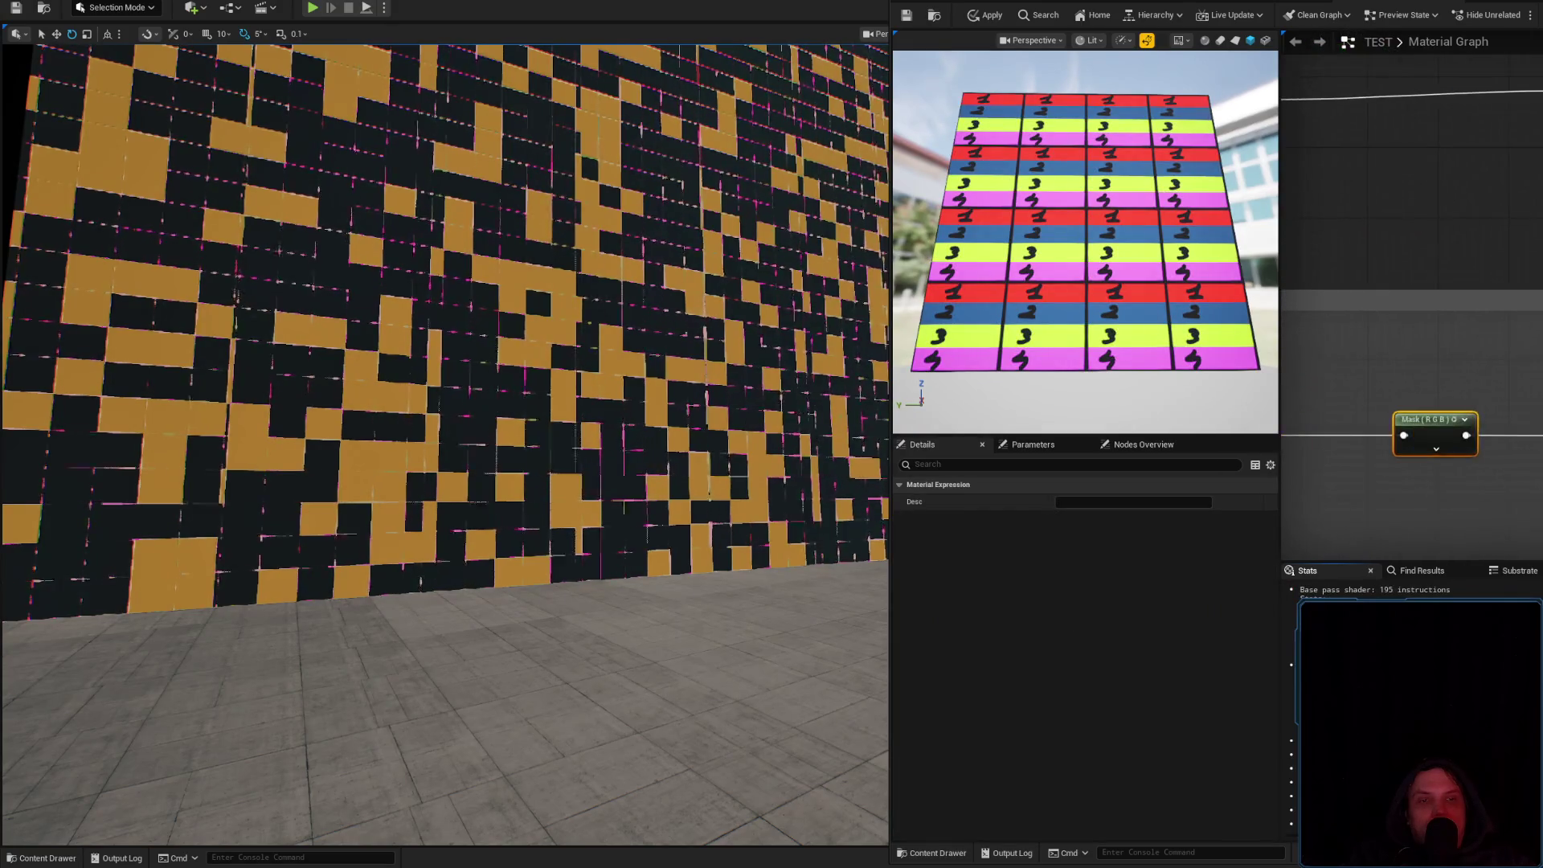
pyautogui.moveTo(1503, 399); pyautogui.dragTo(1366, 392)
pyautogui.click(1367, 392)
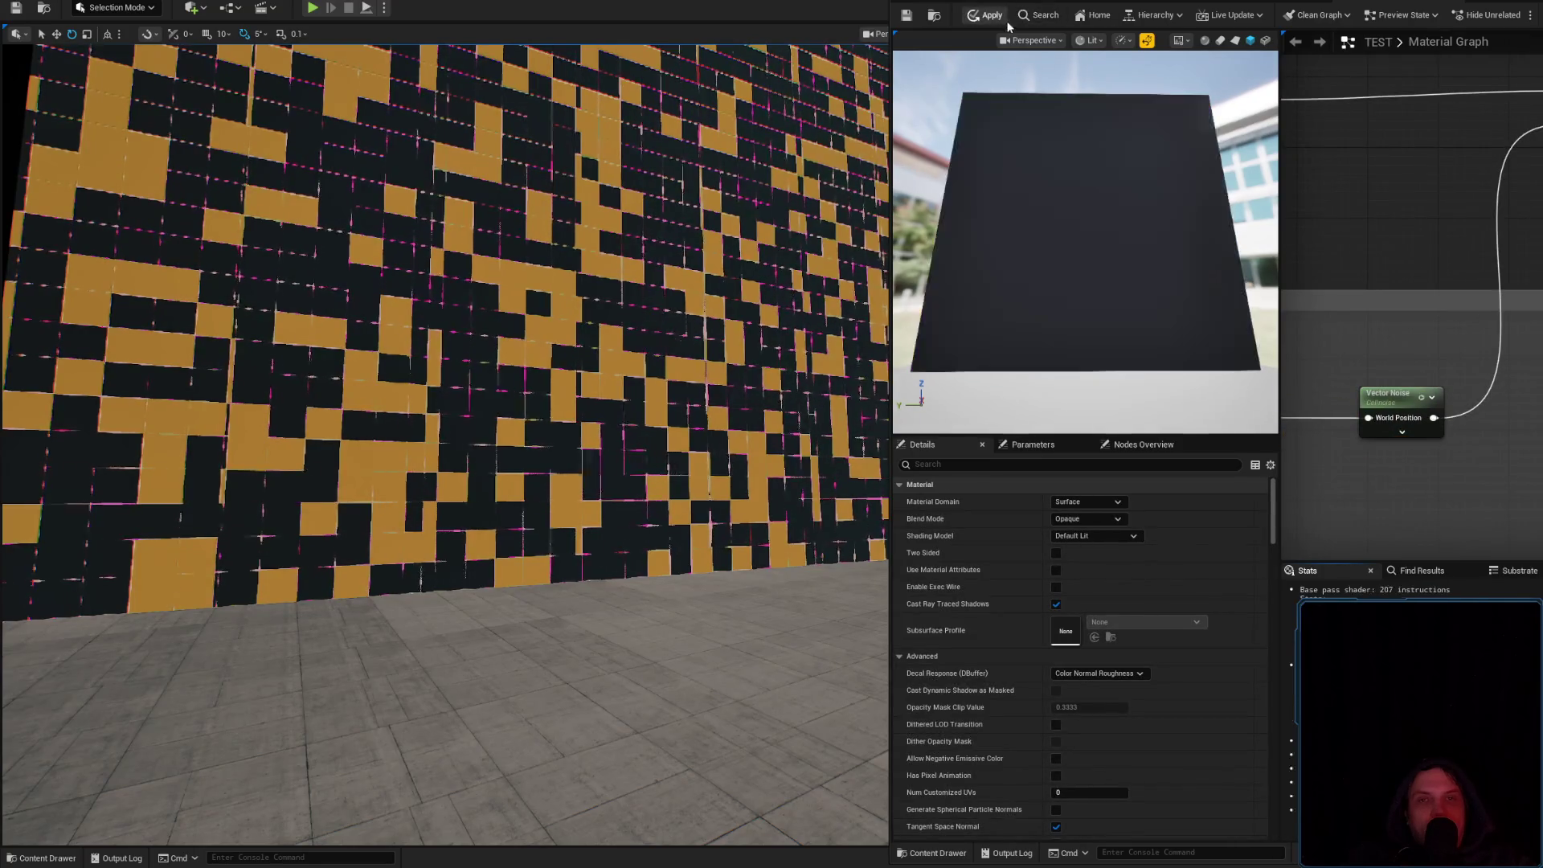
pyautogui.hotkey('ctrl', 's')
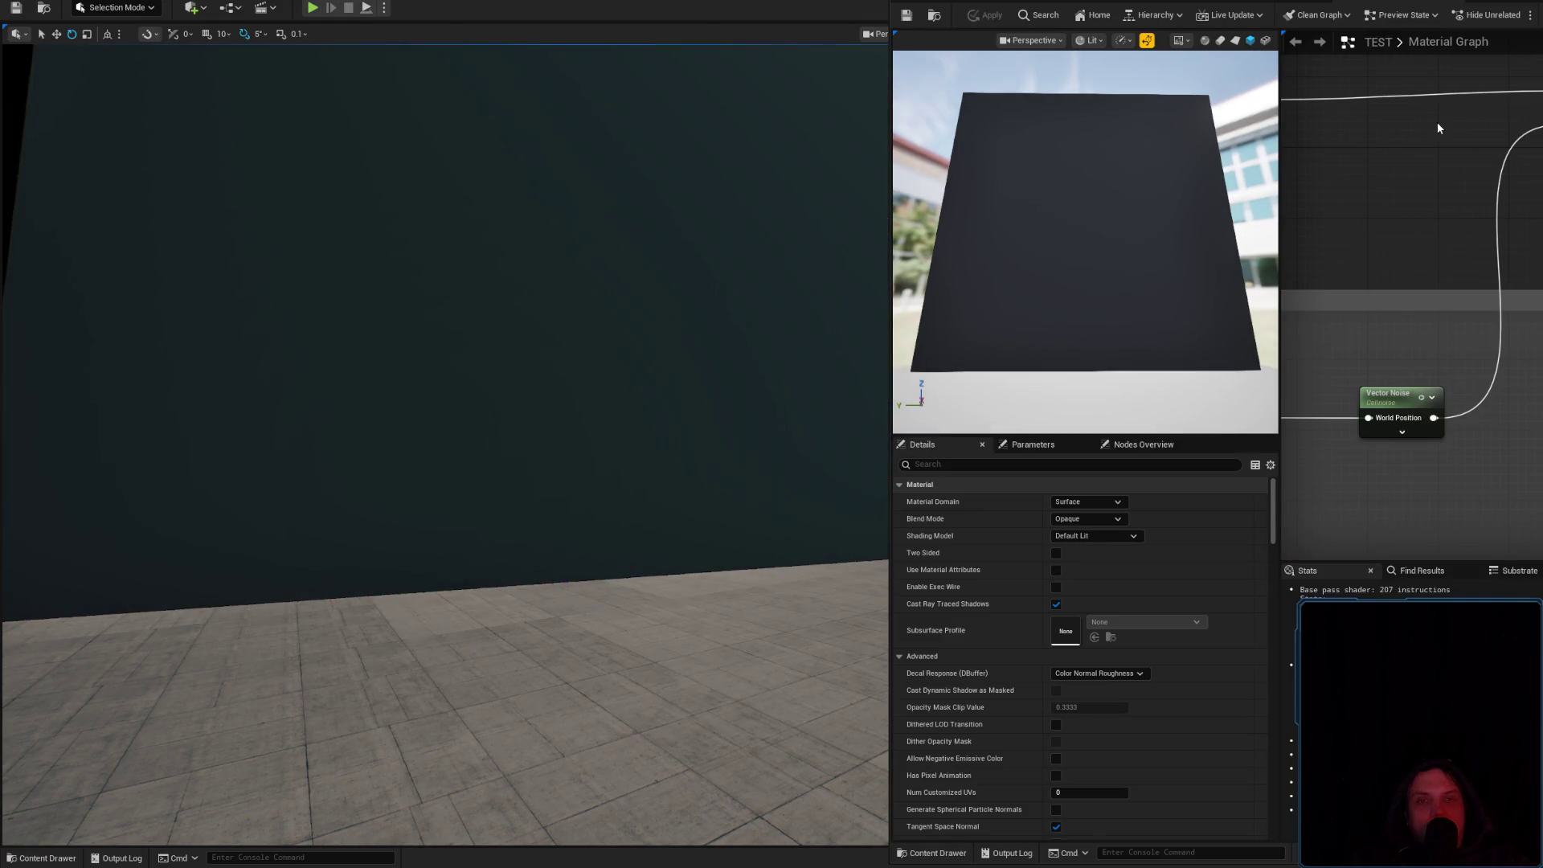
# Set the constant node's value to 2048 and apply it, leaving the wall plain dark
pyautogui.click(1457, 4)
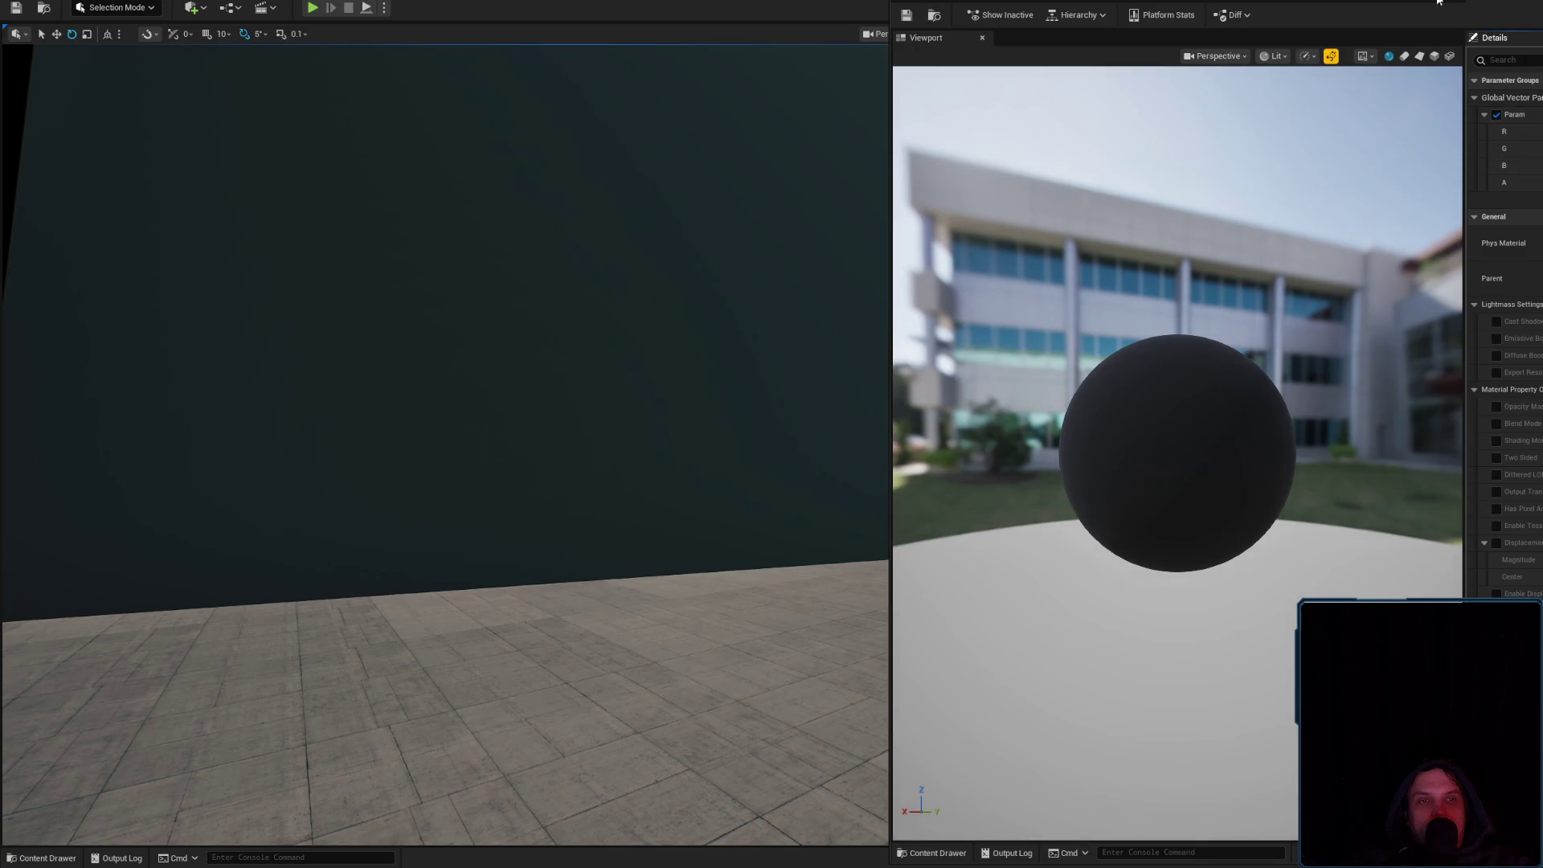
pyautogui.click(450, 321)
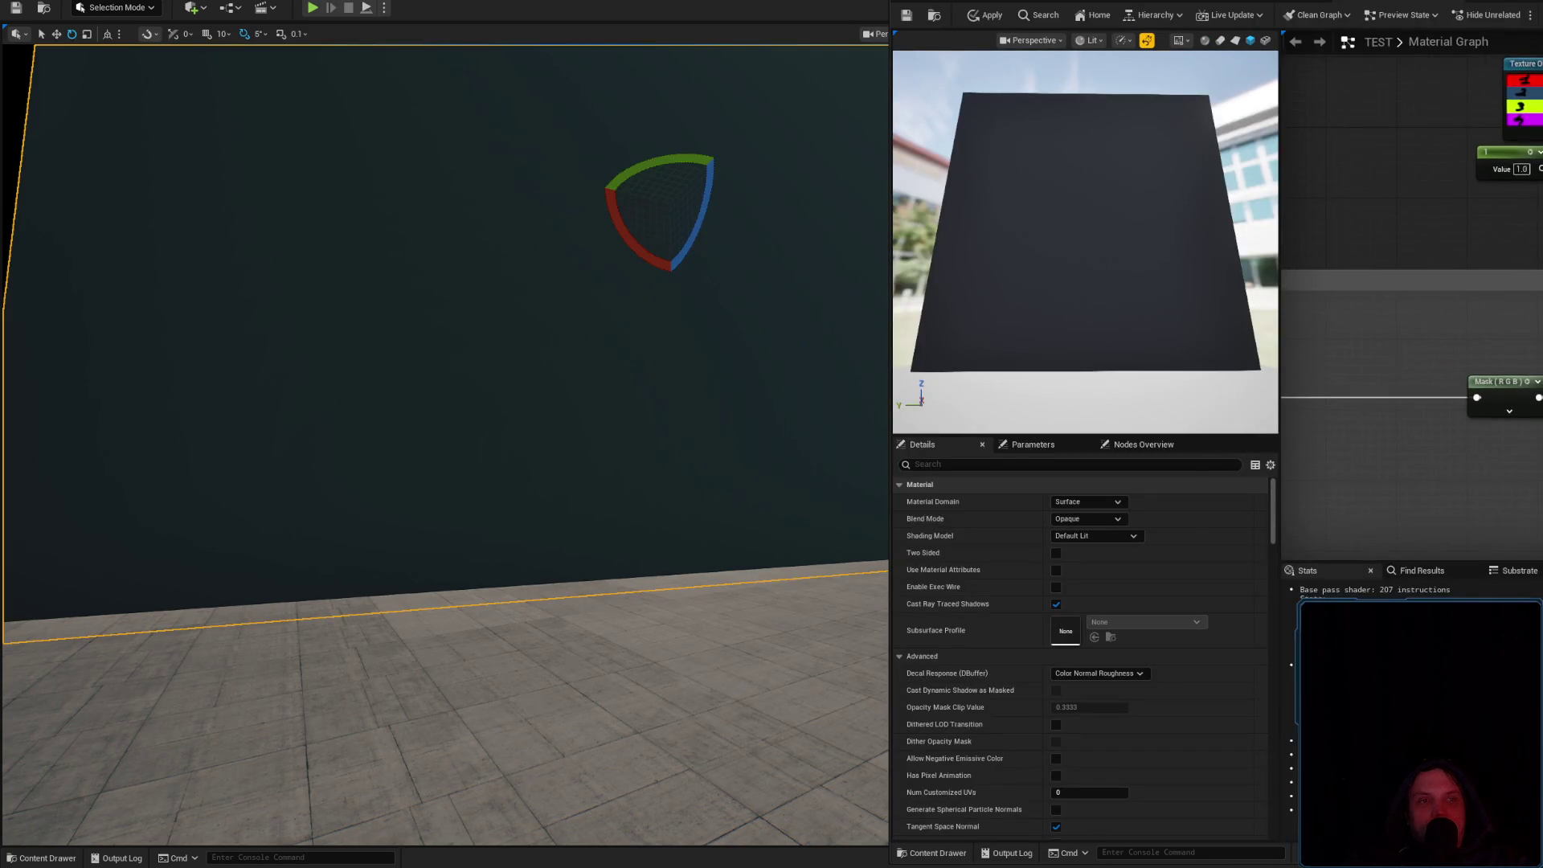
pyautogui.write('20')
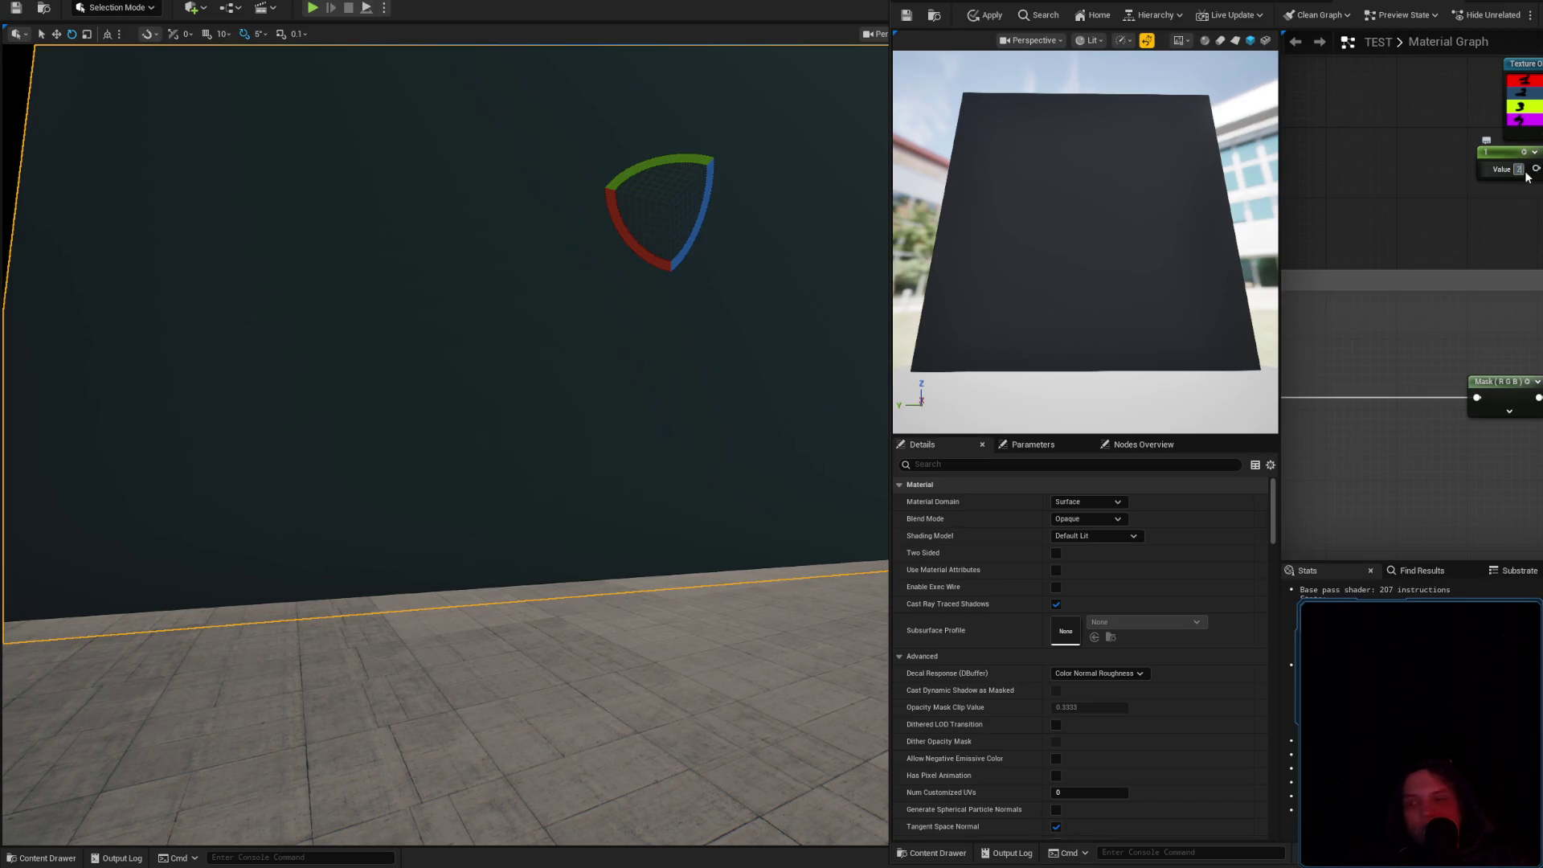
pyautogui.press('Return')
pyautogui.click(989, 16)
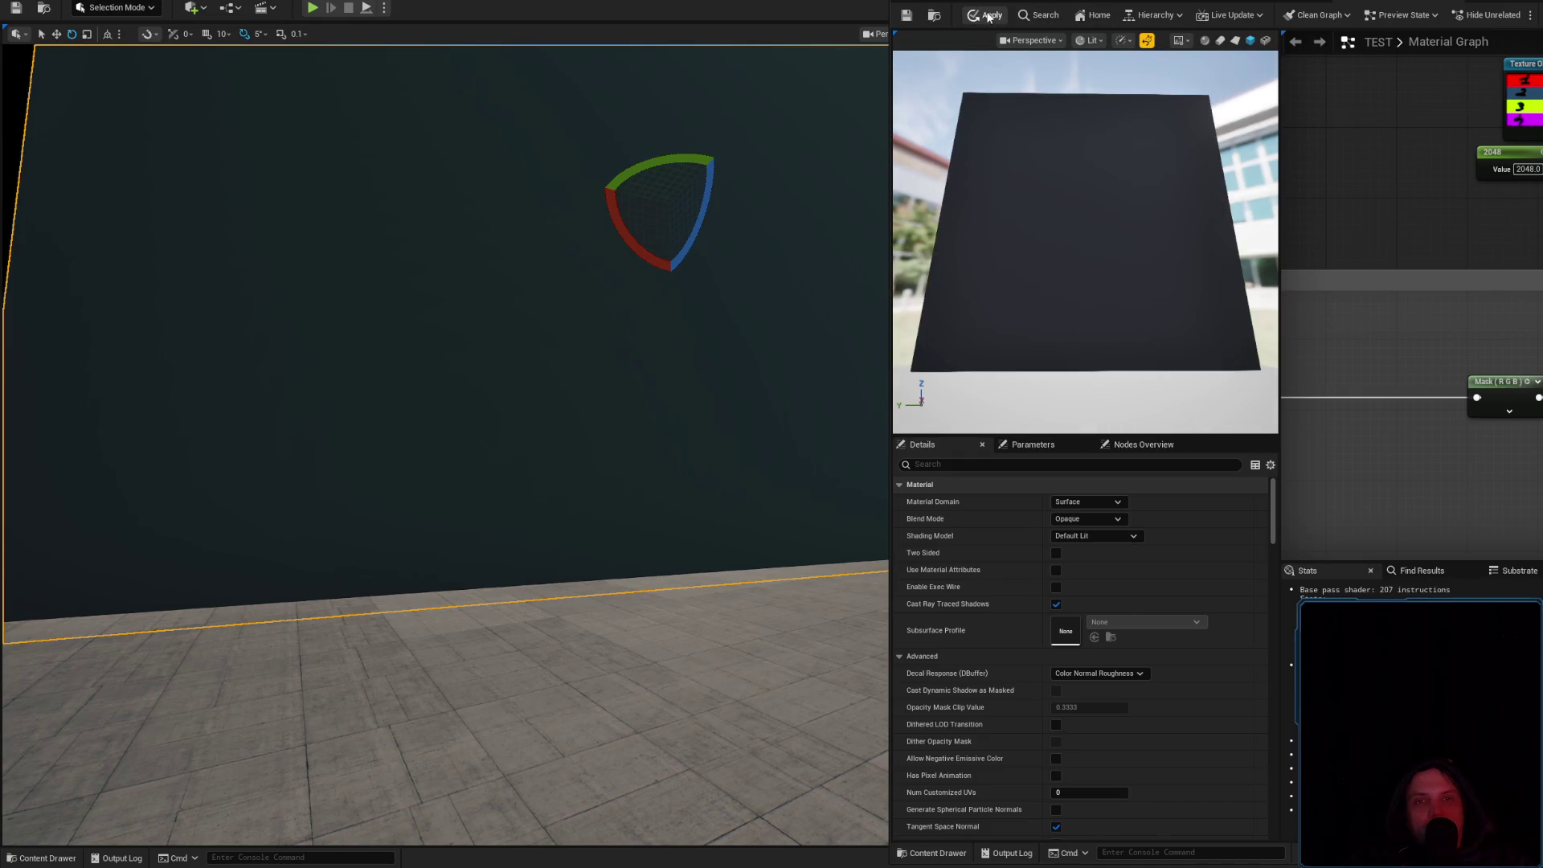
pyautogui.click(989, 16)
pyautogui.moveTo(793, 203)
pyautogui.mouseDown()
pyautogui.moveTo(765, 233)
pyautogui.moveTo(865, 252)
pyautogui.mouseUp()
pyautogui.scroll(3, 764, 234)
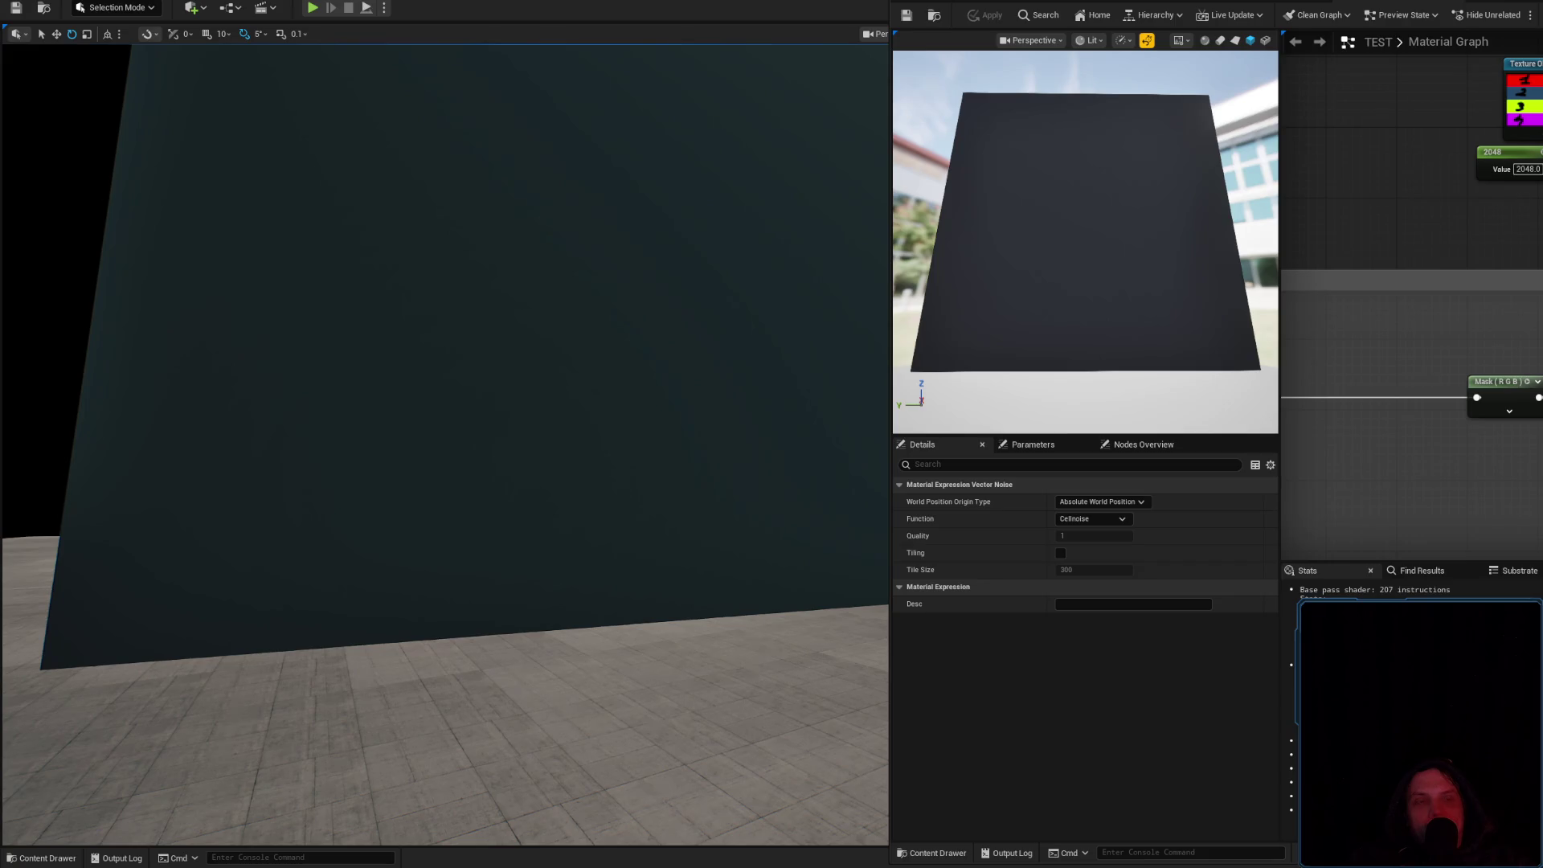
pyautogui.hotkey('alt', 'Tab')
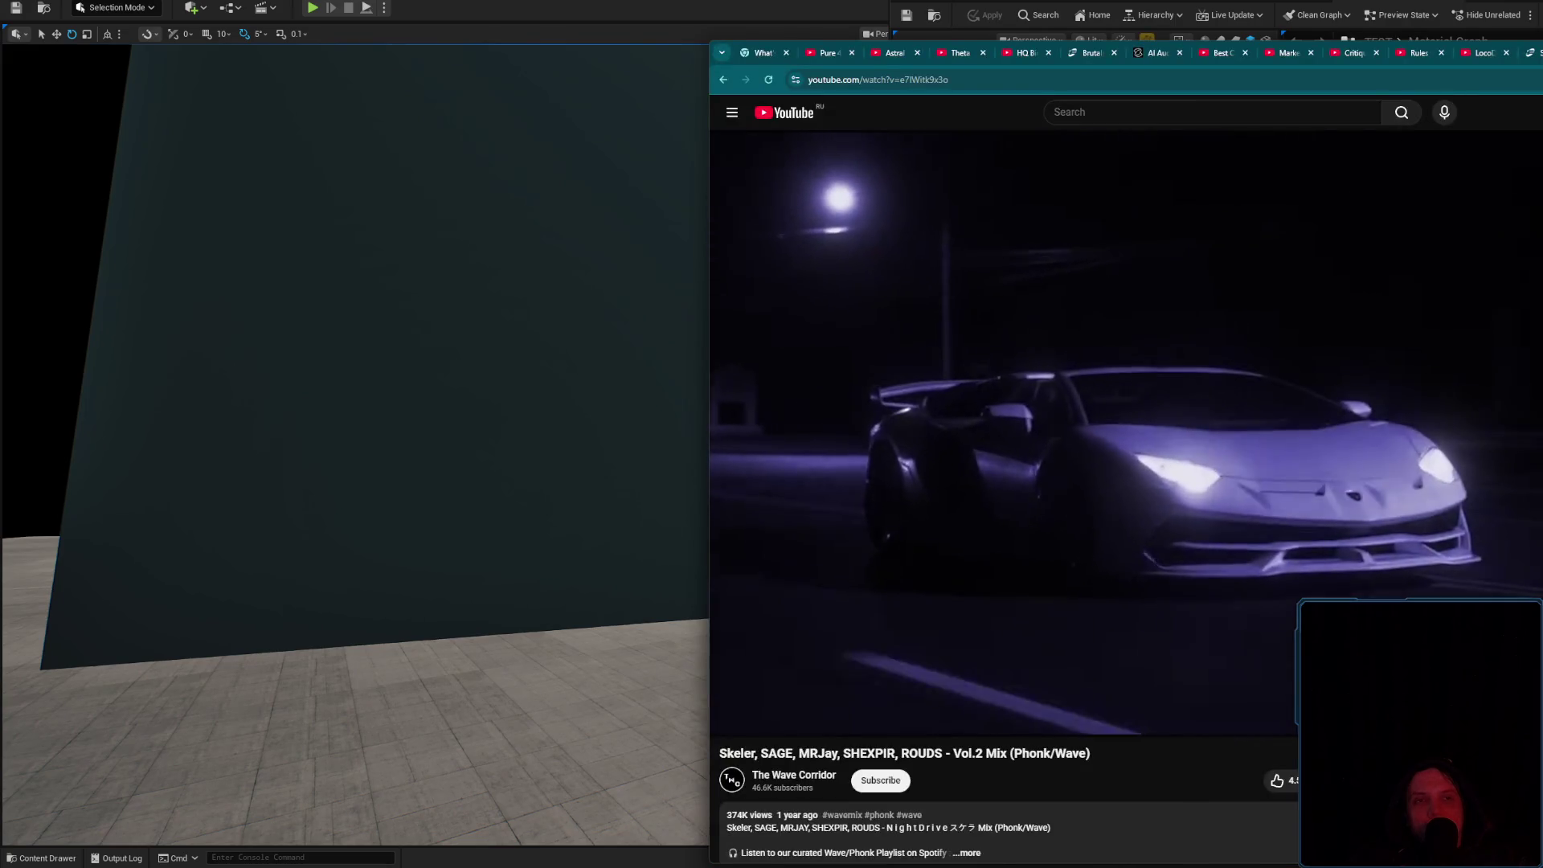
# In a new tab, search 'ue5 vector noise random pattern', switch to Images, and append 'UV' to the query
pyautogui.hotkey('ctrl', 't')
pyautogui.write('u')
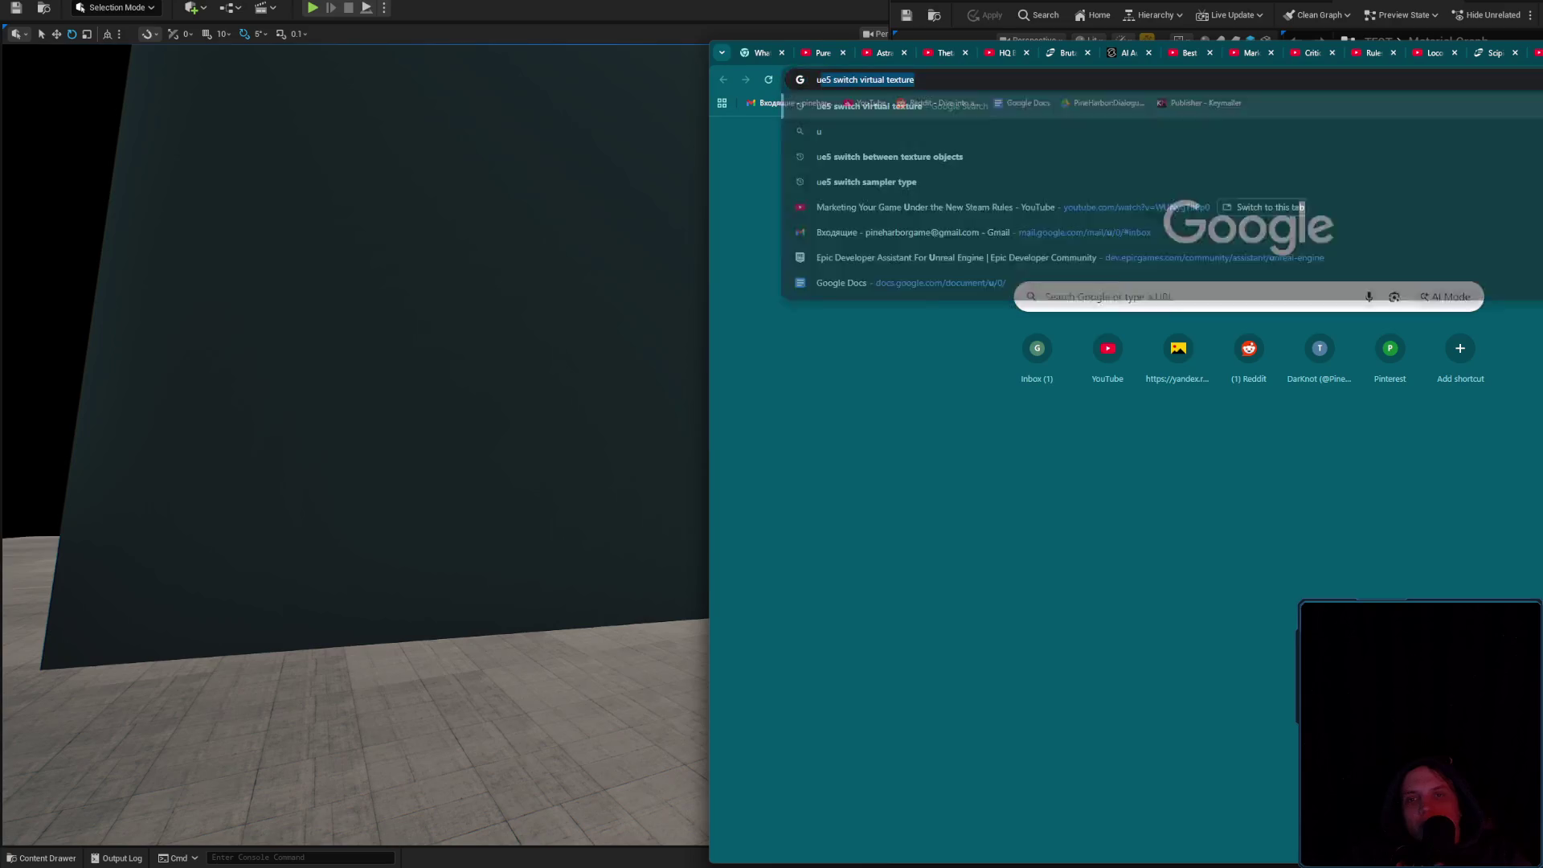
pyautogui.write('e5 vector no')
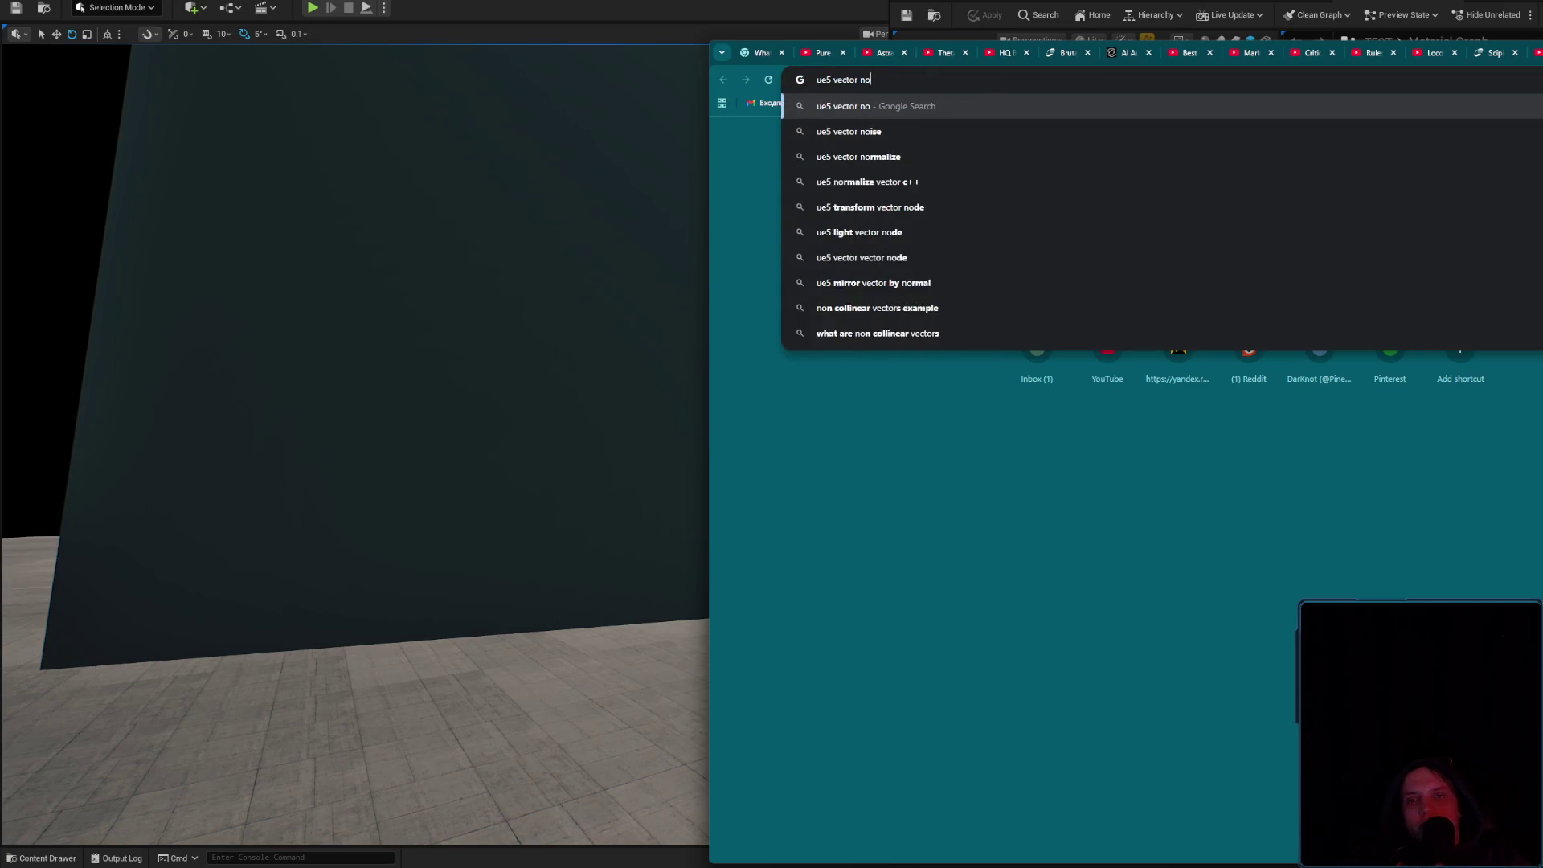
pyautogui.write('ise random patte')
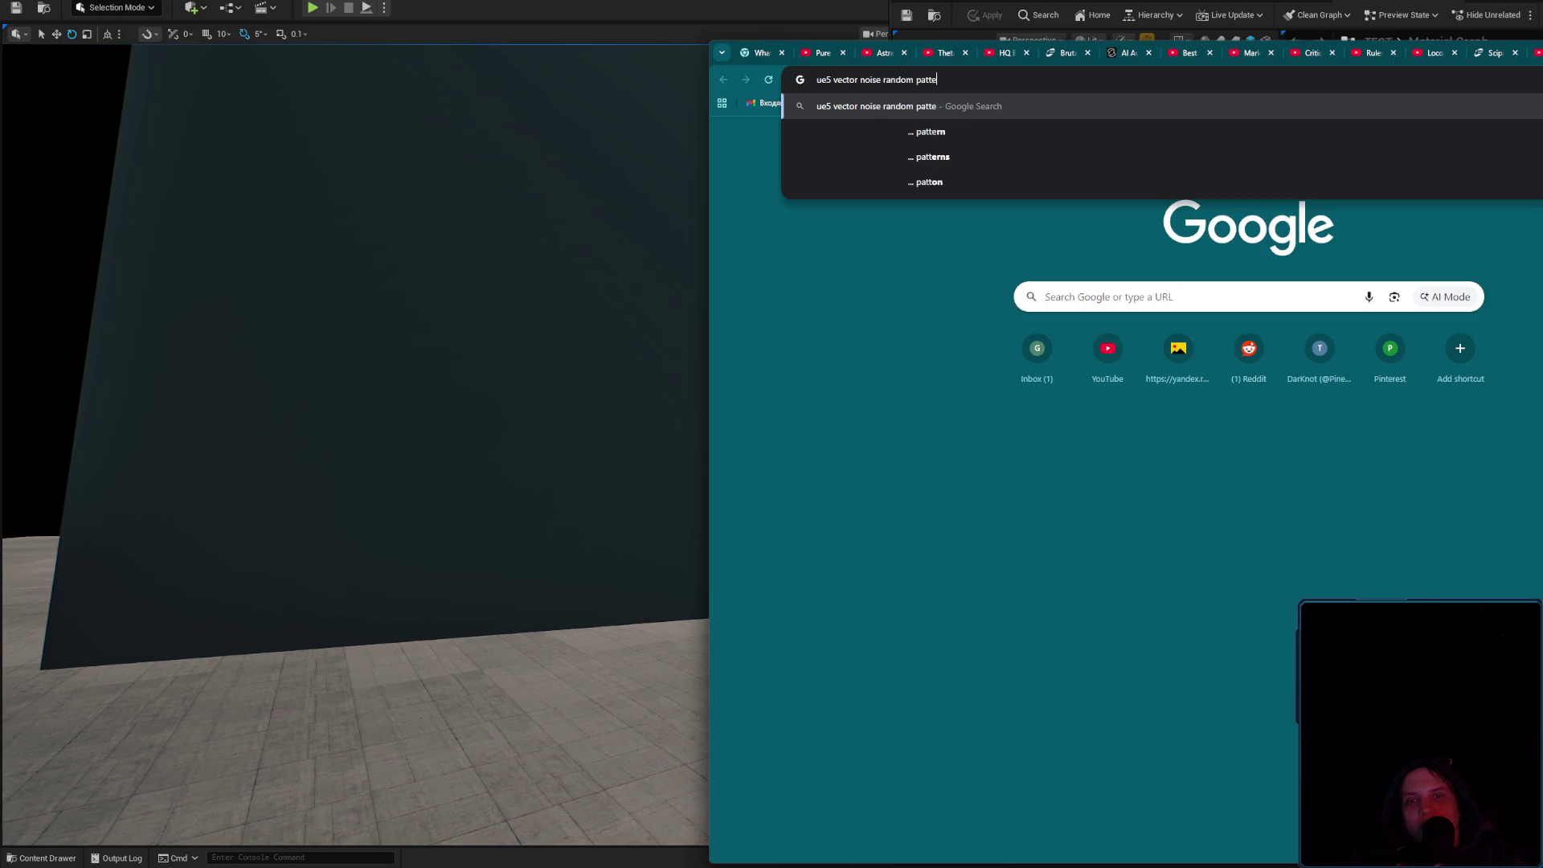
pyautogui.write('rn')
pyautogui.press('Return')
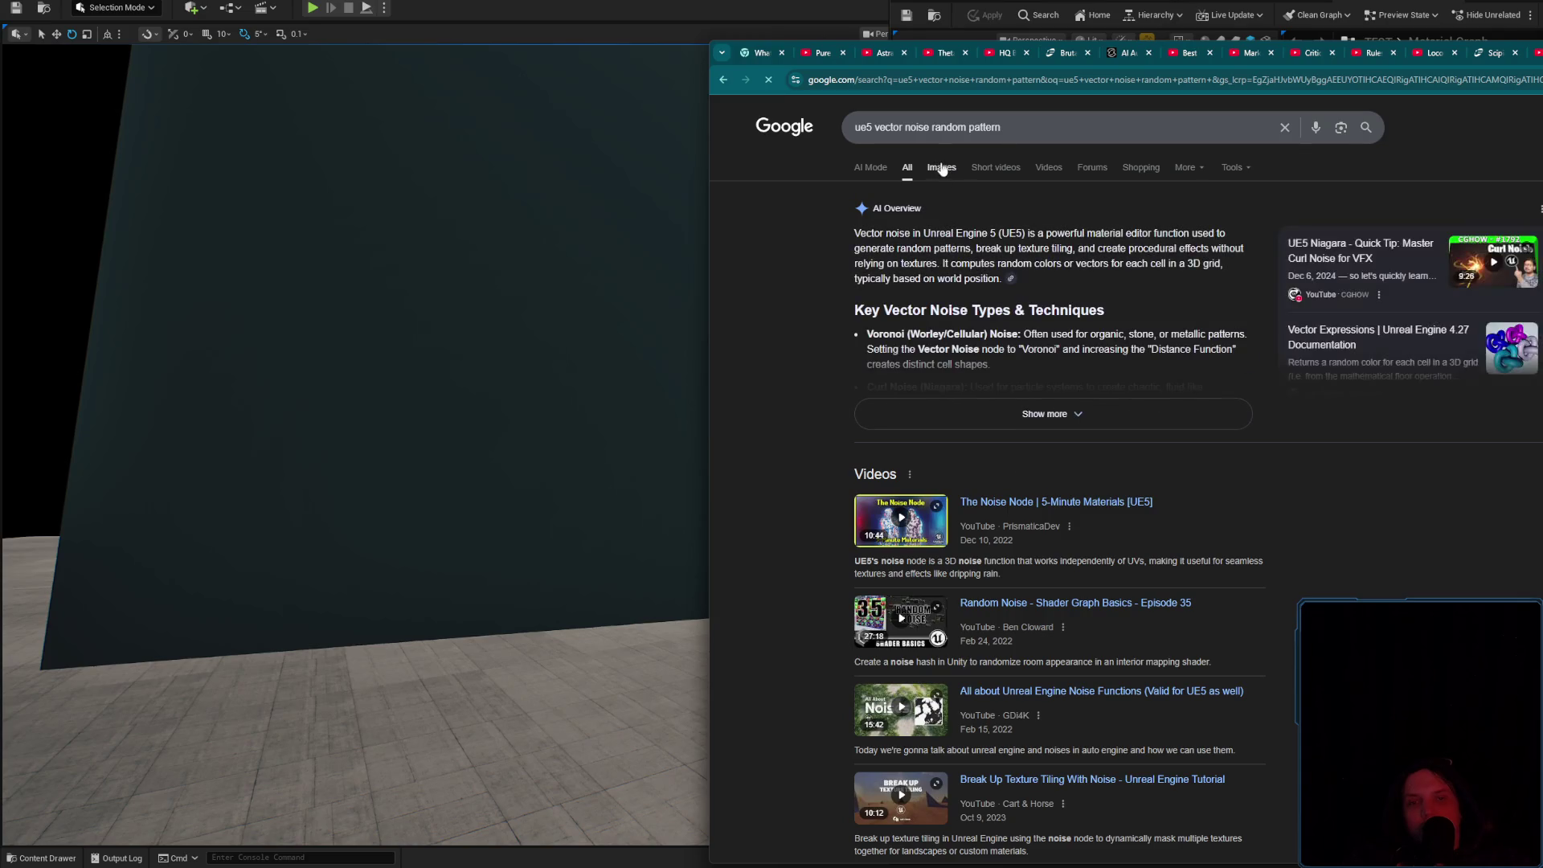
pyautogui.click(942, 167)
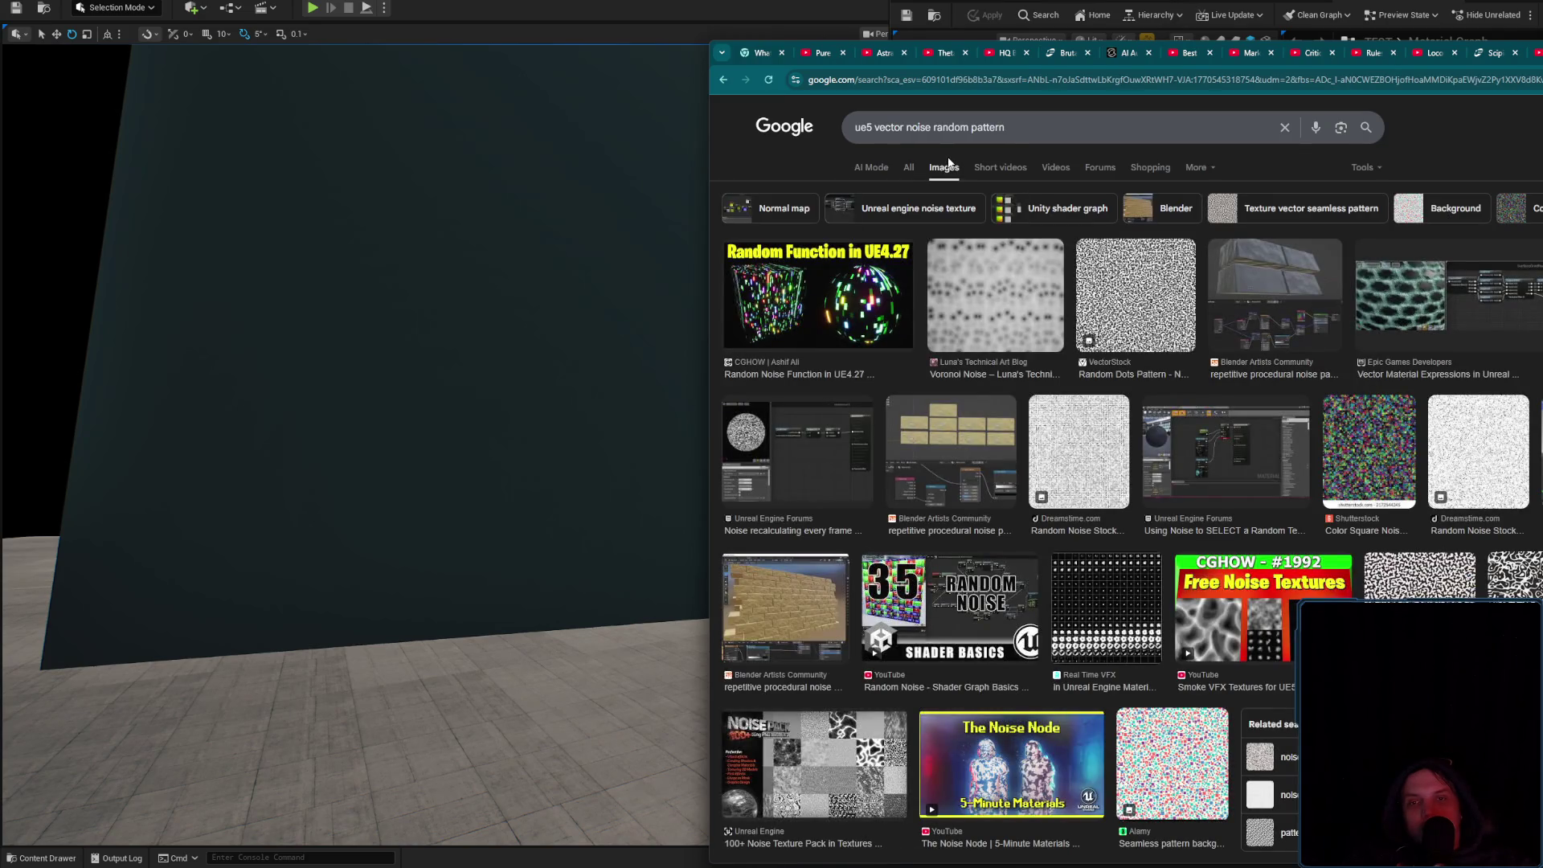
pyautogui.click(1001, 130)
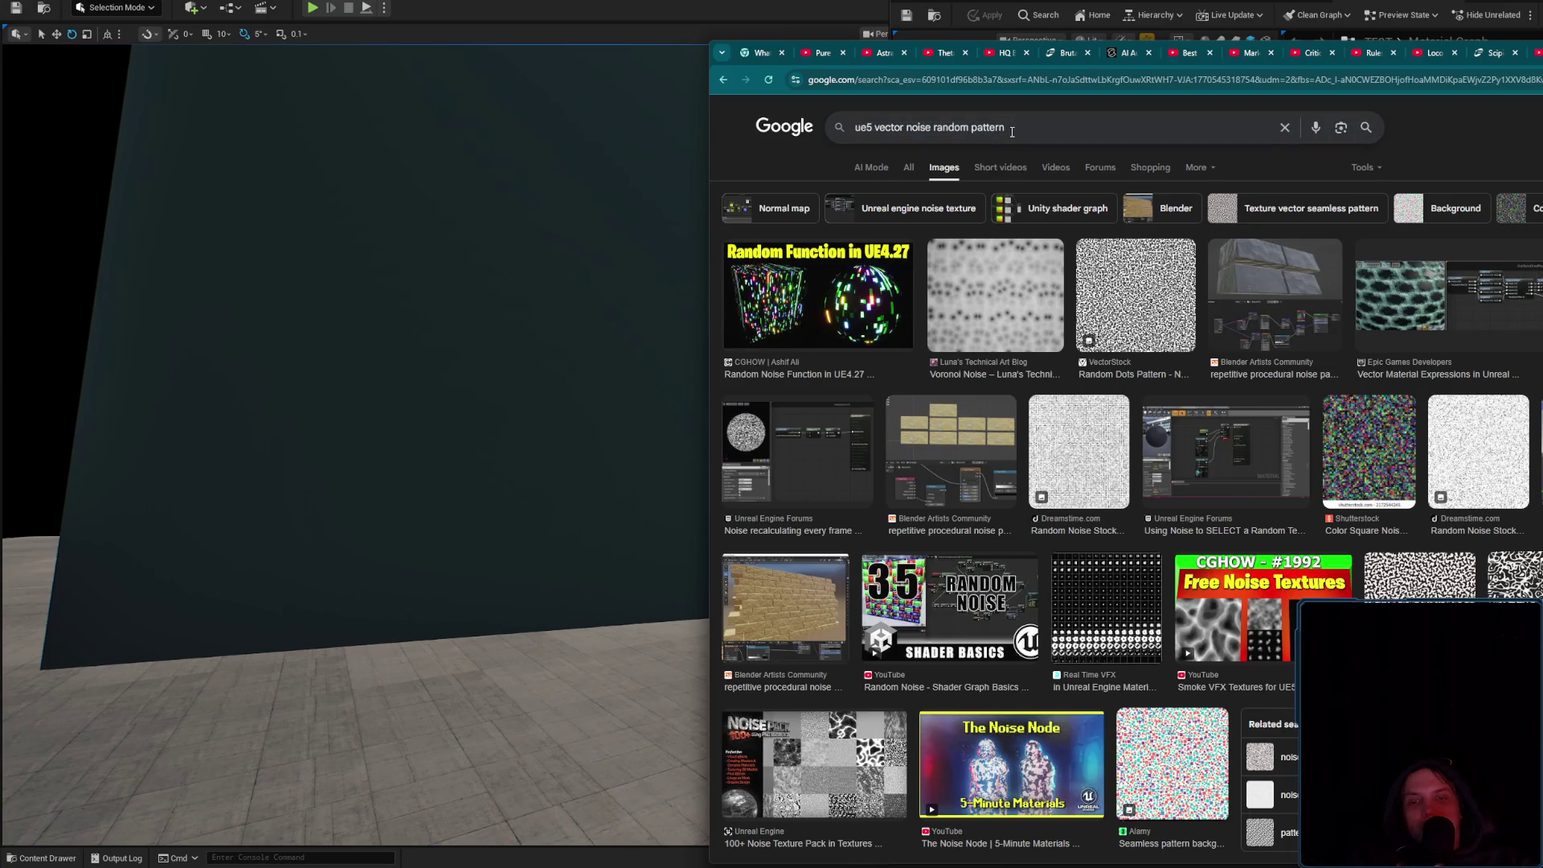
pyautogui.click(766, 596)
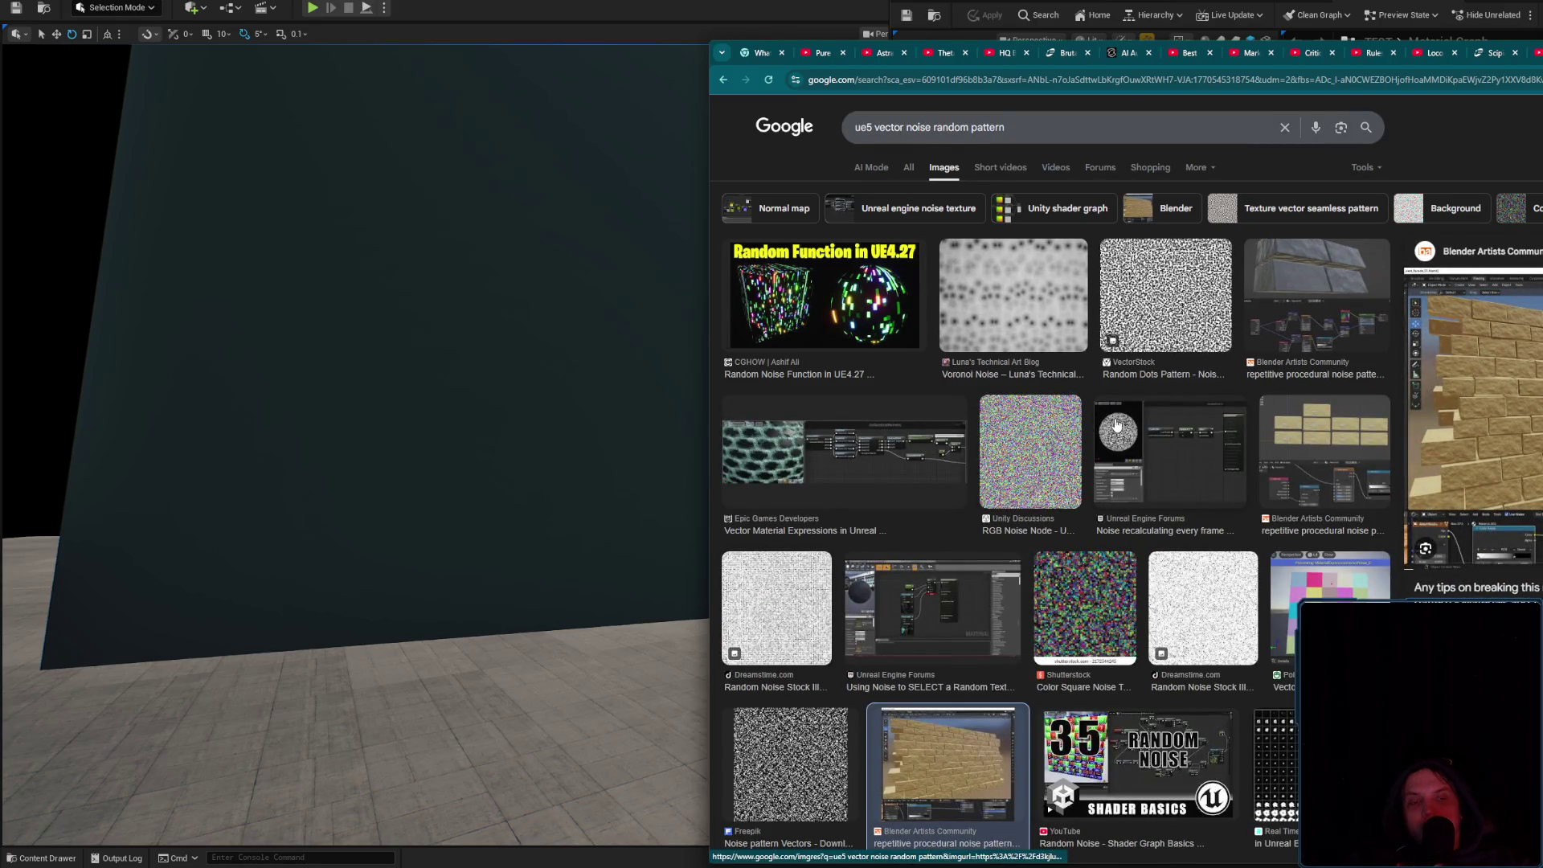
pyautogui.click(1161, 127)
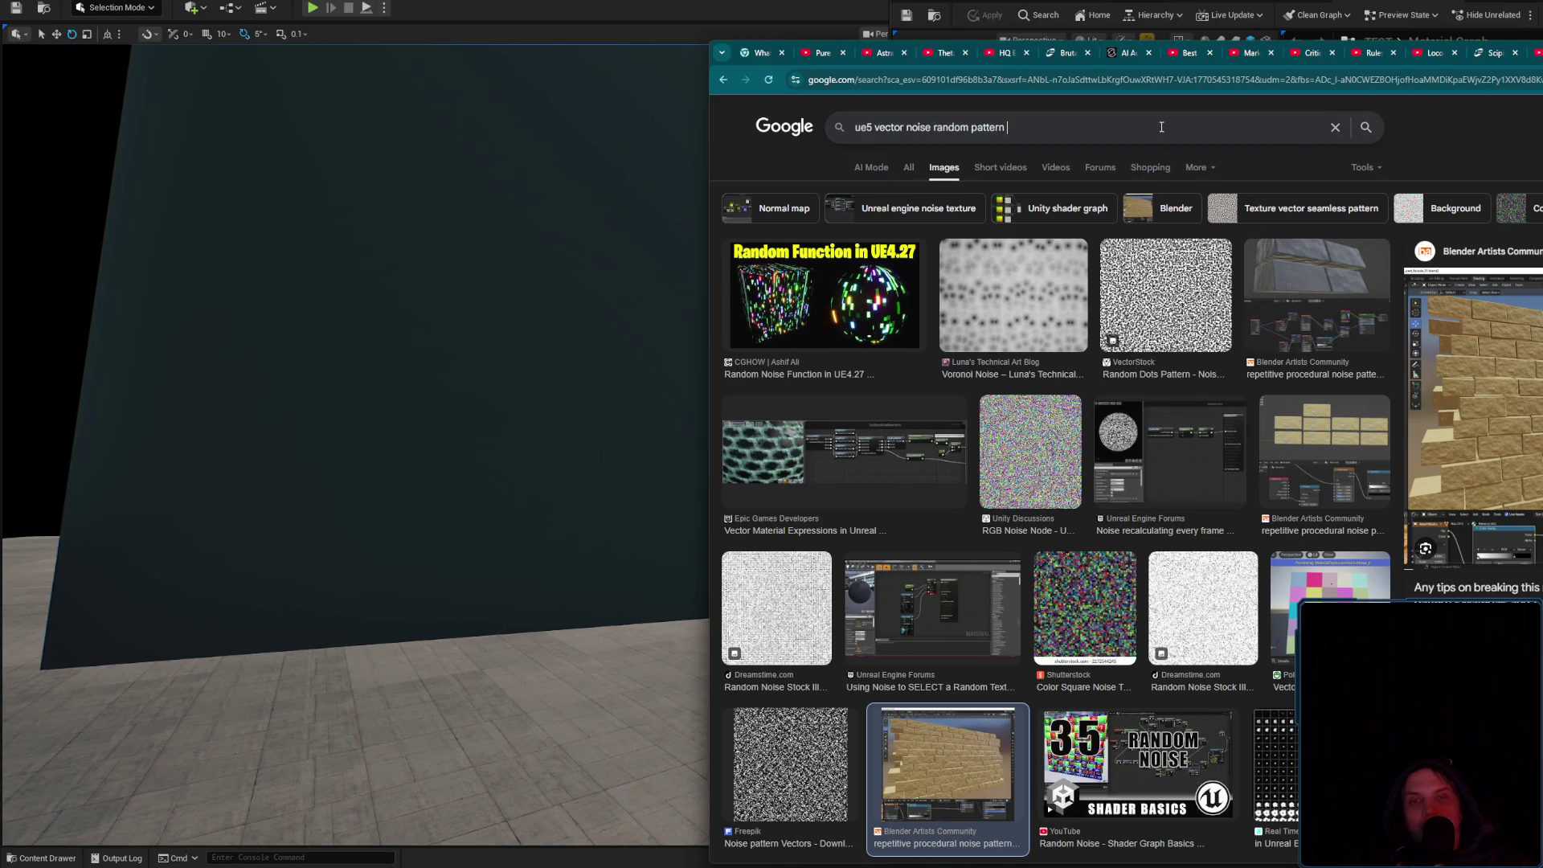
pyautogui.write('UV')
pyautogui.press('Return')
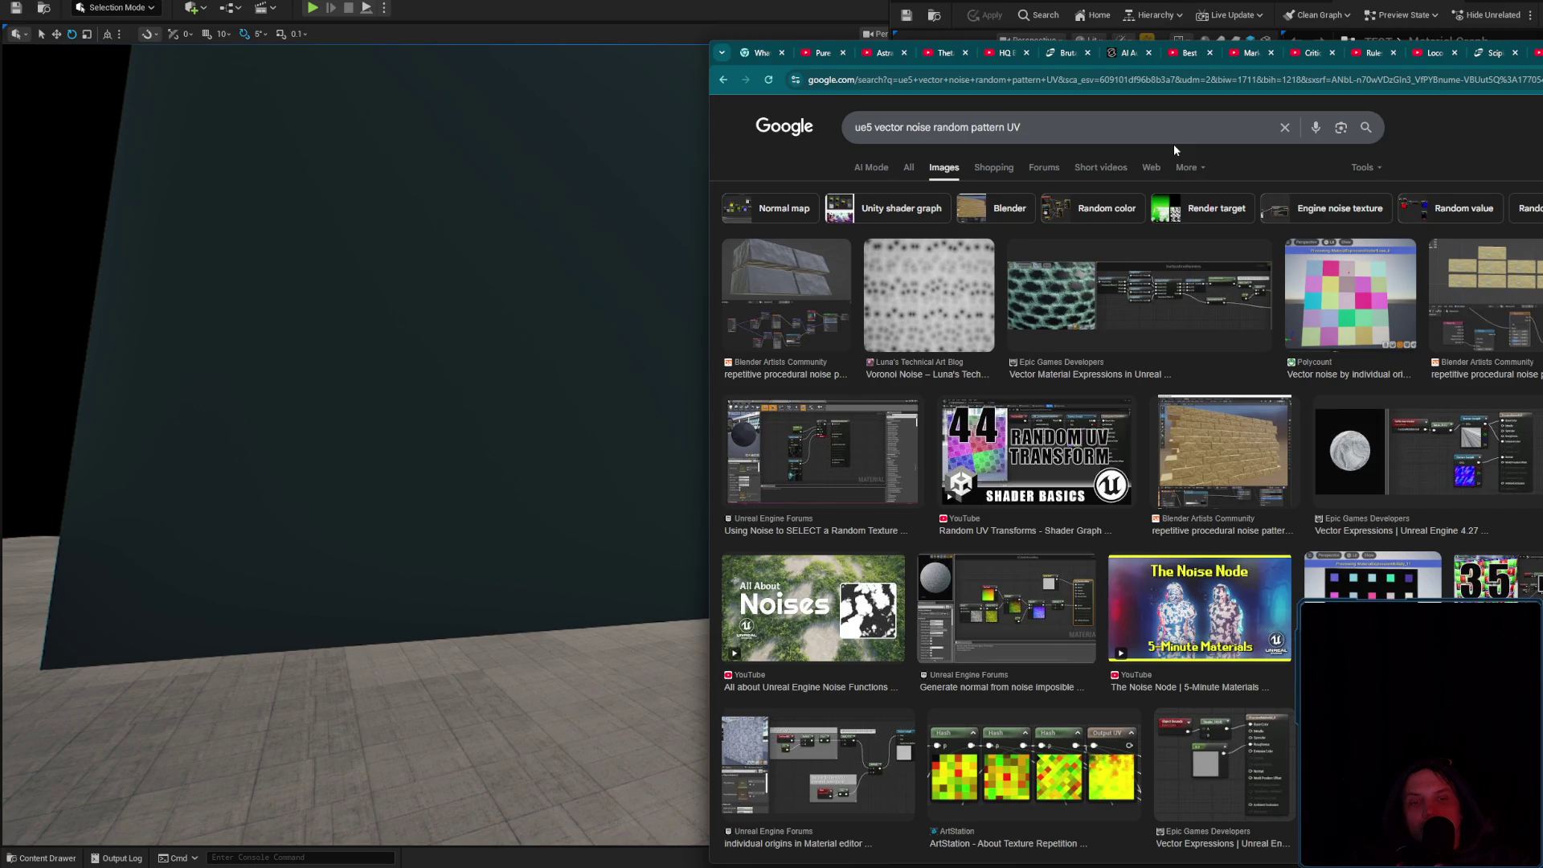
# Preview the Polycount vector noise image, open its discussion in a new tab, and preview Vector Material Expressions
pyautogui.click(1364, 306)
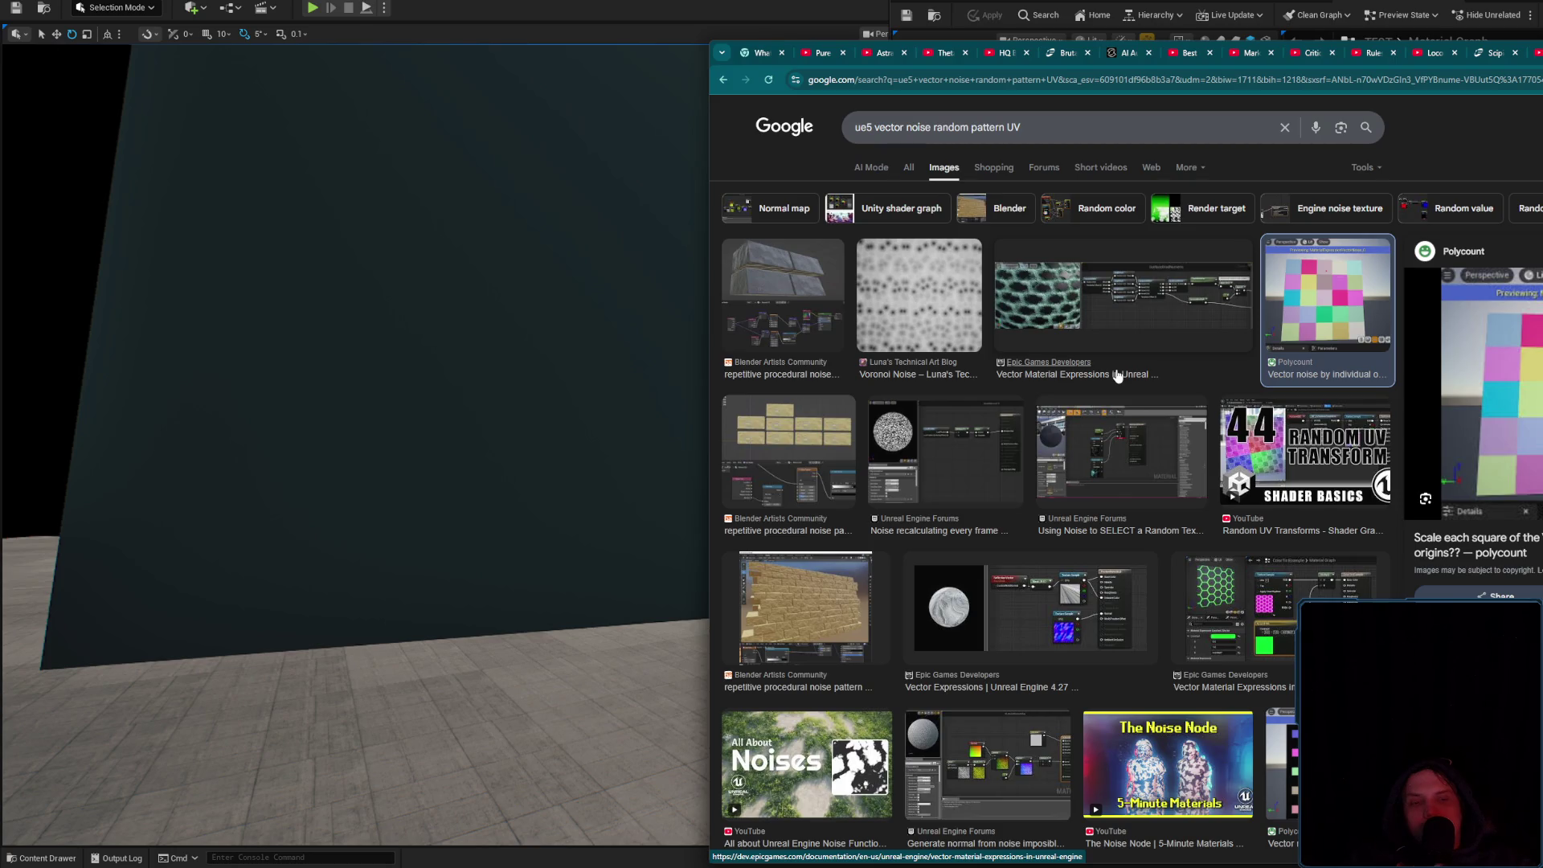
pyautogui.middleClick(1511, 557)
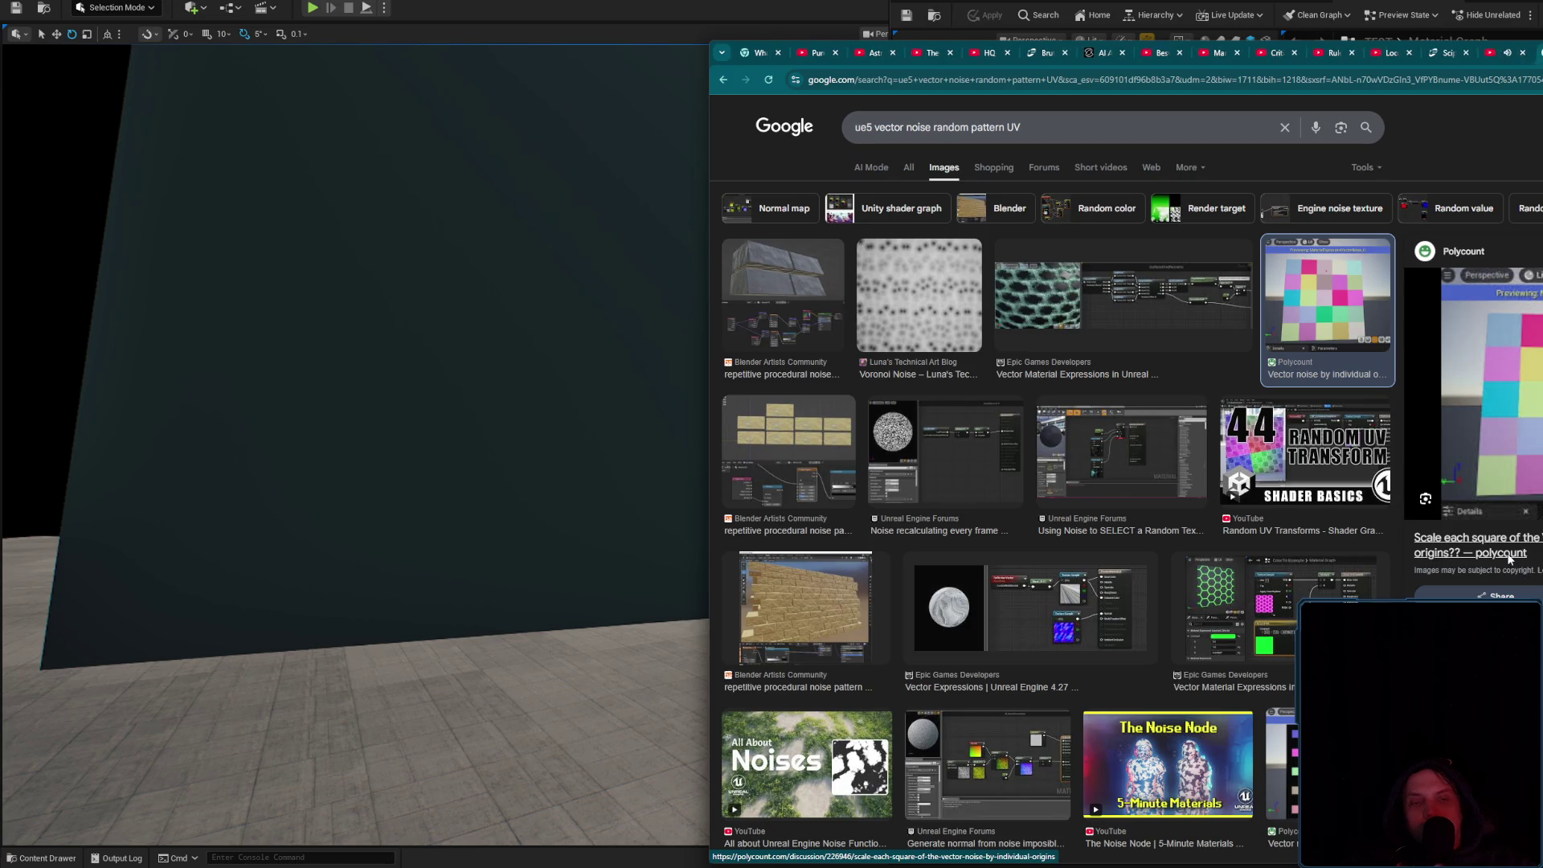
pyautogui.click(1197, 297)
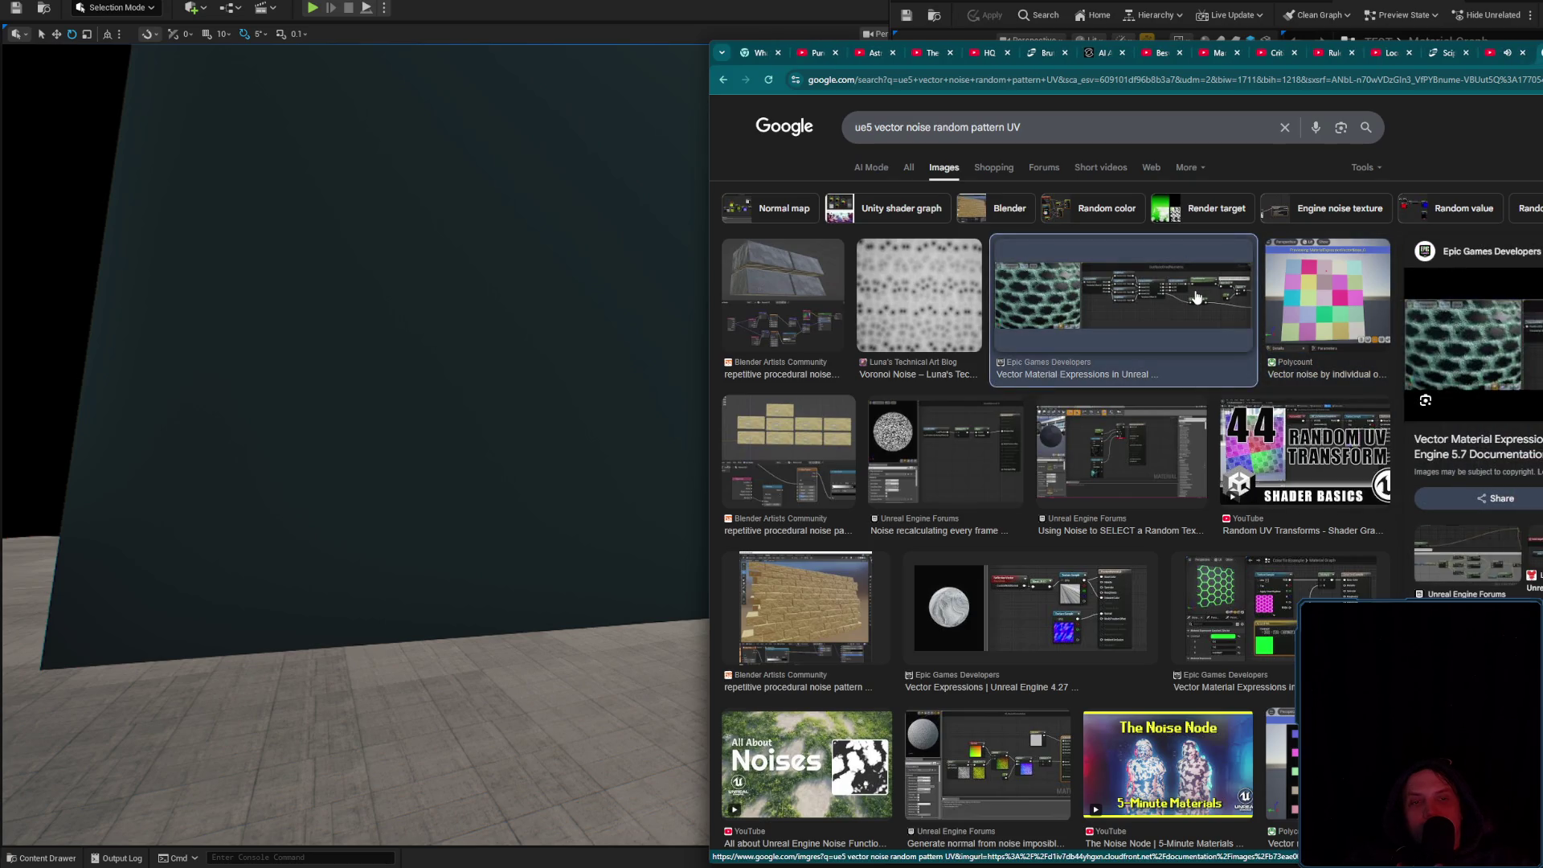
pyautogui.hotkey('ctrl', 'Tab')
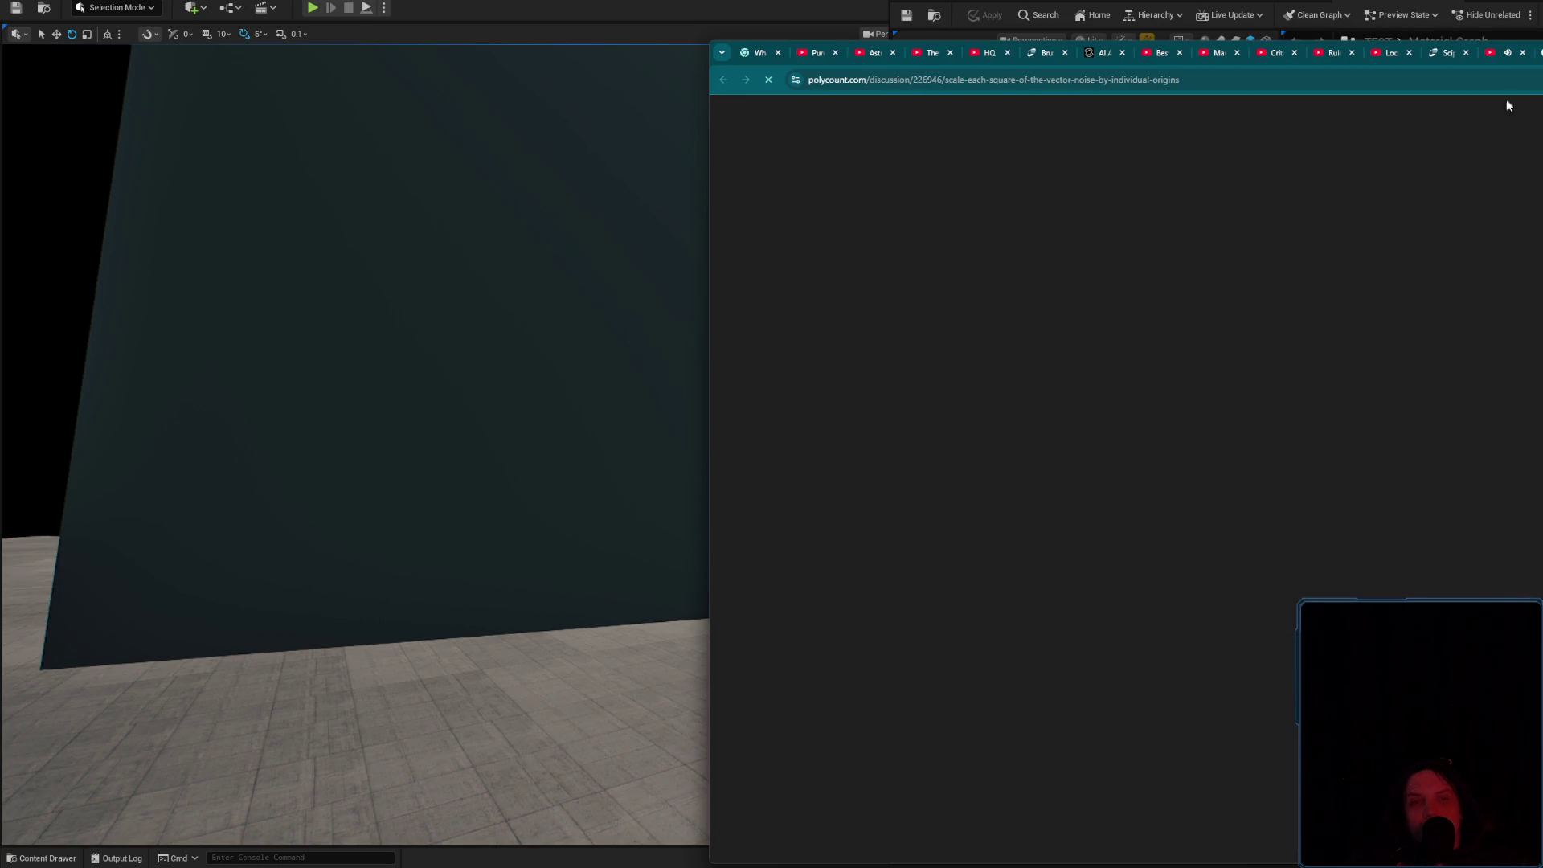
pyautogui.hotkey('ctrl', 'shift', 'Tab')
# Preview the noise-normal, Random Noise, ArtStation, Vector Expressions and tharle UV-trick results; briefly open Polycount
pyautogui.scroll(-4, 979, 497)
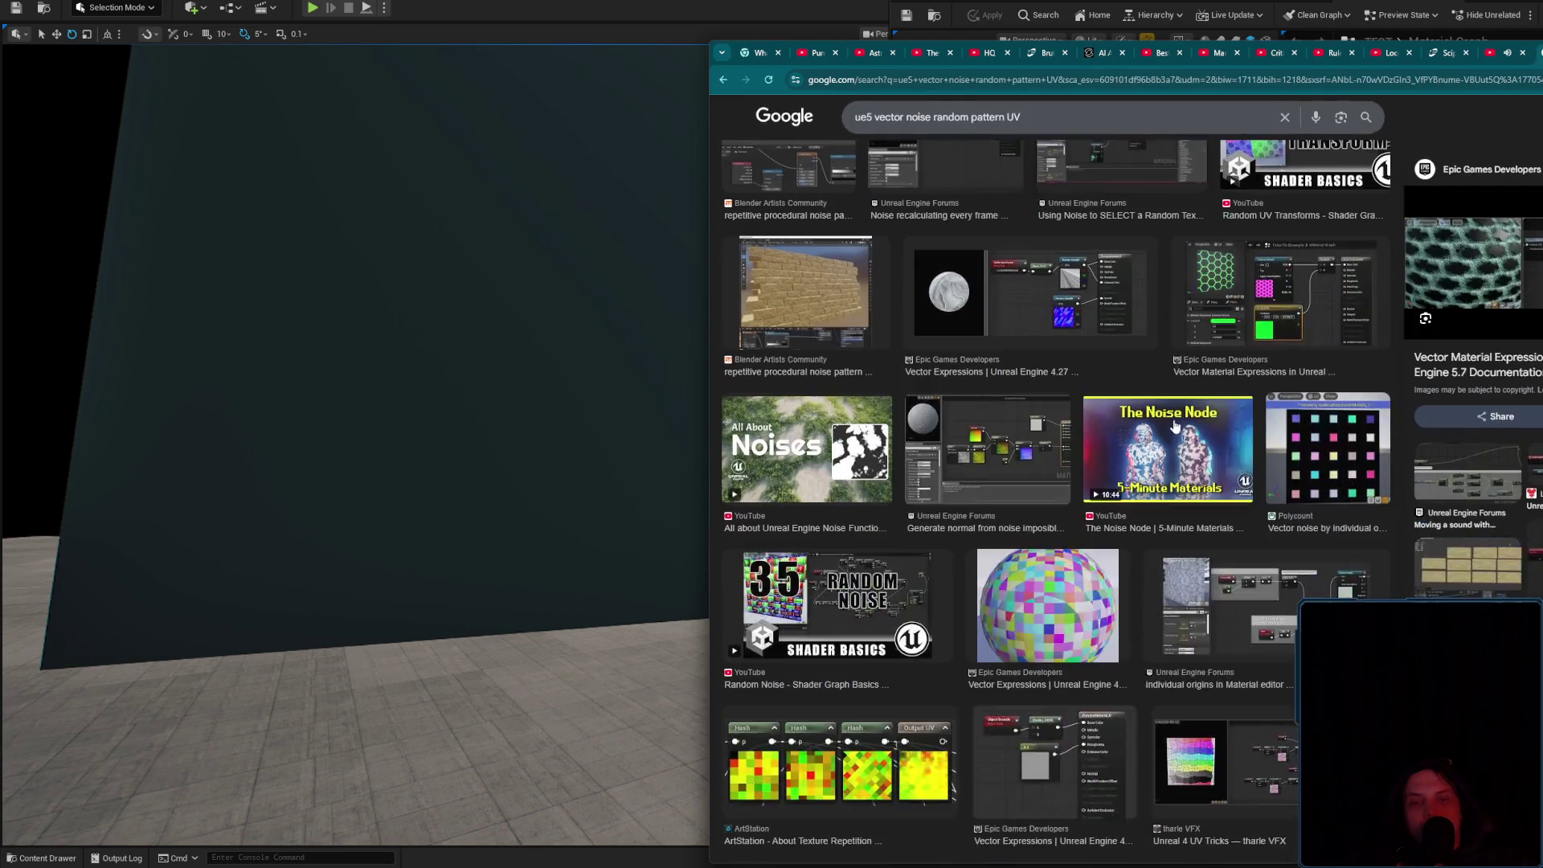
pyautogui.click(966, 471)
pyautogui.click(857, 579)
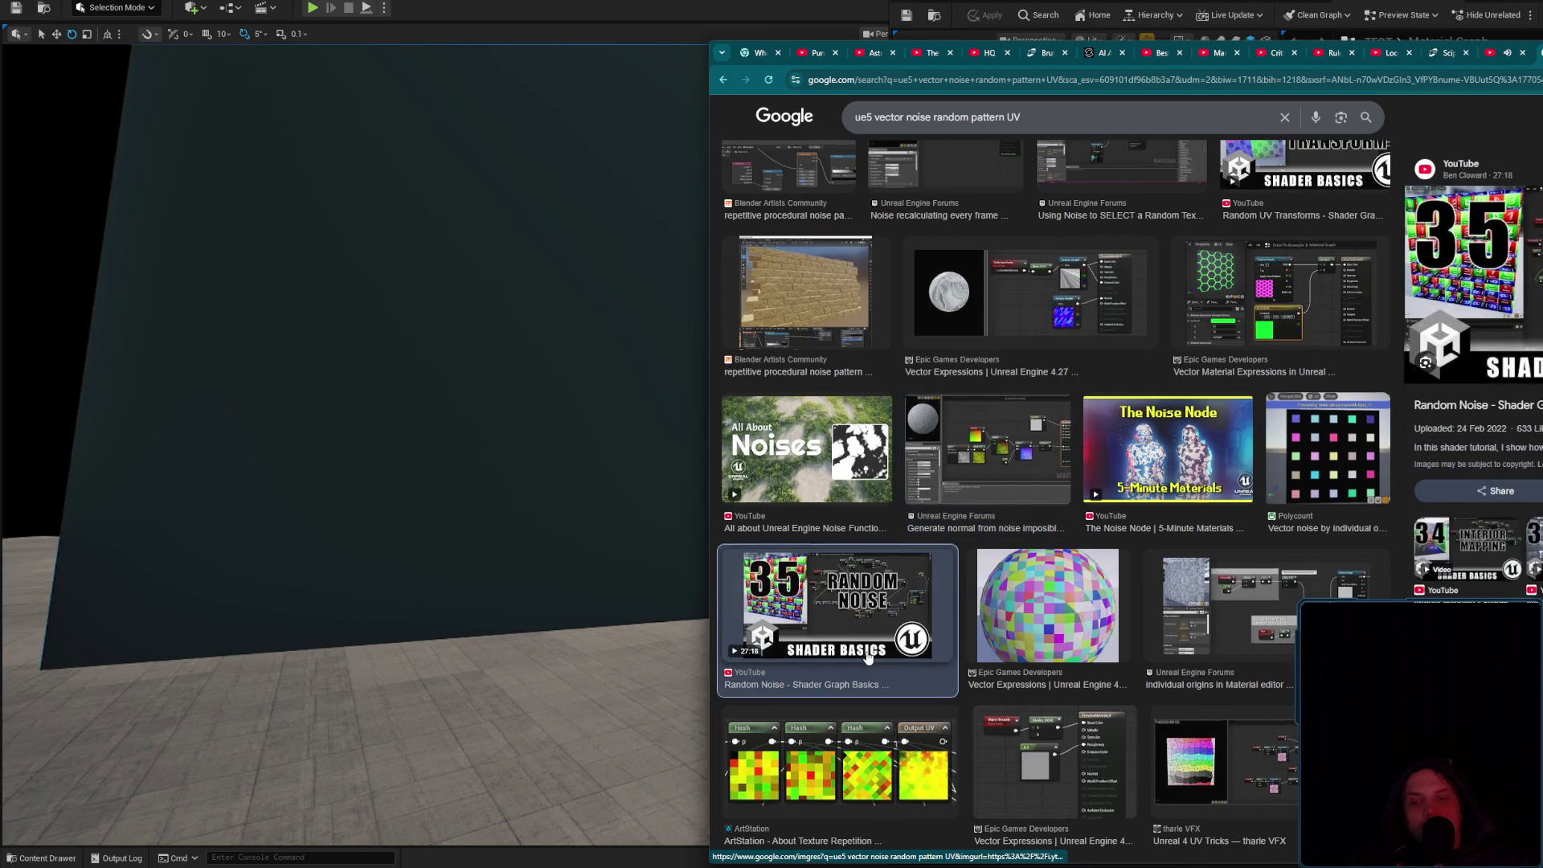
pyautogui.scroll(-2, 868, 653)
pyautogui.click(877, 625)
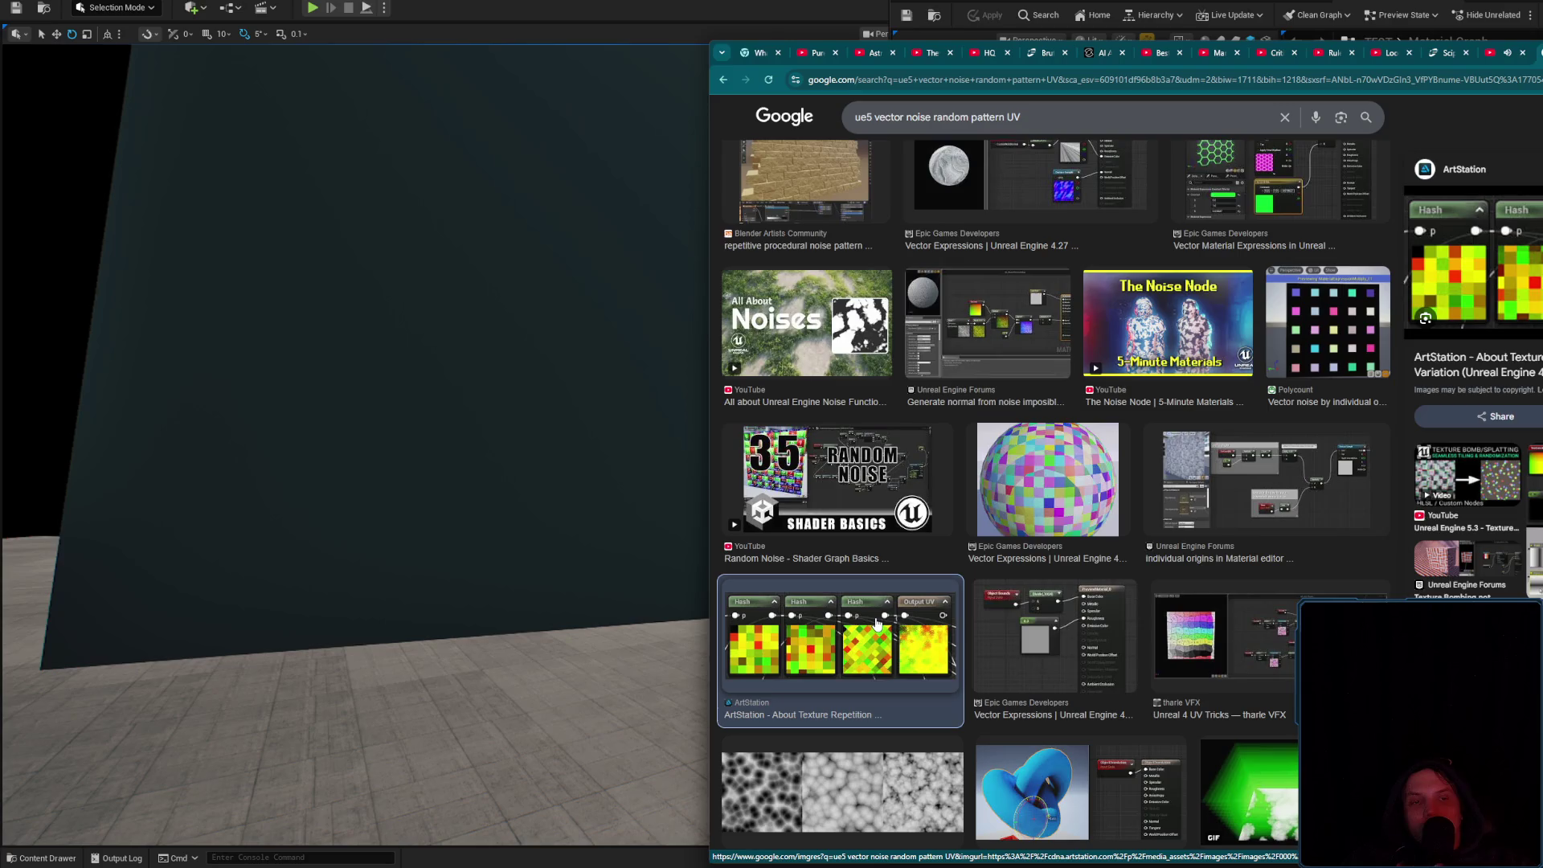
pyautogui.click(1049, 486)
pyautogui.click(1189, 609)
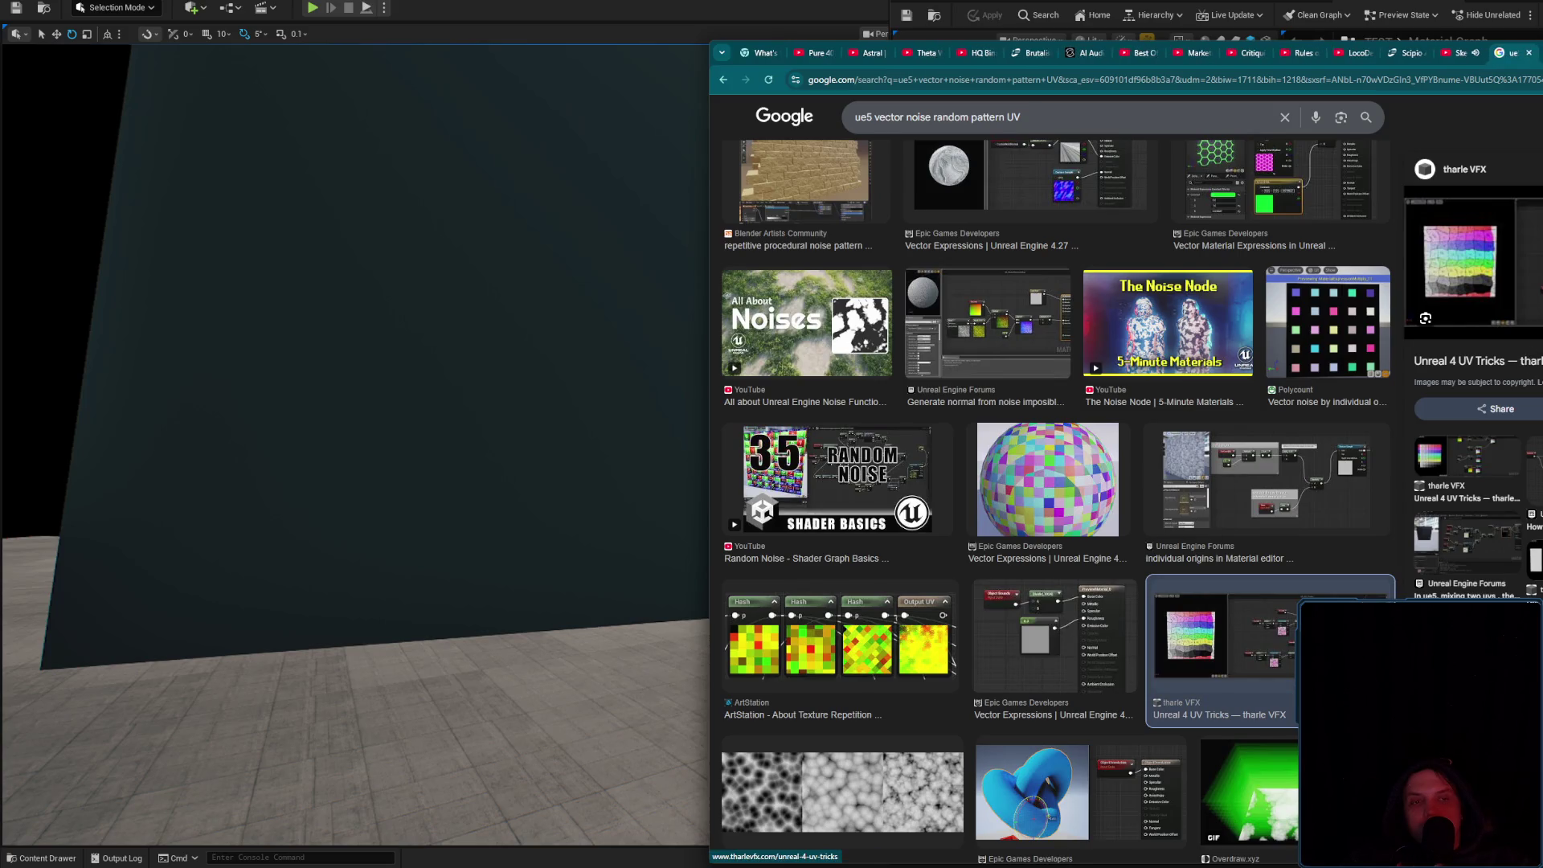
pyautogui.click(1316, 402)
pyautogui.hotkey('alt', 'Left')
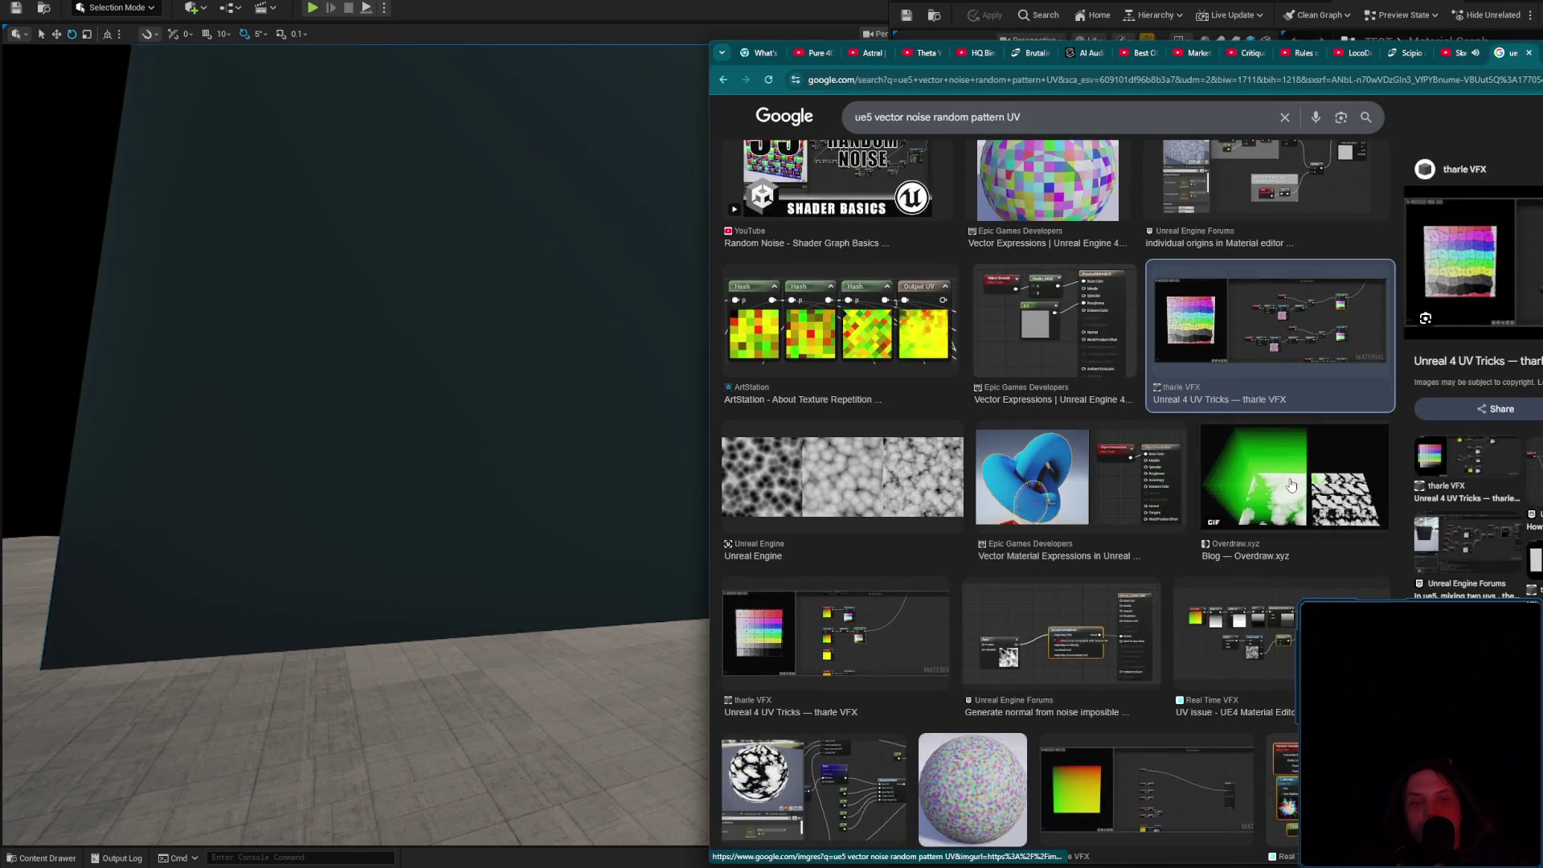
# Scroll further, previewing the Real Time VFX UV issue and Vector Expressions 4.27 documentation results
pyautogui.scroll(-2, 1291, 485)
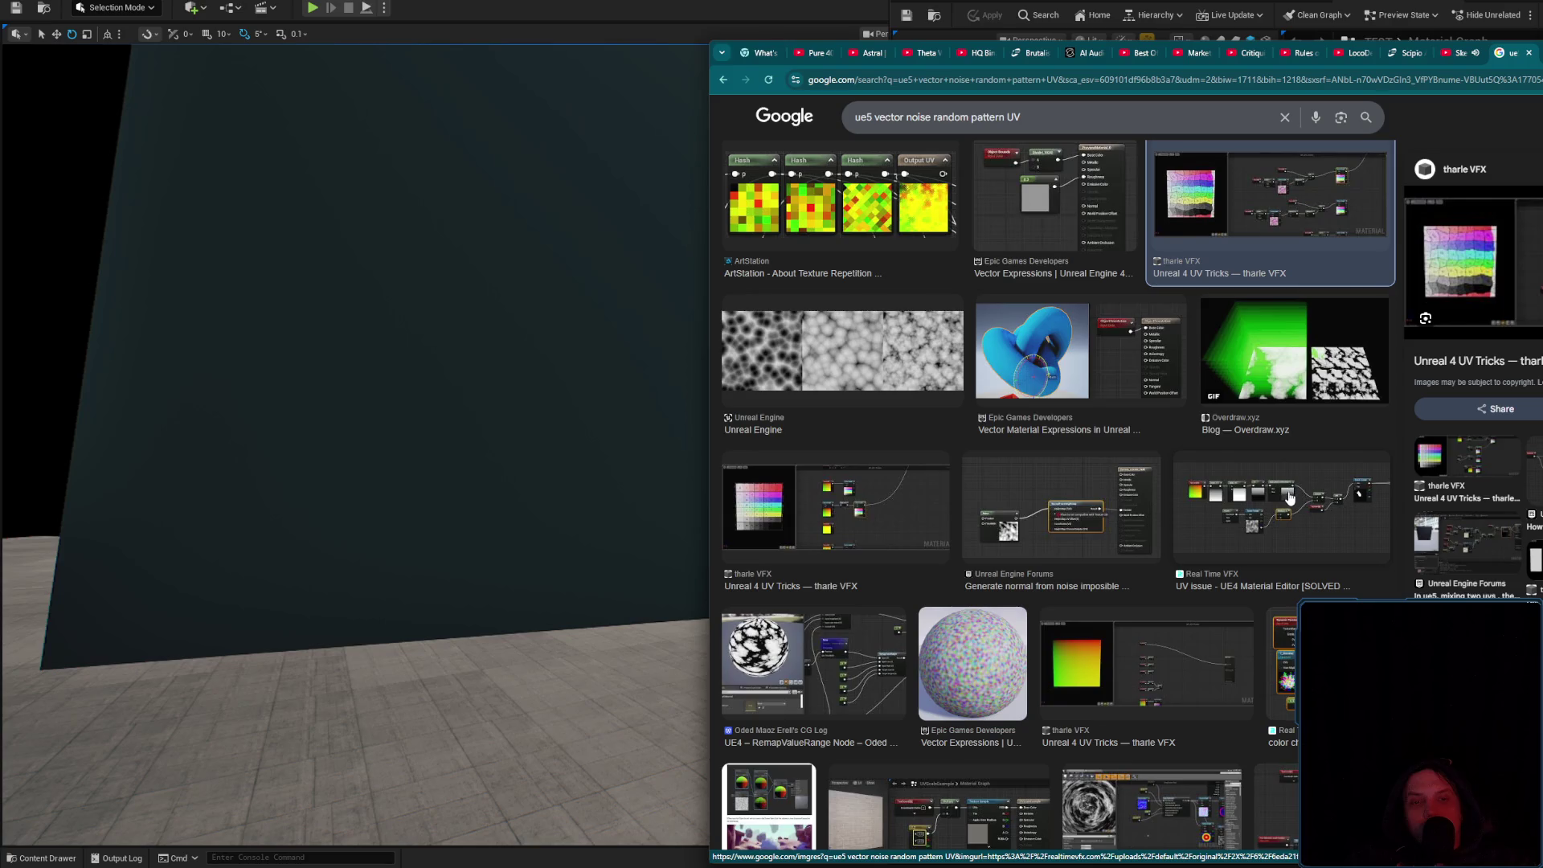
pyautogui.click(1290, 499)
pyautogui.scroll(-2, 981, 563)
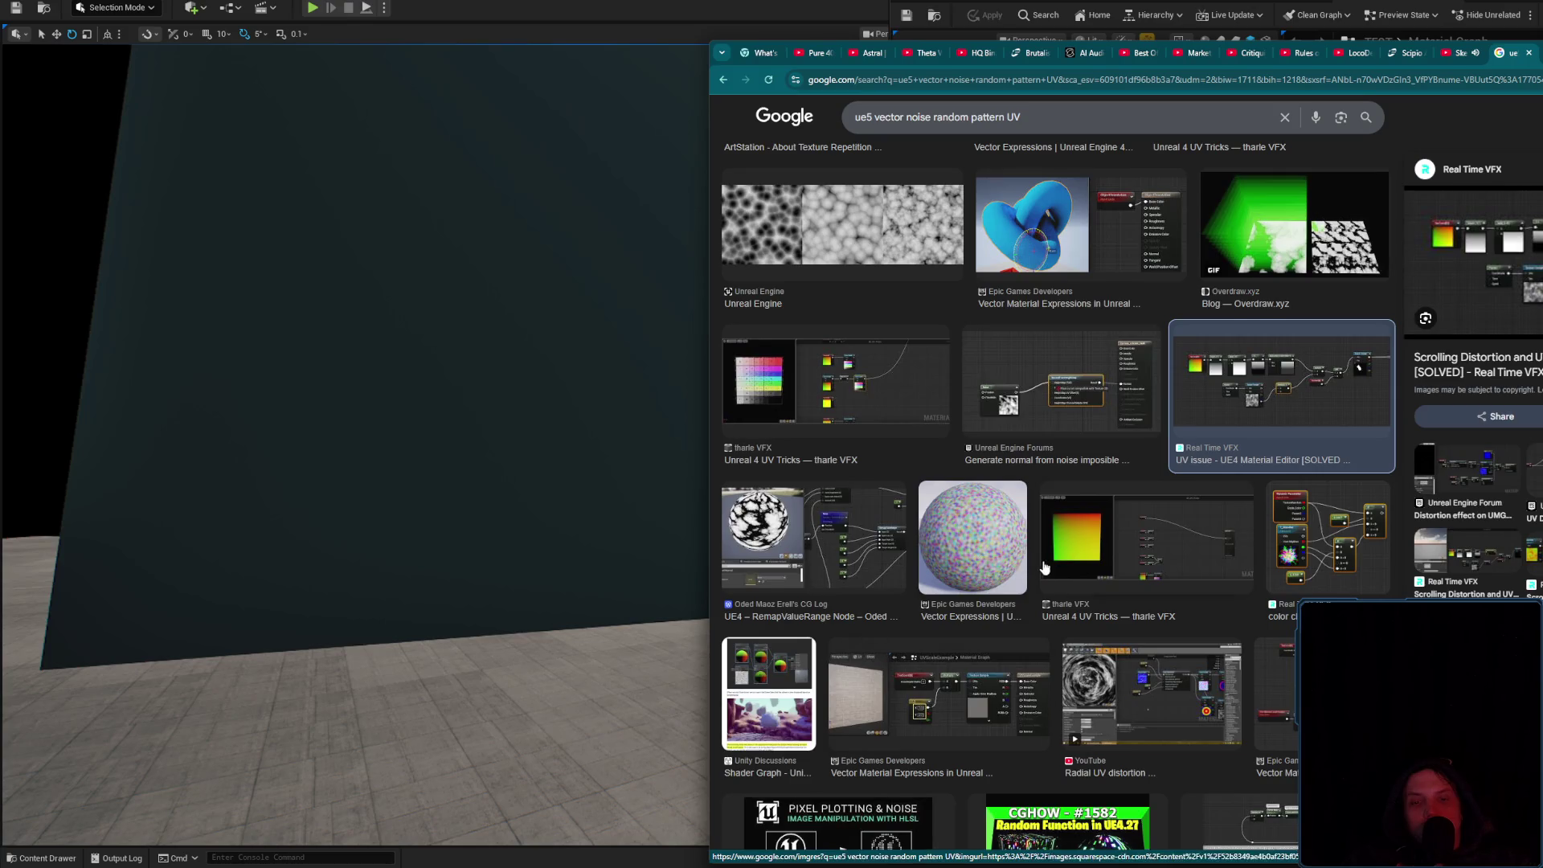
pyautogui.scroll(-3, 1045, 563)
pyautogui.scroll(-3, 1084, 582)
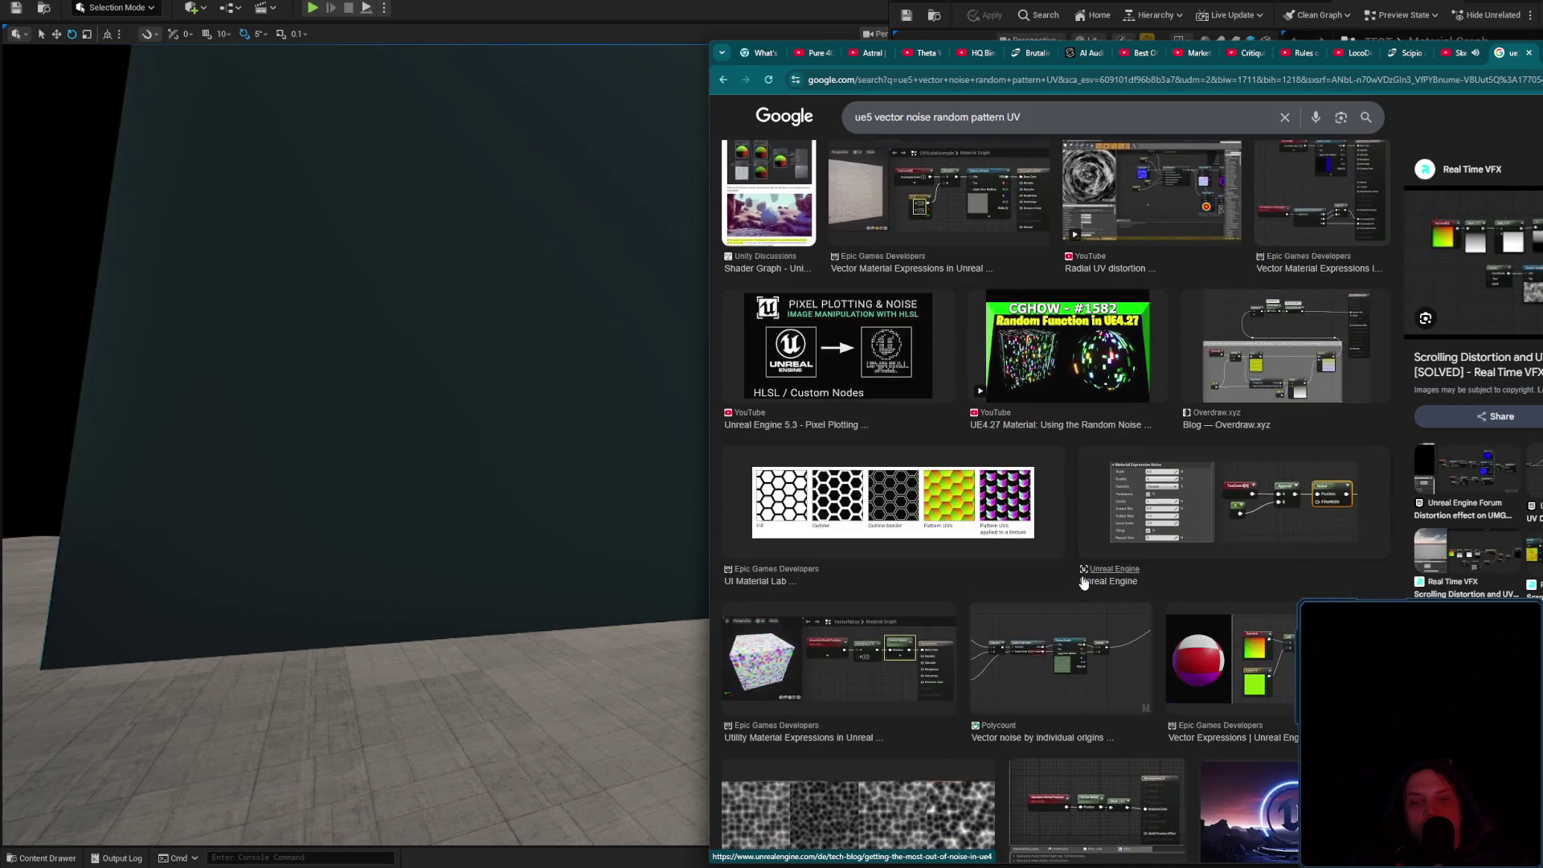
pyautogui.scroll(-2, 1073, 566)
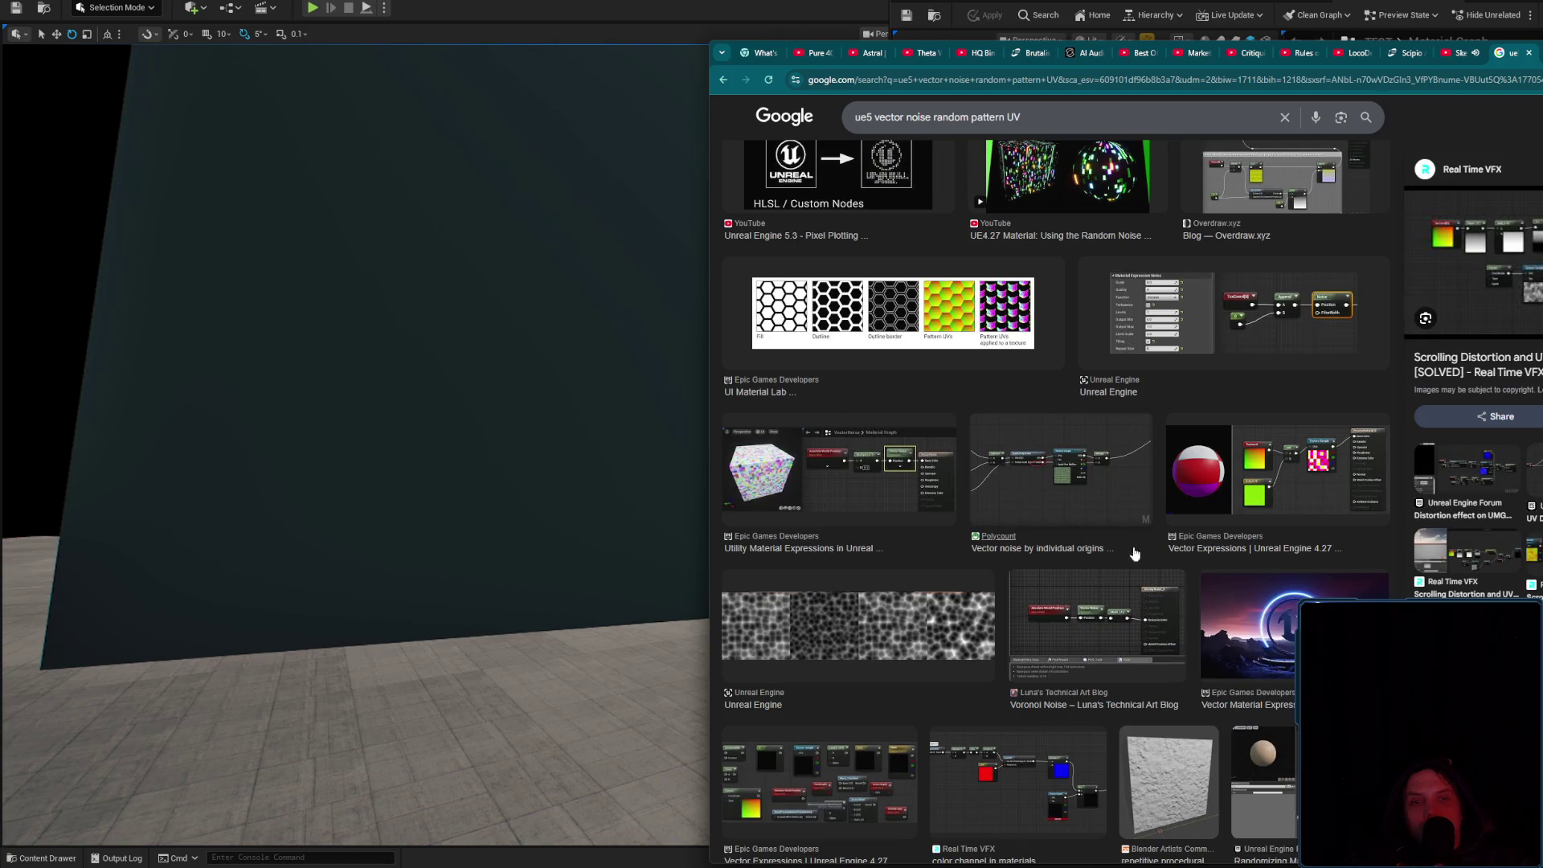
pyautogui.scroll(7, 1290, 530)
pyautogui.scroll(4, 1295, 526)
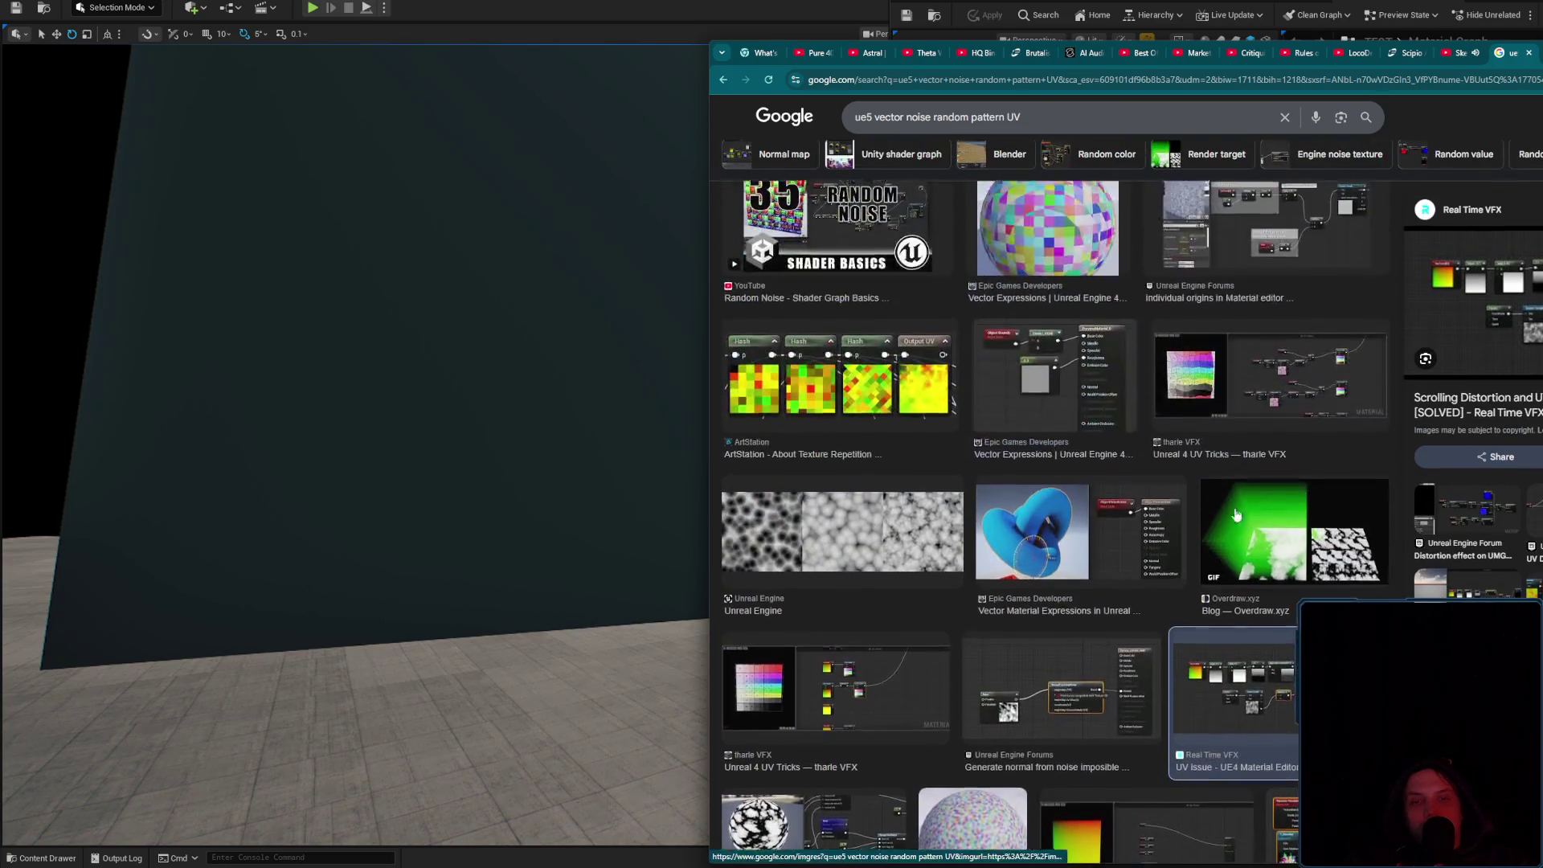
pyautogui.click(1053, 691)
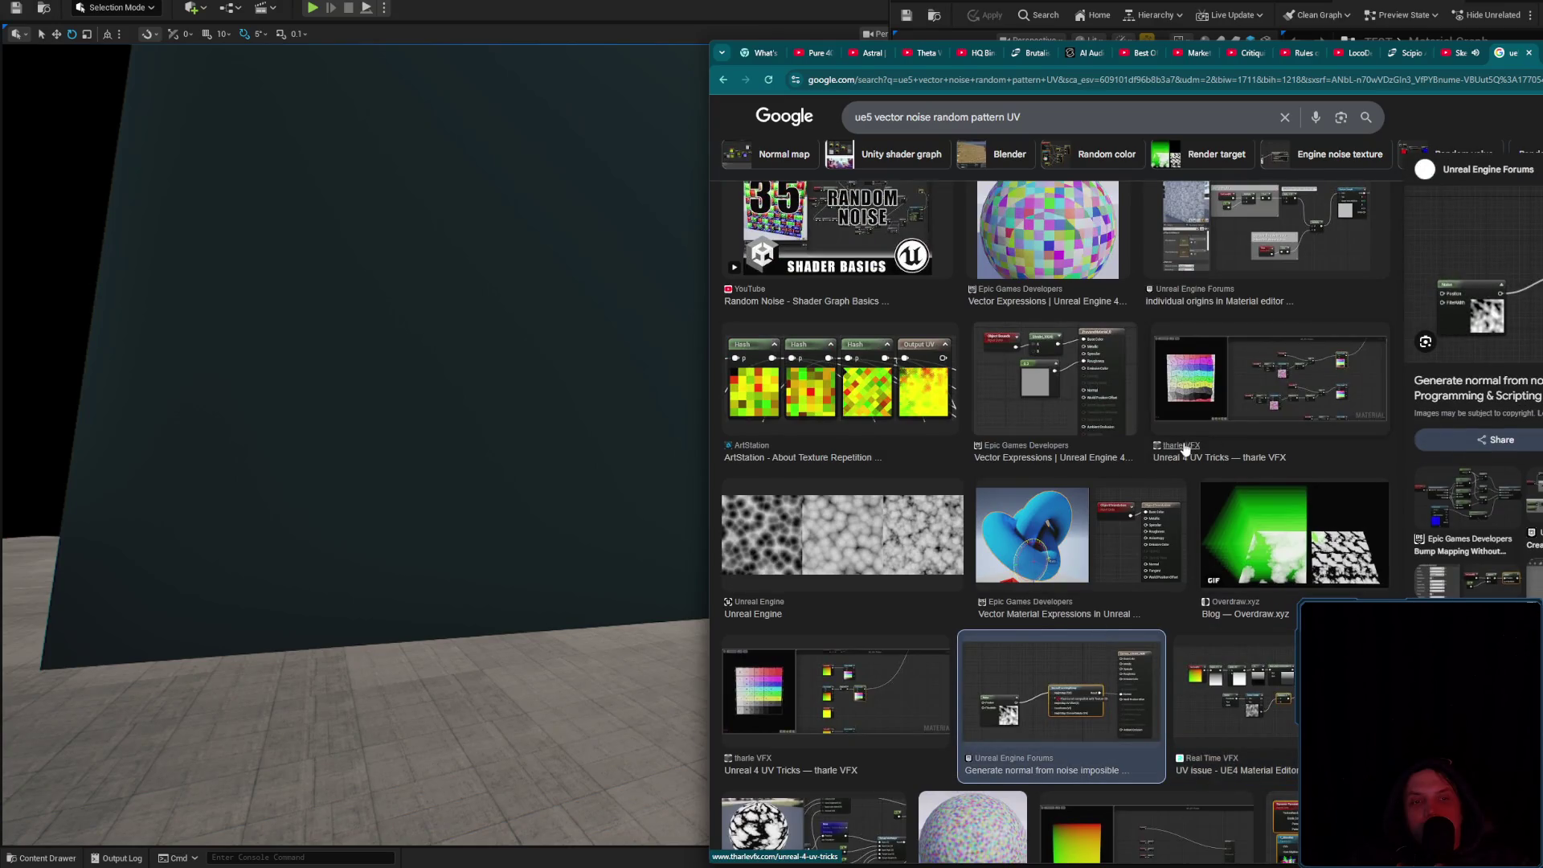
pyautogui.scroll(6, 1173, 459)
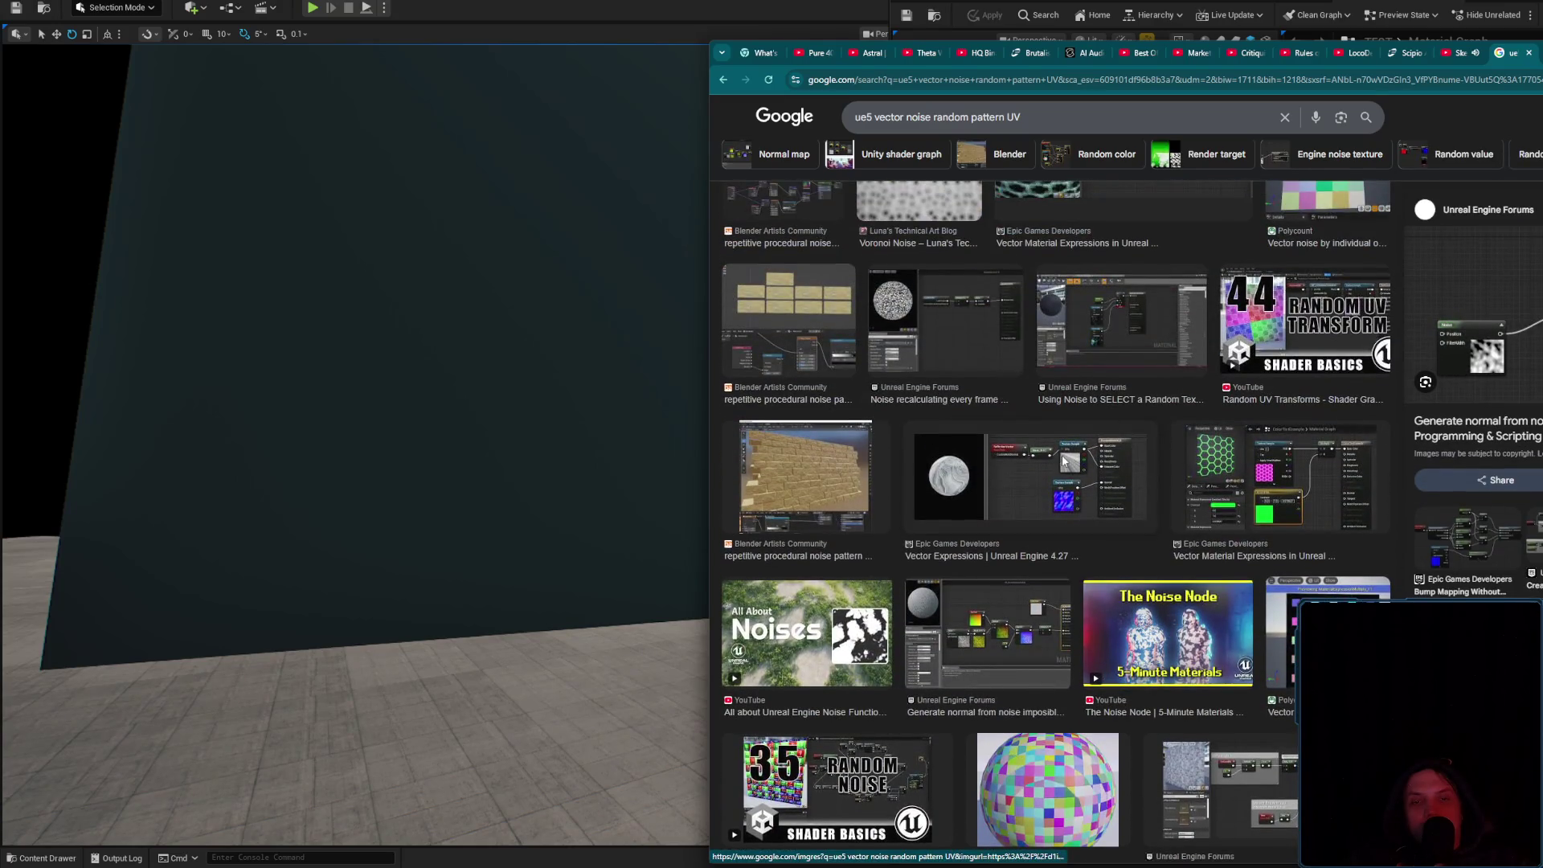
pyautogui.click(1065, 460)
pyautogui.scroll(2, 1101, 497)
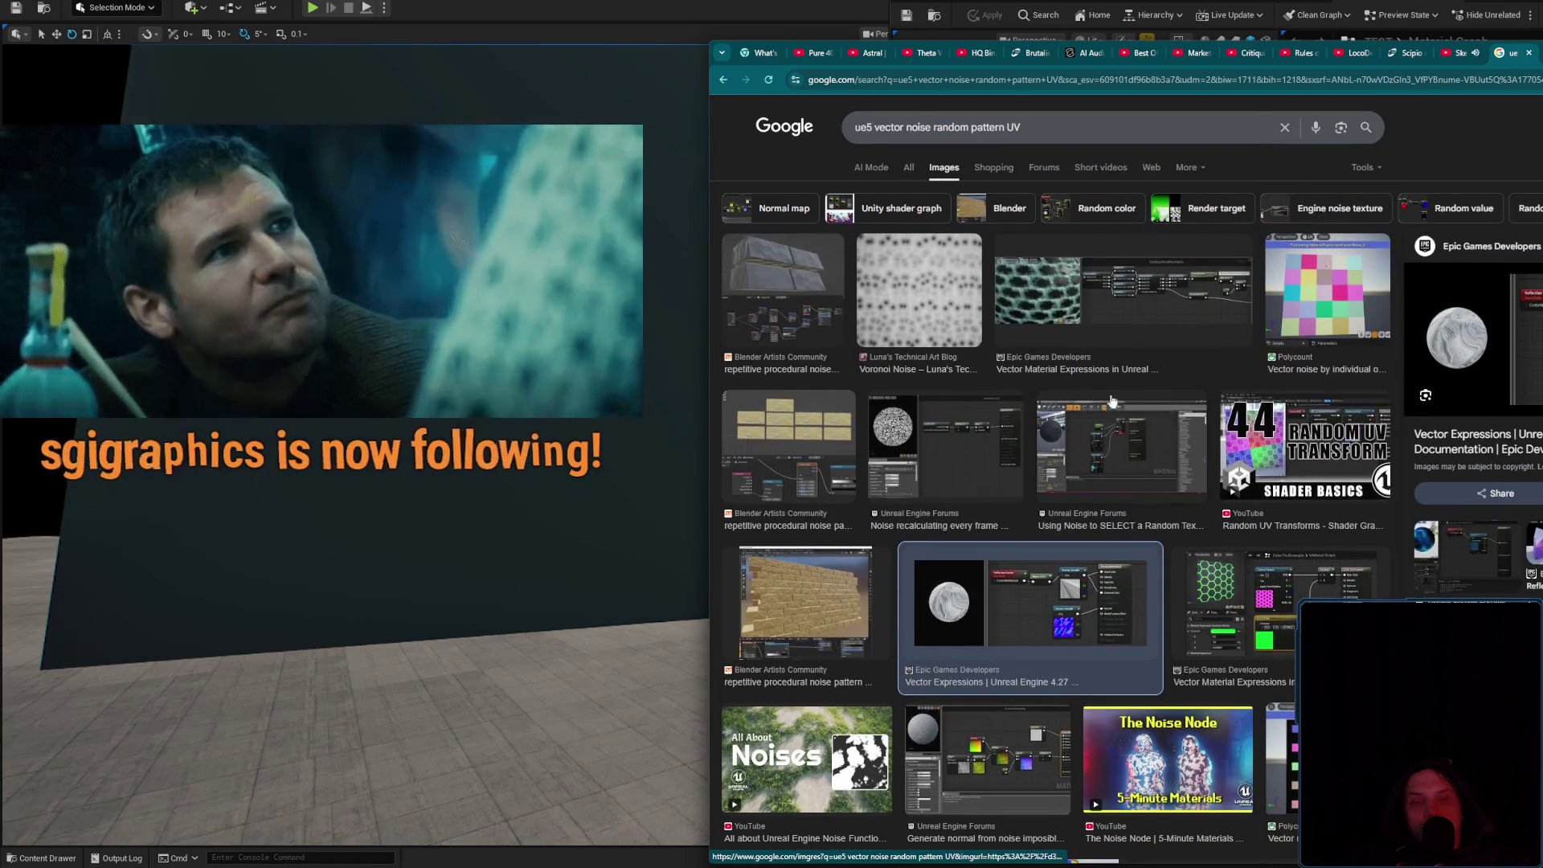
# Preview the Vector Material Expressions, Polycount vector noise, Random UV Transforms and noise-forum image results
pyautogui.click(1106, 299)
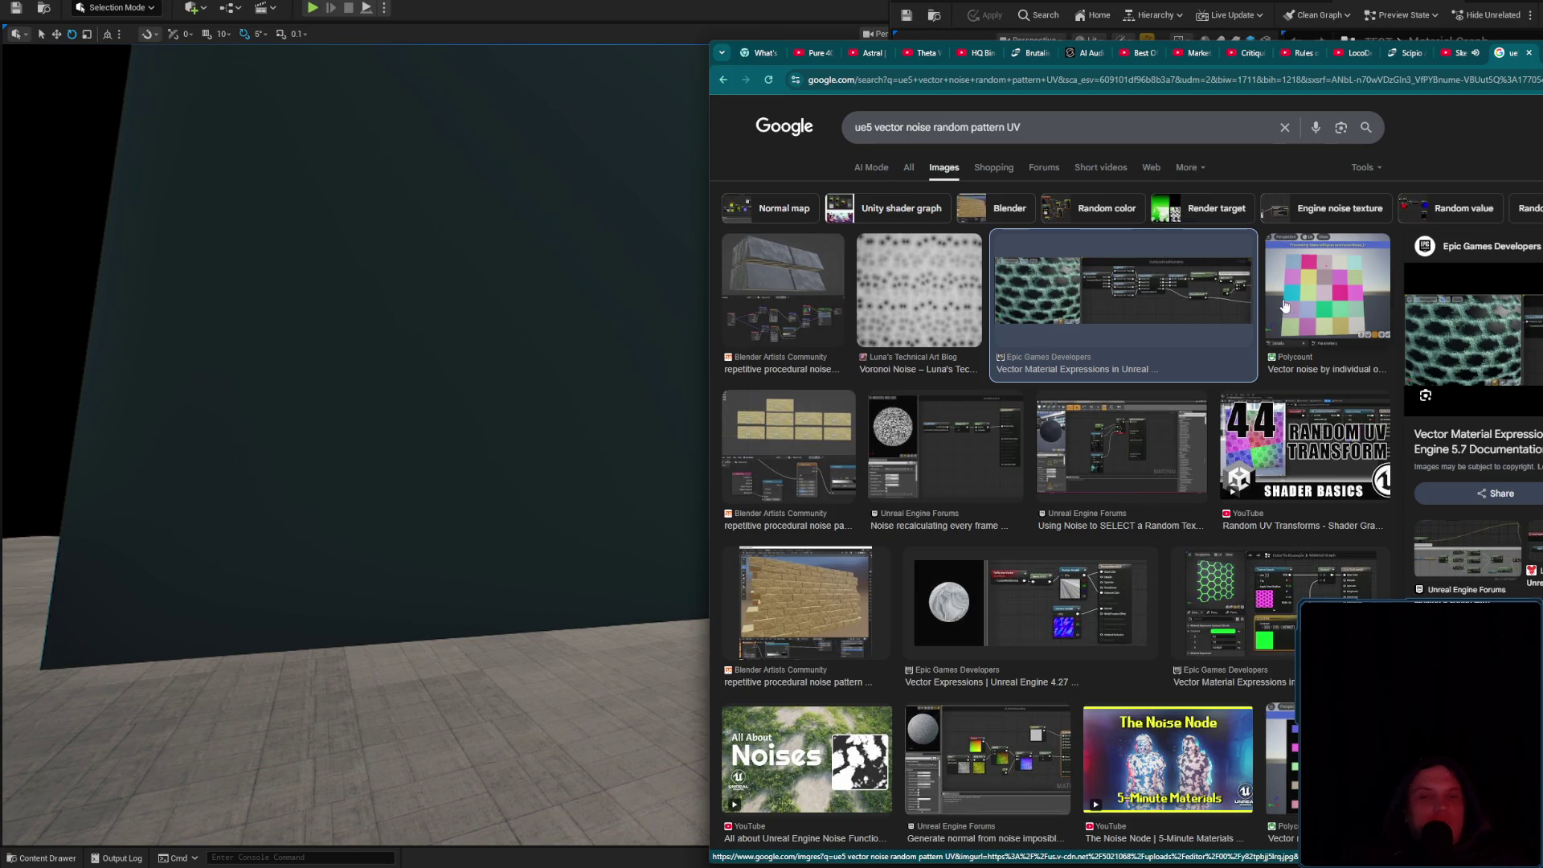
pyautogui.click(1320, 289)
pyautogui.click(1114, 305)
pyautogui.click(1322, 290)
pyautogui.click(1284, 421)
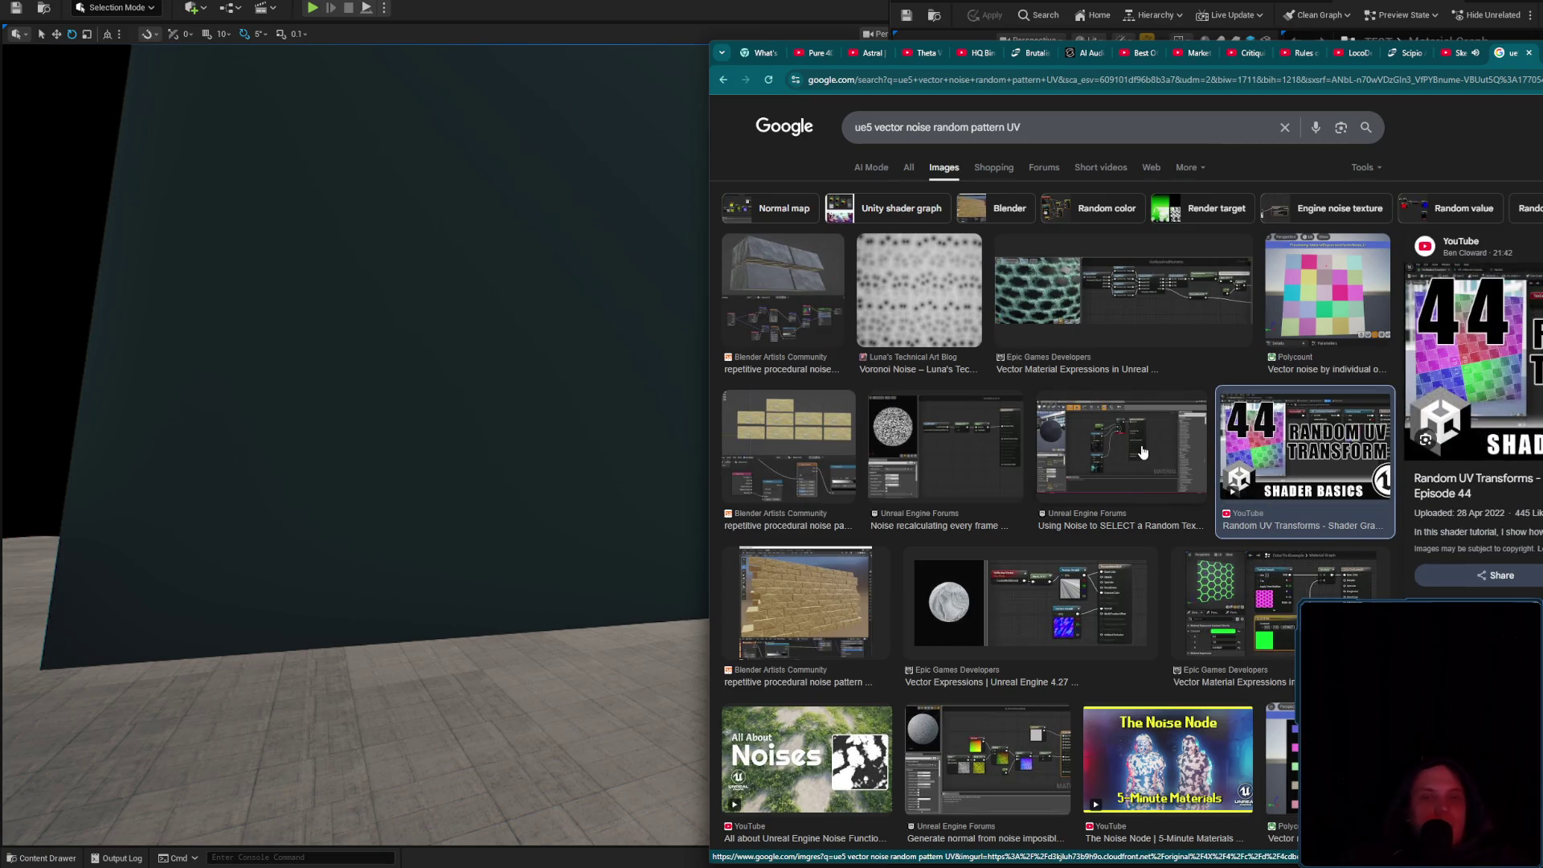
pyautogui.click(1174, 434)
pyautogui.click(1179, 270)
pyautogui.click(1322, 289)
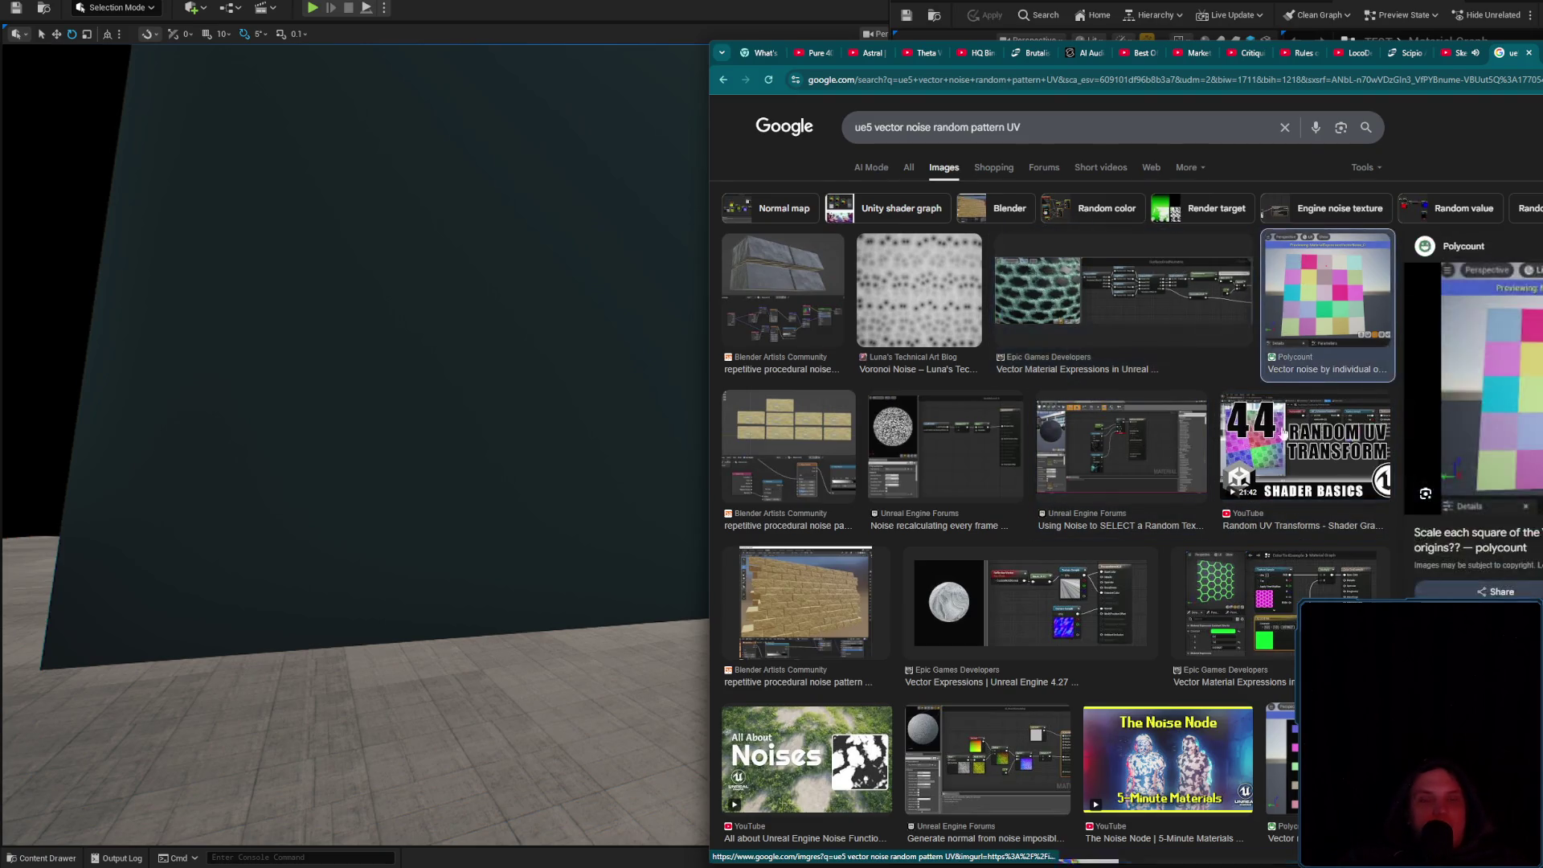
# Preview further results: hexagon and sphere Vector Expressions, Random Noise basics and Unreal Engine Noise videos
pyautogui.scroll(-3, 1318, 338)
pyautogui.click(1315, 402)
pyautogui.scroll(-2, 1286, 378)
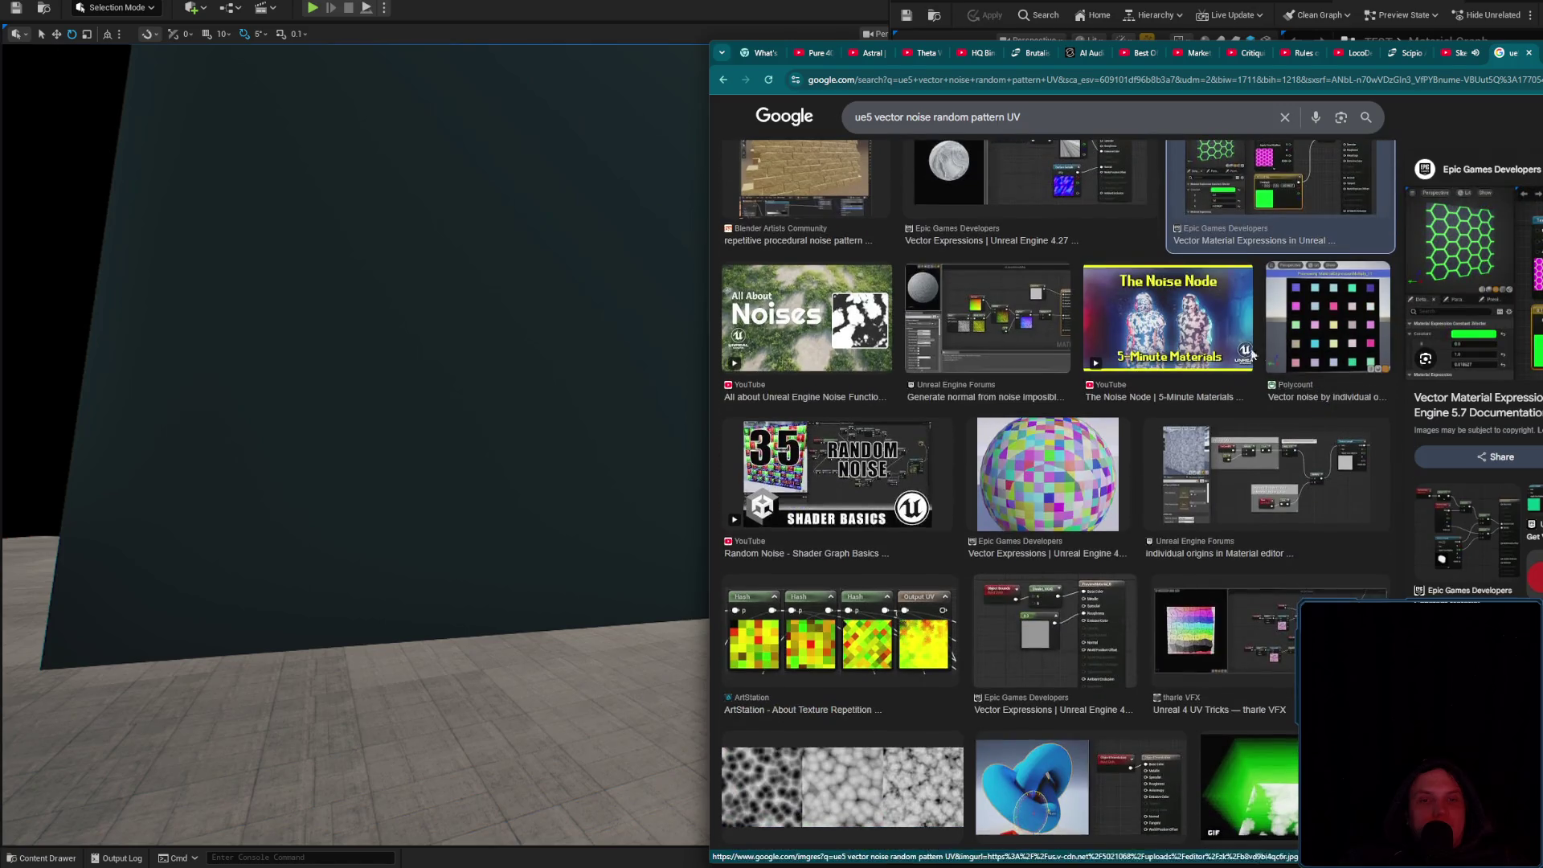
pyautogui.click(1071, 466)
pyautogui.click(924, 482)
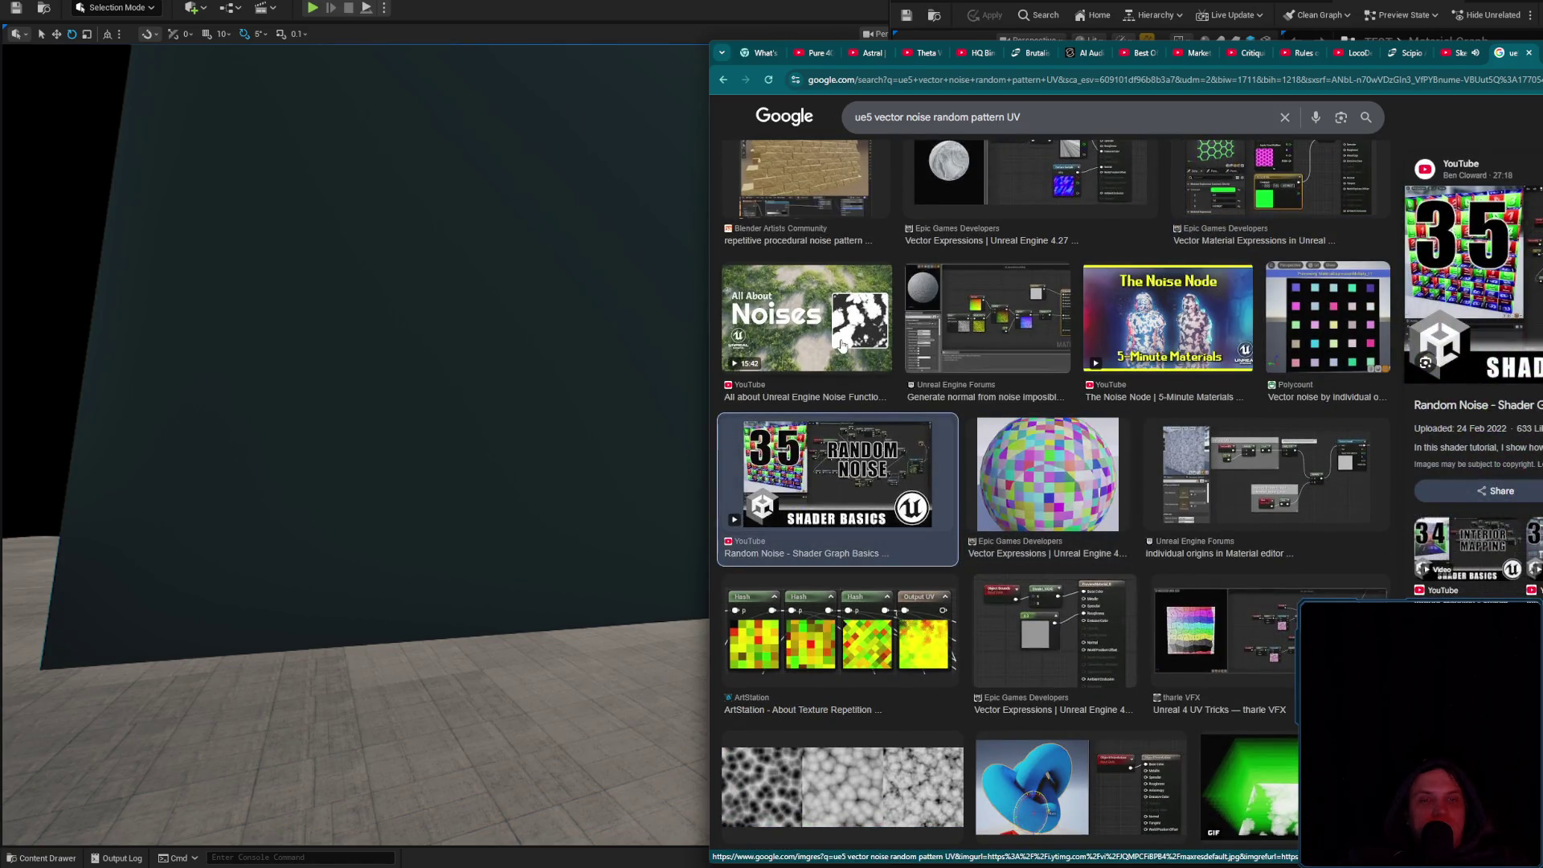
pyautogui.click(885, 361)
pyautogui.scroll(-3, 925, 378)
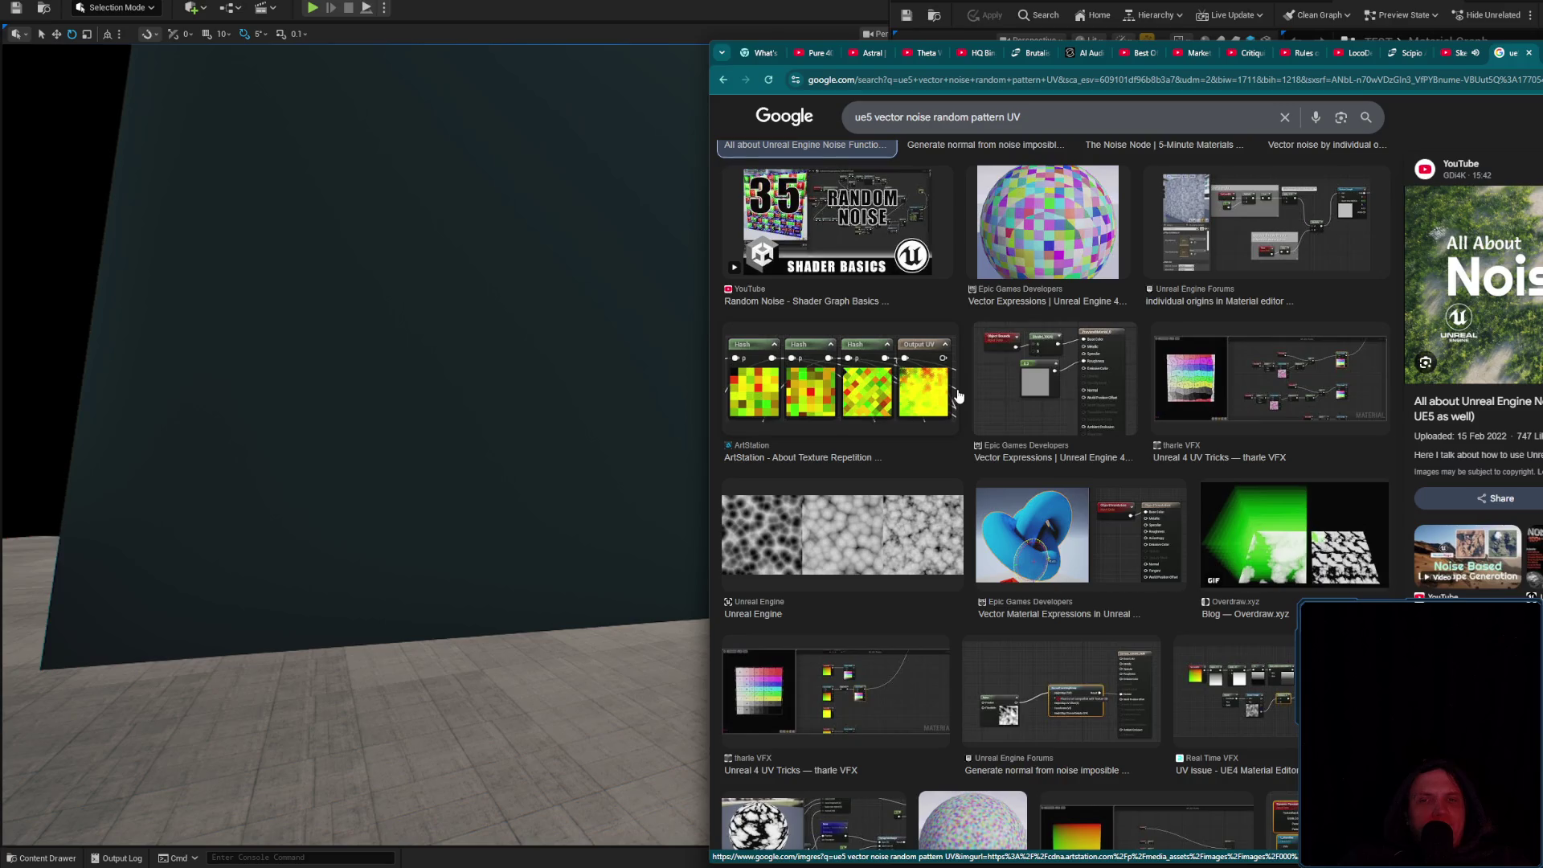
# Return to the top and switch to the All web results with the AI Overview
pyautogui.scroll(4, 1109, 482)
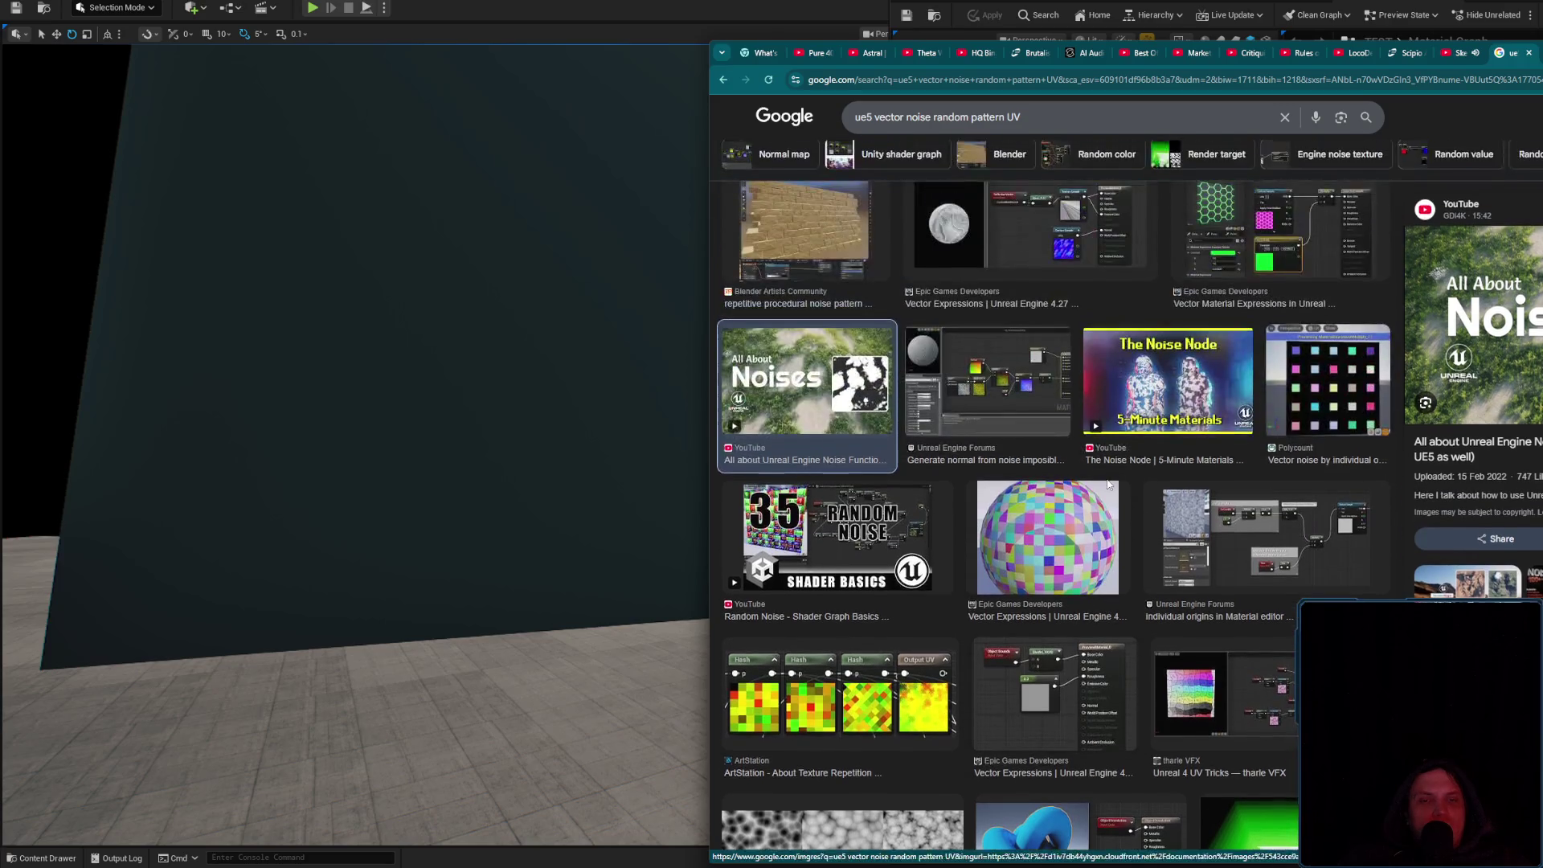
pyautogui.scroll(2, 1107, 484)
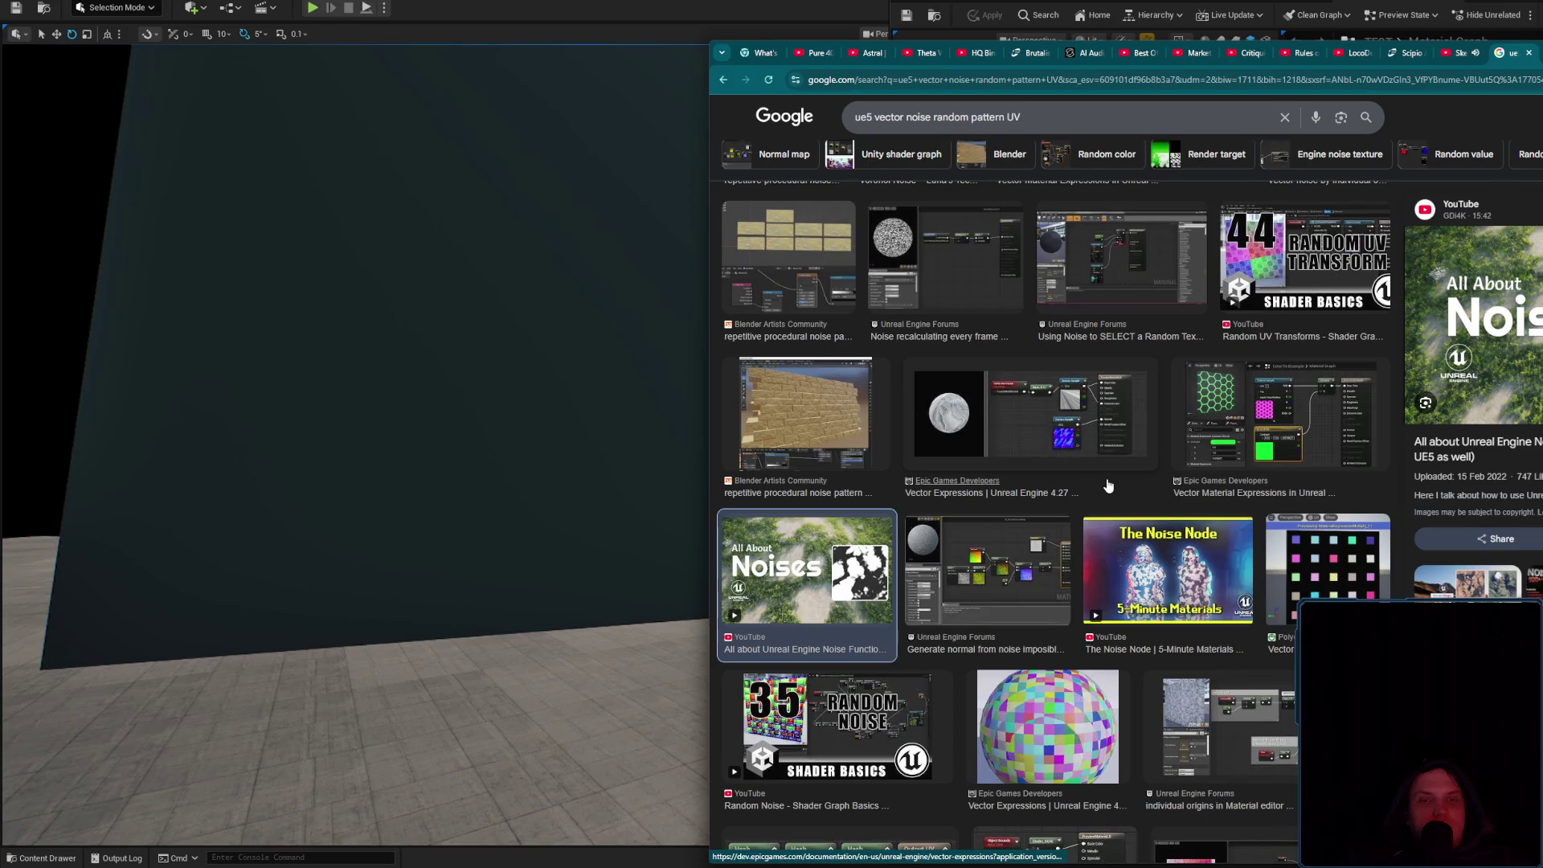
pyautogui.scroll(2, 1107, 484)
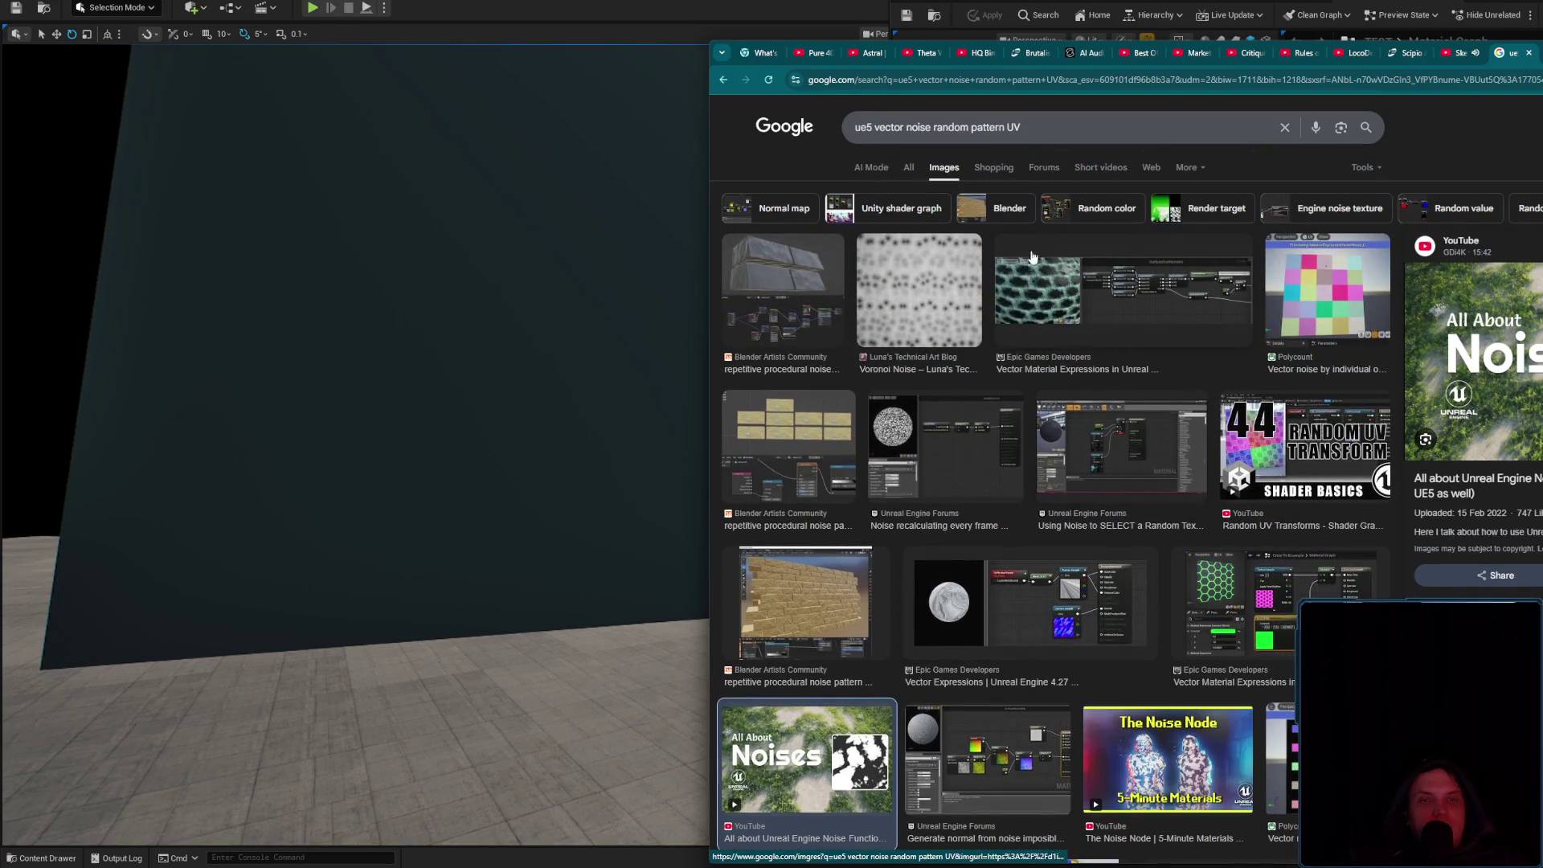
pyautogui.click(907, 167)
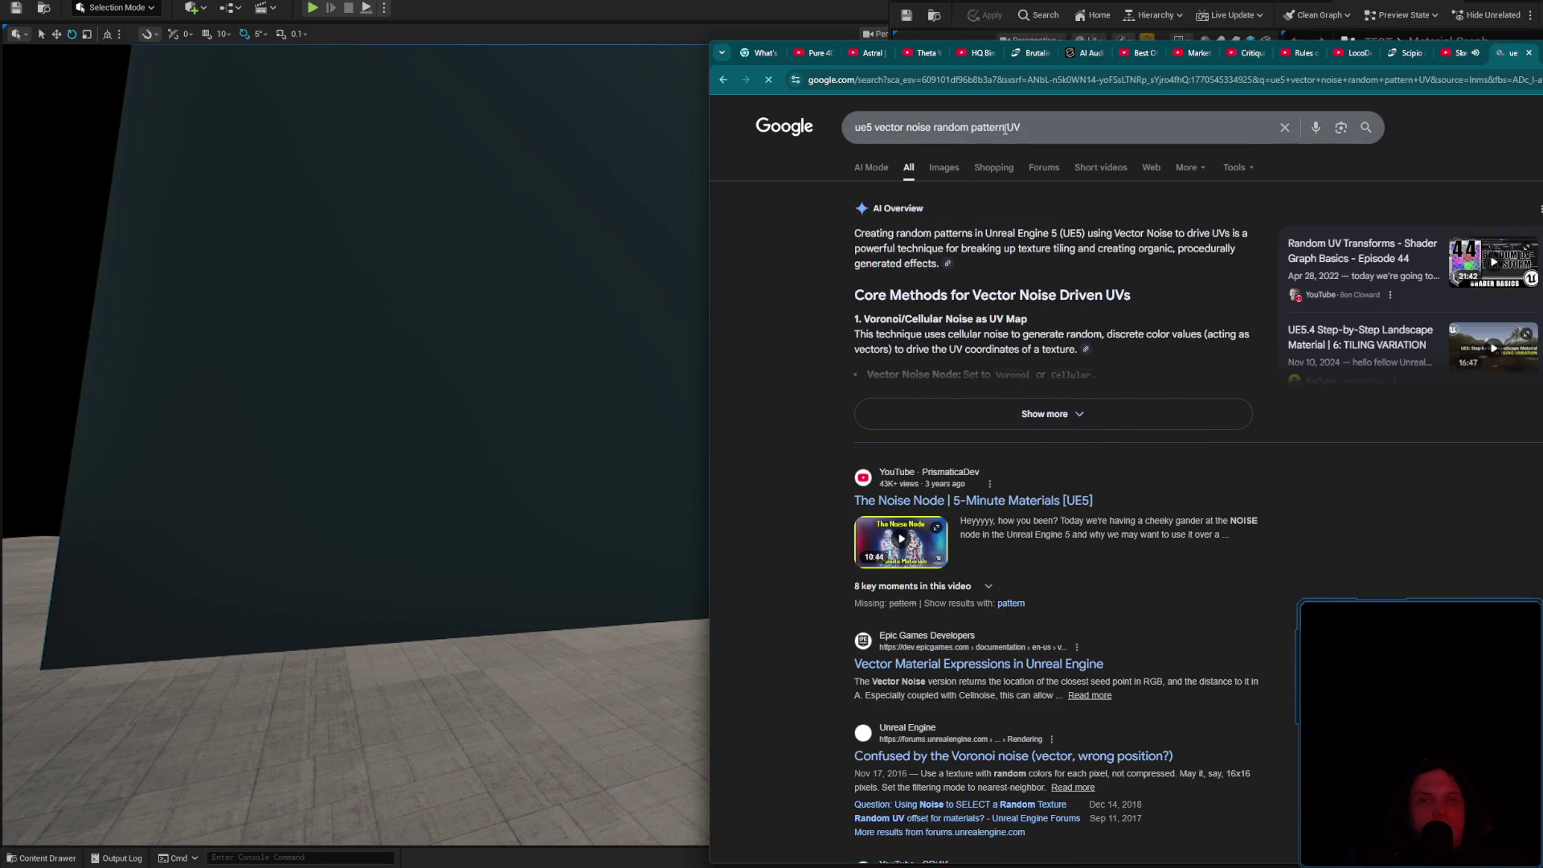
# Search 'ue5 vector noise random UV', expand the AI Overview and highlight ObjectPositionWS
pyautogui.press('BackSpace')
pyautogui.press('Return')
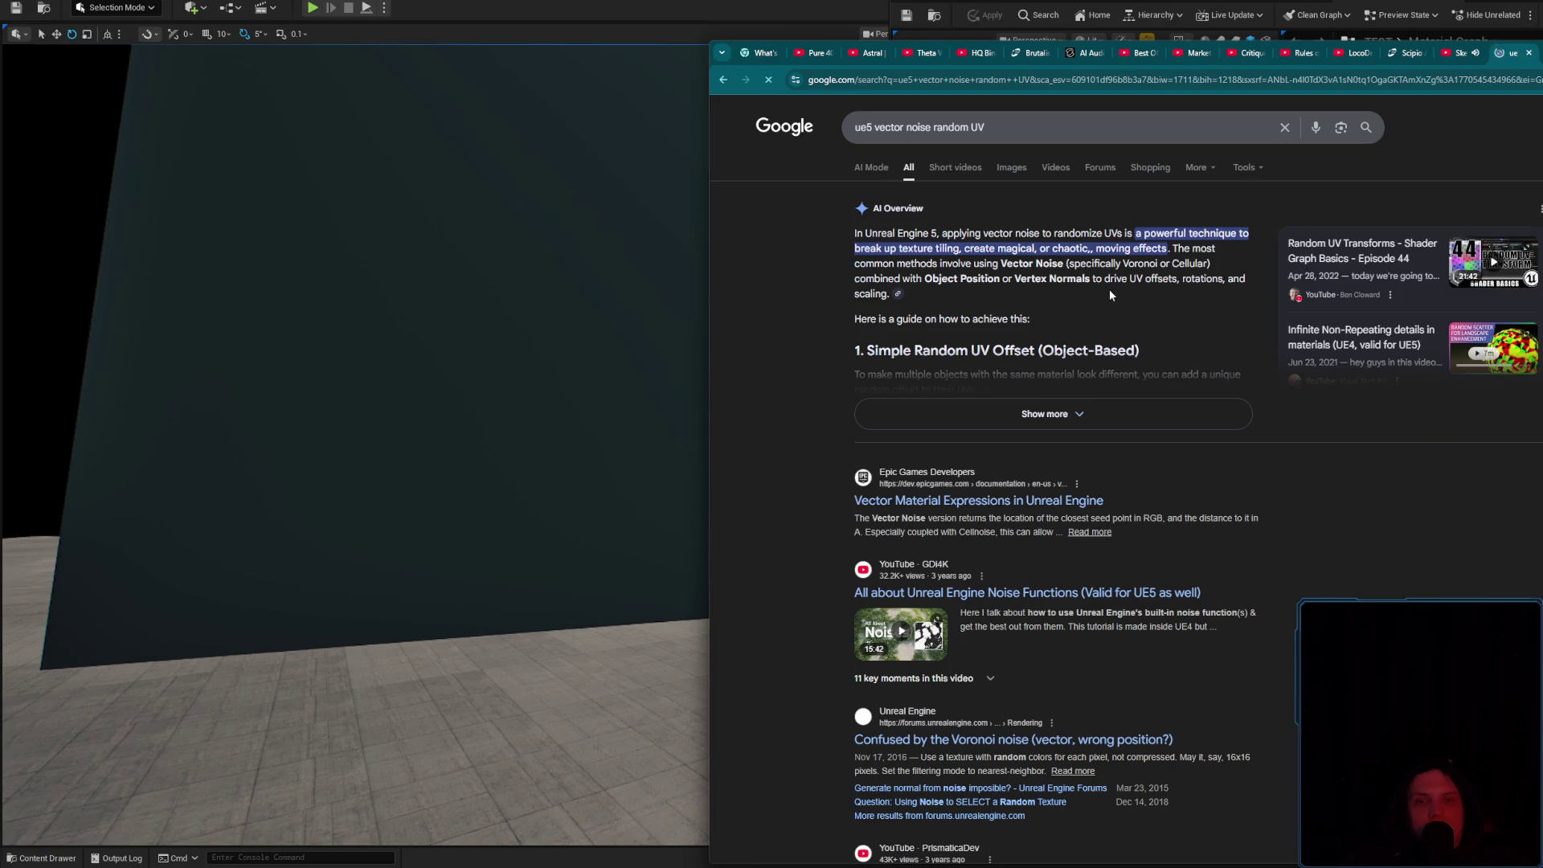
pyautogui.click(1141, 401)
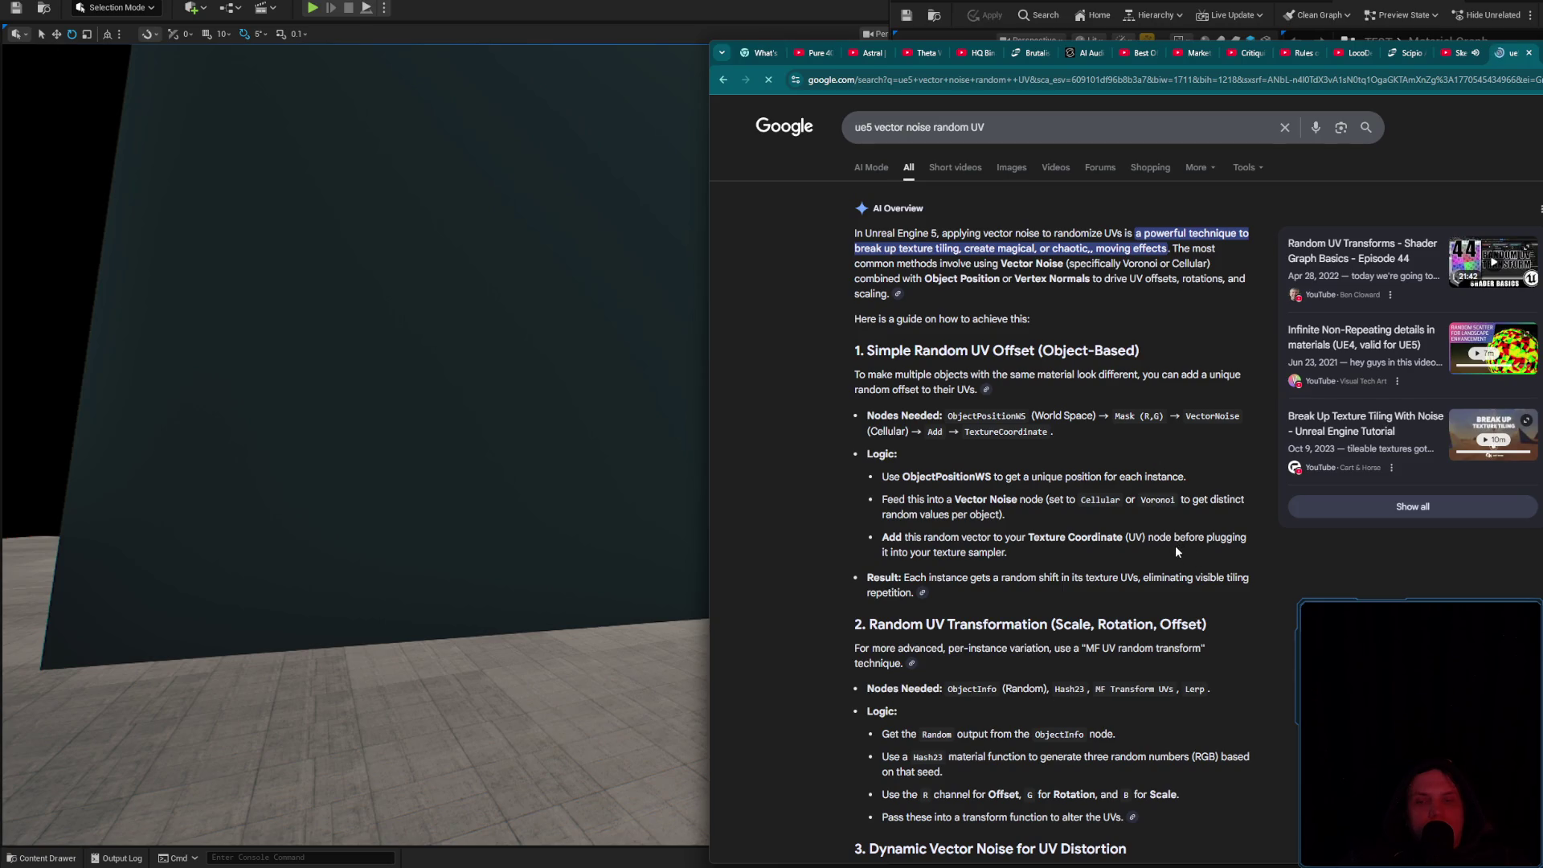
pyautogui.moveTo(904, 473); pyautogui.dragTo(992, 480)
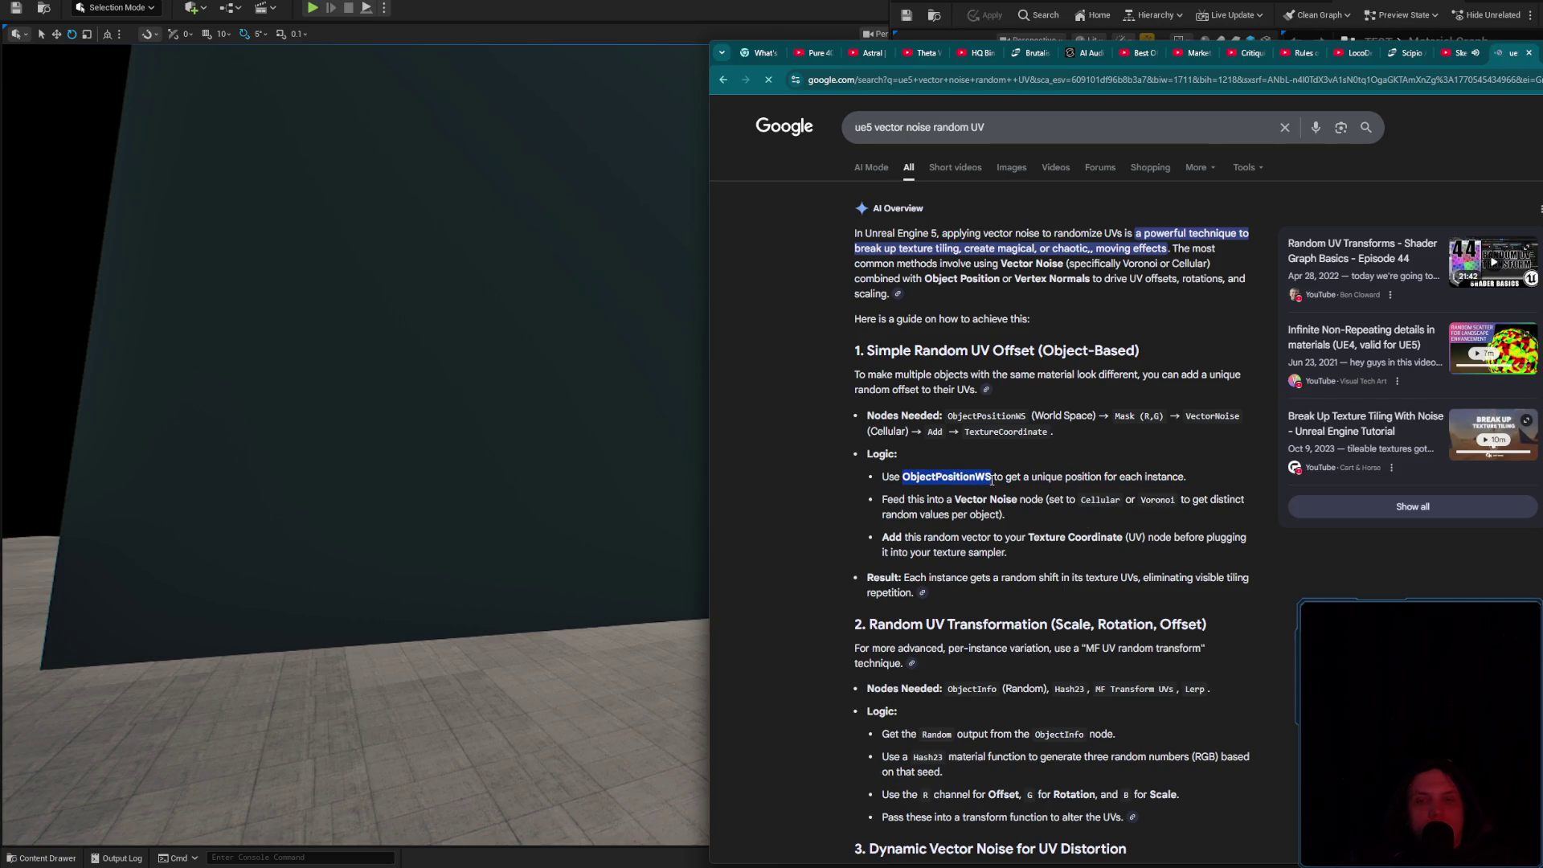